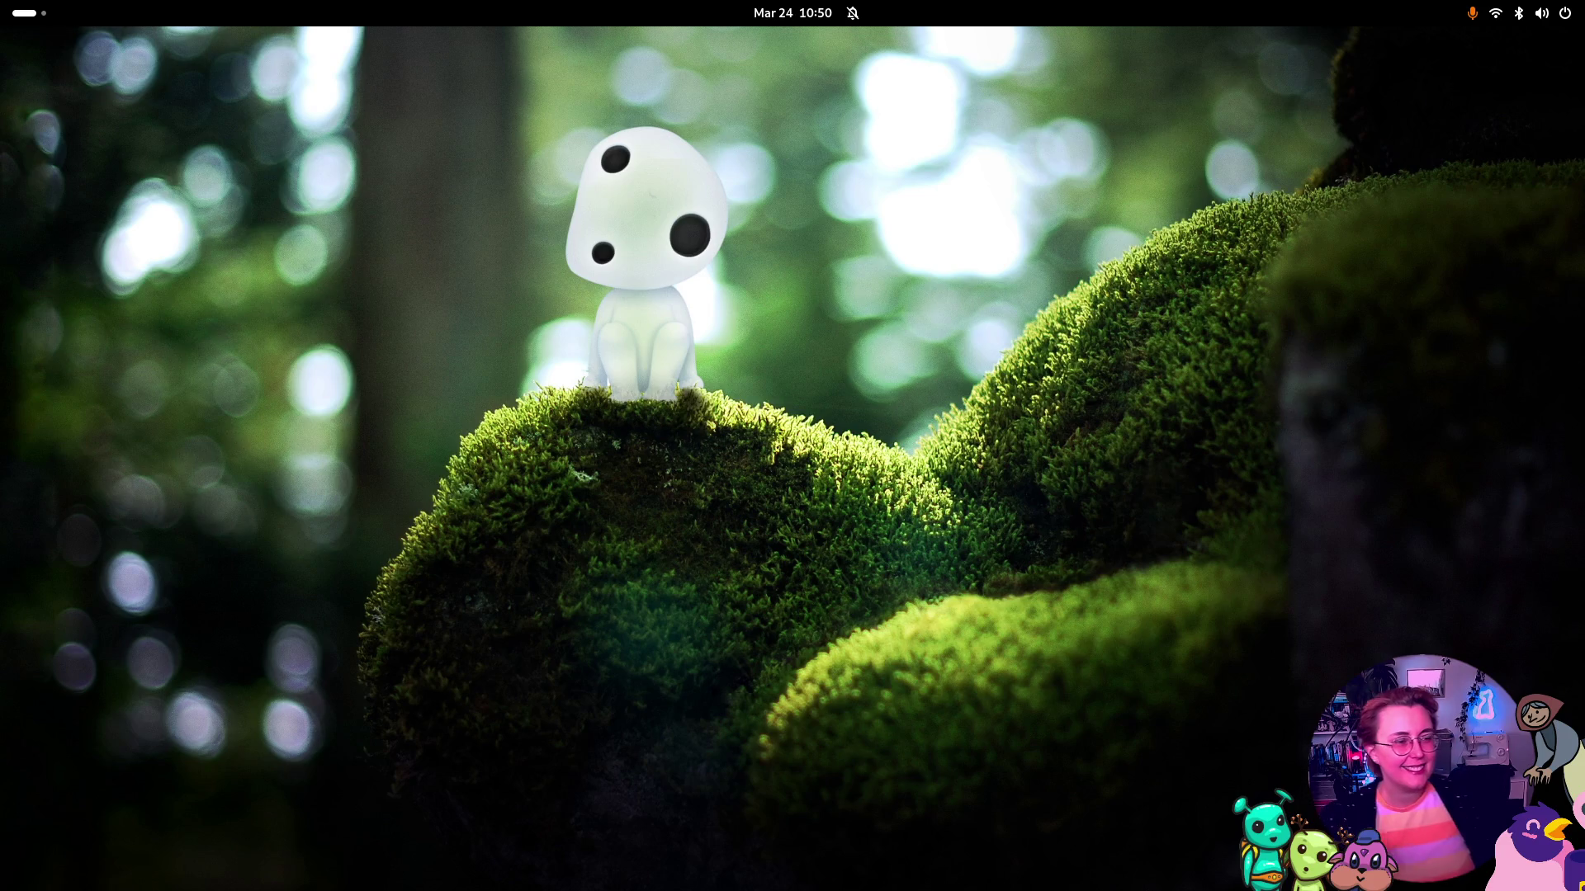
Bring up the GNOME activities overview and focus the application search field
key(super)
key(super)
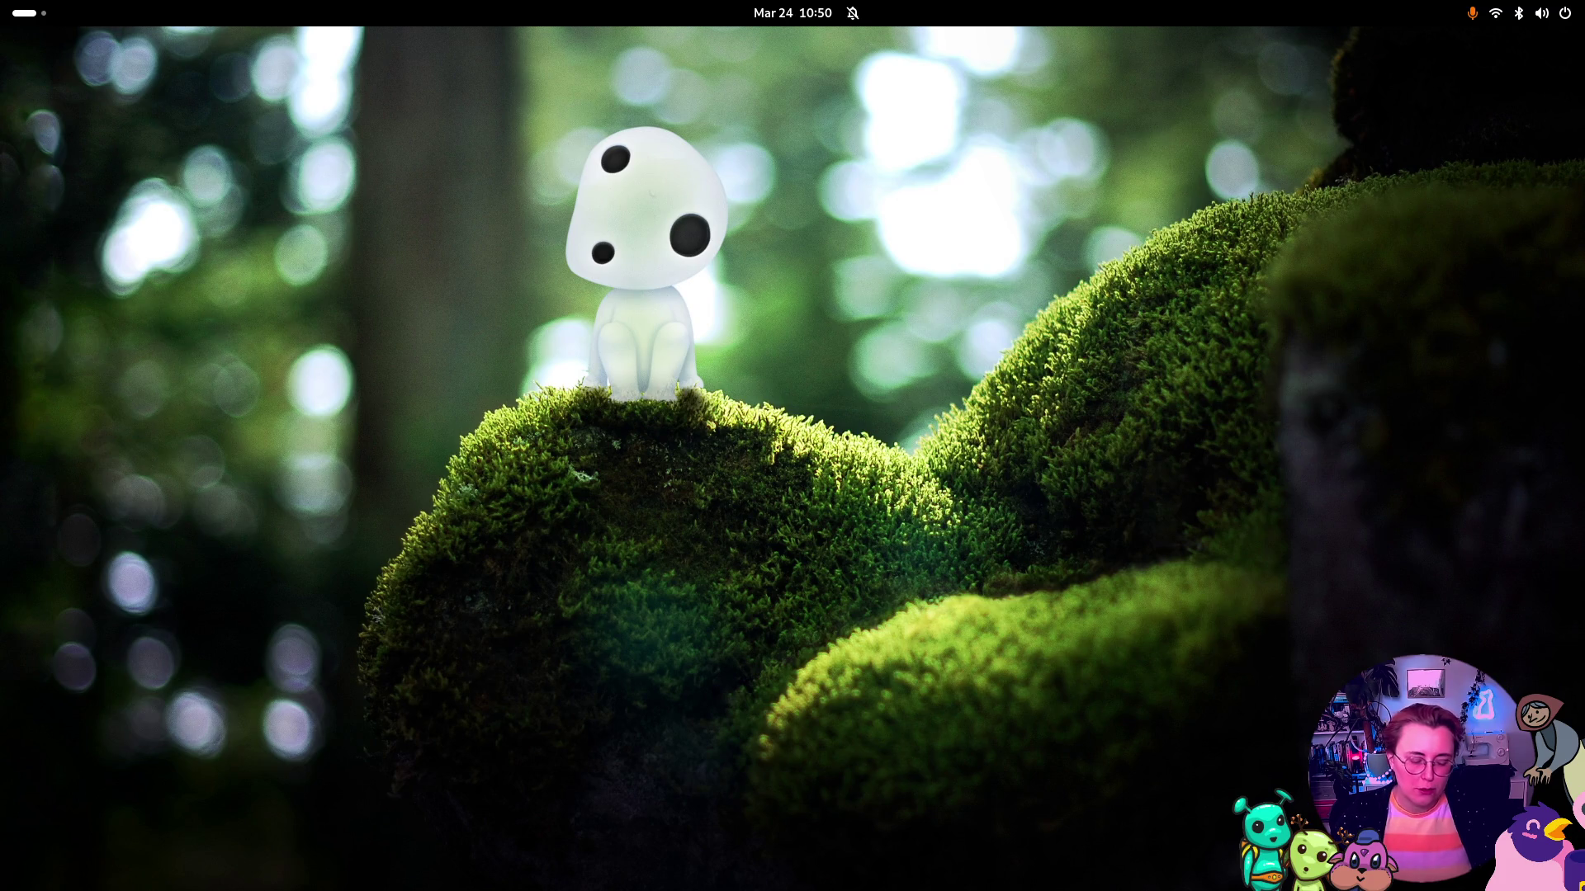
key(super)
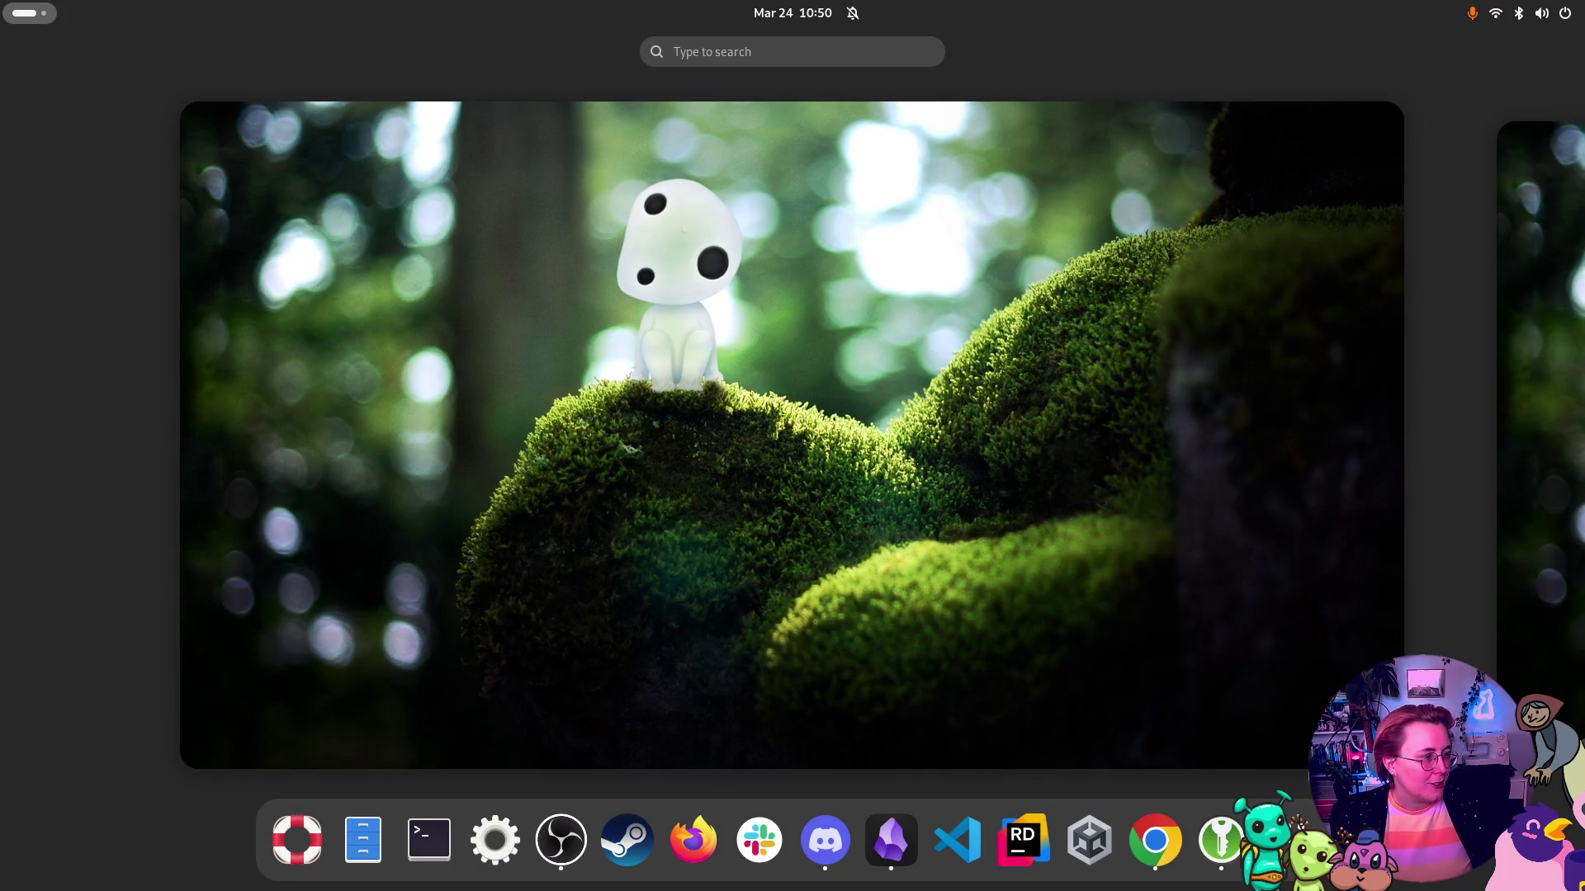
key(super)
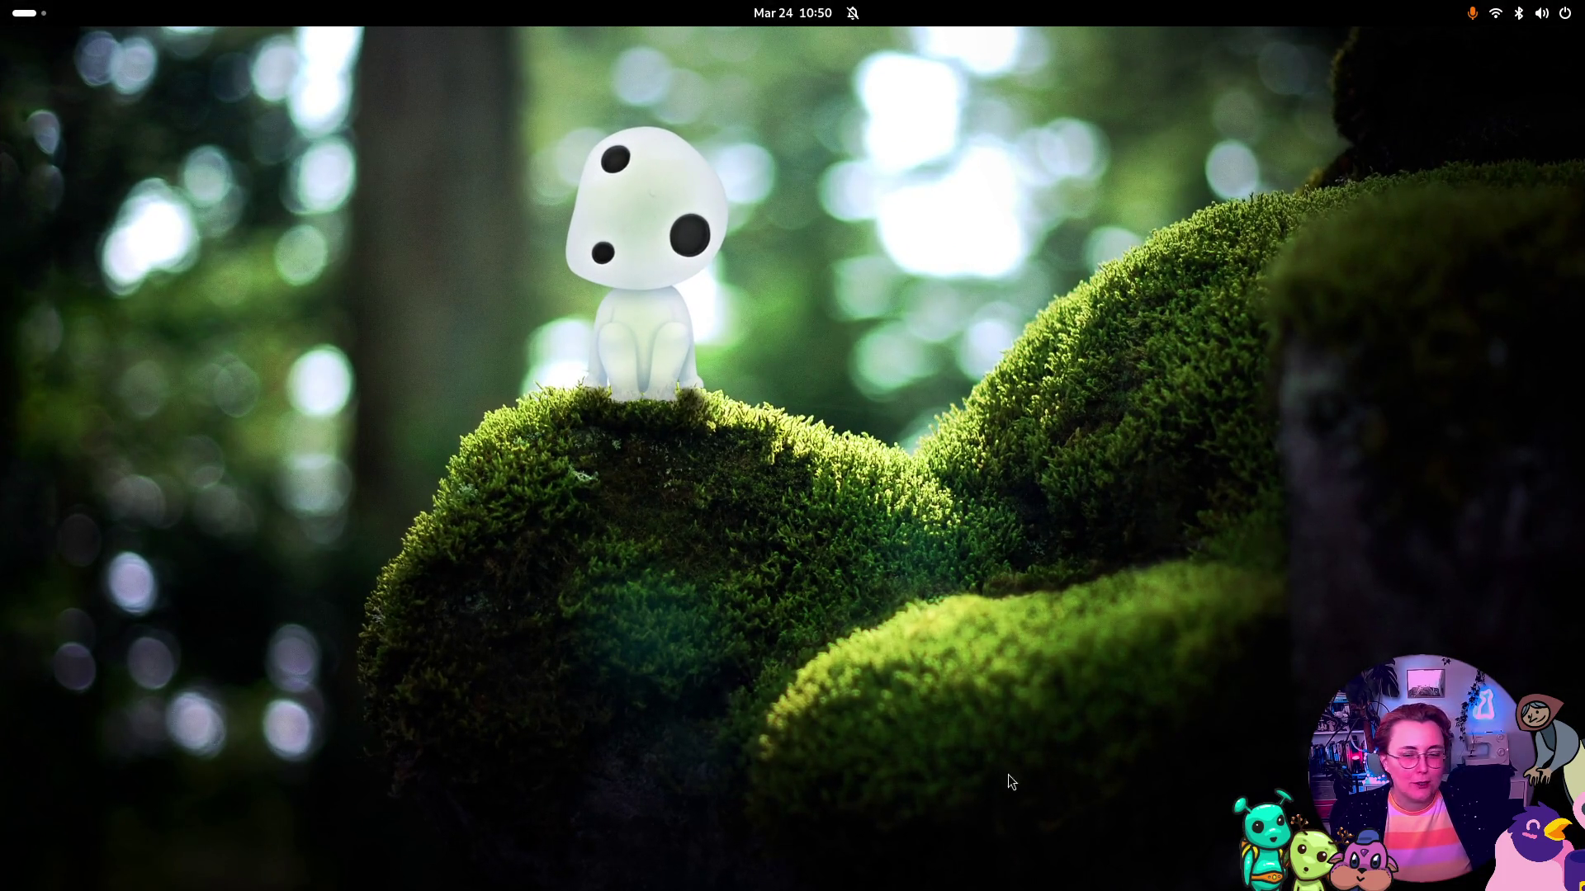
key(super)
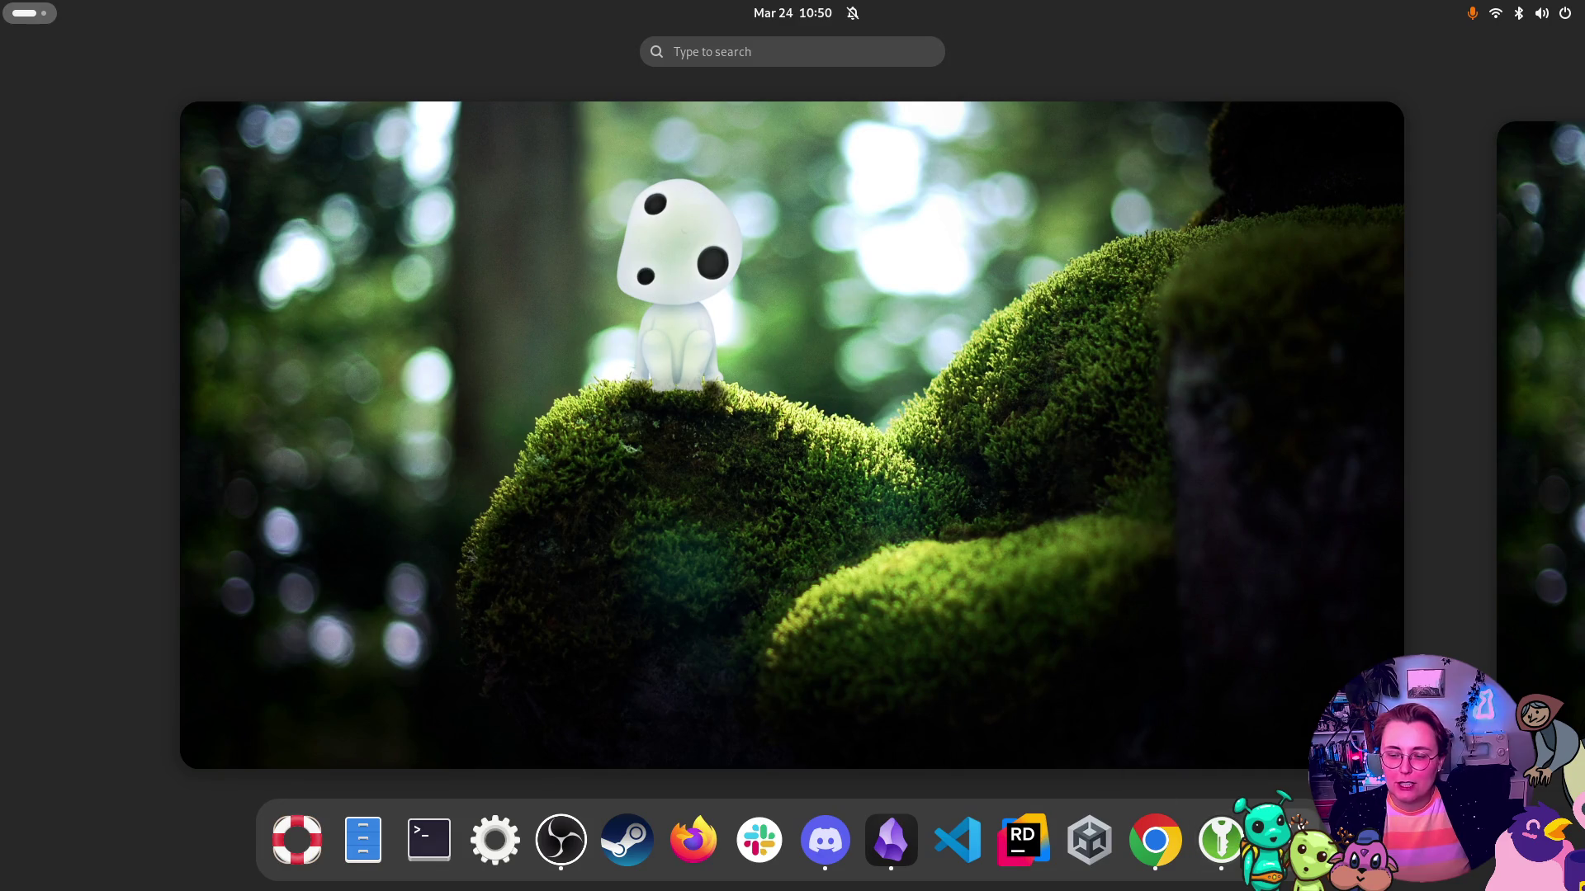
click(1220, 840)
click(807, 52)
text(kro)
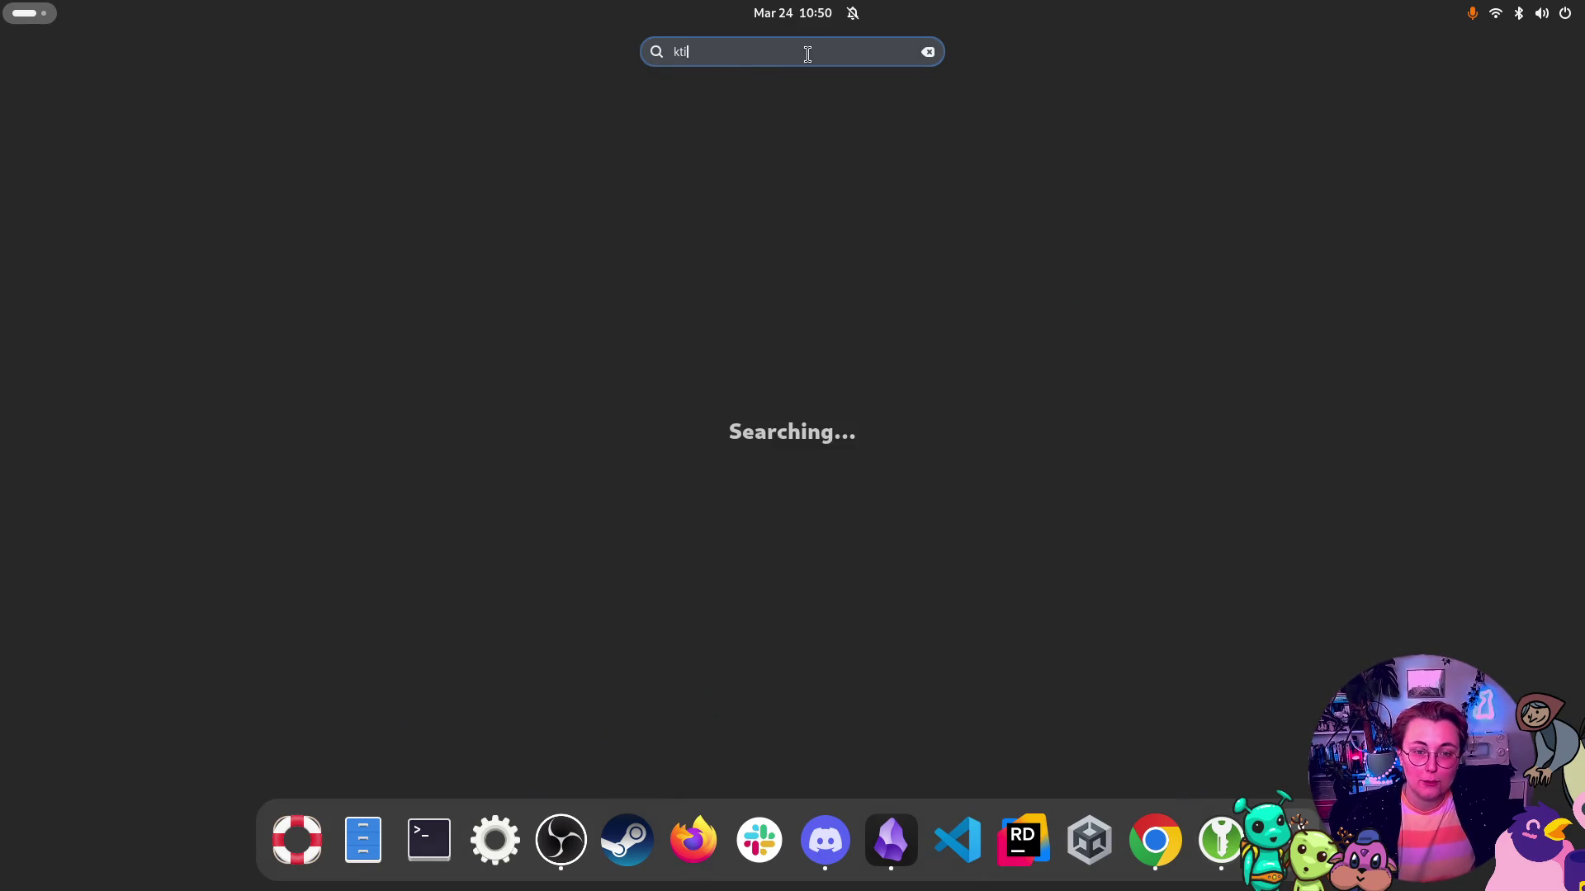
Launch Krita from the search results and switch to the workspace showing it
key(BackSpace)
text(i)
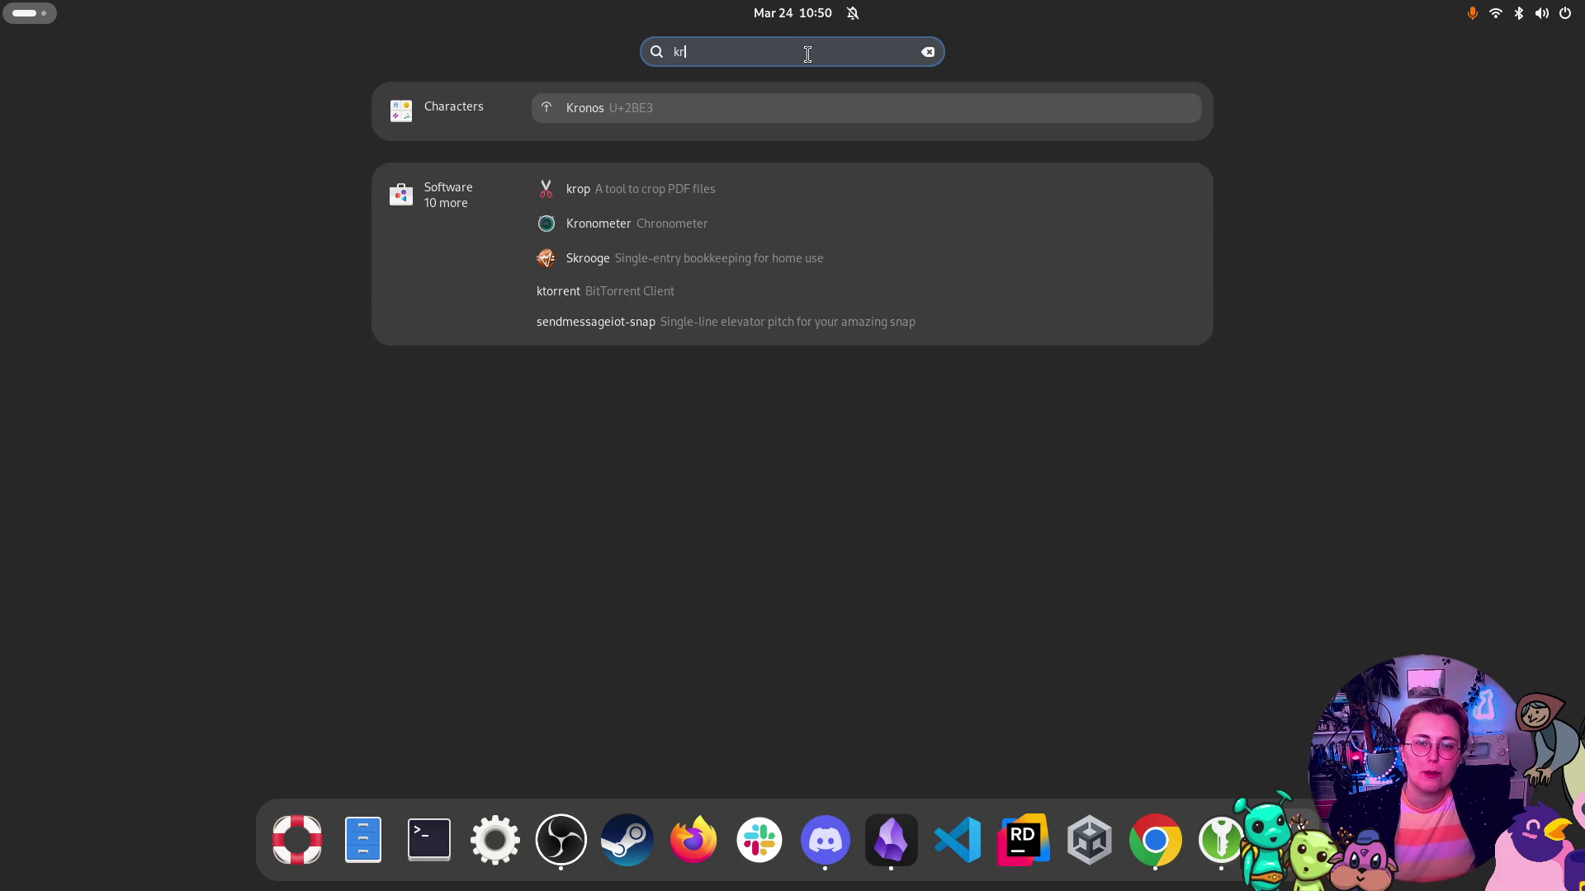
key(Return)
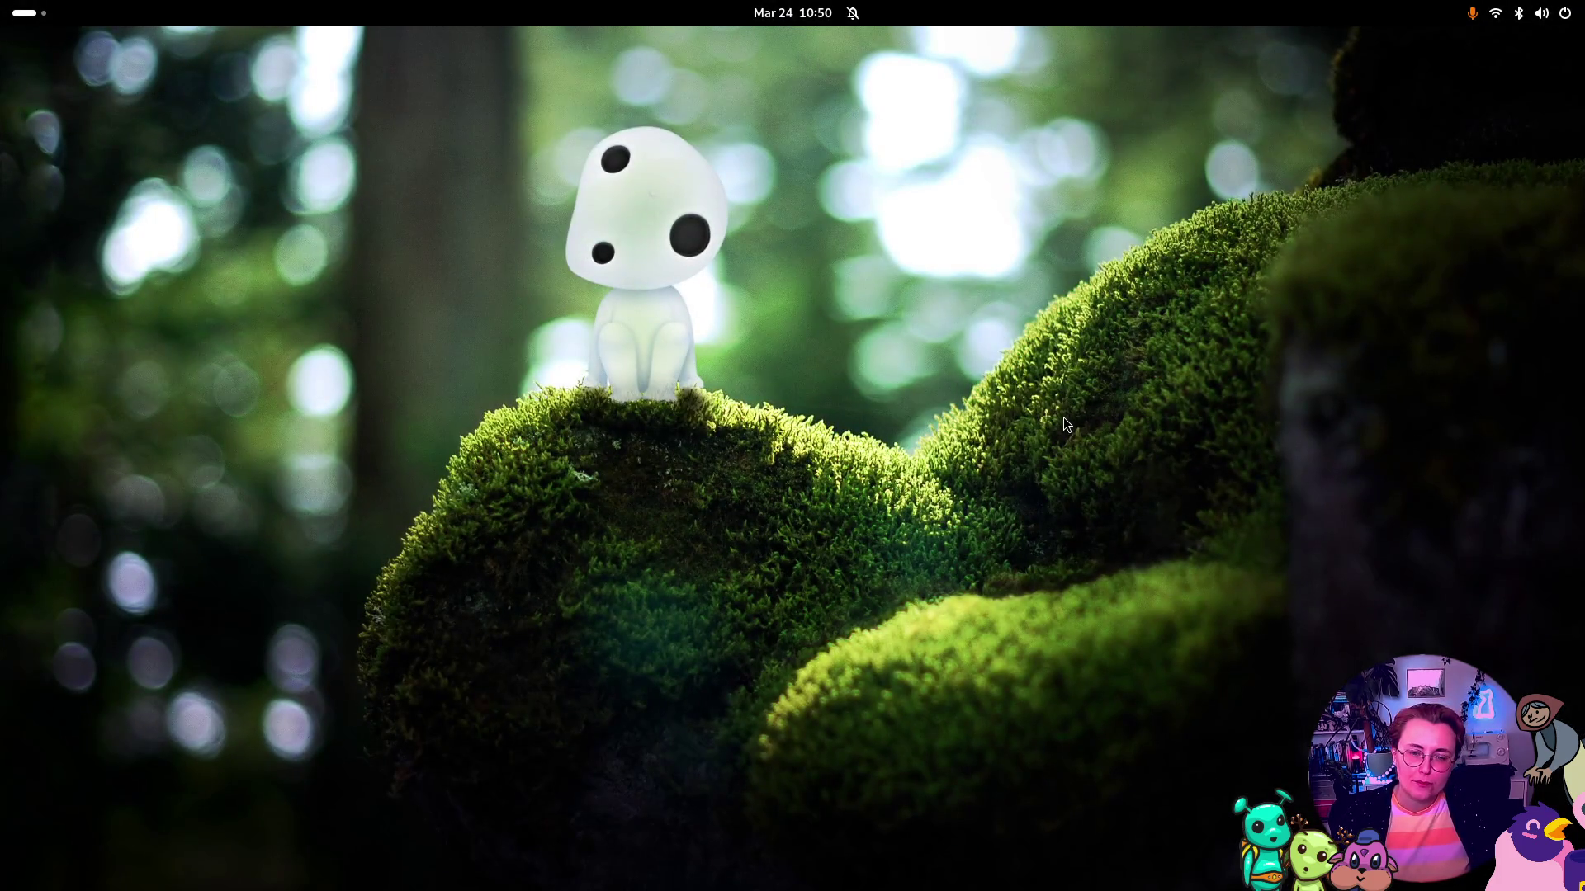
key(super)
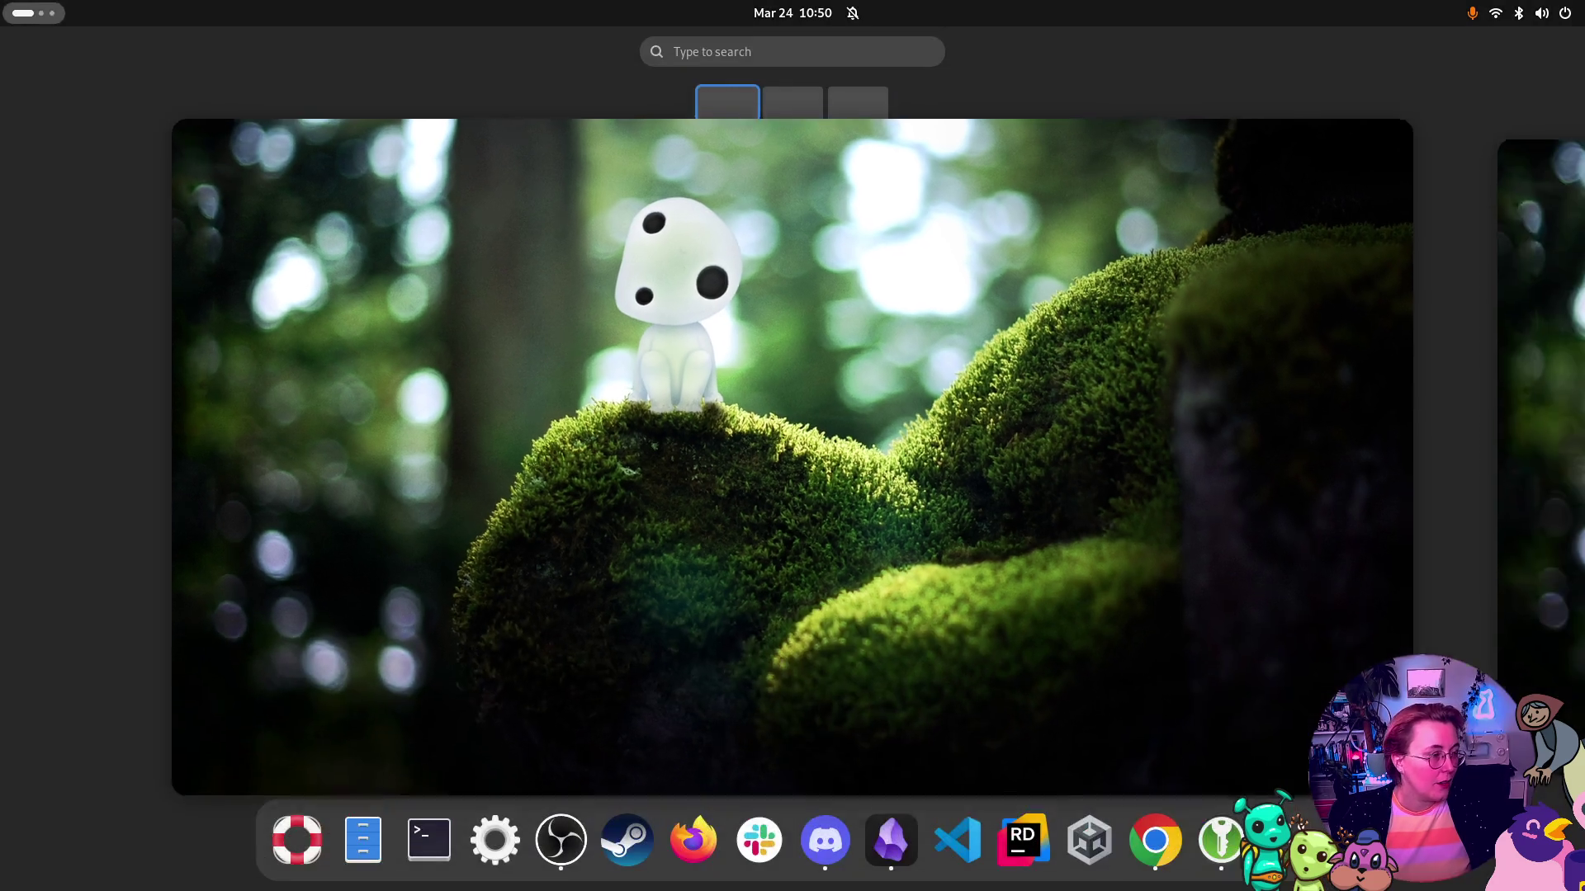
key(super)
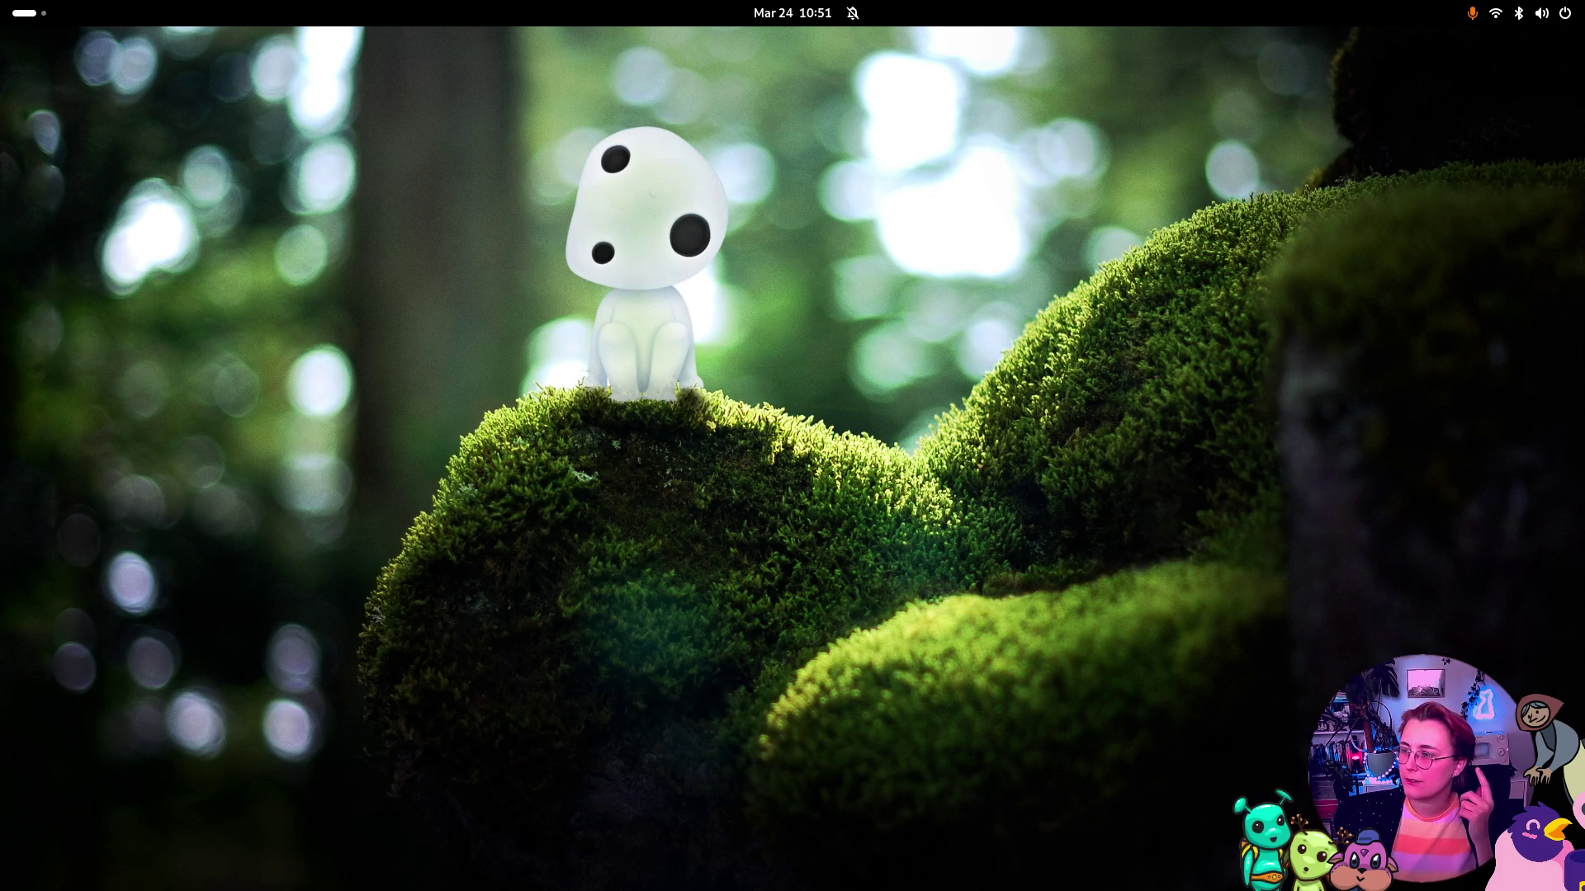
key(super+Page_Down)
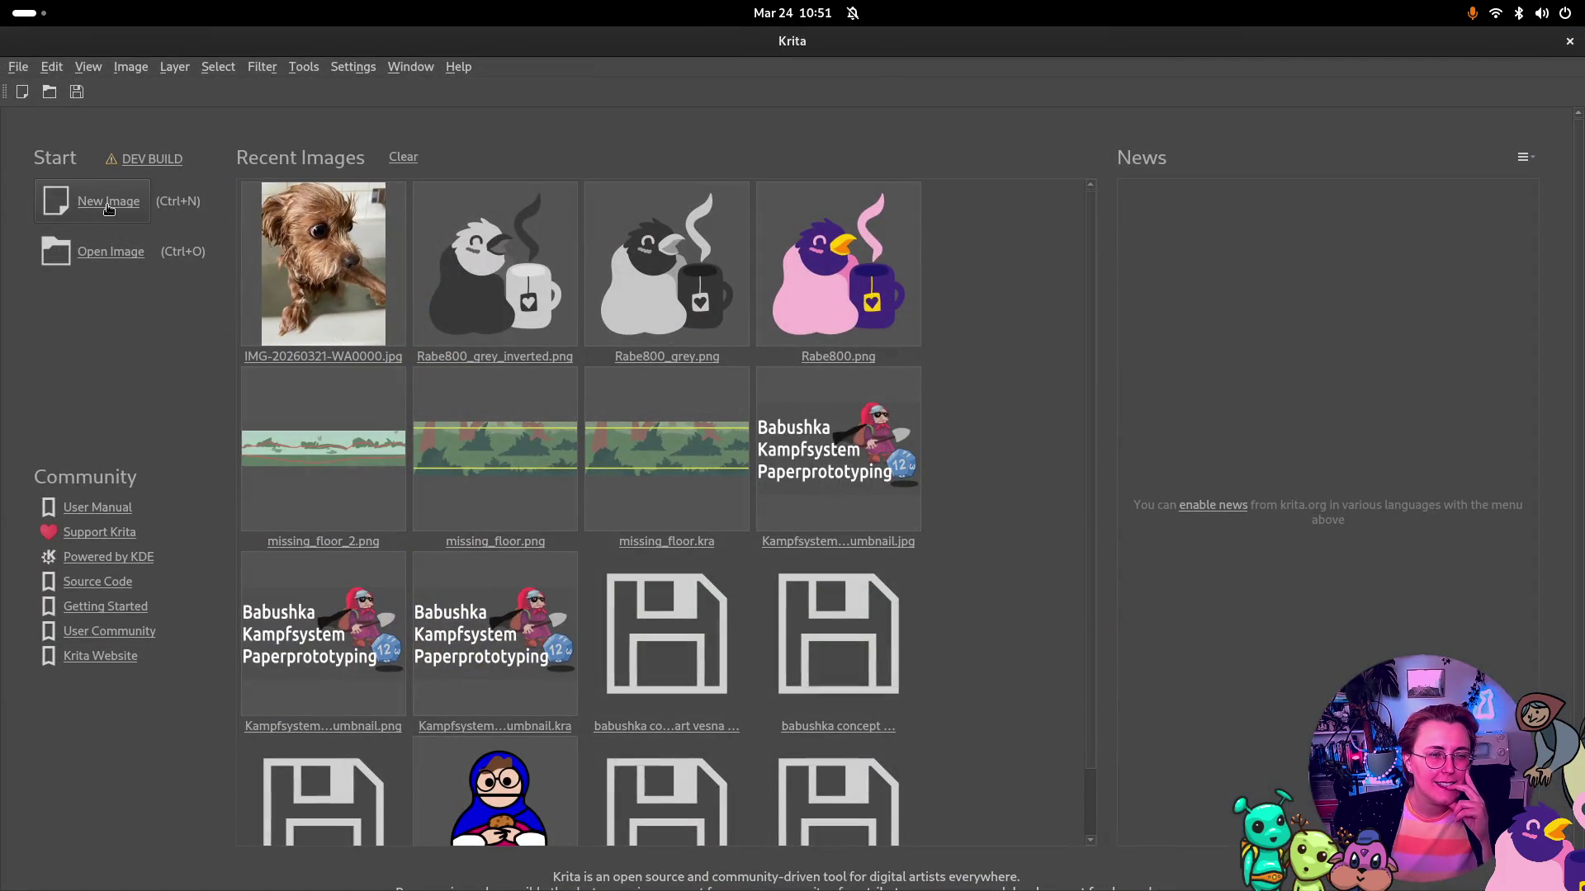
Start a new image and enter width and height values in the Create new document dialog
click(108, 203)
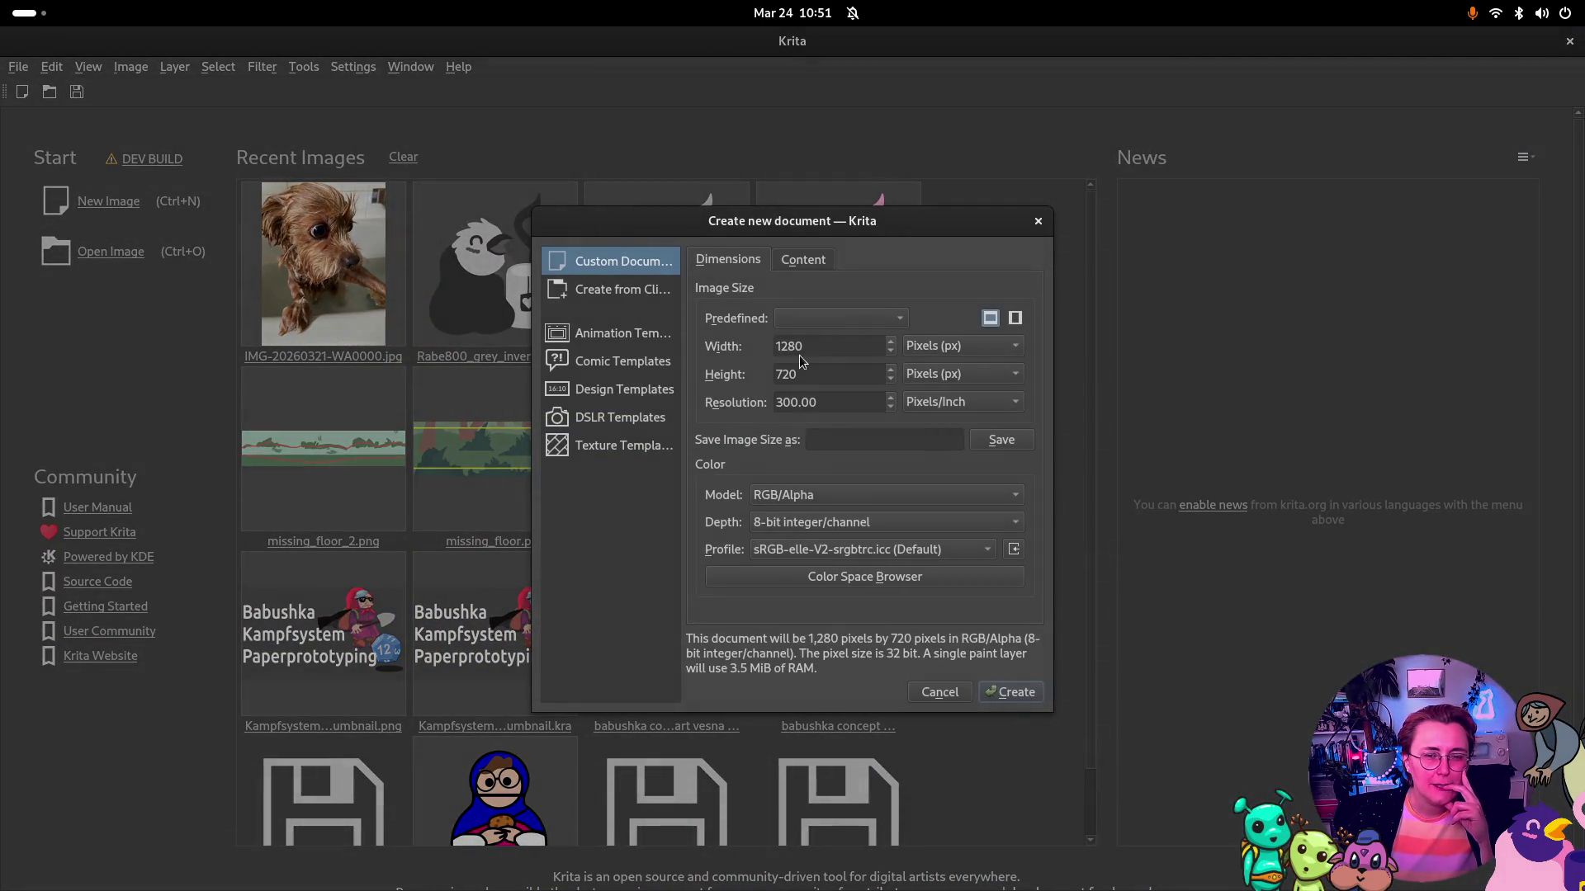
double_click(870, 345)
text(1980)
click(868, 372)
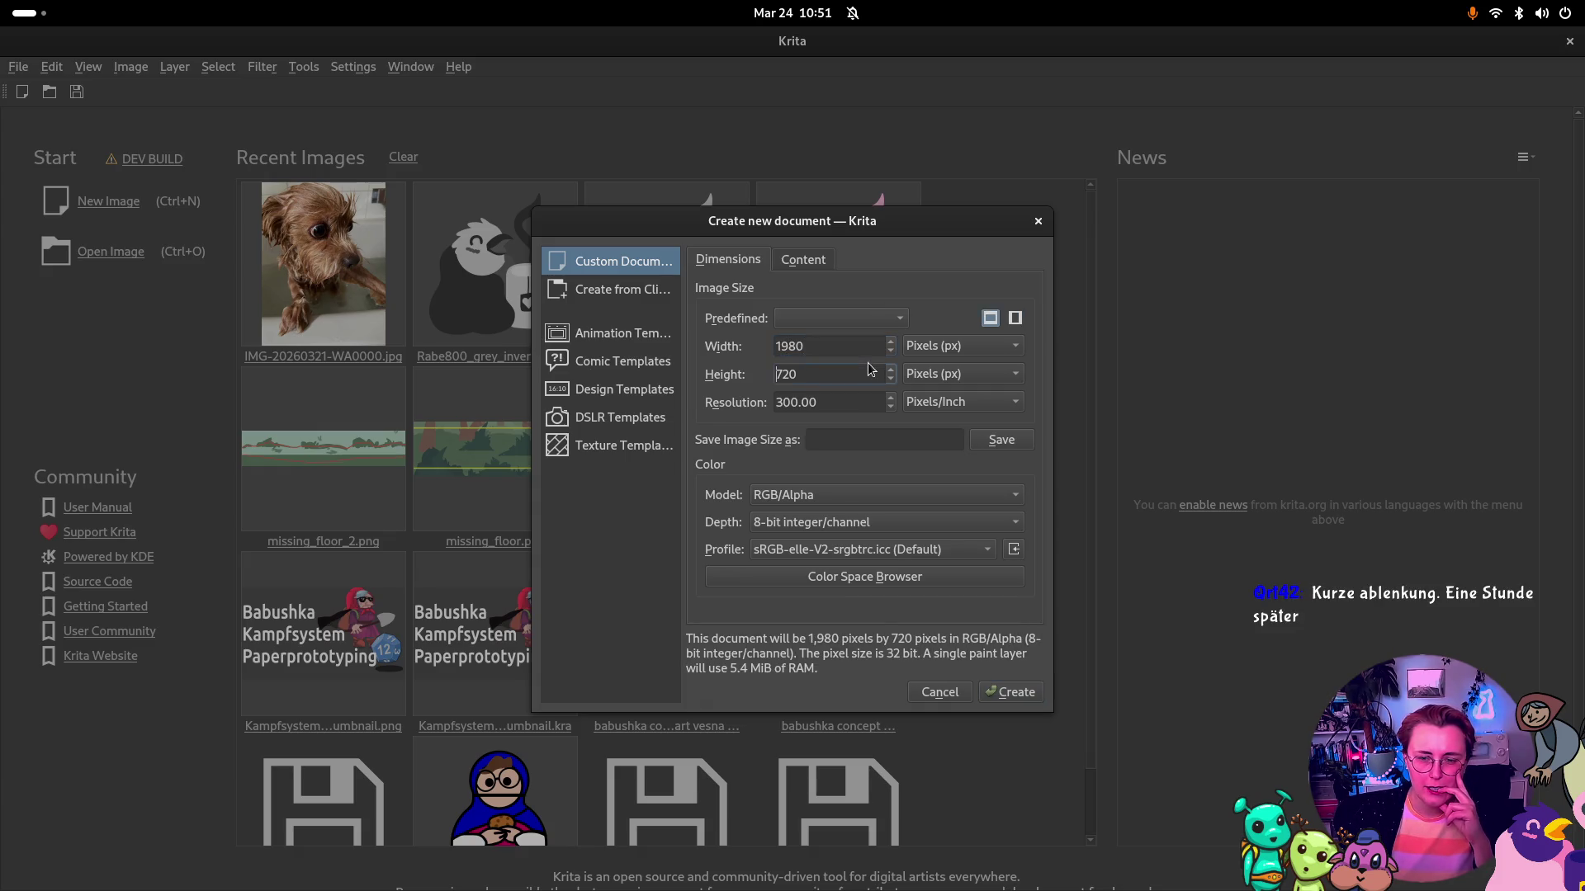
text(10)
drag(864, 375, 685, 369)
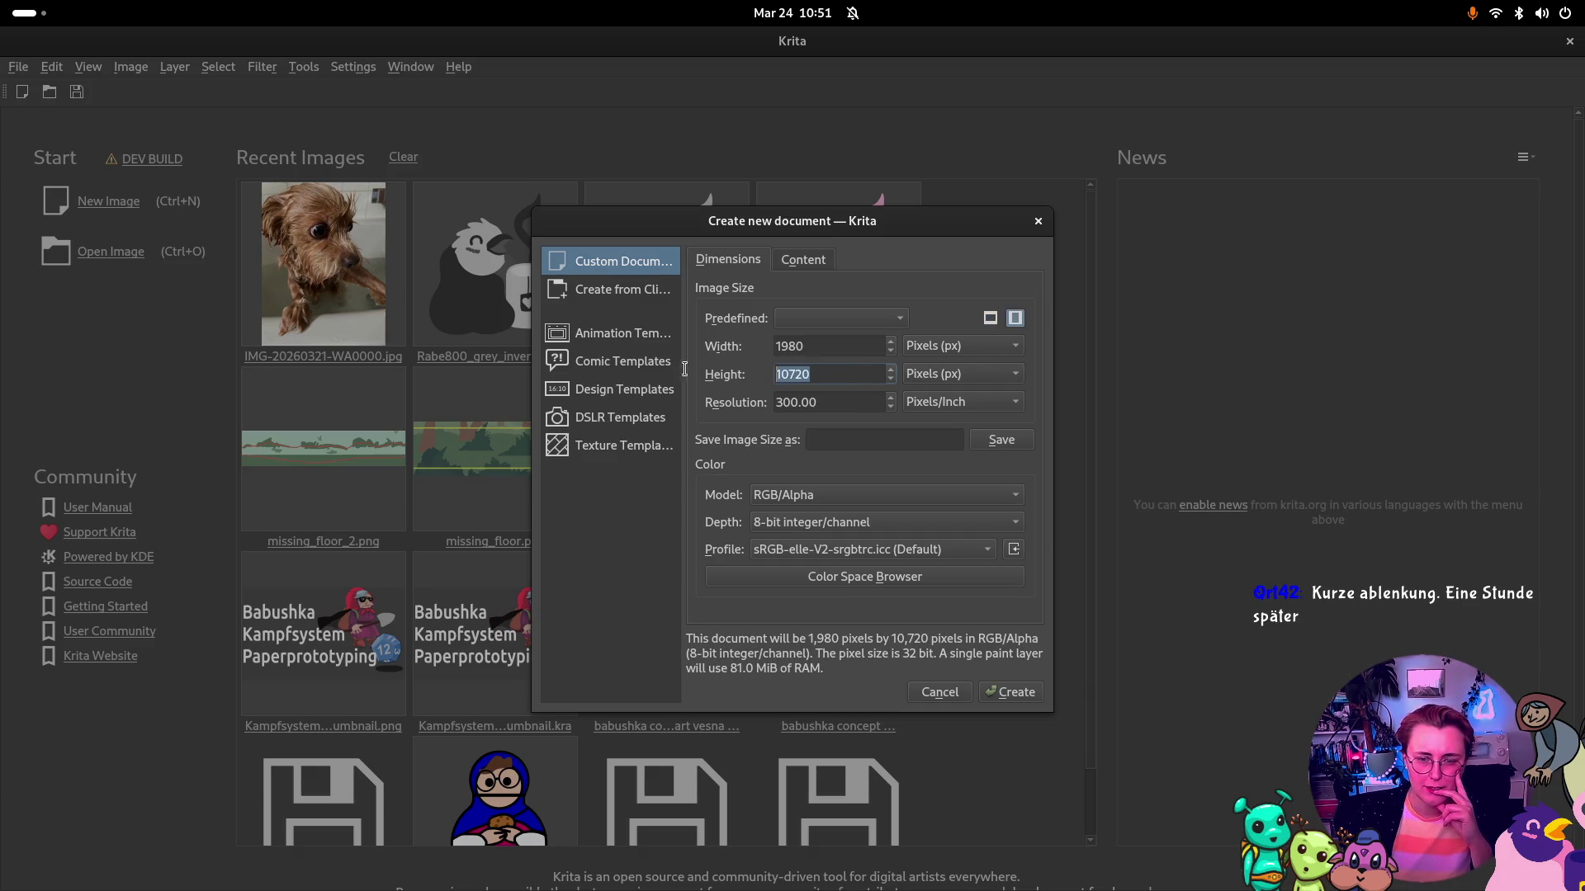
text(10)
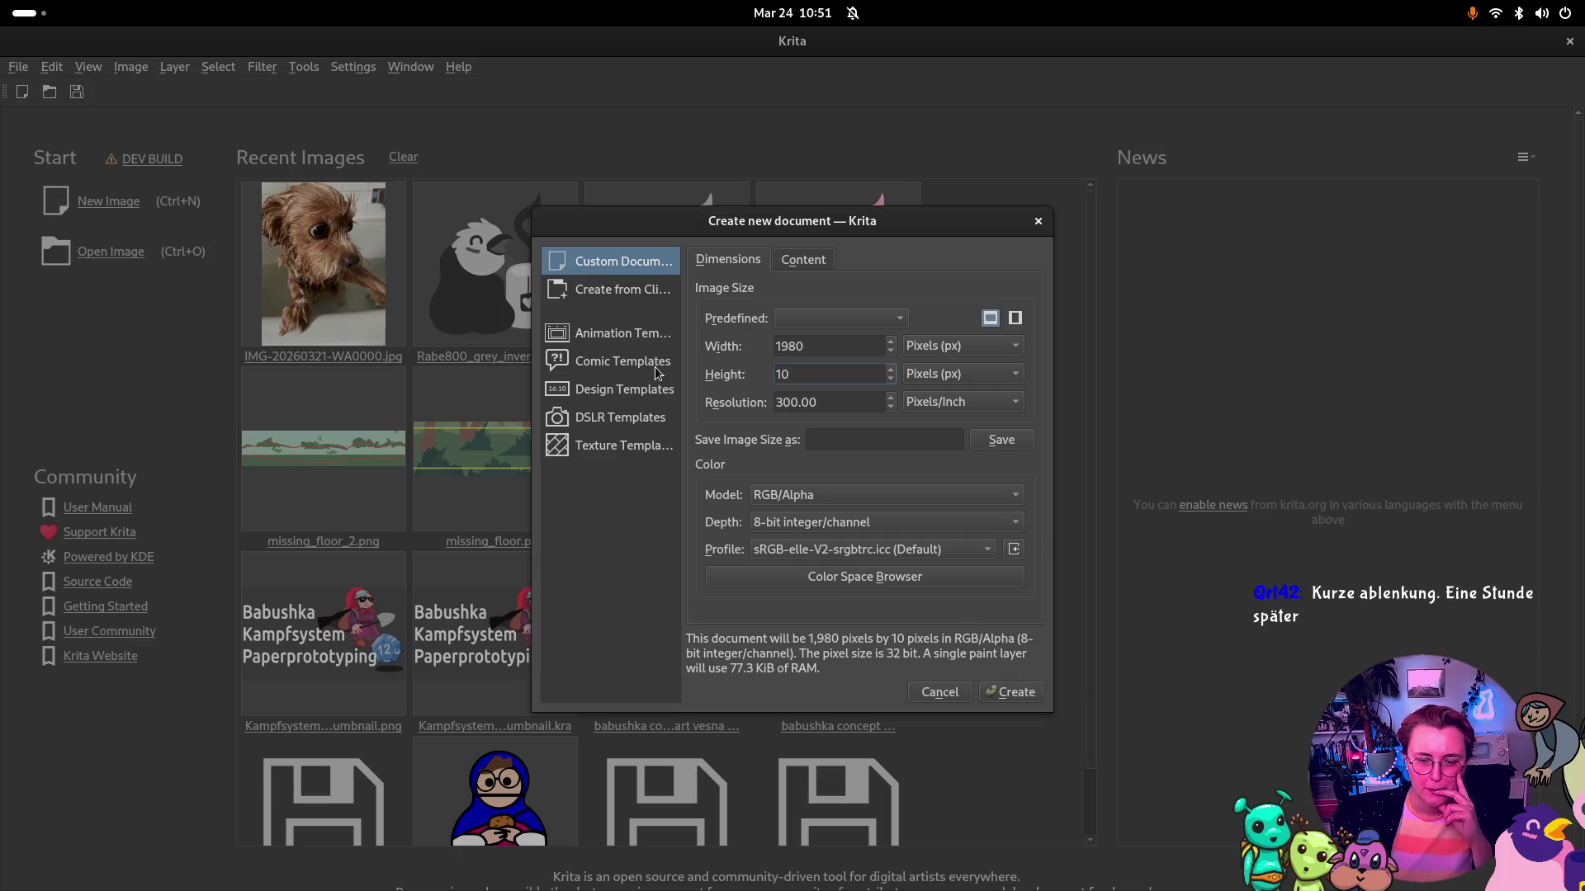
text(20)
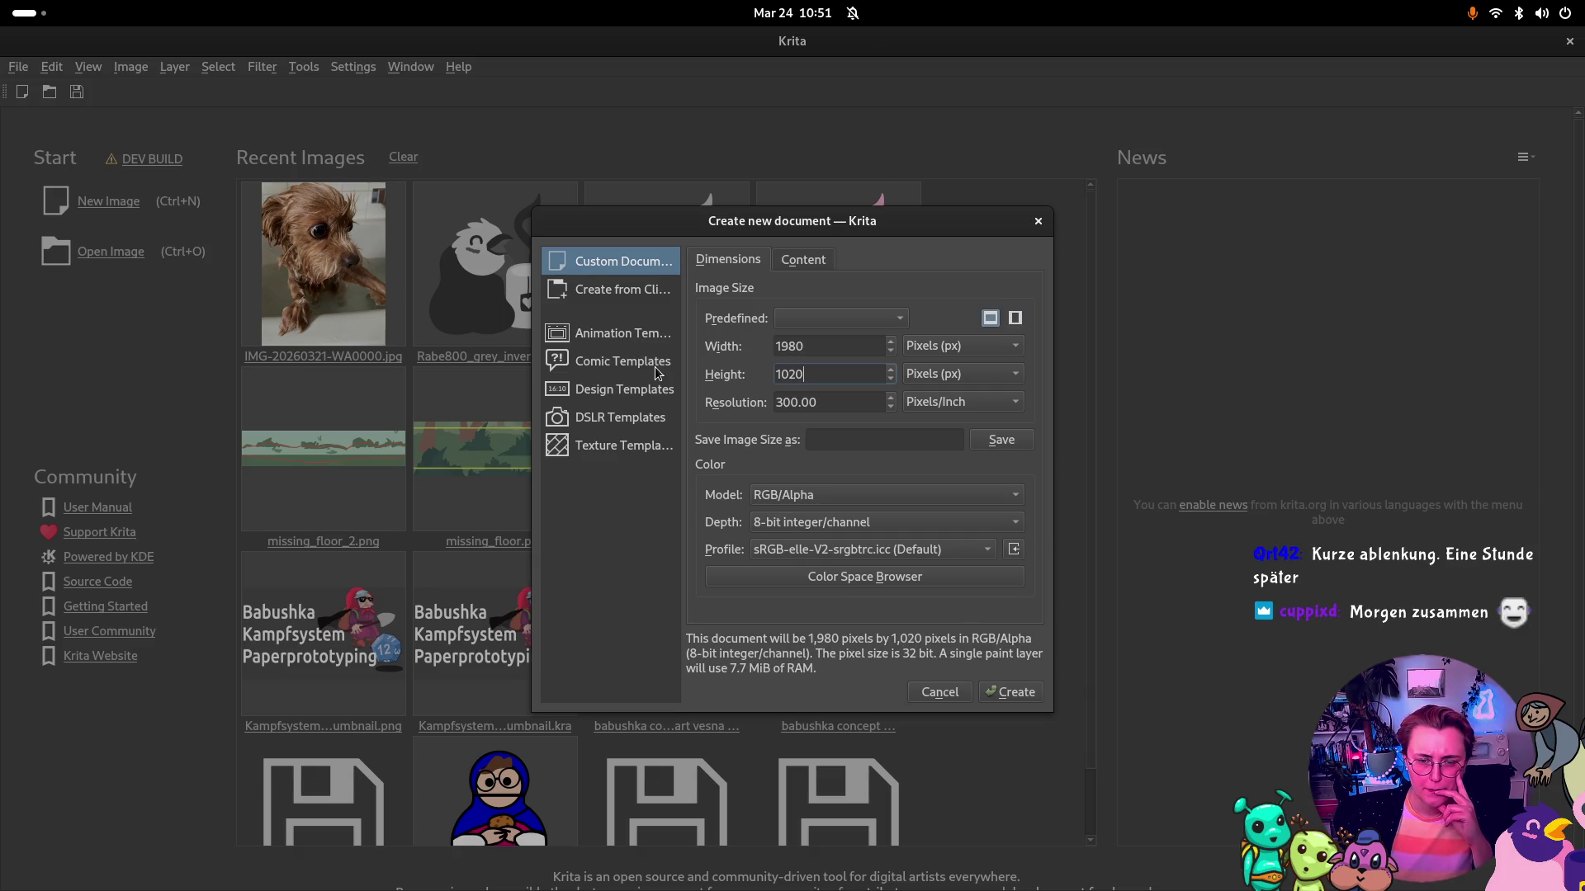
key(super)
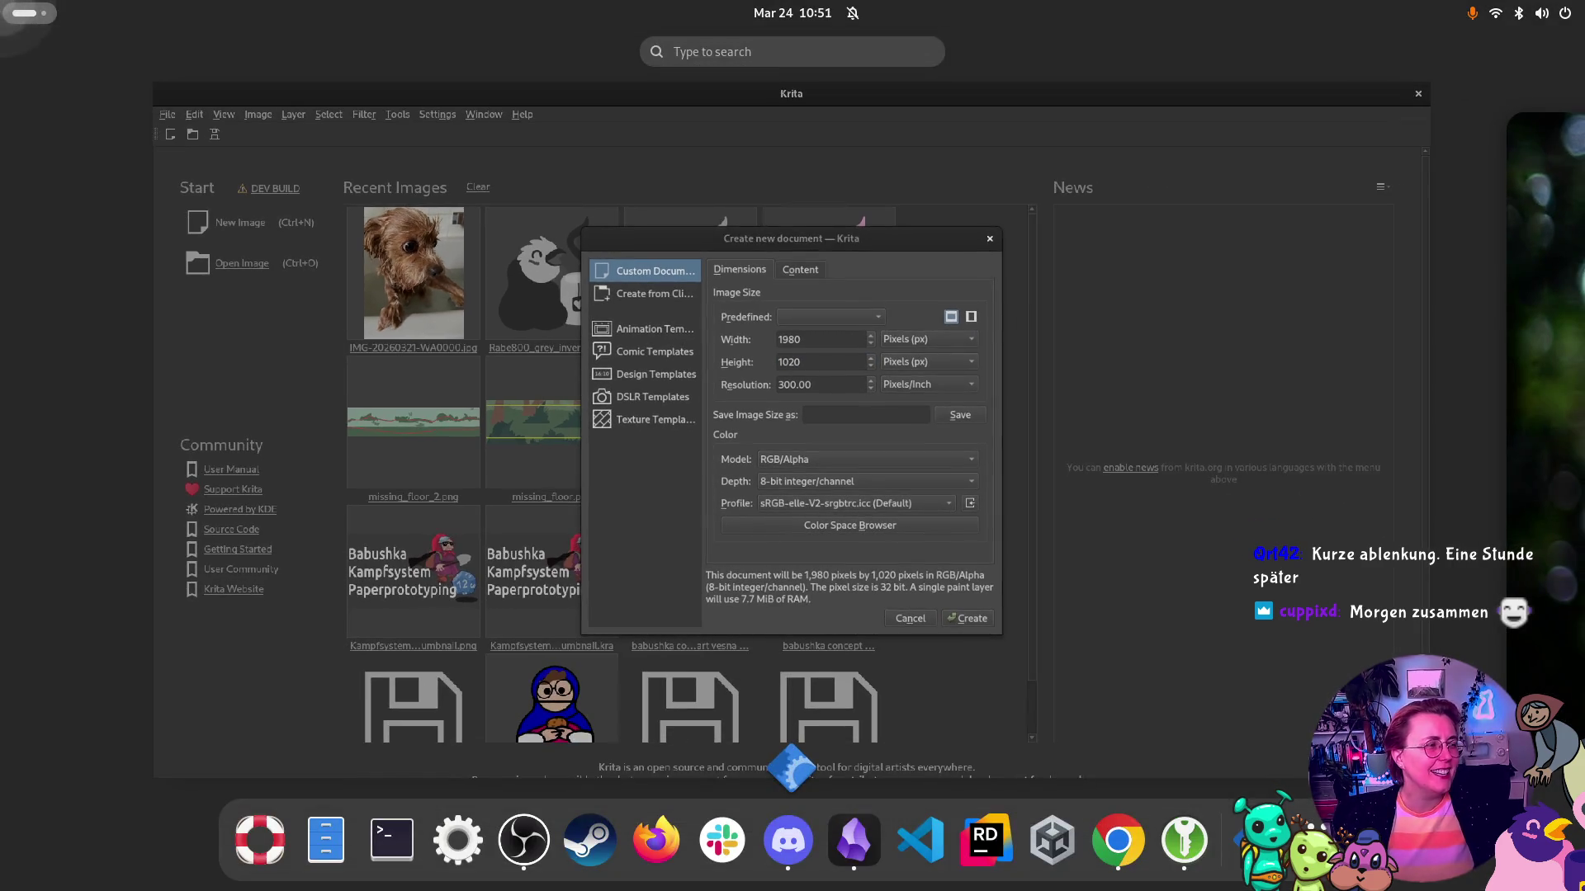
key(super)
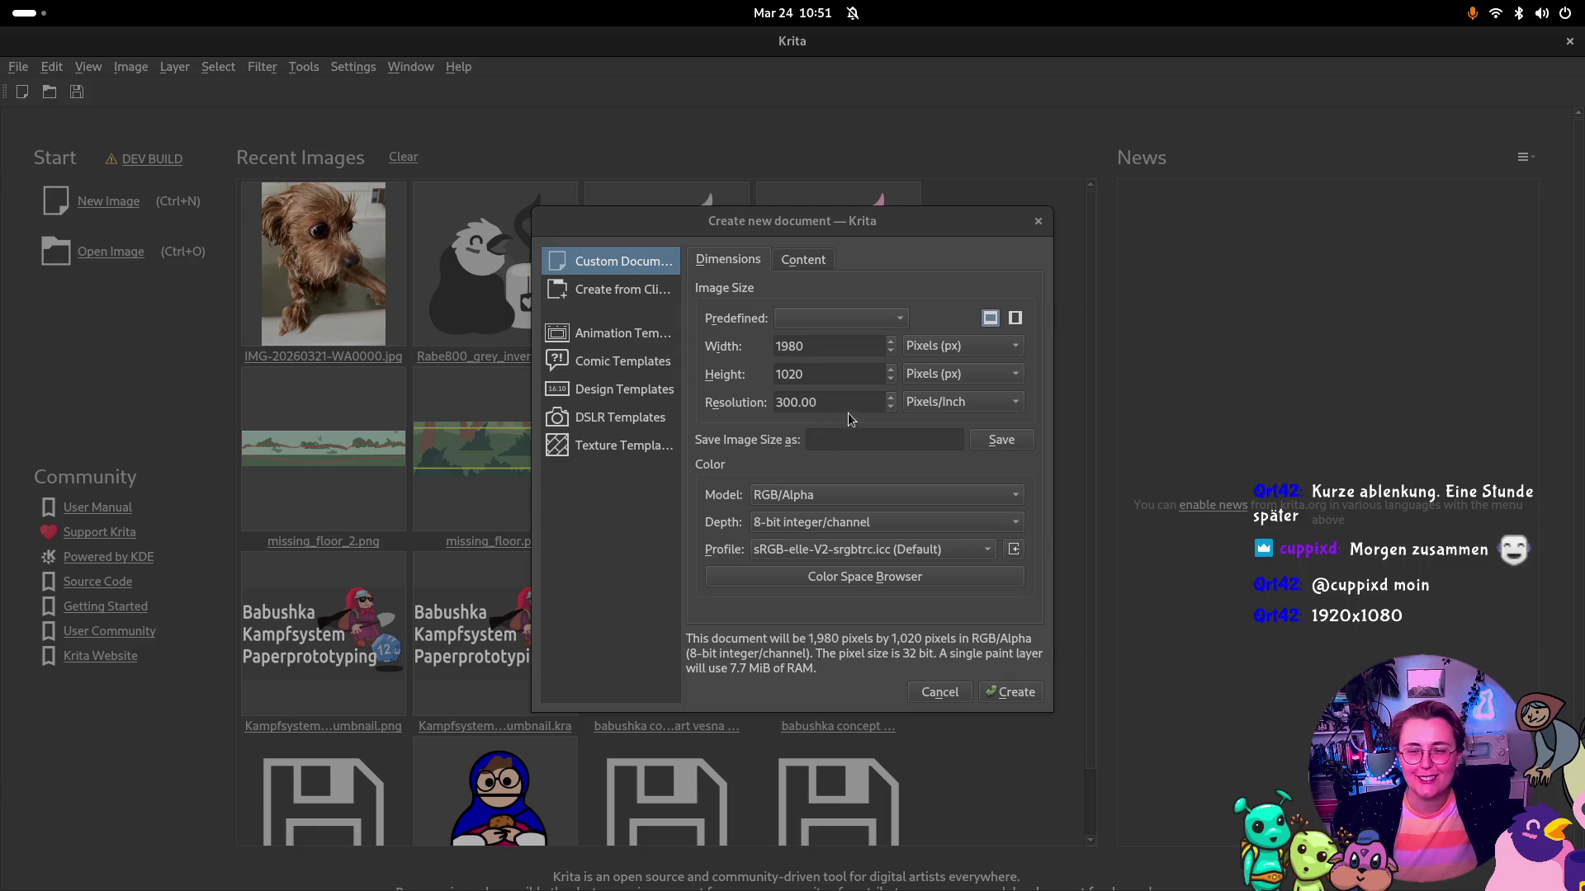
Correct the size to 1920 × 1080 px and create the document
click(799, 349)
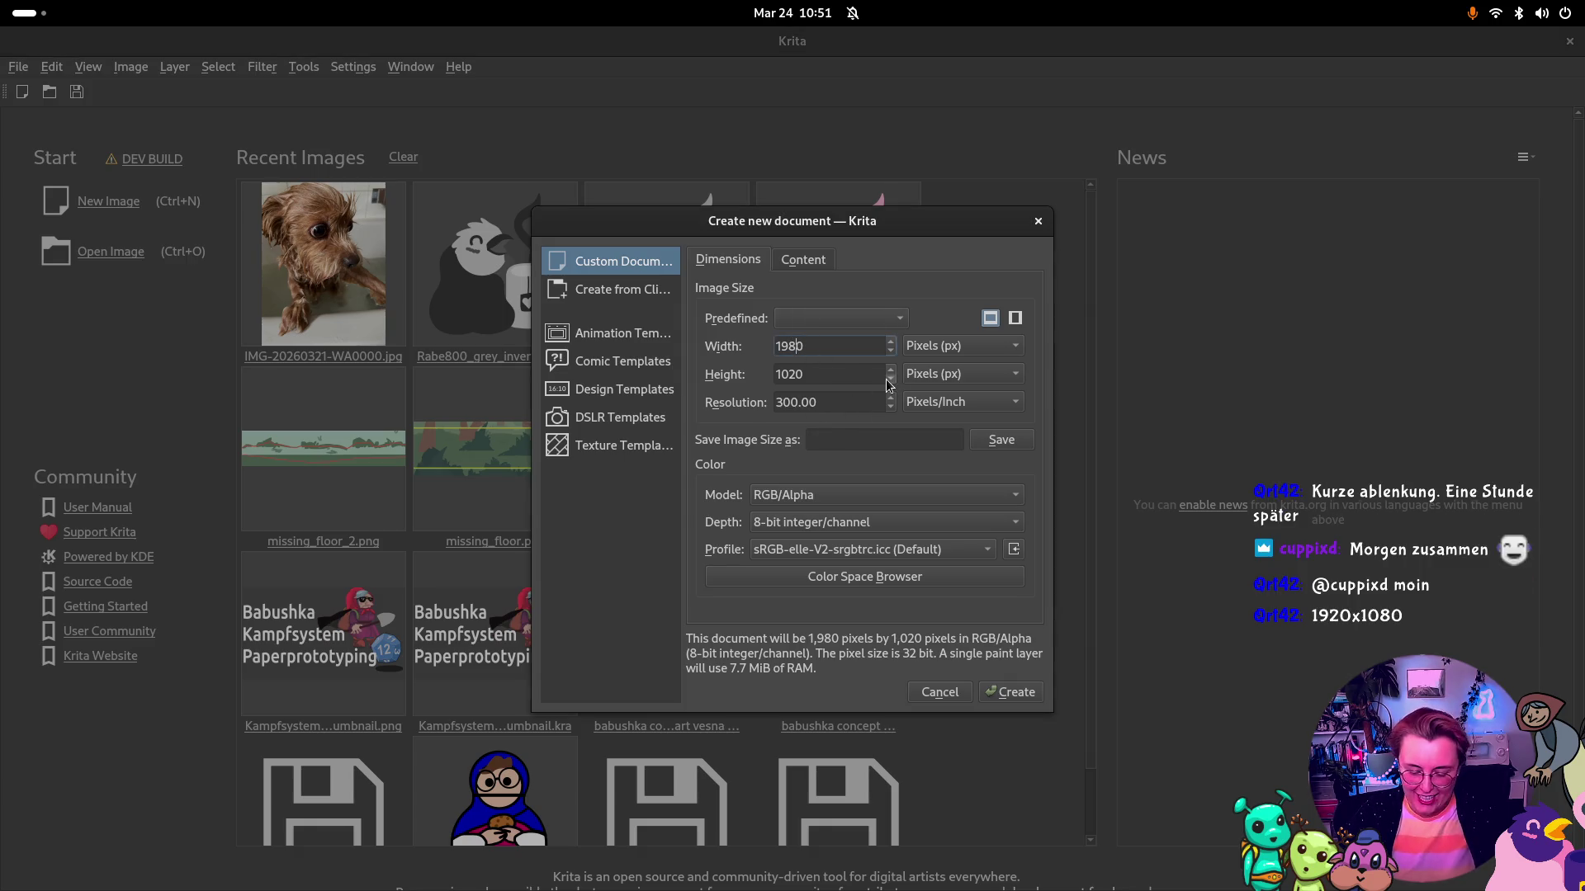
key(BackSpace)
text(2)
click(794, 374)
key(BackSpace)
text(8)
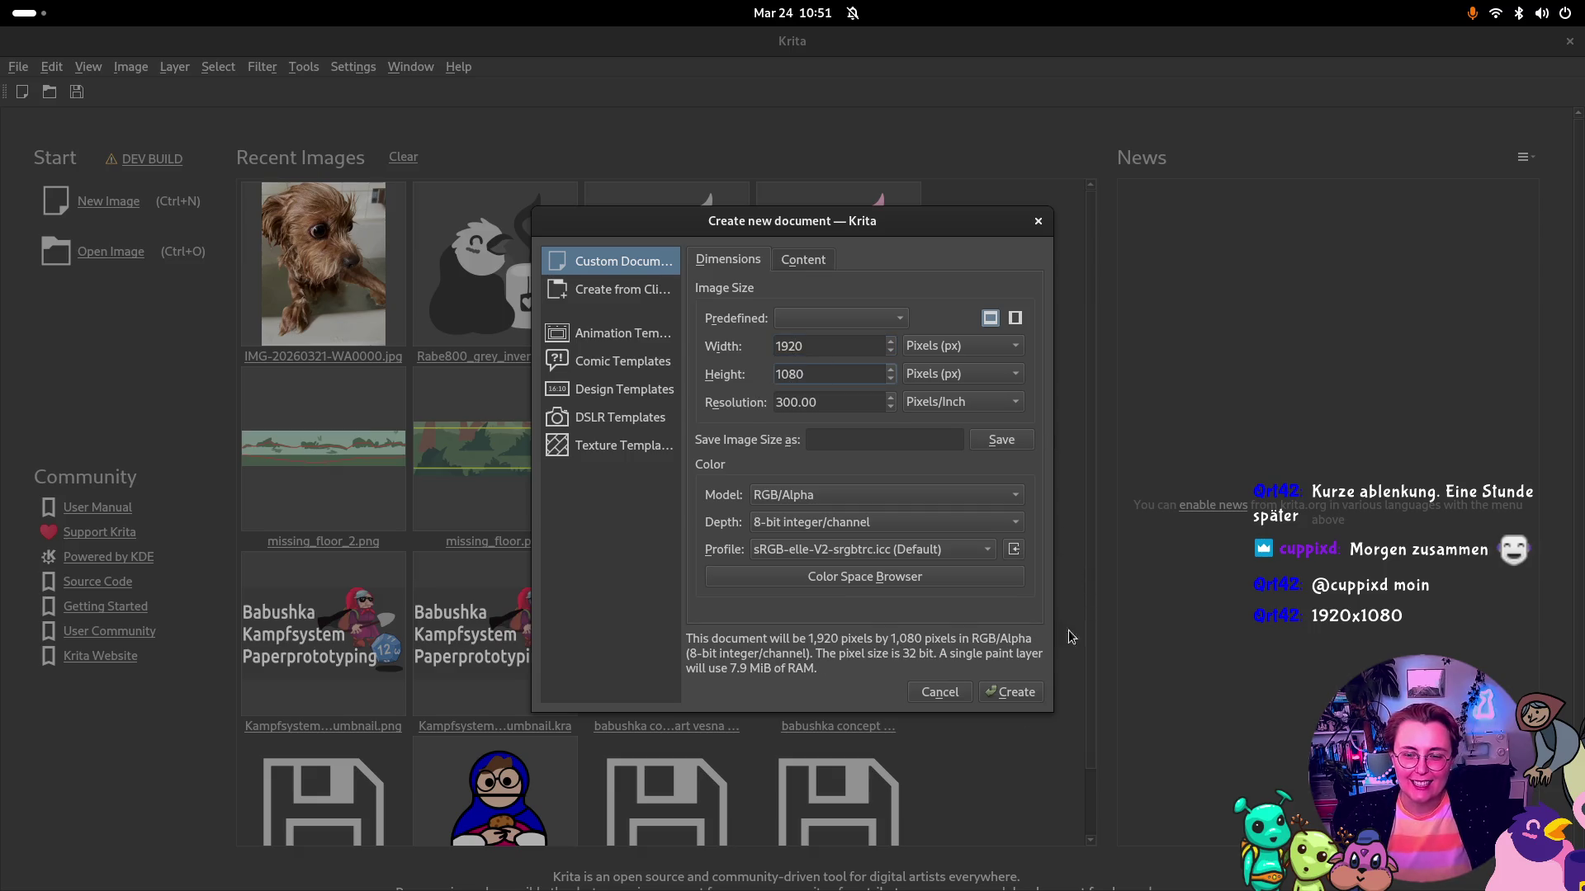
click(1011, 693)
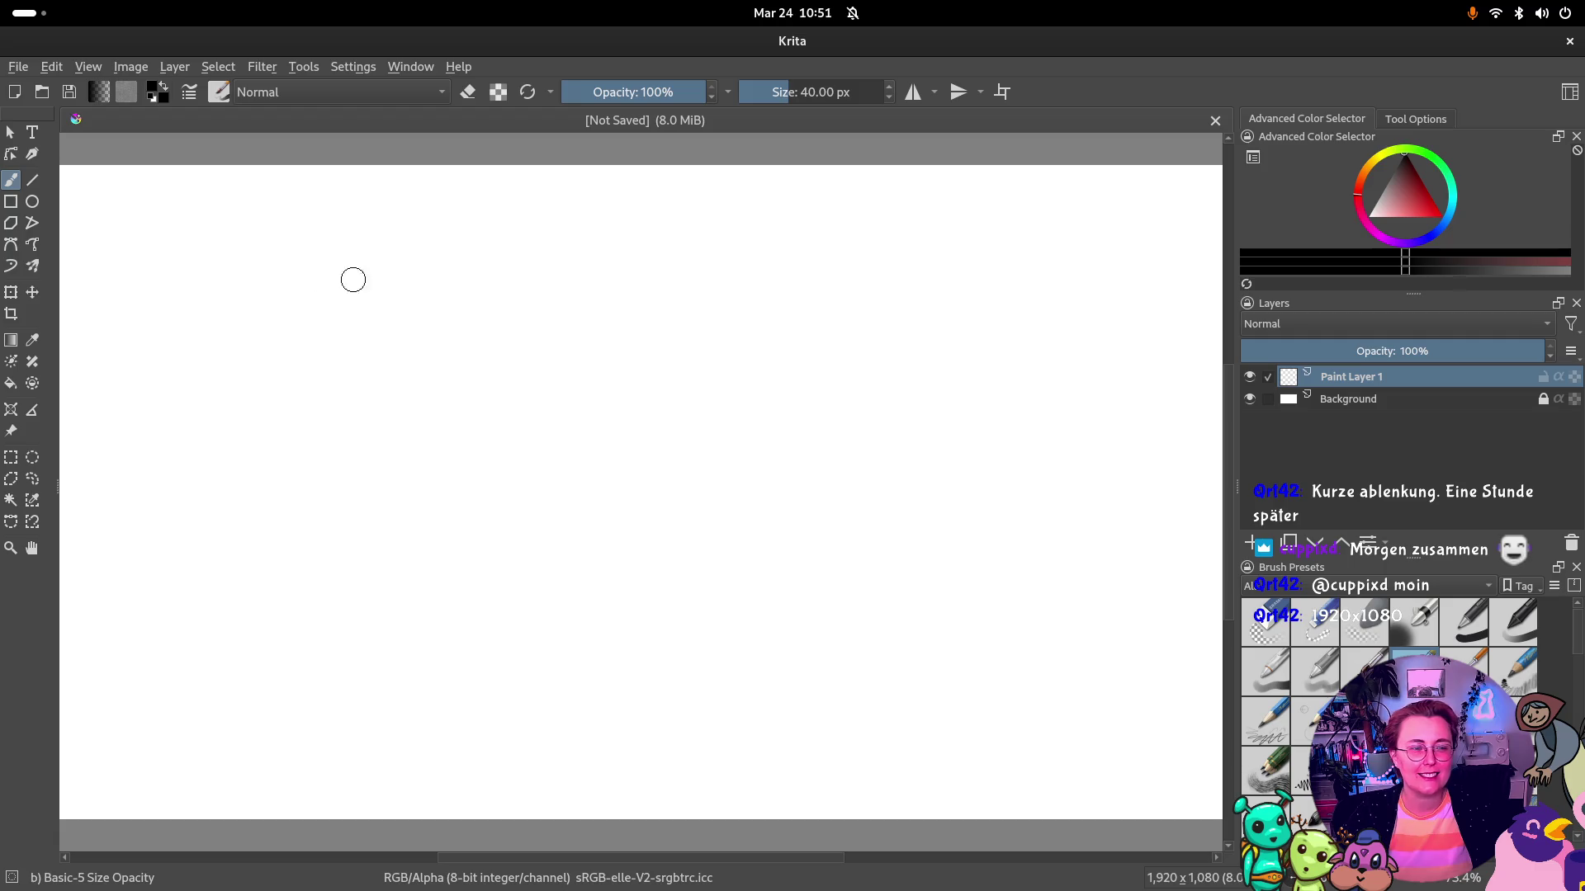
scroll(569, 326, down, 2)
scroll(568, 326, up, 1)
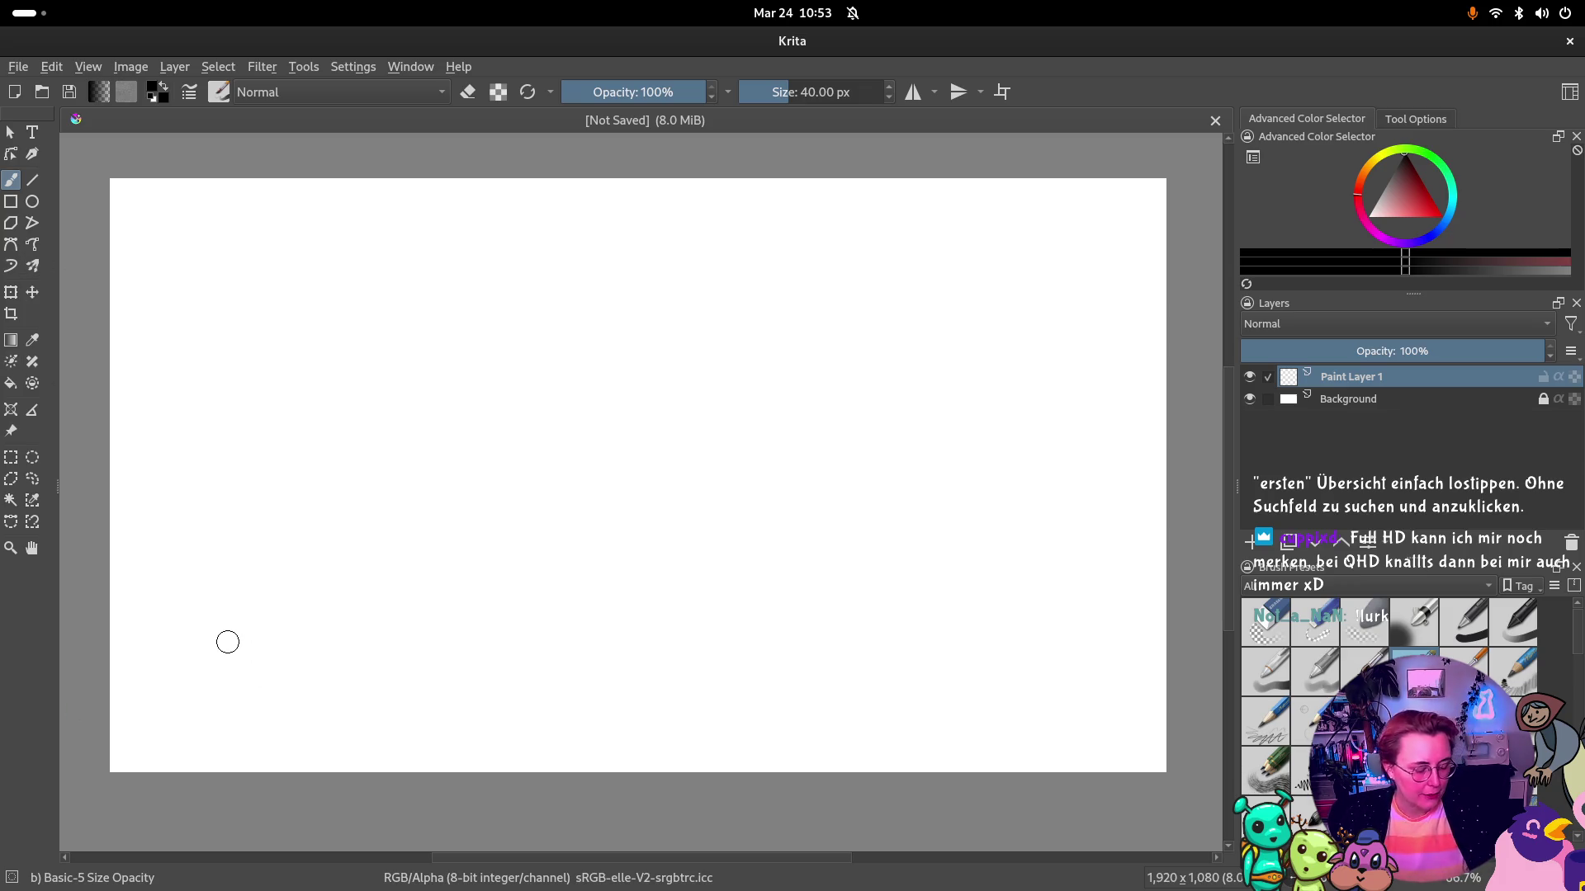
key(super)
key(super)
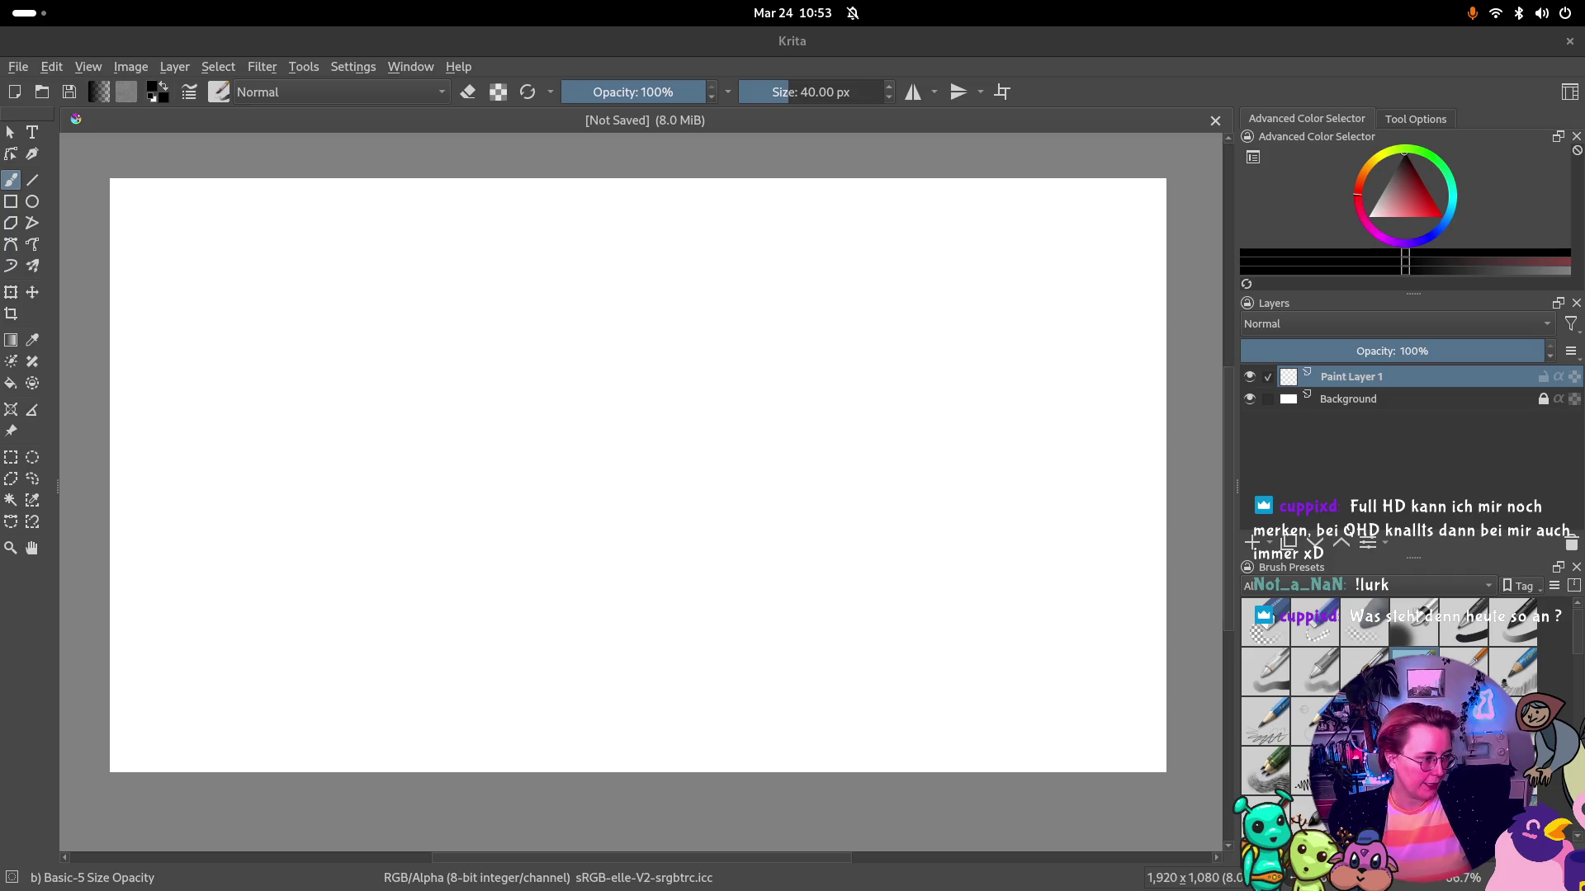
key(super)
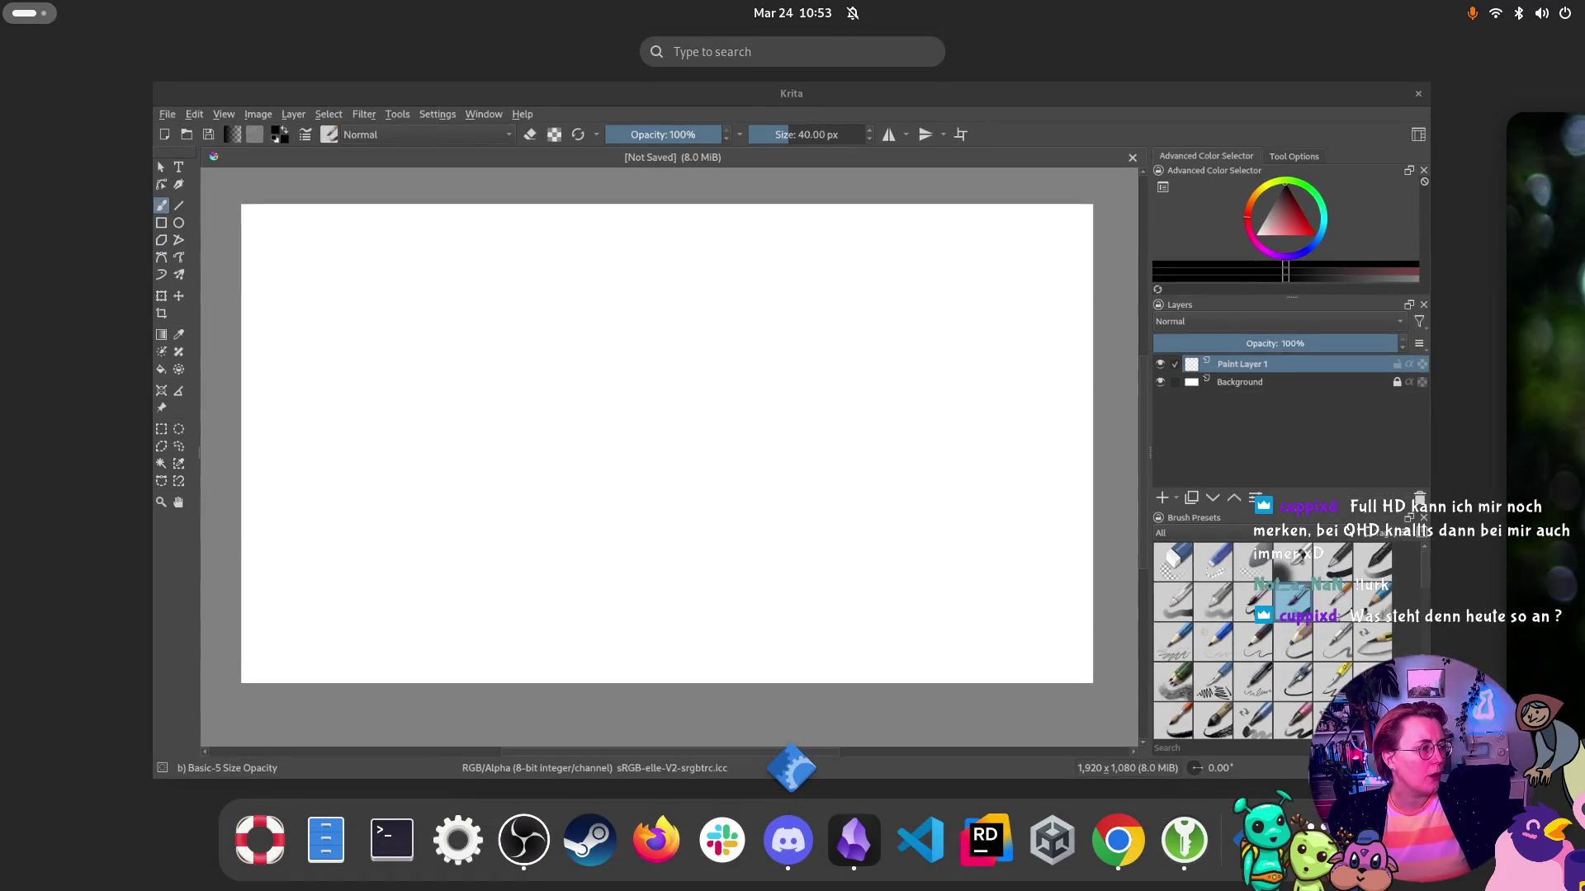
key(super)
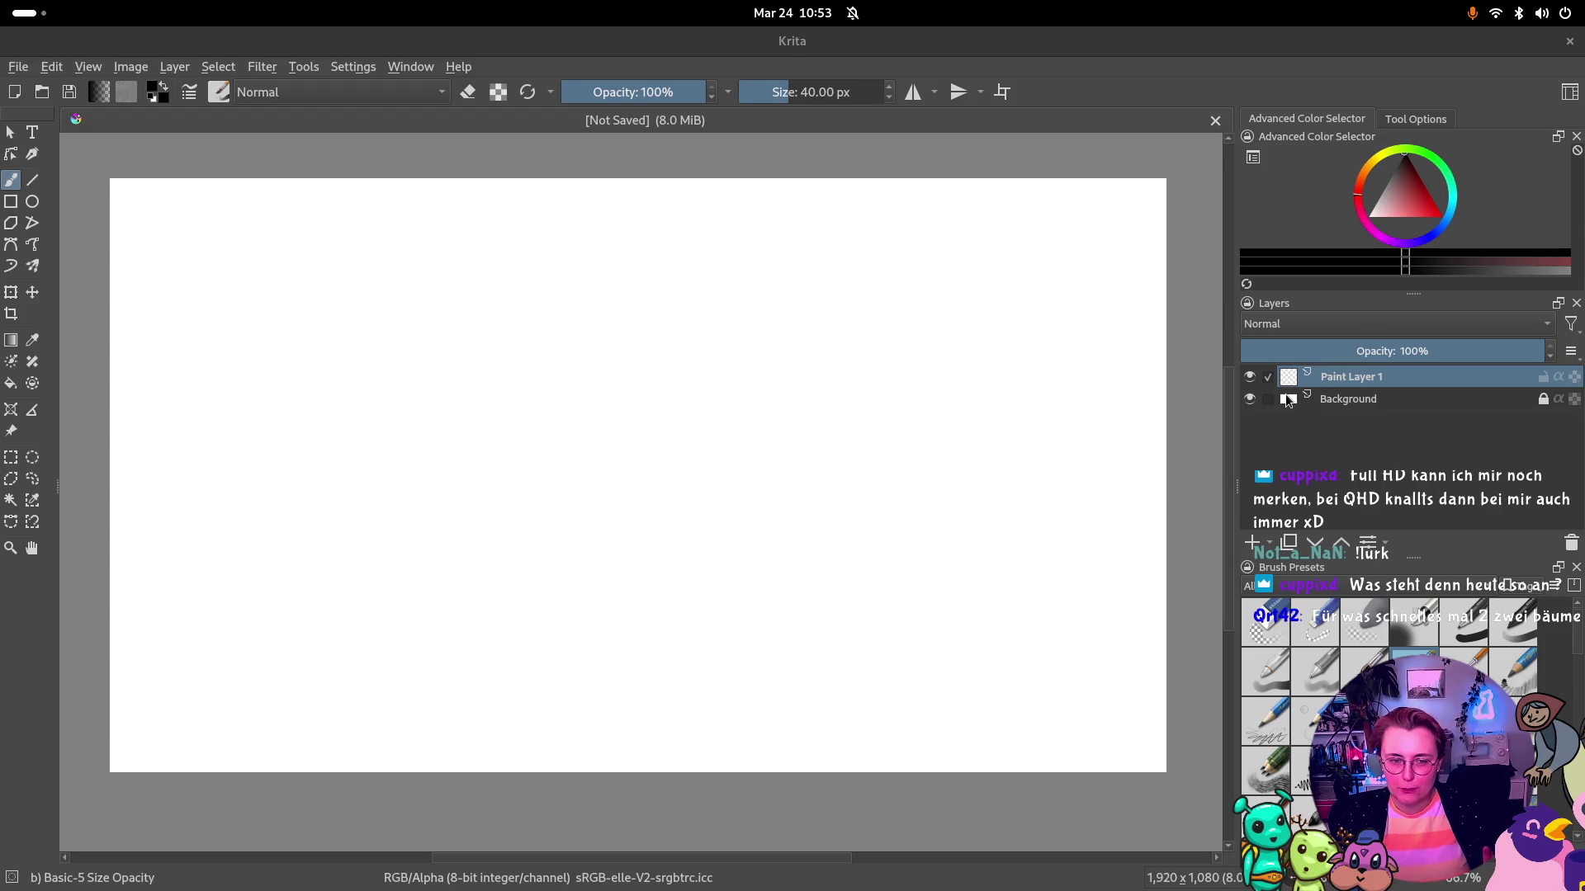
click(1332, 399)
double_click(1313, 399)
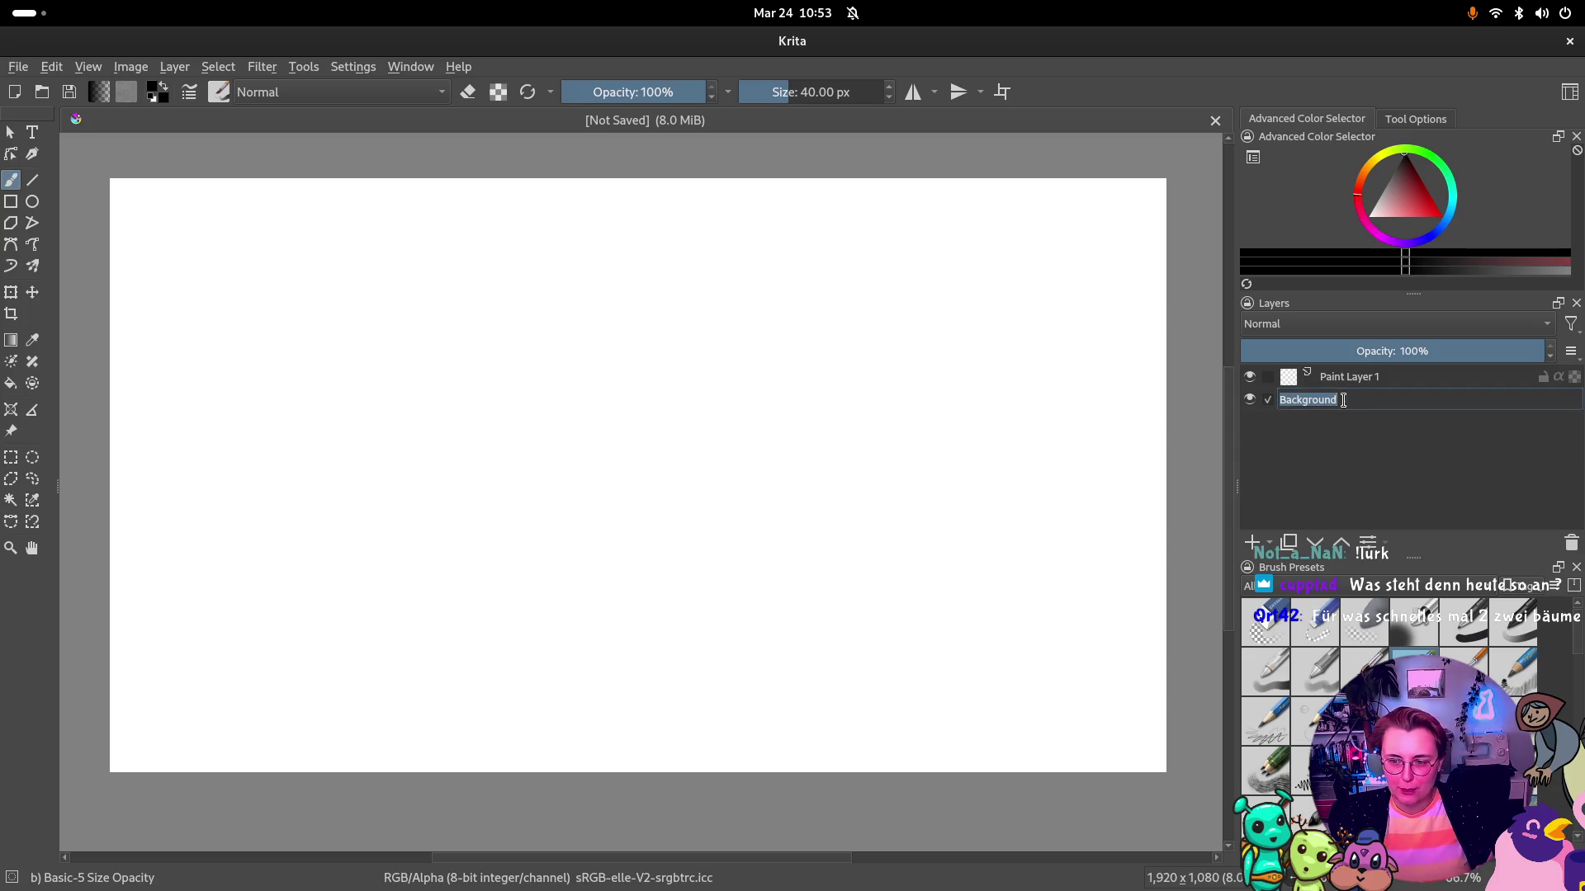
click(1358, 462)
double_click(1299, 409)
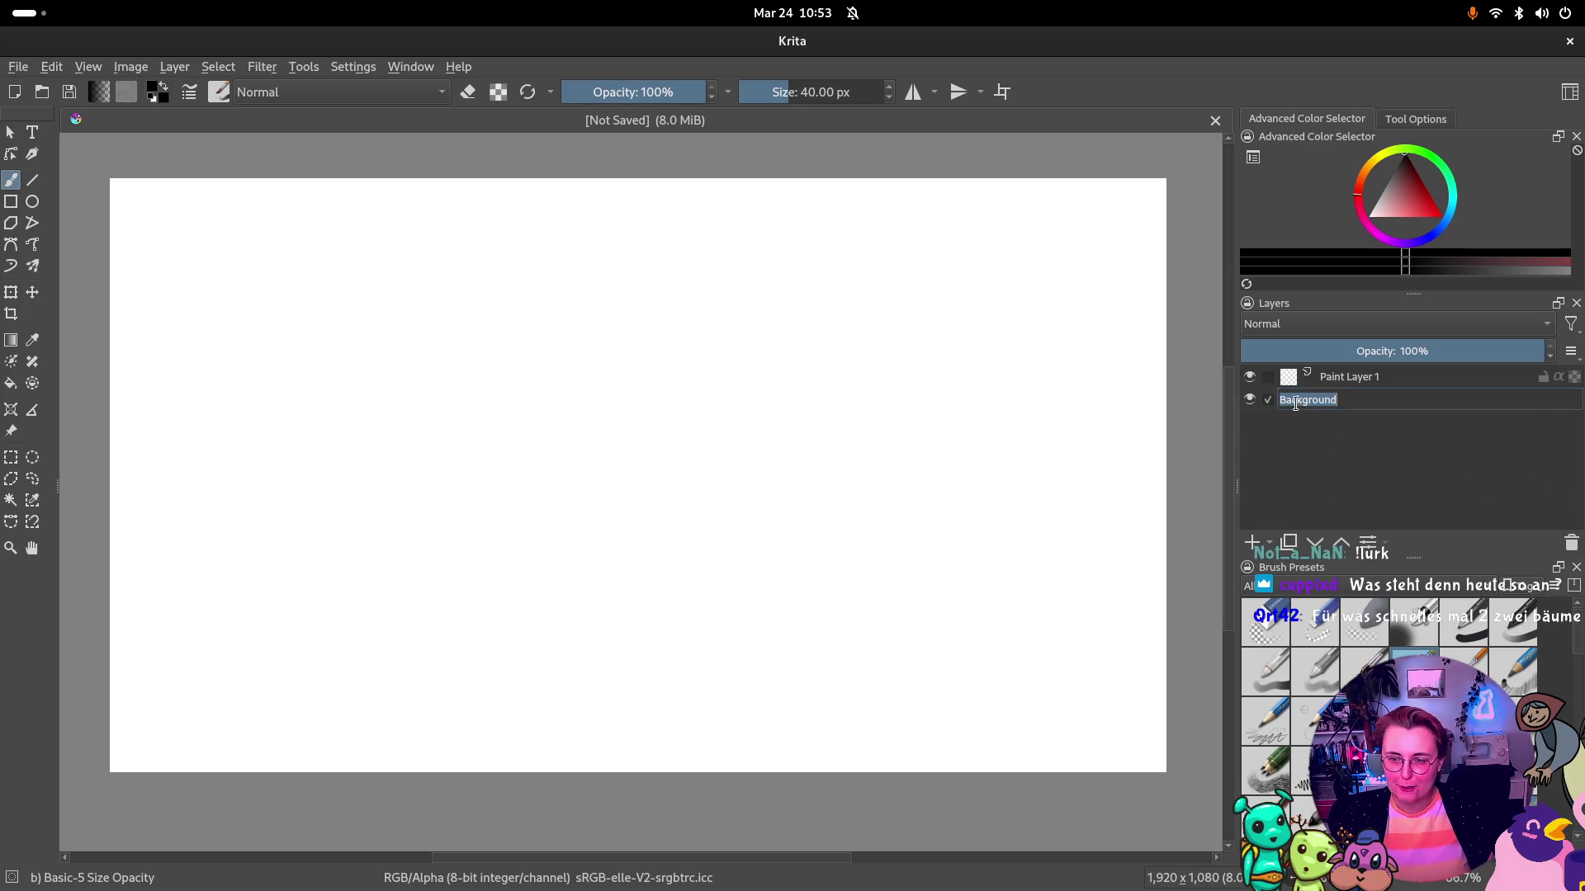
click(1445, 441)
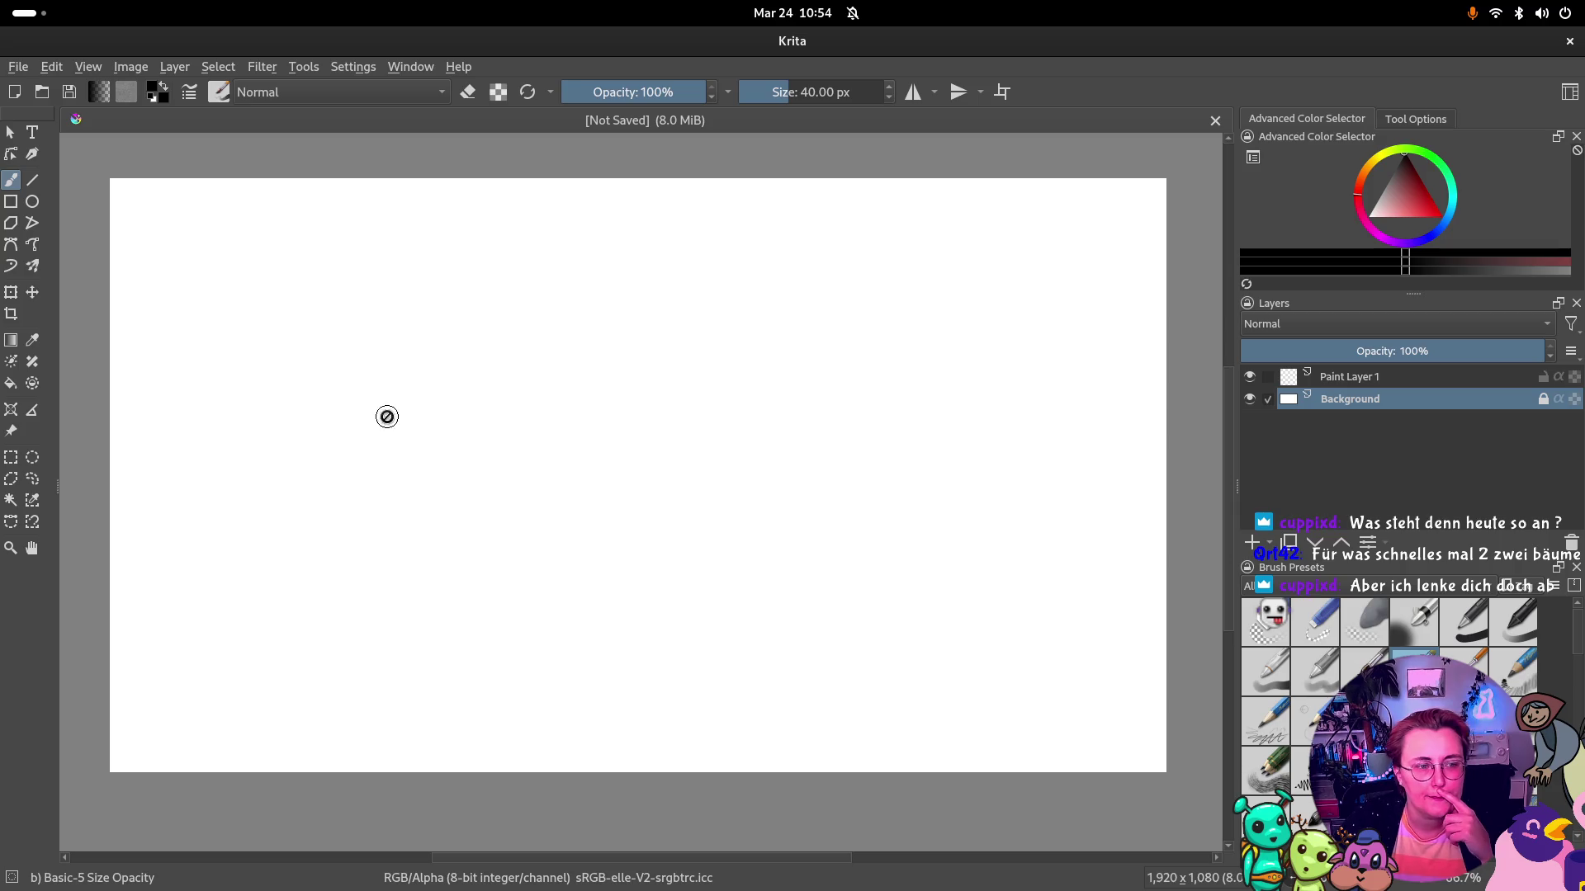
Fill Paint Layer 1 with solid black using the Fill tool
click(1350, 377)
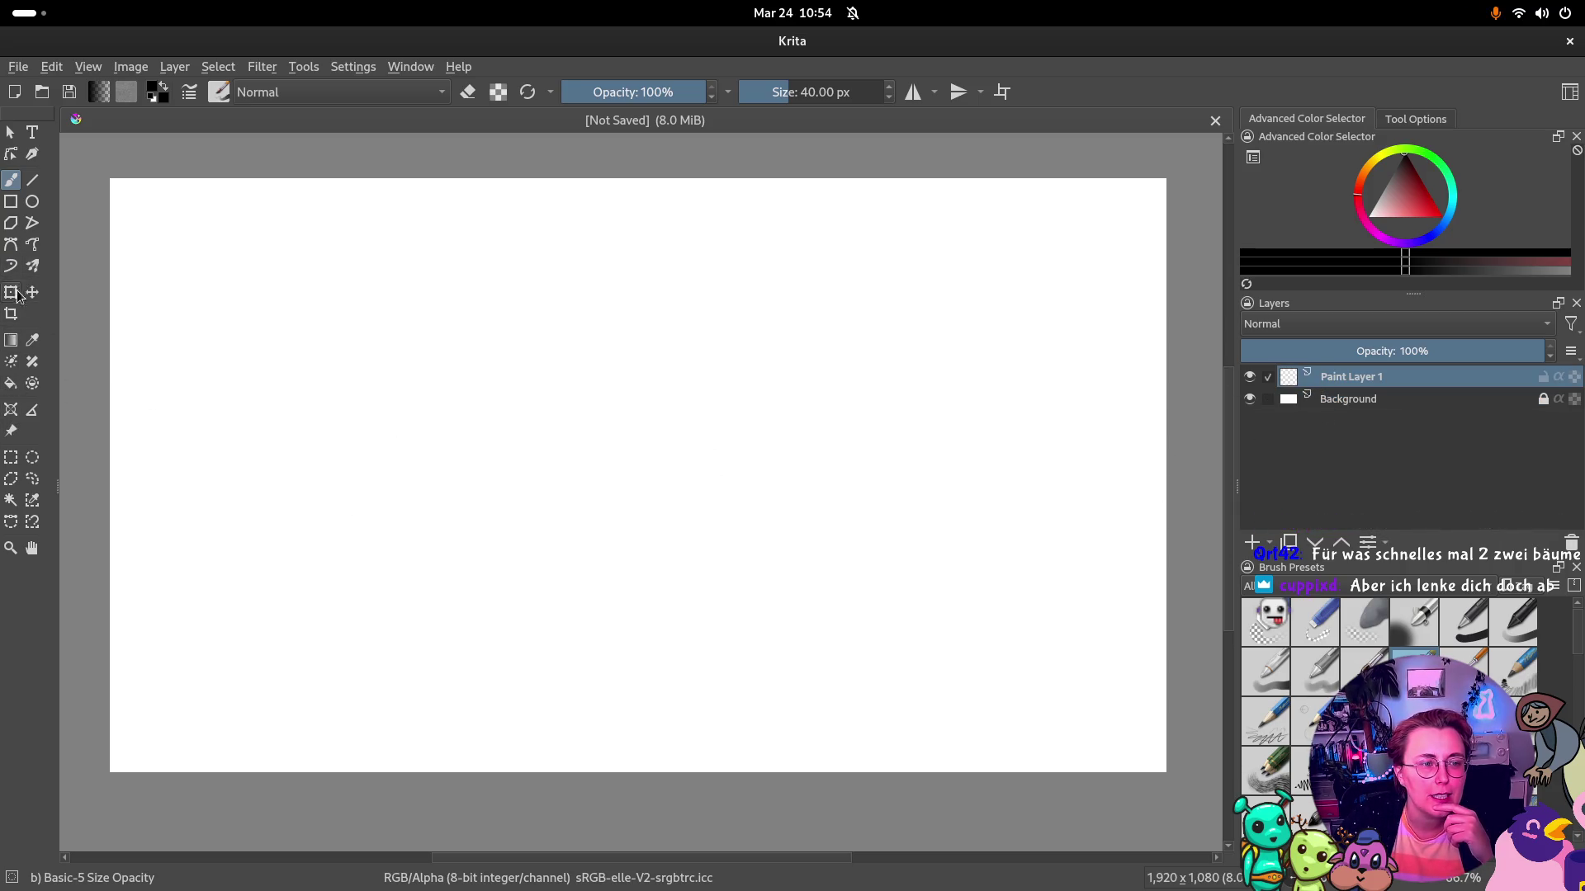
click(11, 383)
click(505, 421)
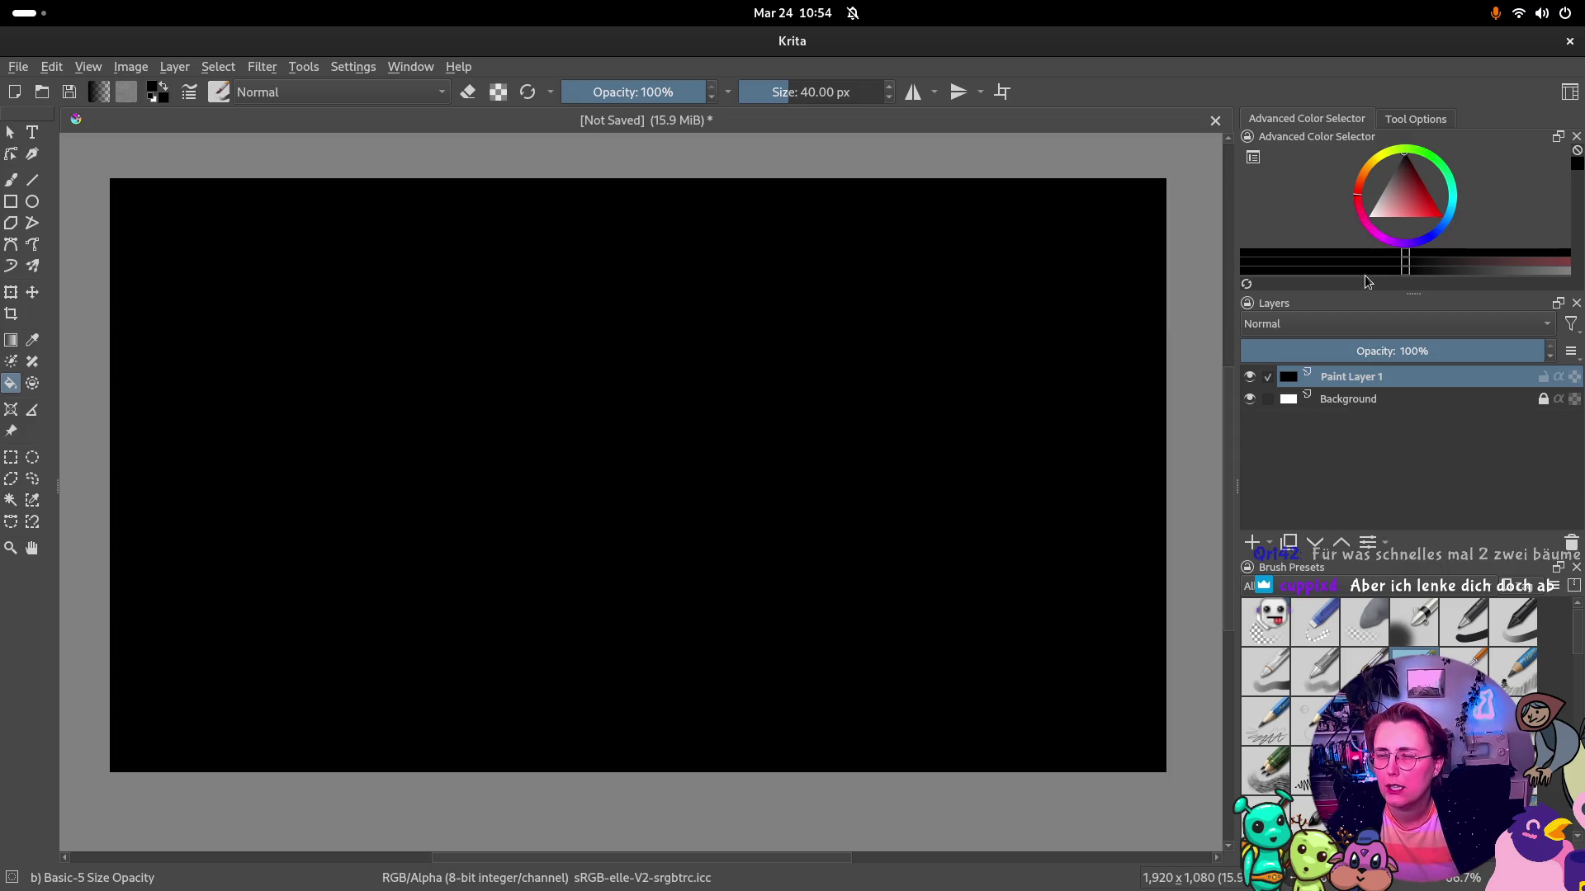
click(1255, 158)
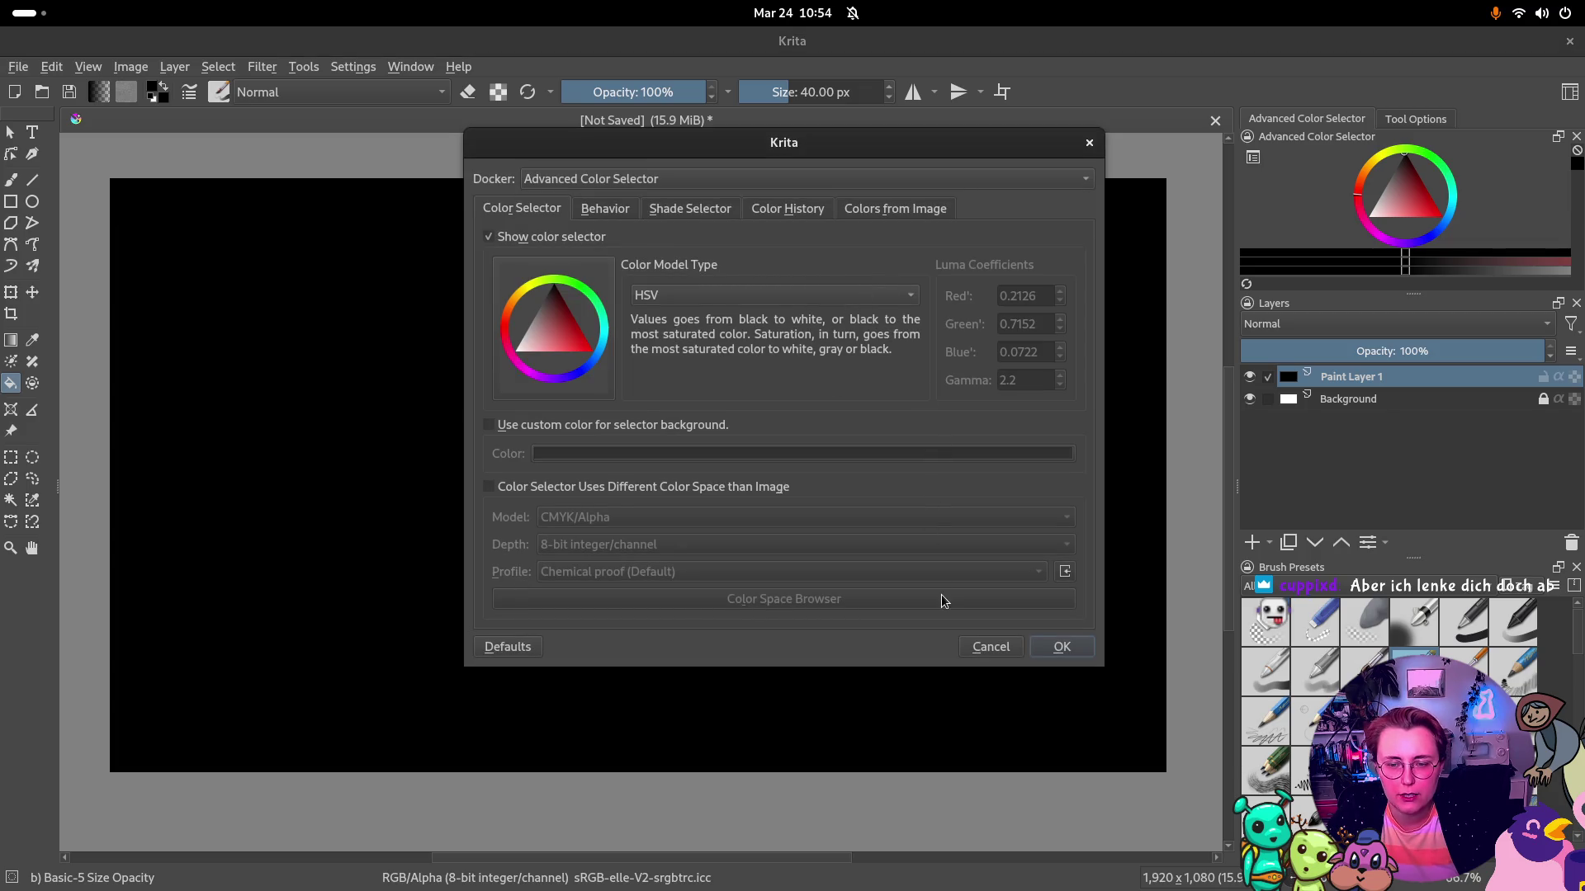
Review the colour selector settings tabs, keep HSV, close unchanged and bring up the pop-up palette
click(762, 298)
click(762, 296)
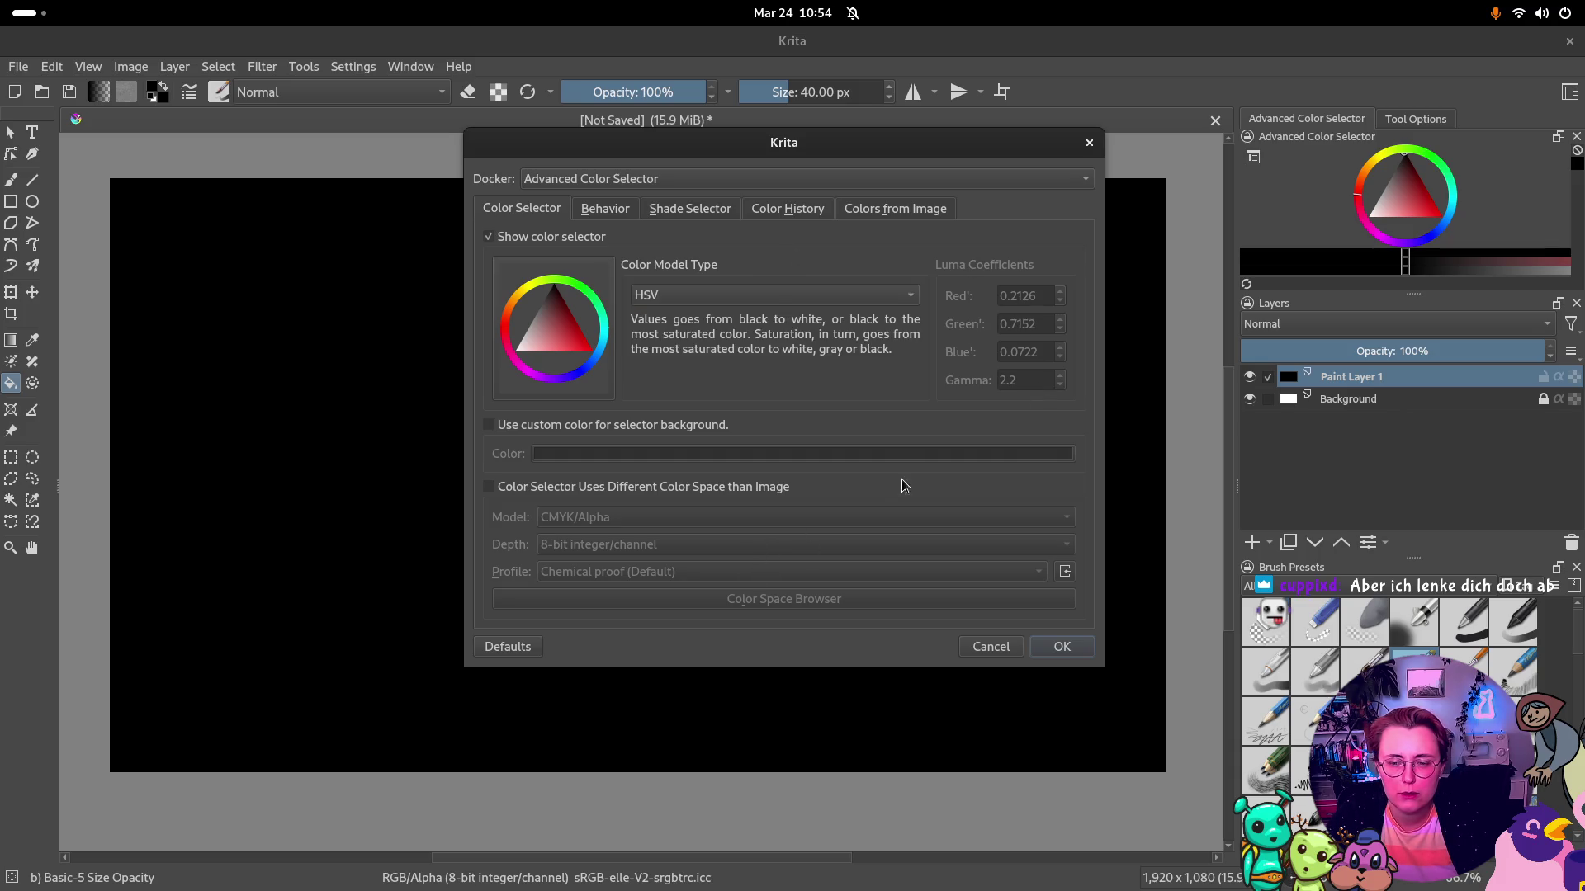
click(605, 208)
click(681, 208)
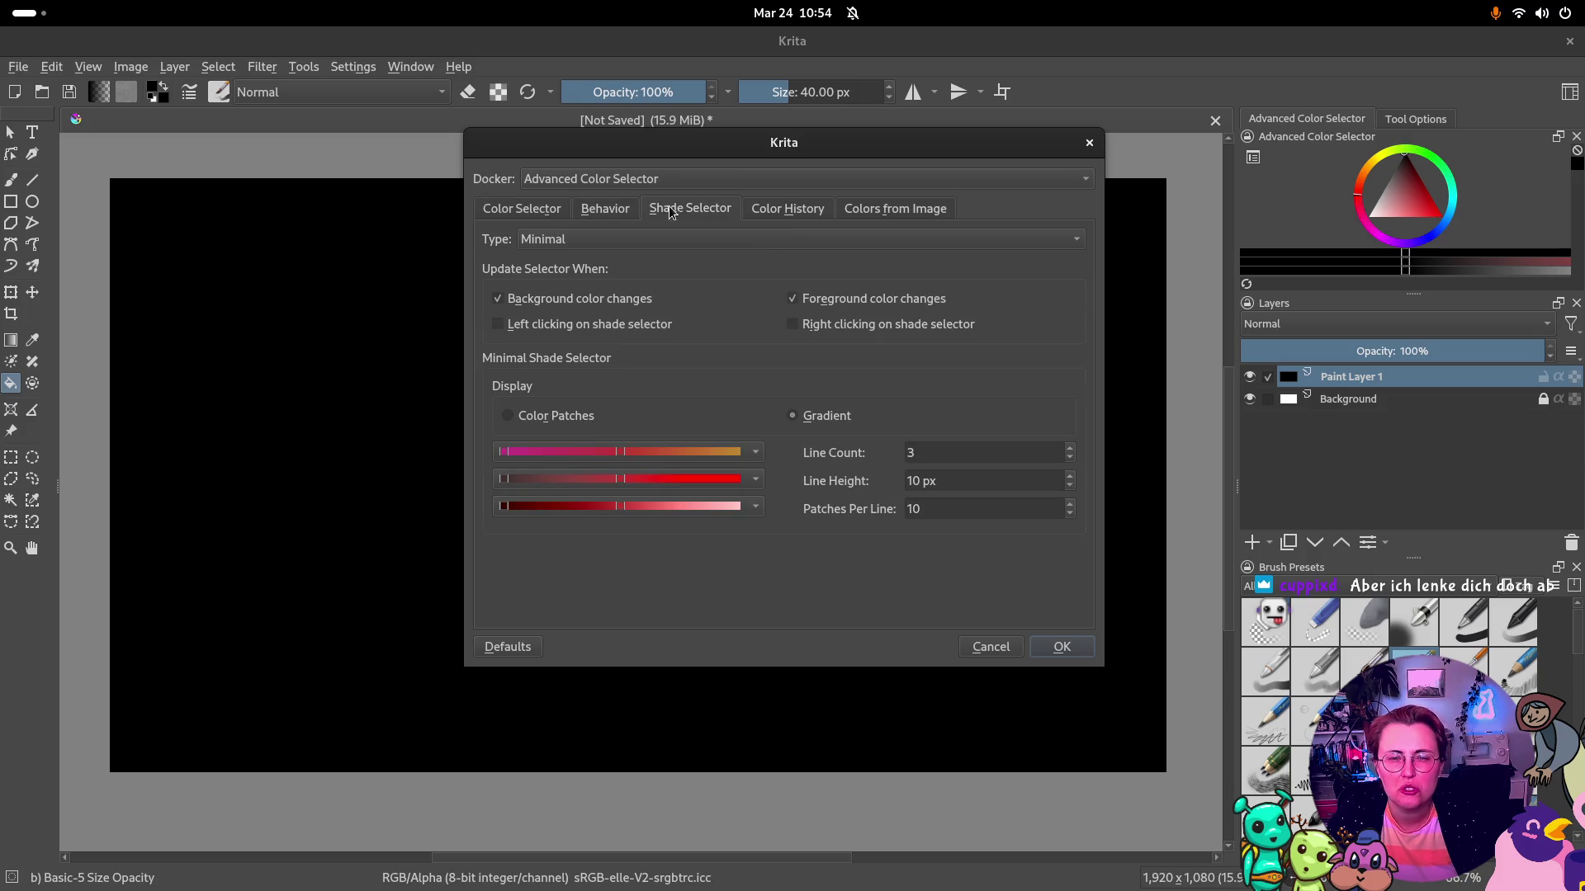
click(780, 208)
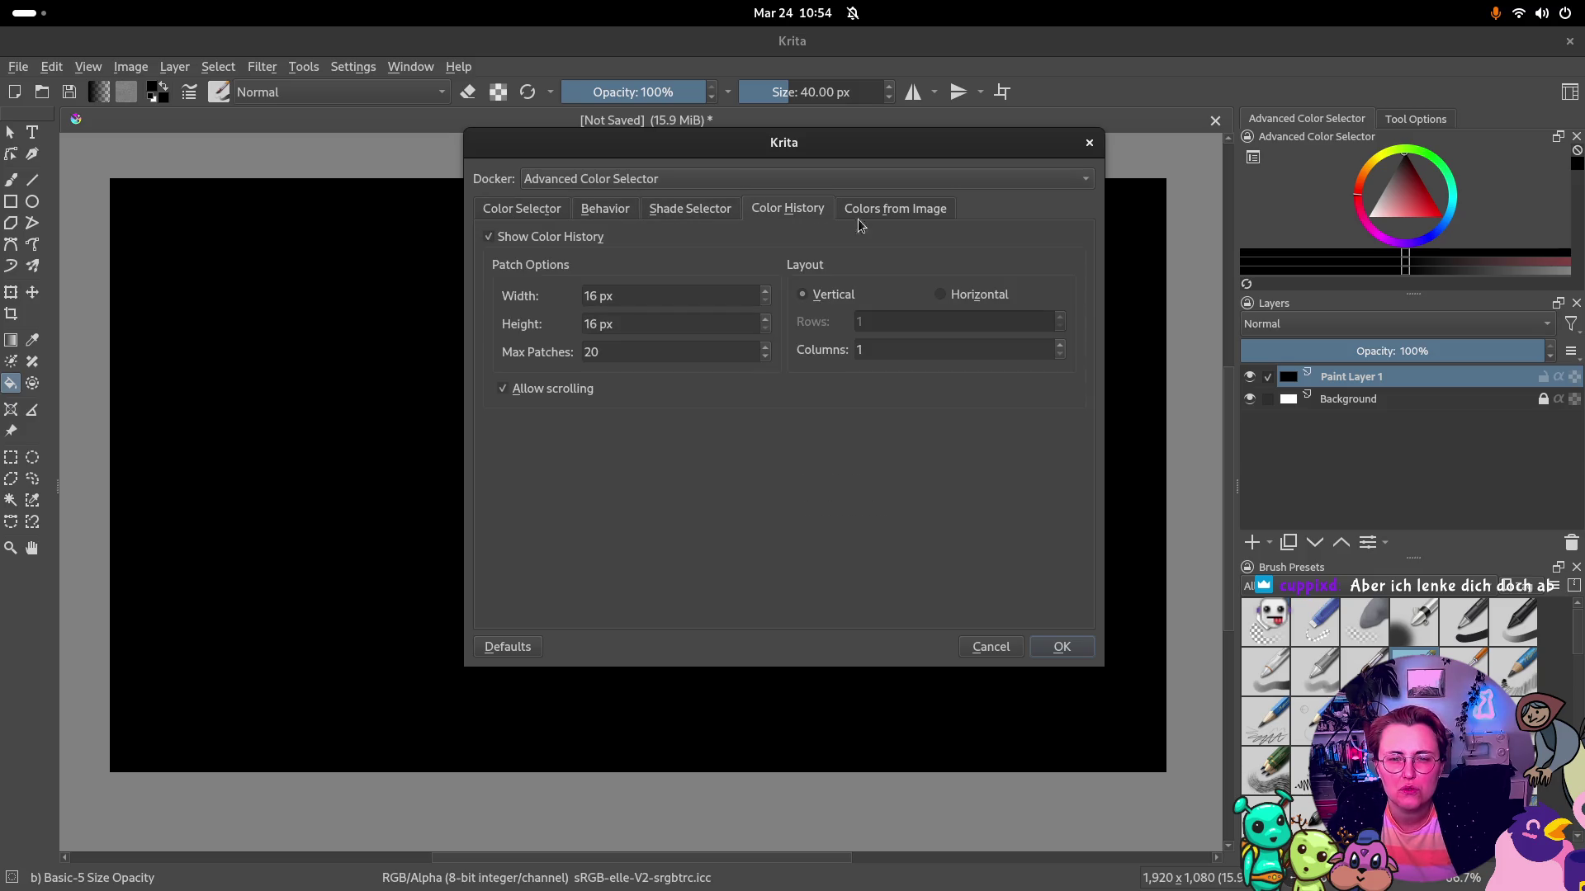
click(894, 215)
click(1088, 143)
right_click(860, 335)
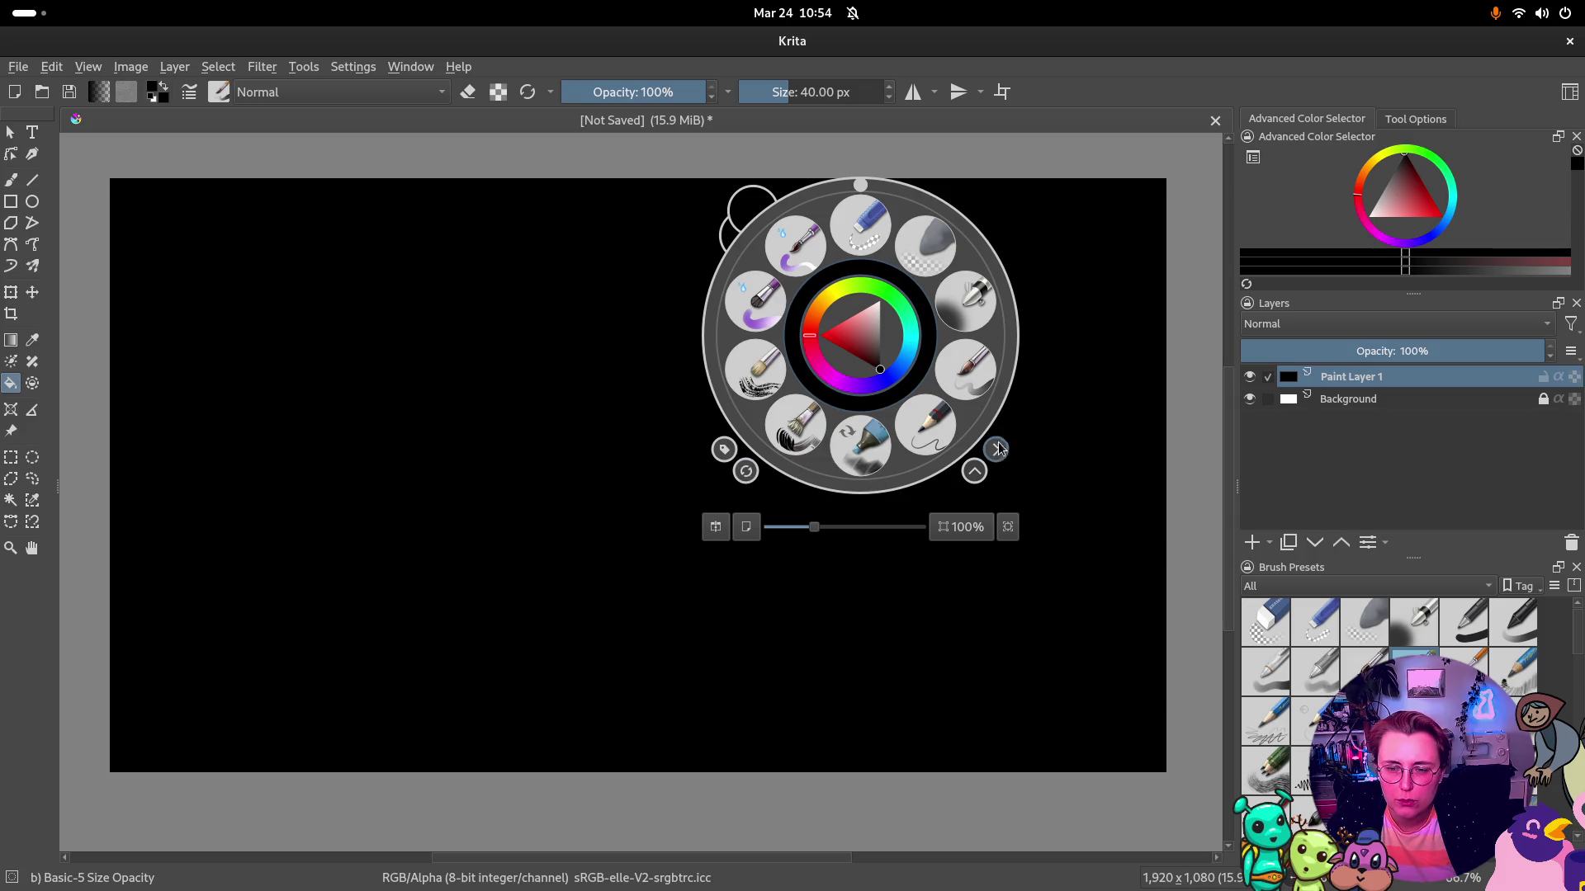
Undock and re-dock the Advanced Color Selector and make the colour wheel panel taller
click(1109, 186)
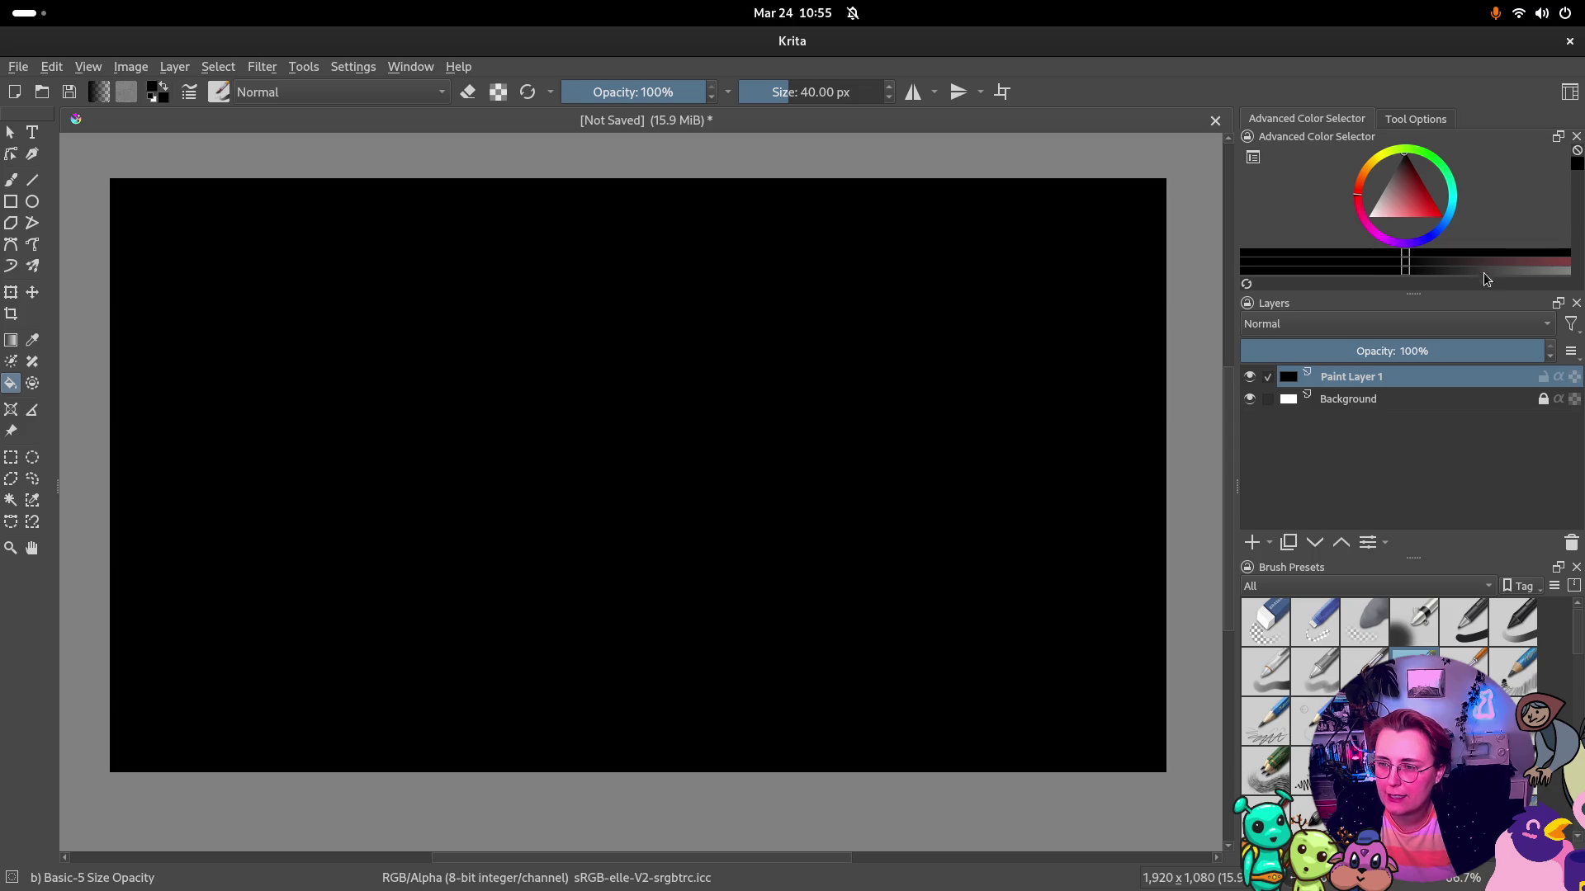
click(1415, 120)
scroll(1431, 210, down, 2)
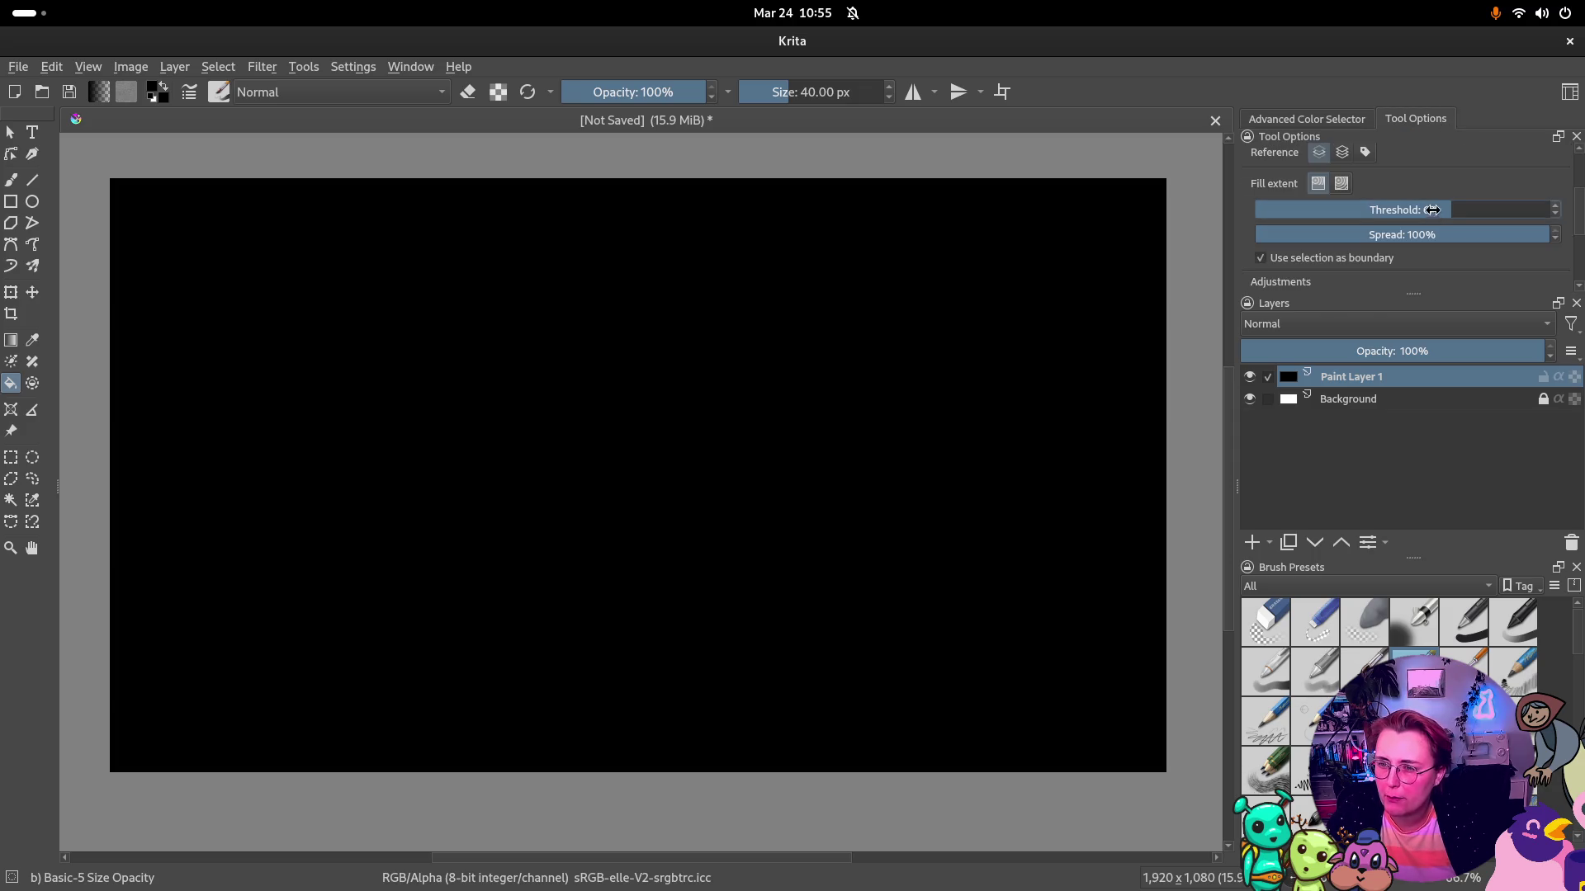
scroll(1432, 210, up, 2)
click(1307, 119)
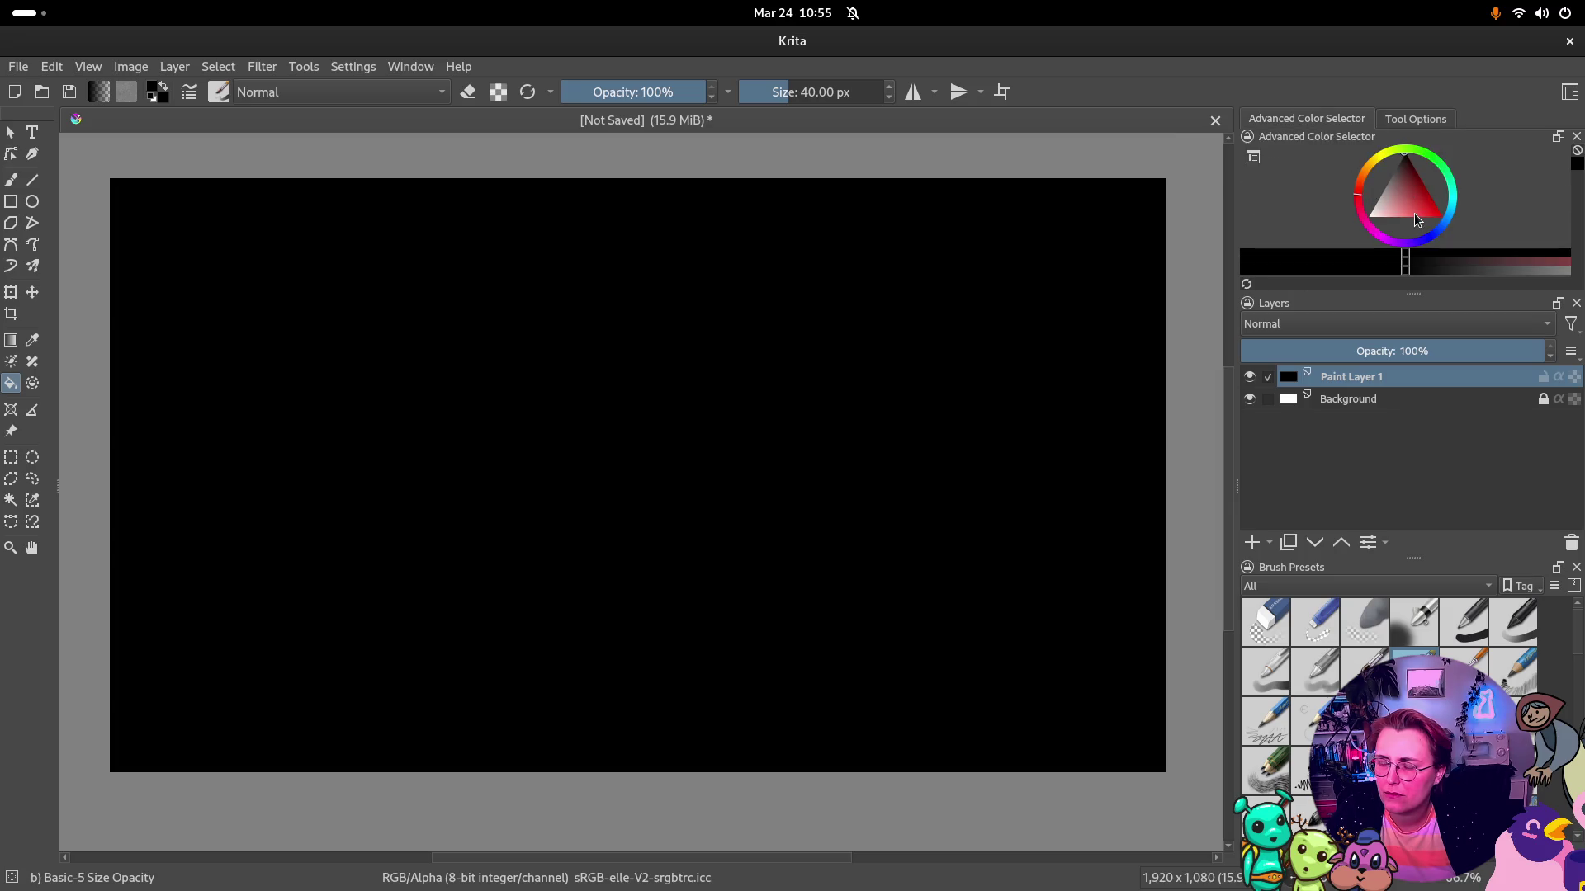
click(1557, 136)
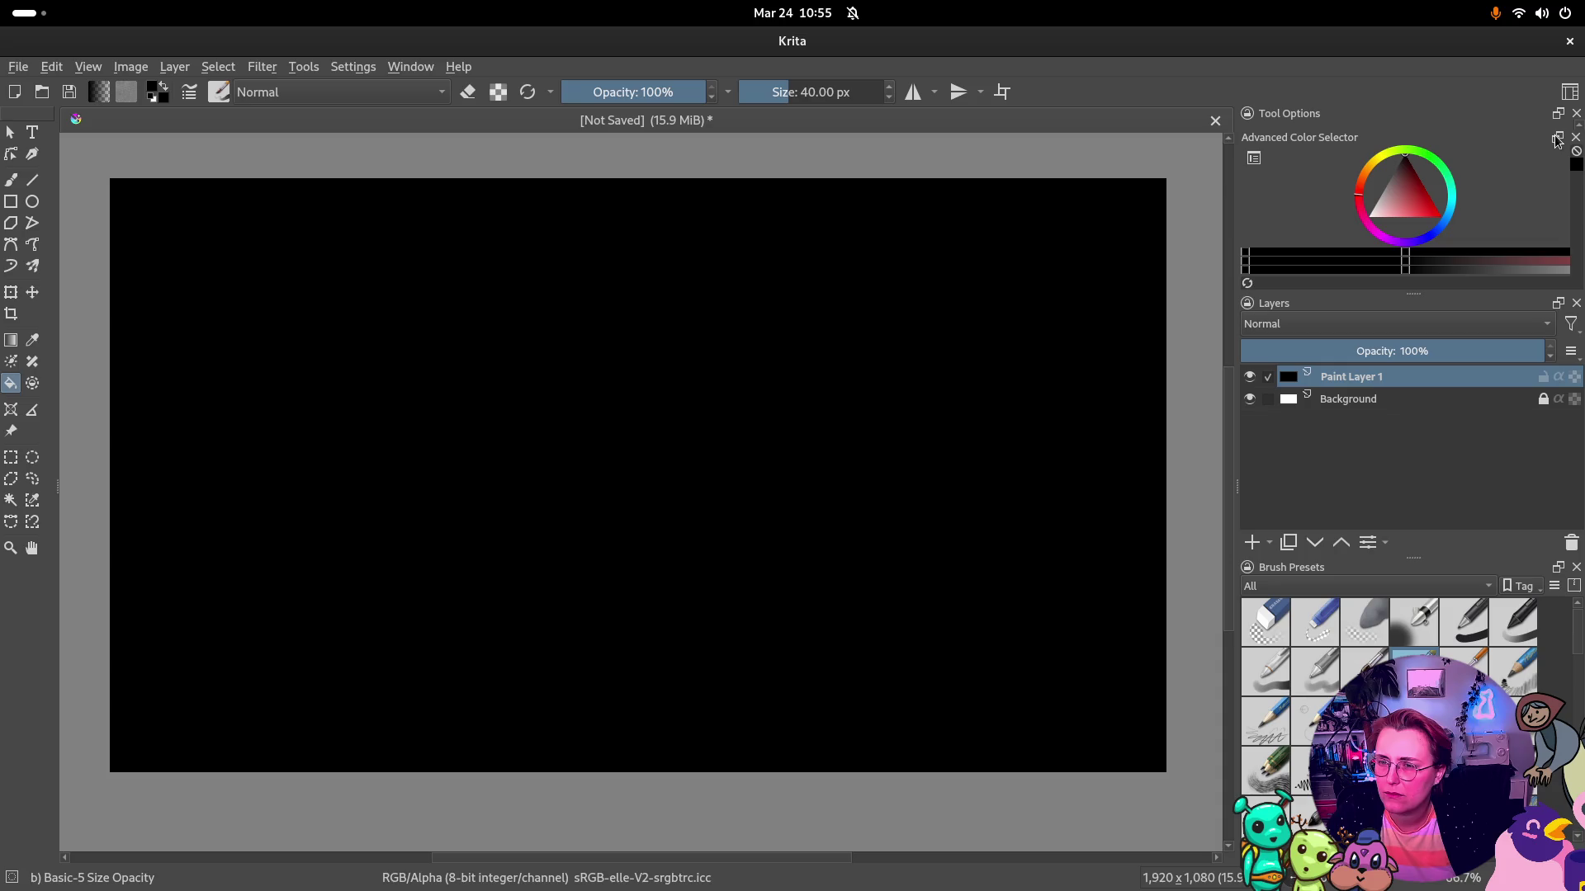
drag(1298, 136, 1416, 148)
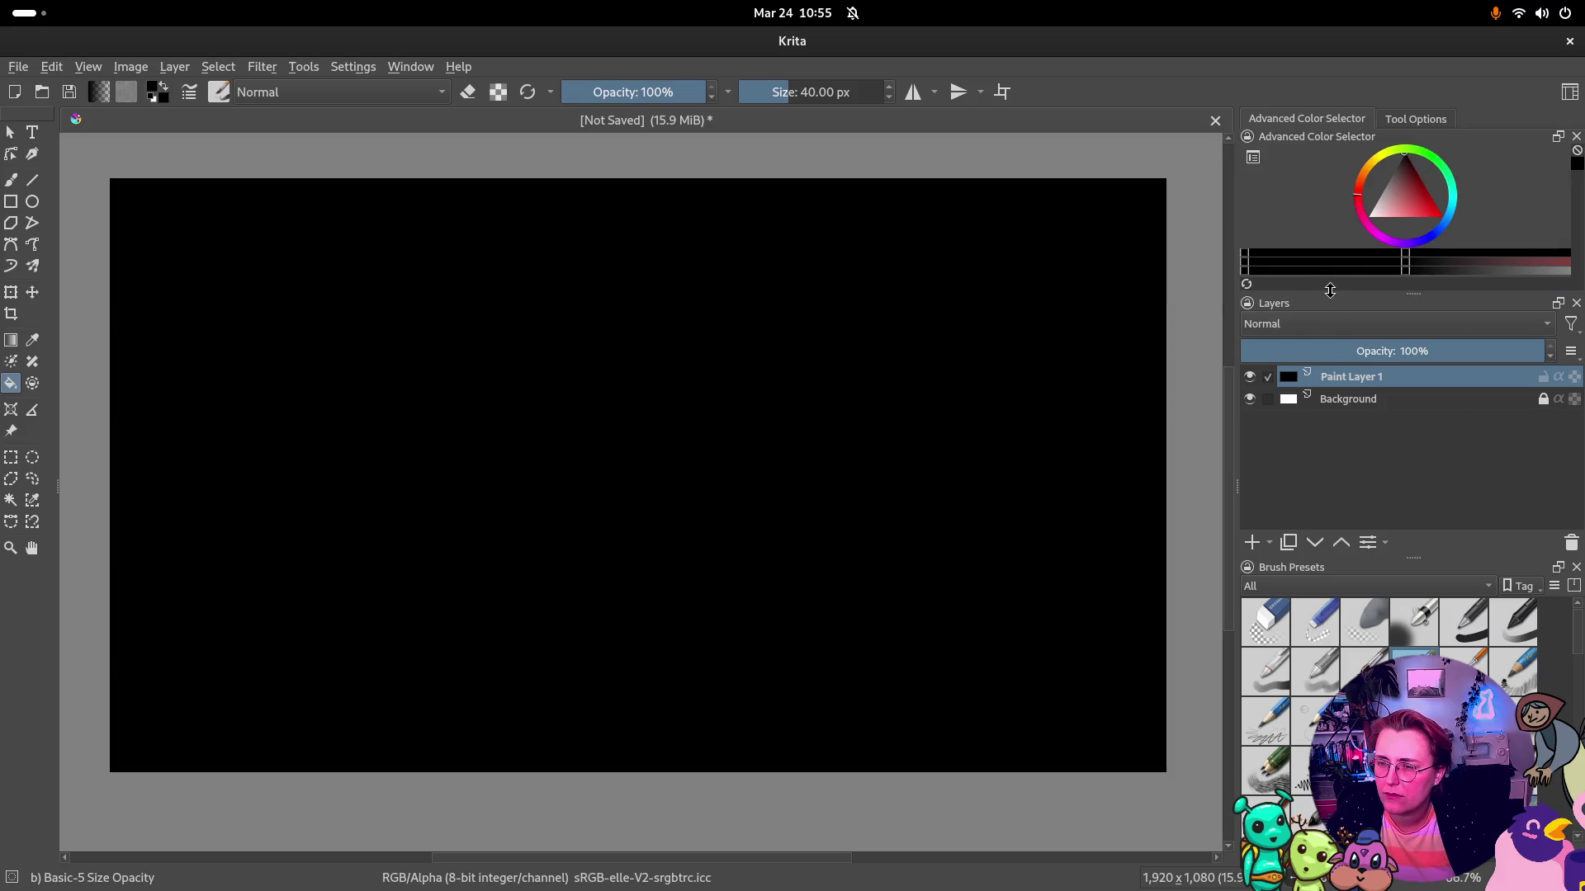
drag(1330, 296, 1330, 332)
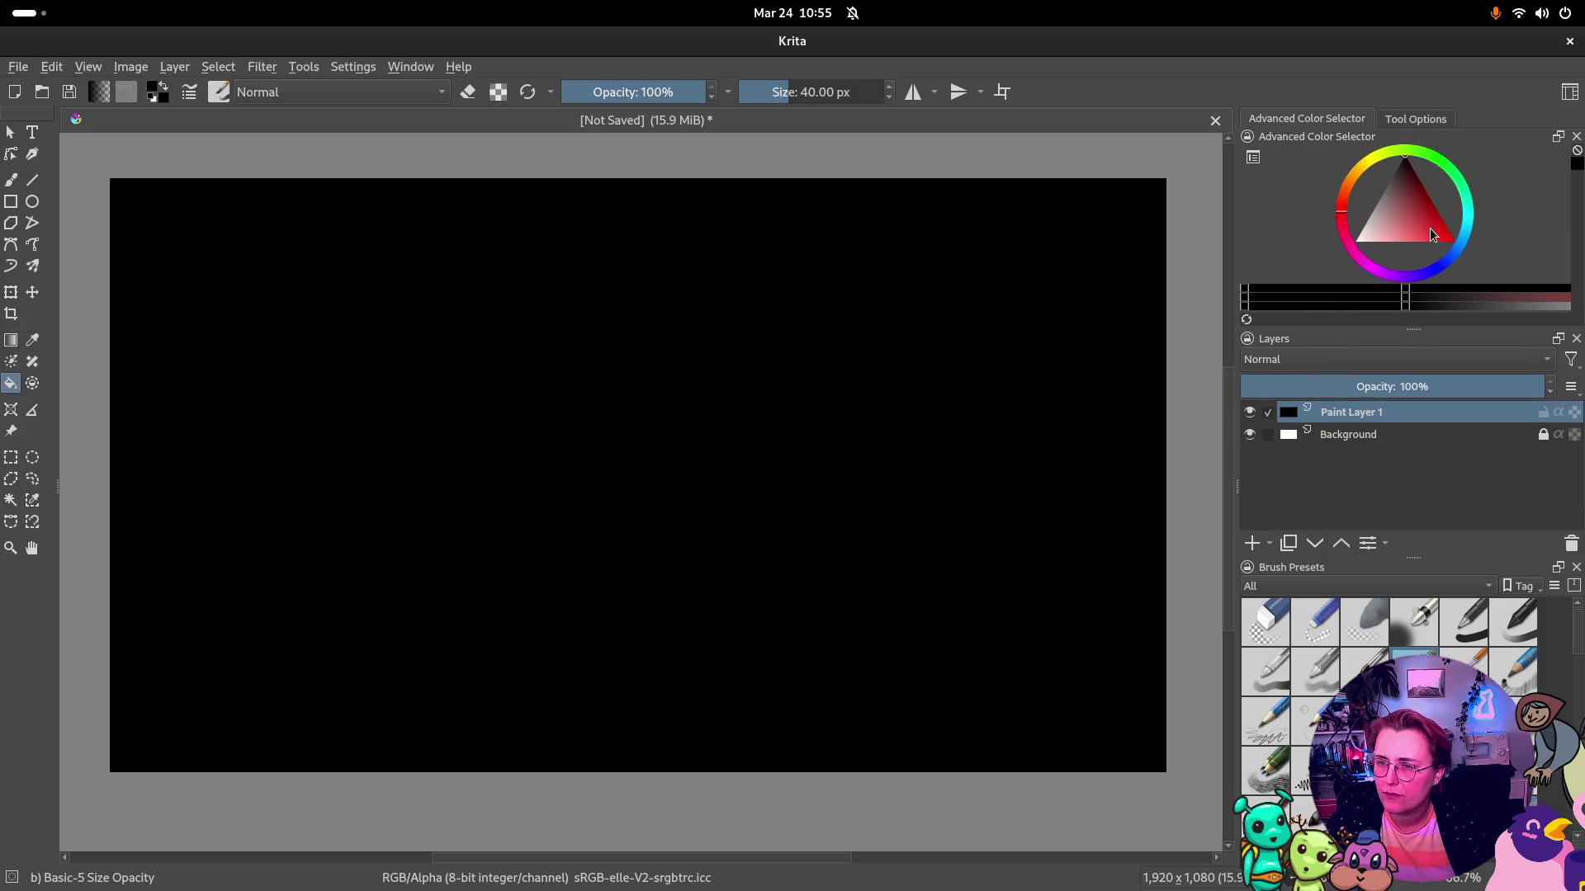
Try a red foreground colour, reset it to black, then switch to the browser search results
drag(1384, 194, 1412, 221)
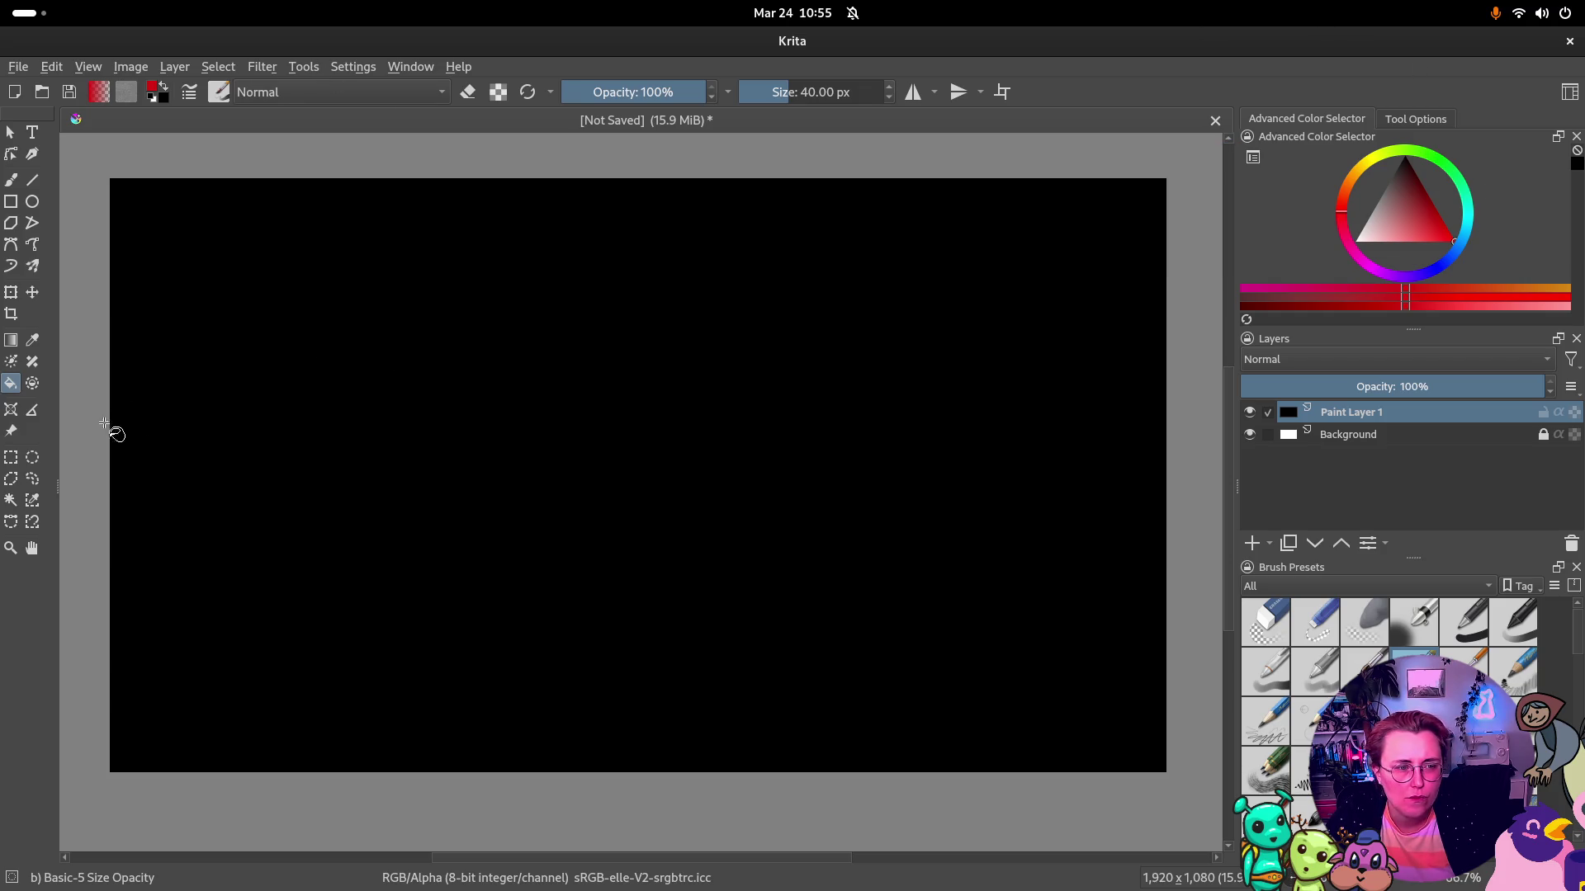
right_click(479, 455)
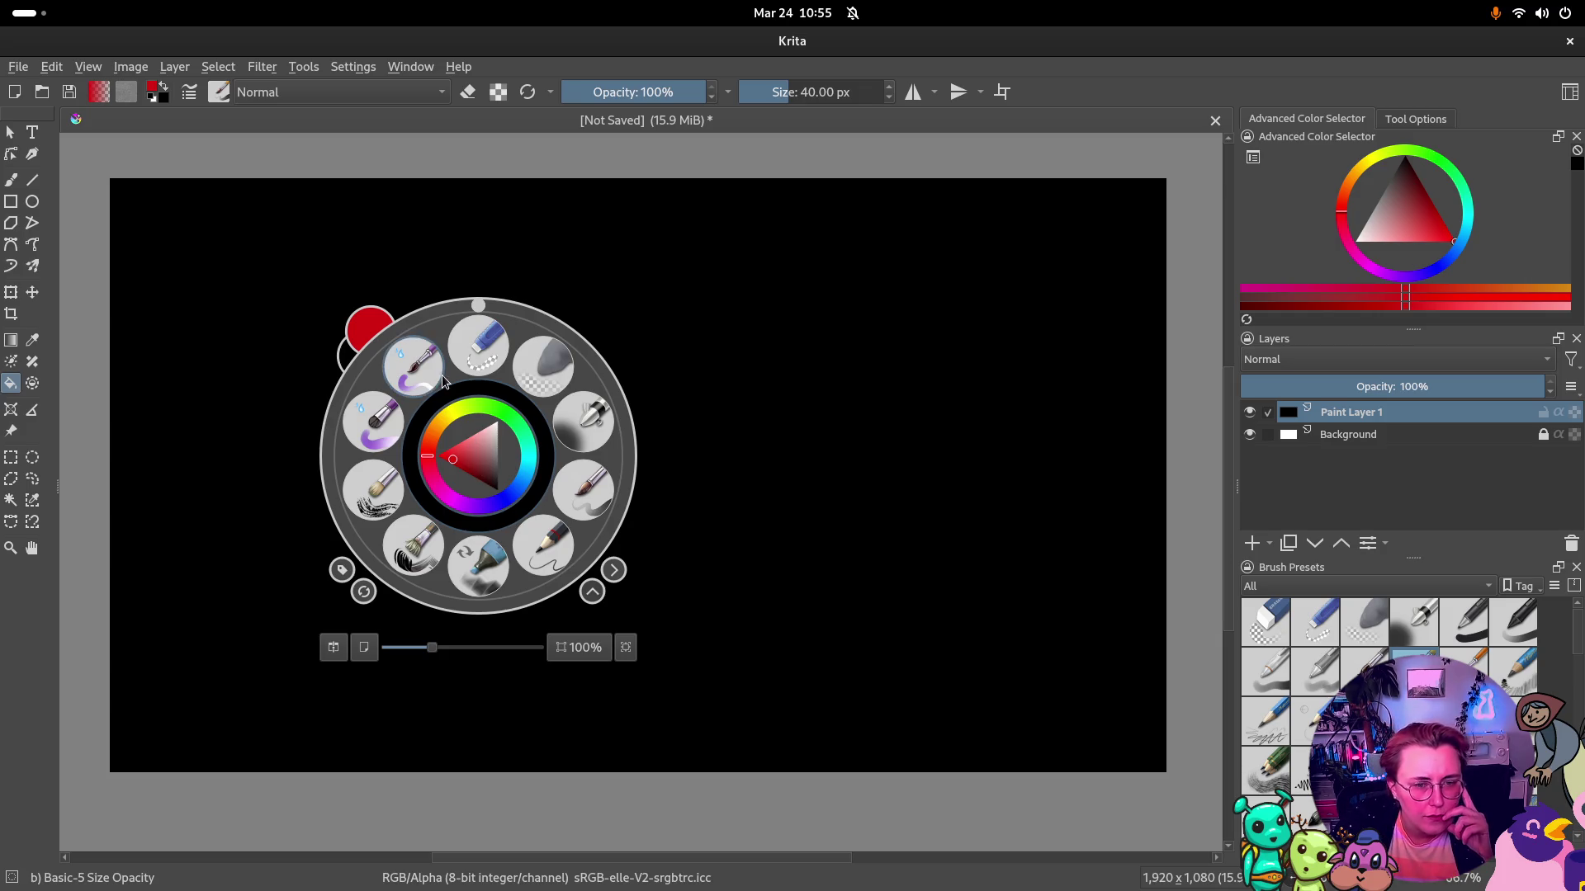
click(450, 397)
right_click(454, 407)
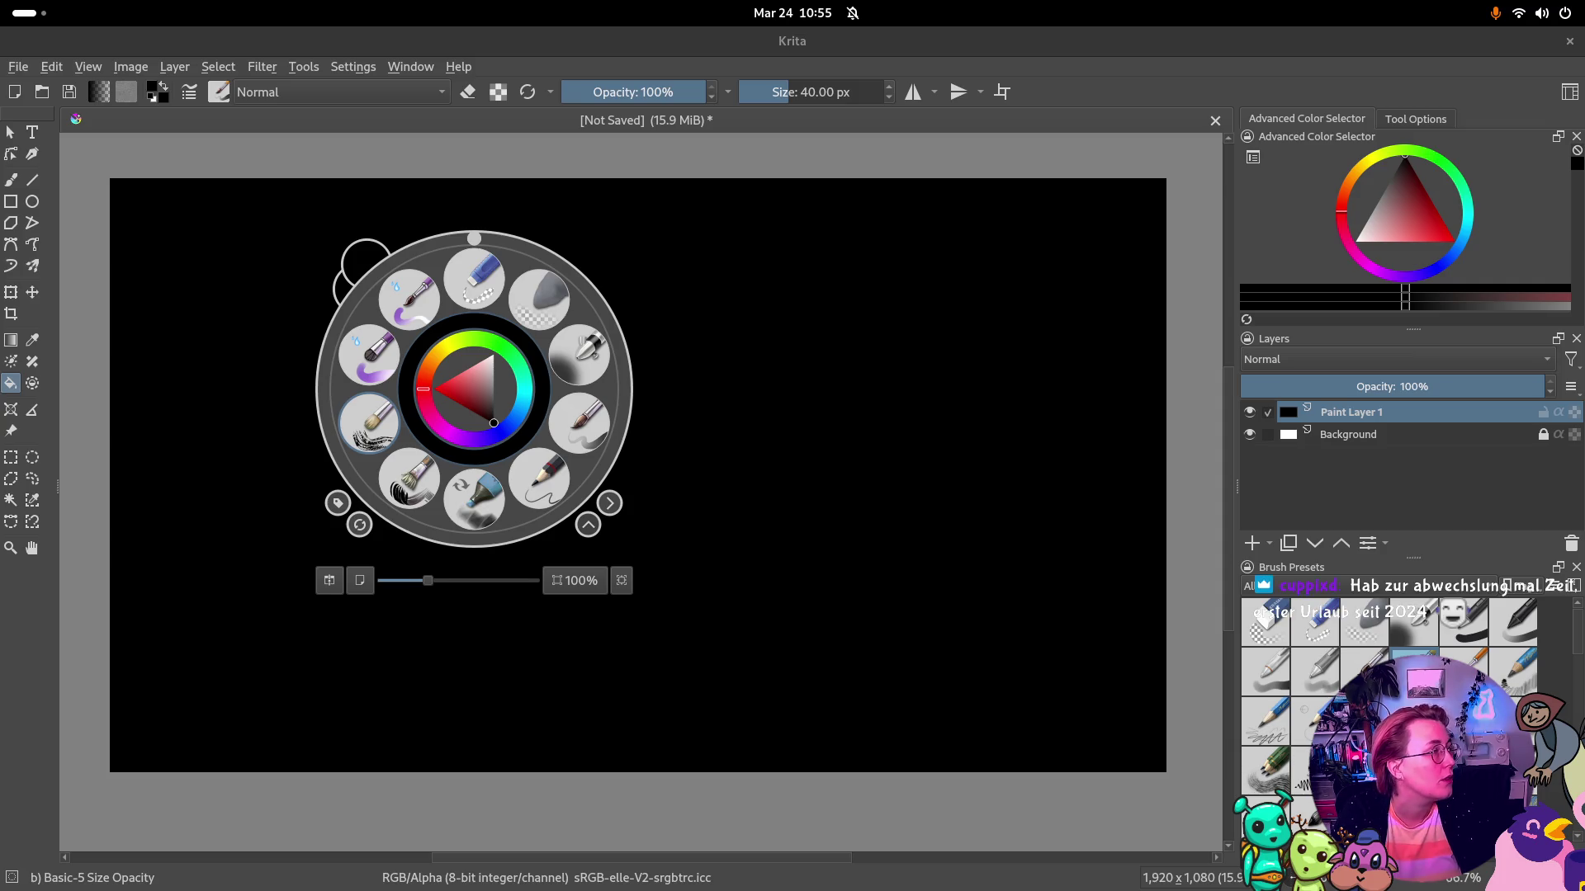
key(alt+Tab)
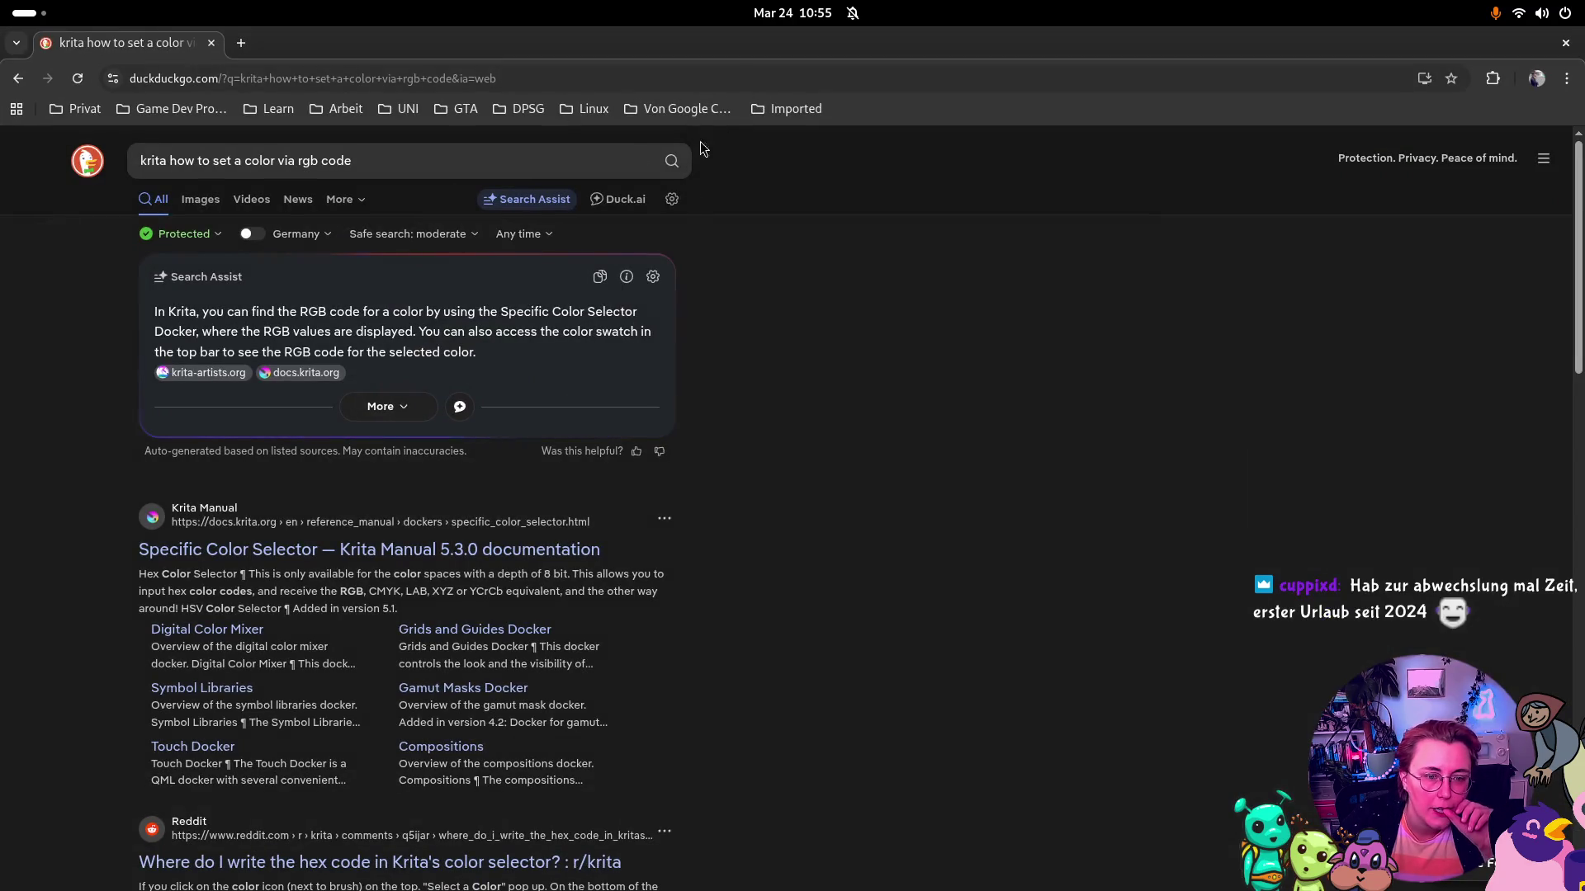
Open the manual's Specific Color Selector page and return to Krita's menus
click(571, 549)
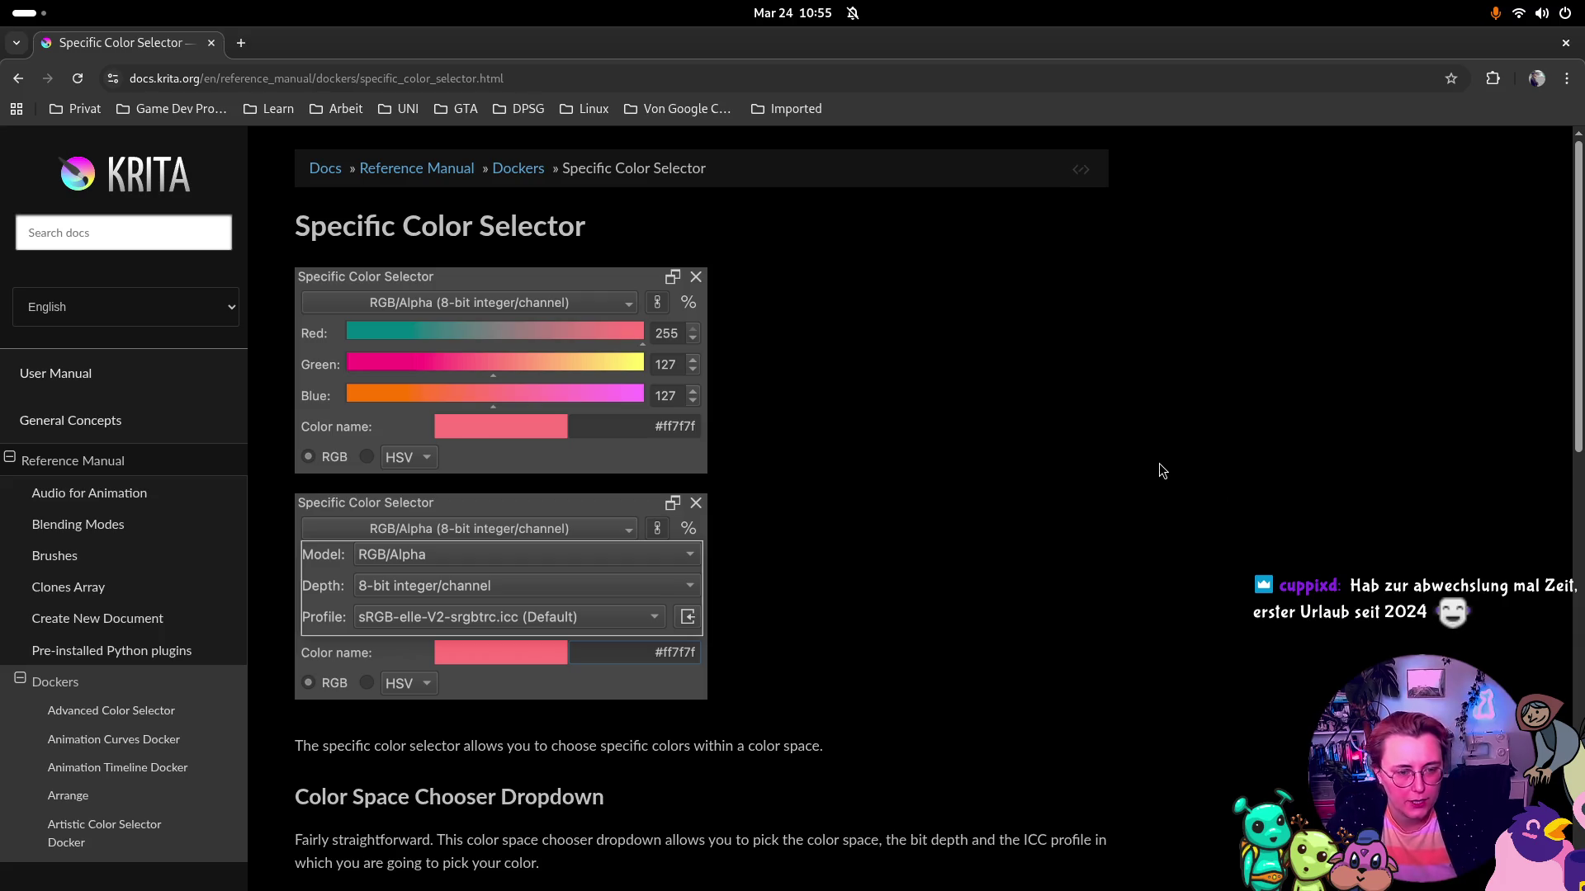
key(super)
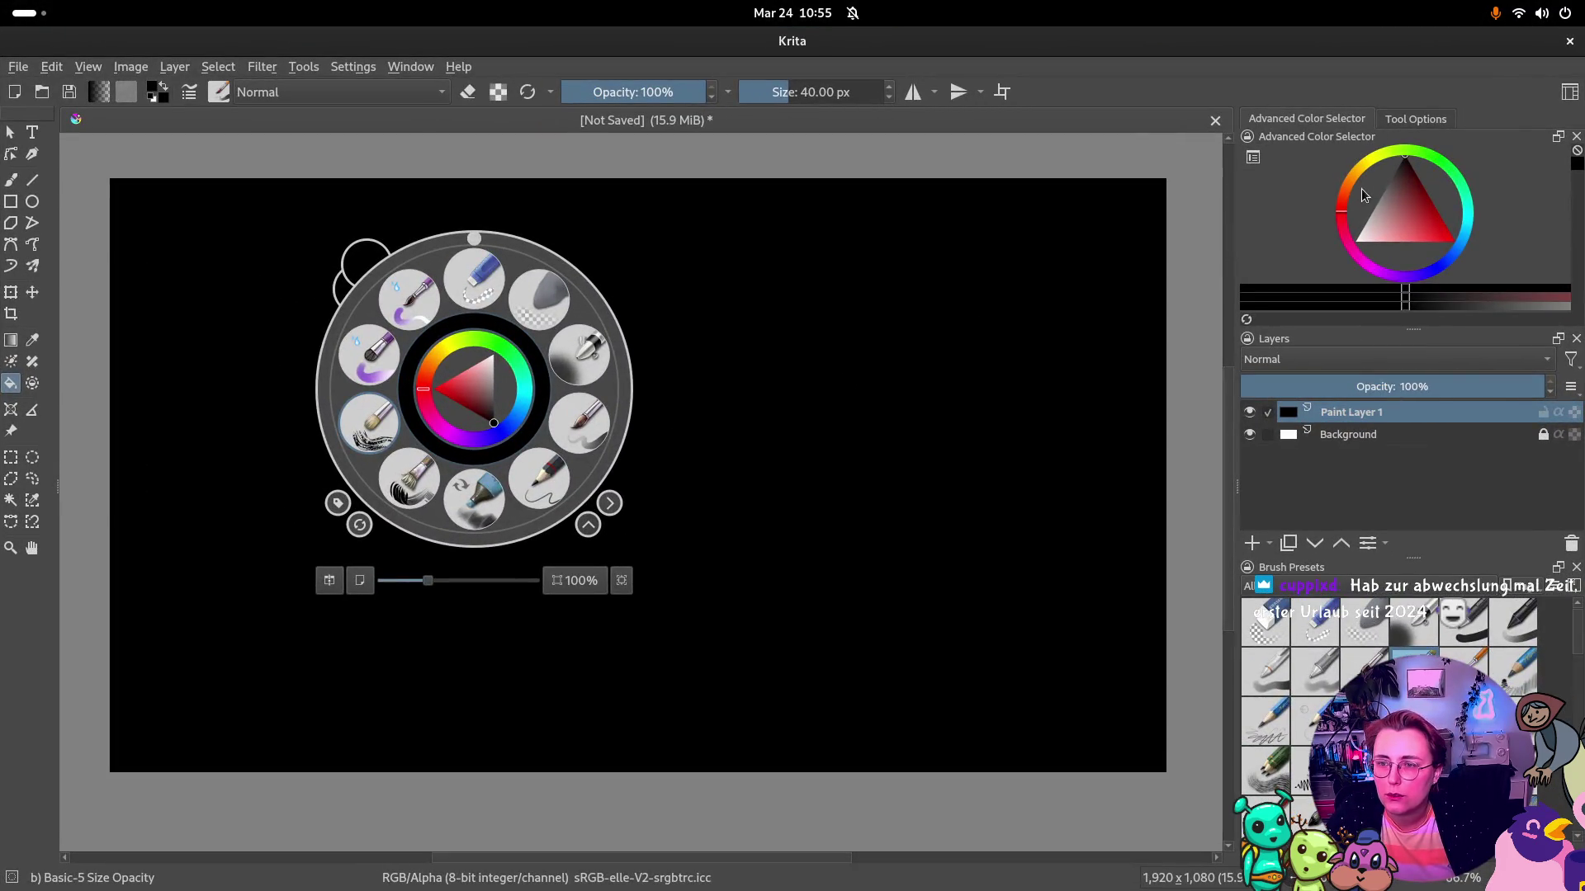
click(407, 67)
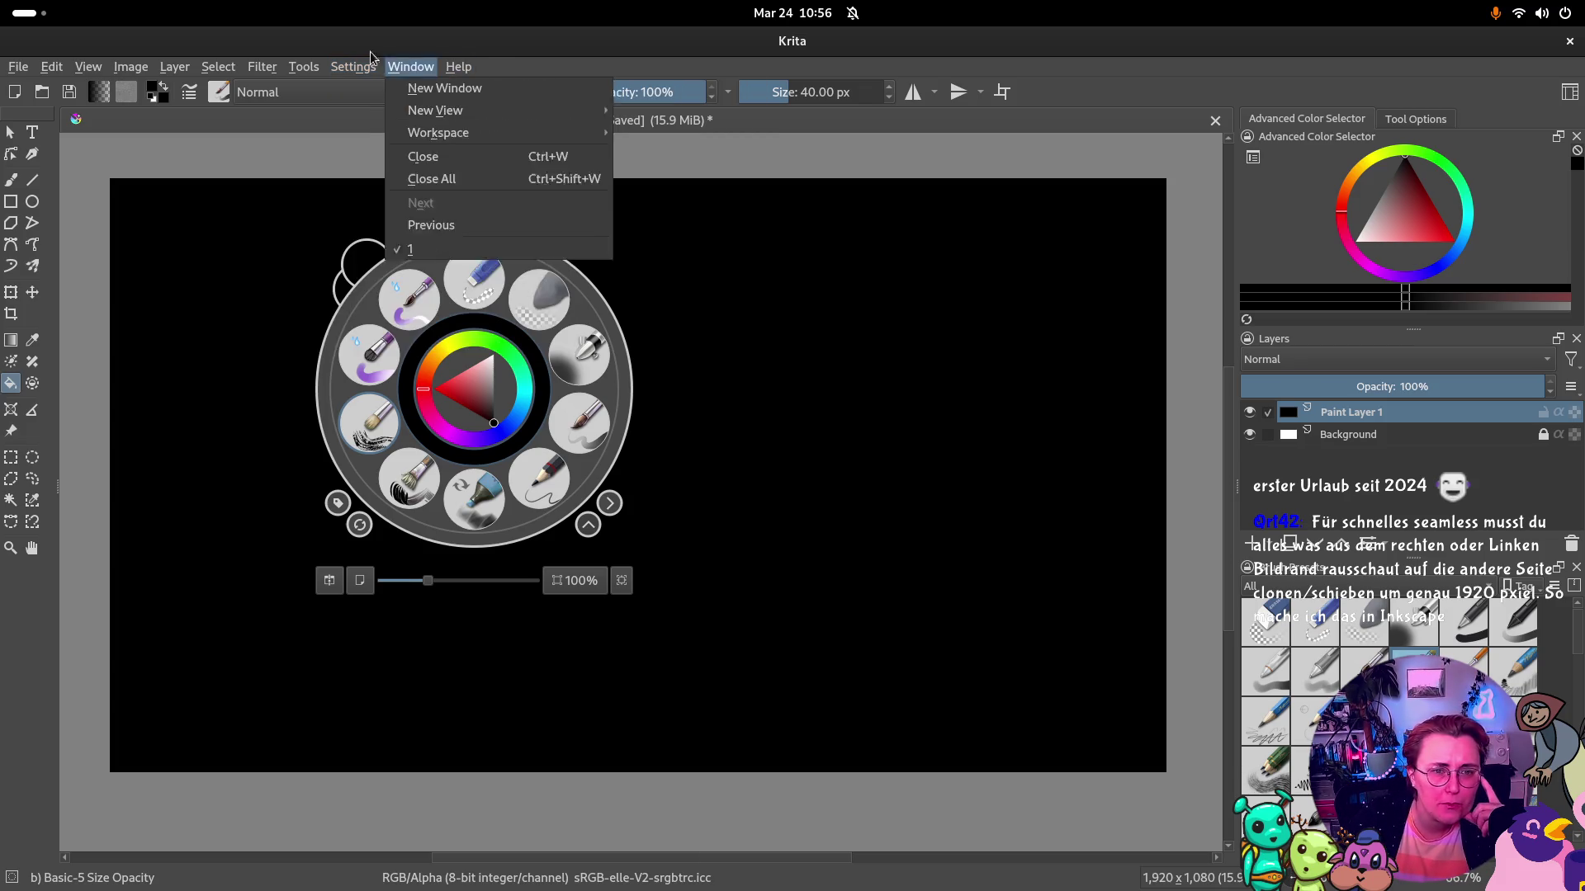
mouse_move(261, 67)
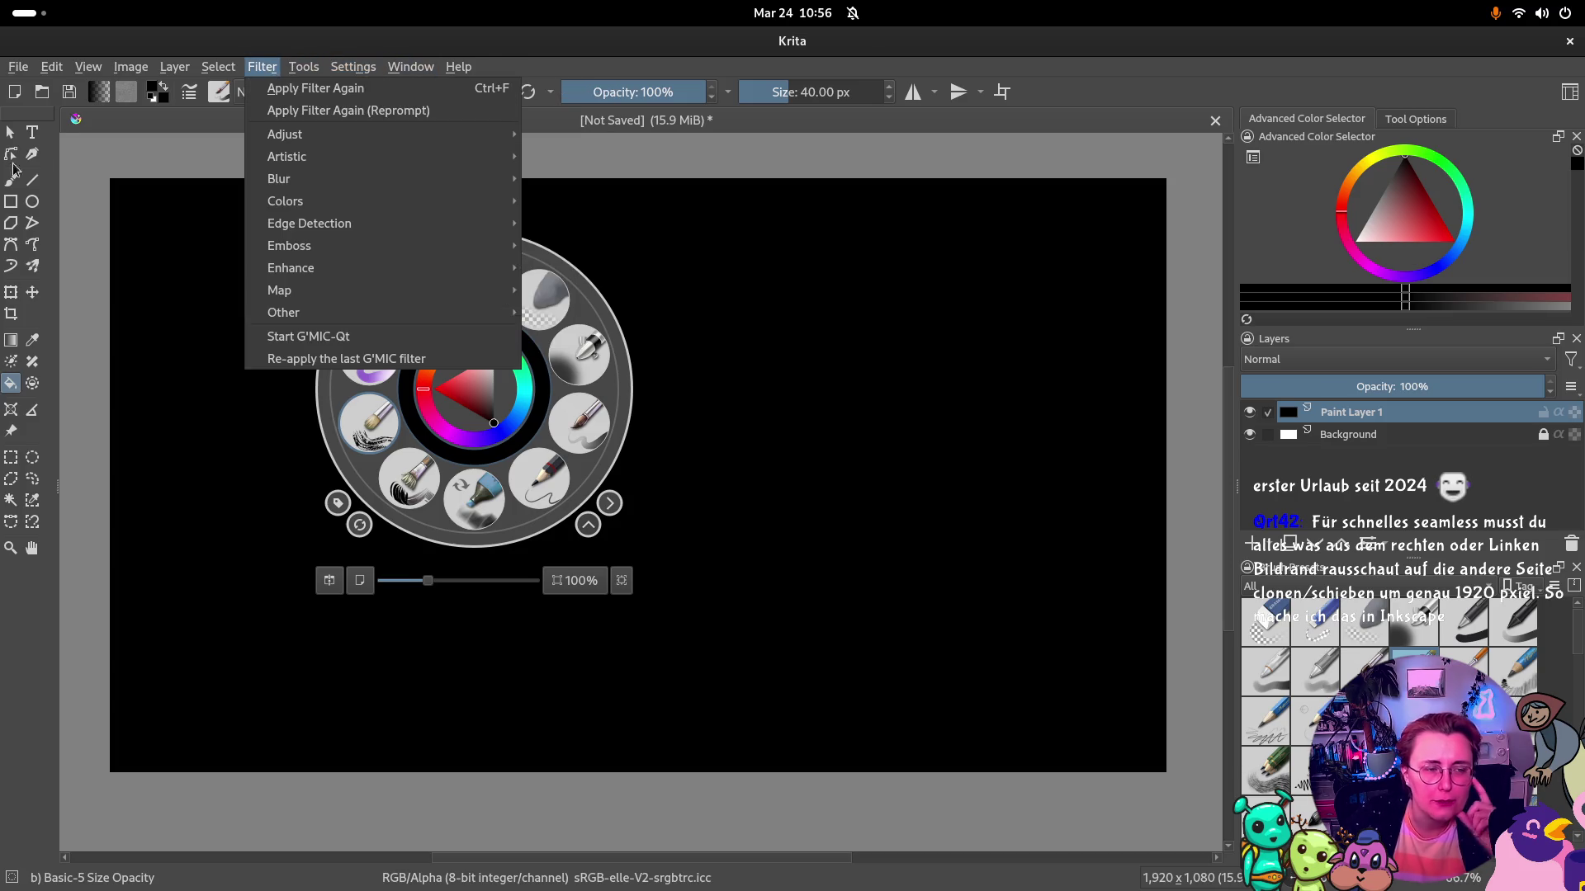
Close the open menu and bring up the overview of open windows
key(Escape)
key(super)
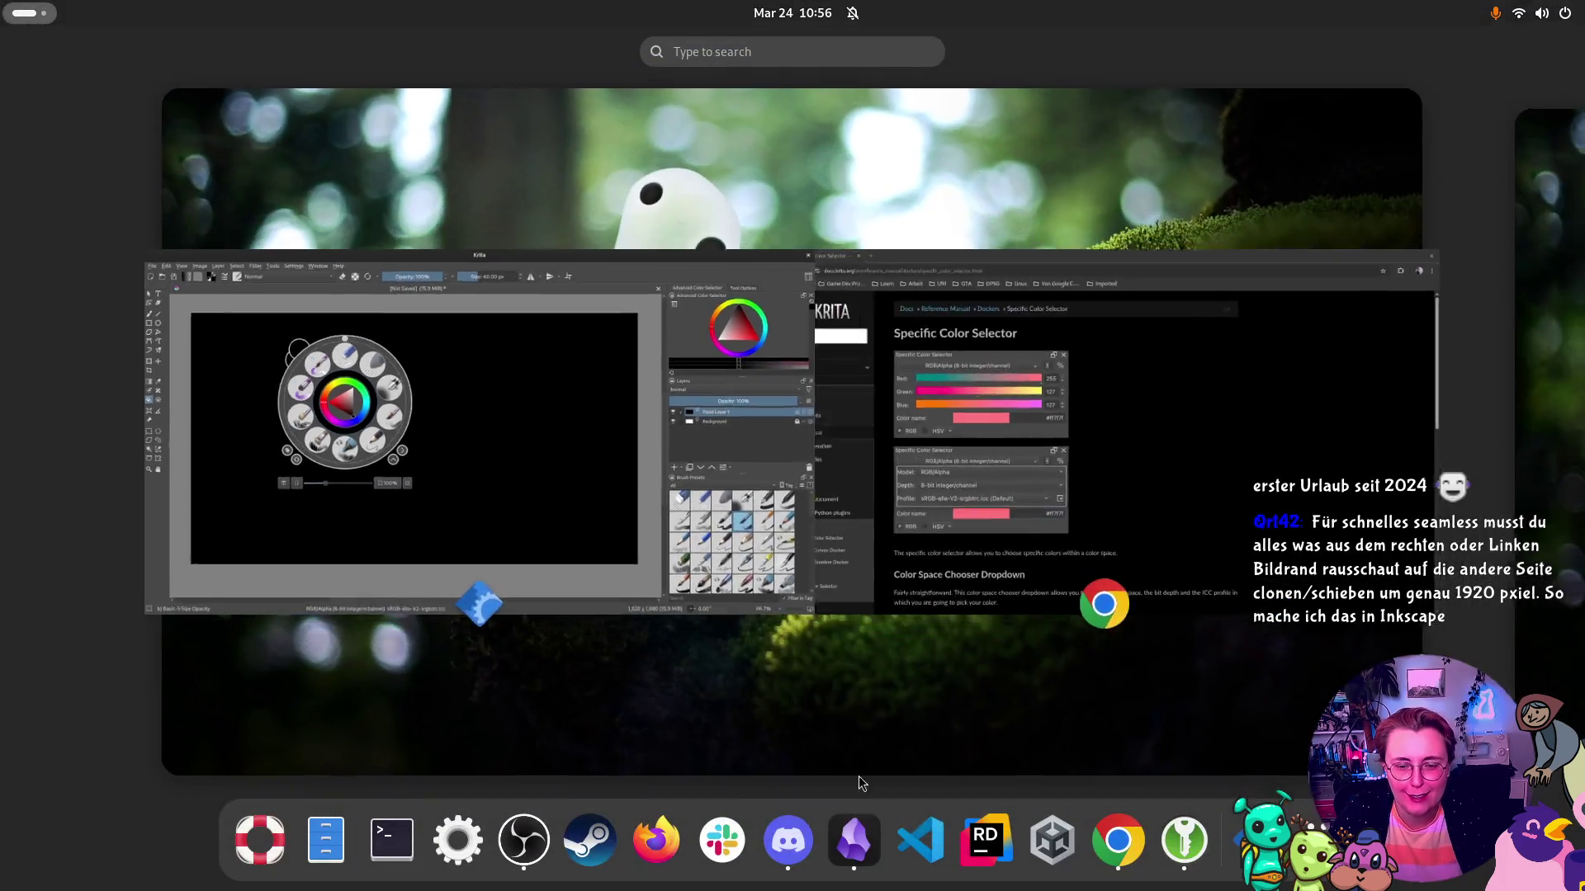
Read through the Specific Color Selector manual page in Chrome, then return to Krita
click(1090, 409)
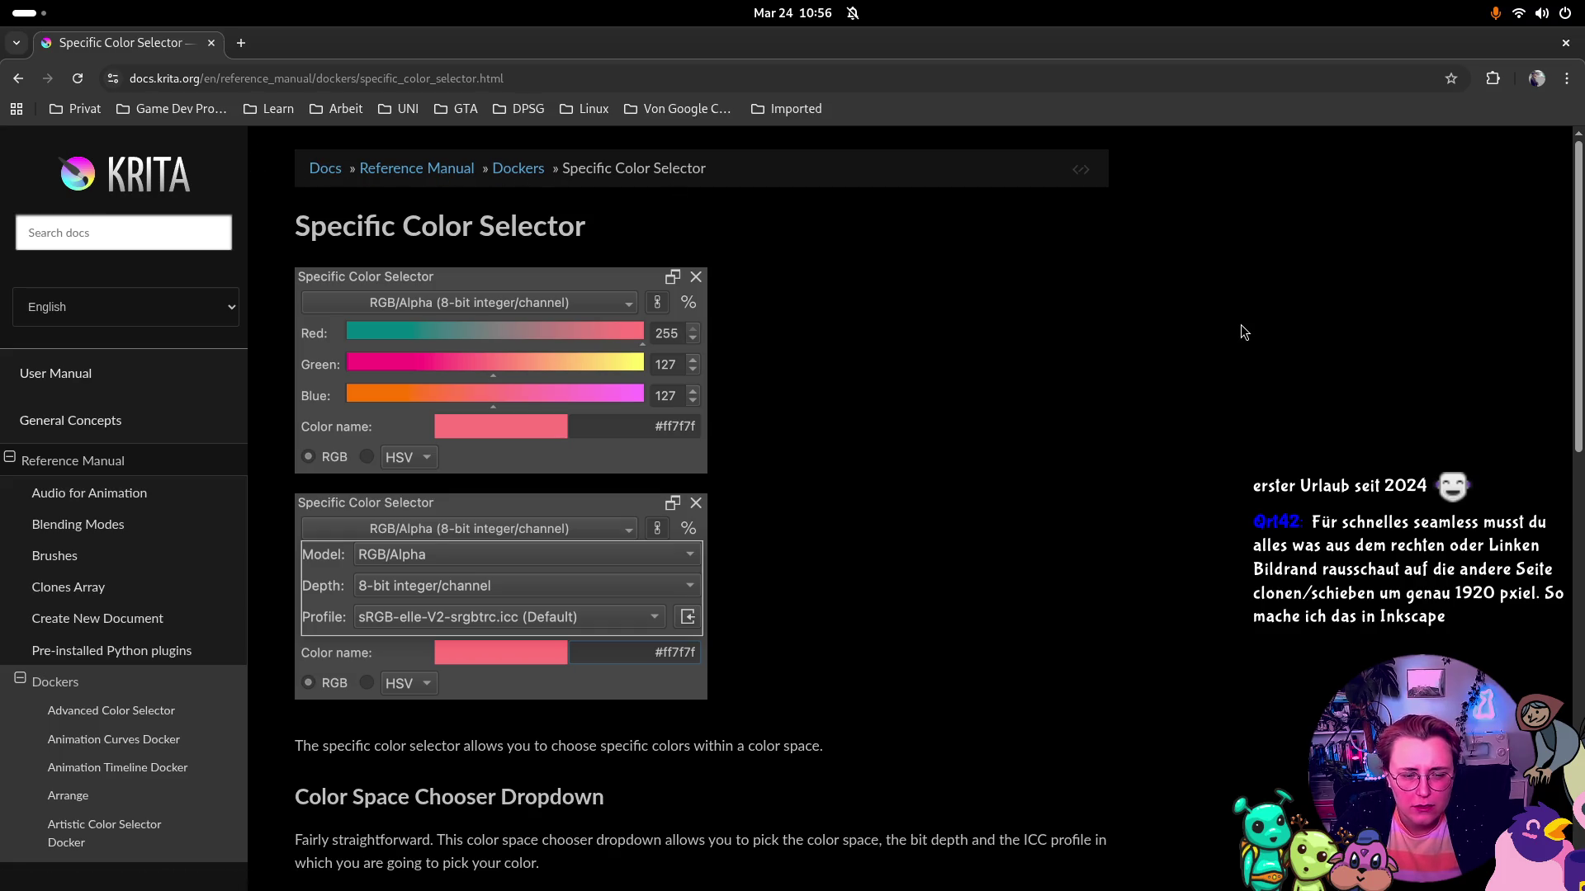
scroll(1239, 325, down, 2)
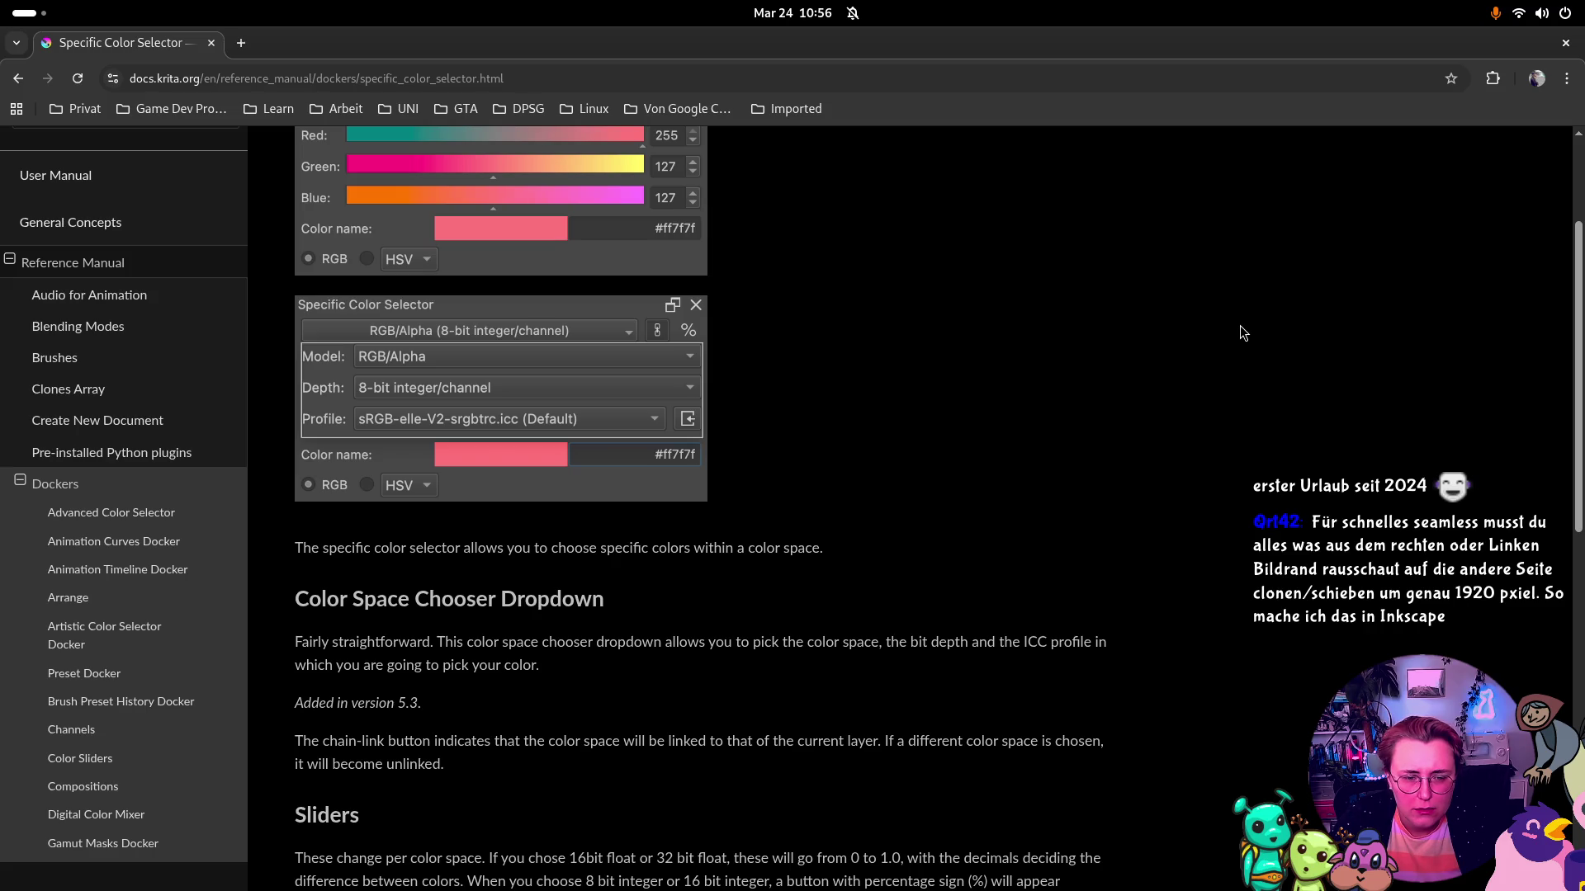
scroll(1240, 322, down, 2)
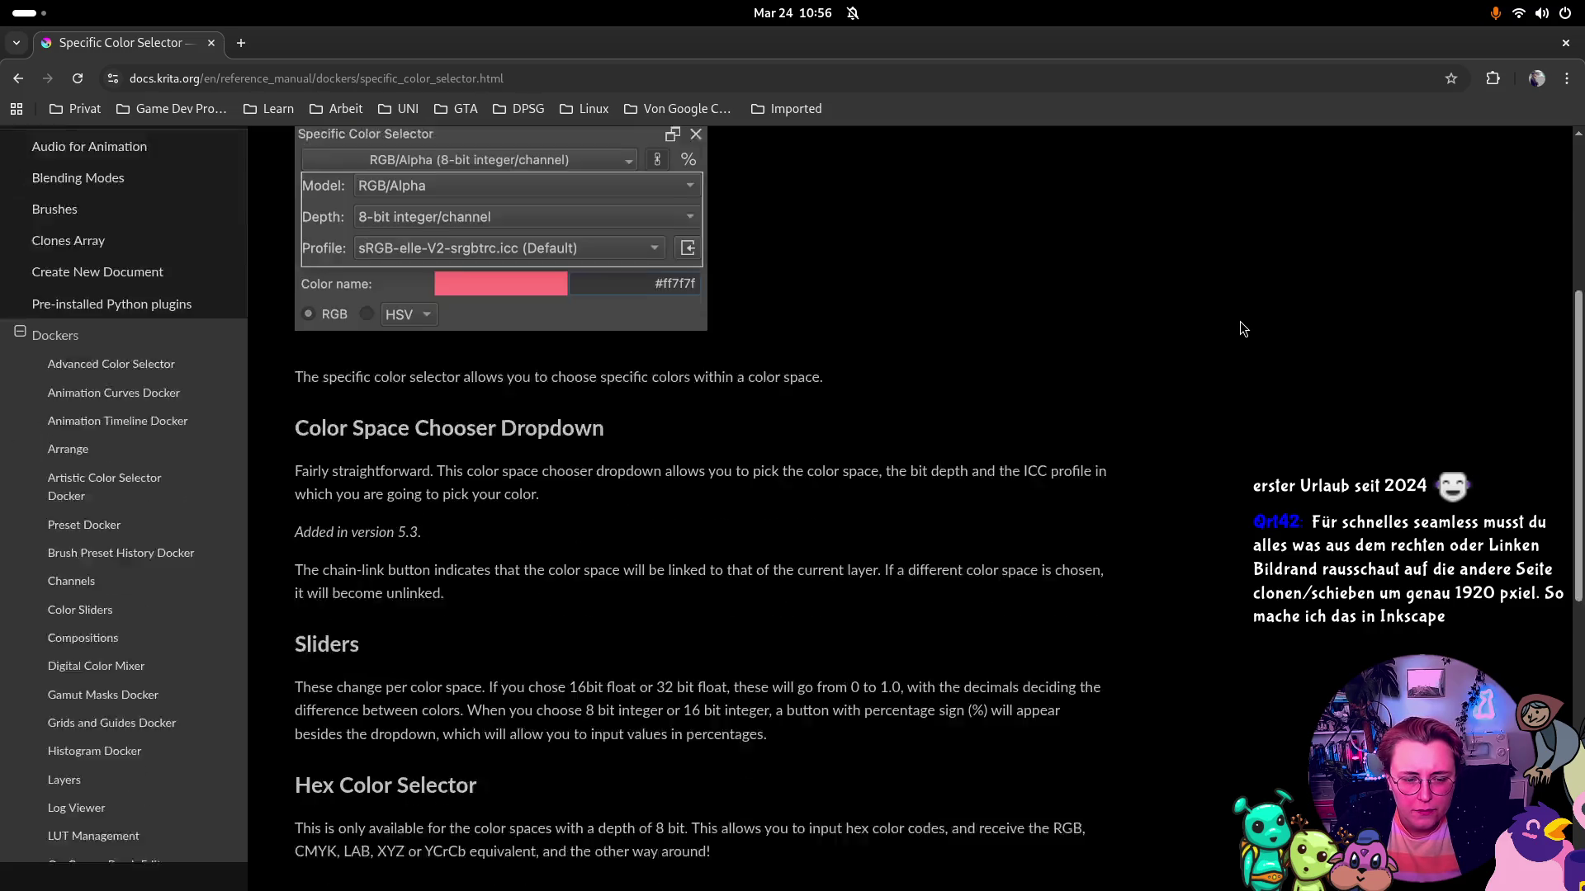
scroll(1240, 320, down, 1)
scroll(1239, 321, up, 1)
scroll(1239, 318, up, 4)
scroll(1240, 322, up, 1)
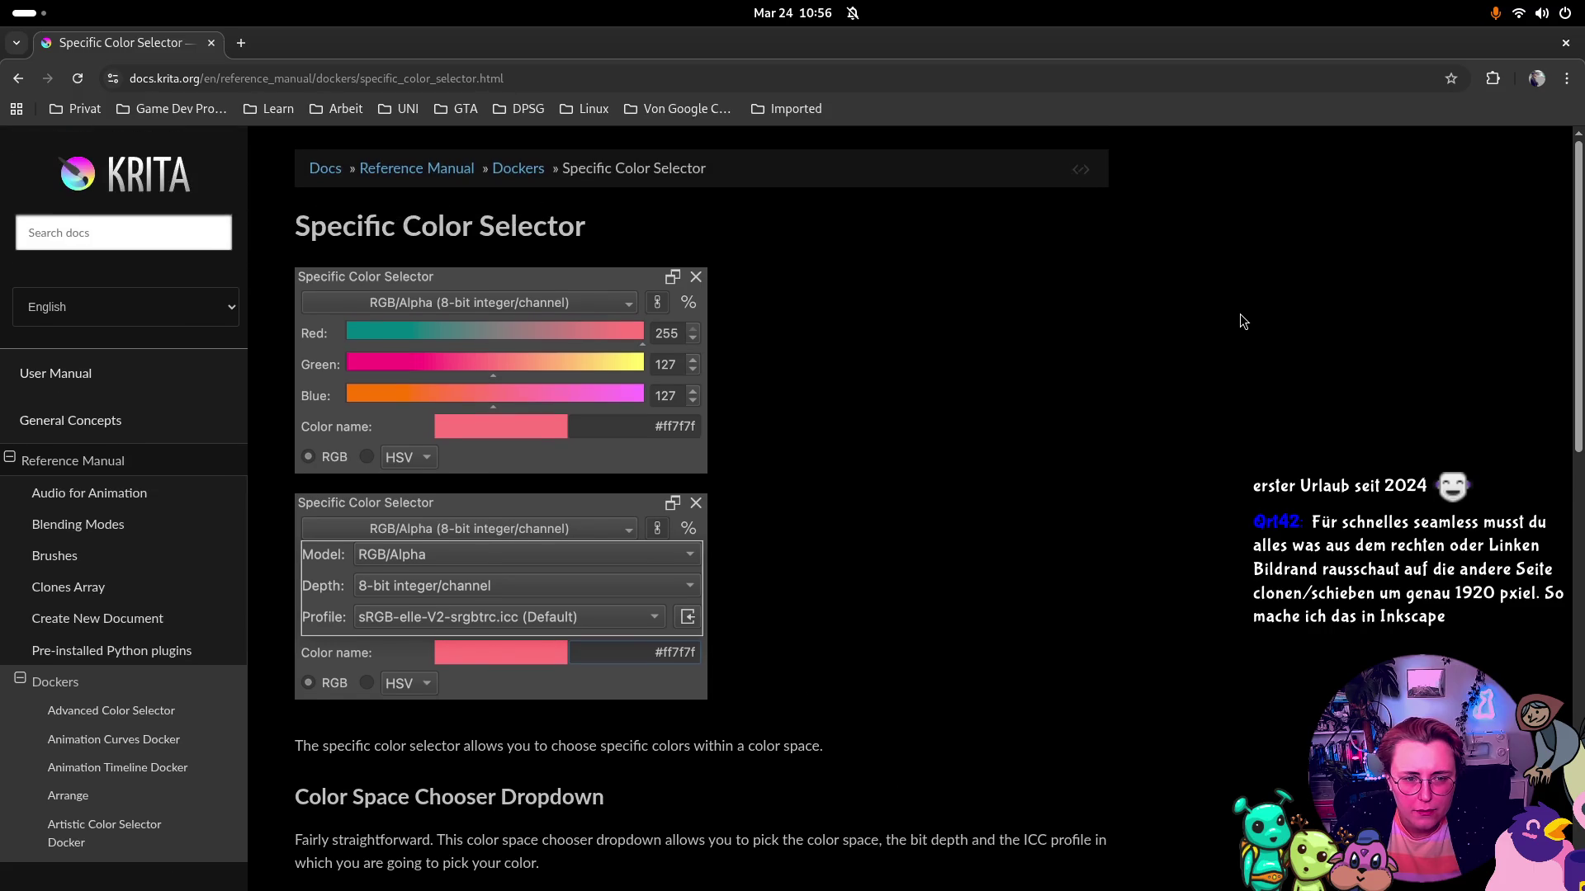
key(super)
click(471, 433)
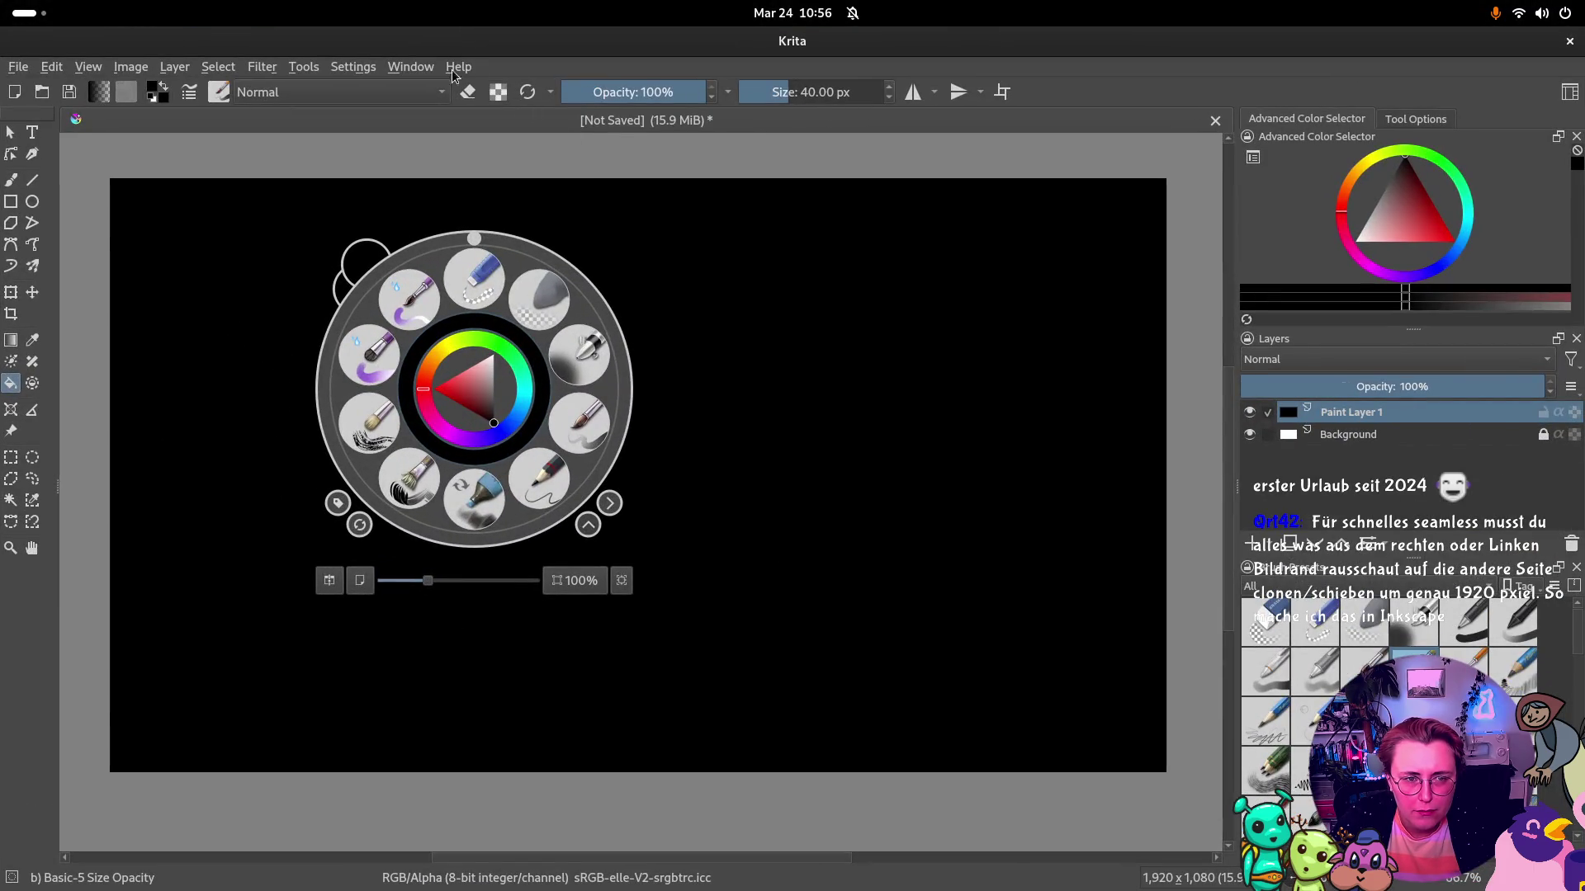
Add the Specific Color Selector docker and set the foreground colour to hex #233c51
click(408, 67)
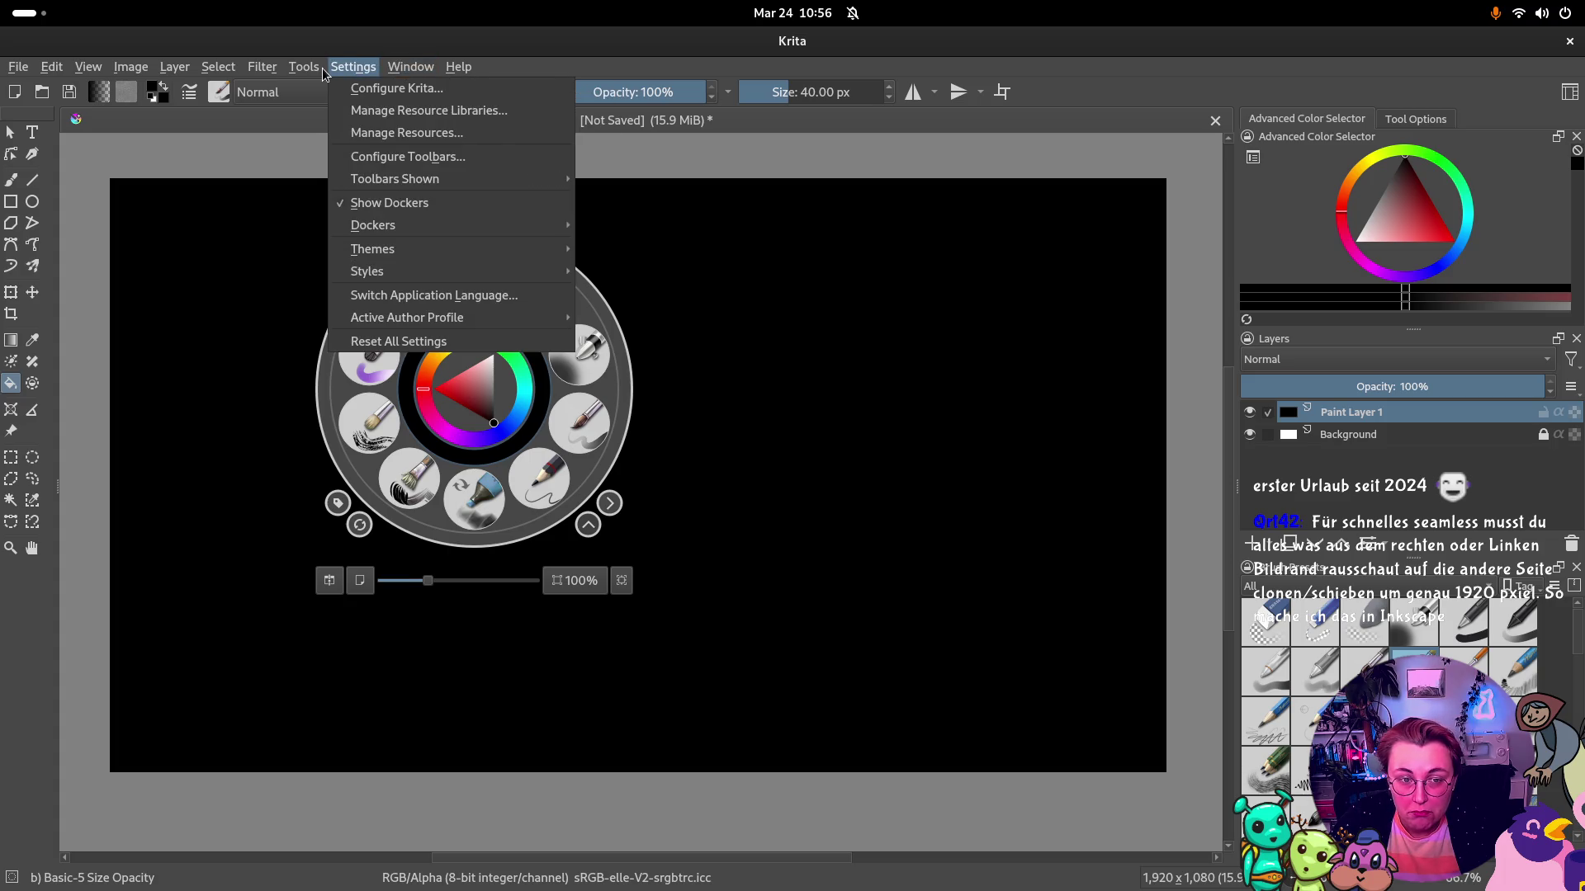
mouse_move(373, 226)
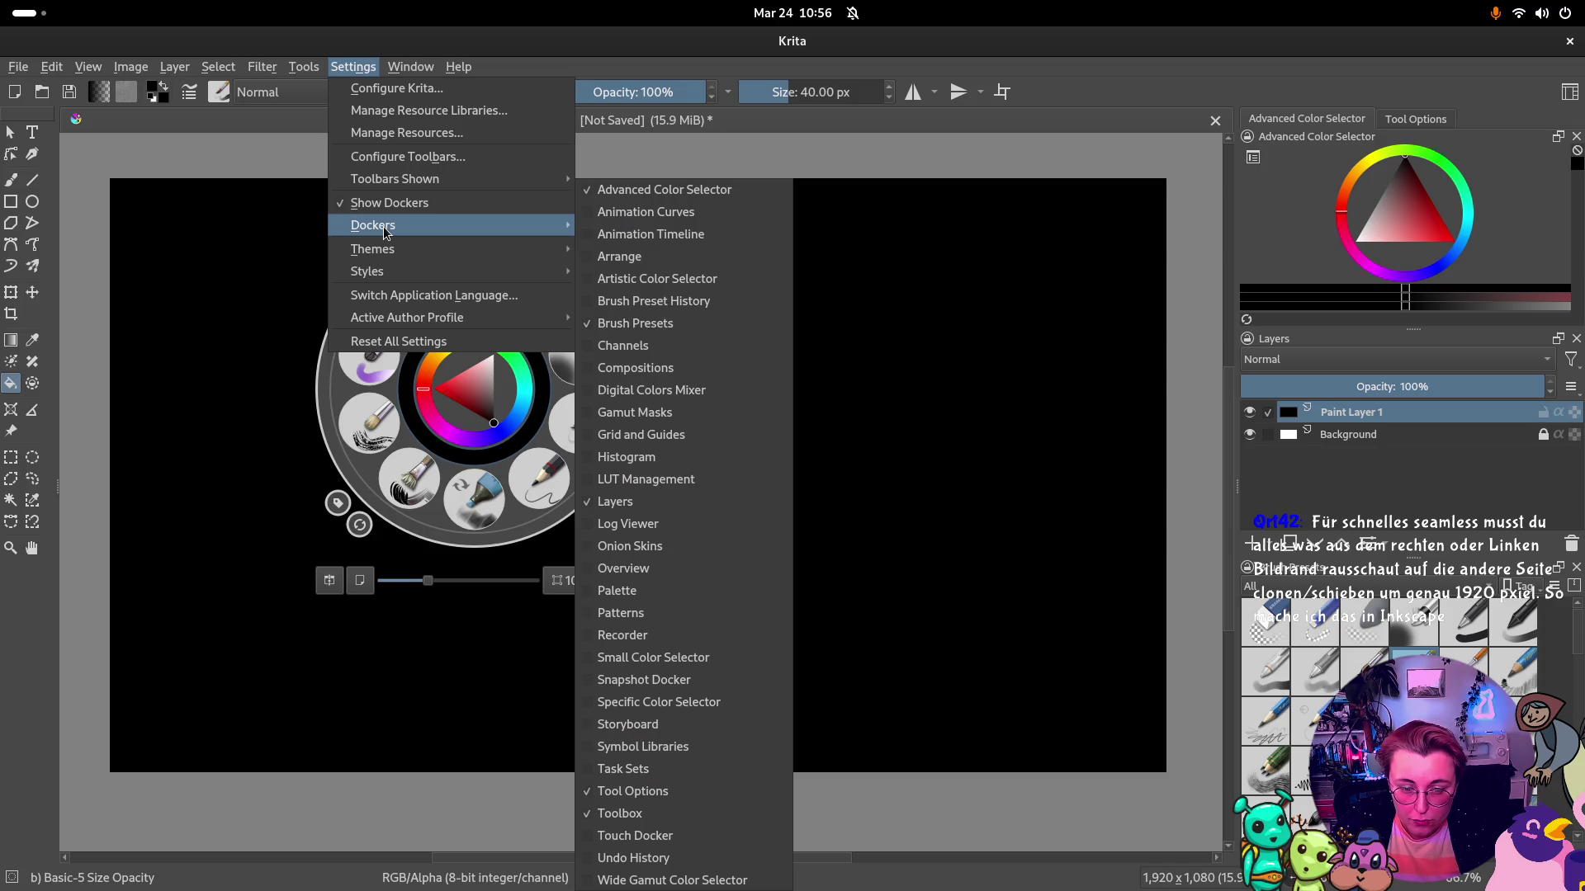
click(658, 703)
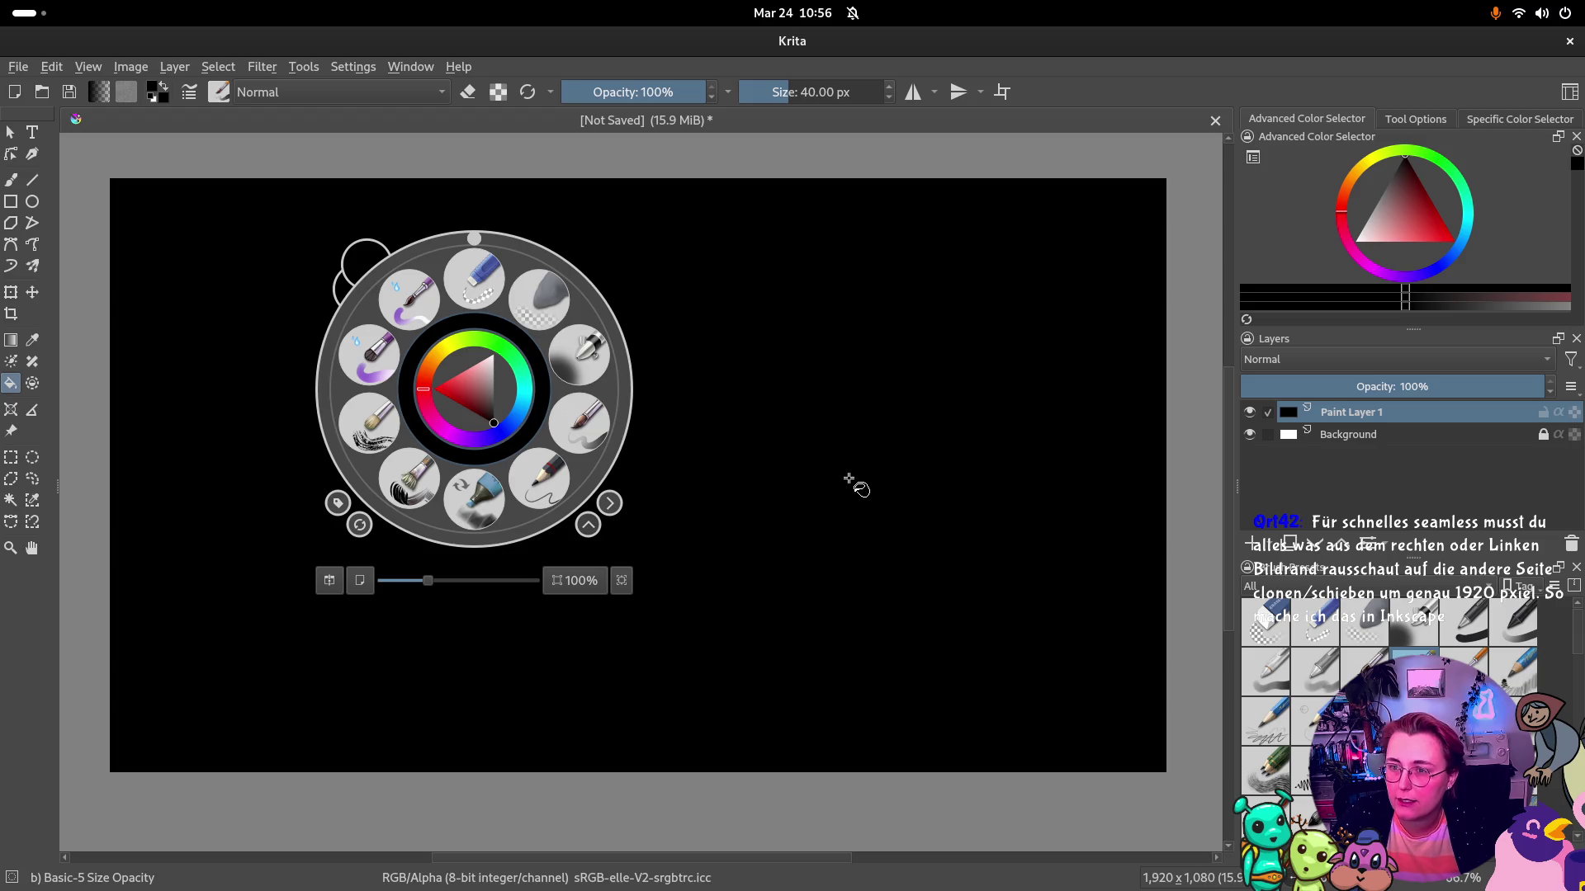
click(1521, 119)
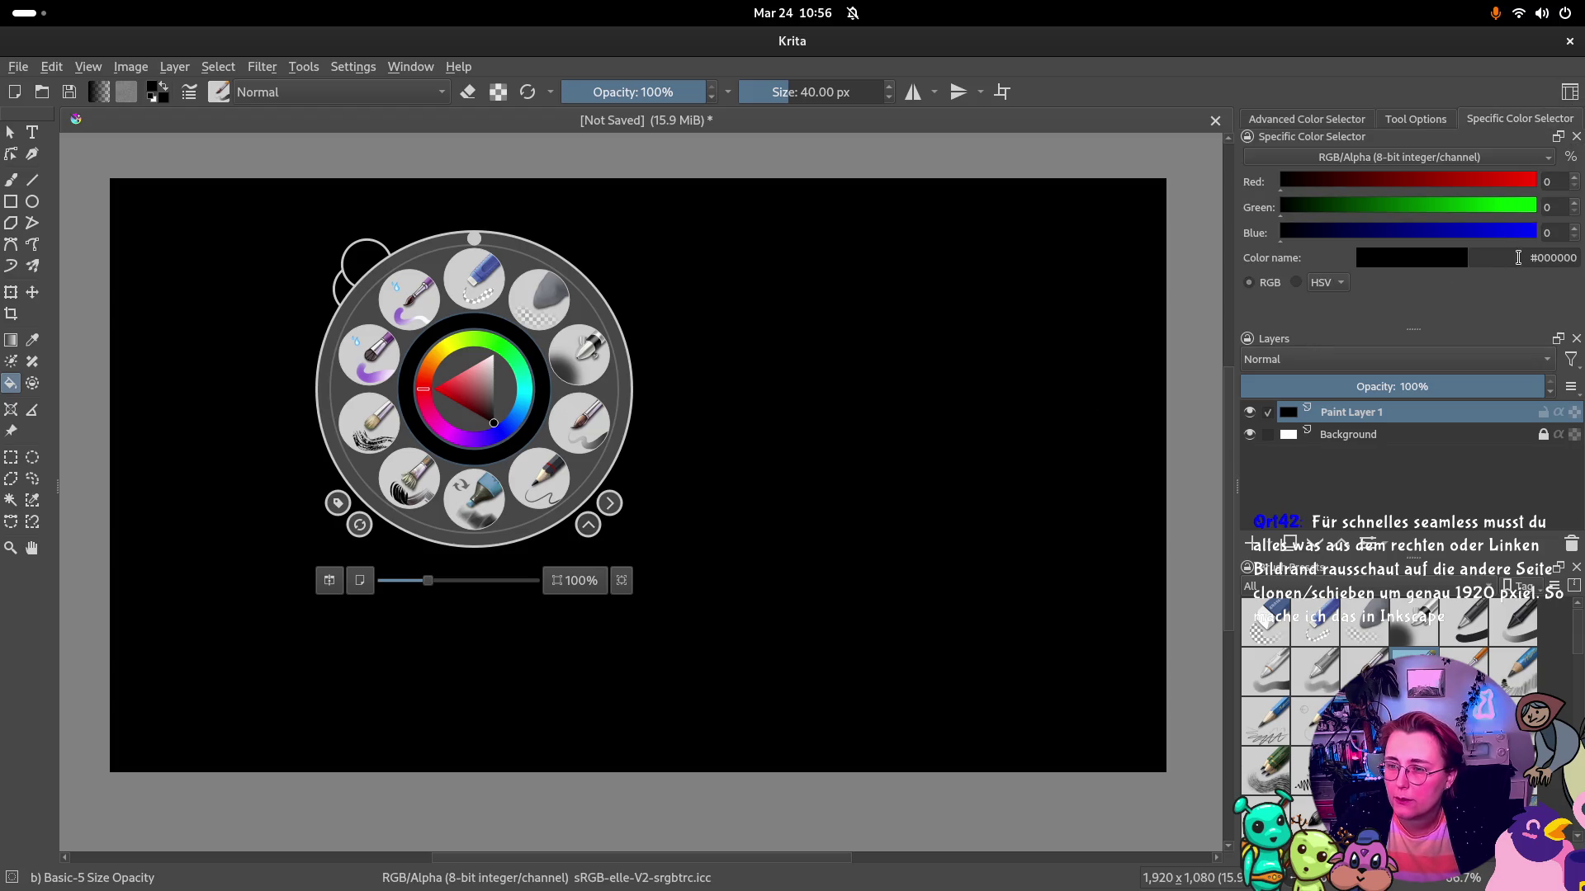
double_click(1554, 258)
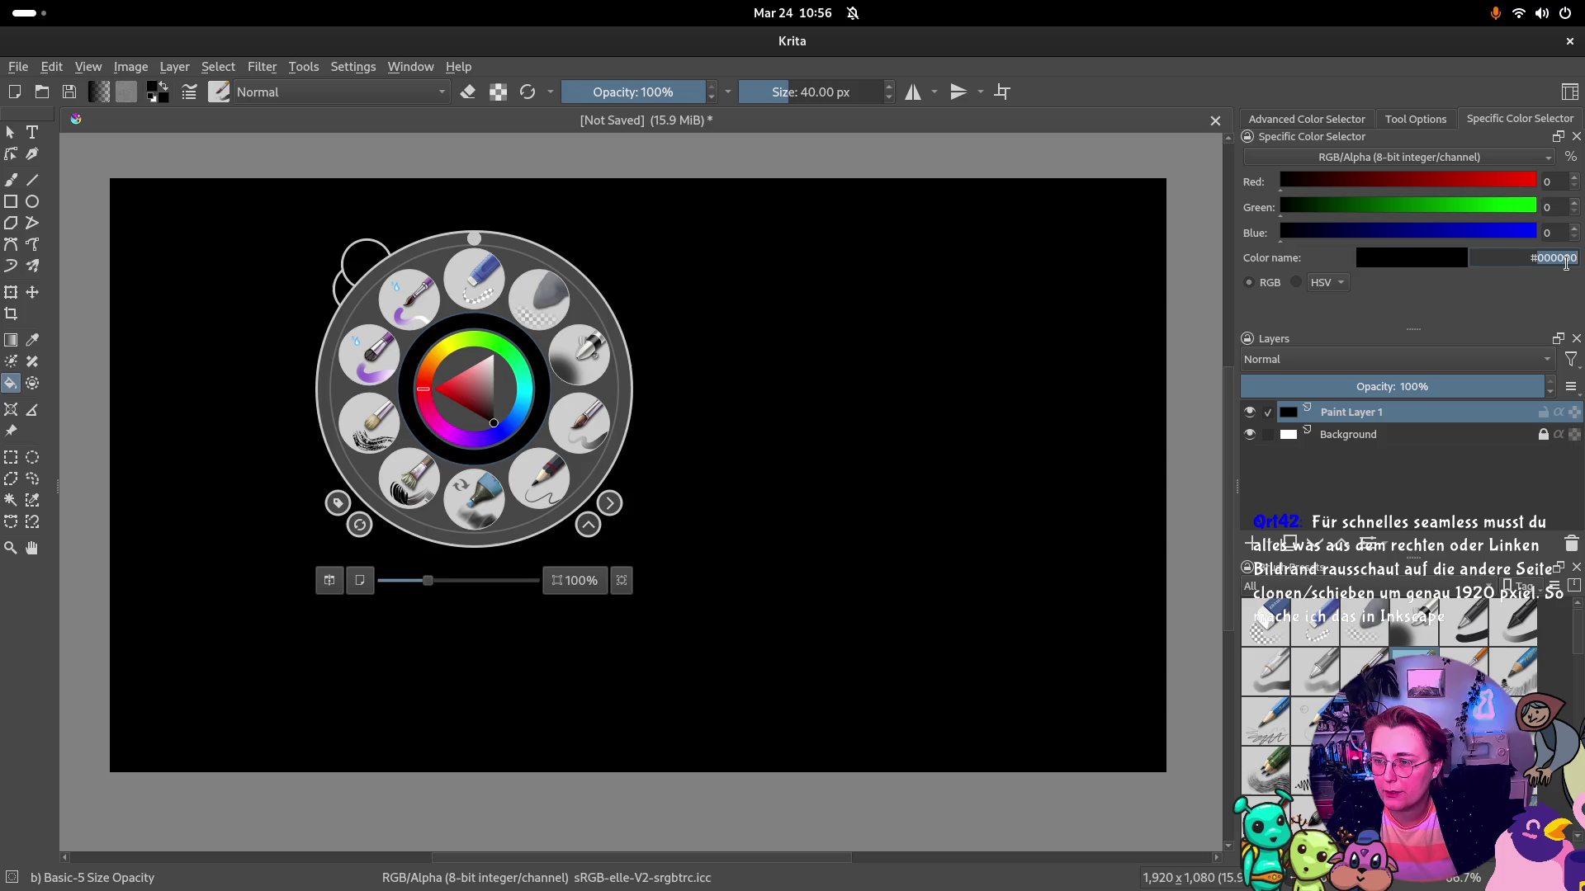
text(#233c51)
click(705, 412)
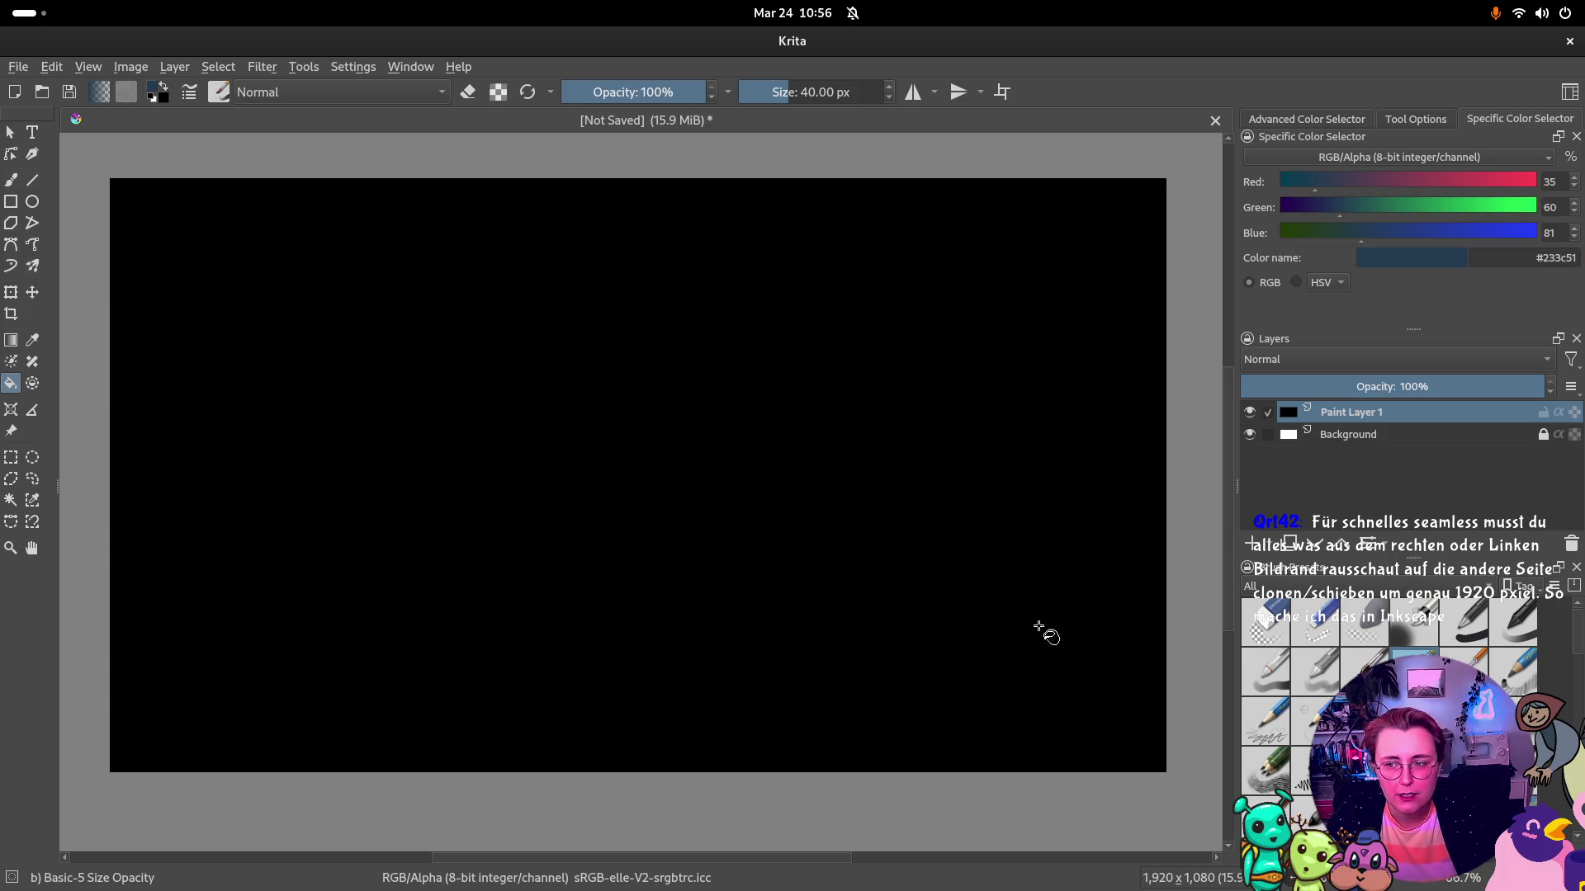
Fill Paint Layer 1 with dark blue #233c51, check windows and return to Krita
click(567, 408)
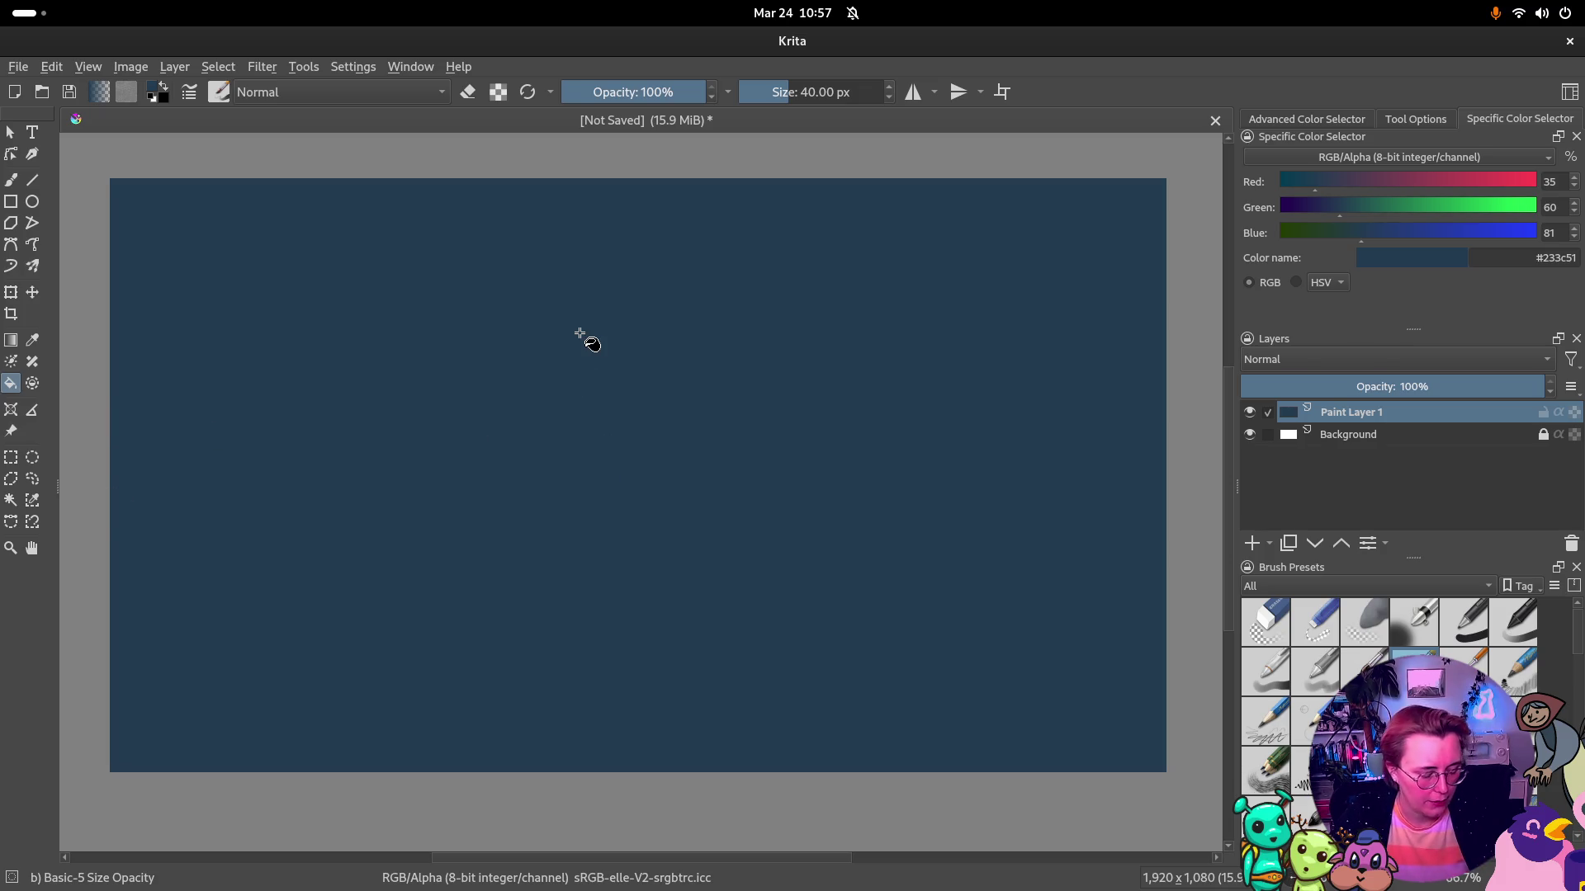
key(super)
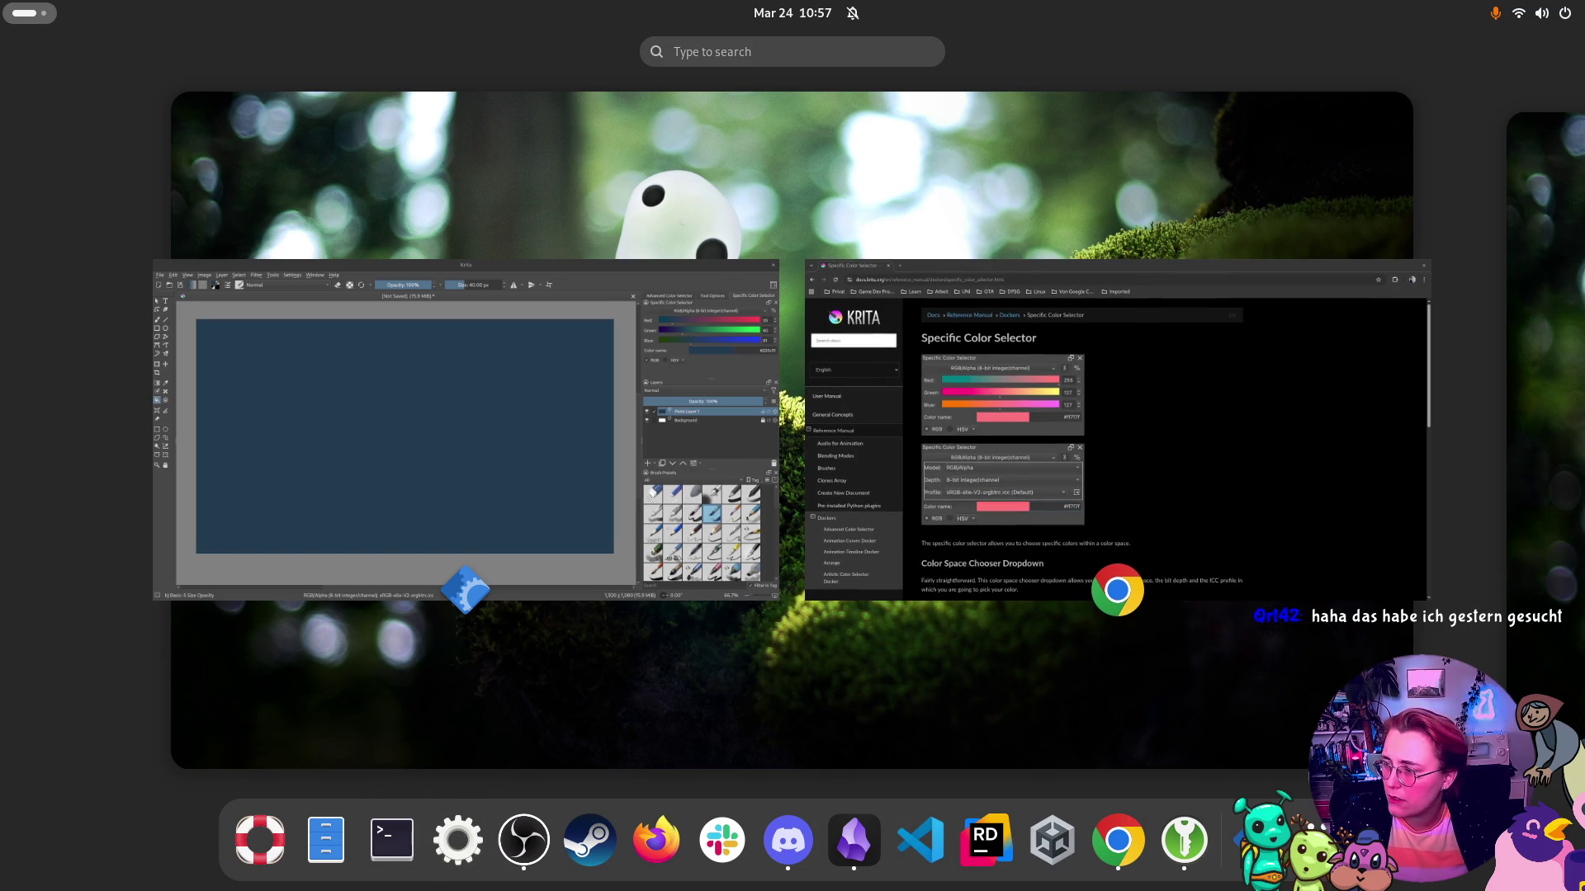
click(335, 859)
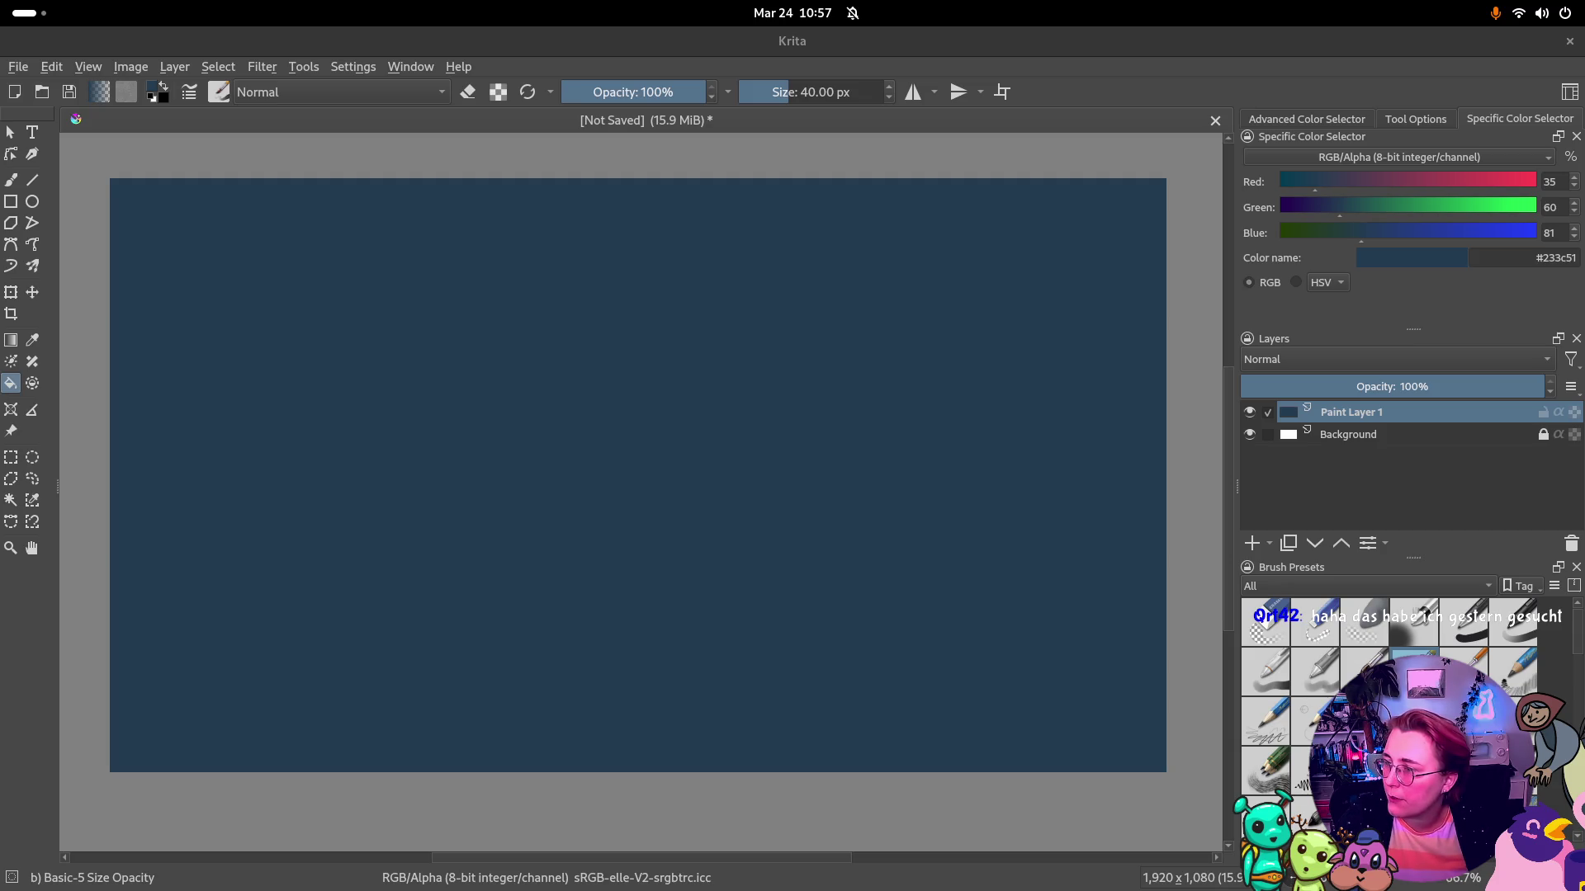
Insert the dropped trees.png as a new layer and begin a free transform, undoing a stray corner resize
drag(743, 619, 743, 377)
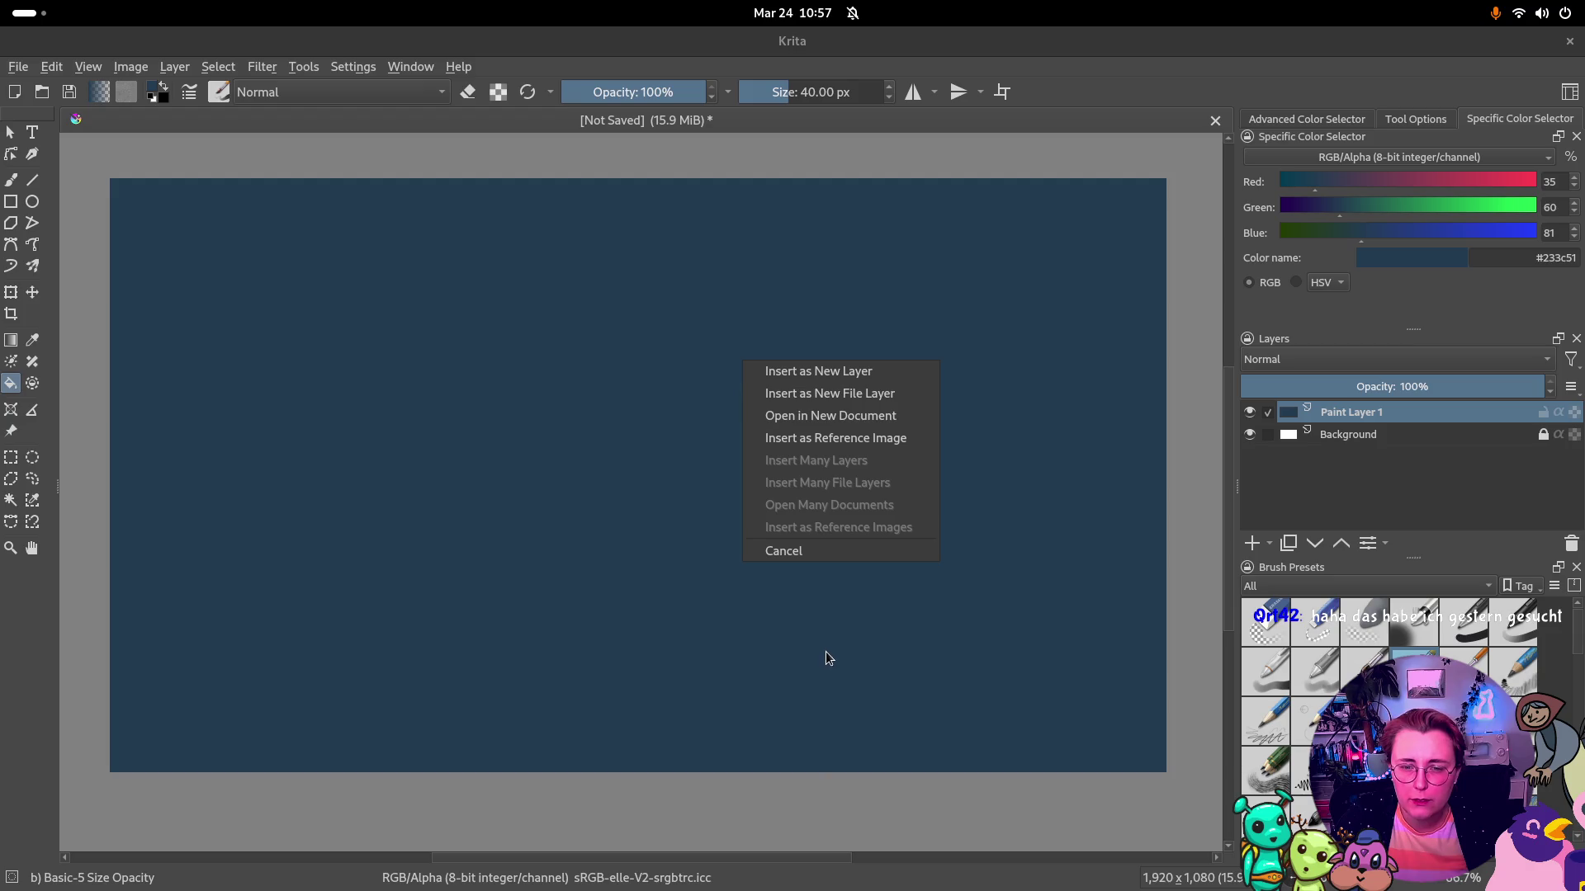
click(867, 376)
scroll(805, 570, down, 3)
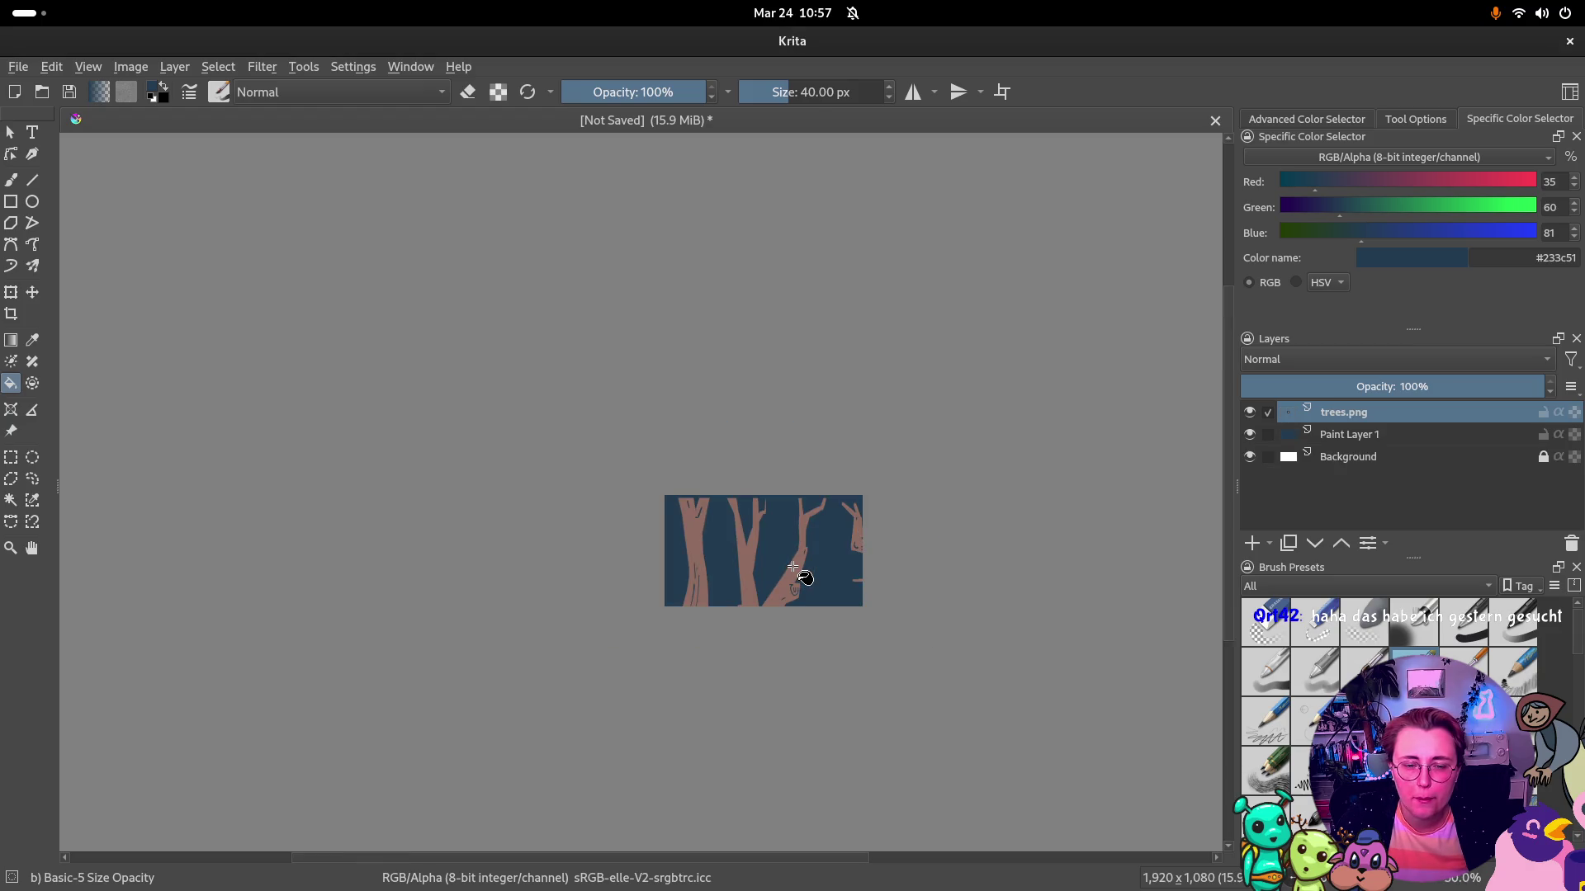
scroll(693, 534, up, 1)
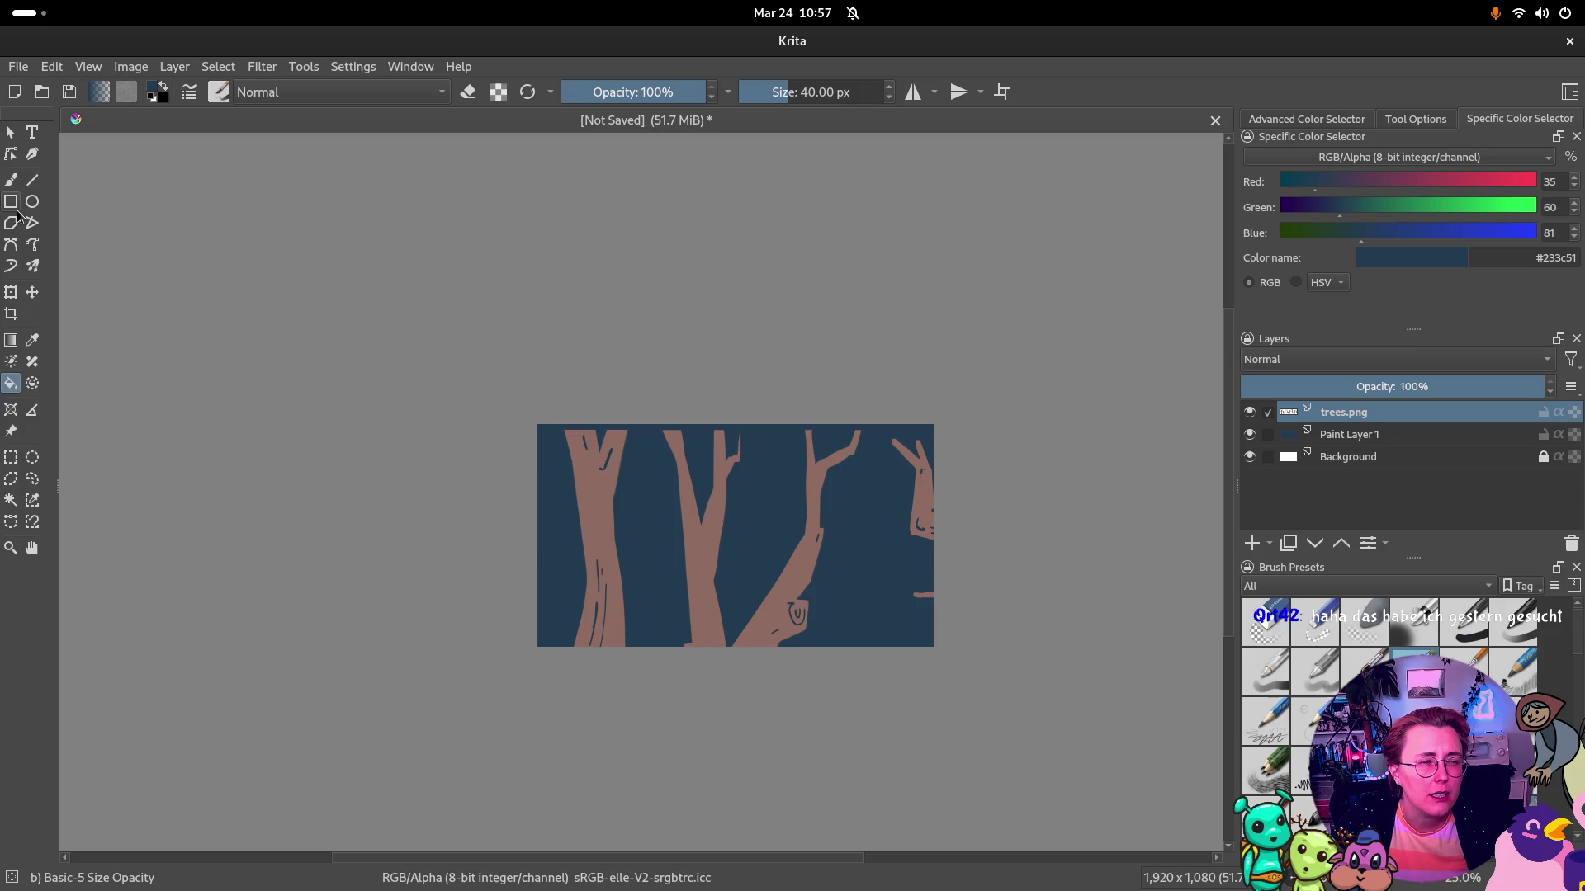
click(11, 293)
scroll(986, 681, down, 1)
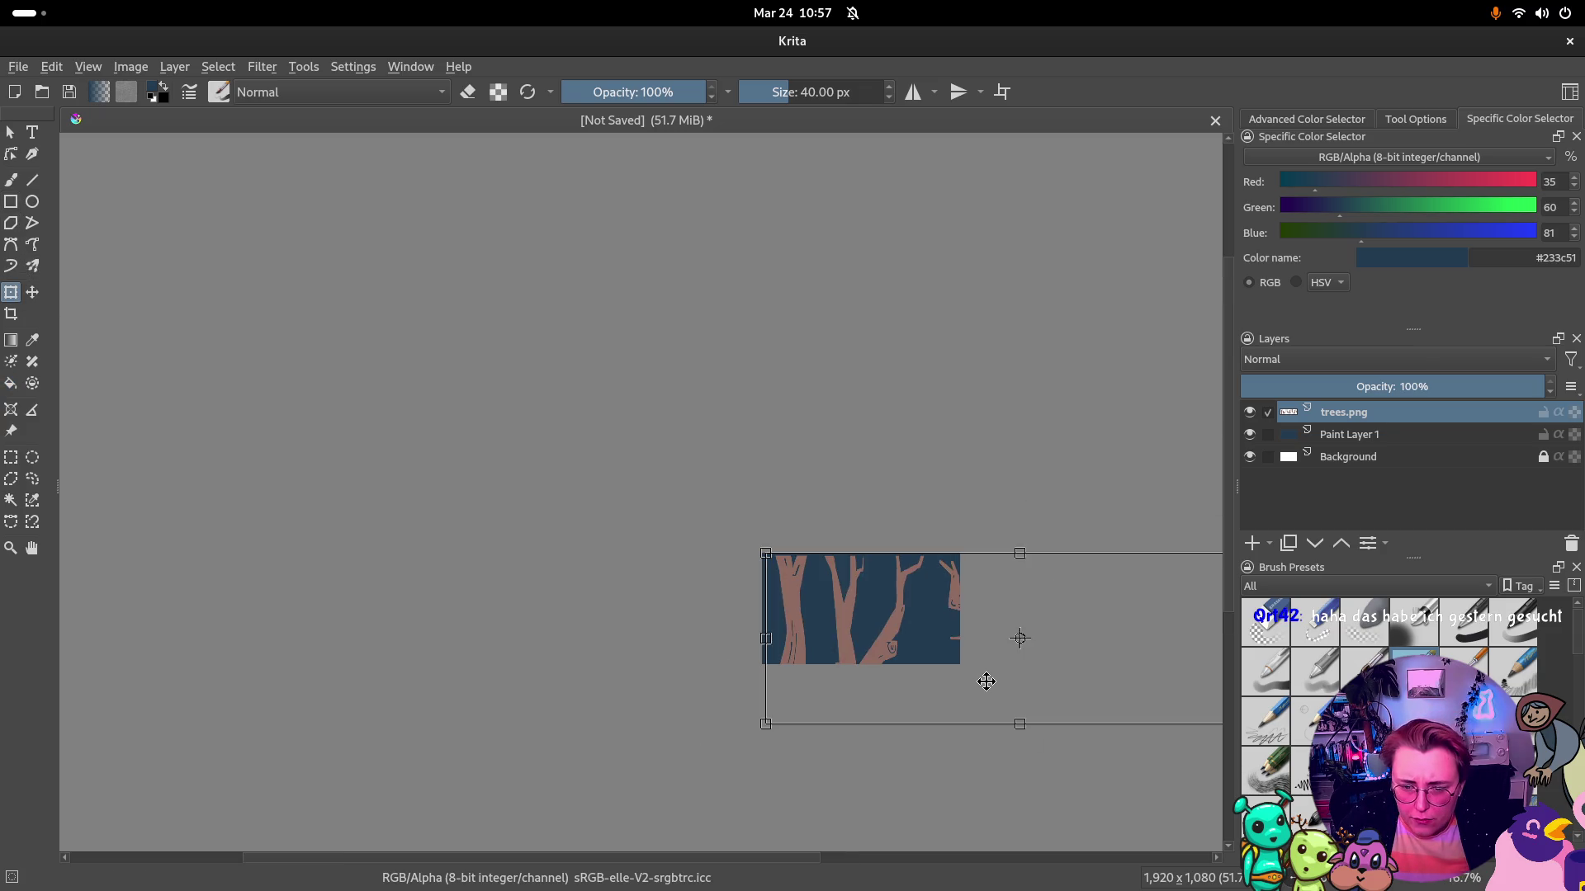
scroll(1019, 639, down, 1)
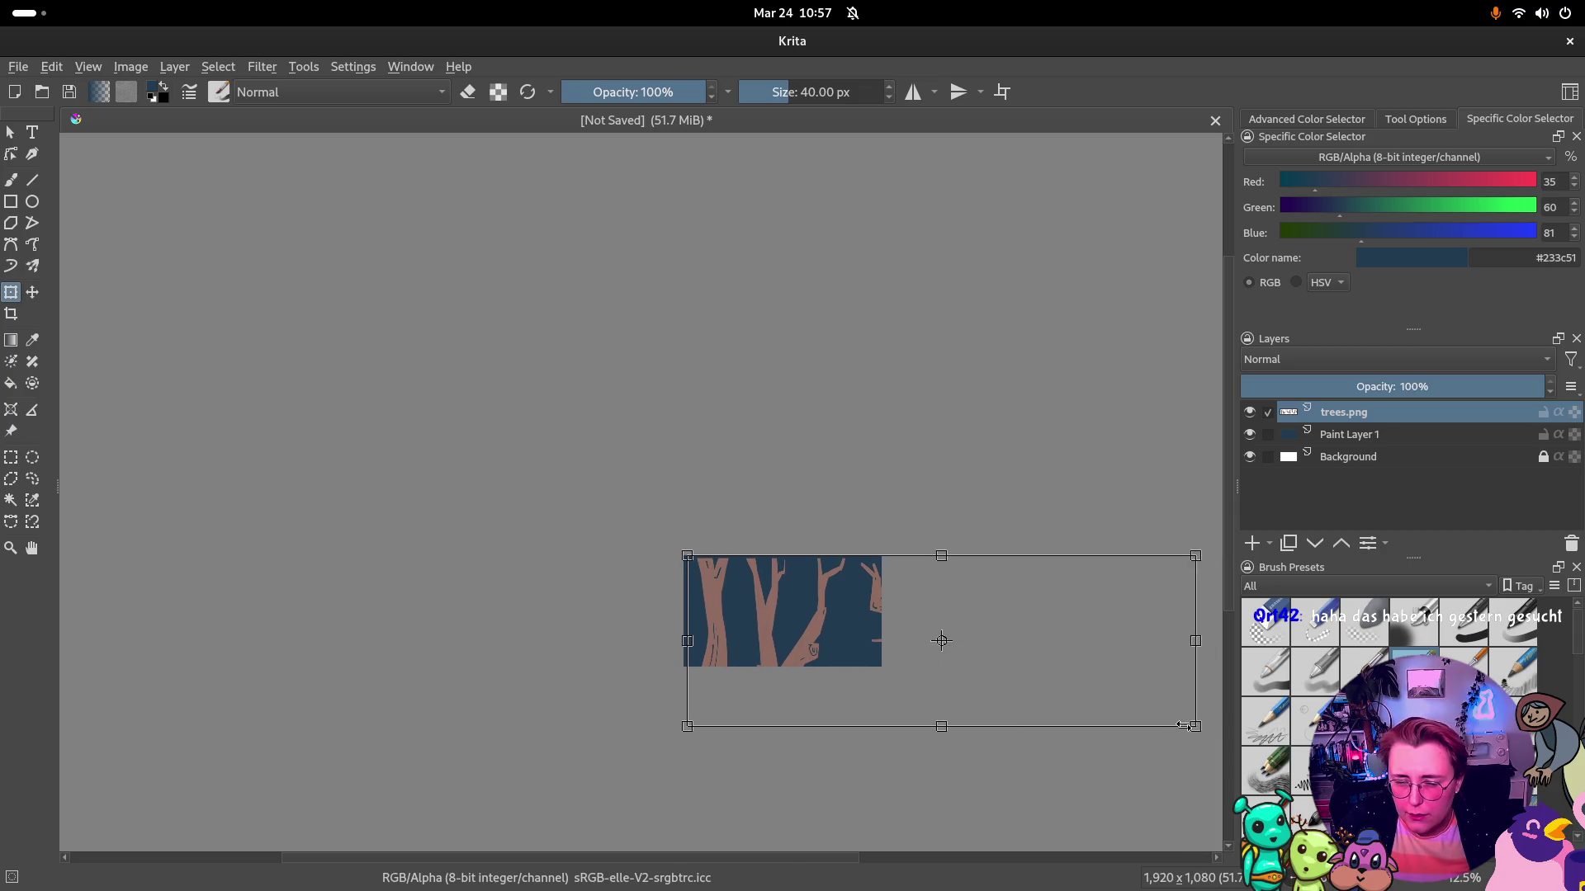
drag(1195, 727, 1172, 718)
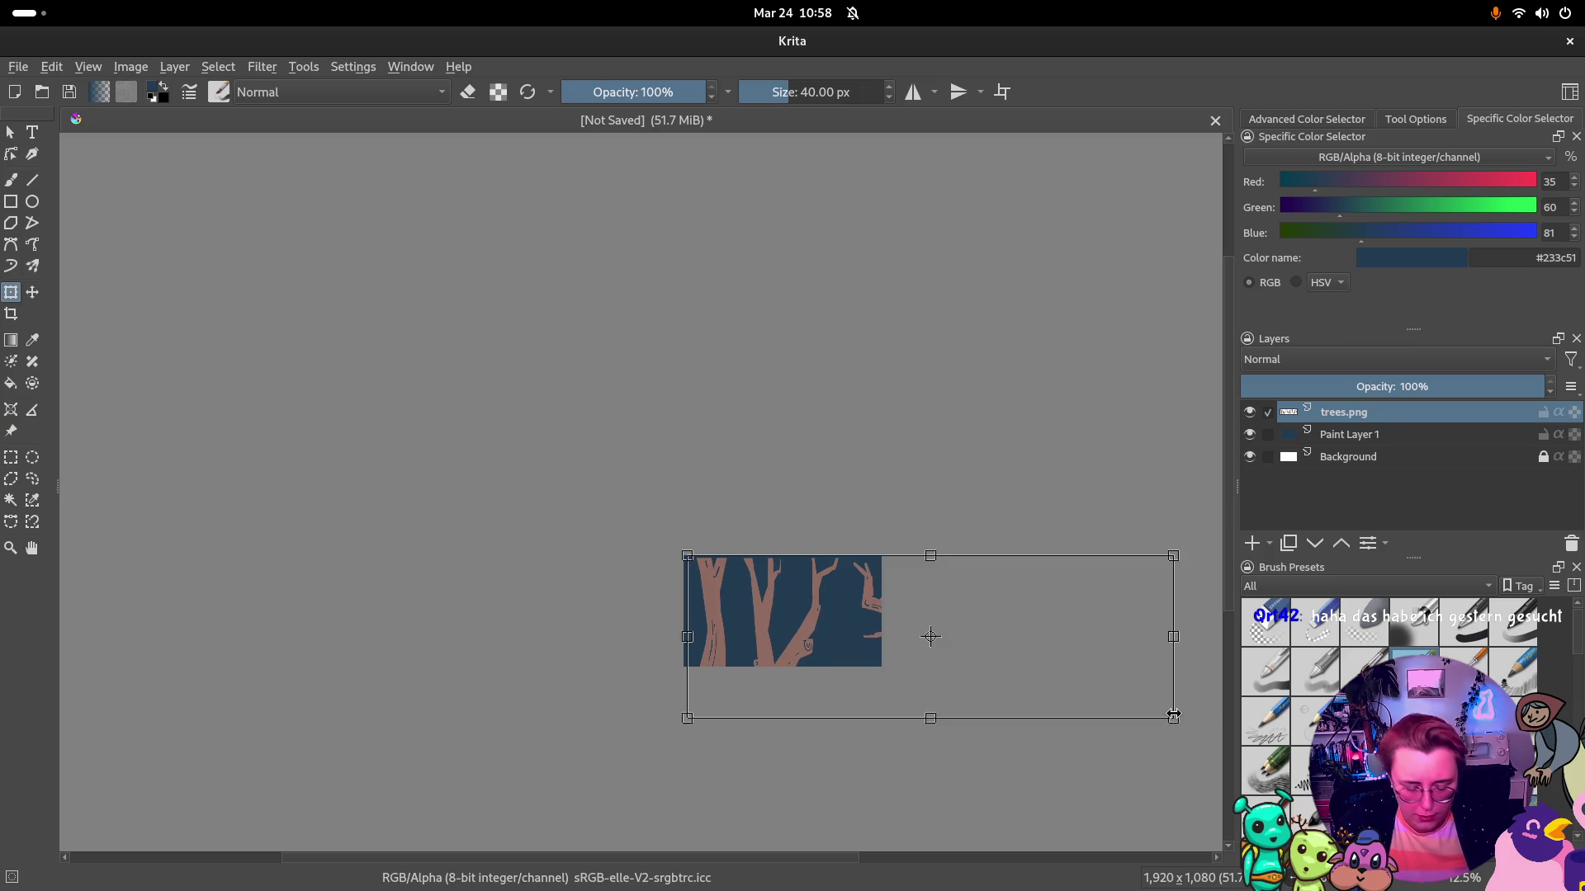
key(ctrl+z)
click(1415, 120)
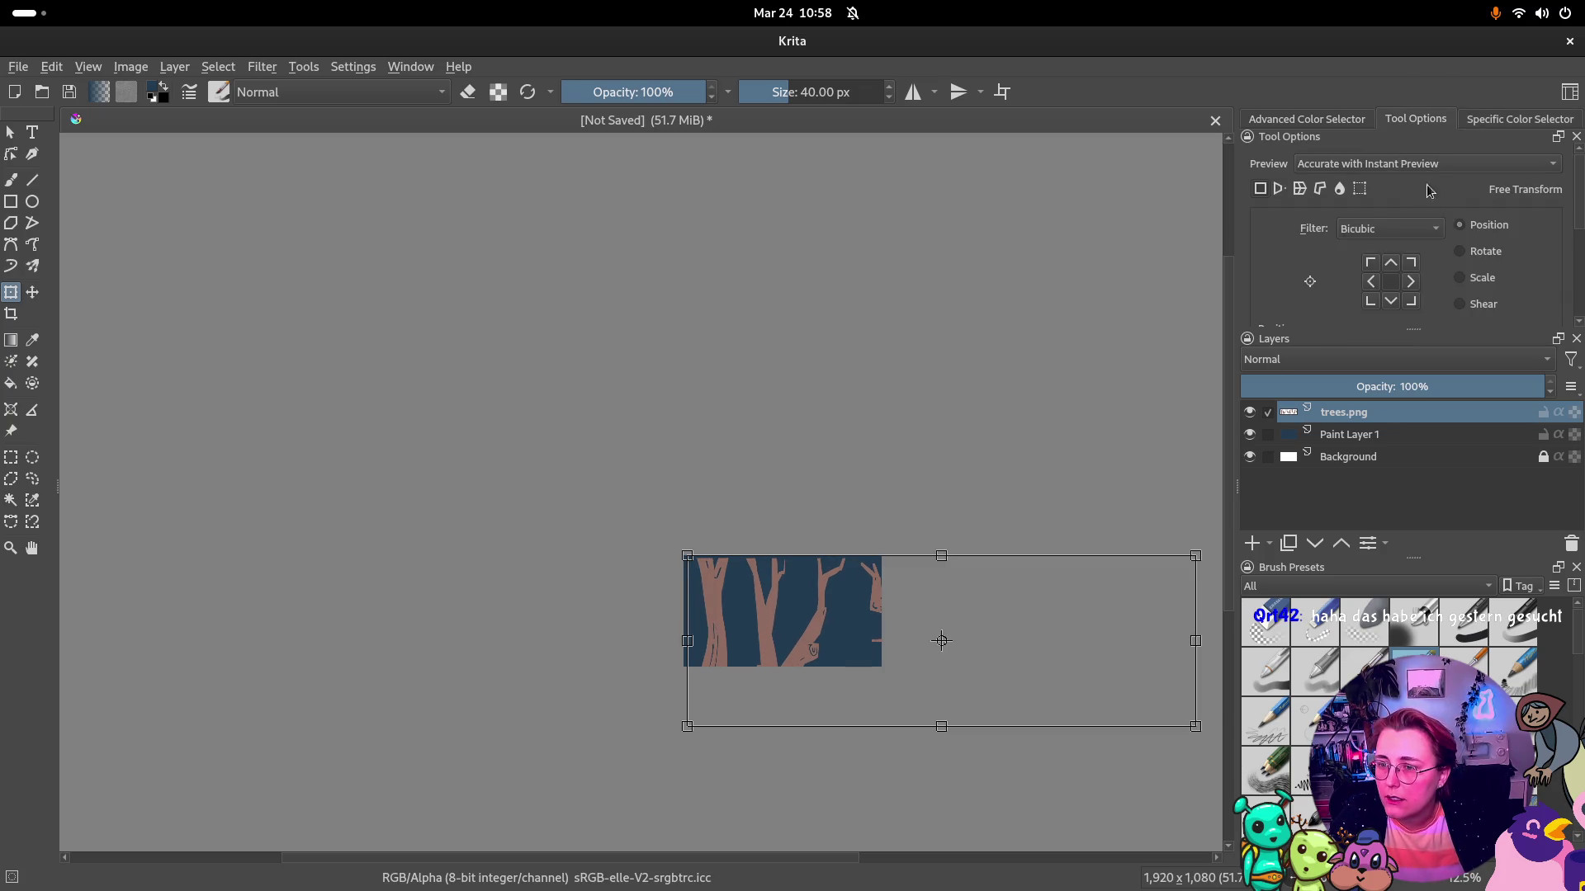
In the Scale options, try smaller percentages and settle on 90% width and height
click(1462, 279)
double_click(1351, 286)
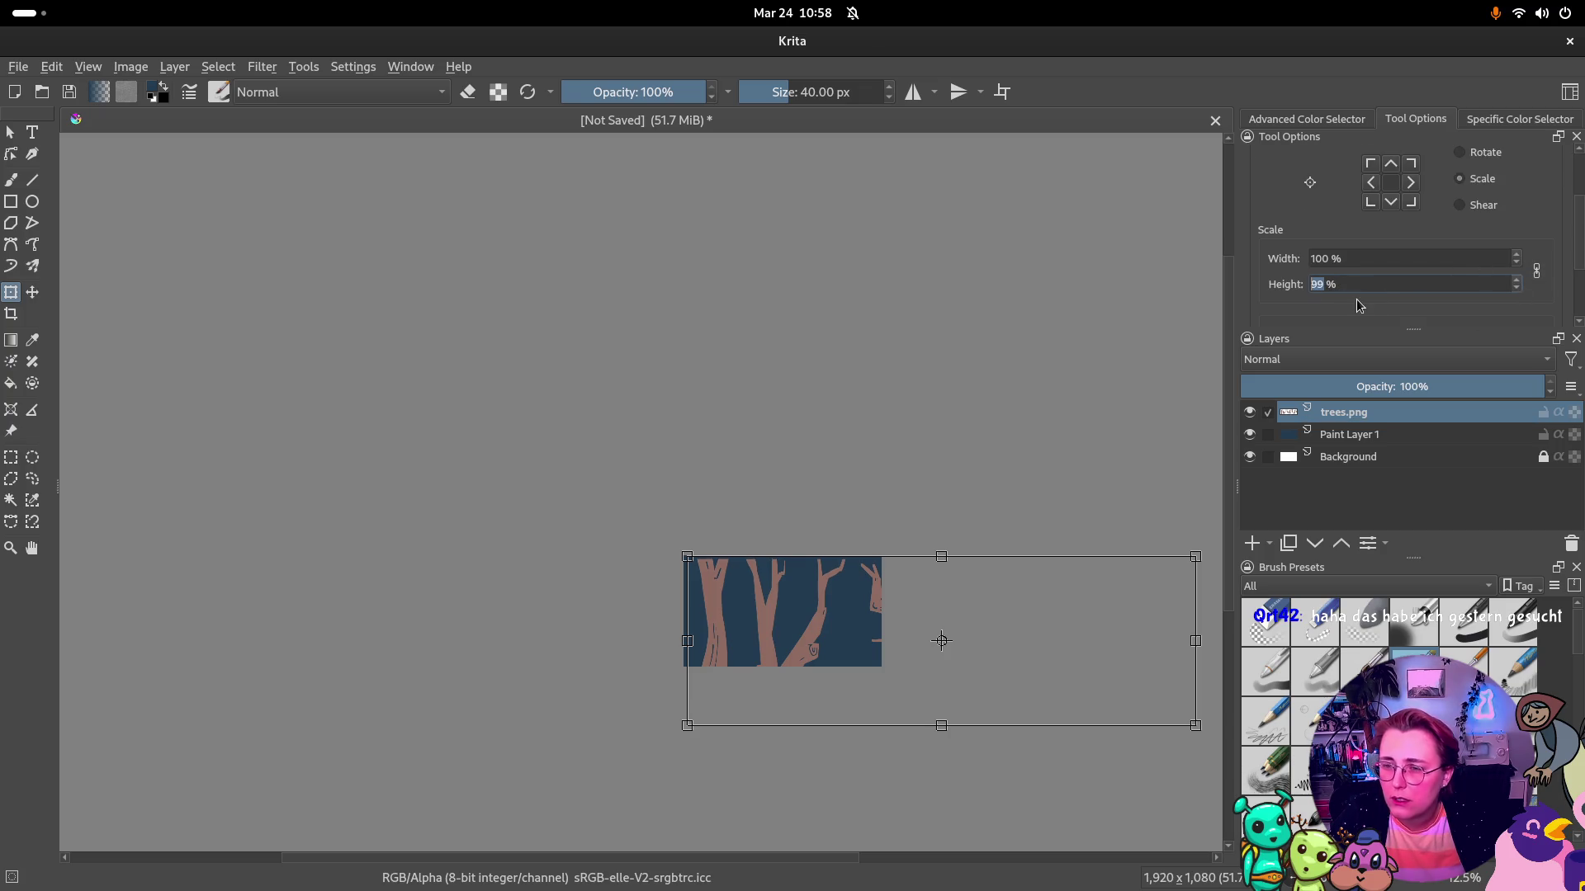
text(100)
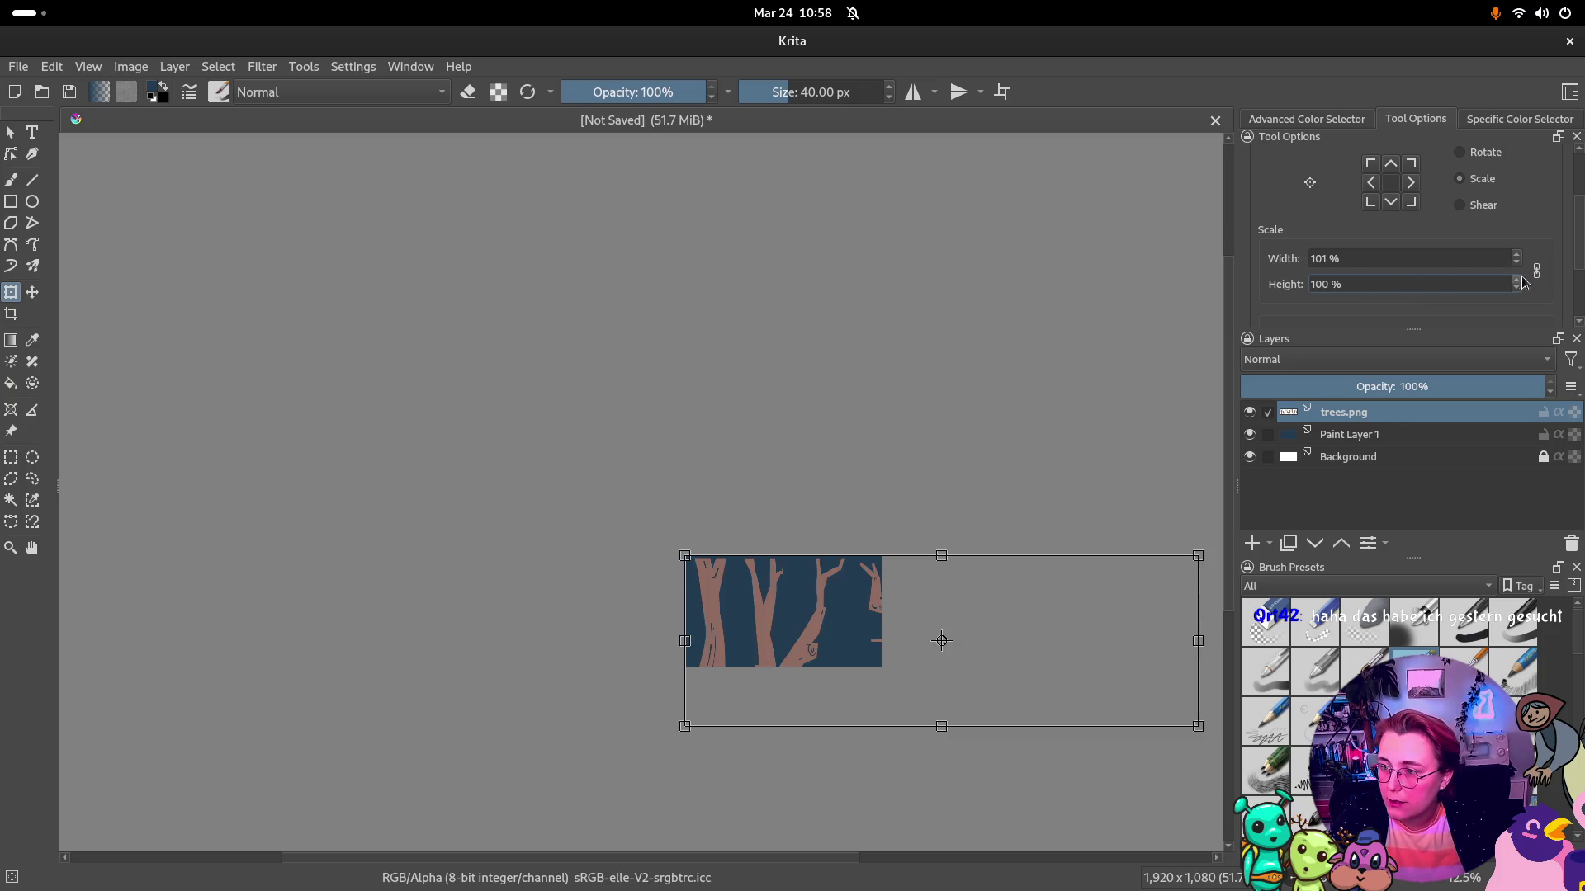
click(1327, 259)
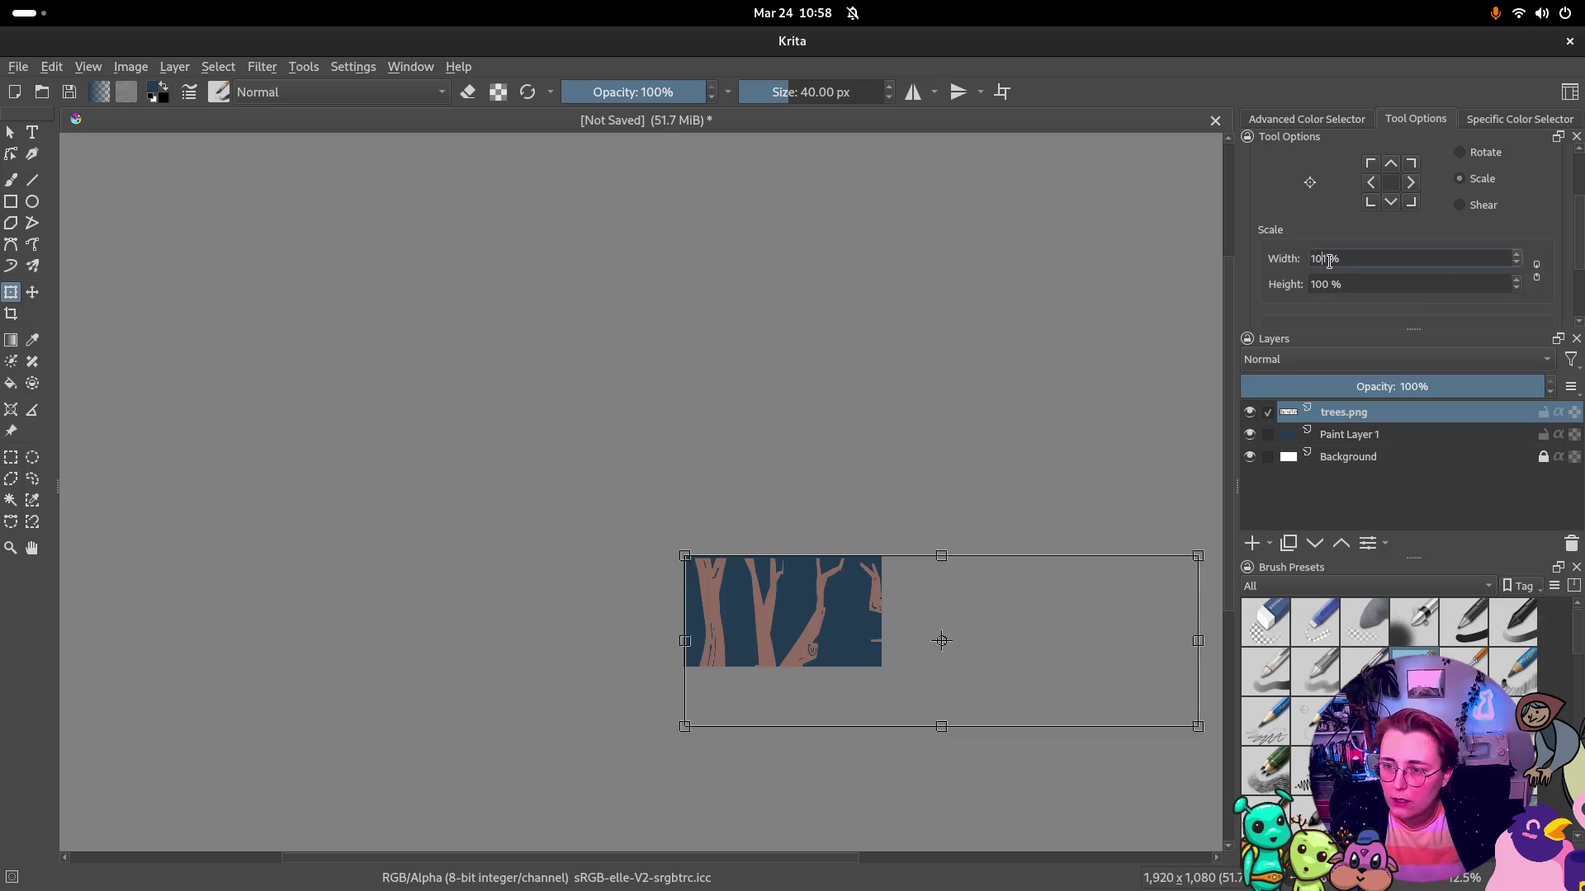
text(100)
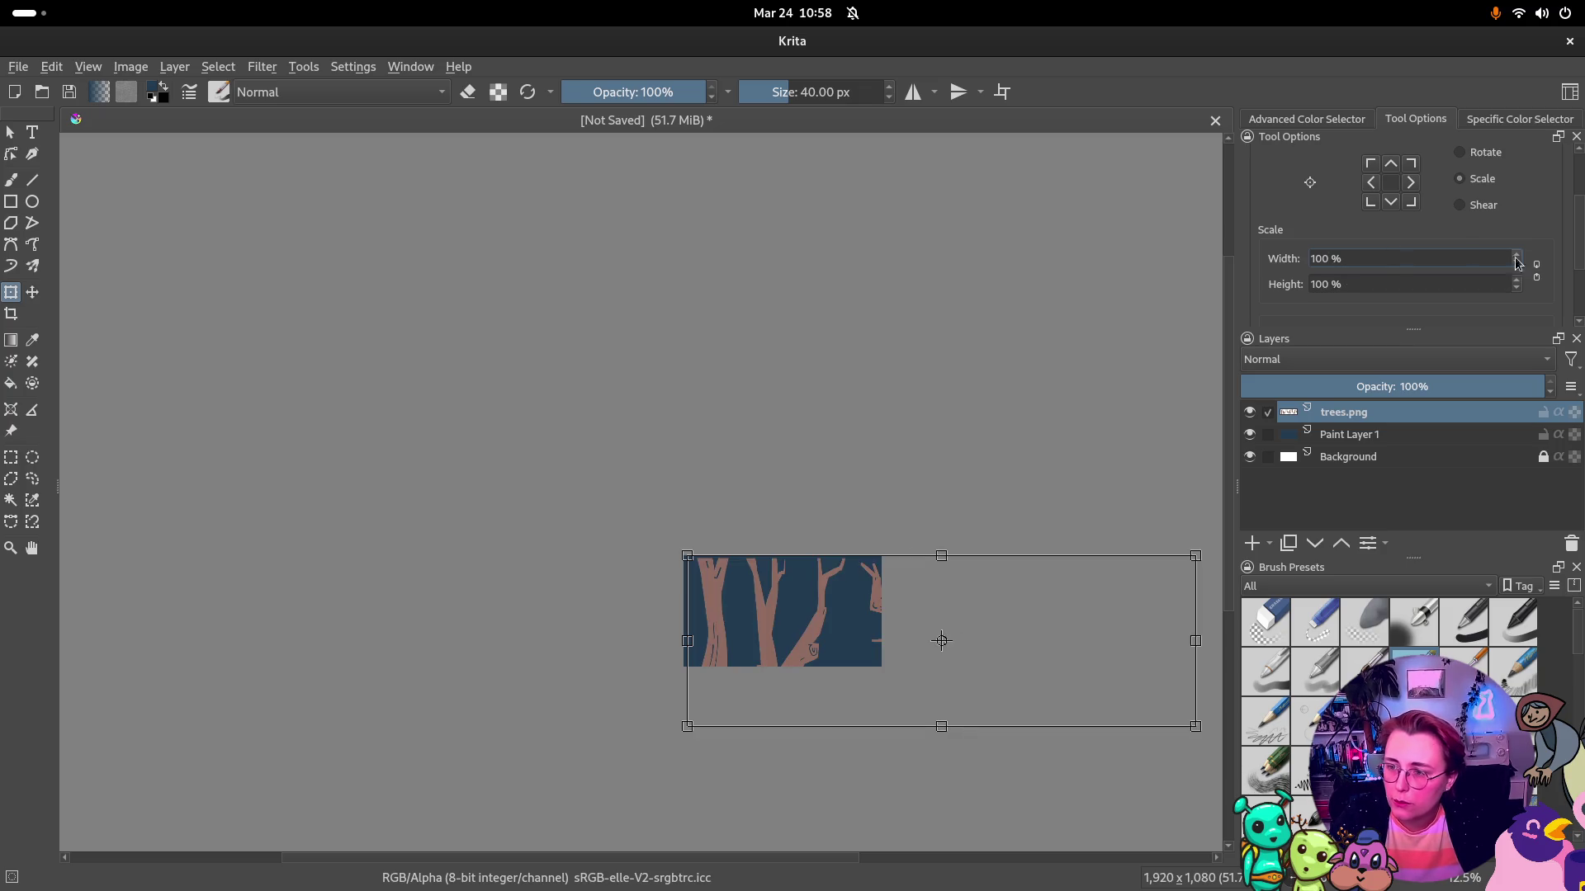
double_click(1323, 284)
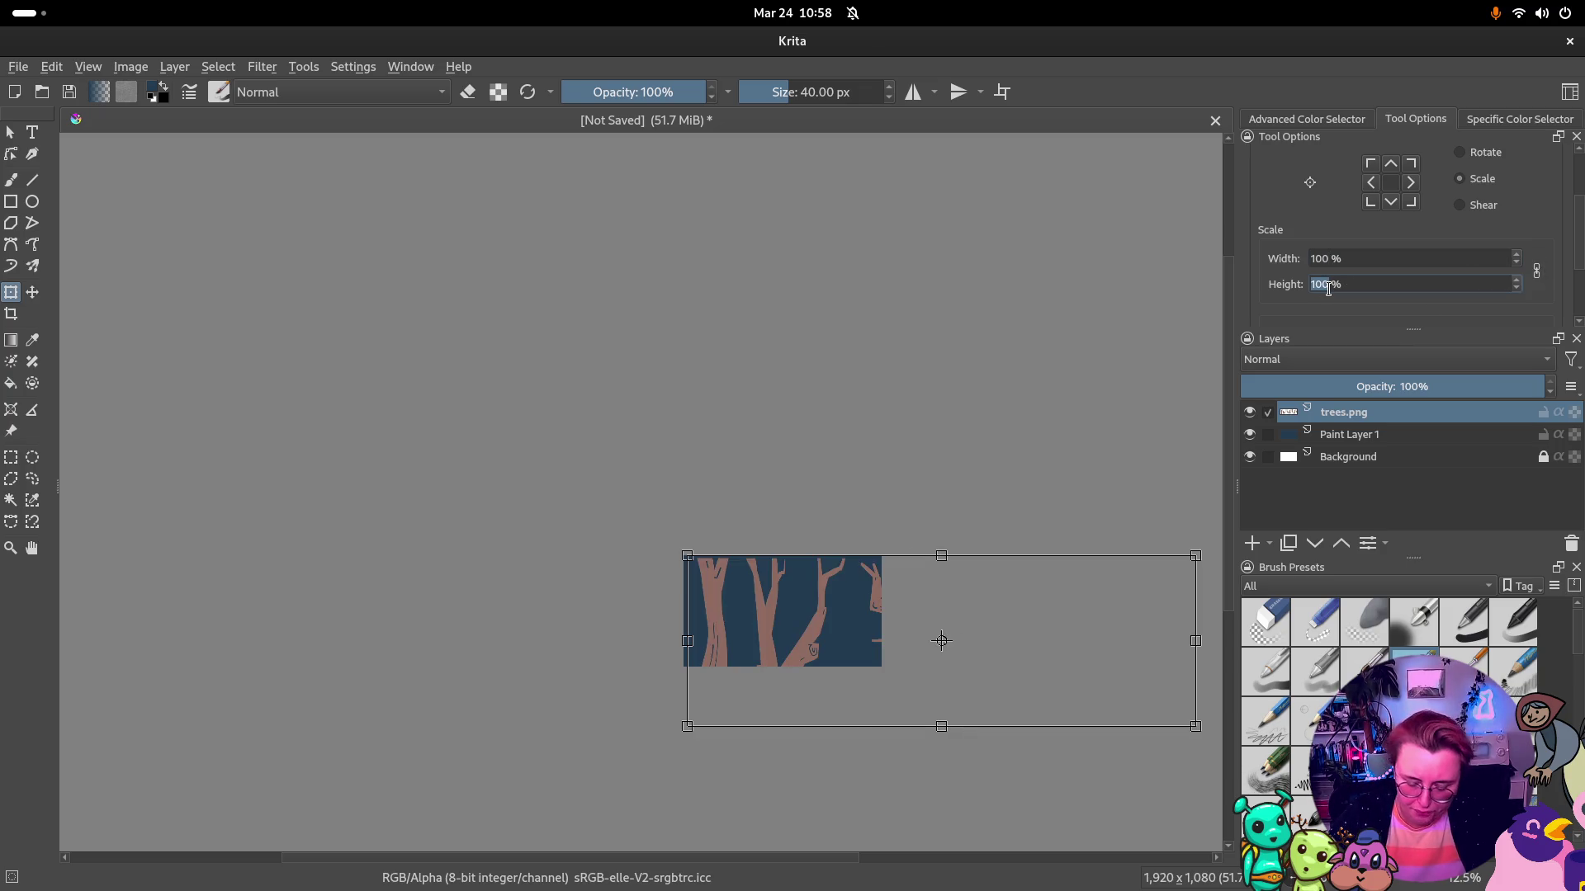
text(40)
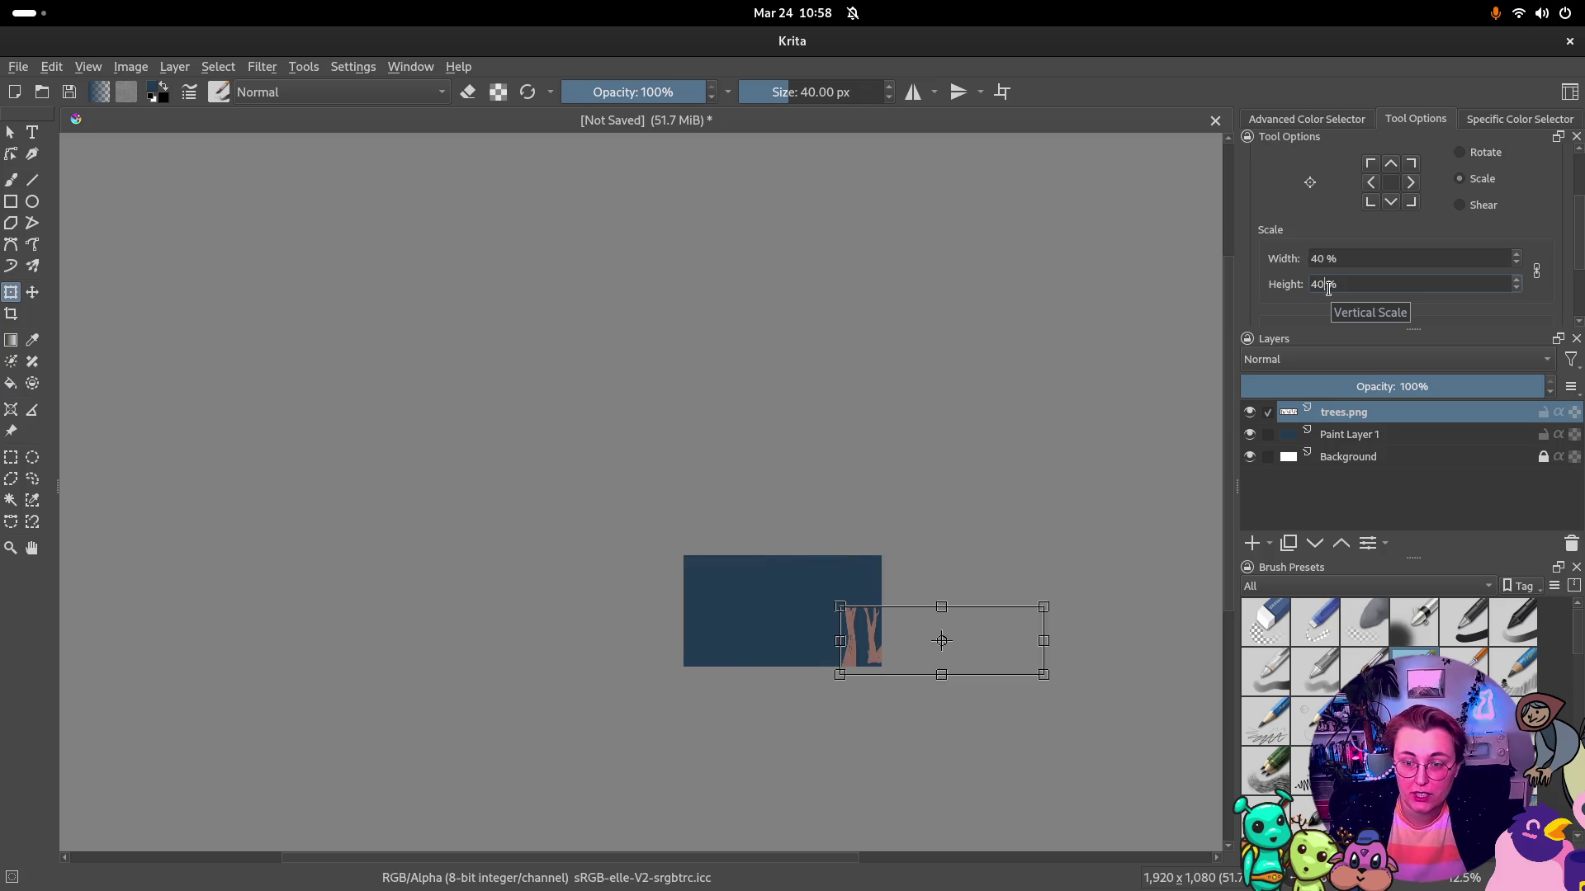
drag(942, 640, 836, 630)
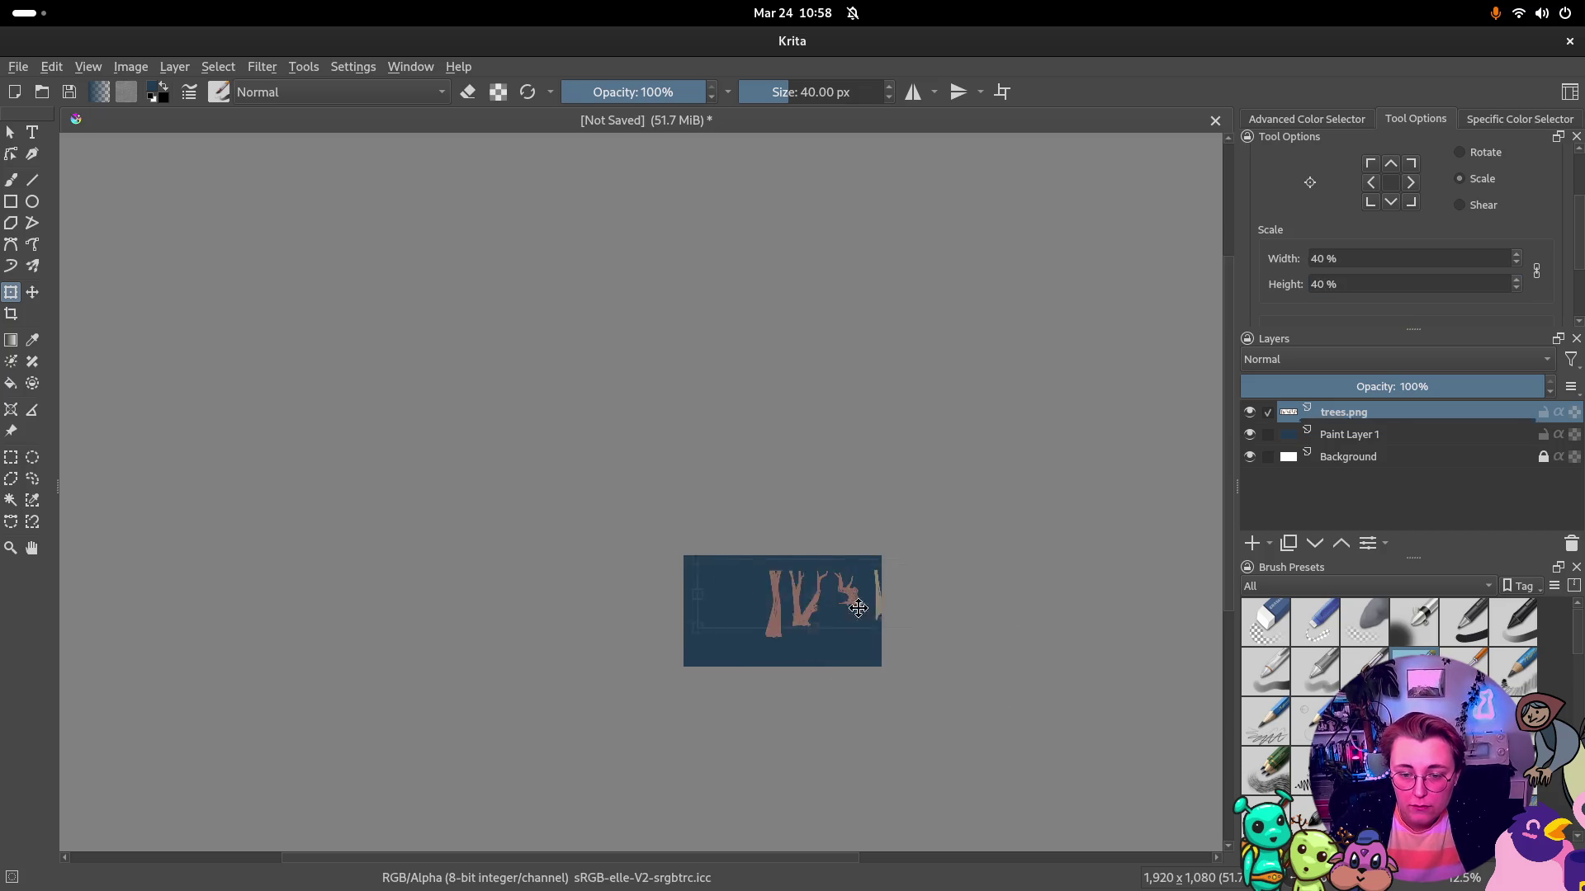
double_click(1319, 284)
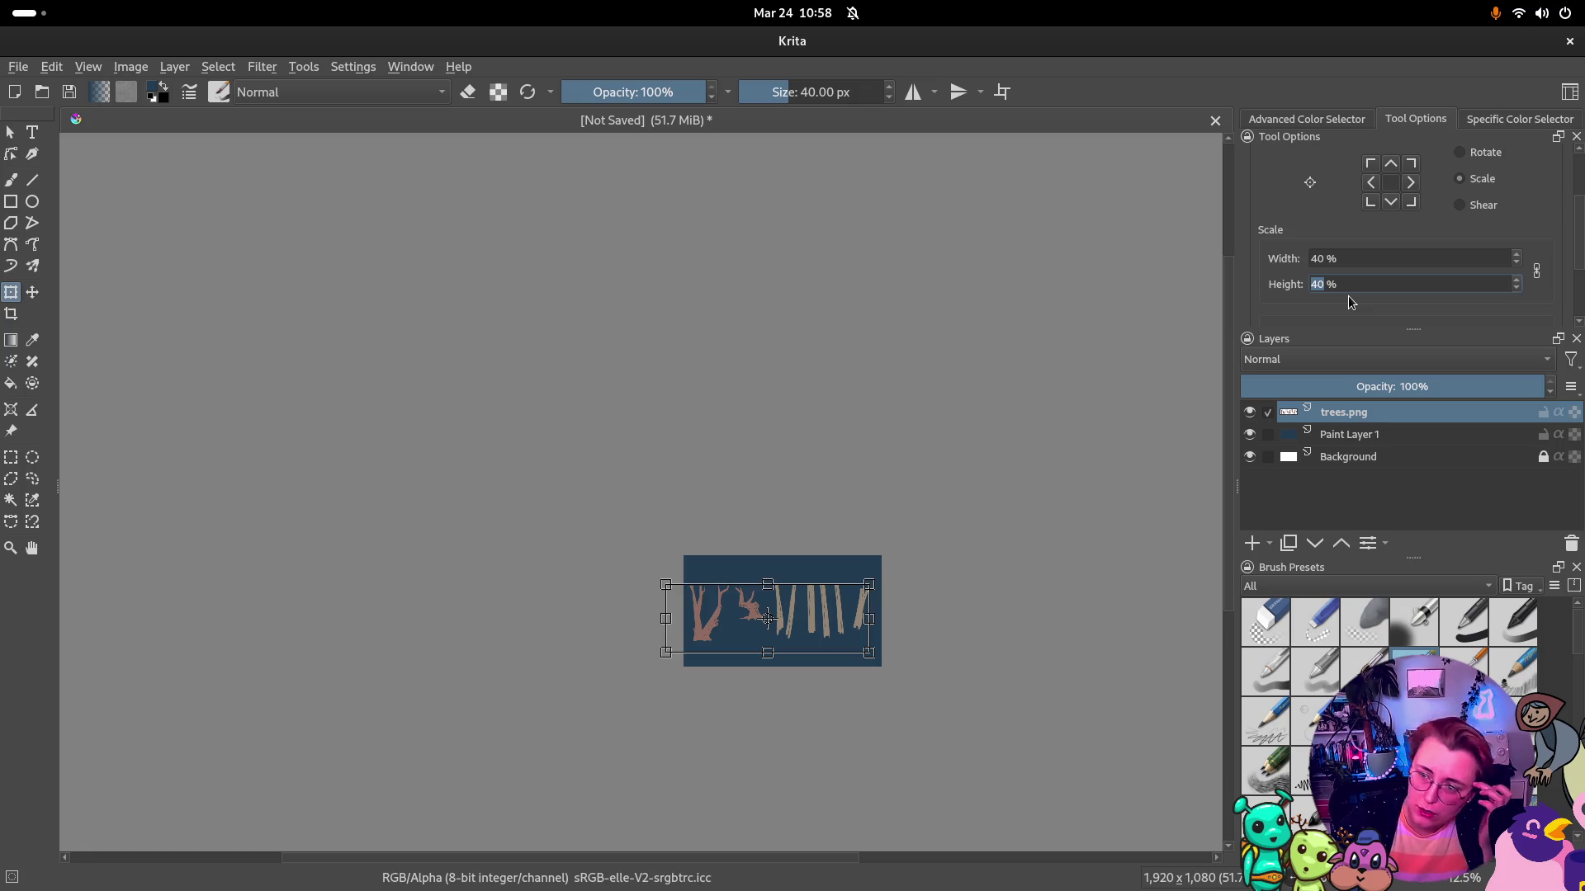
text(70)
key(Return)
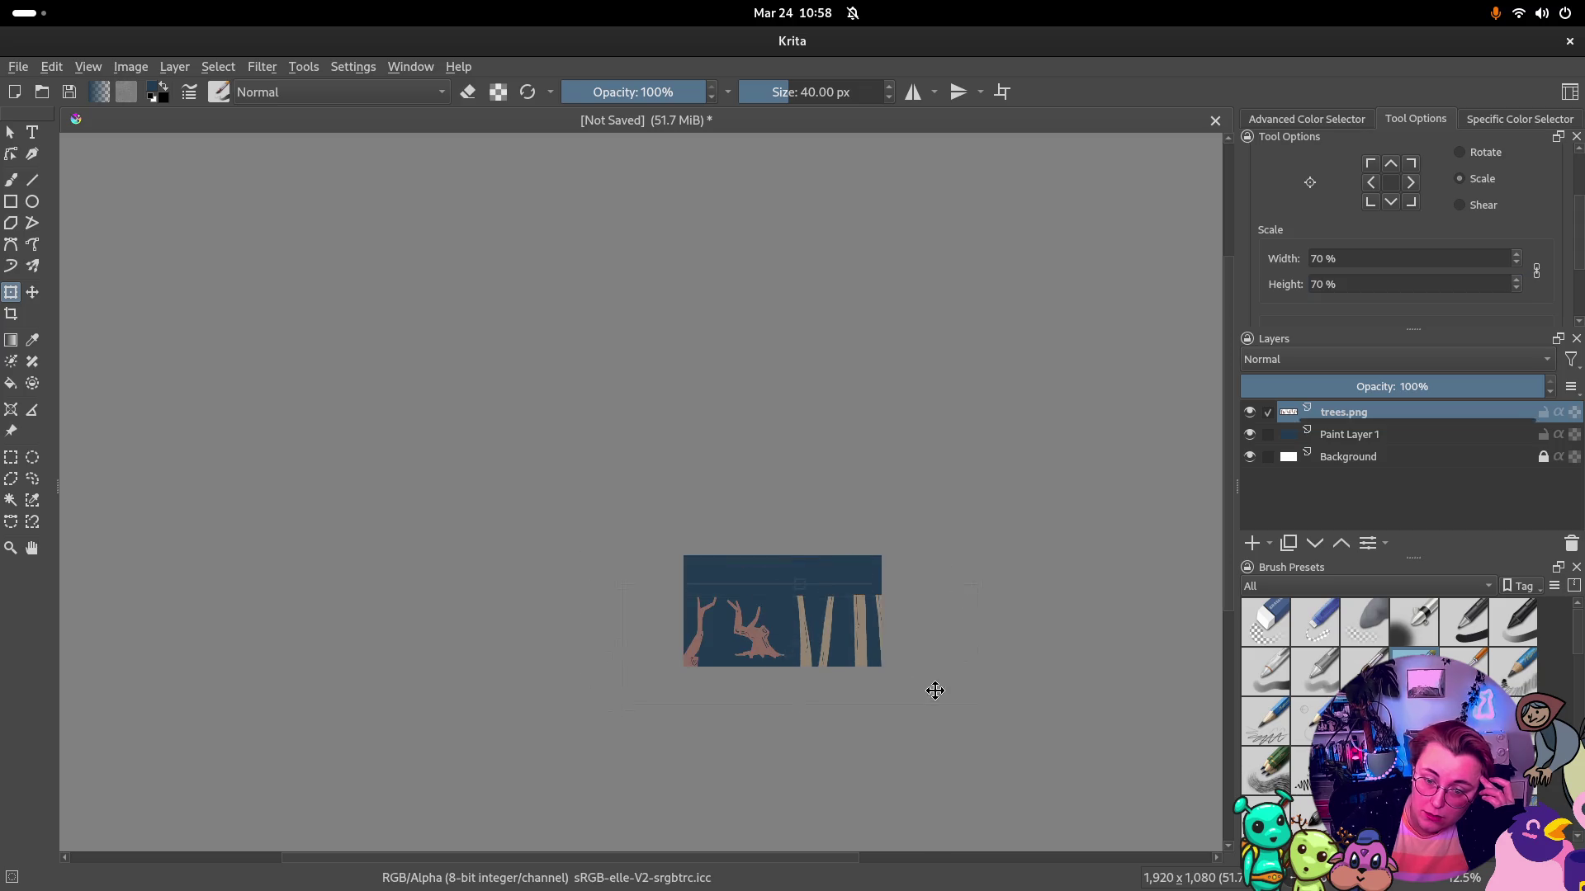
double_click(1444, 263)
text(90)
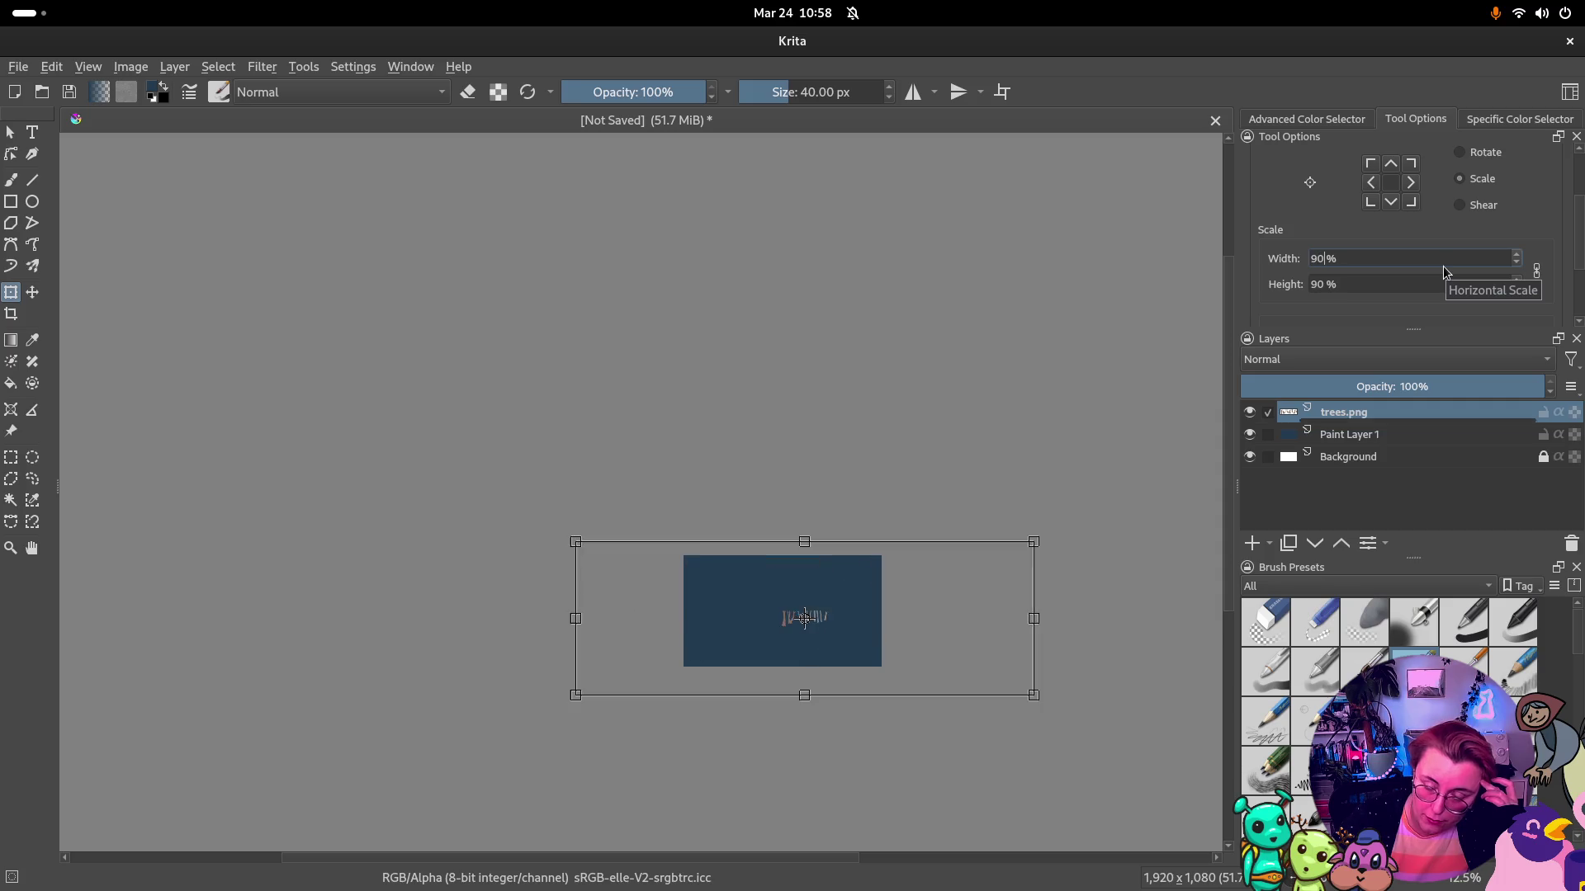
key(Return)
Slide the scaled trees so a trunk and the stump fill the canvas, then apply the transform
mouse_move(920, 663)
mouse_down()
mouse_move(1042, 655)
mouse_move(1048, 673)
mouse_up()
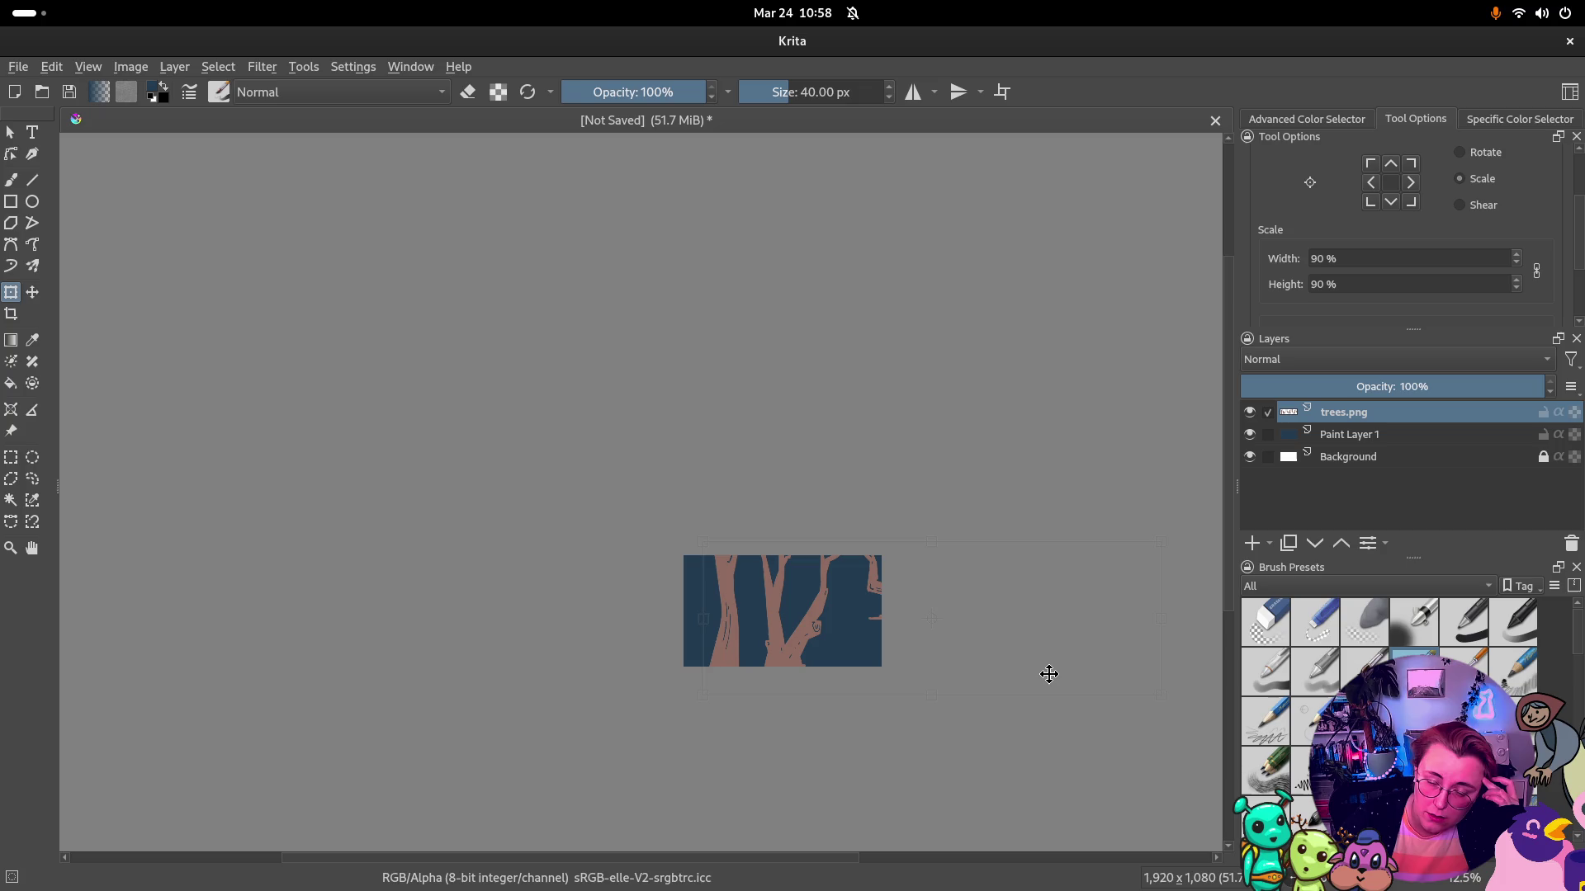
mouse_move(1050, 673)
mouse_down()
mouse_move(943, 671)
mouse_move(1063, 676)
mouse_move(963, 661)
mouse_up()
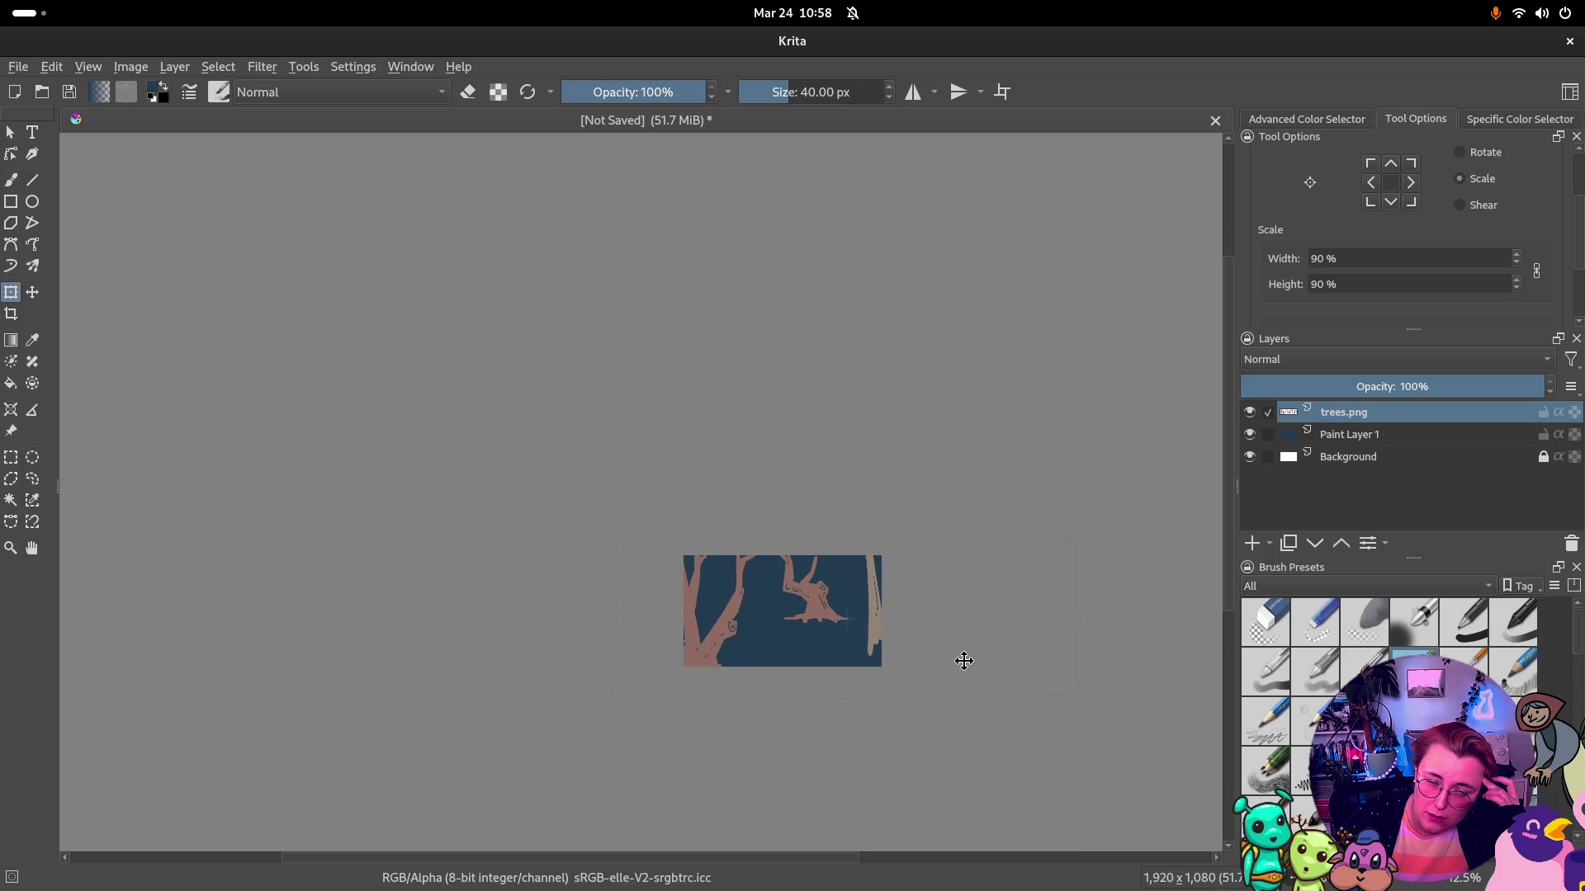
mouse_move(964, 660)
mouse_down()
mouse_move(775, 644)
mouse_move(981, 665)
mouse_up()
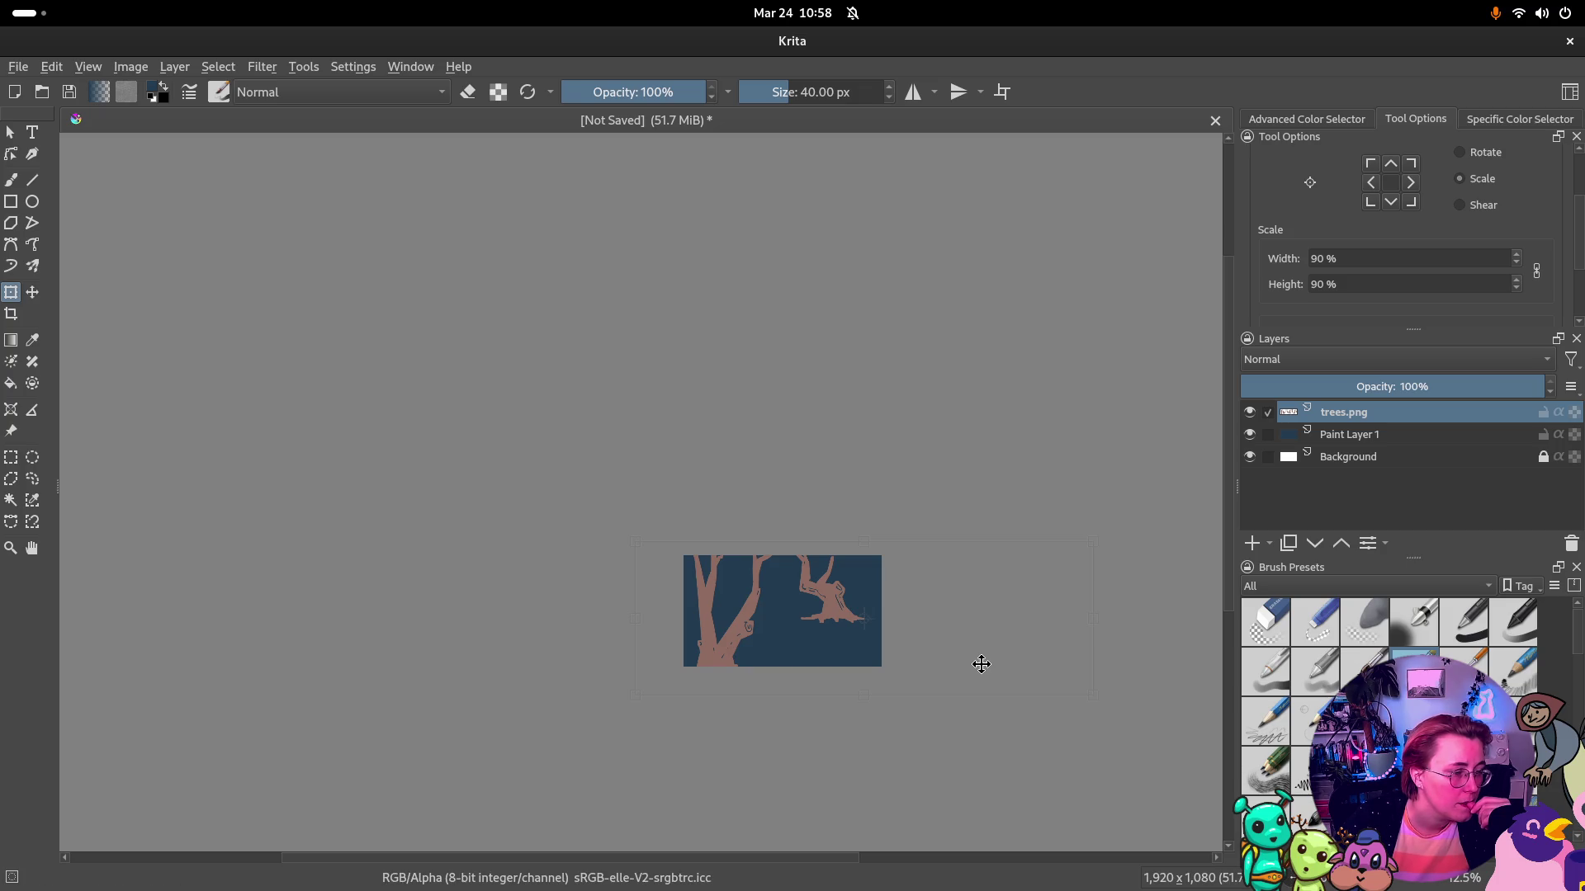
drag(981, 664, 984, 672)
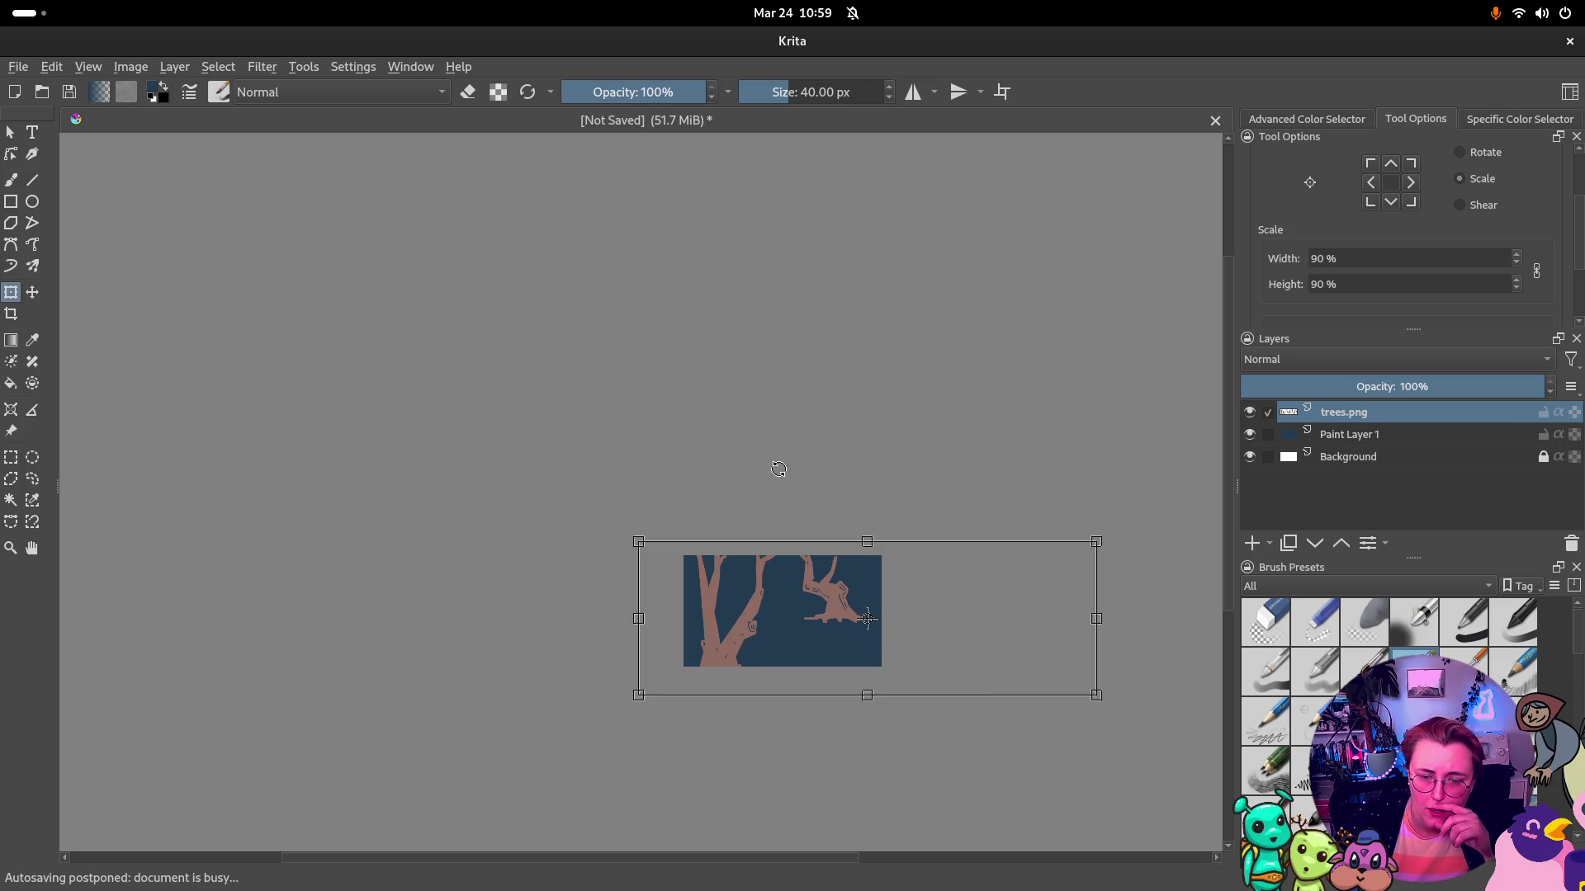
click(11, 314)
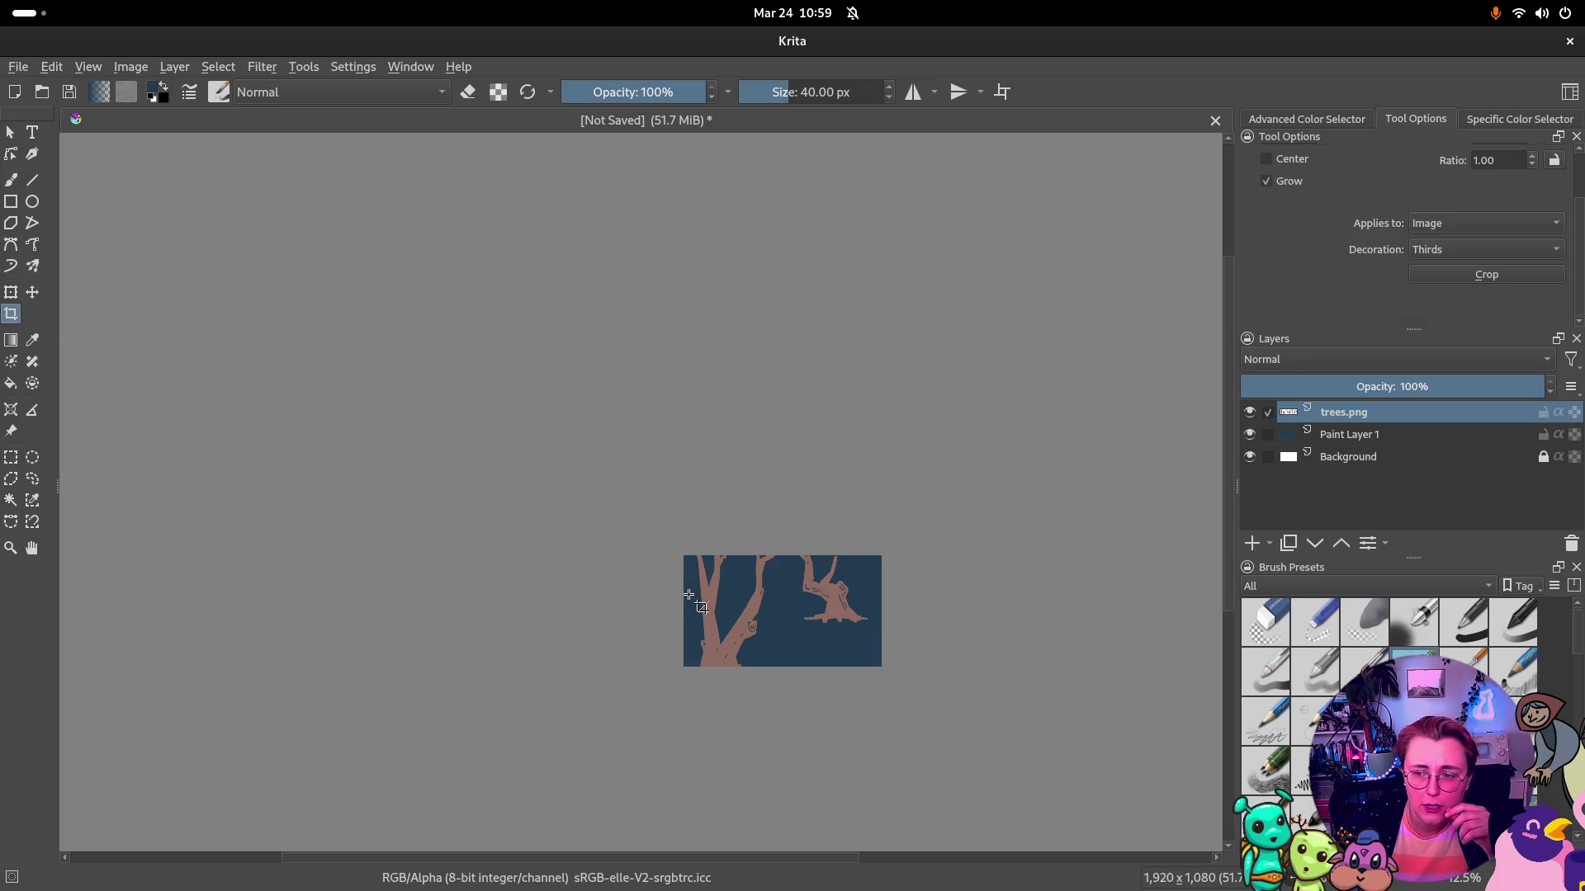
click(11, 290)
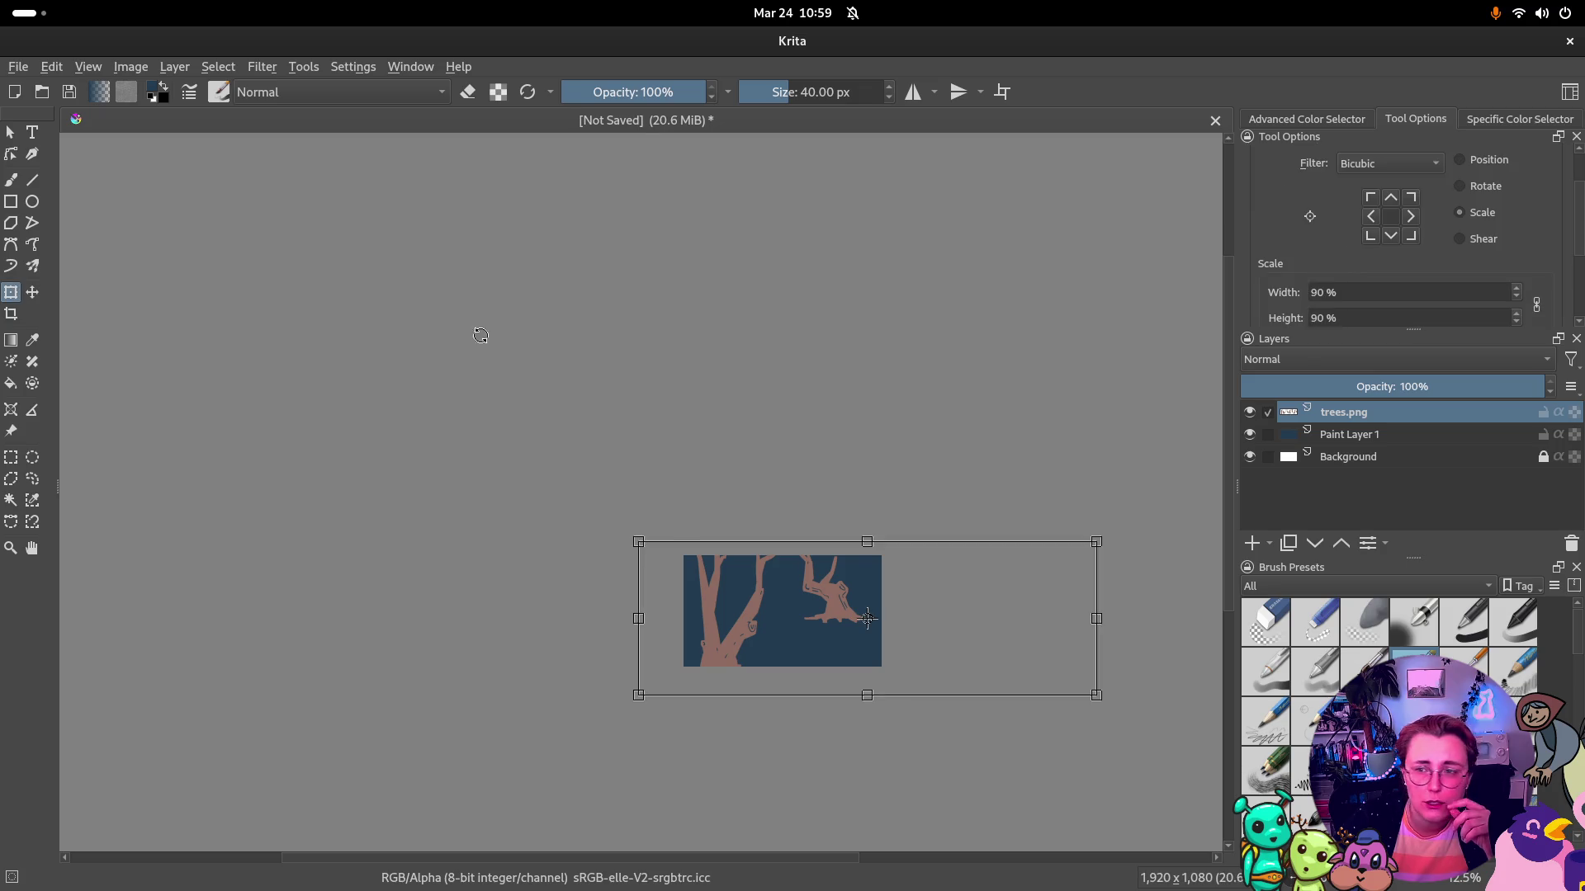
key(ctrl+r)
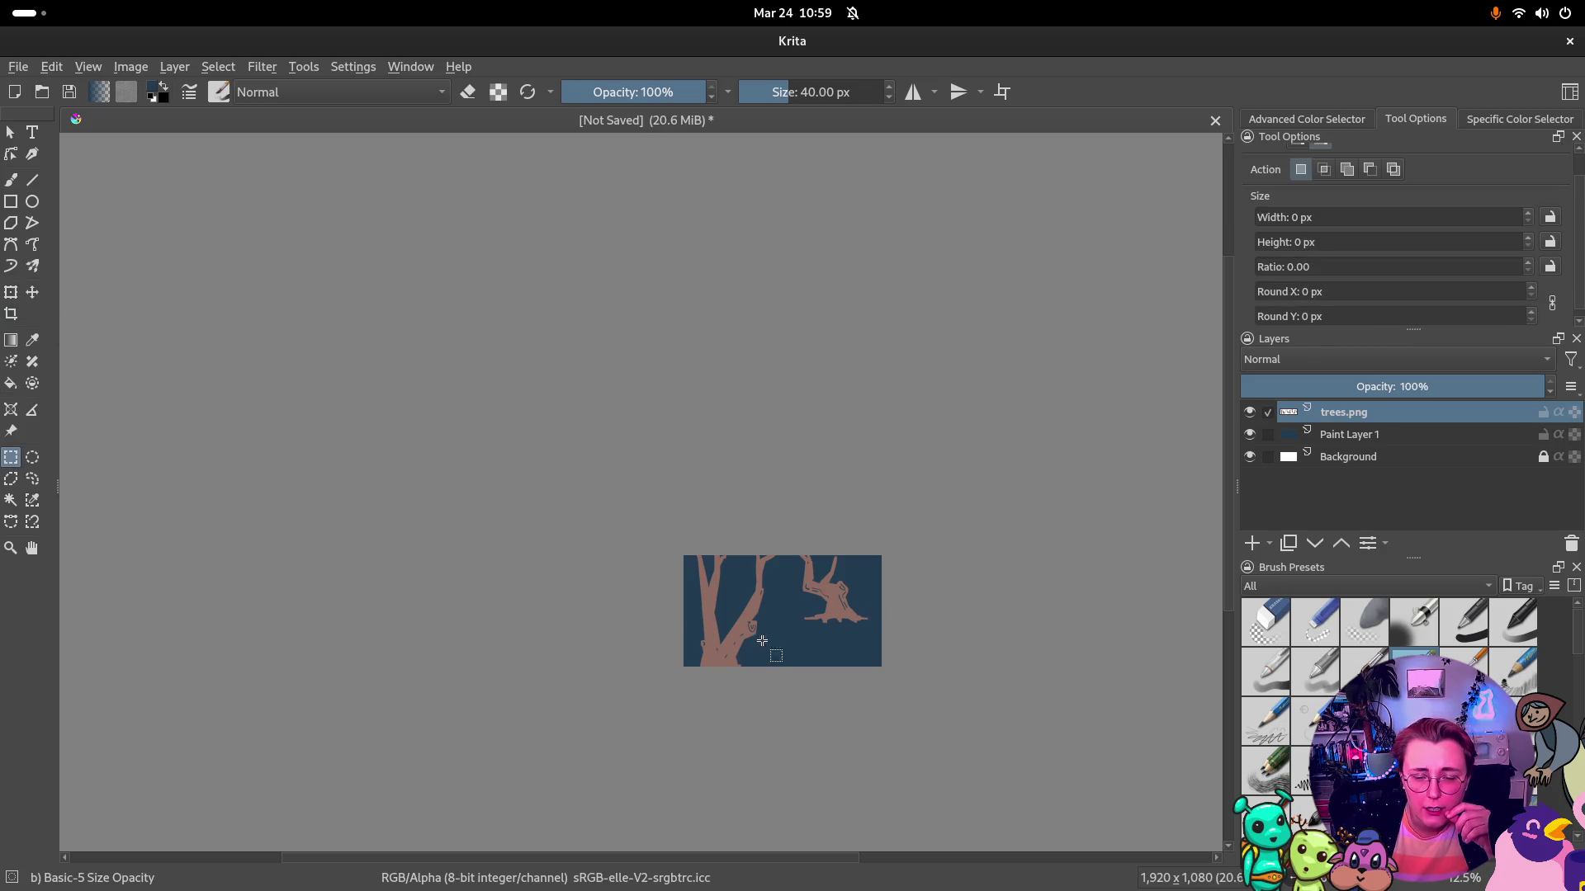
scroll(765, 513, up, 2)
scroll(766, 513, down, 1)
Cut the left trunk onto its own layer using a rectangular selection
mouse_move(806, 391)
mouse_down()
mouse_move(516, 736)
mouse_move(543, 702)
mouse_up()
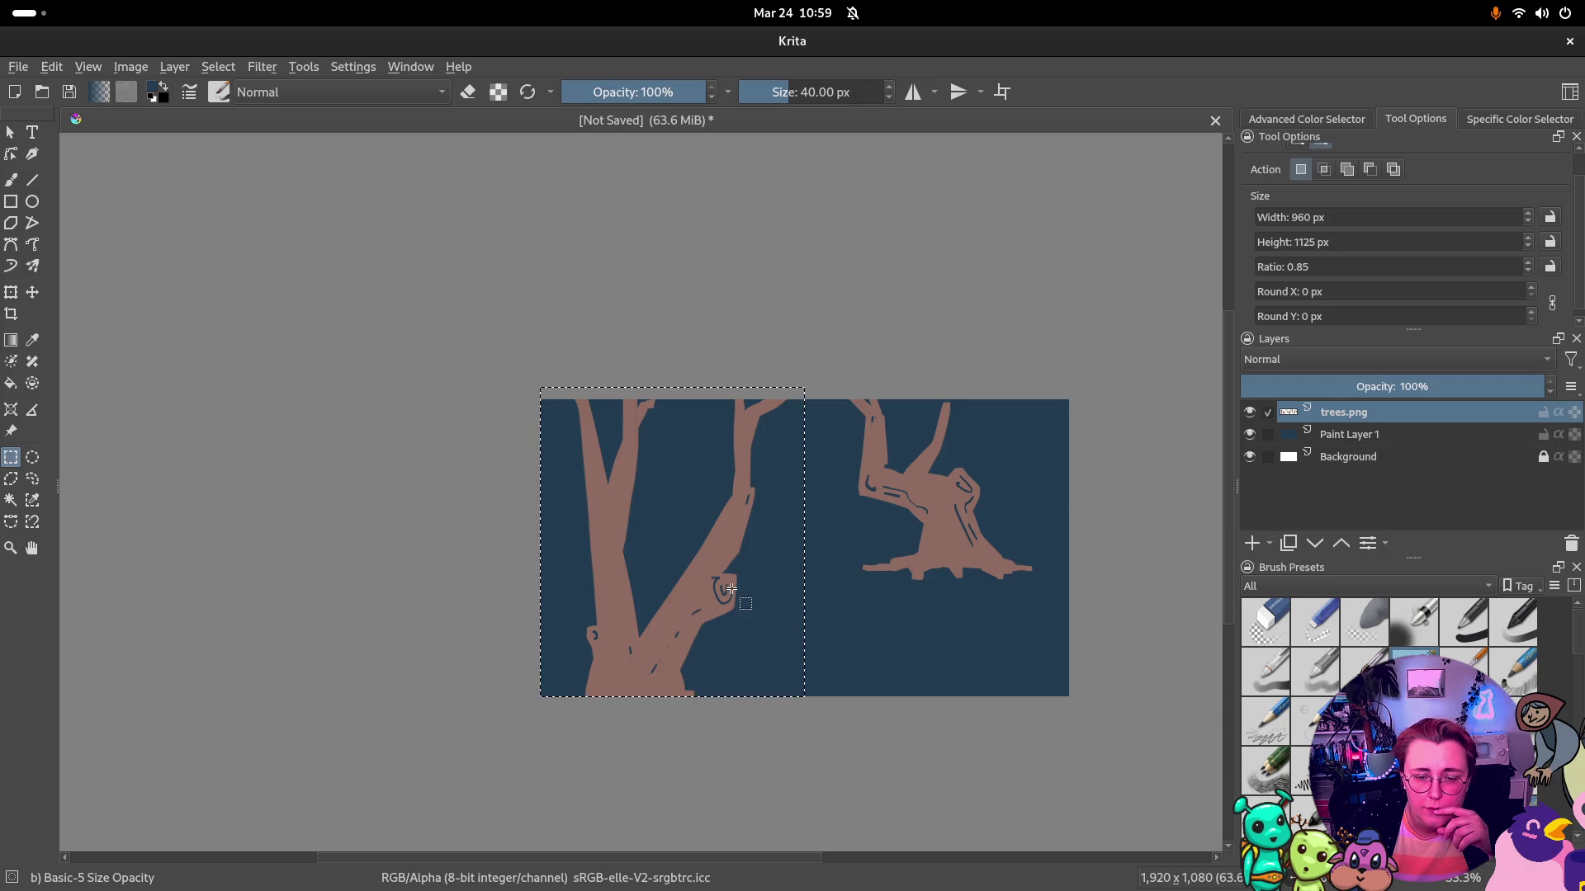
drag(819, 726, 494, 367)
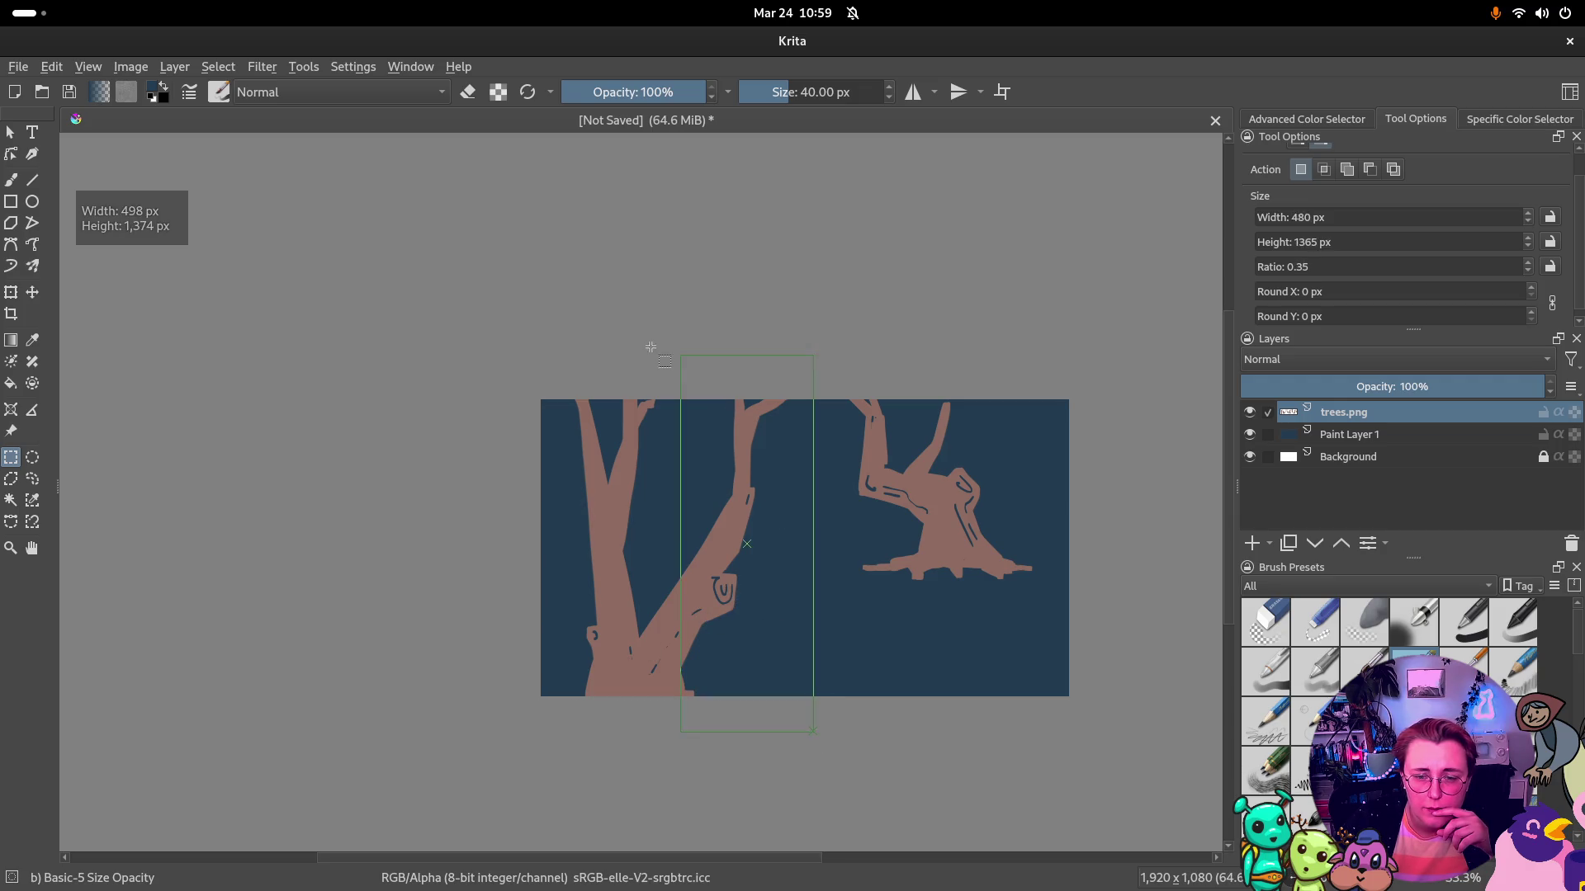
right_click(695, 563)
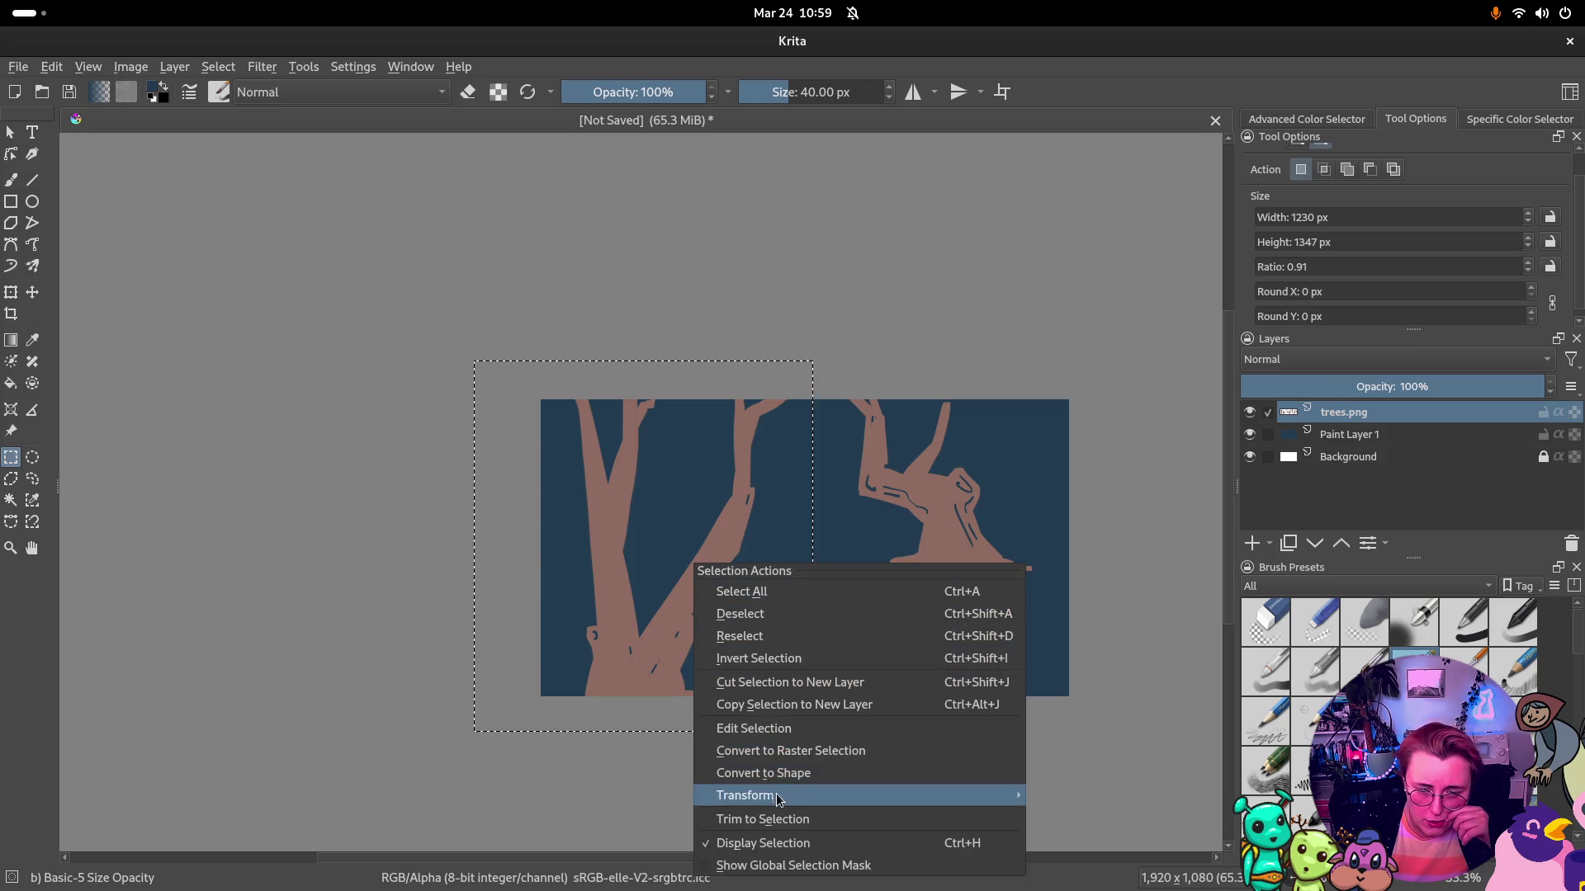
click(783, 705)
From the original trees.png layer, cut the right stump onto another new layer
click(1250, 433)
click(1341, 435)
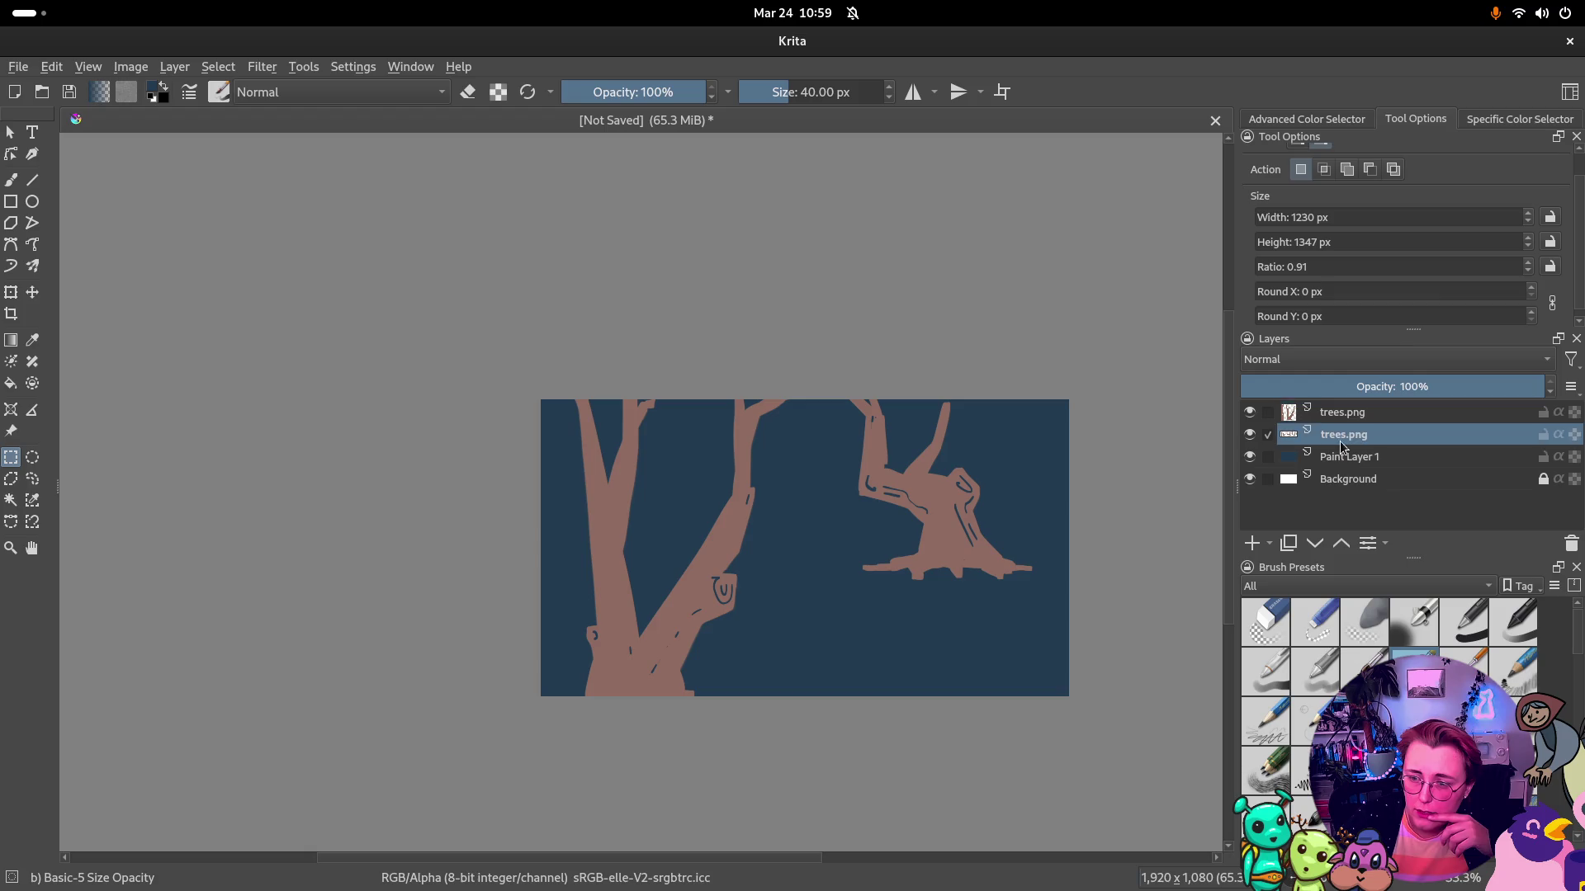
drag(830, 617, 1041, 394)
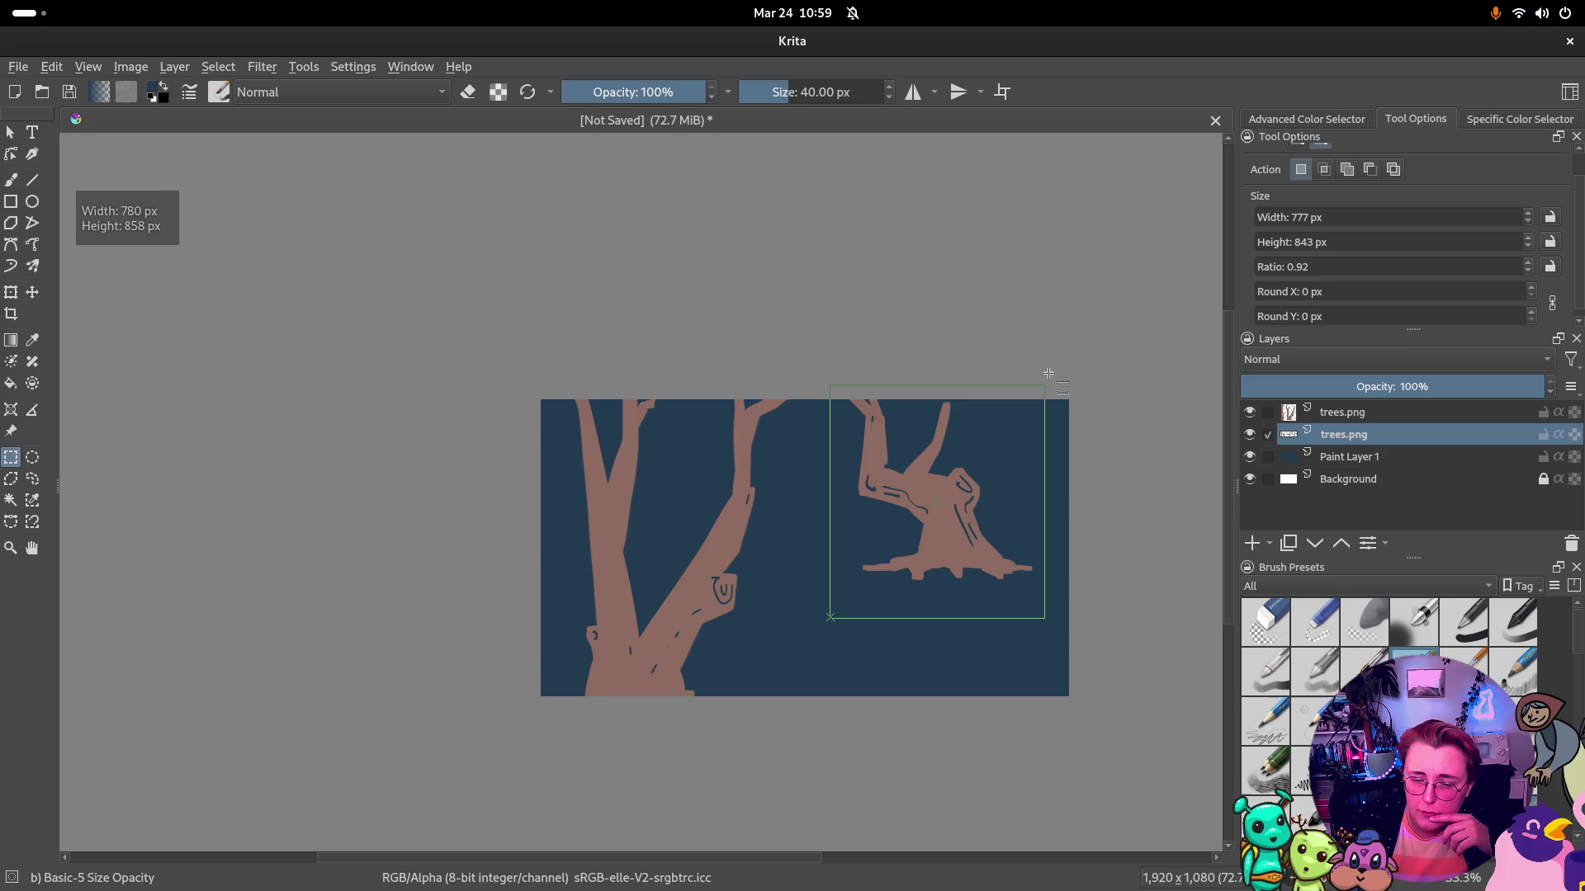
drag(1040, 395, 1049, 371)
right_click(1010, 452)
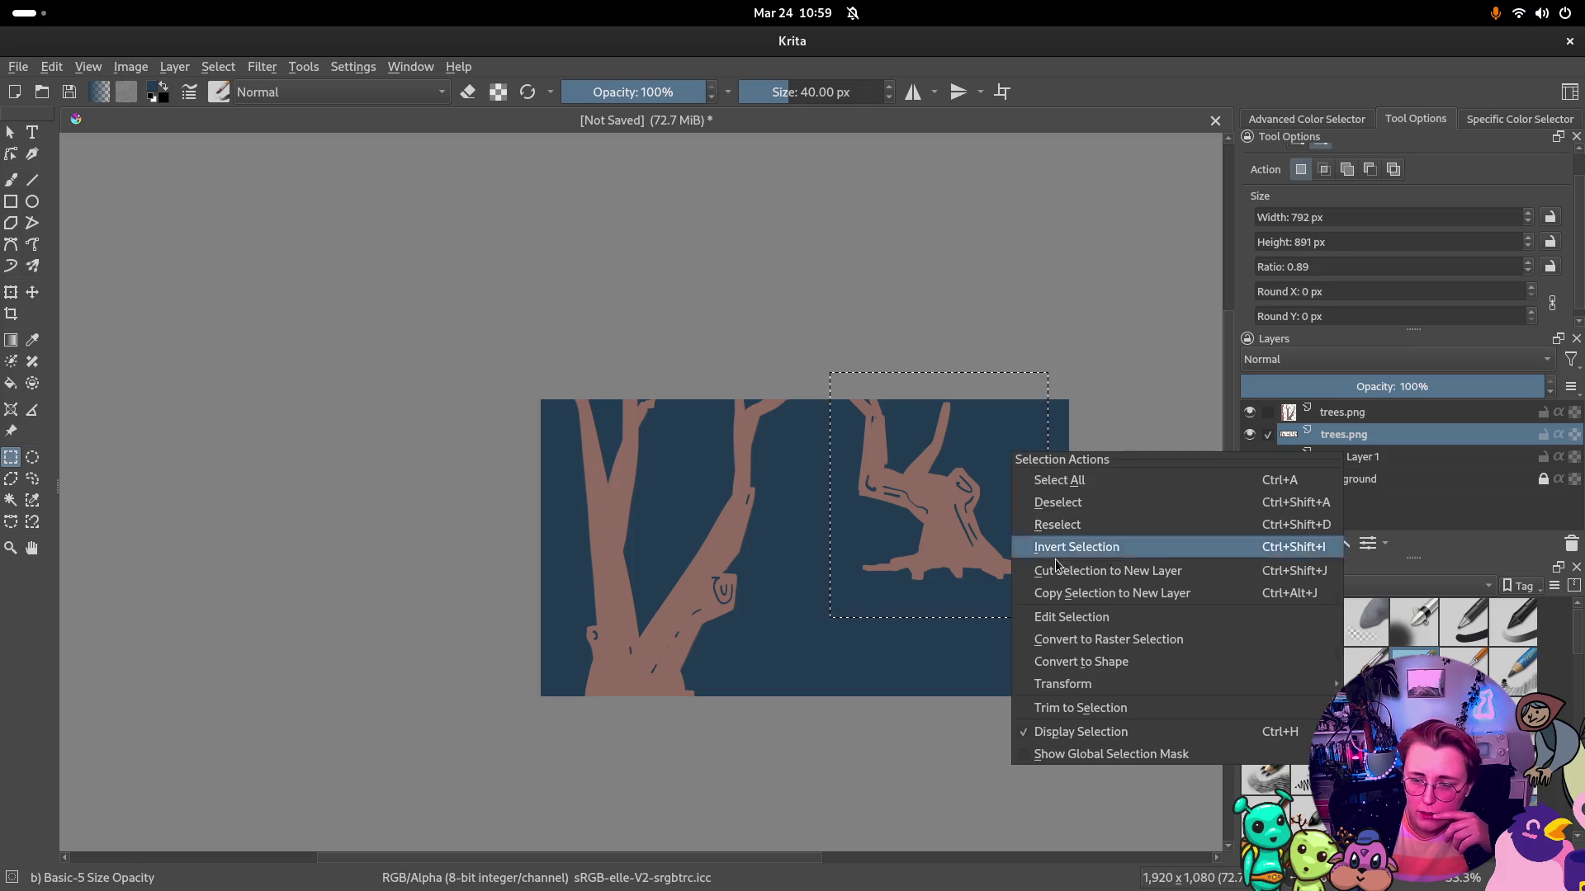
click(1122, 591)
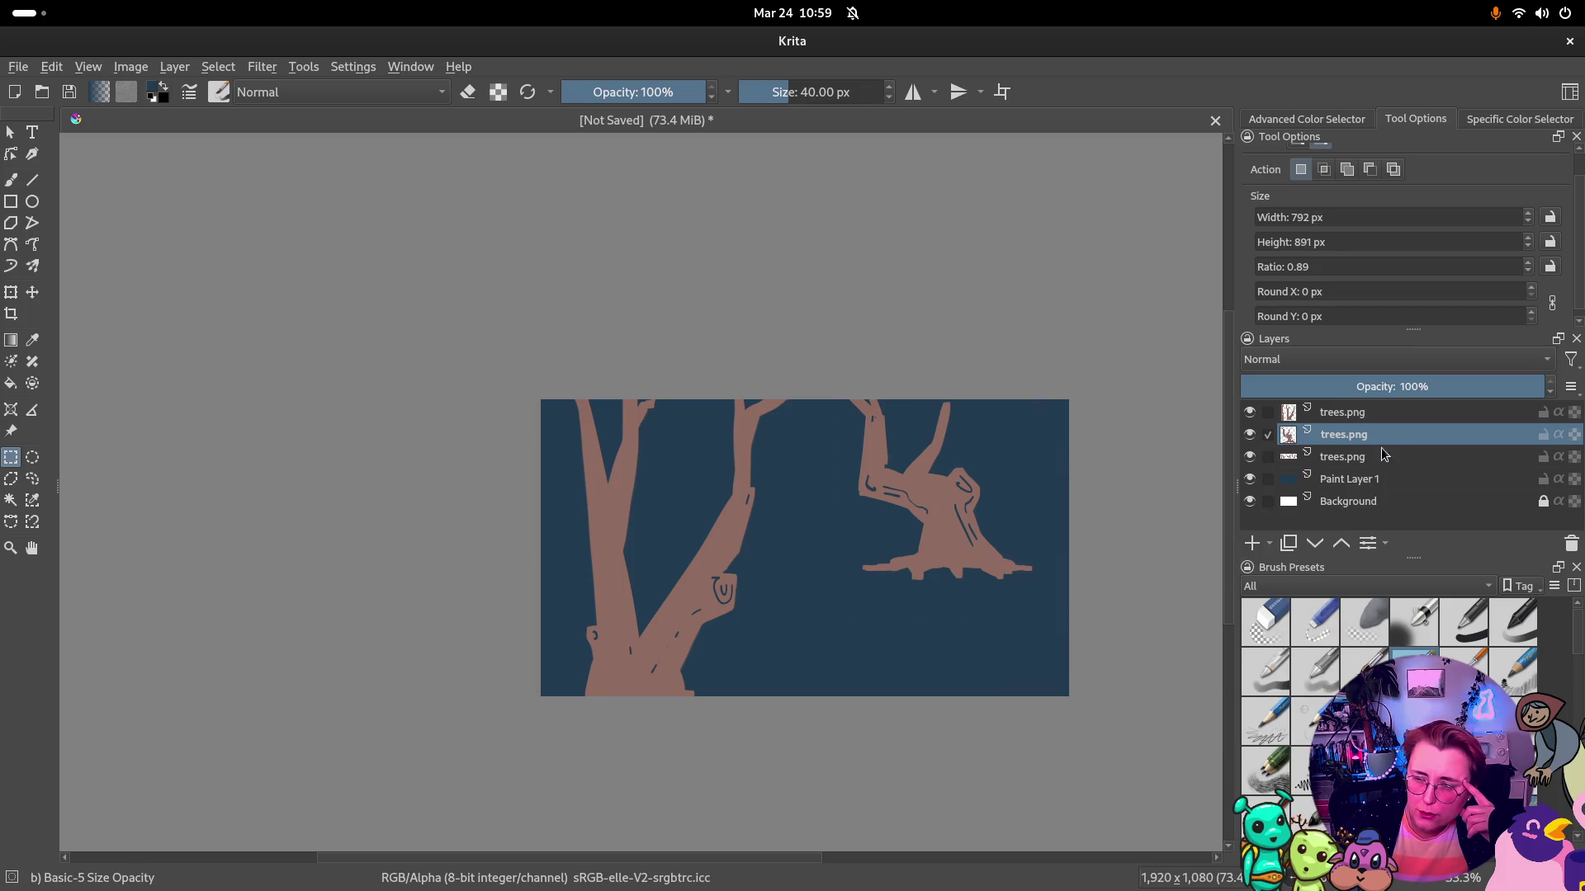
key(Page_Down)
key(Page_Up)
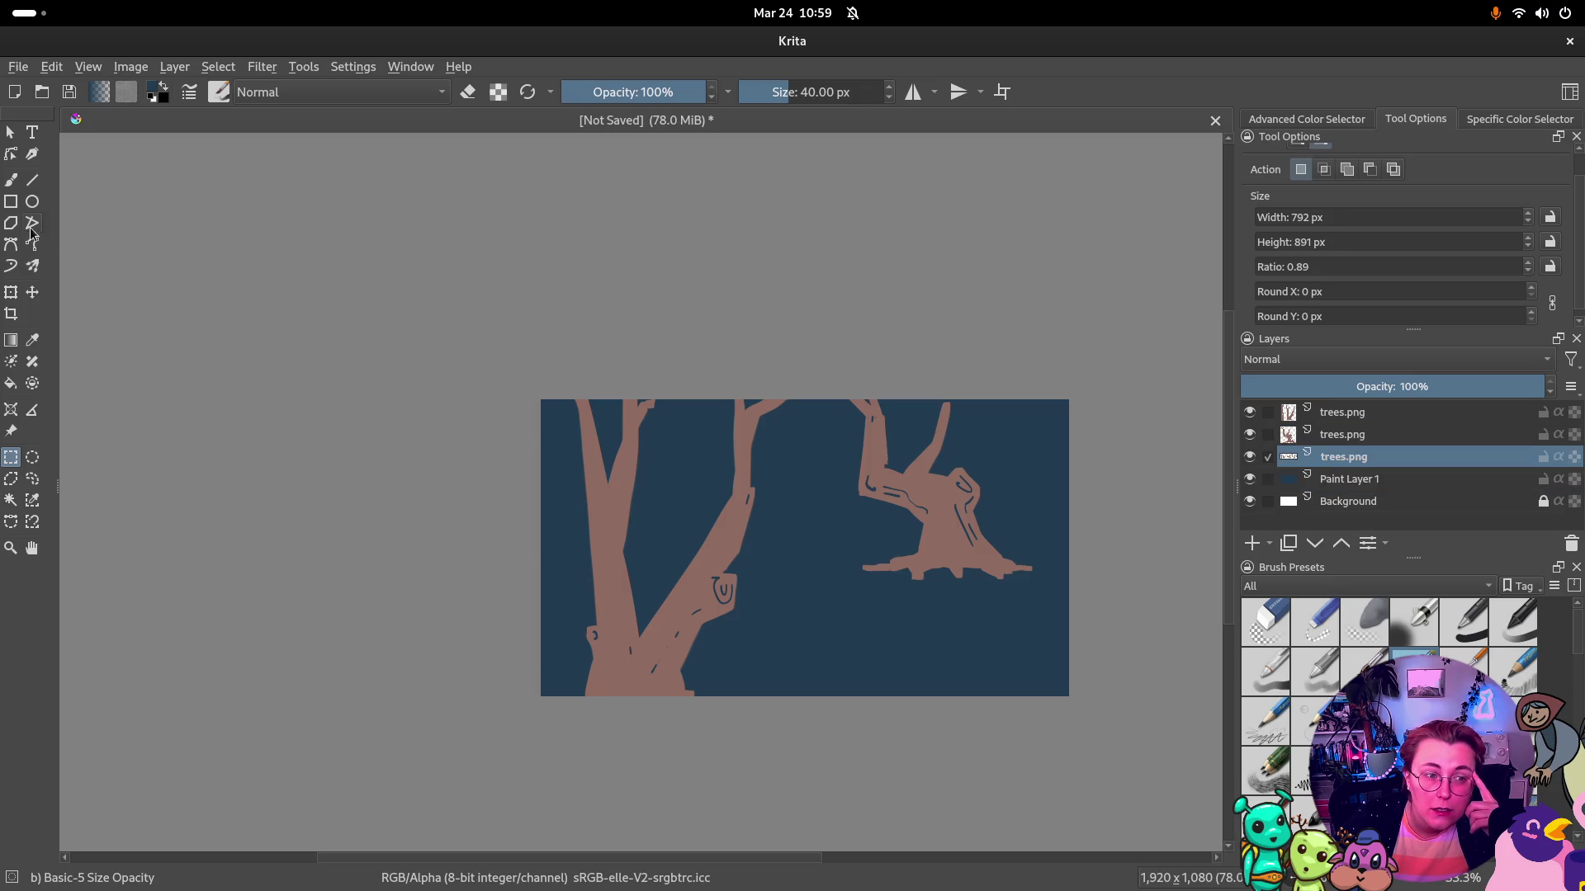
Reposition the trees layers with the Move tool and hide the upper ones
click(32, 293)
mouse_move(935, 513)
mouse_down()
mouse_move(1073, 525)
mouse_move(1053, 525)
mouse_up()
click(1249, 435)
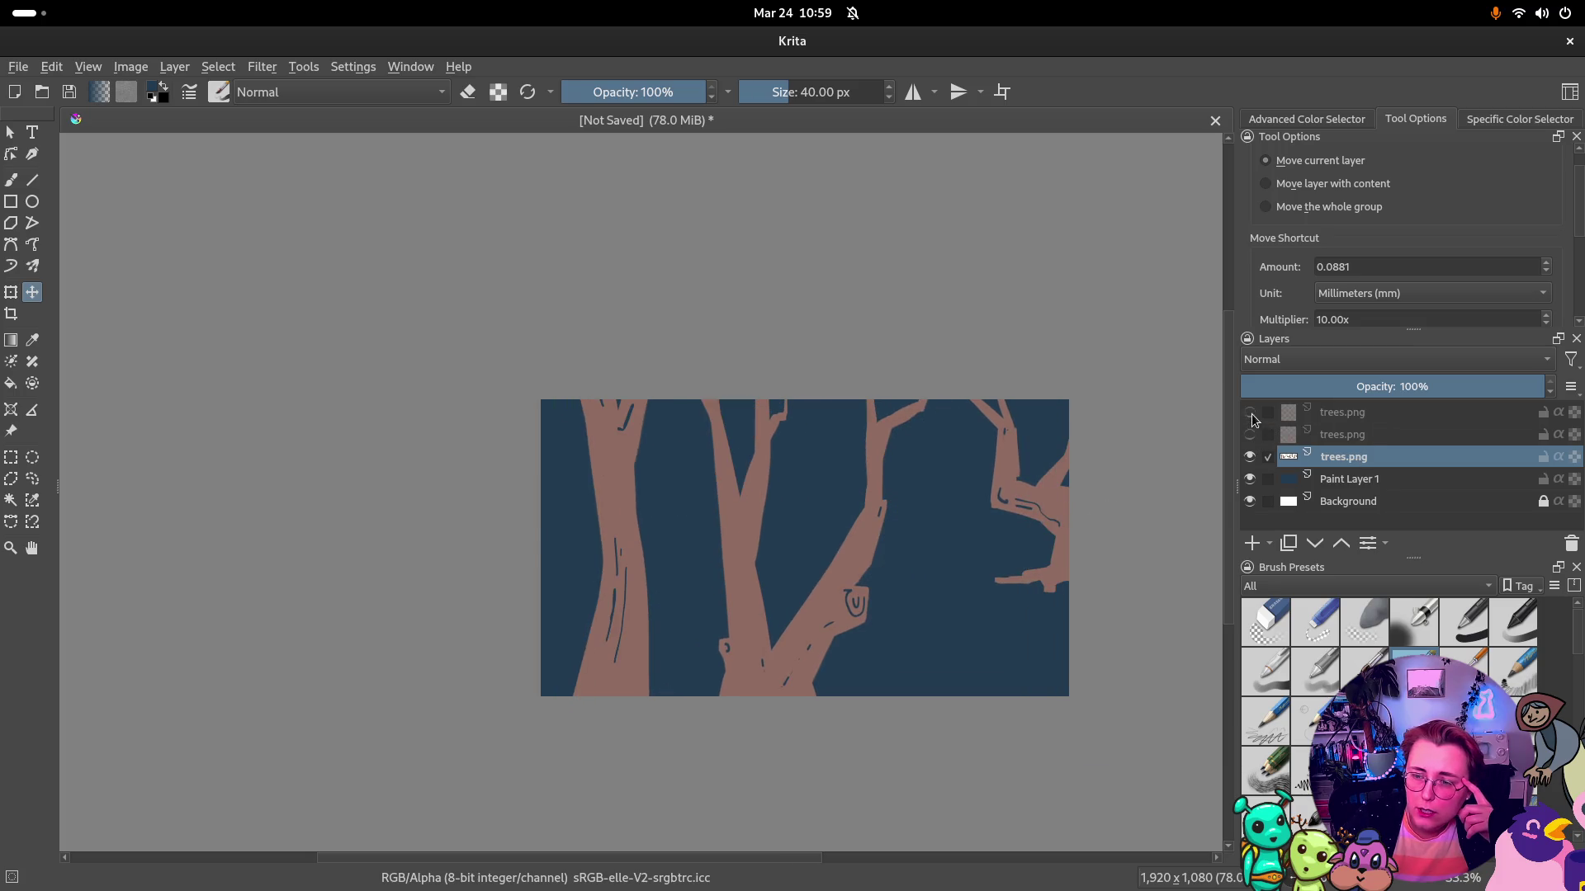
mouse_move(705, 564)
mouse_down()
mouse_move(800, 562)
mouse_move(826, 482)
mouse_up()
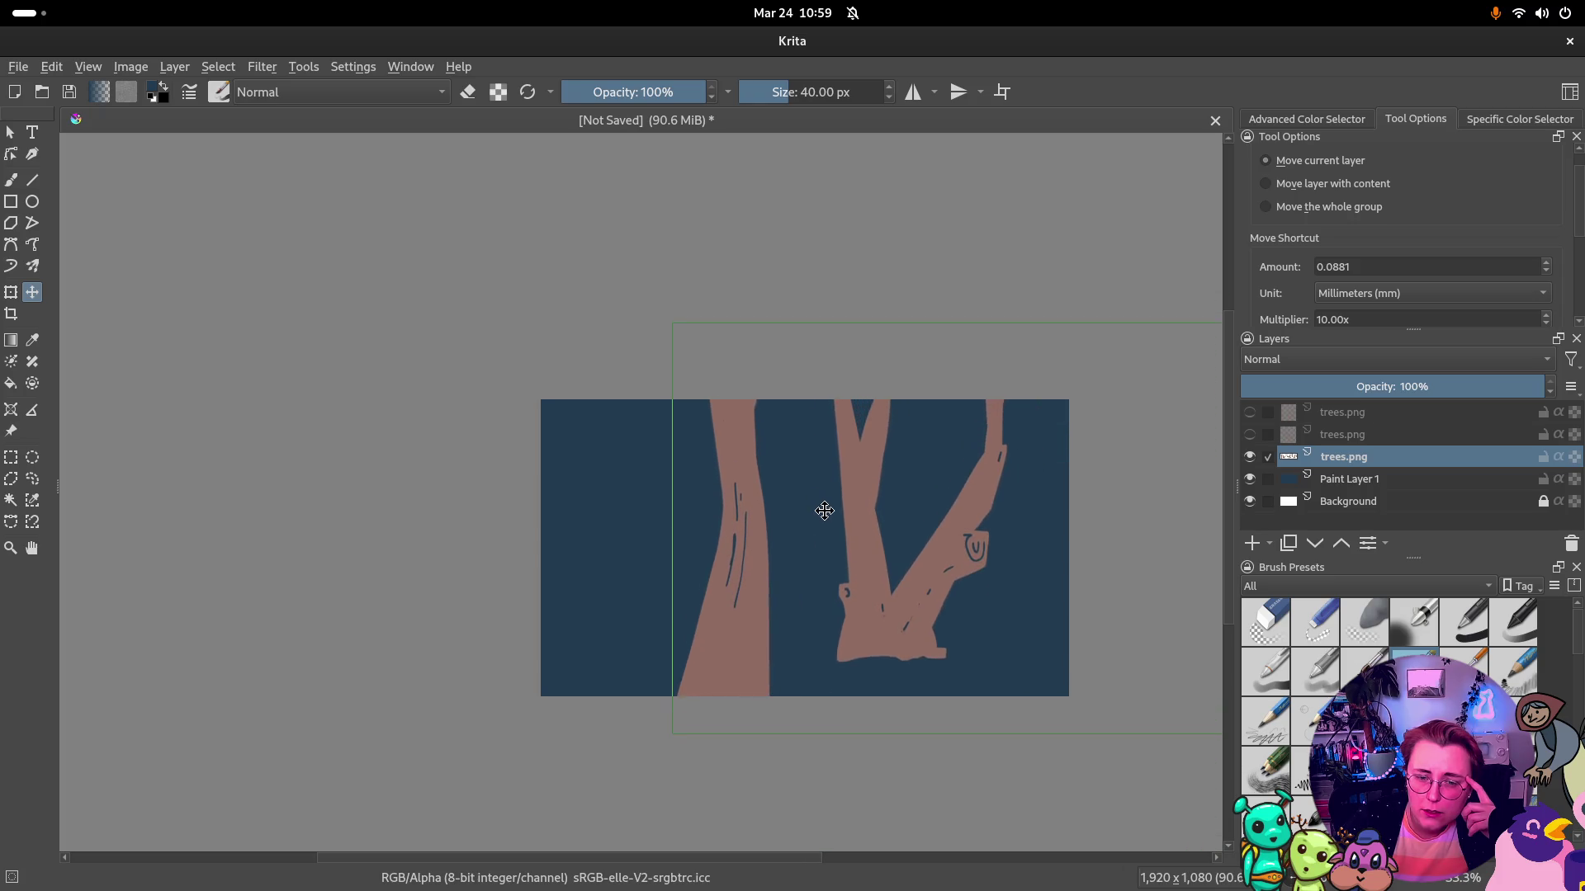
drag(825, 482, 791, 526)
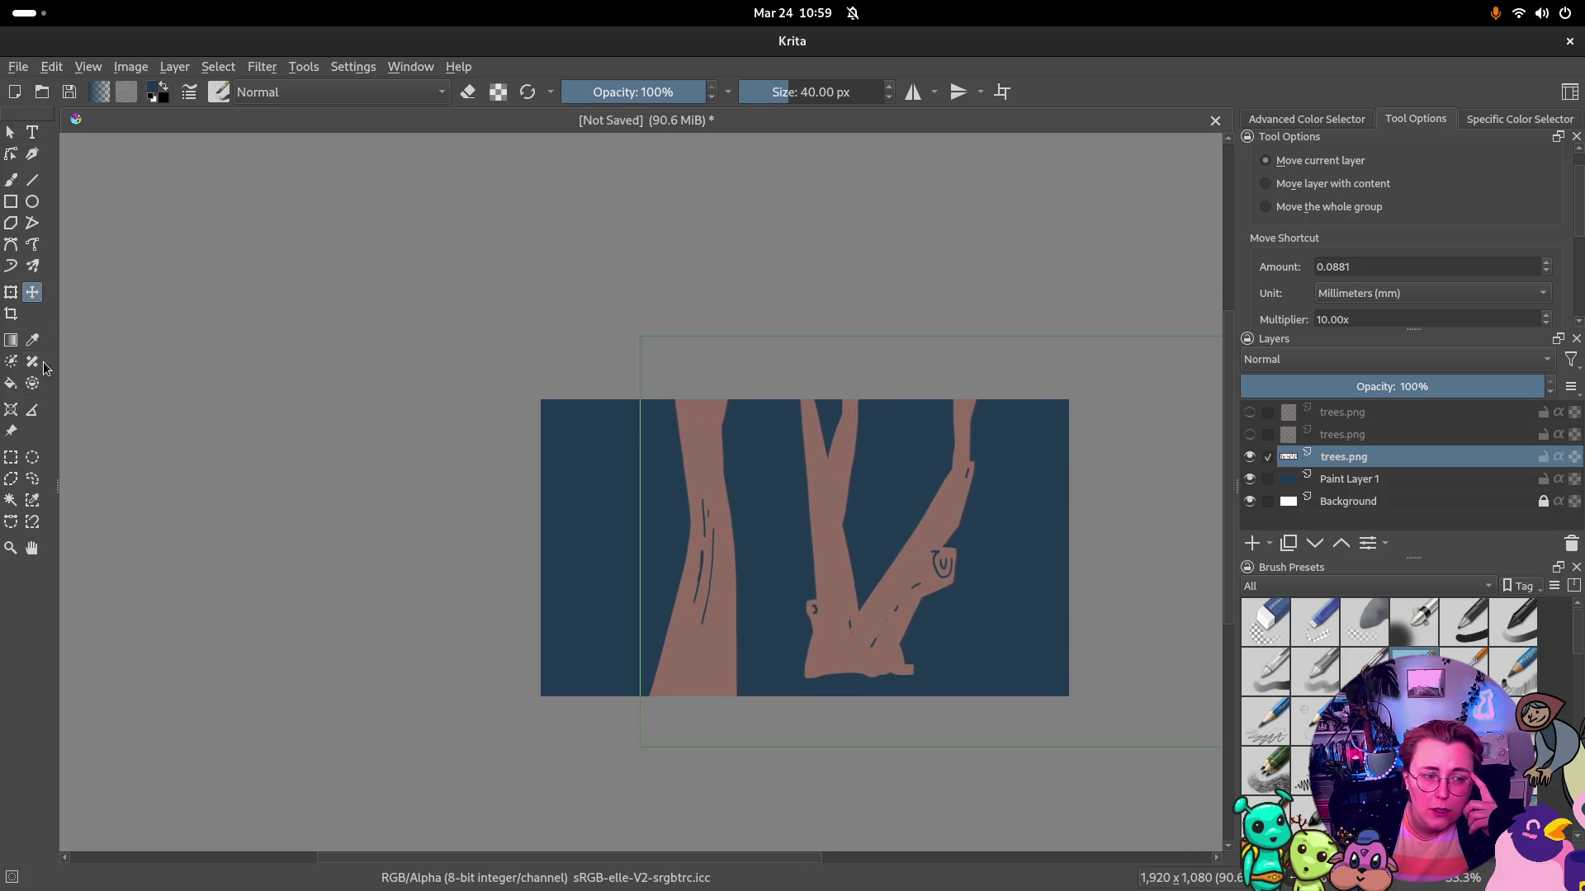
Copy the left brown trunk onto a new layer and move it into place
click(10, 458)
drag(769, 339, 611, 759)
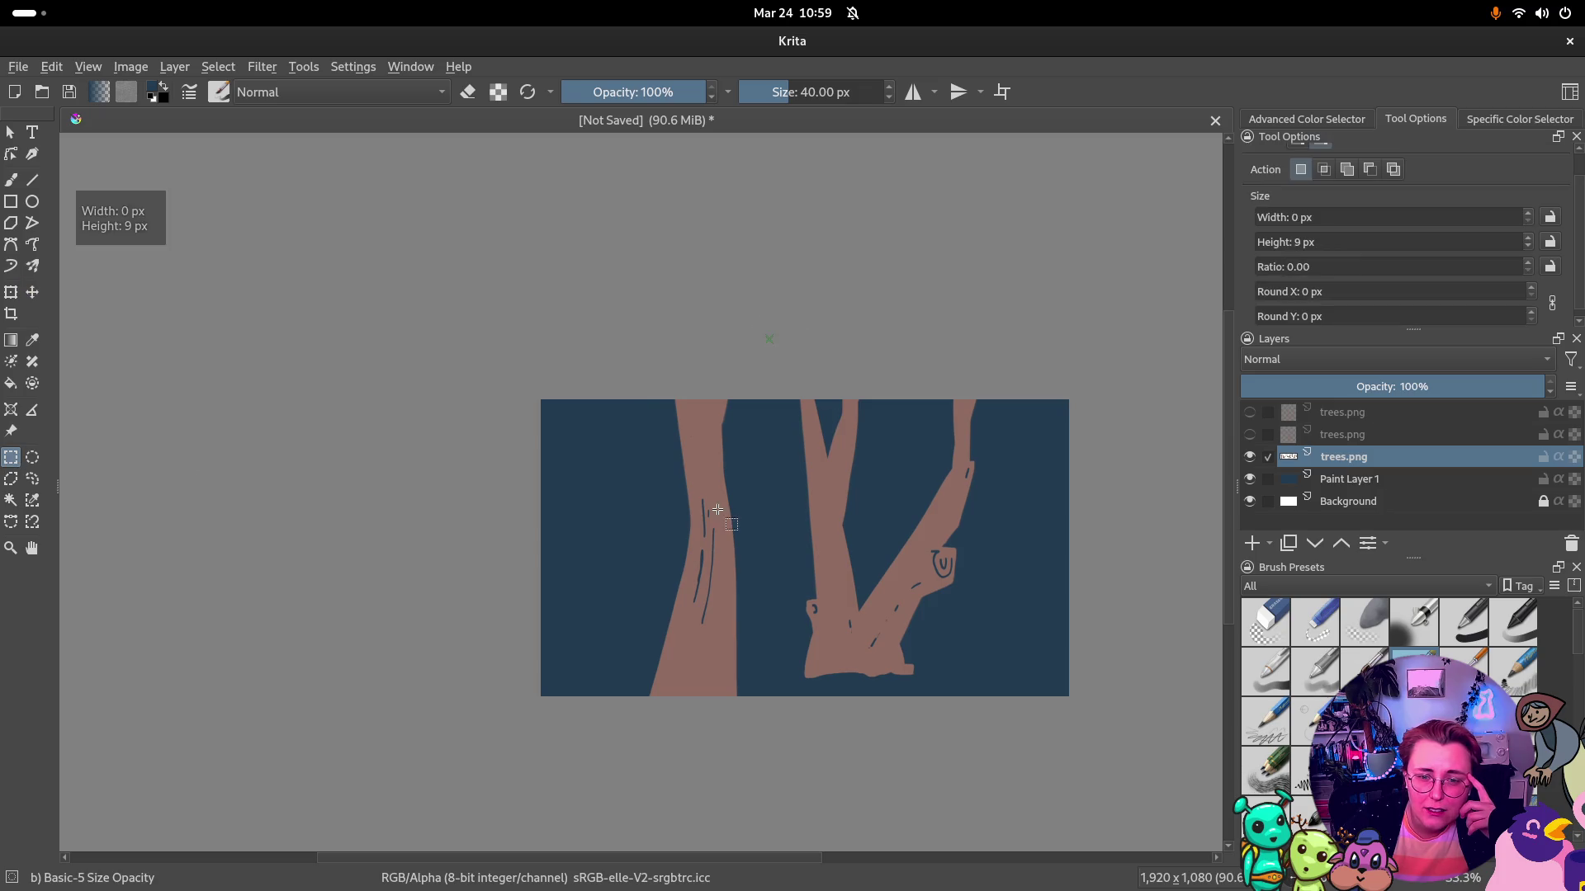
right_click(682, 563)
click(764, 706)
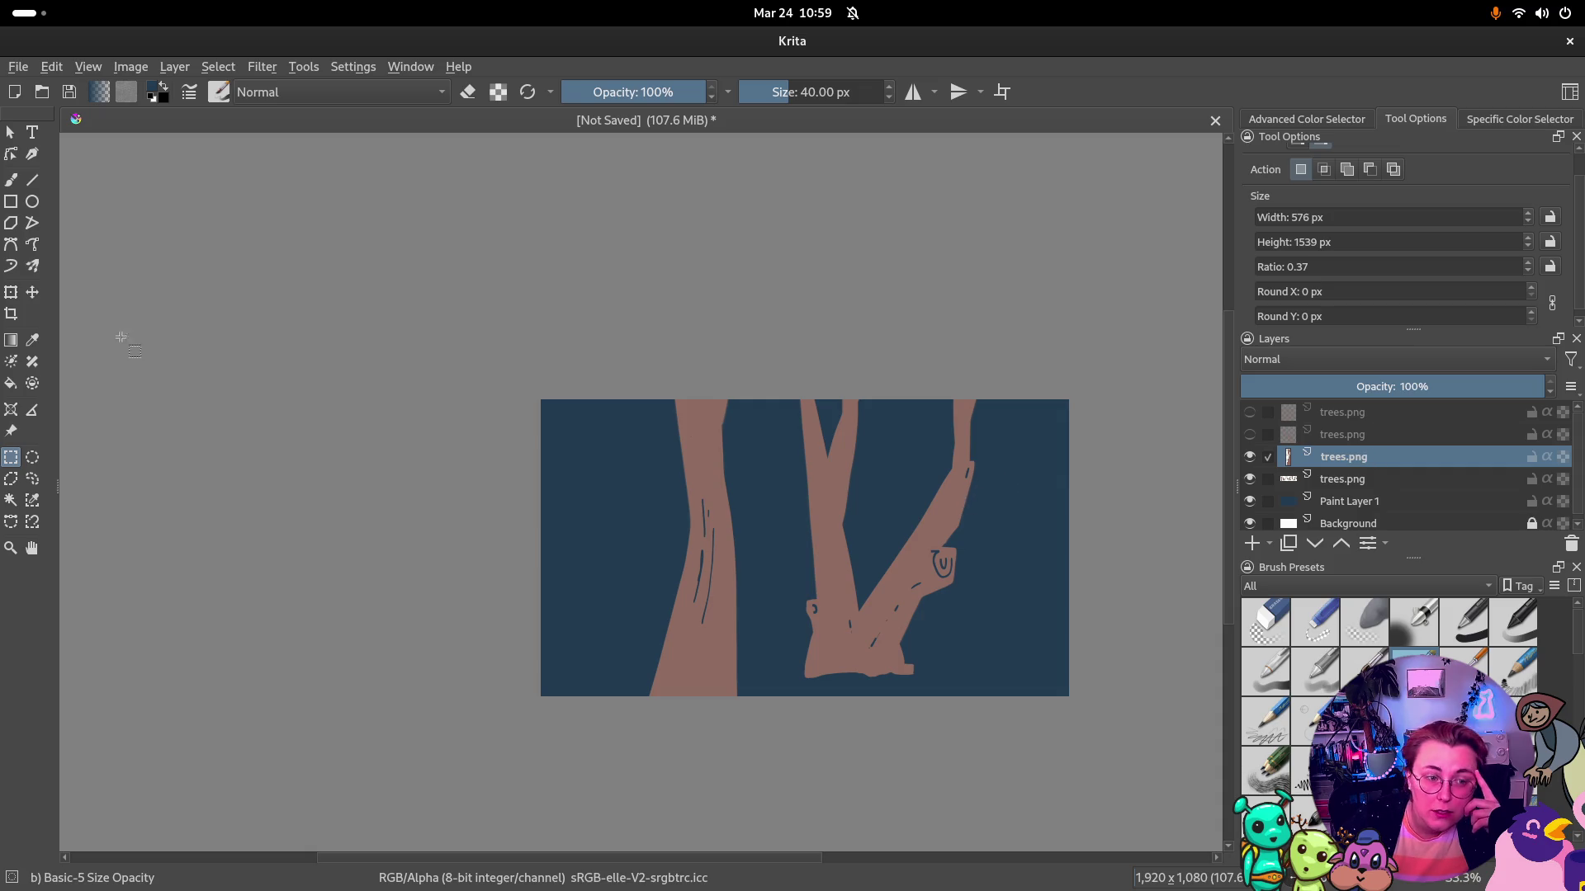
click(31, 293)
drag(583, 464, 797, 547)
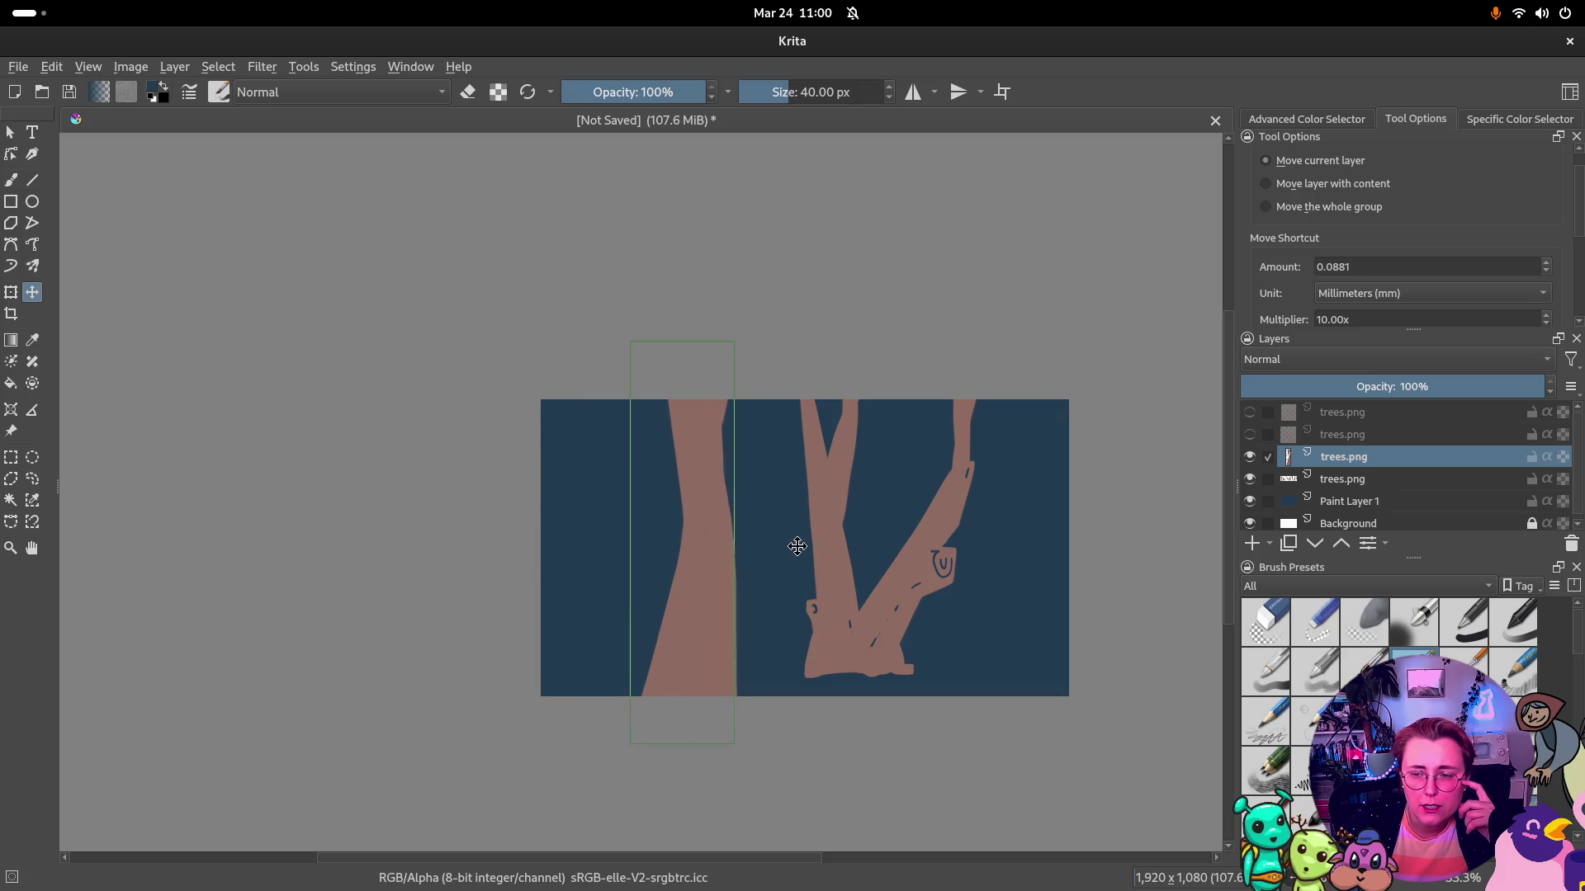
Hide the copied trunk, shift the pale-trunks layer left and select its two middle trunks
click(1249, 457)
click(1343, 478)
mouse_move(422, 520)
mouse_down()
mouse_move(628, 542)
mouse_move(679, 616)
mouse_move(685, 571)
mouse_up()
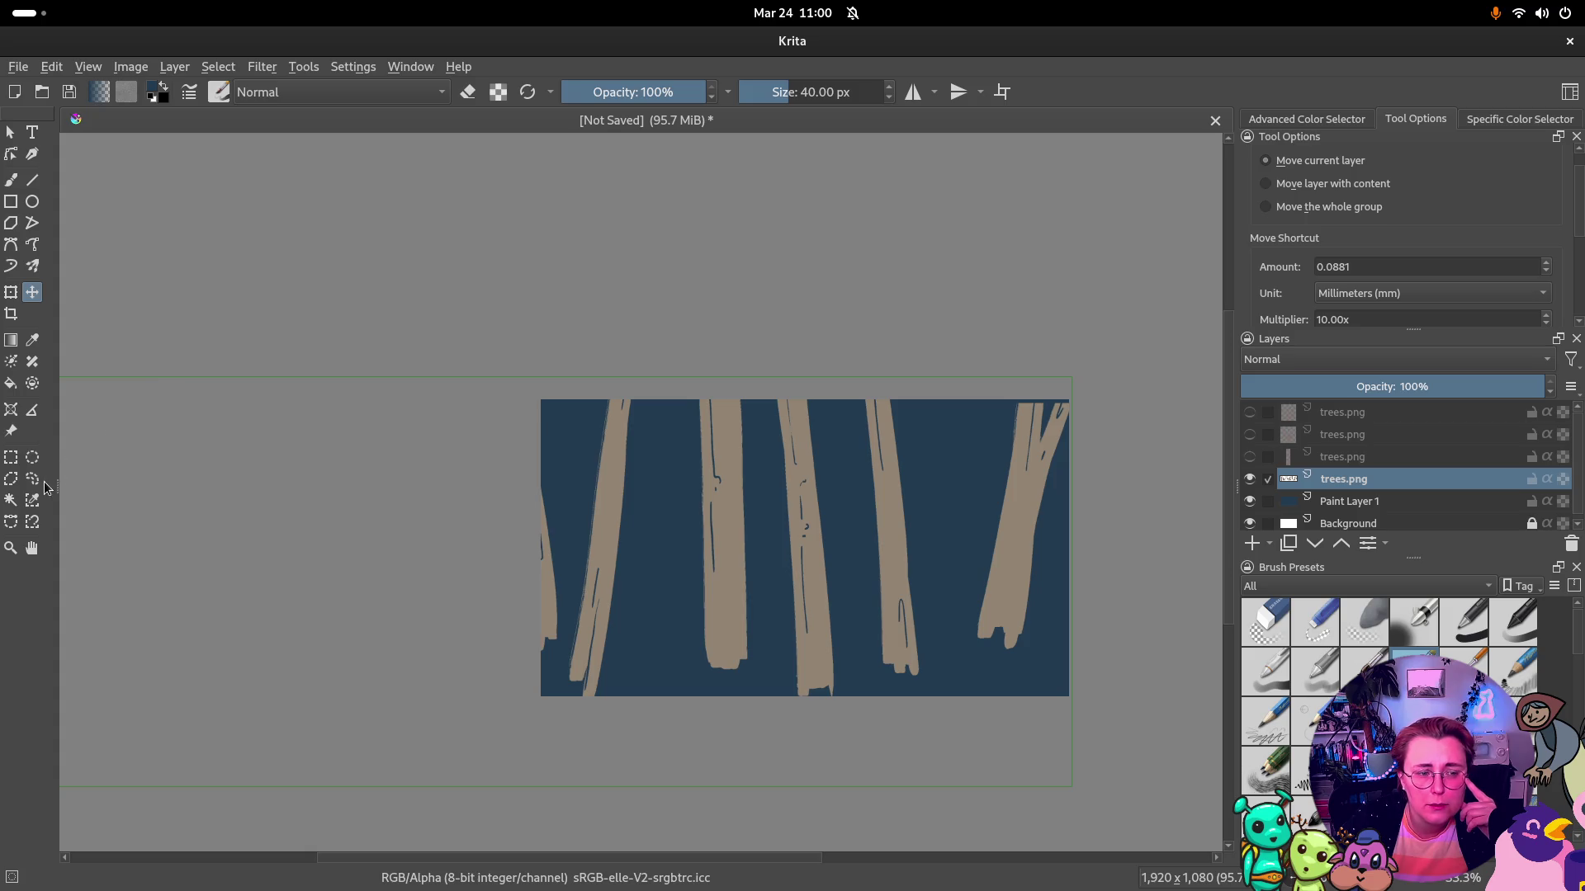
click(11, 457)
drag(848, 375, 686, 740)
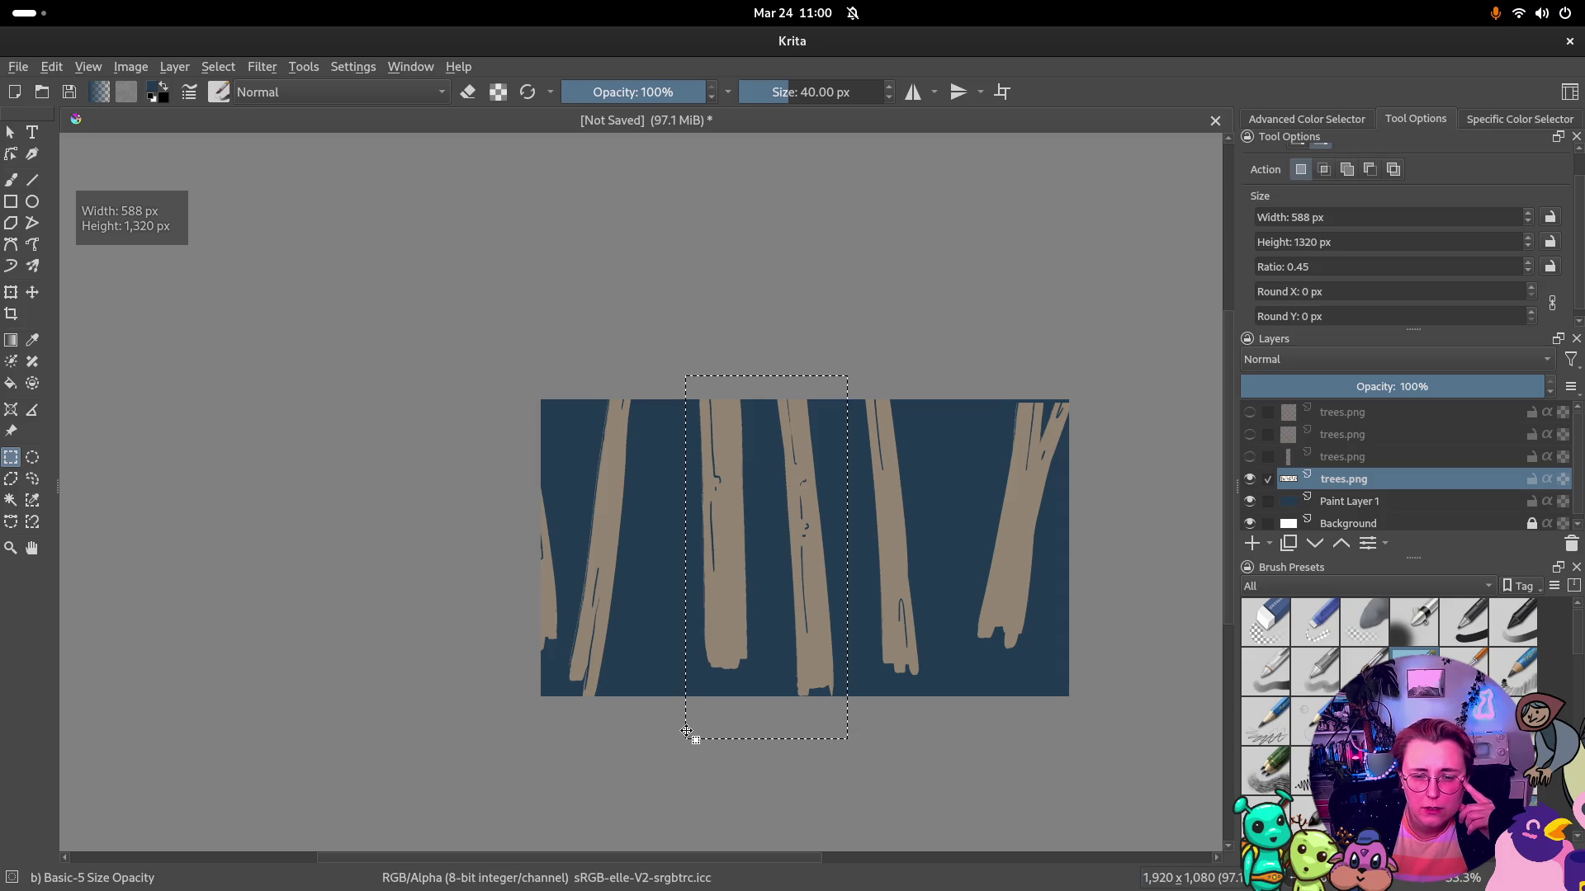
Cut the two middle pale trunks onto a new layer and hide it
right_click(784, 506)
click(920, 622)
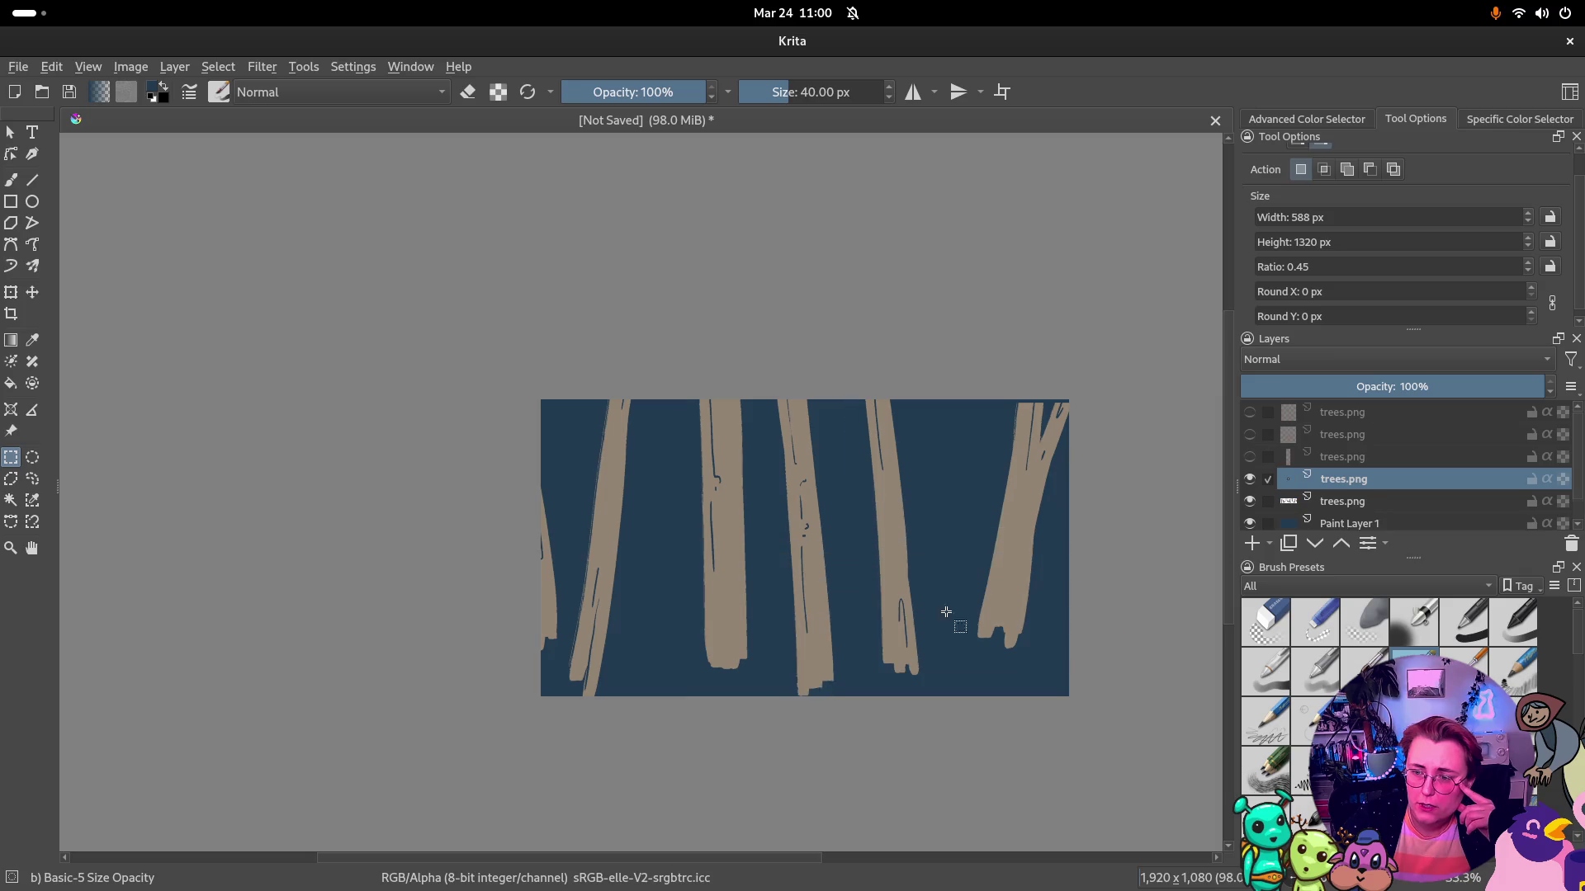
click(1344, 501)
click(1249, 480)
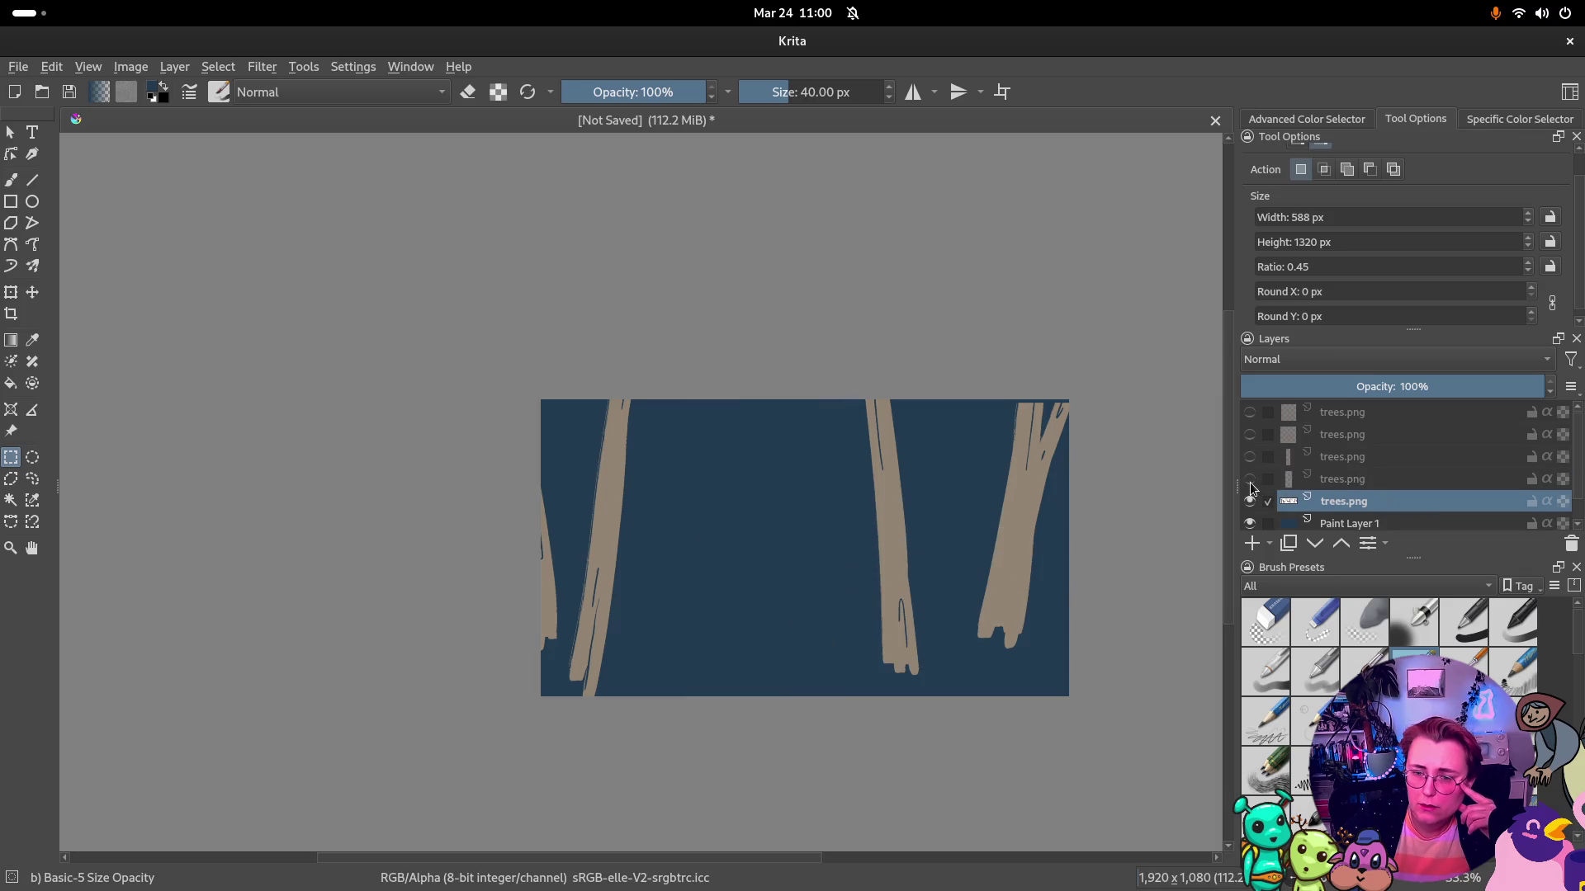
scroll(937, 588, down, 1)
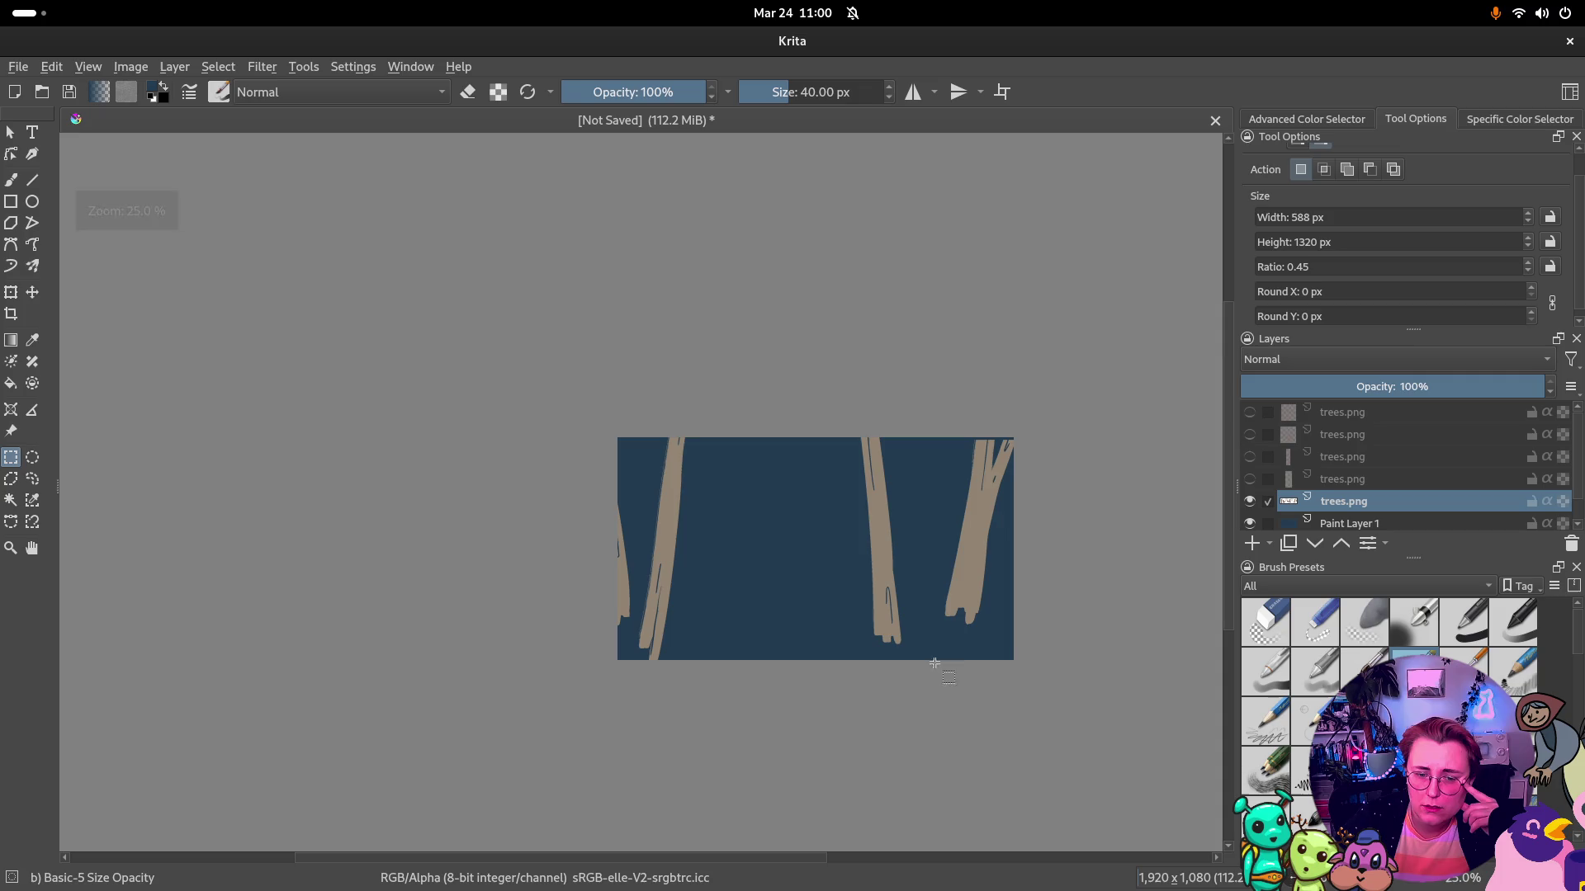
Cut the rightmost pale trunk onto its own layer, then make all tree layers visible again
mouse_move(929, 641)
mouse_down()
mouse_move(1108, 350)
mouse_move(1049, 403)
mouse_up()
right_click(1016, 507)
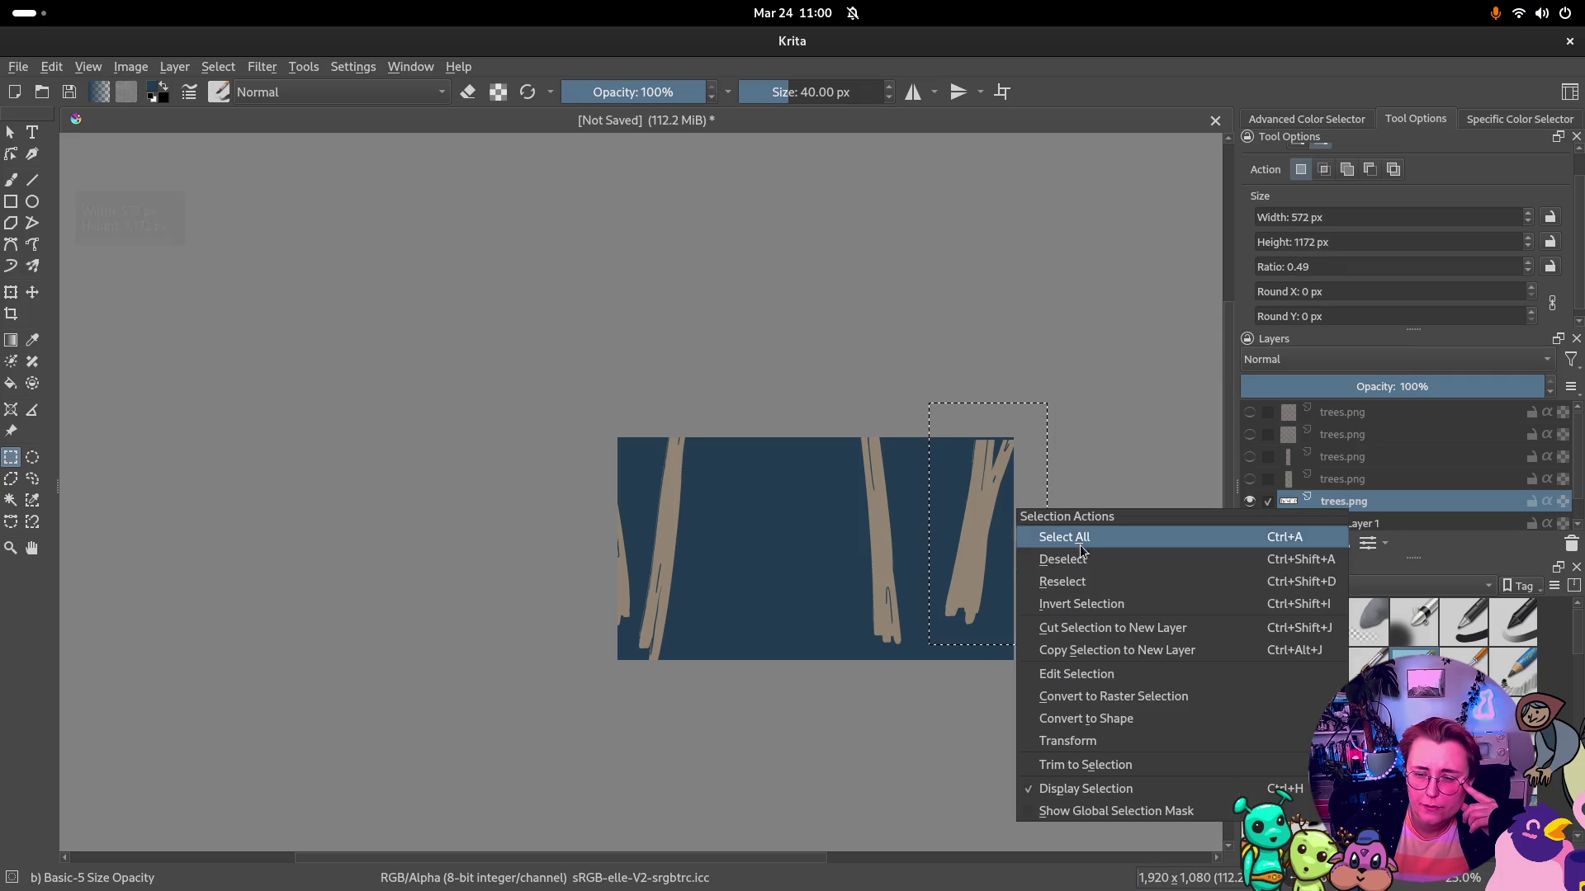
click(1105, 629)
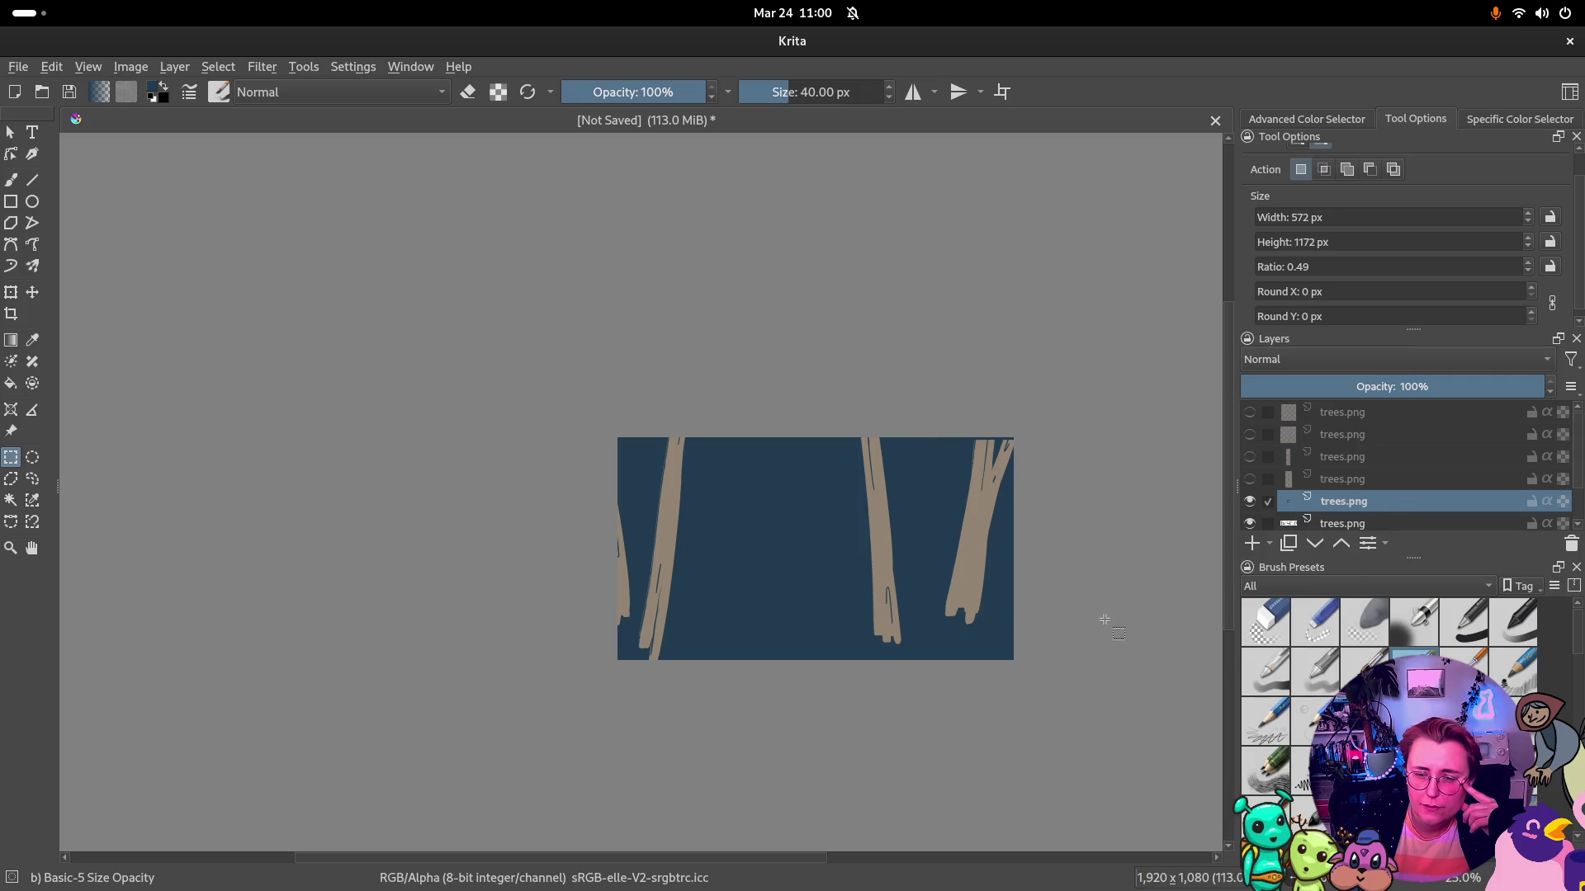
click(1248, 523)
scroll(1171, 485, down, 1)
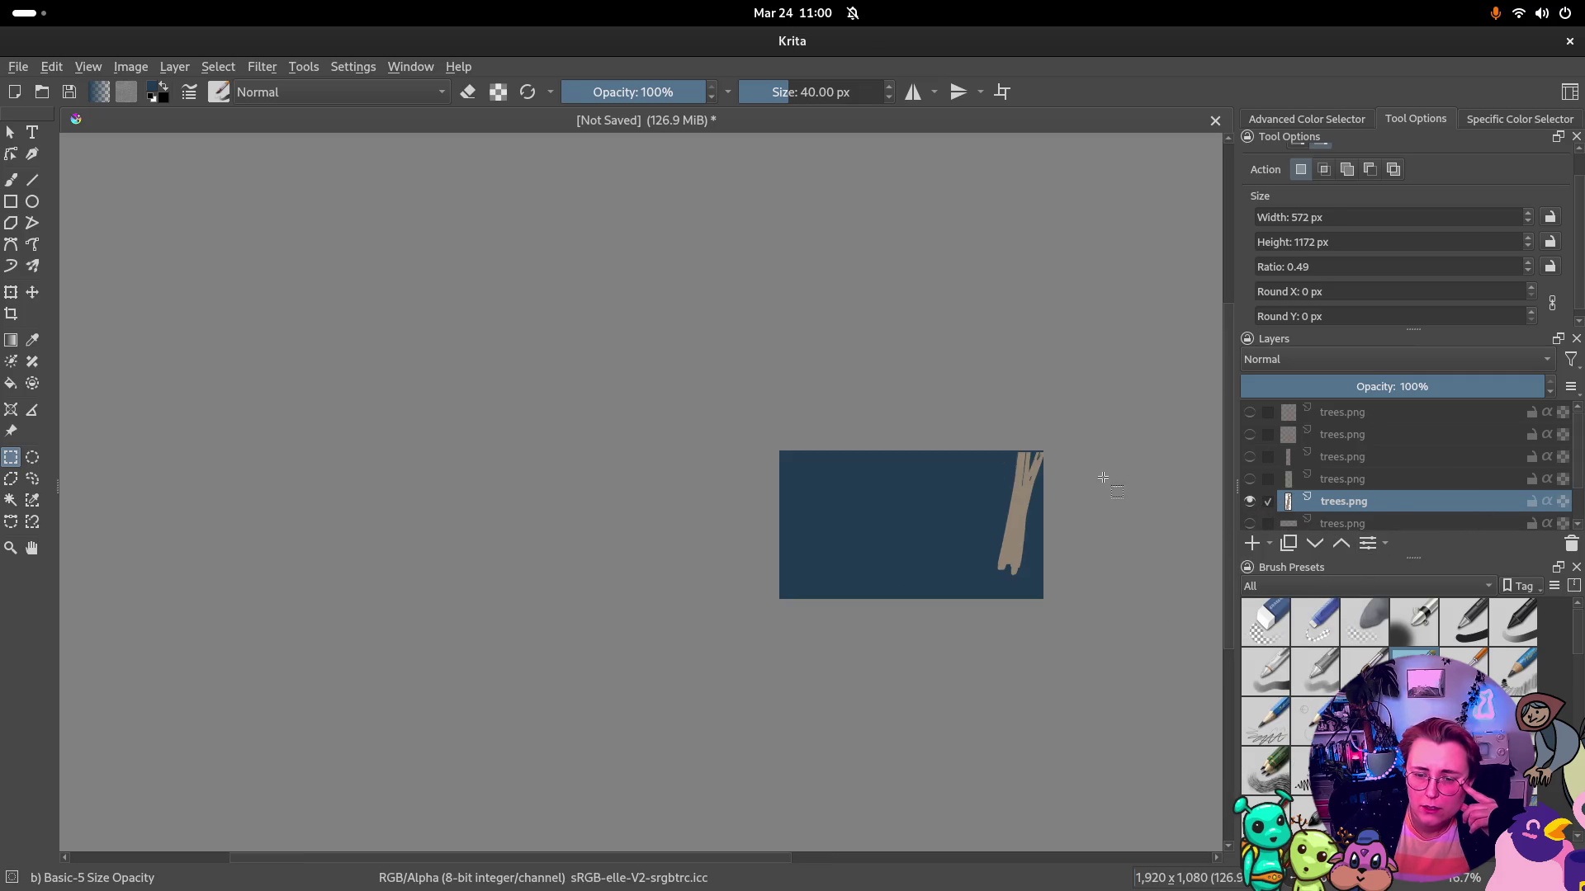
click(1249, 479)
click(1249, 433)
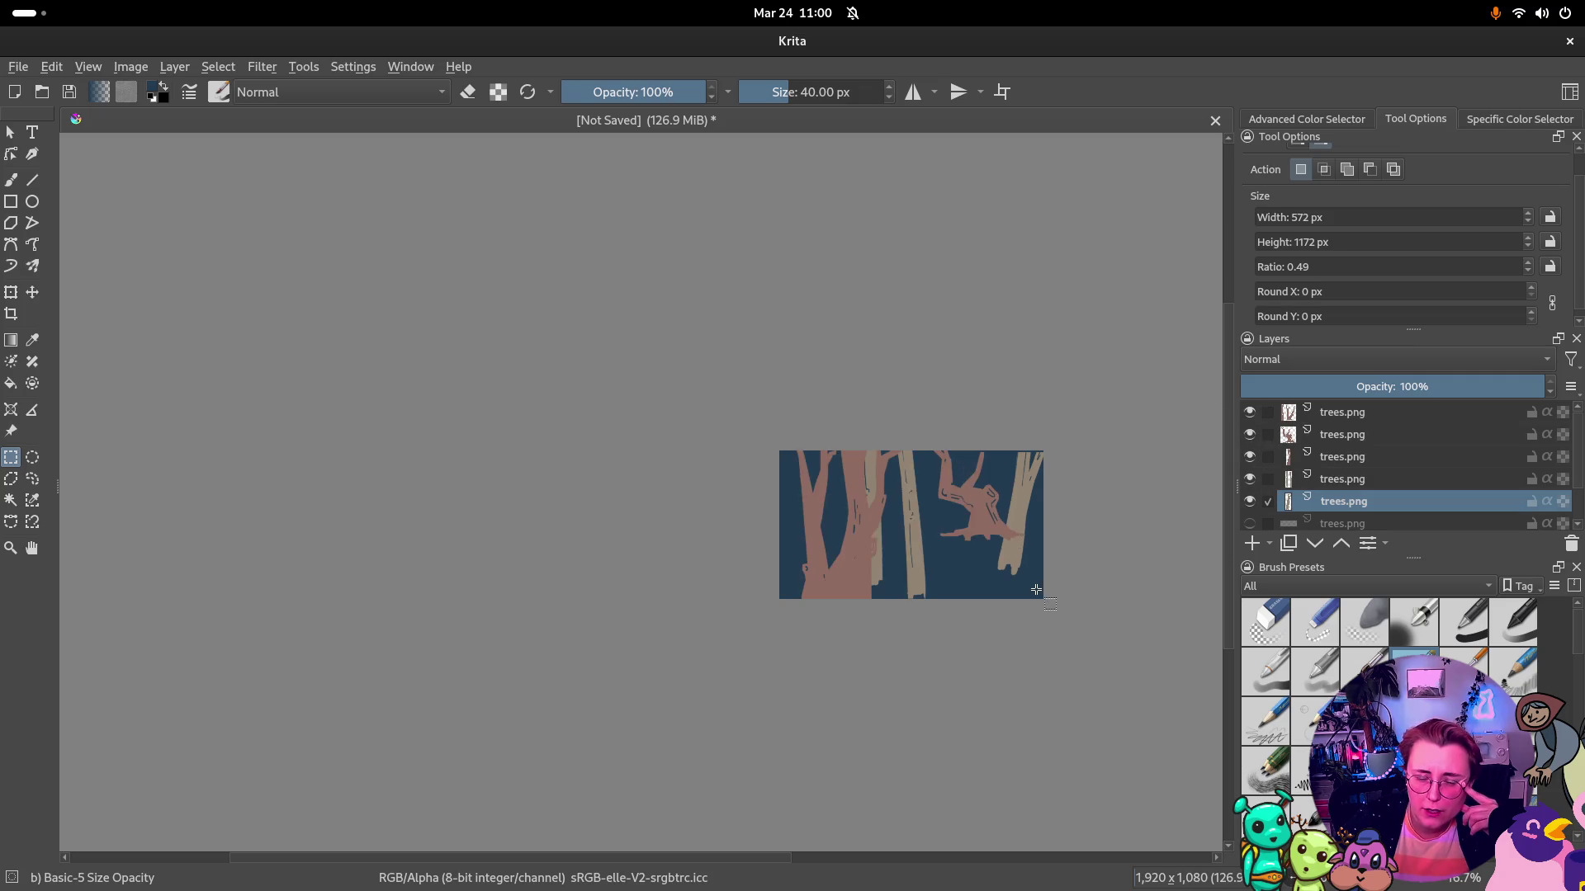
scroll(1385, 515, down, 2)
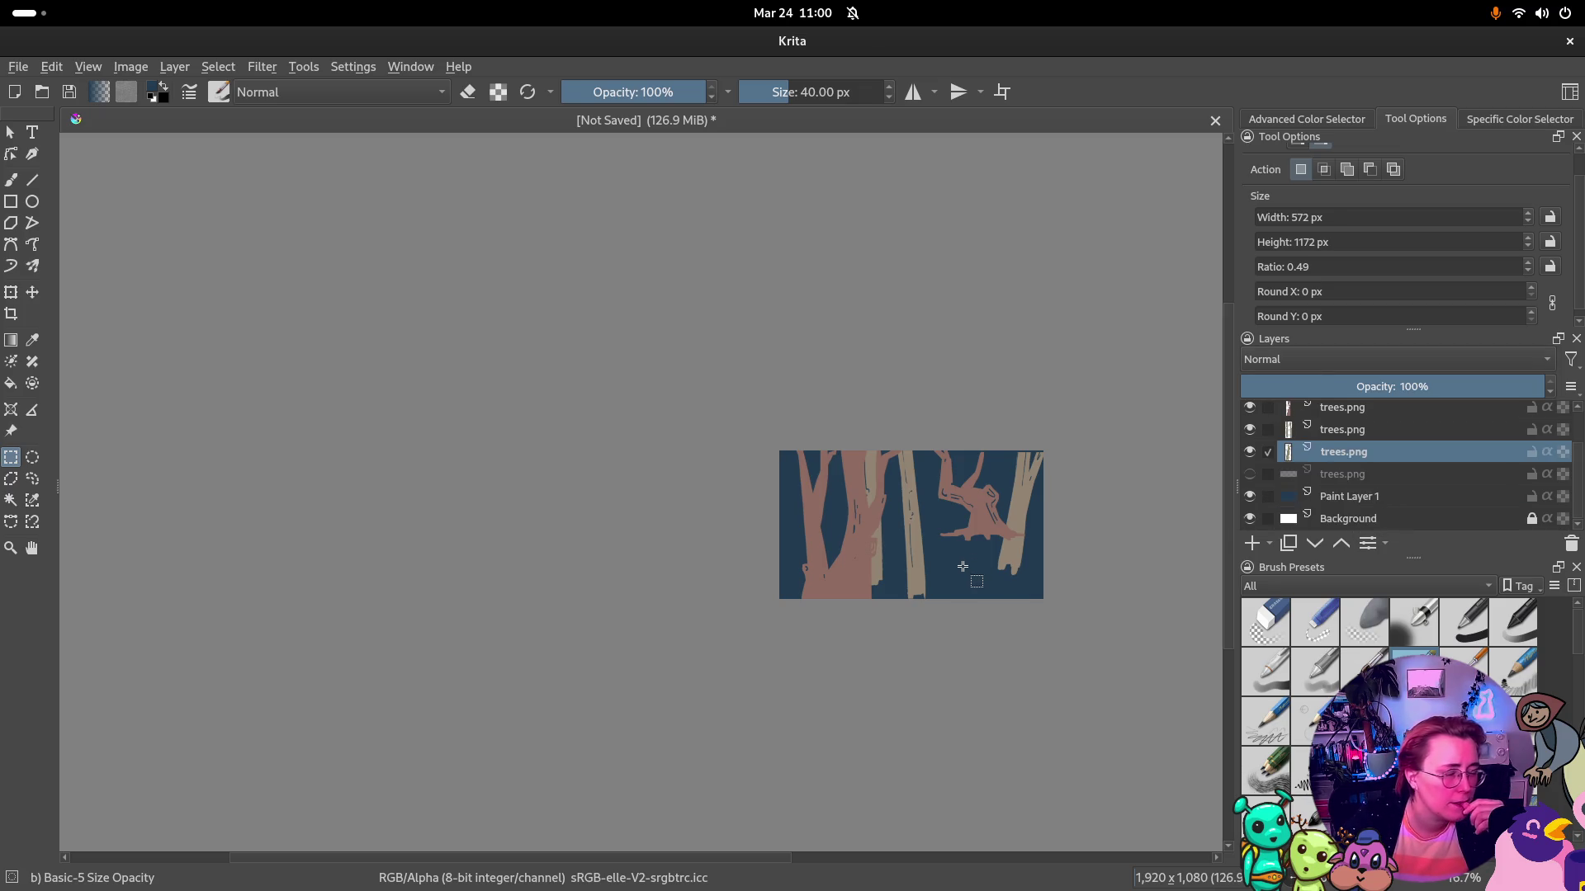
scroll(963, 567, up, 1)
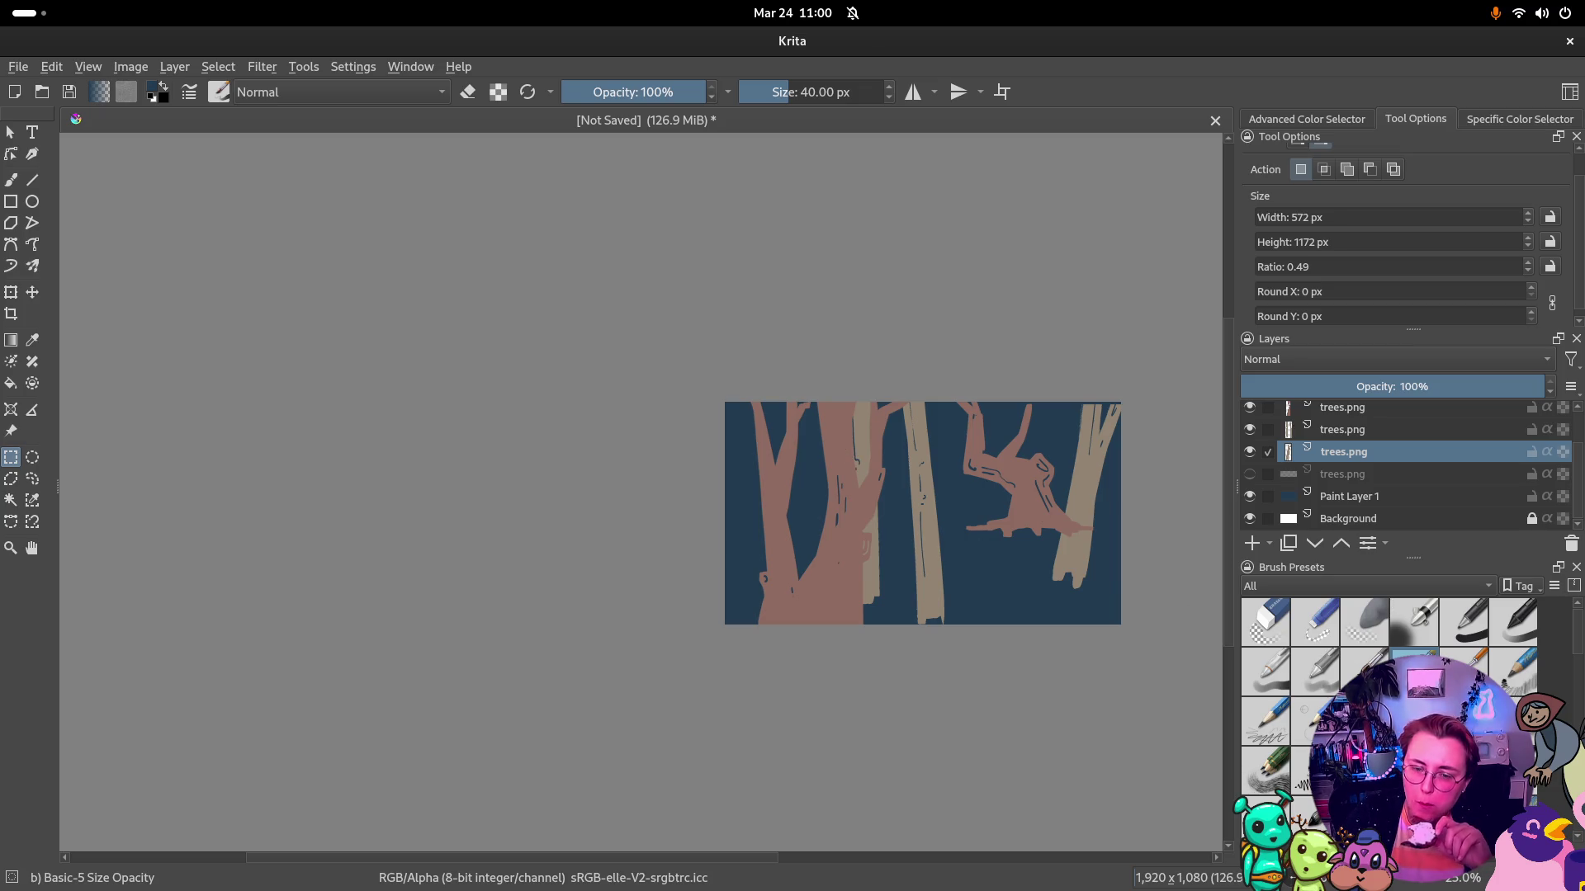
scroll(1393, 452, up, 2)
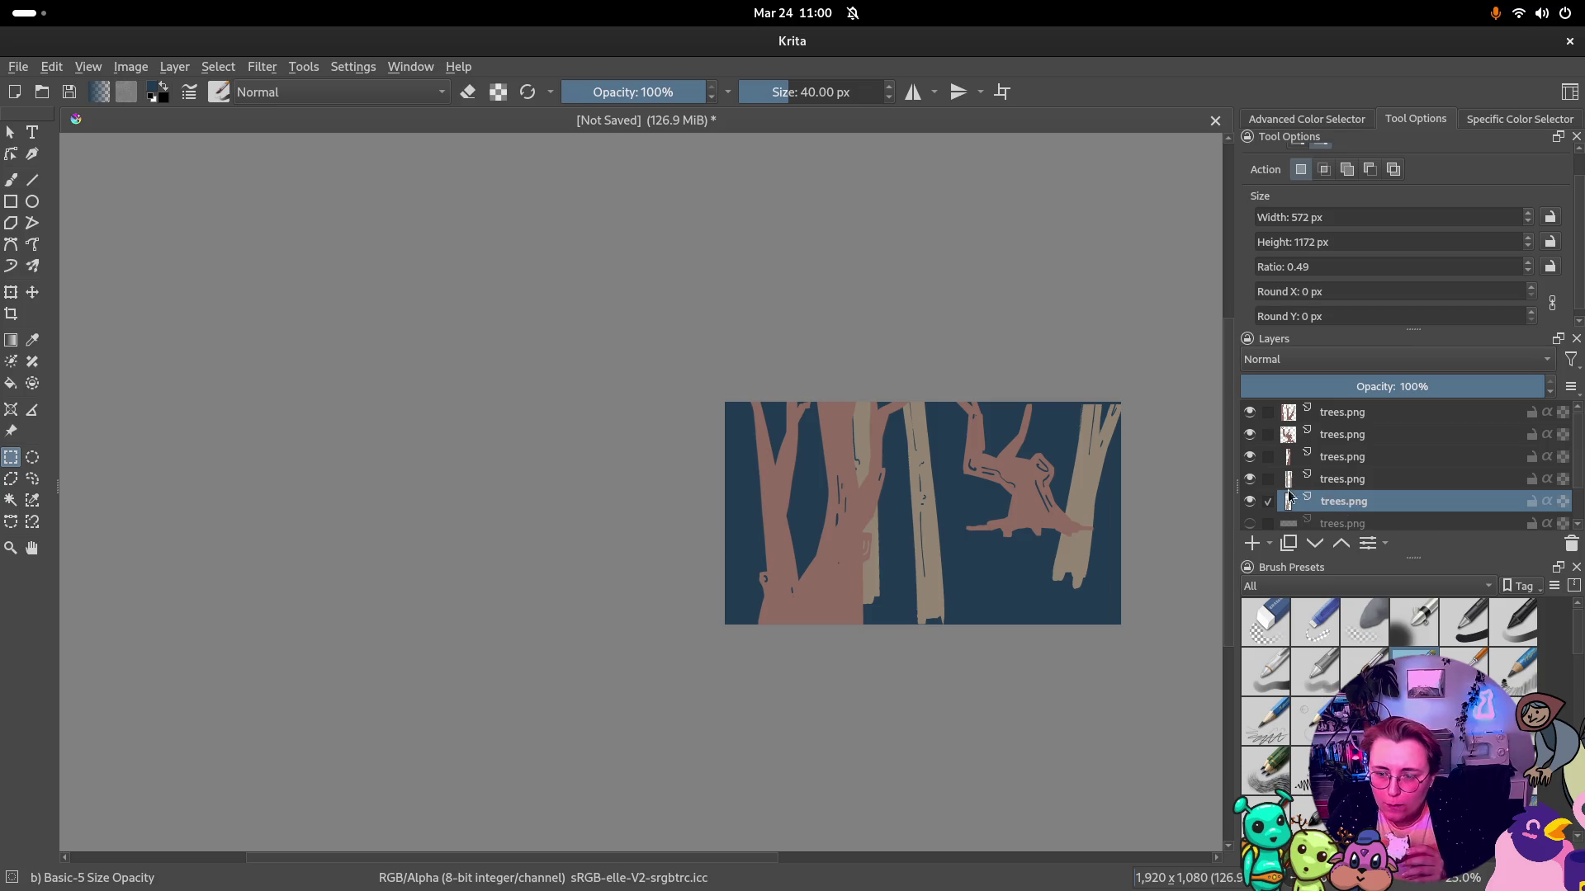
Push one tree to the right canvas edge and the pale tree below it off that edge
click(1342, 478)
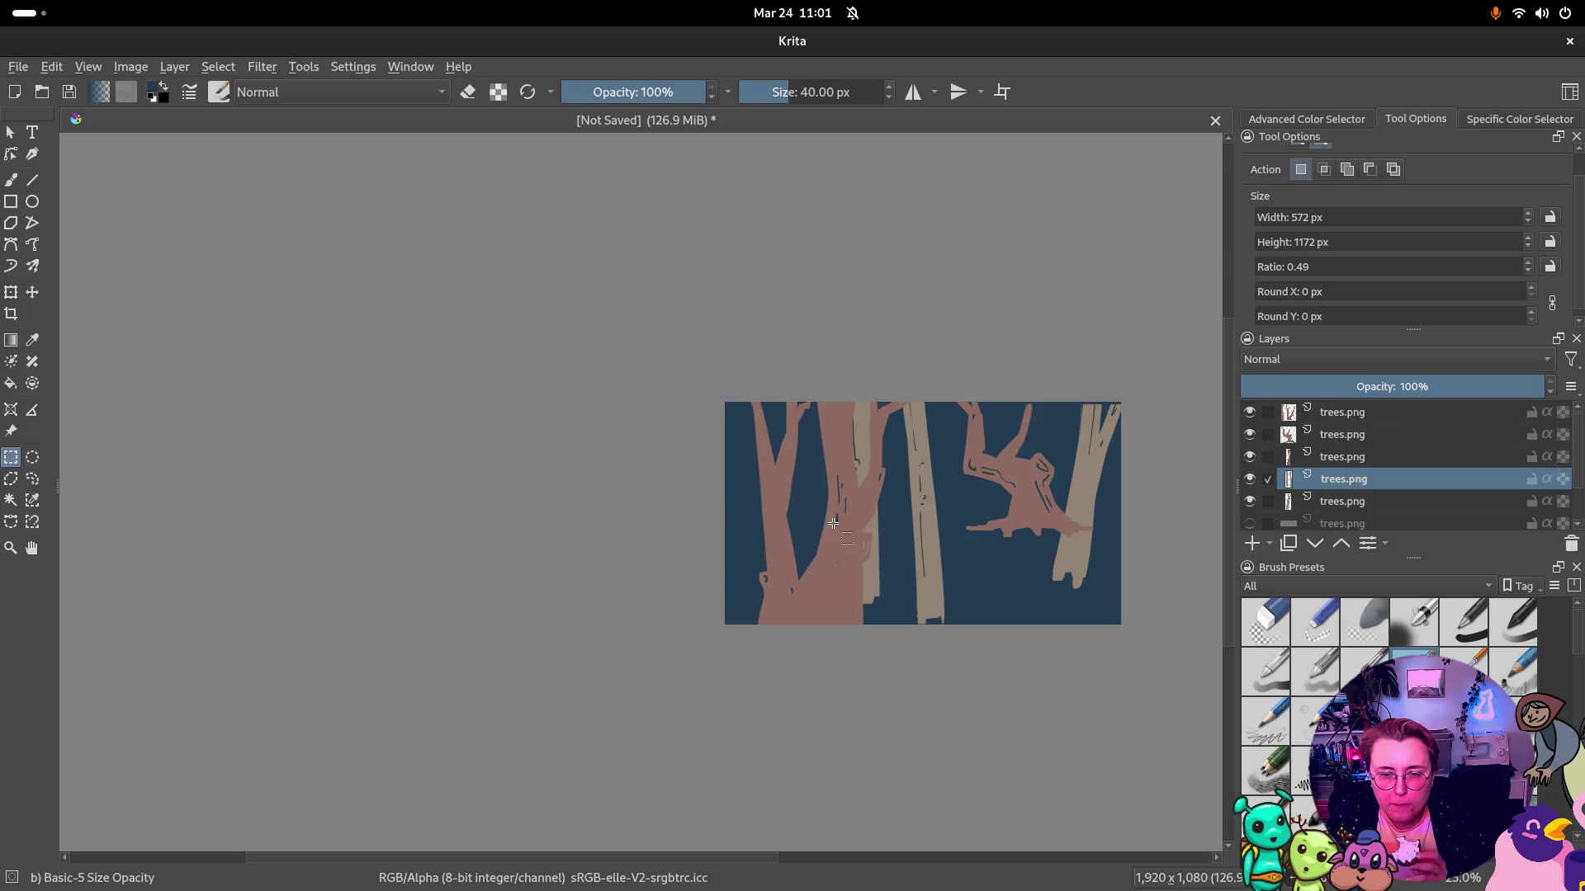
click(31, 293)
drag(978, 571, 1187, 572)
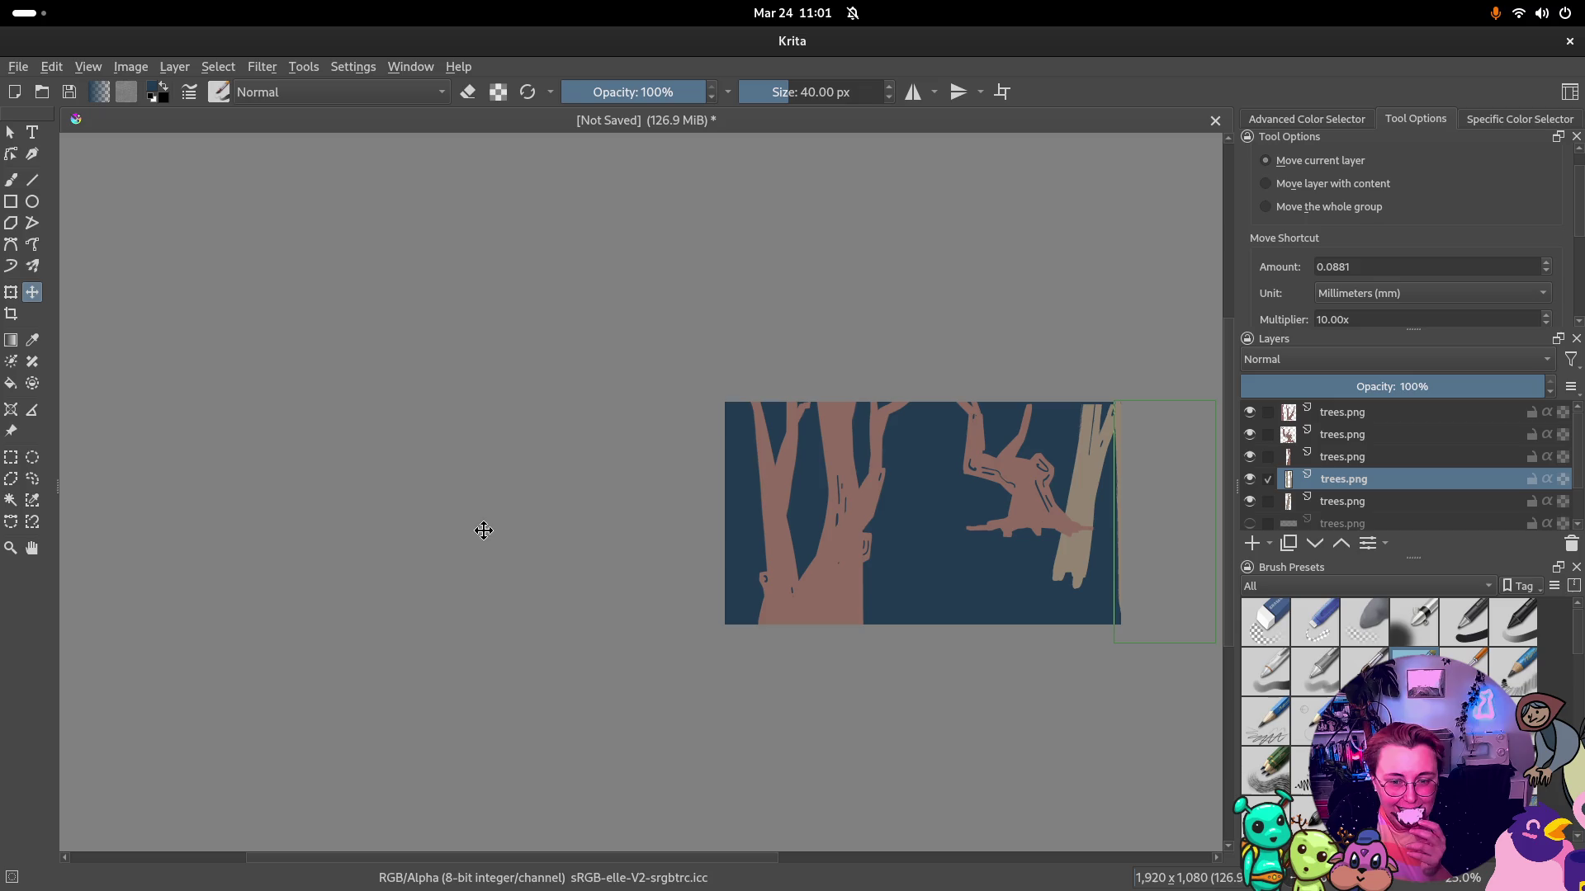
key(Page_Down)
drag(1070, 545, 1215, 568)
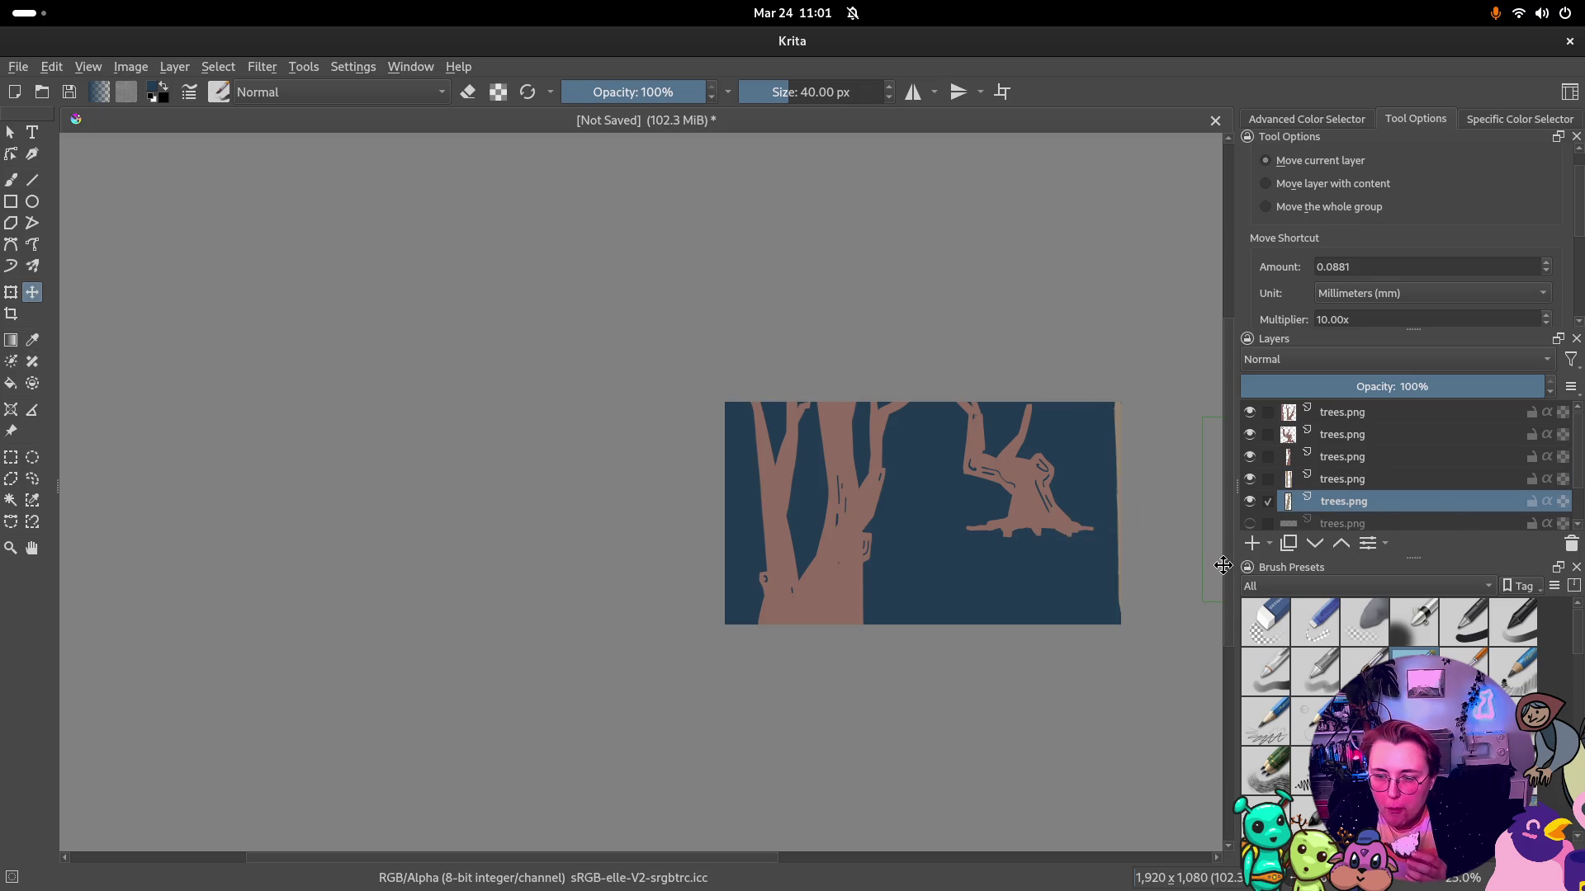
scroll(1140, 554, down, 2)
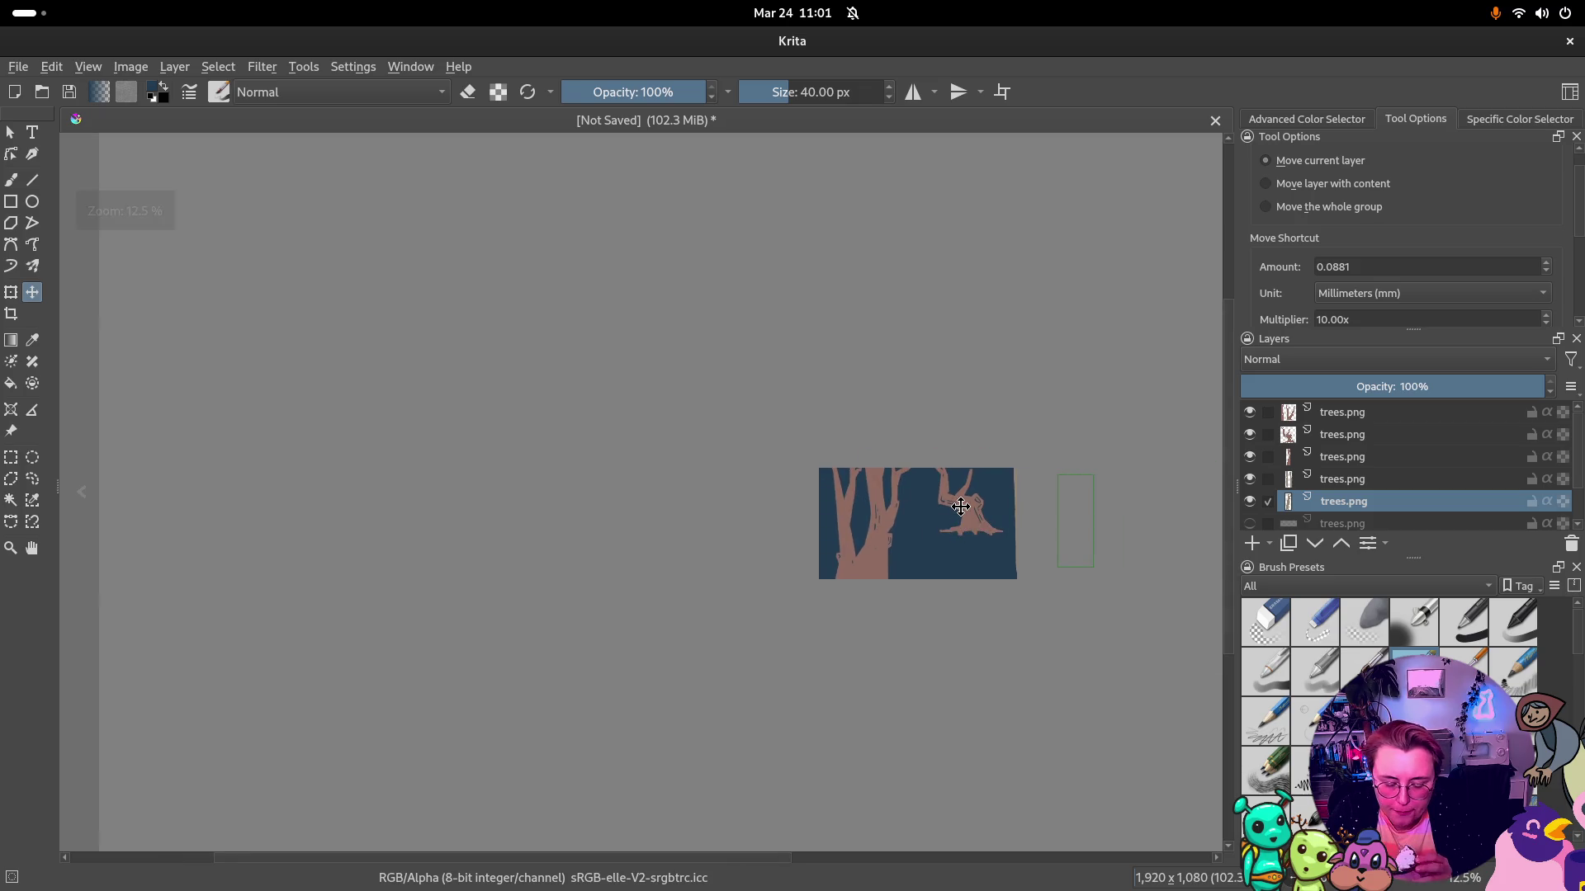
Bring an off-canvas trunk back into the scene between the brown trunk and the stump
key(Return)
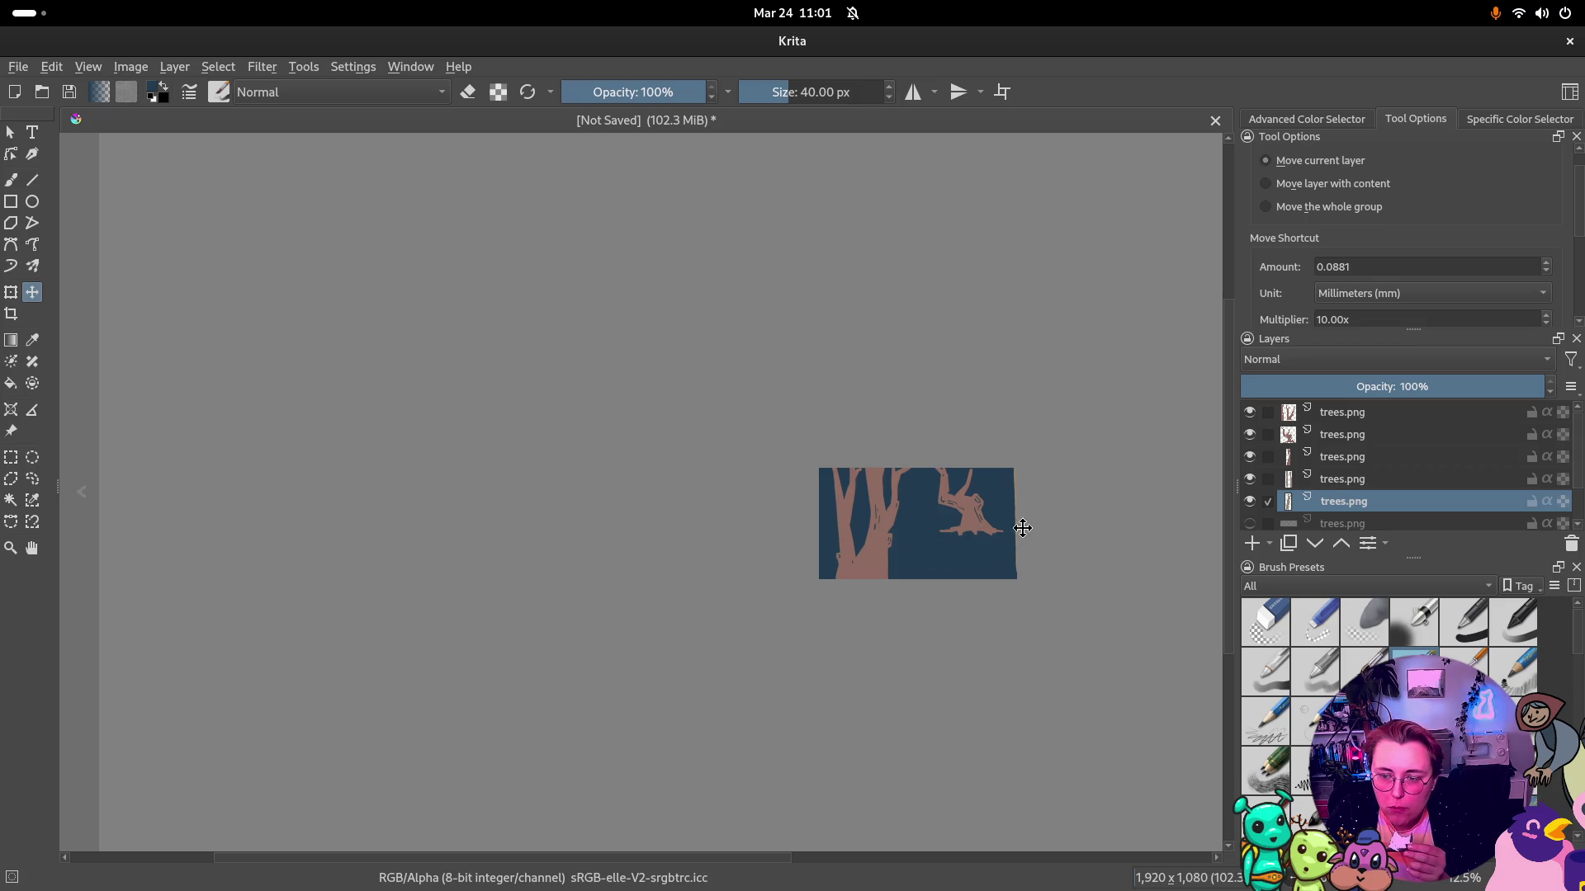
drag(1106, 540, 945, 531)
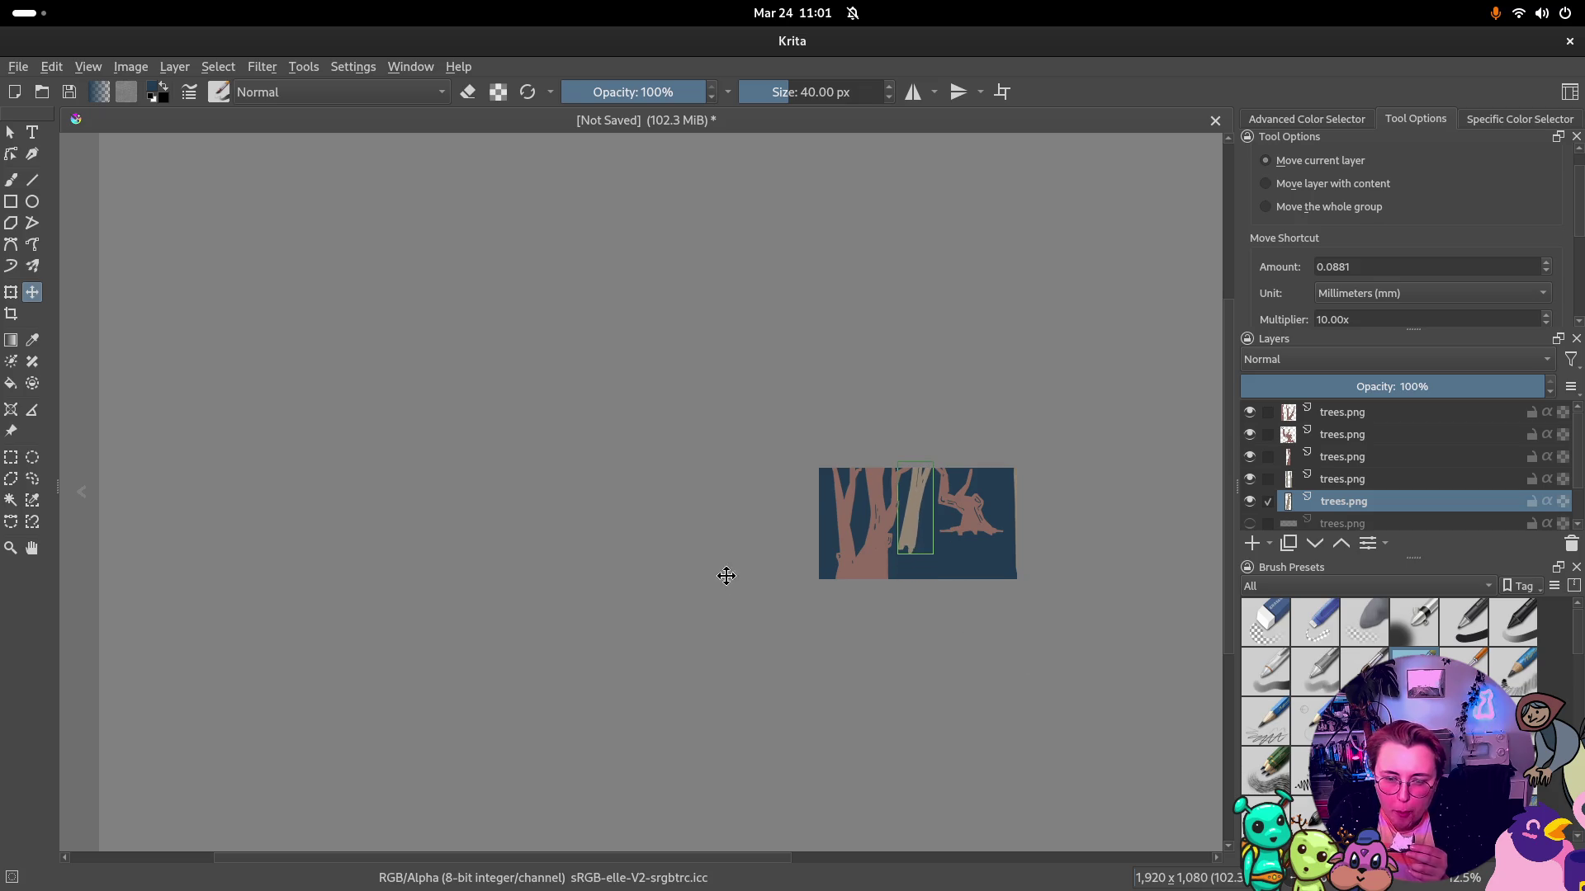
click(1326, 459)
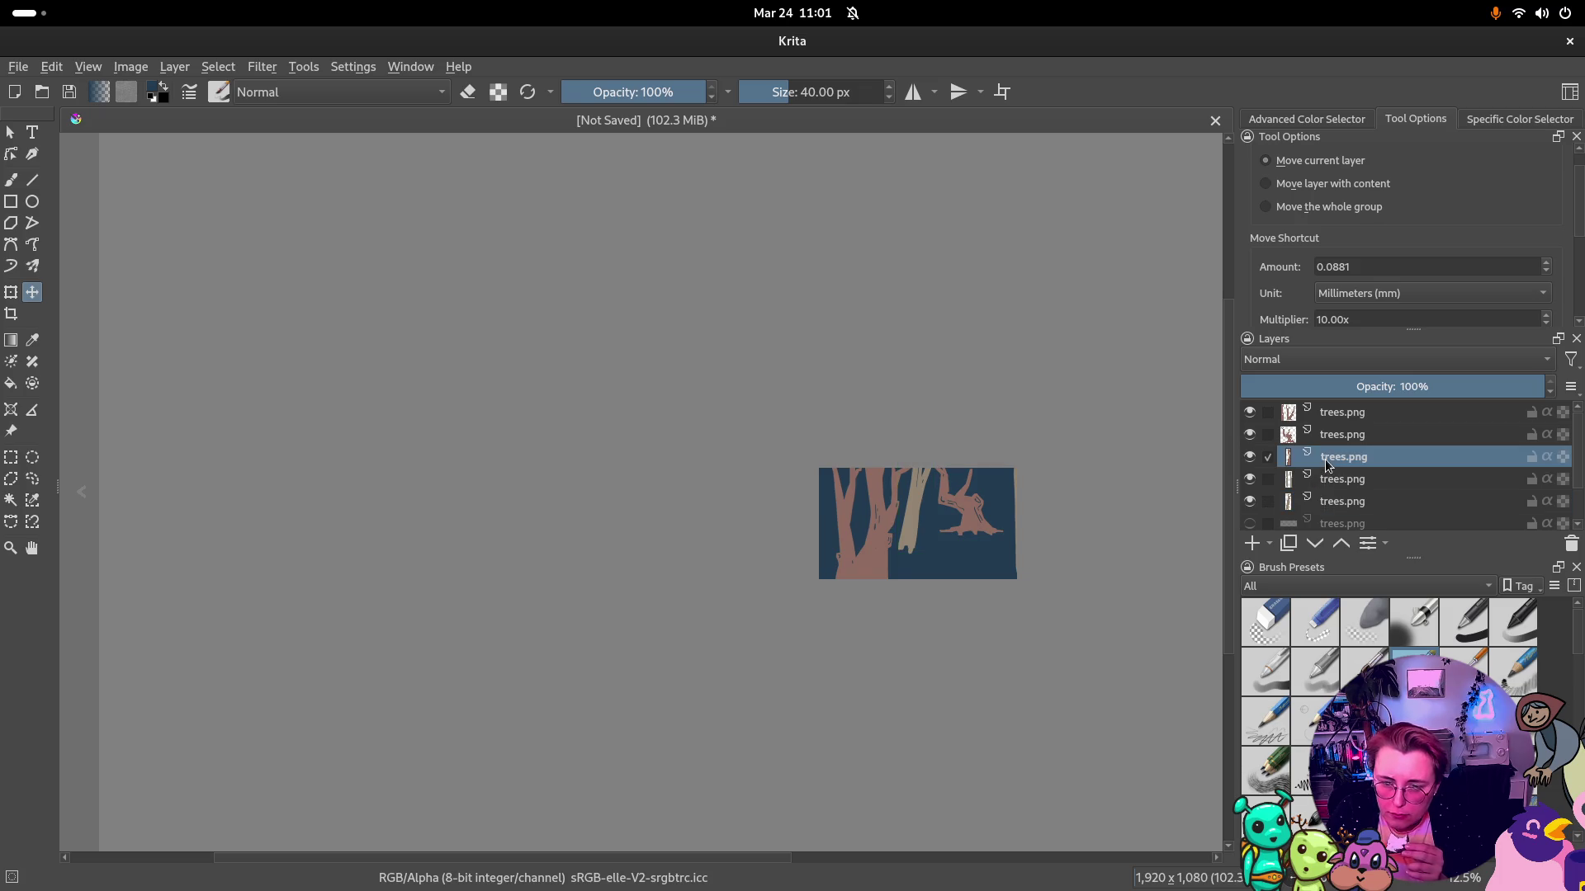
Select all five trees.png layers and move them together slightly to the right
click(1403, 413)
shift+click(1371, 501)
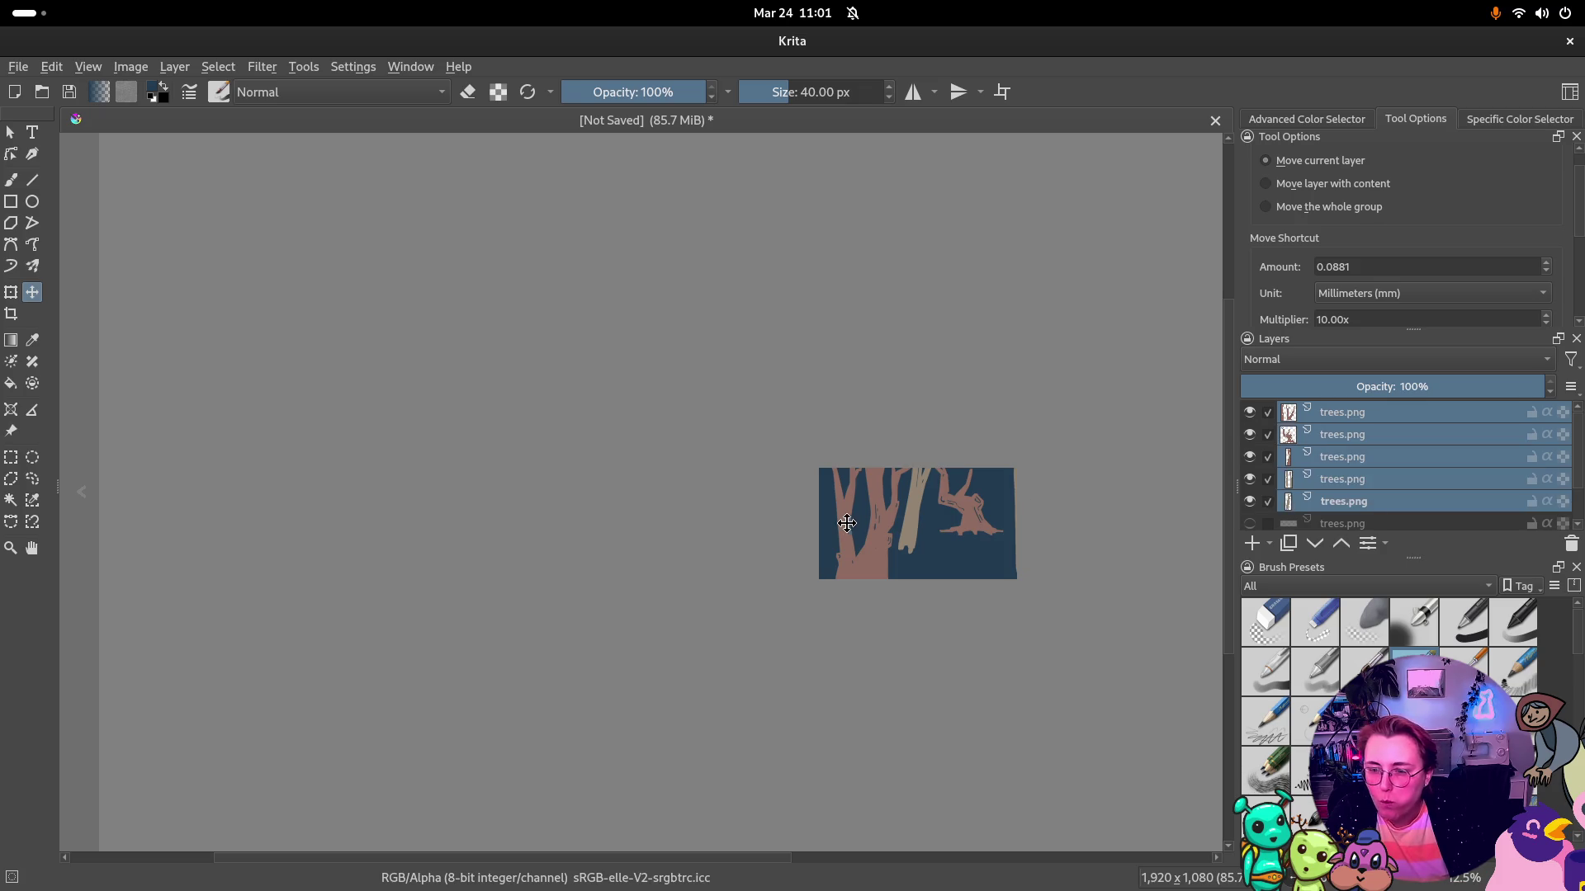
mouse_move(847, 524)
mouse_down()
mouse_move(869, 516)
mouse_move(776, 529)
mouse_up()
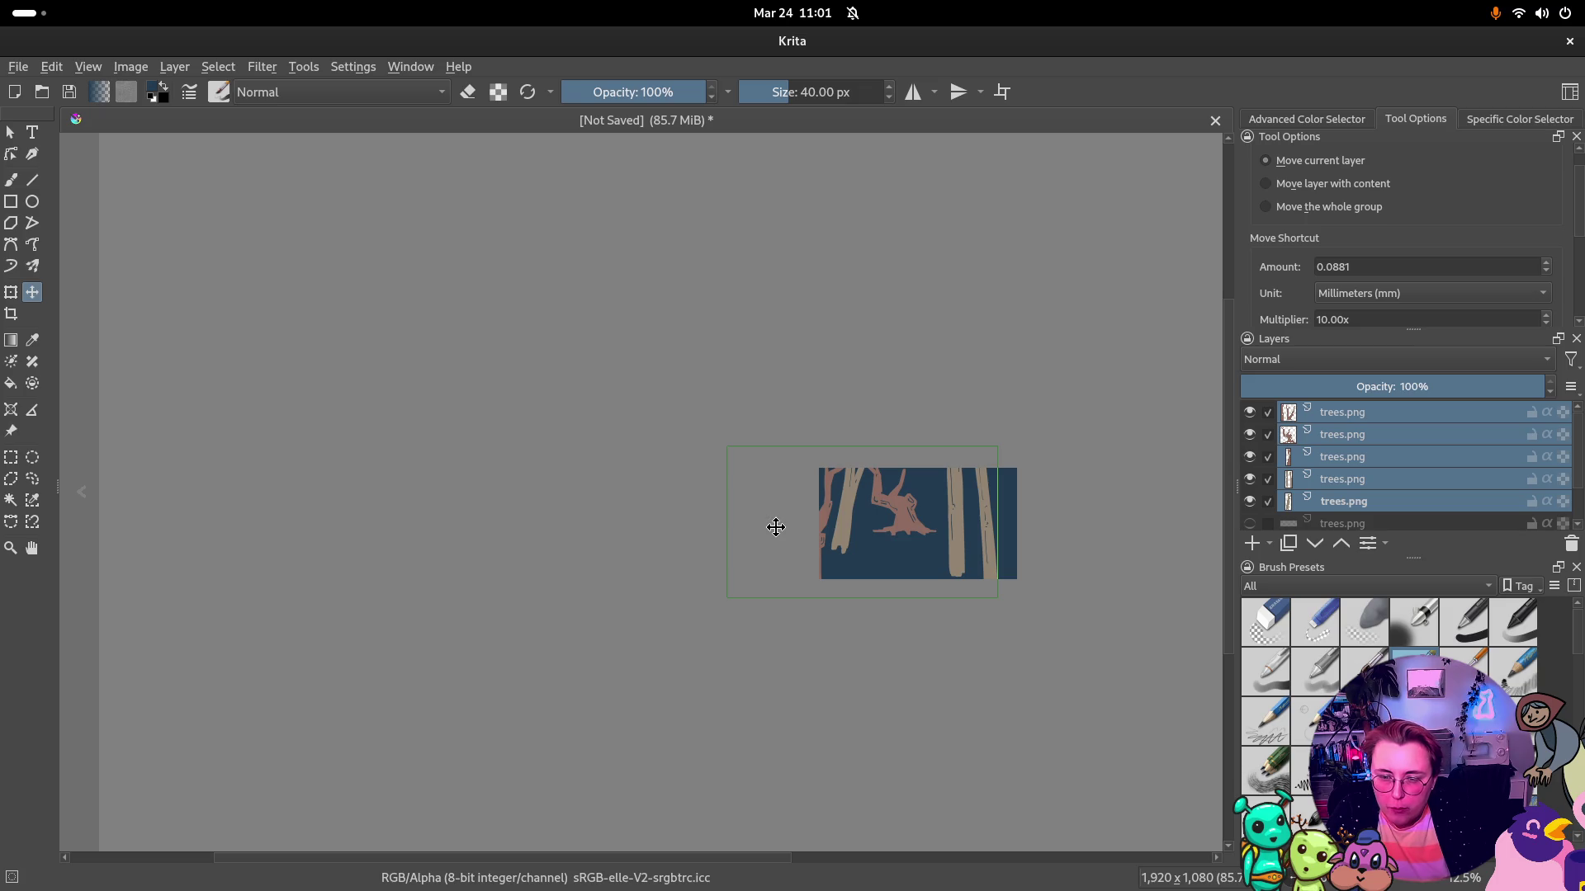
drag(776, 530, 778, 528)
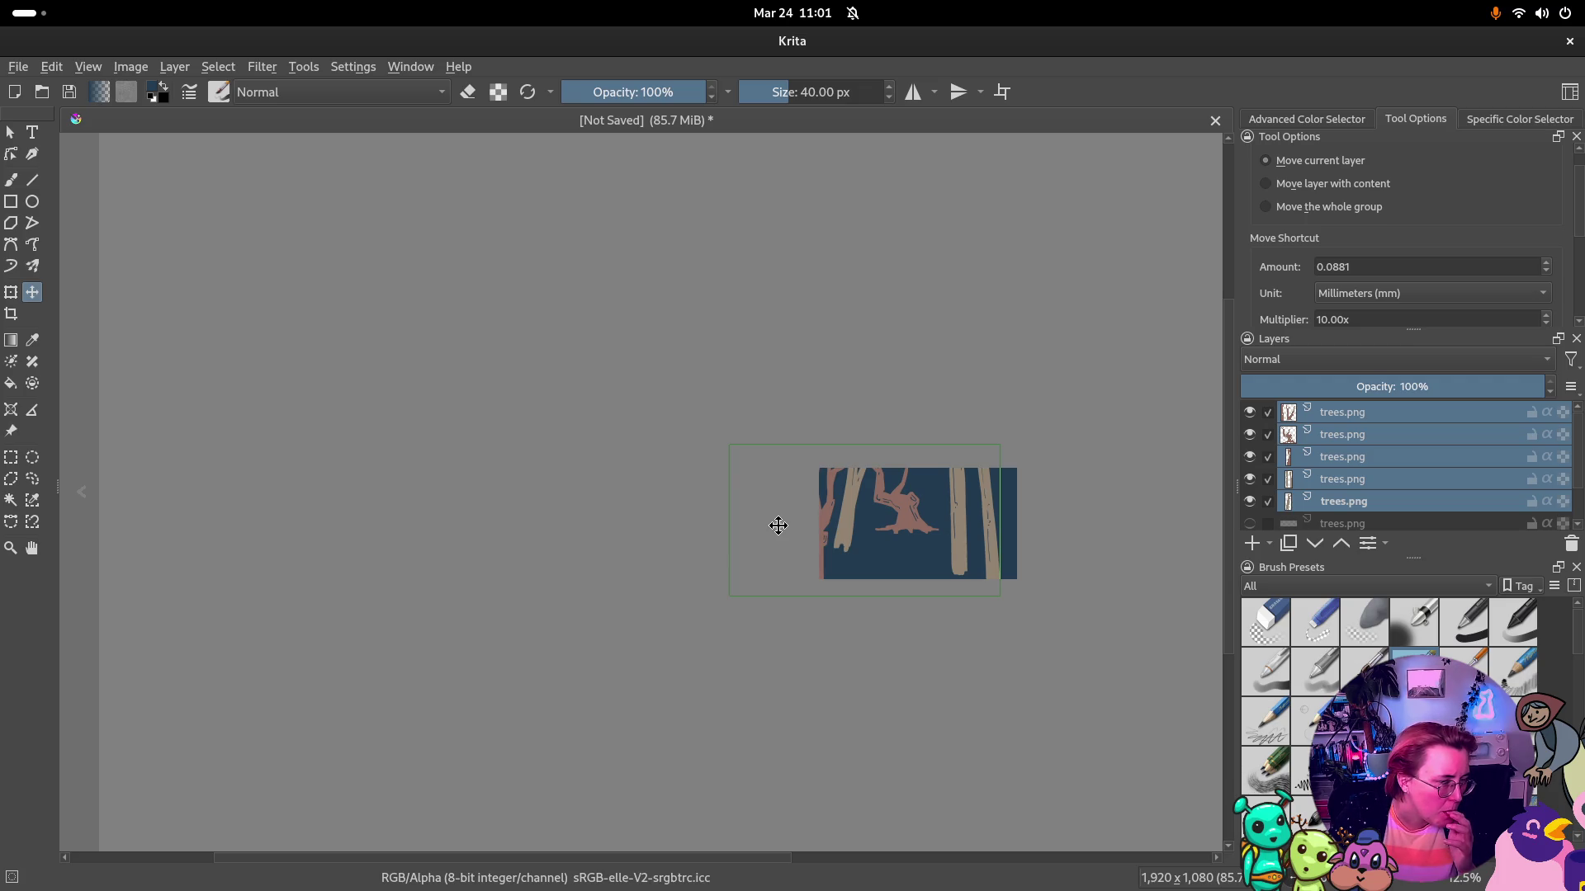
drag(778, 526, 873, 535)
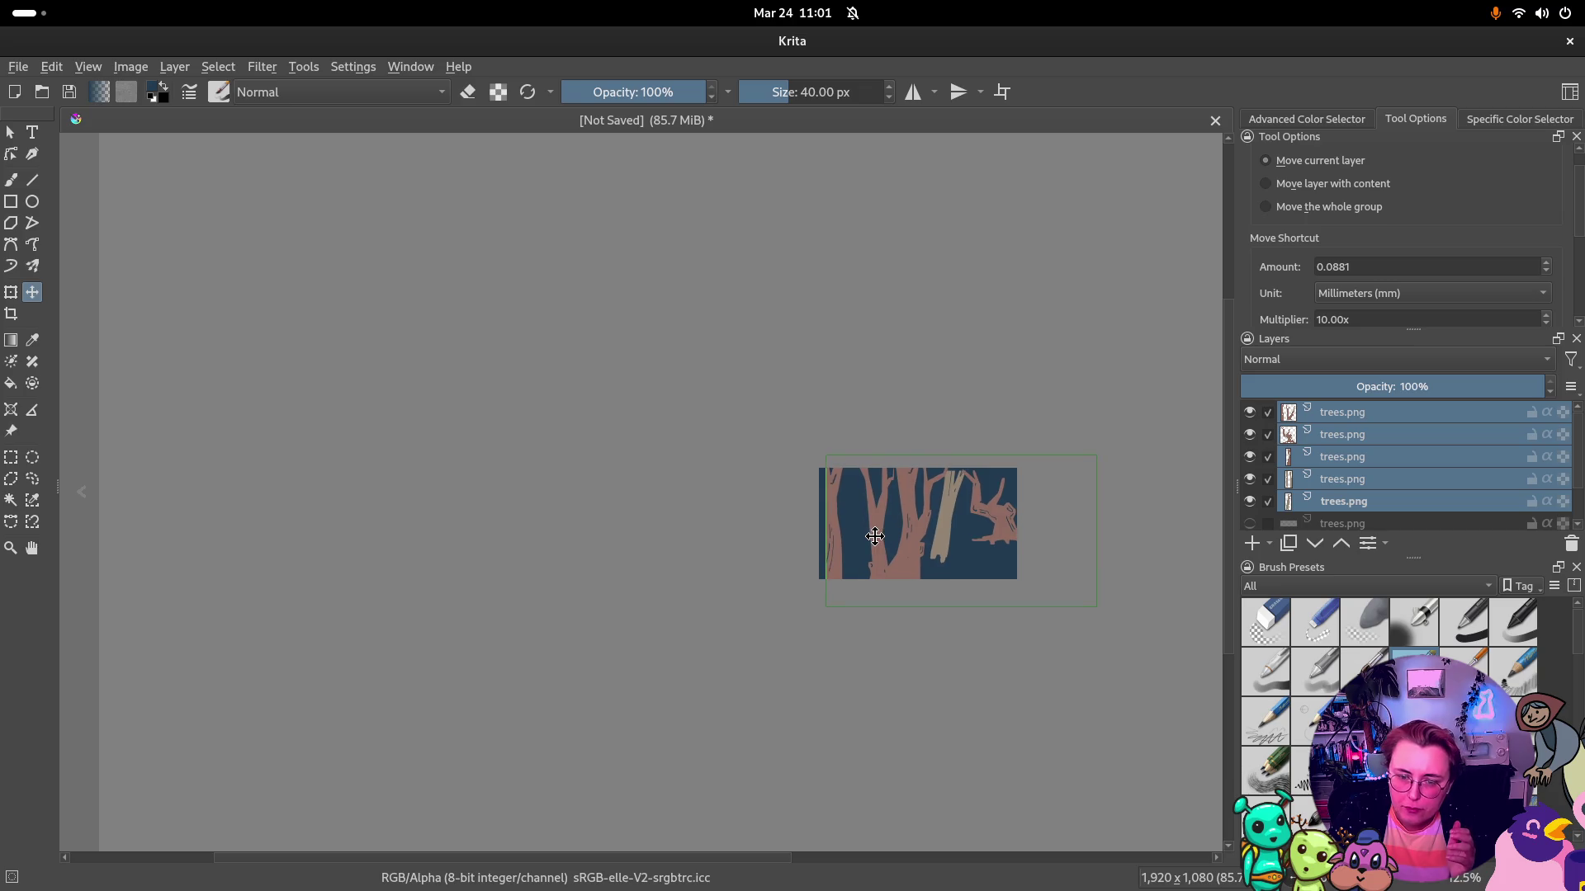
drag(873, 536, 876, 531)
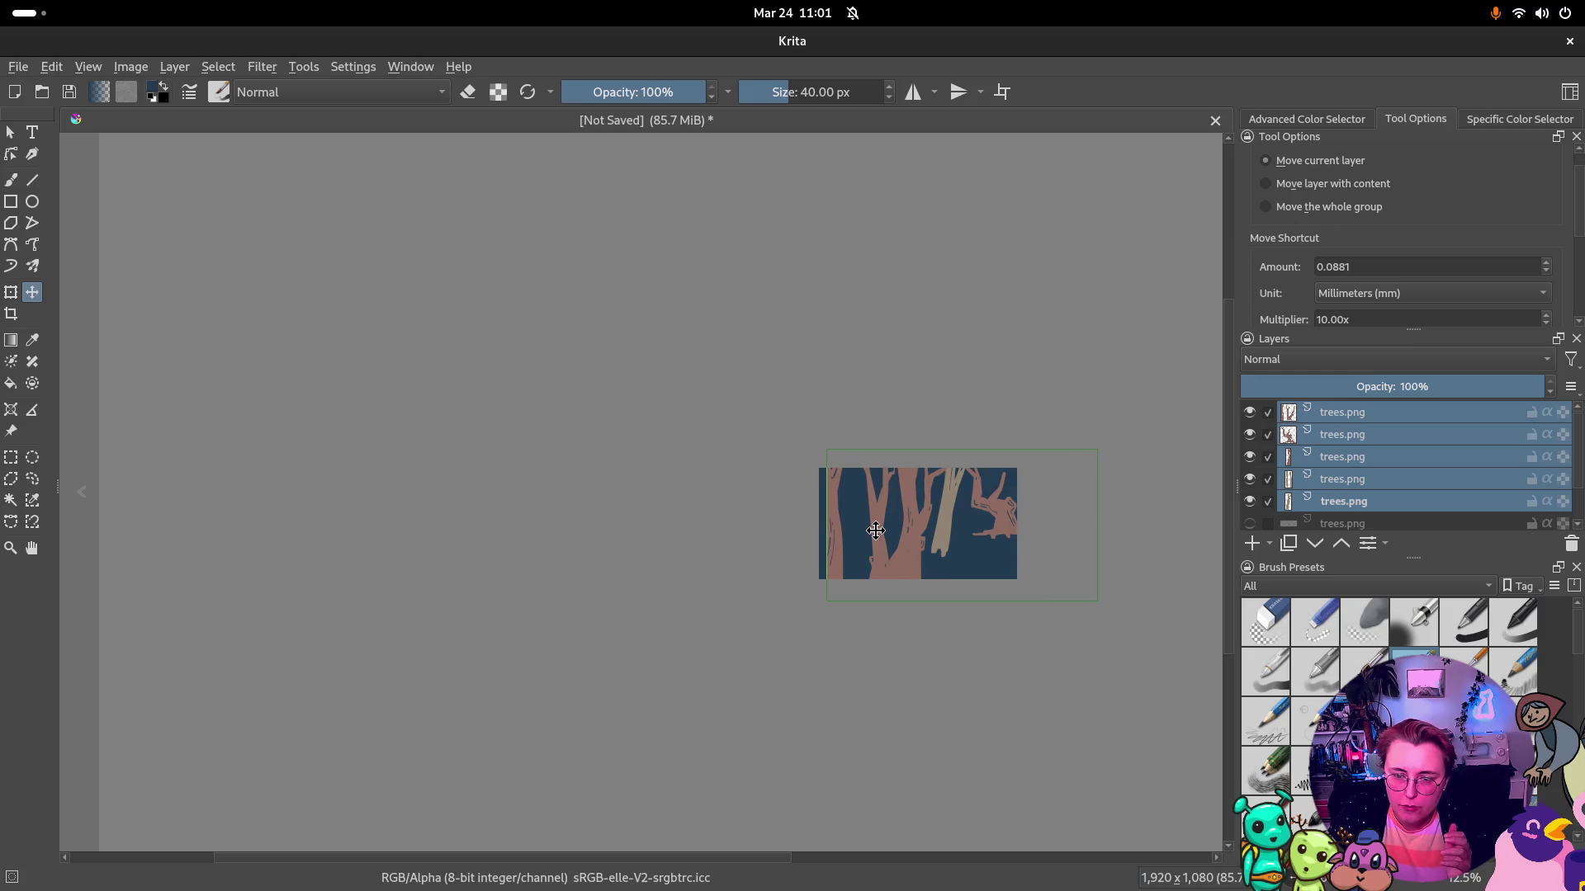
scroll(978, 520, up, 3)
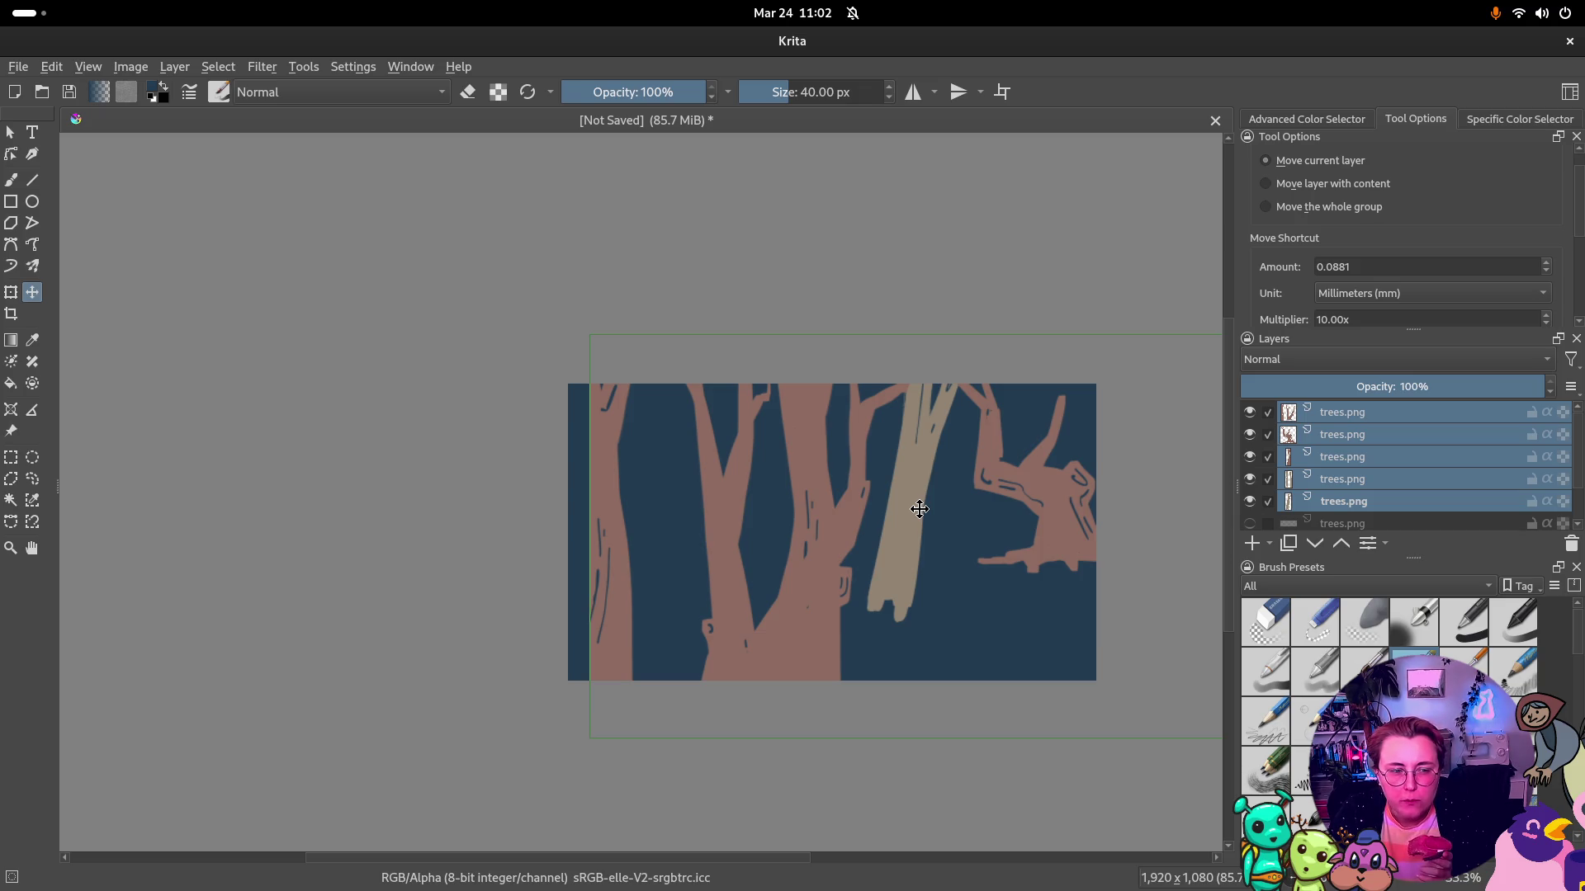
Open the Settings menu to reach the dockers list
click(396, 70)
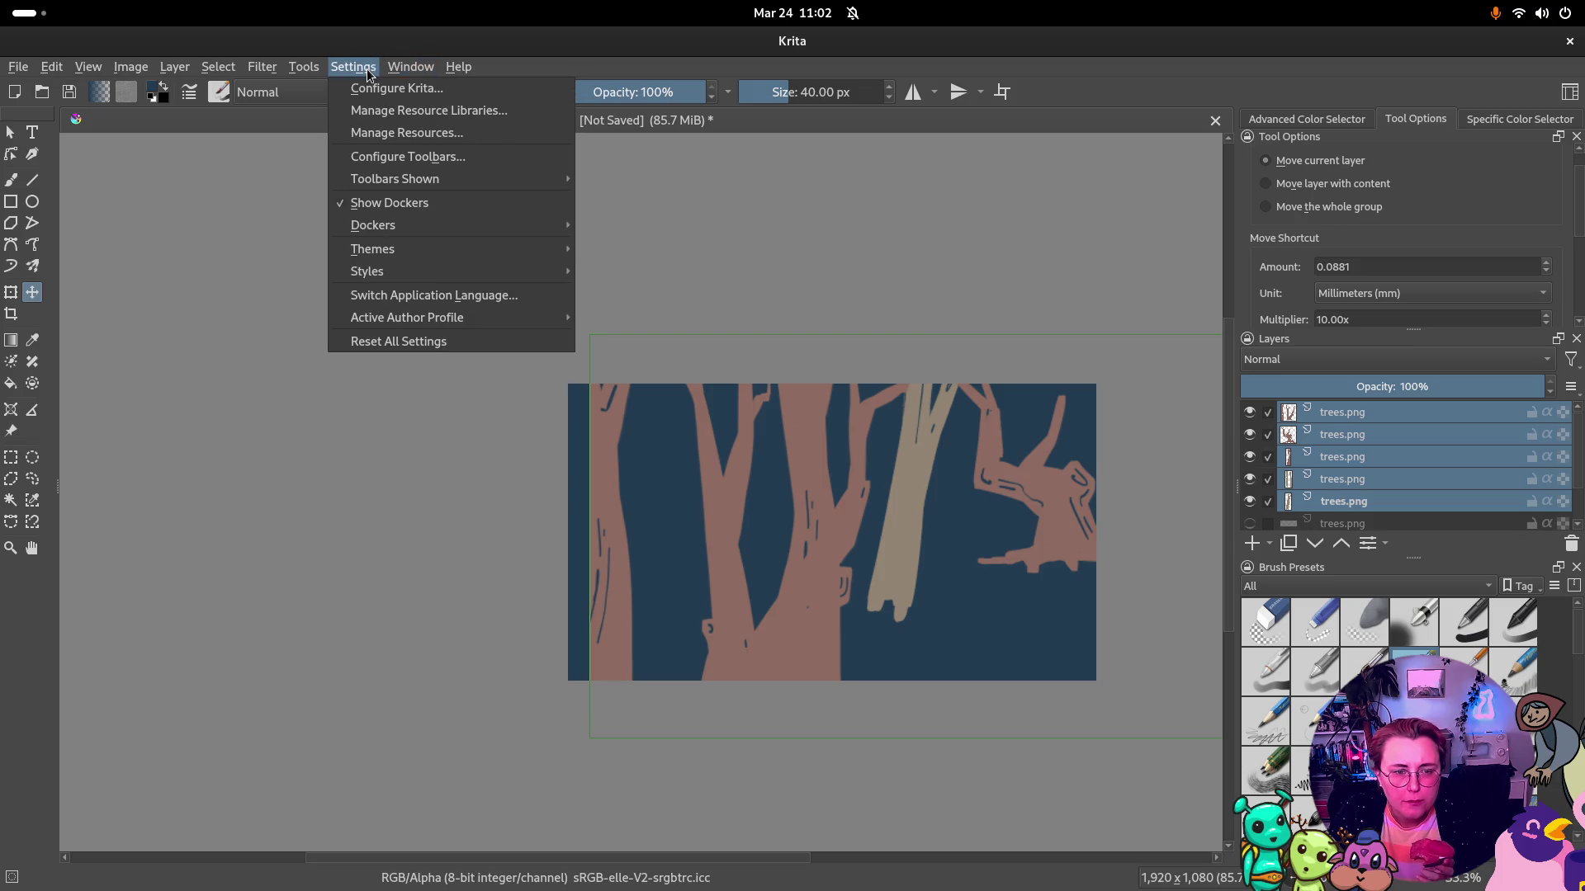
mouse_move(373, 225)
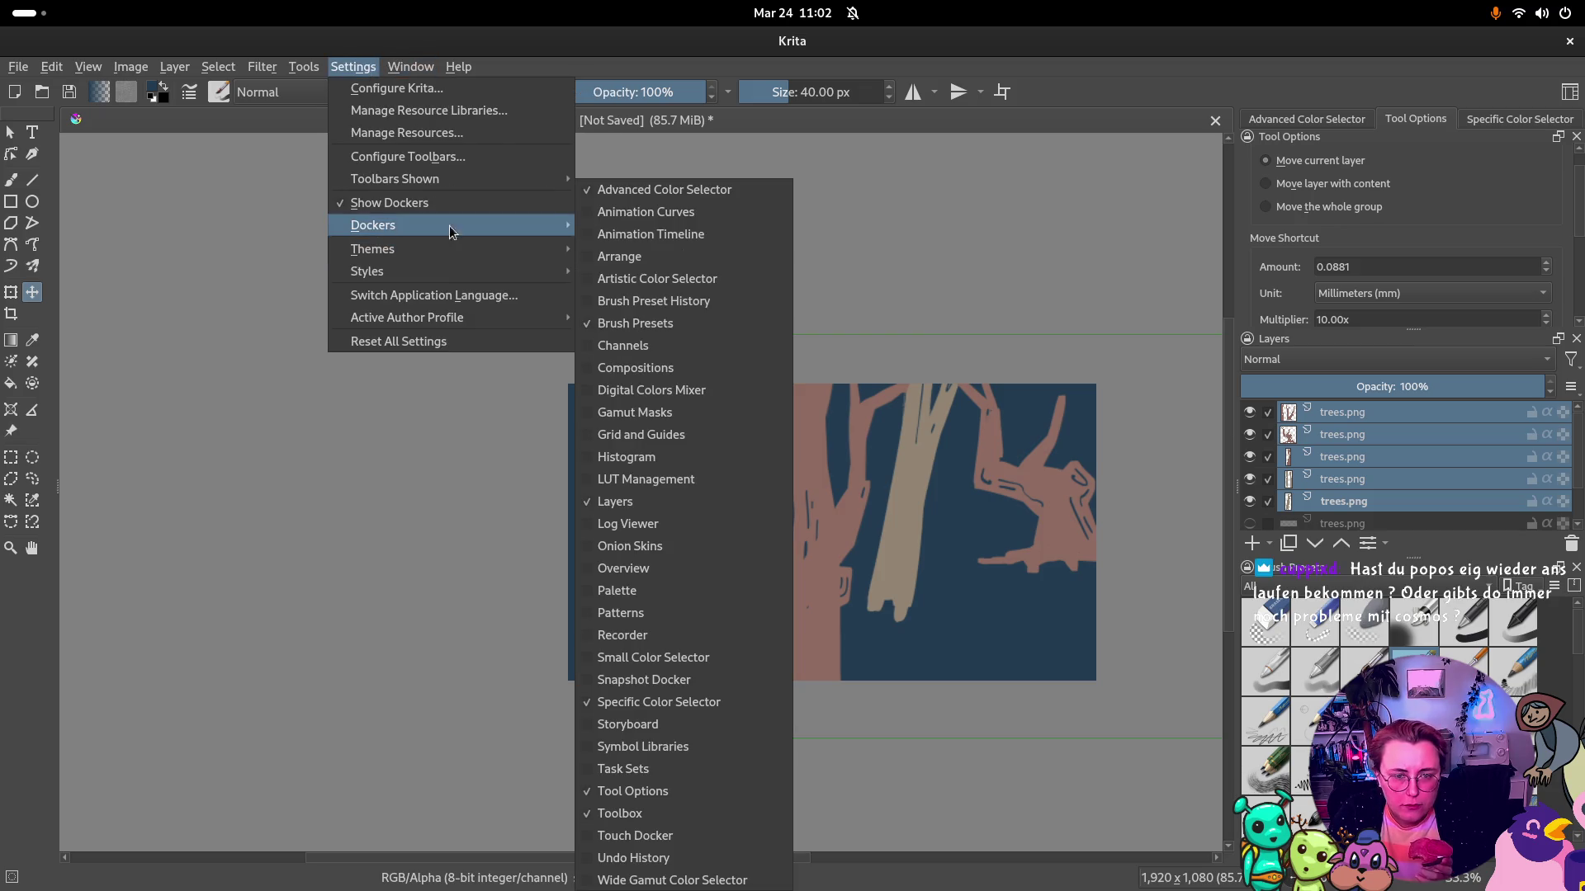
Show the Animation Timeline docker and quick-group the trees layers into a collapsed Group 2
click(651, 233)
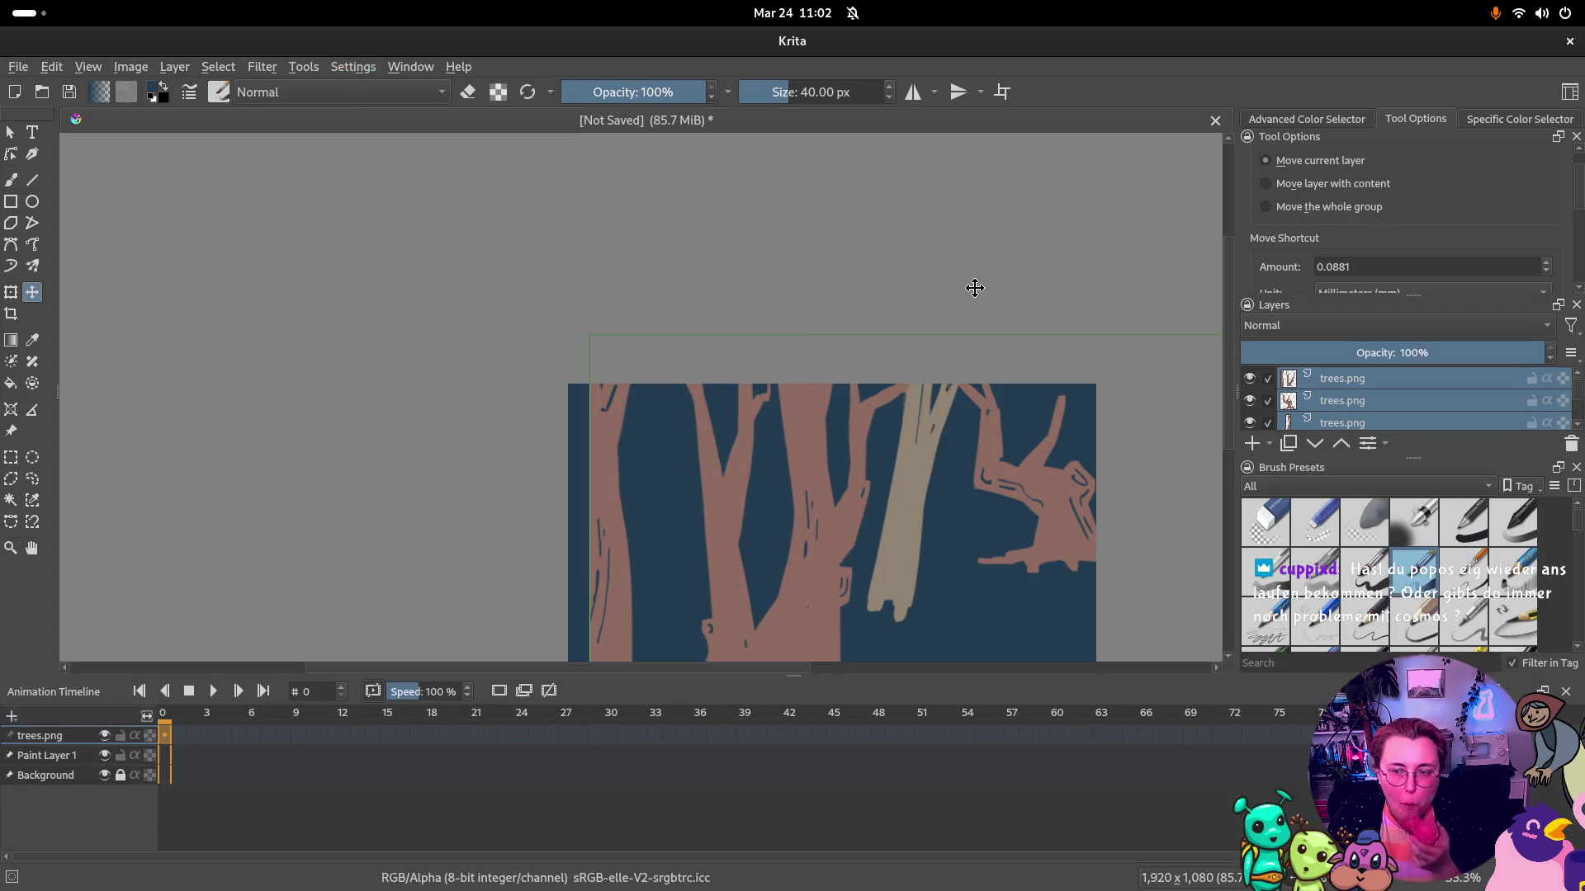
right_click(1372, 386)
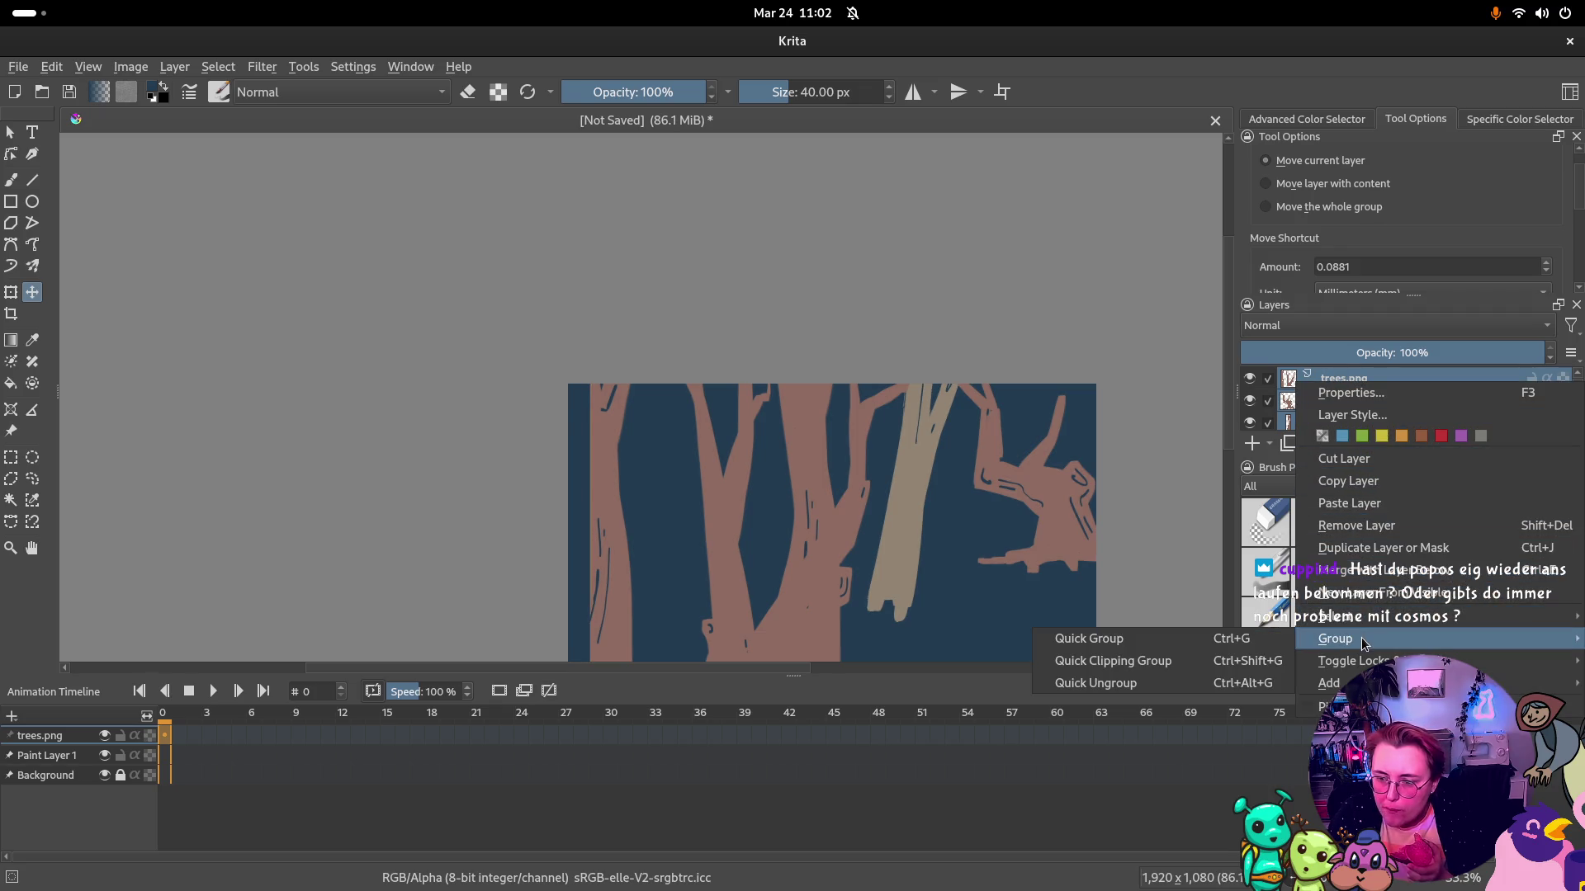
click(1220, 644)
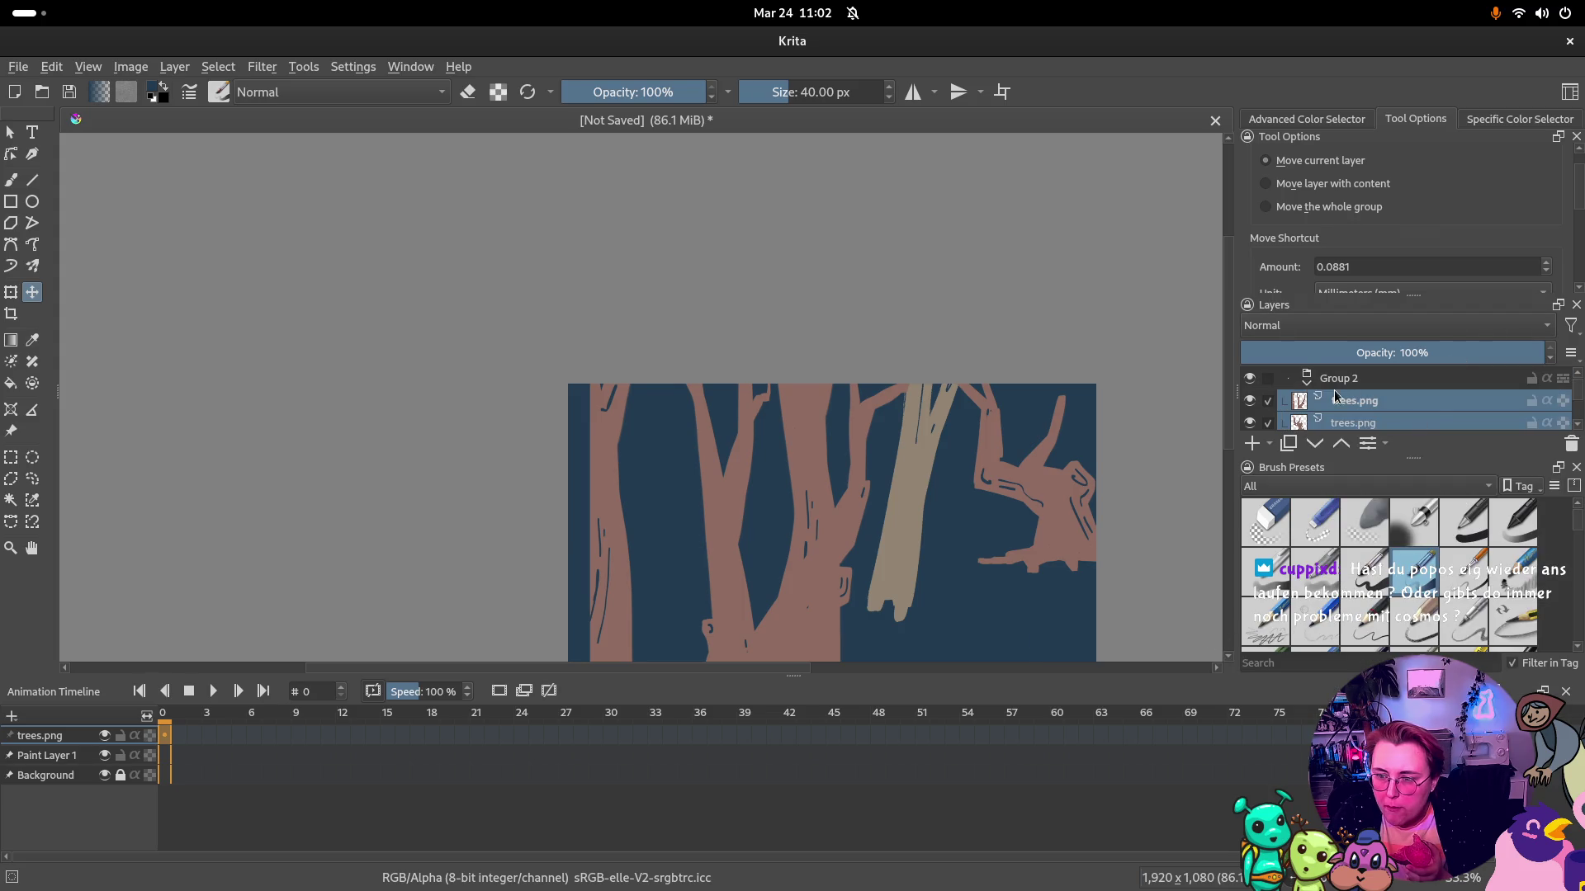
click(1307, 383)
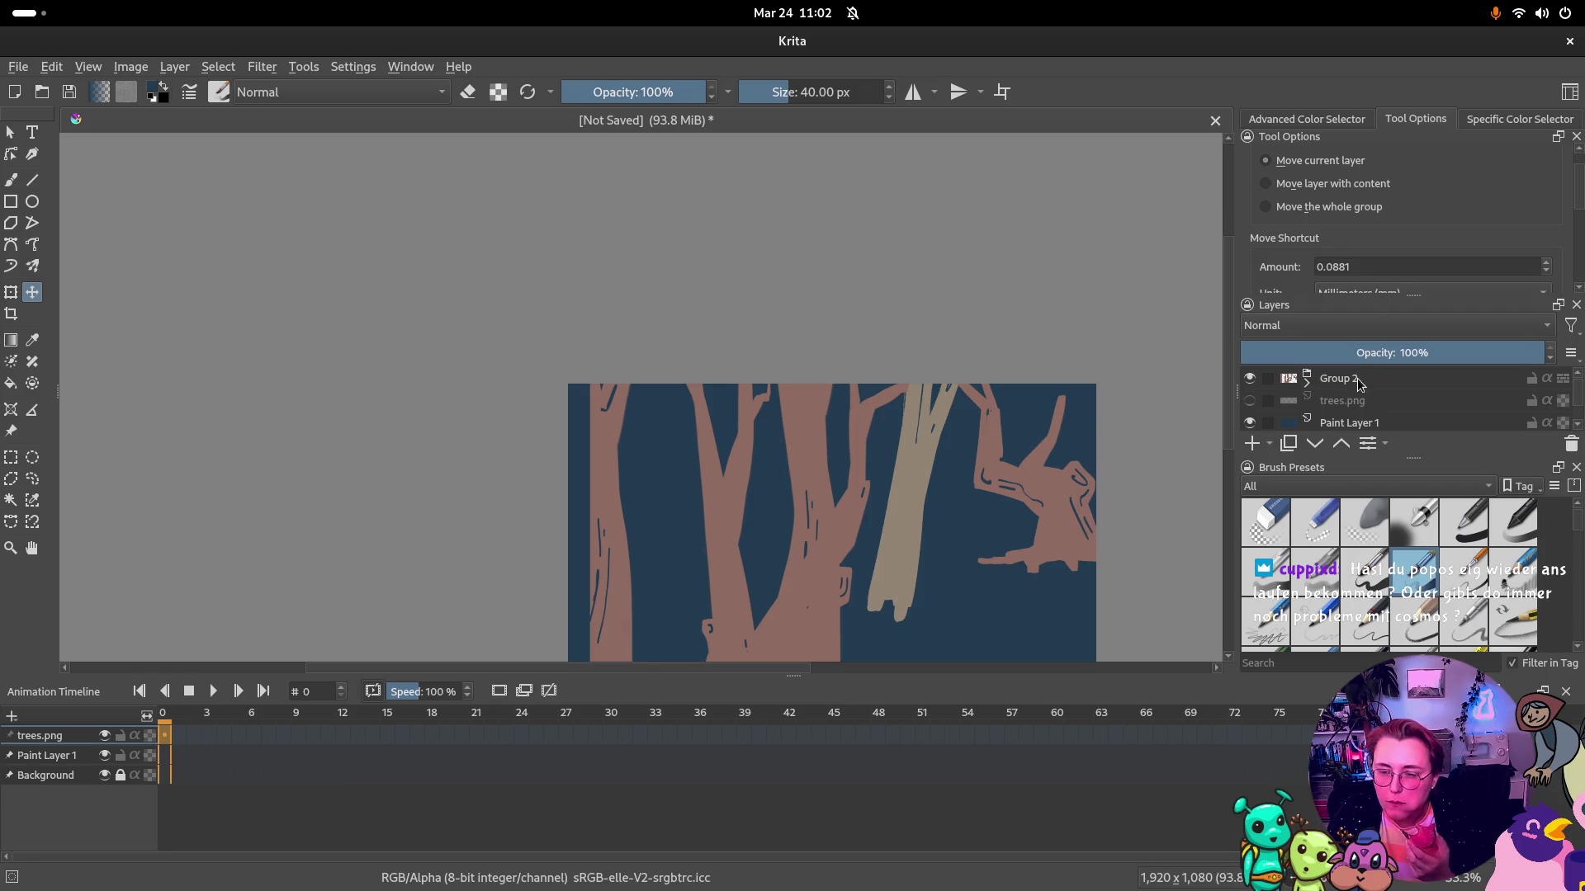
scroll(1358, 384, down, 1)
scroll(1356, 392, up, 1)
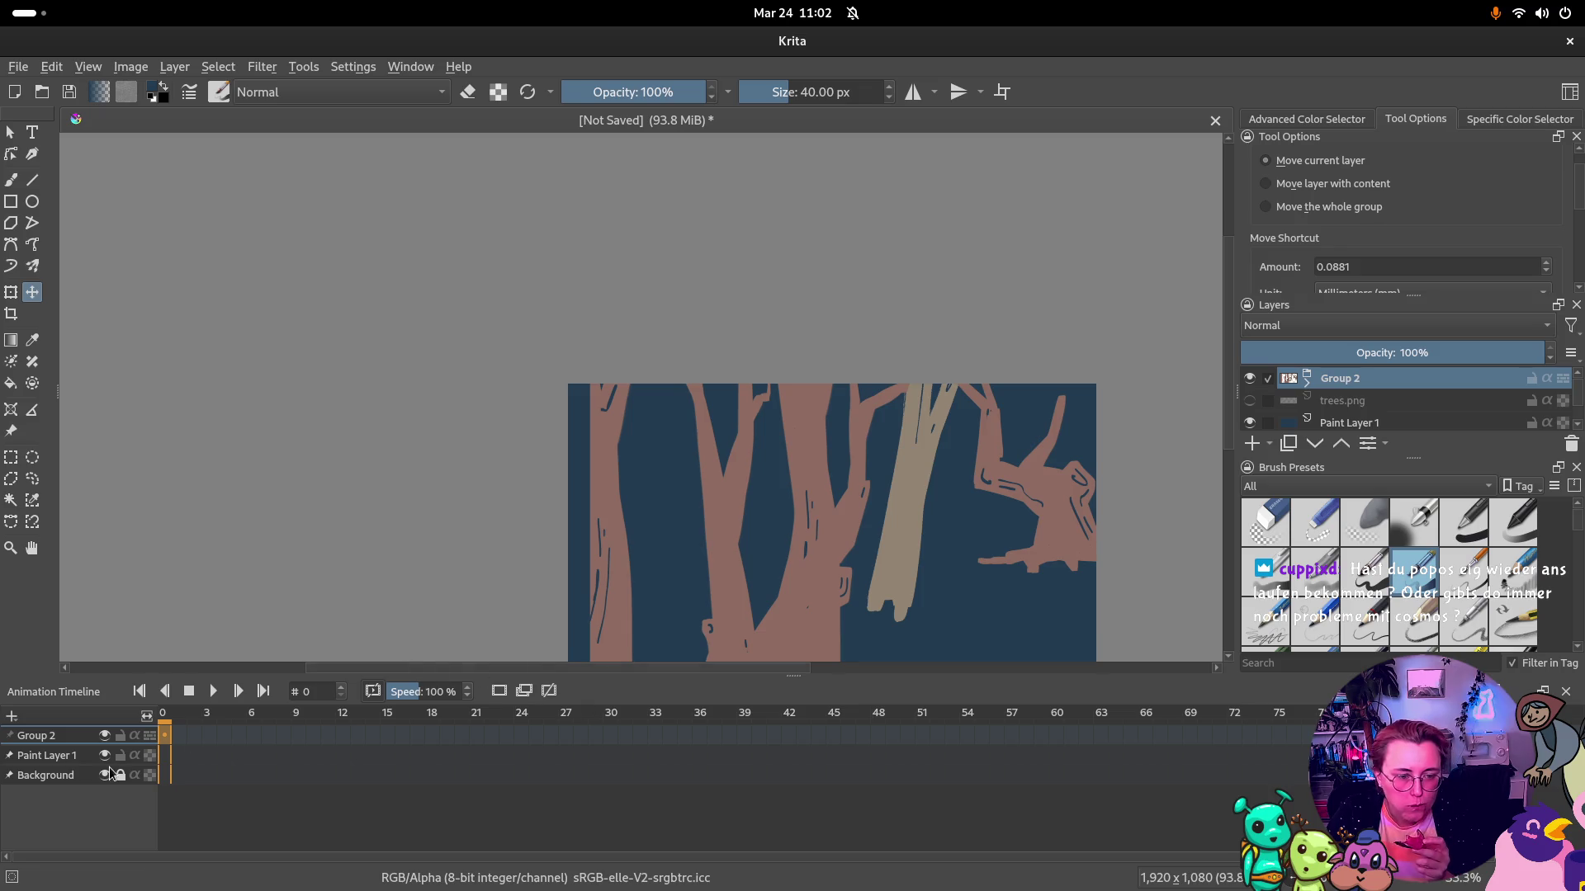
right_click(175, 743)
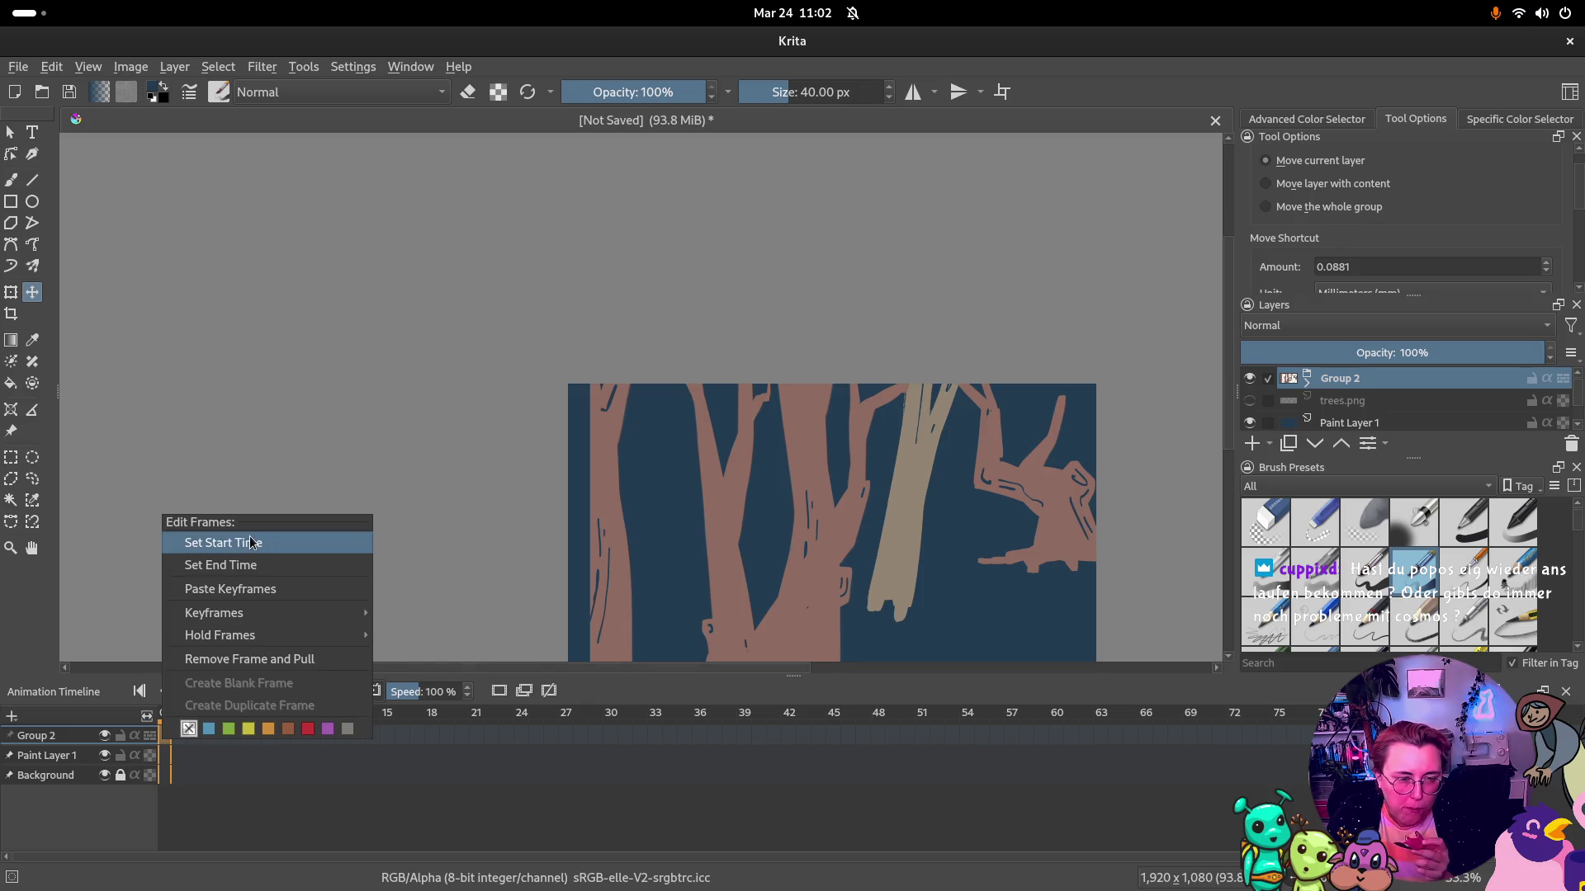
mouse_move(215, 614)
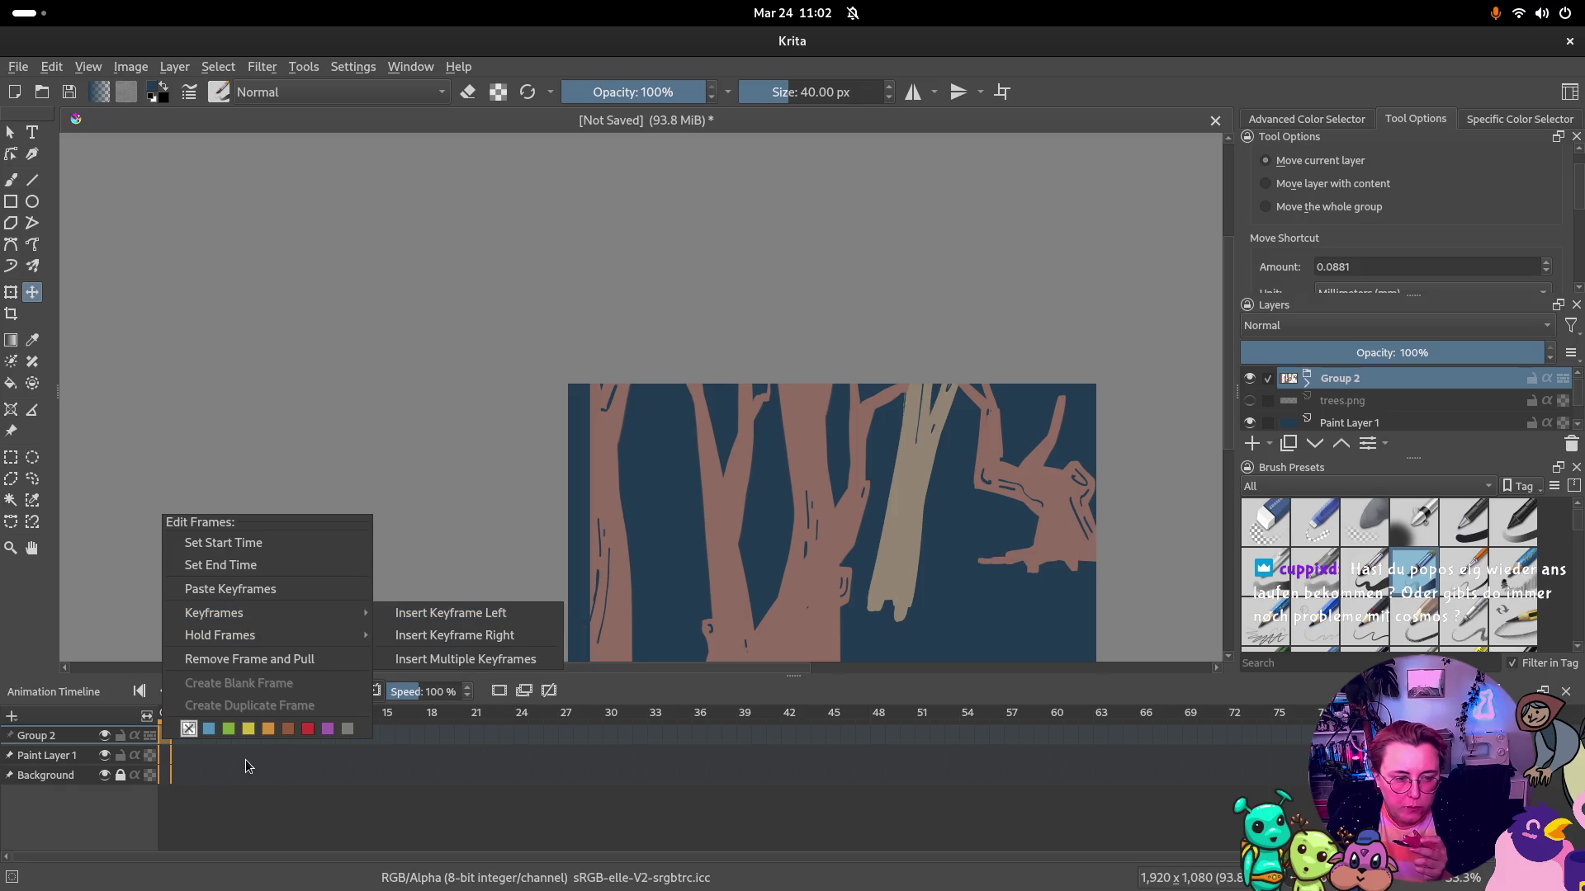
click(245, 765)
click(388, 738)
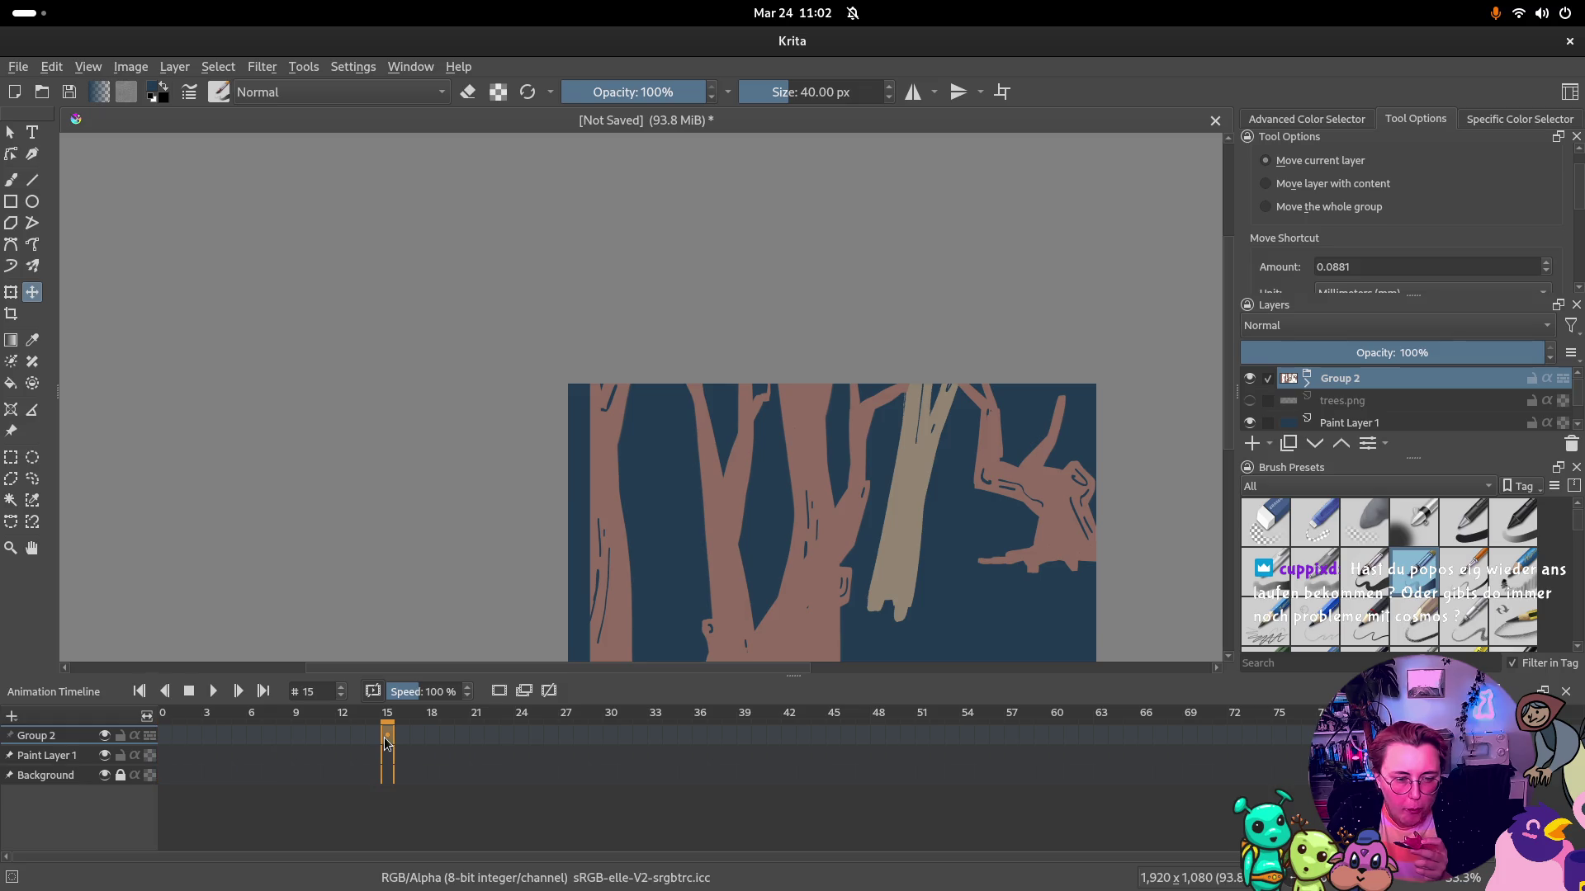
right_click(388, 740)
mouse_move(442, 633)
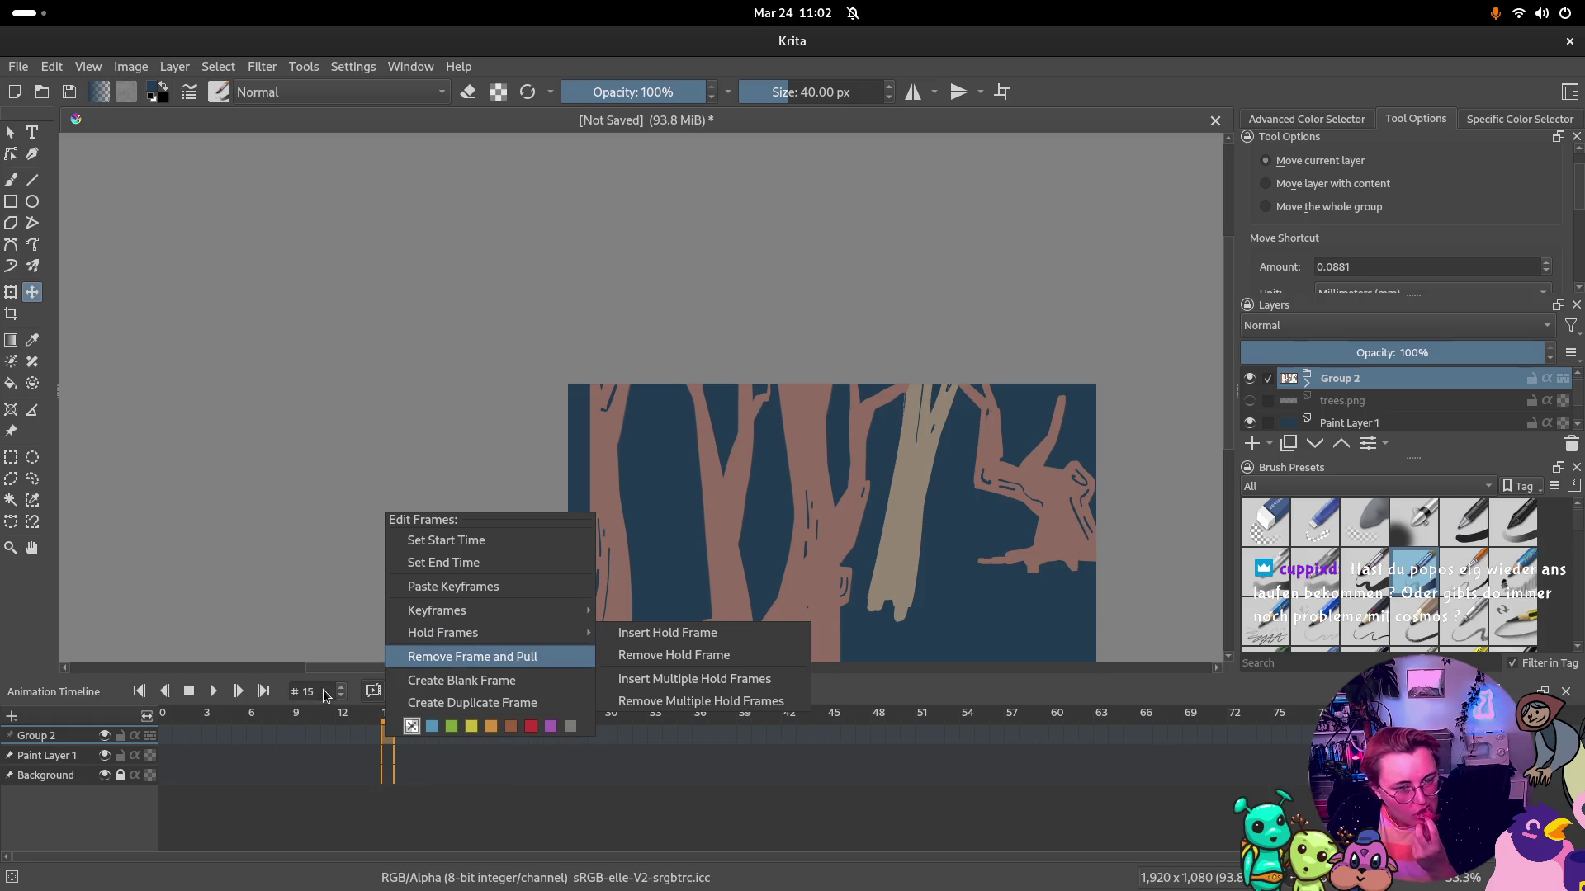
click(174, 736)
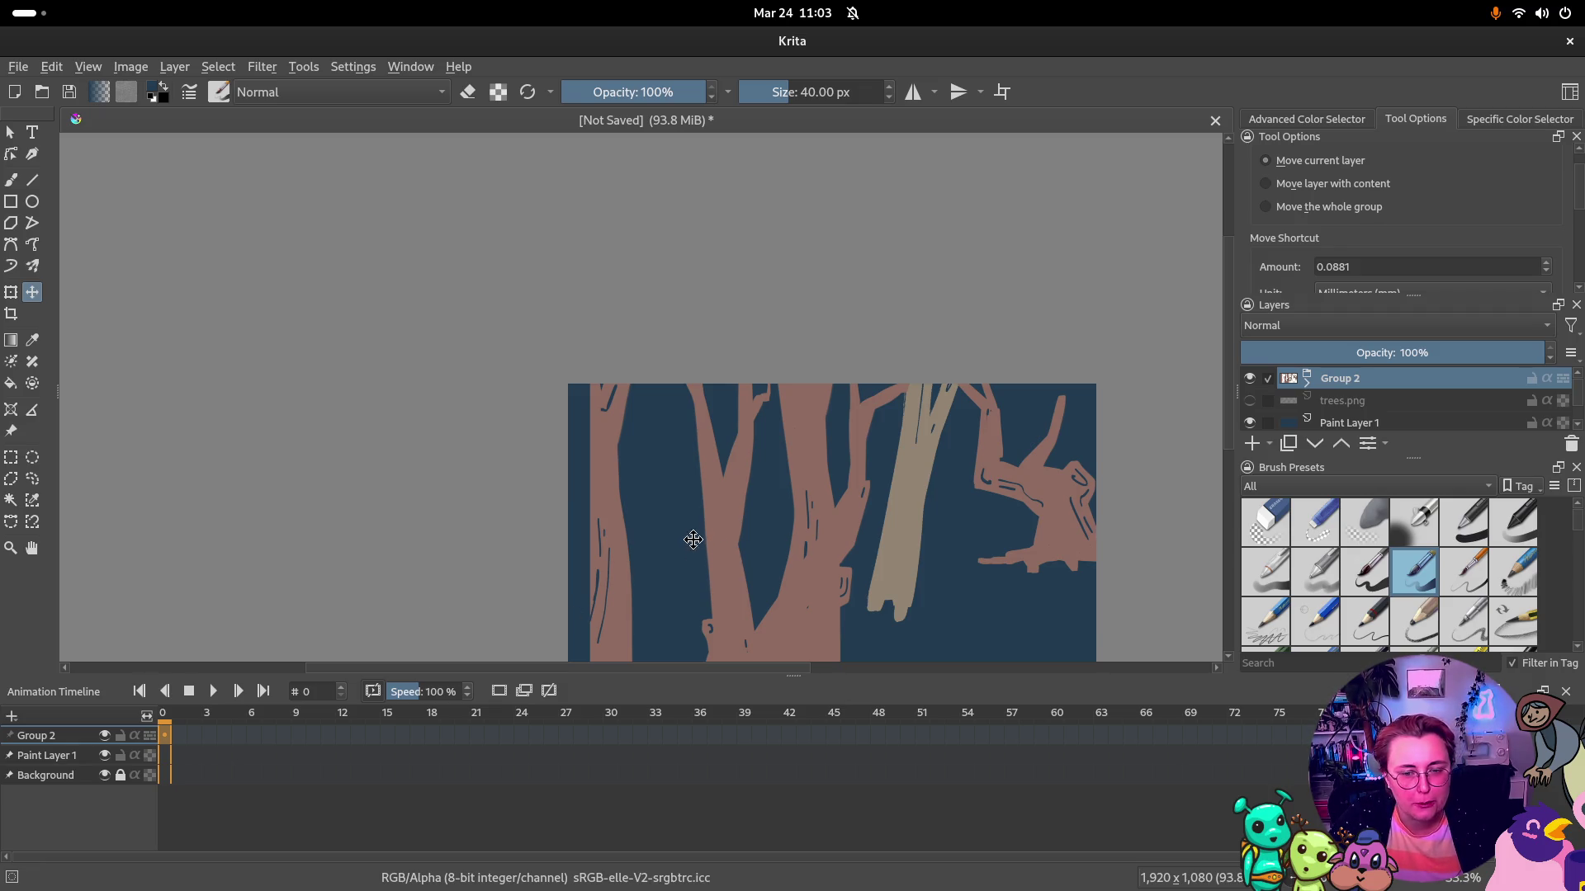
Insert the dropped bushes.png as a new layer above Group 2
drag(513, 517, 450, 459)
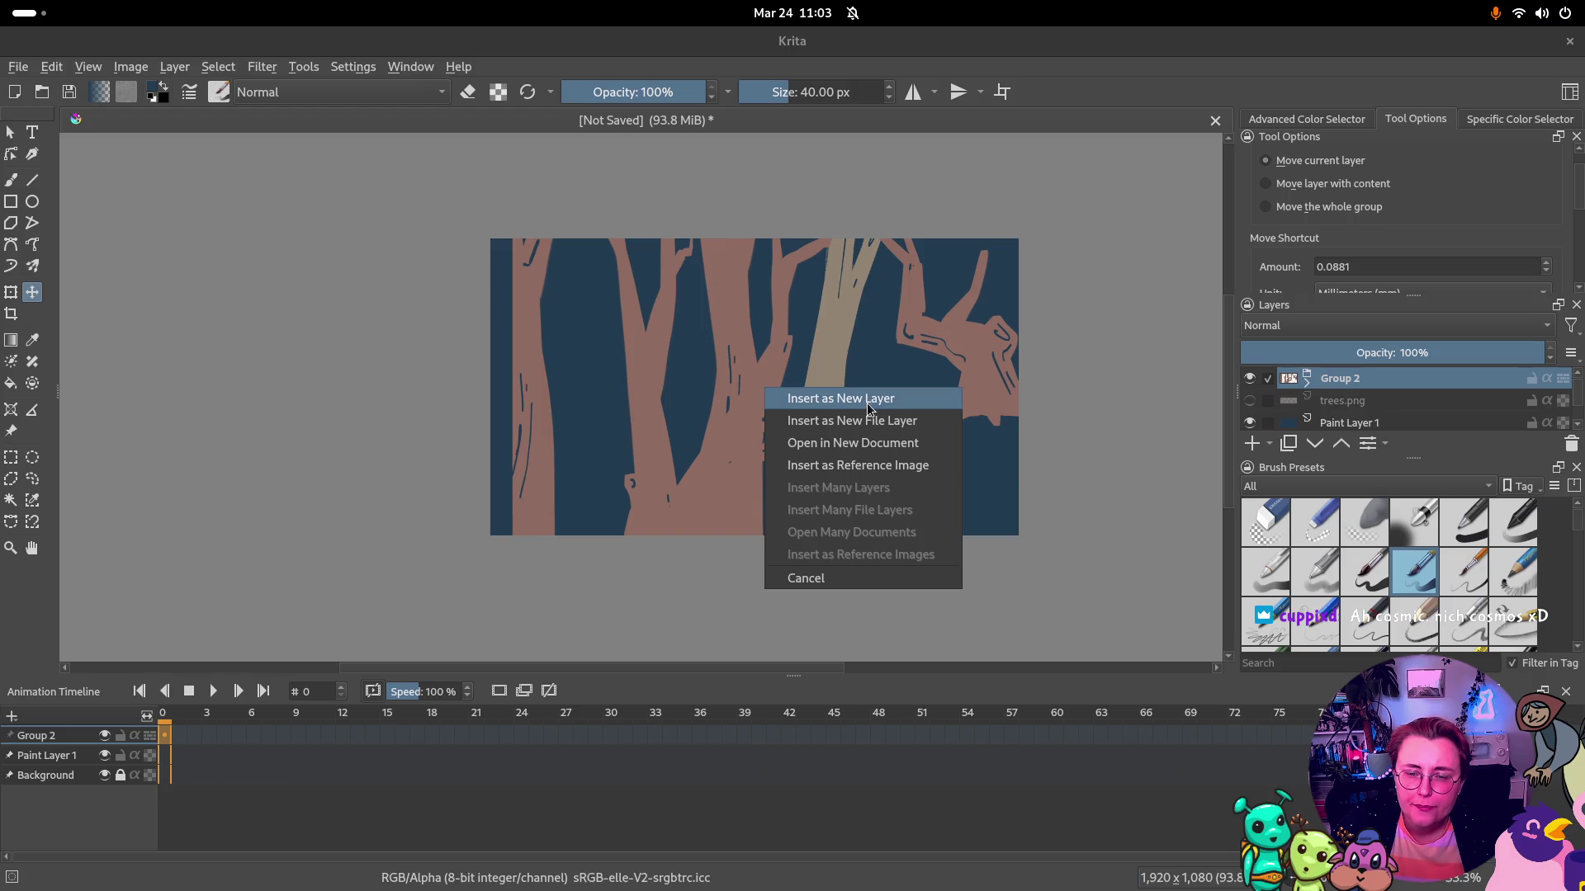
click(854, 396)
scroll(905, 400, down, 2)
scroll(883, 451, up, 1)
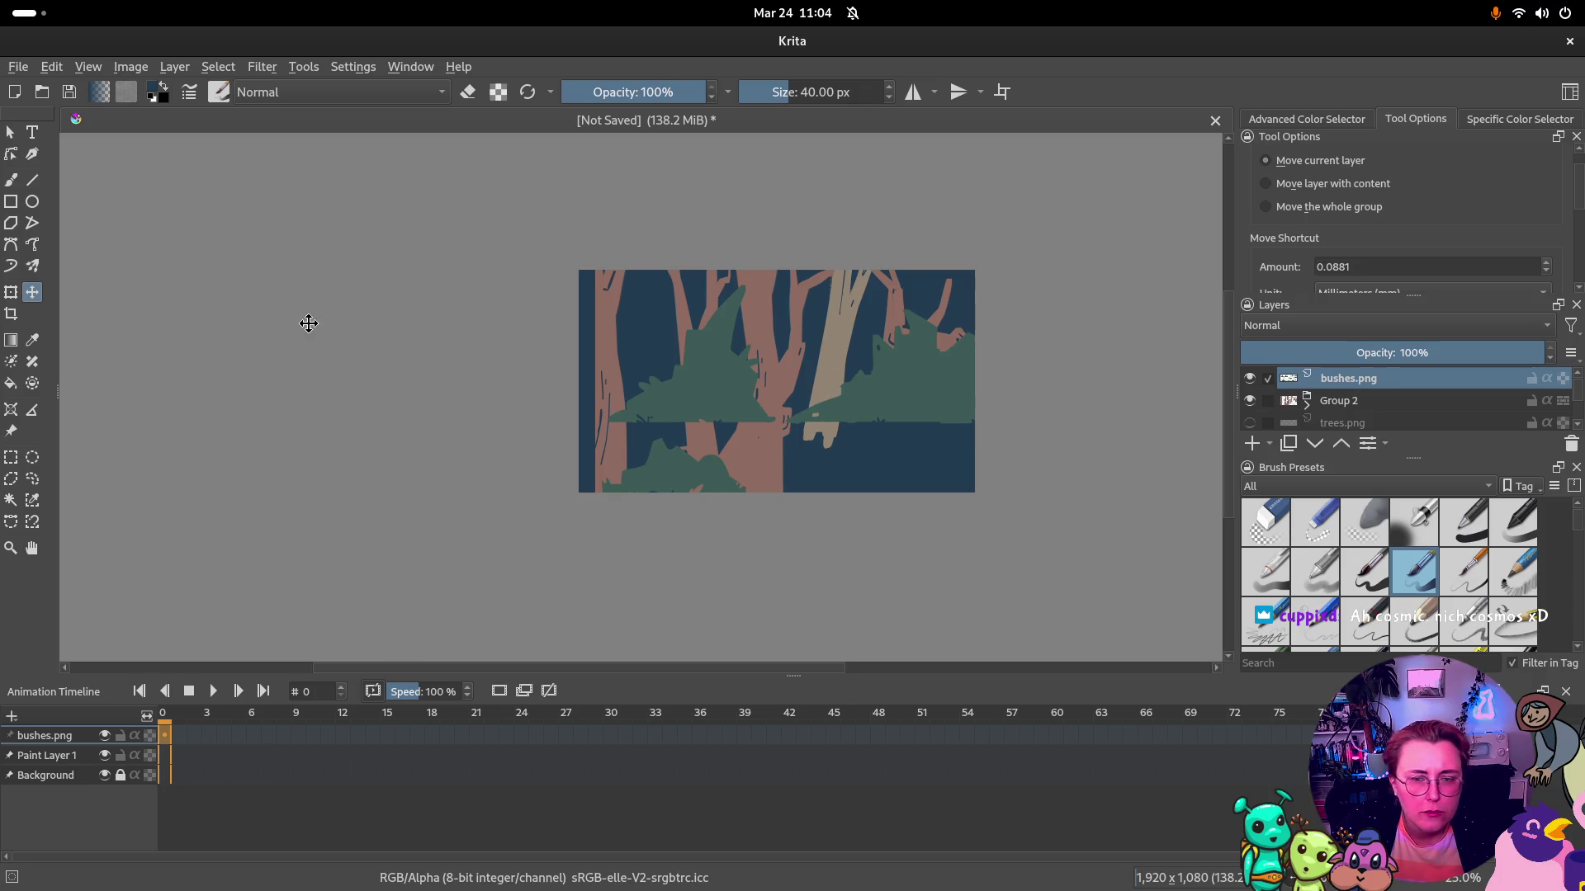
Hide Group 2 and copy the left bush onto a new bushes.png layer via rectangular selection
click(1249, 401)
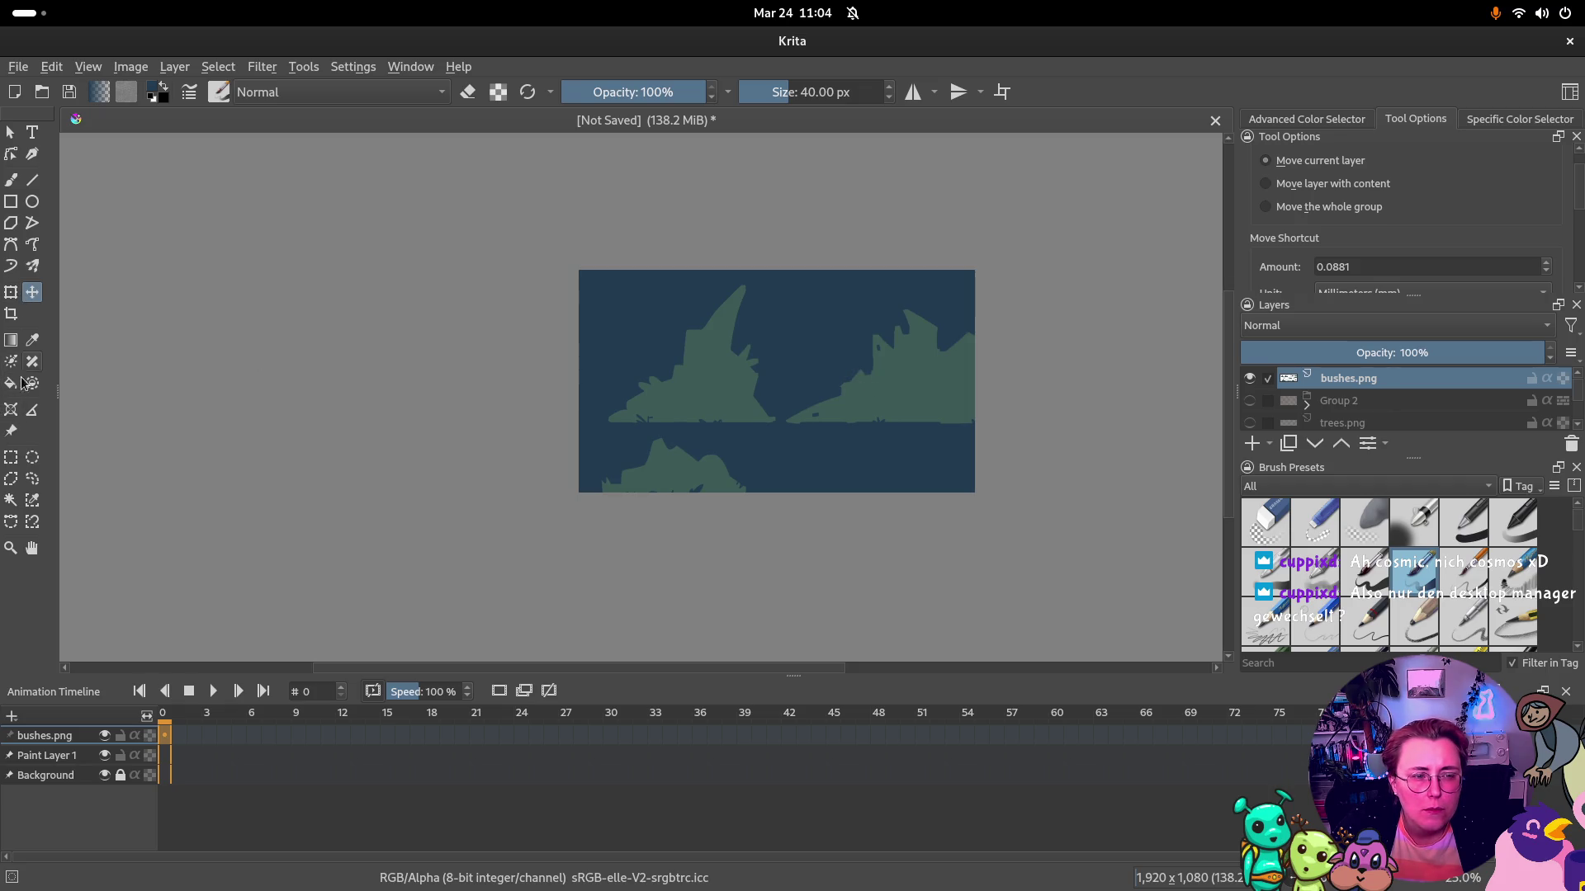
click(12, 456)
drag(784, 437, 599, 275)
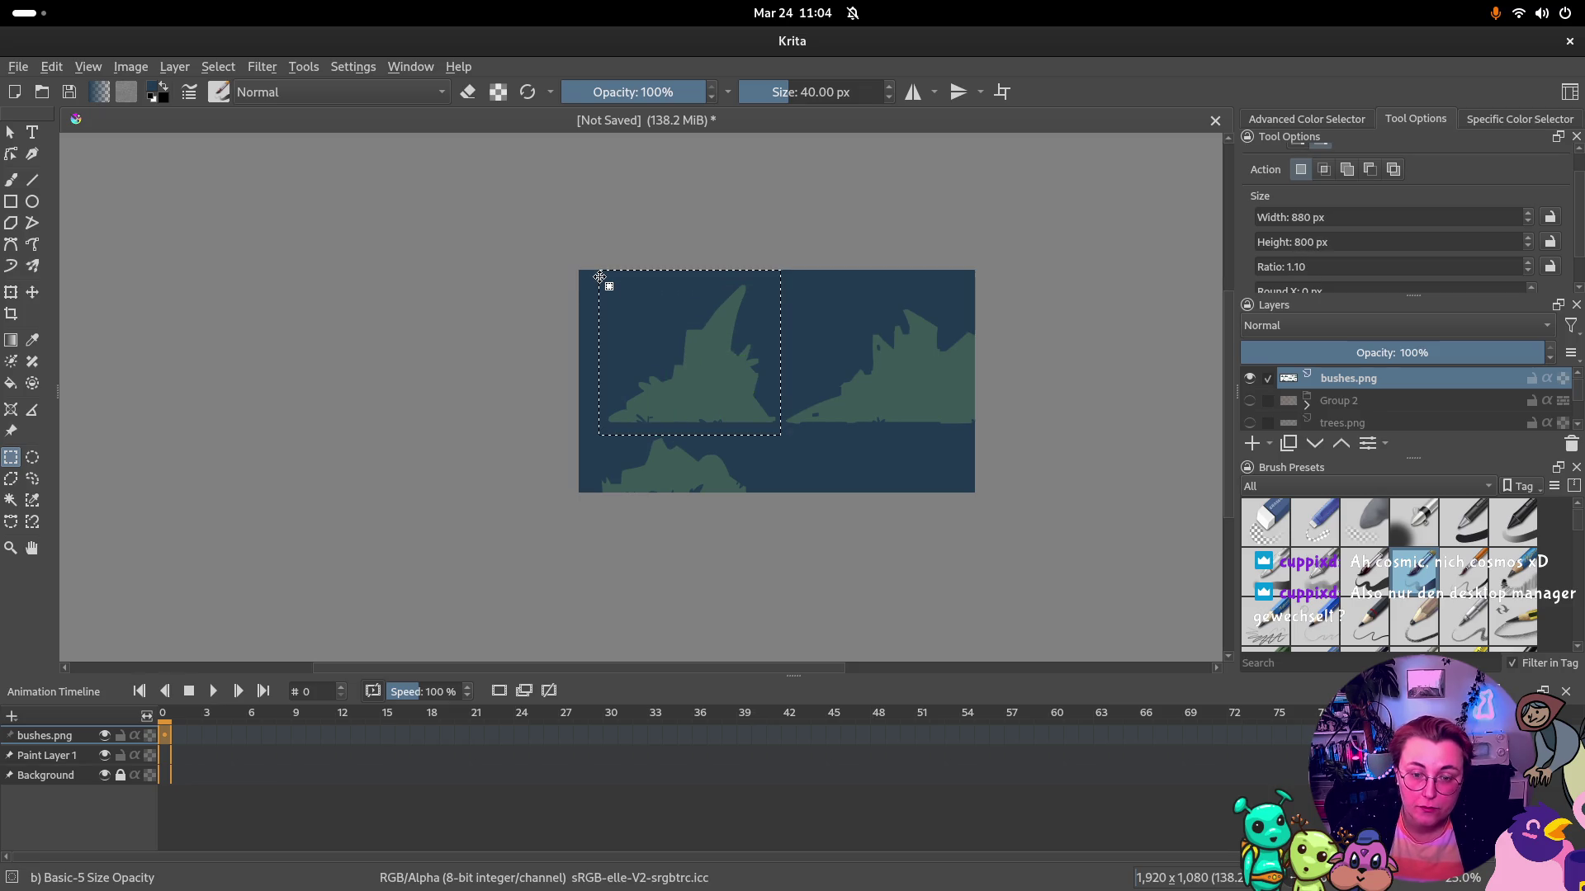
right_click(810, 358)
click(695, 334)
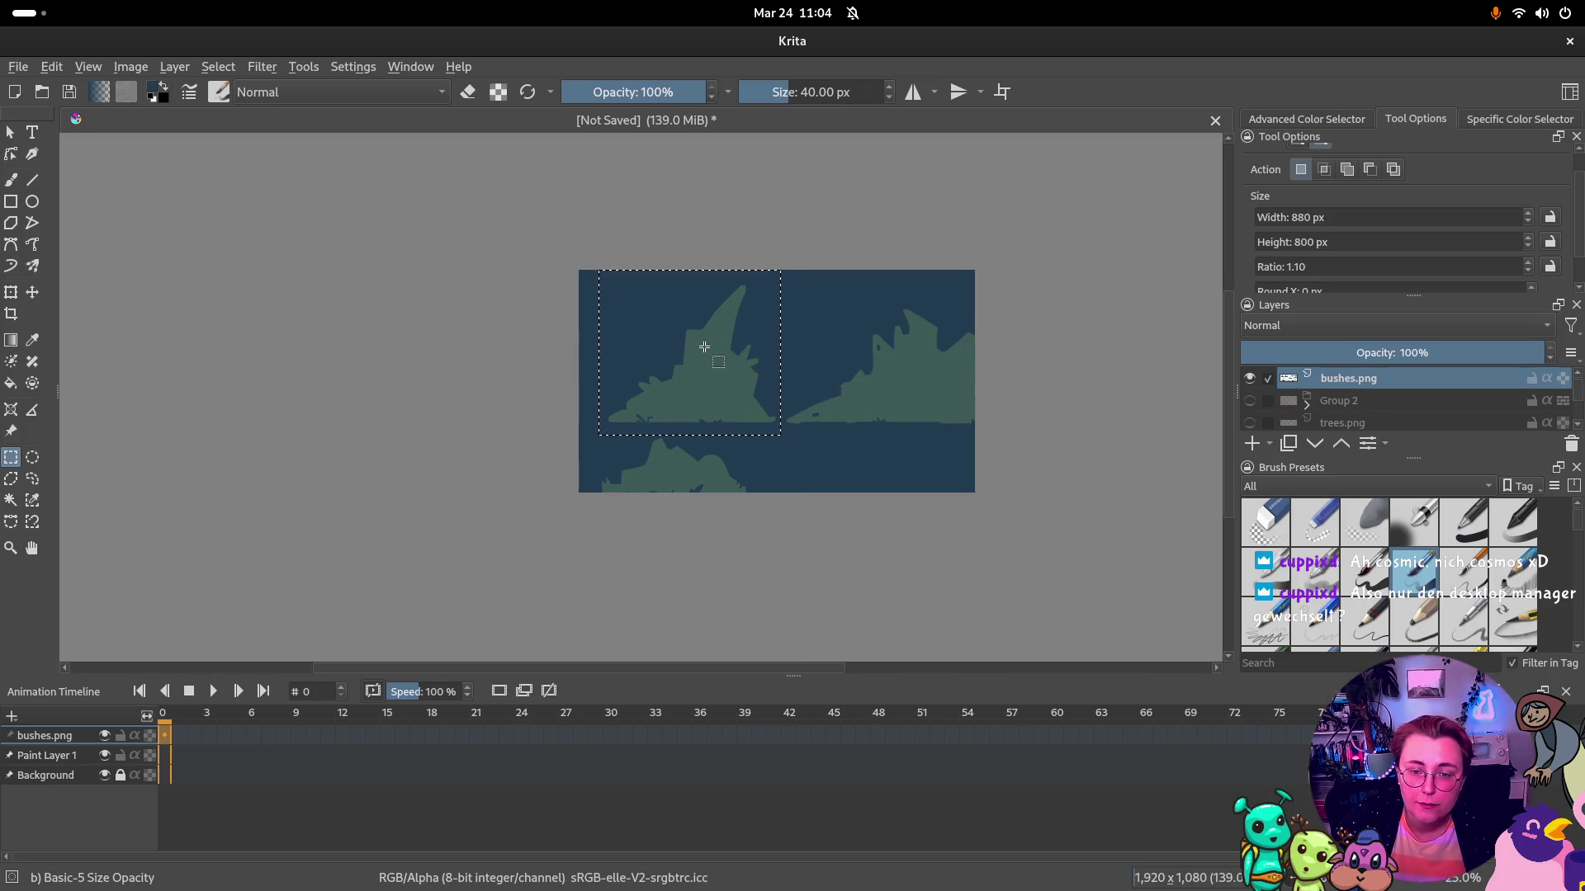
right_click(706, 350)
click(805, 488)
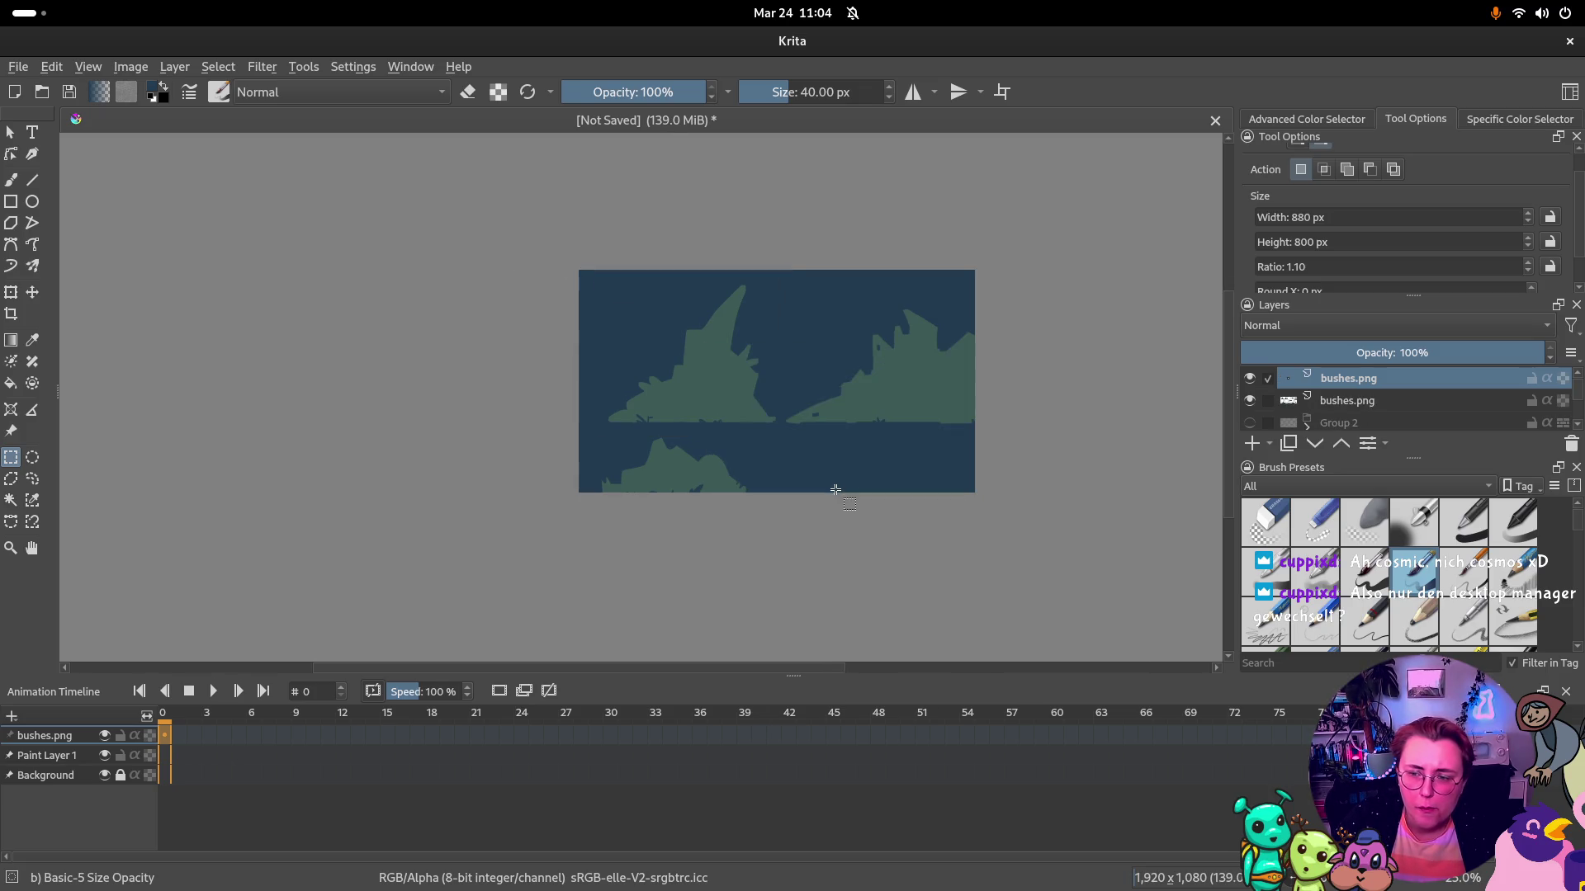
Hide the new copy and shift the second bushes.png layer's content to the left
click(1247, 379)
click(1347, 402)
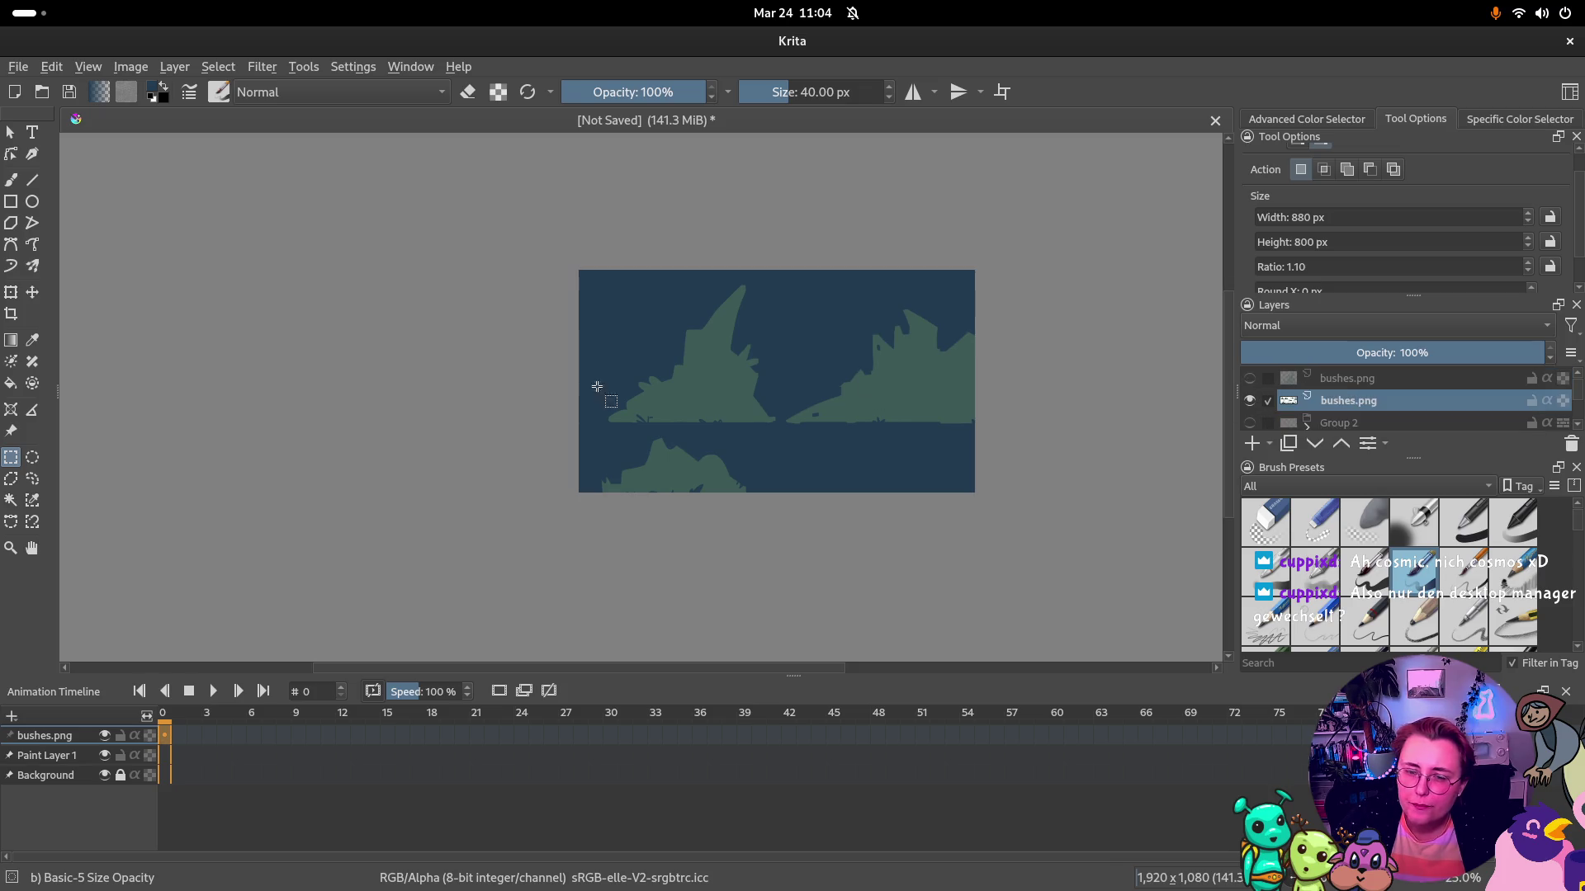
click(32, 293)
drag(740, 384, 590, 374)
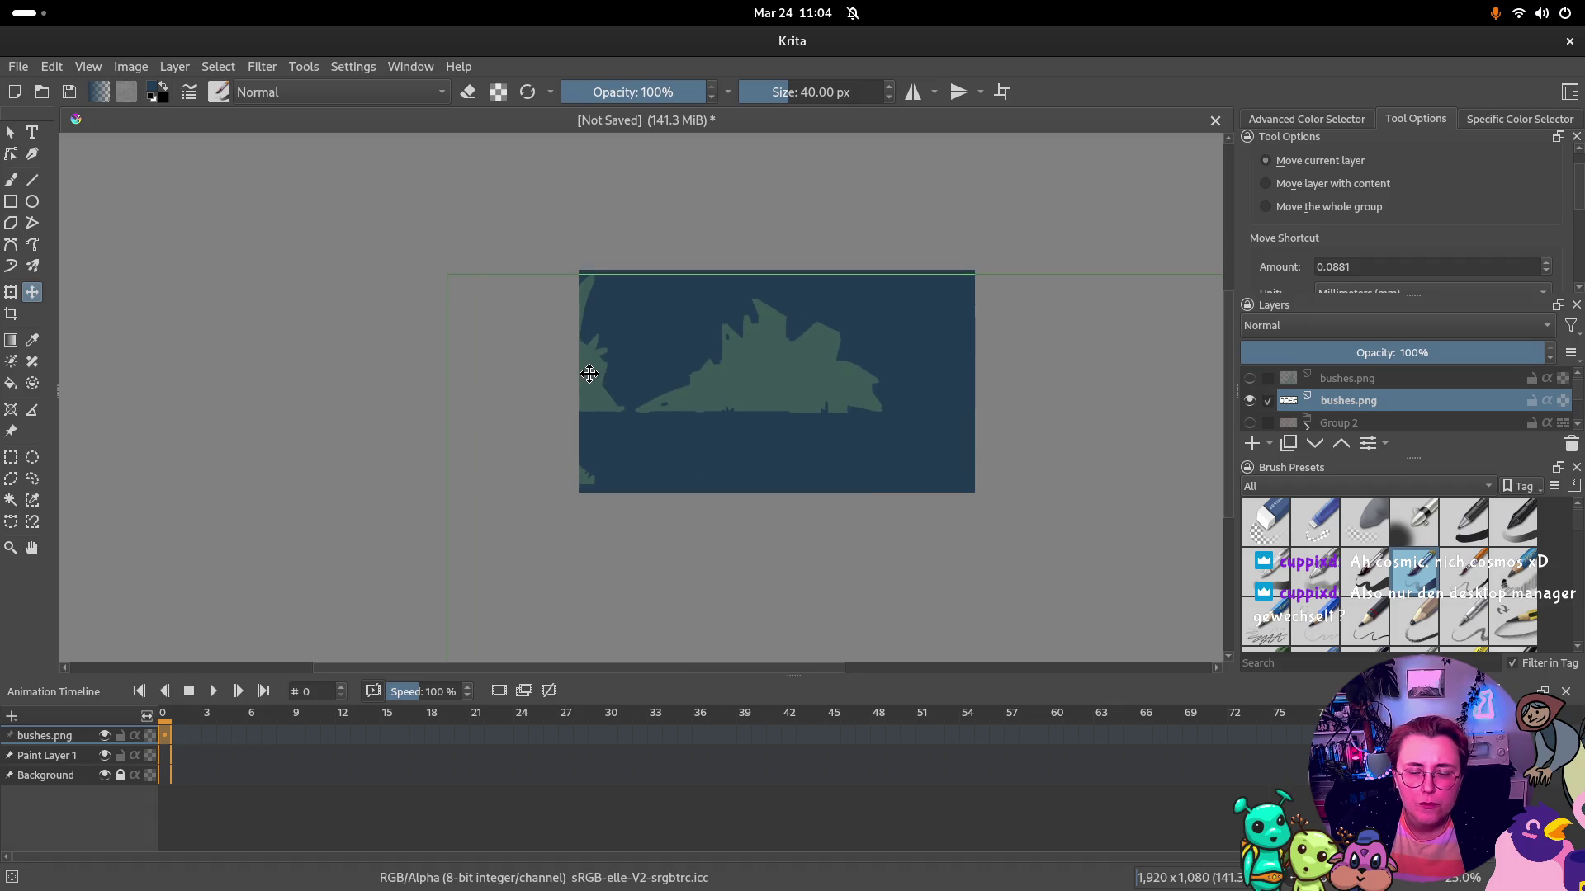
Cut the large middle bush onto its own layer, hide it, and select the bottom bushes layer
click(12, 459)
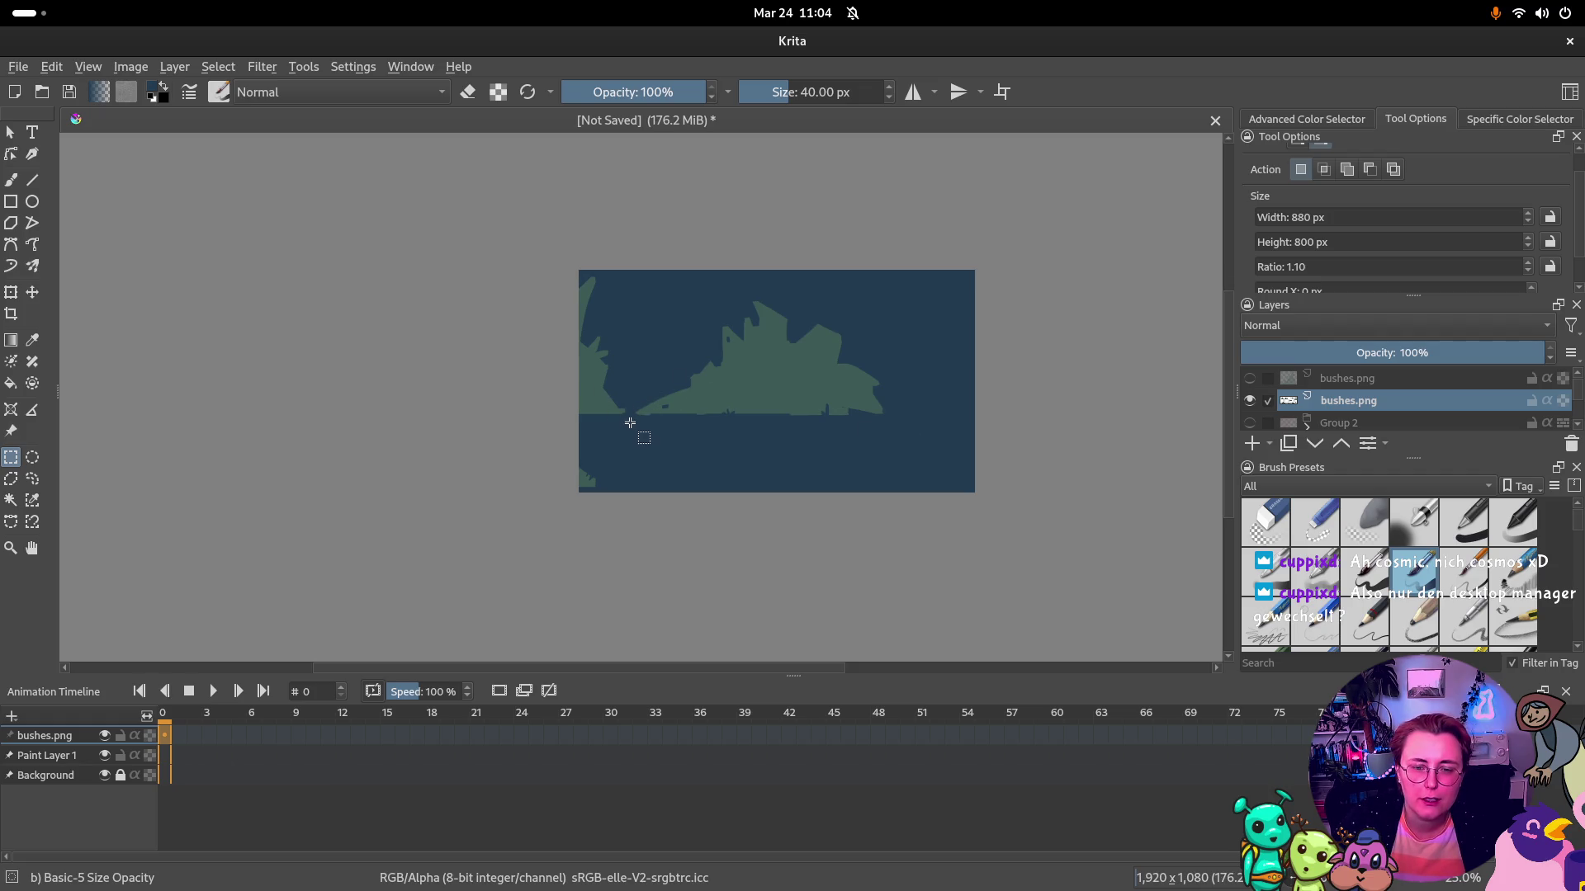
drag(629, 425, 900, 298)
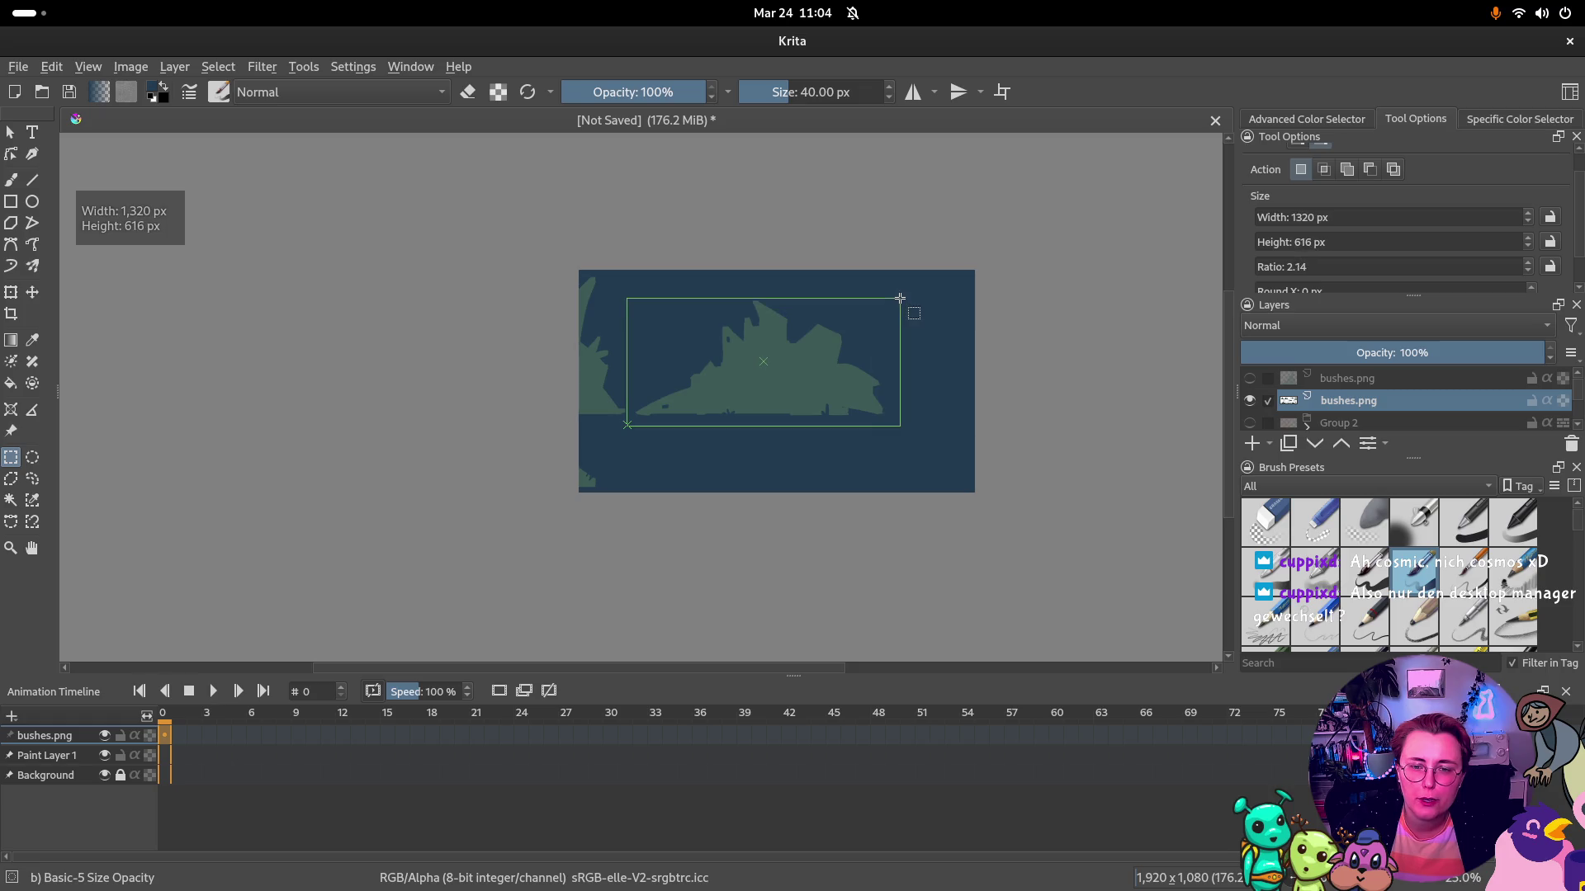
drag(901, 299, 891, 293)
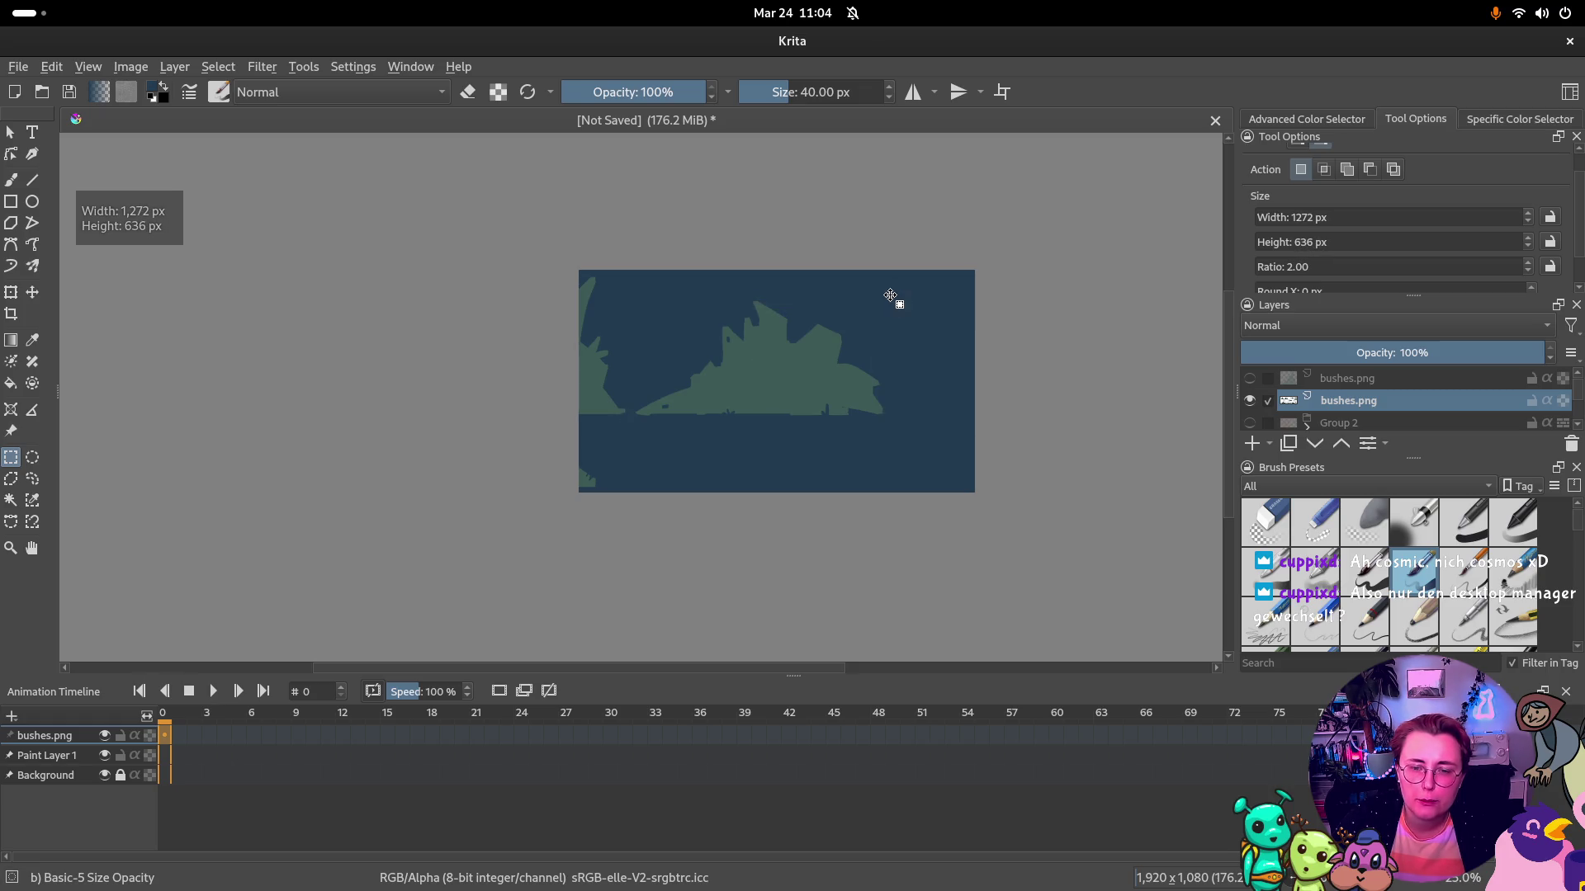
right_click(820, 348)
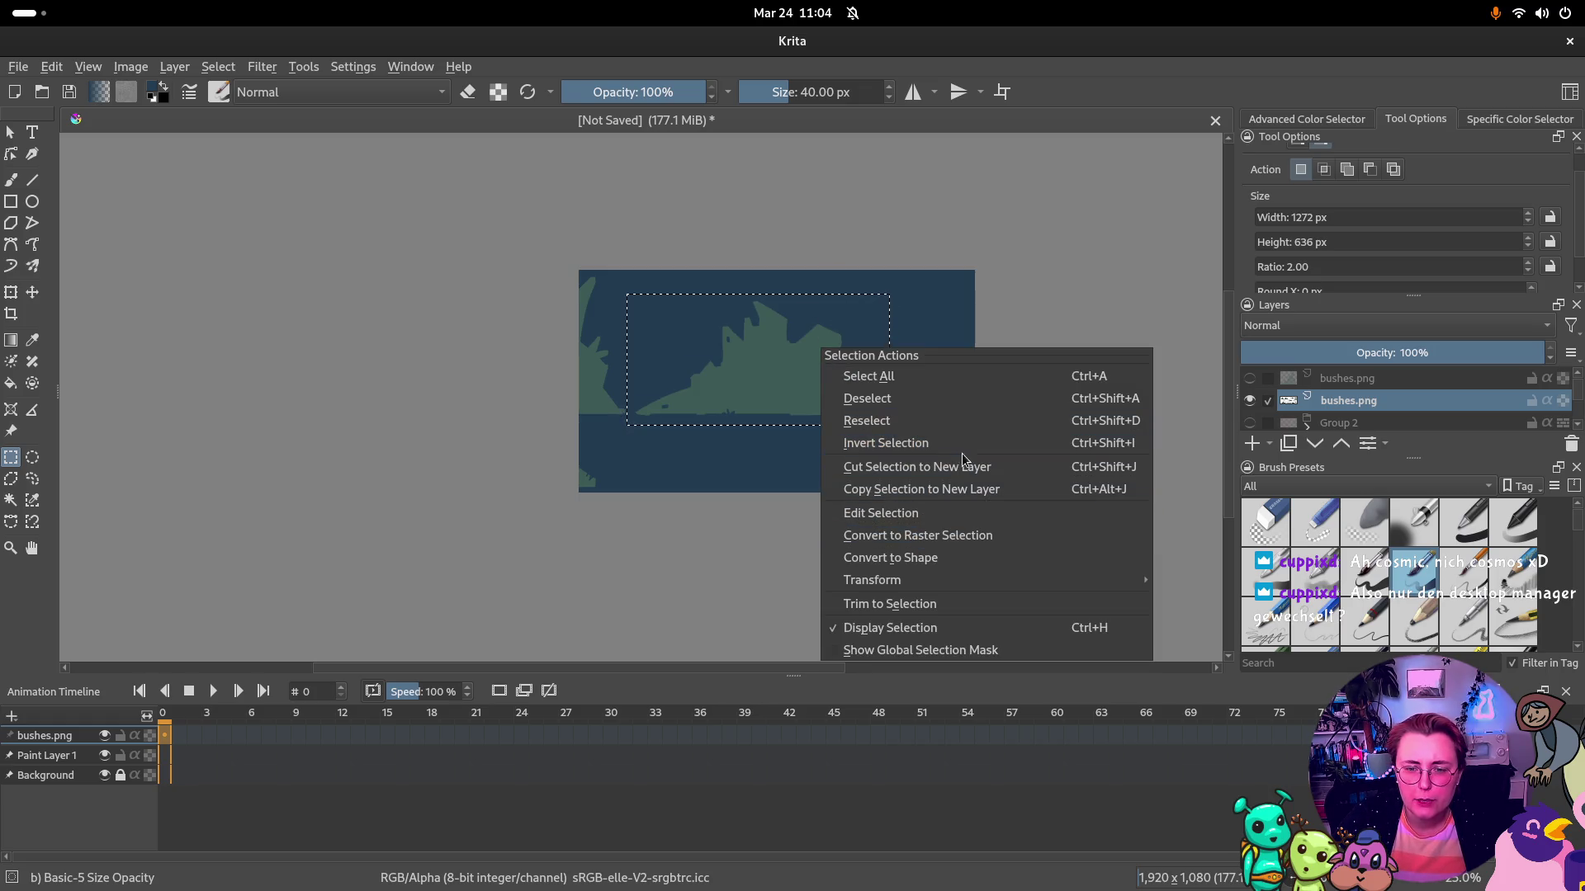
click(916, 466)
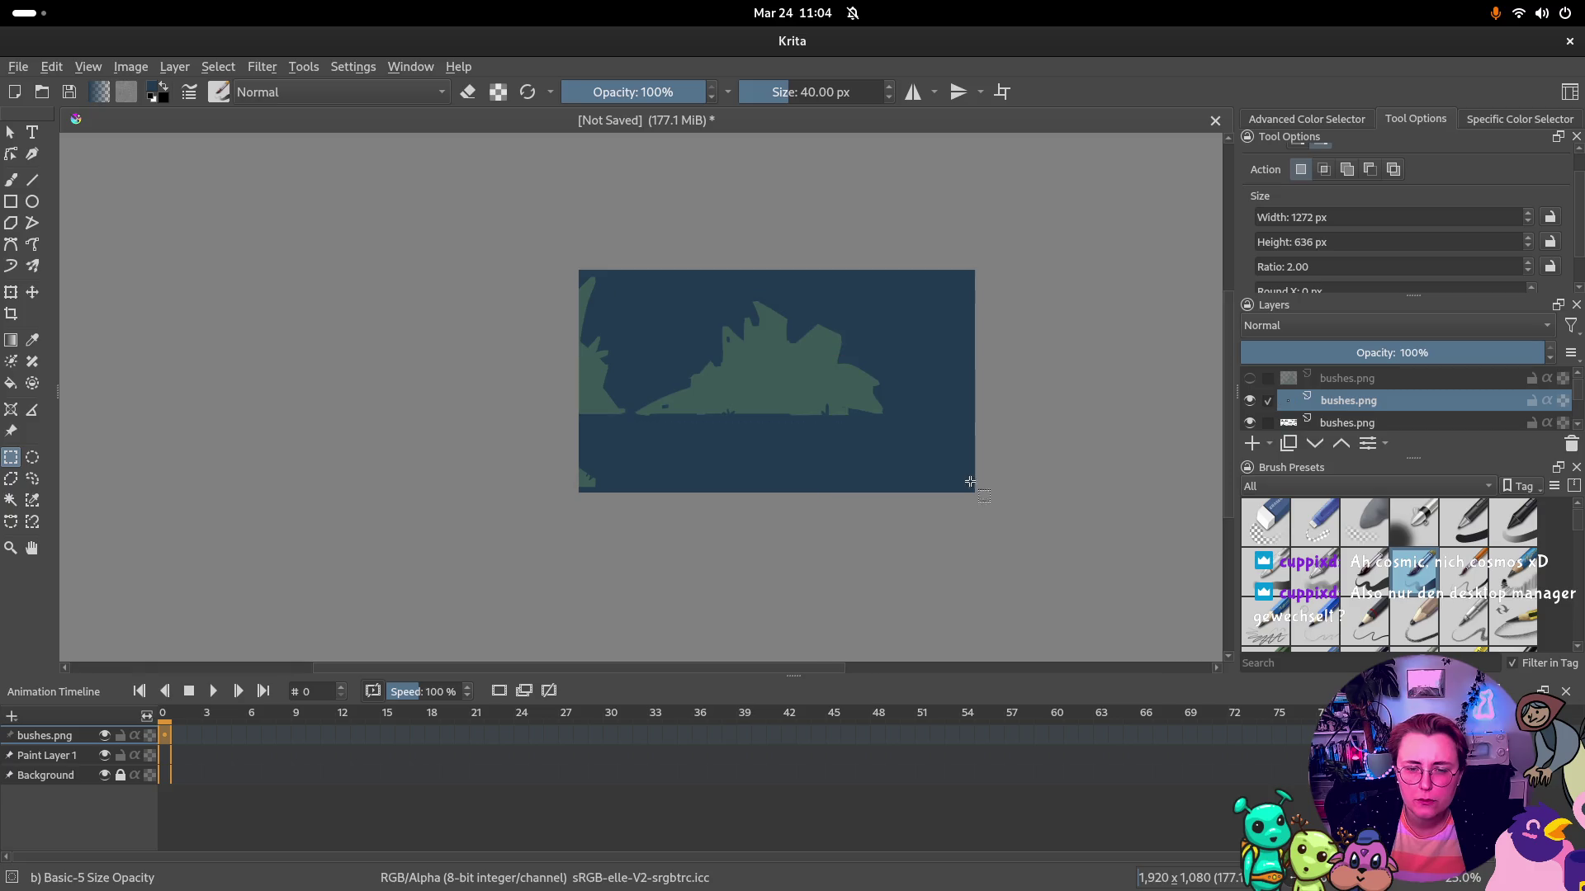
click(1250, 400)
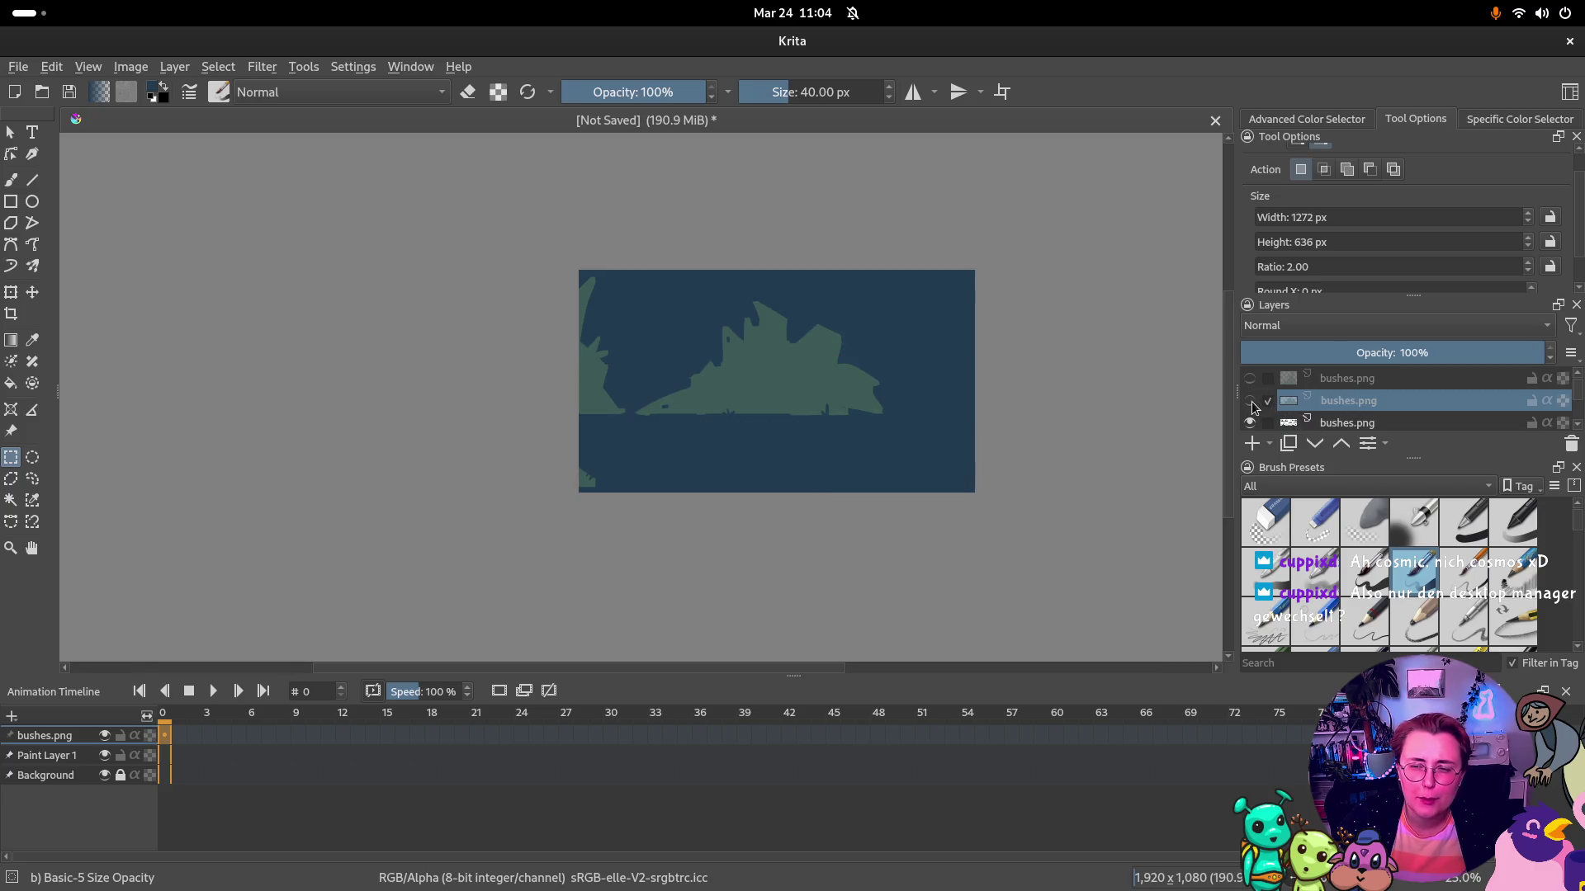
click(1340, 423)
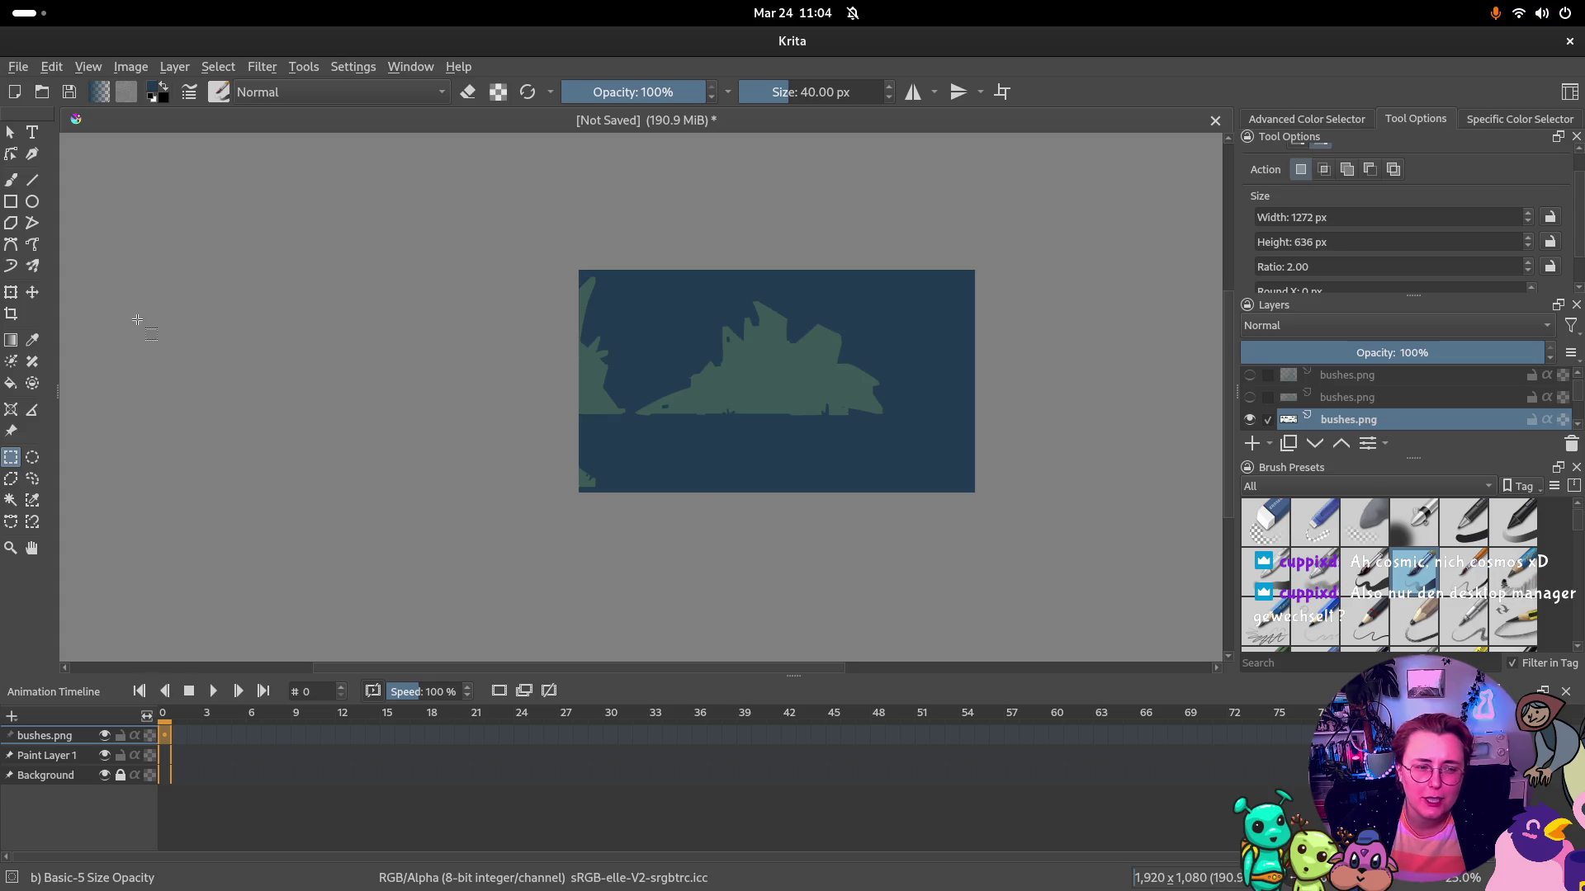
click(32, 292)
Reposition the bottom bushes layer content and make a first selection along the bottom row
drag(818, 446, 884, 334)
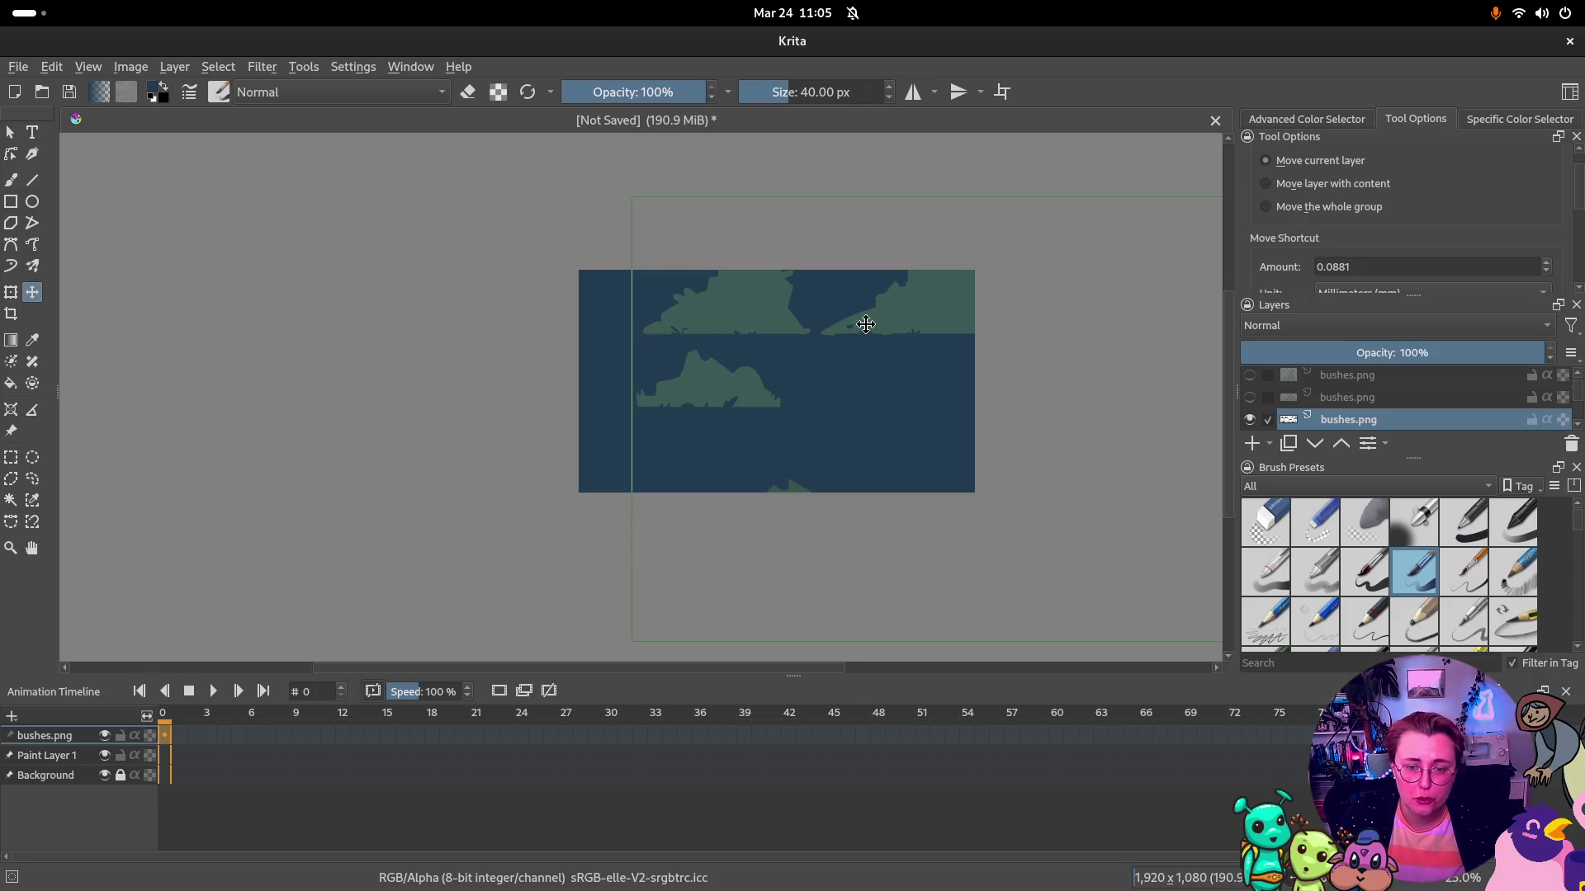
scroll(835, 402, up, 3)
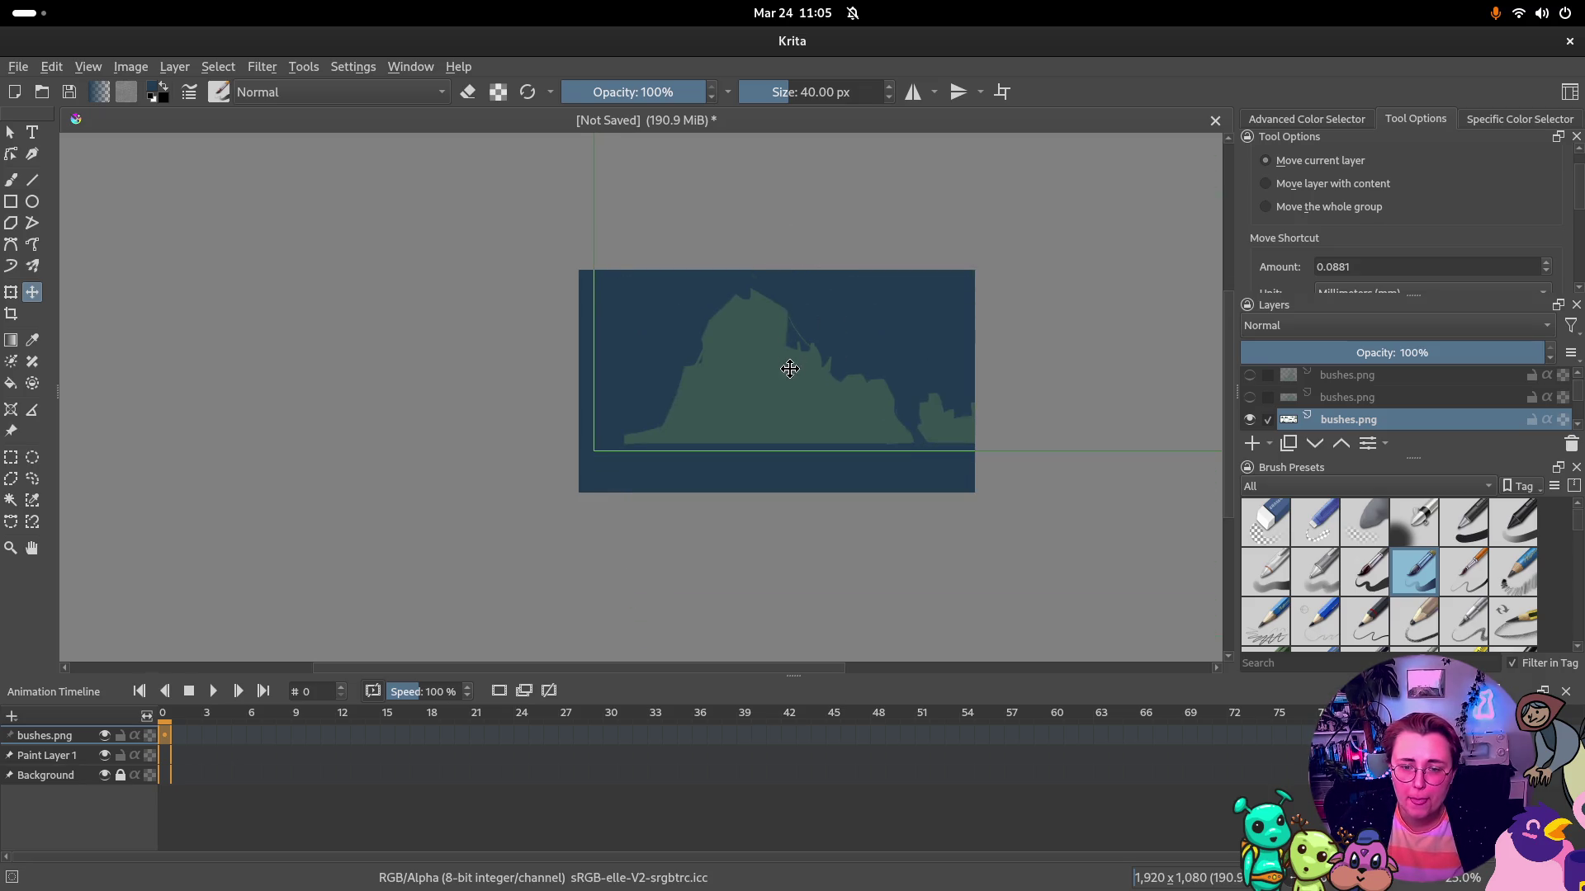
drag(791, 368, 502, 381)
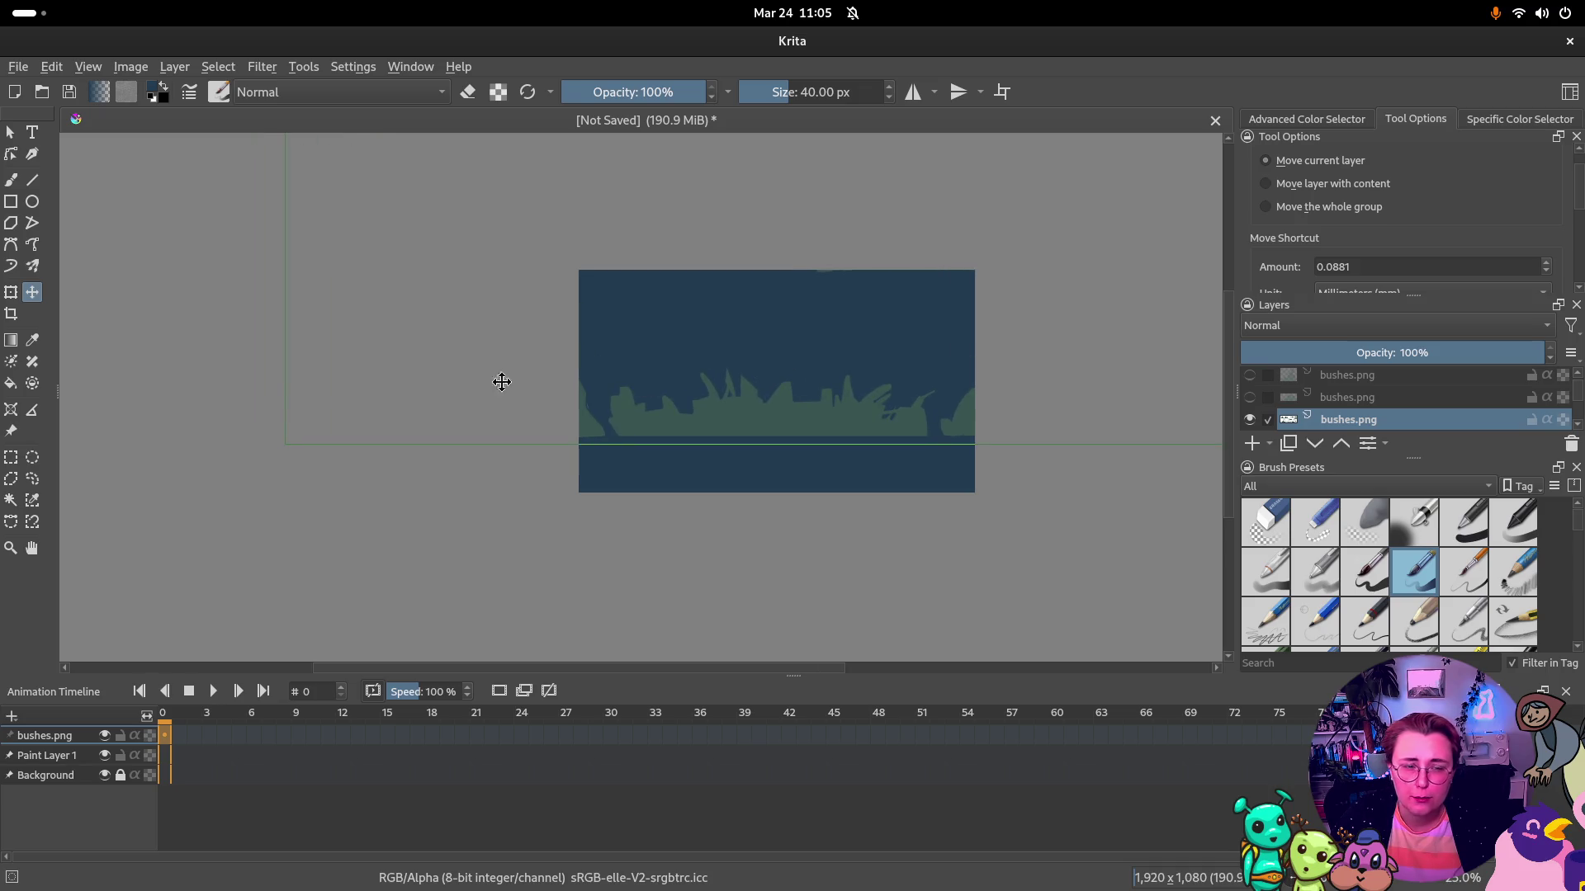
click(13, 456)
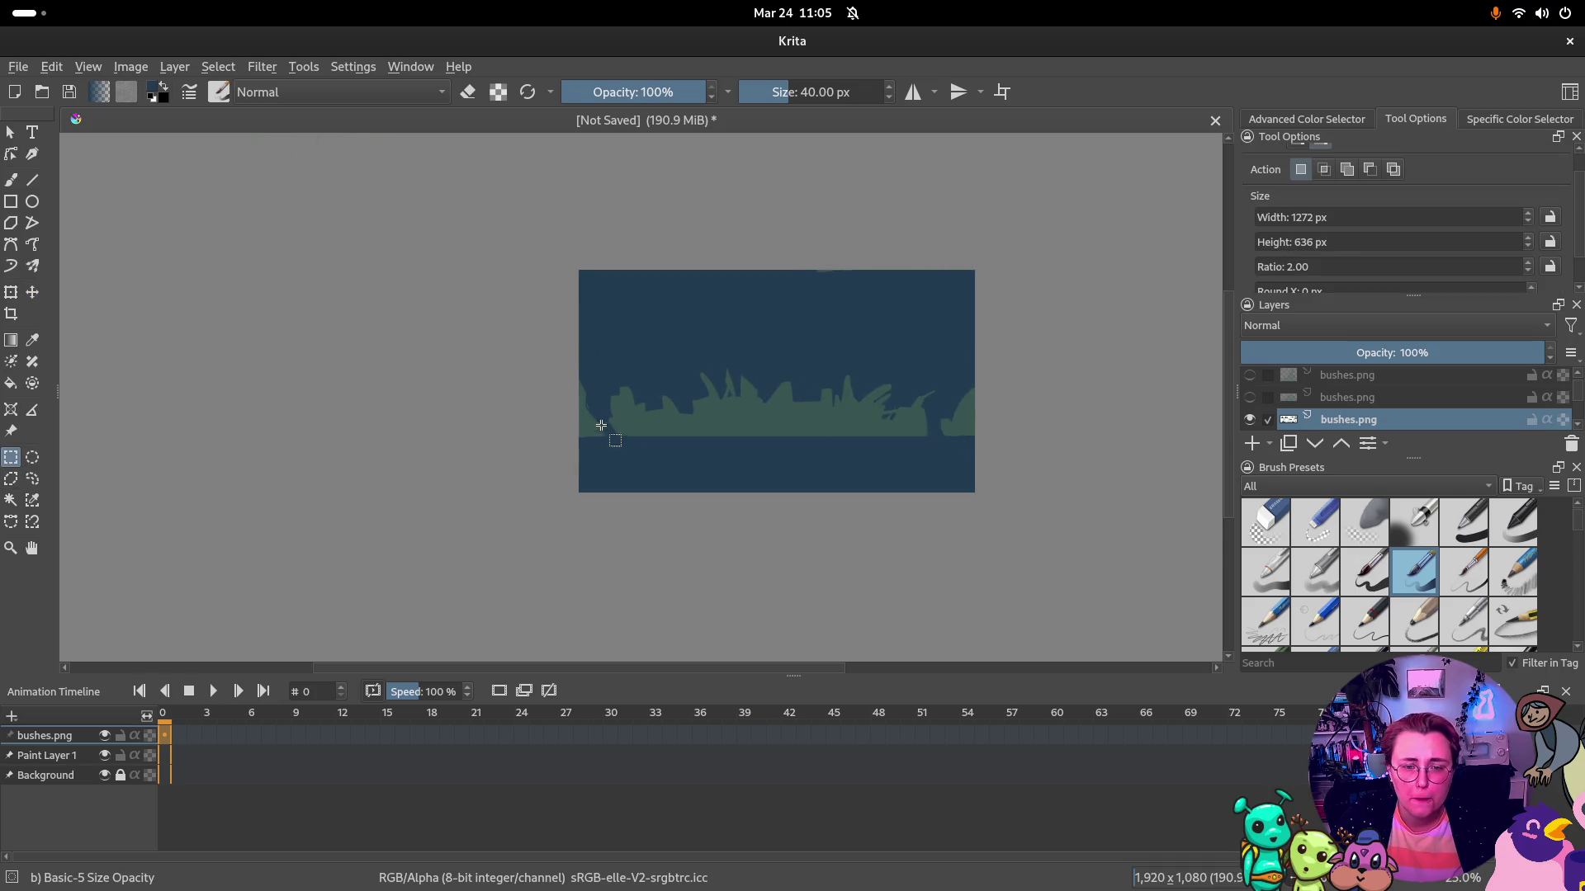
drag(604, 363, 937, 447)
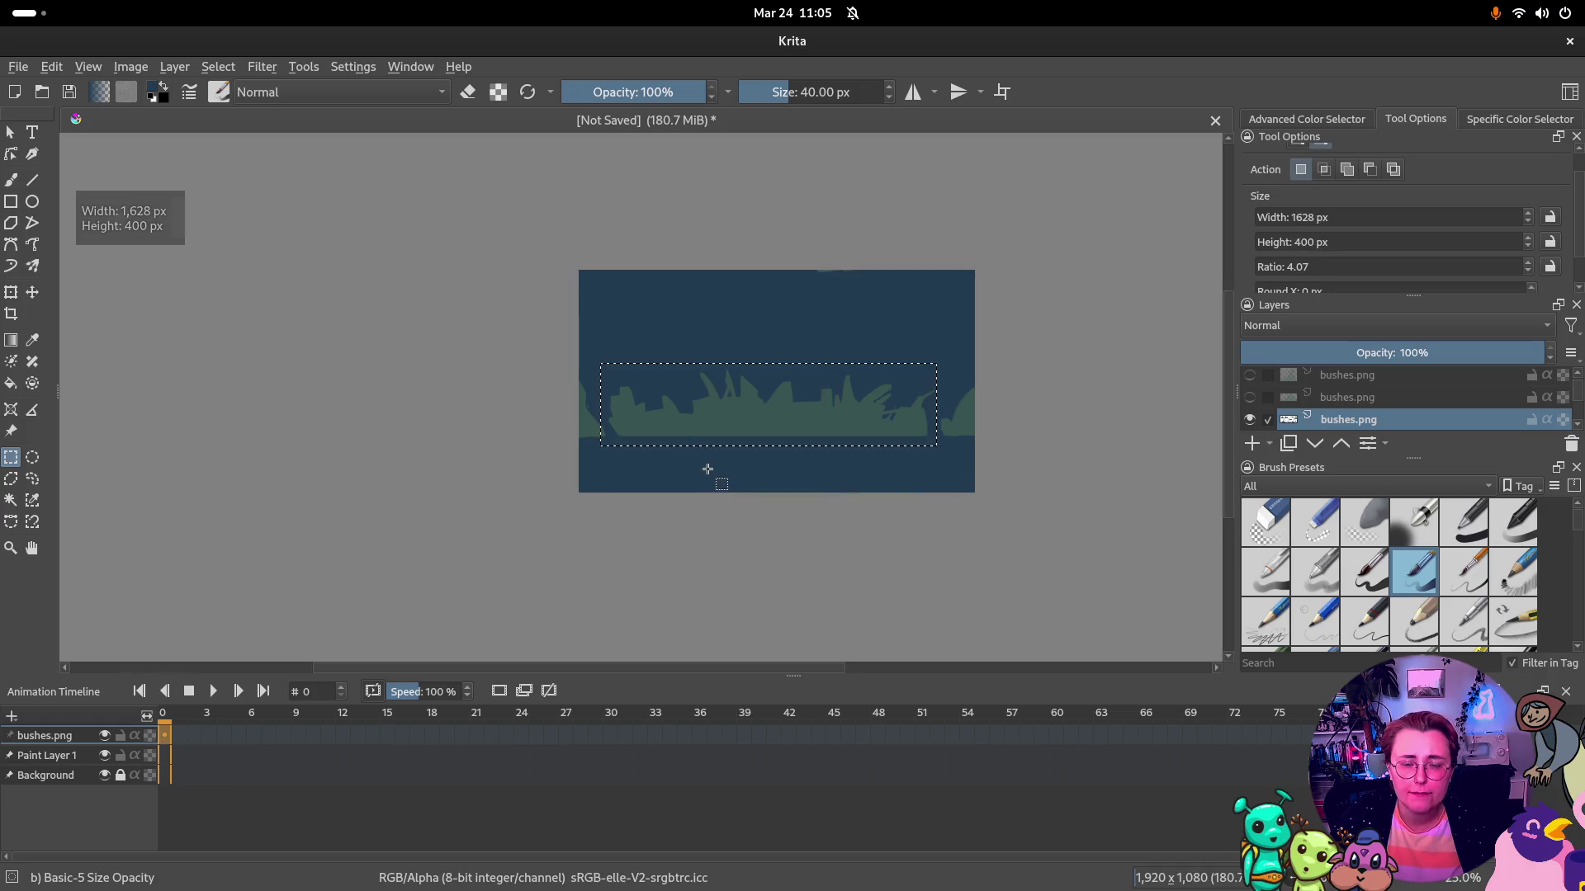
click(675, 461)
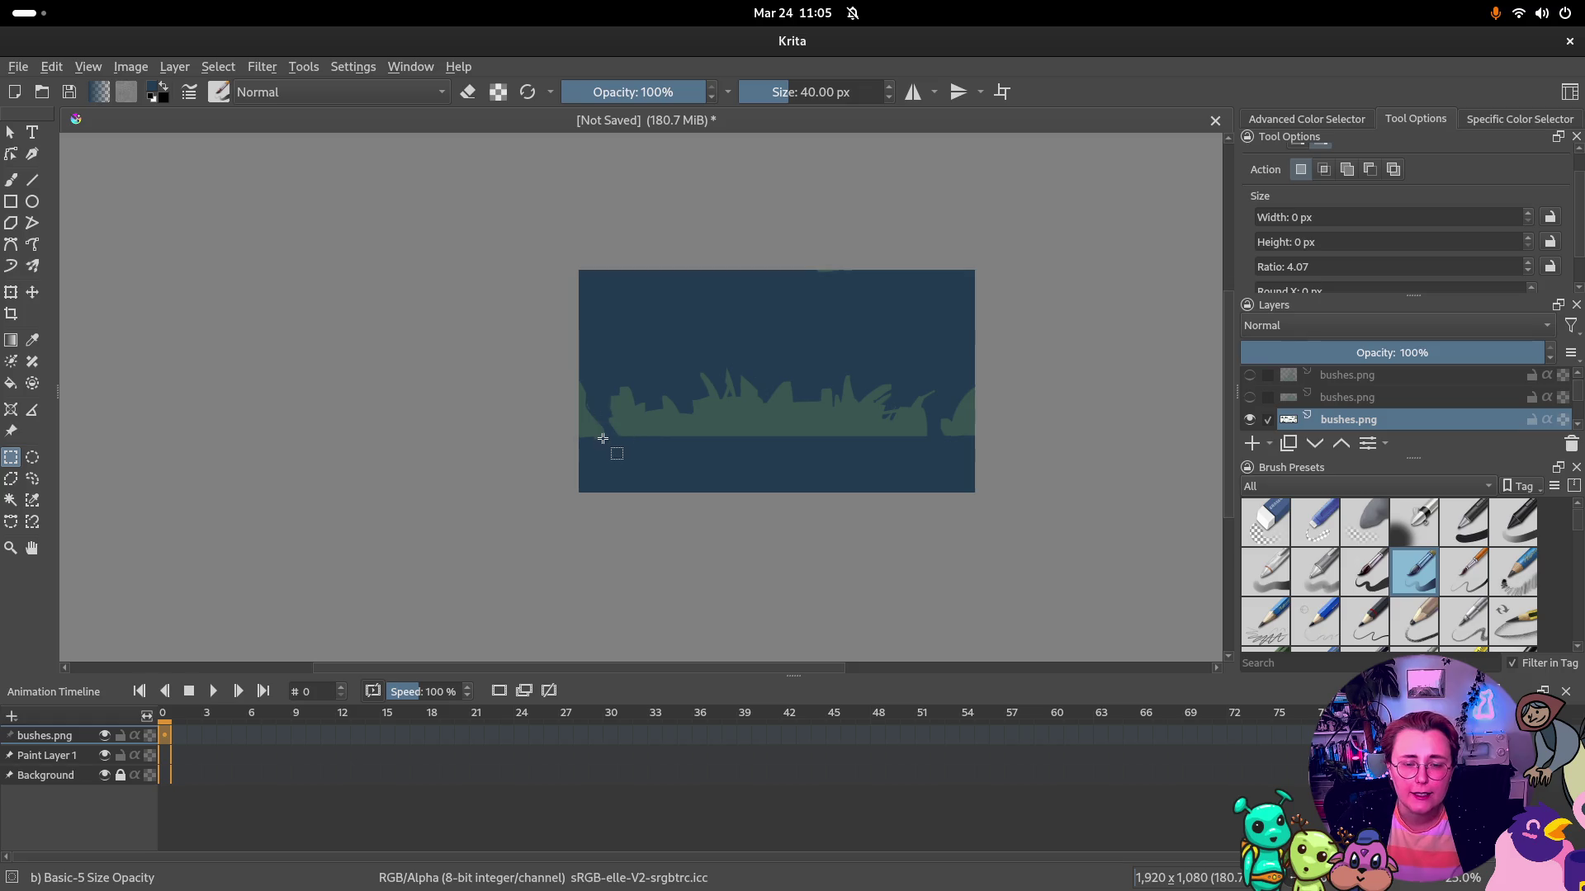
Copy the central stretch of bushes to a new layer and toggle the bushes layers' visibility
drag(605, 443, 939, 366)
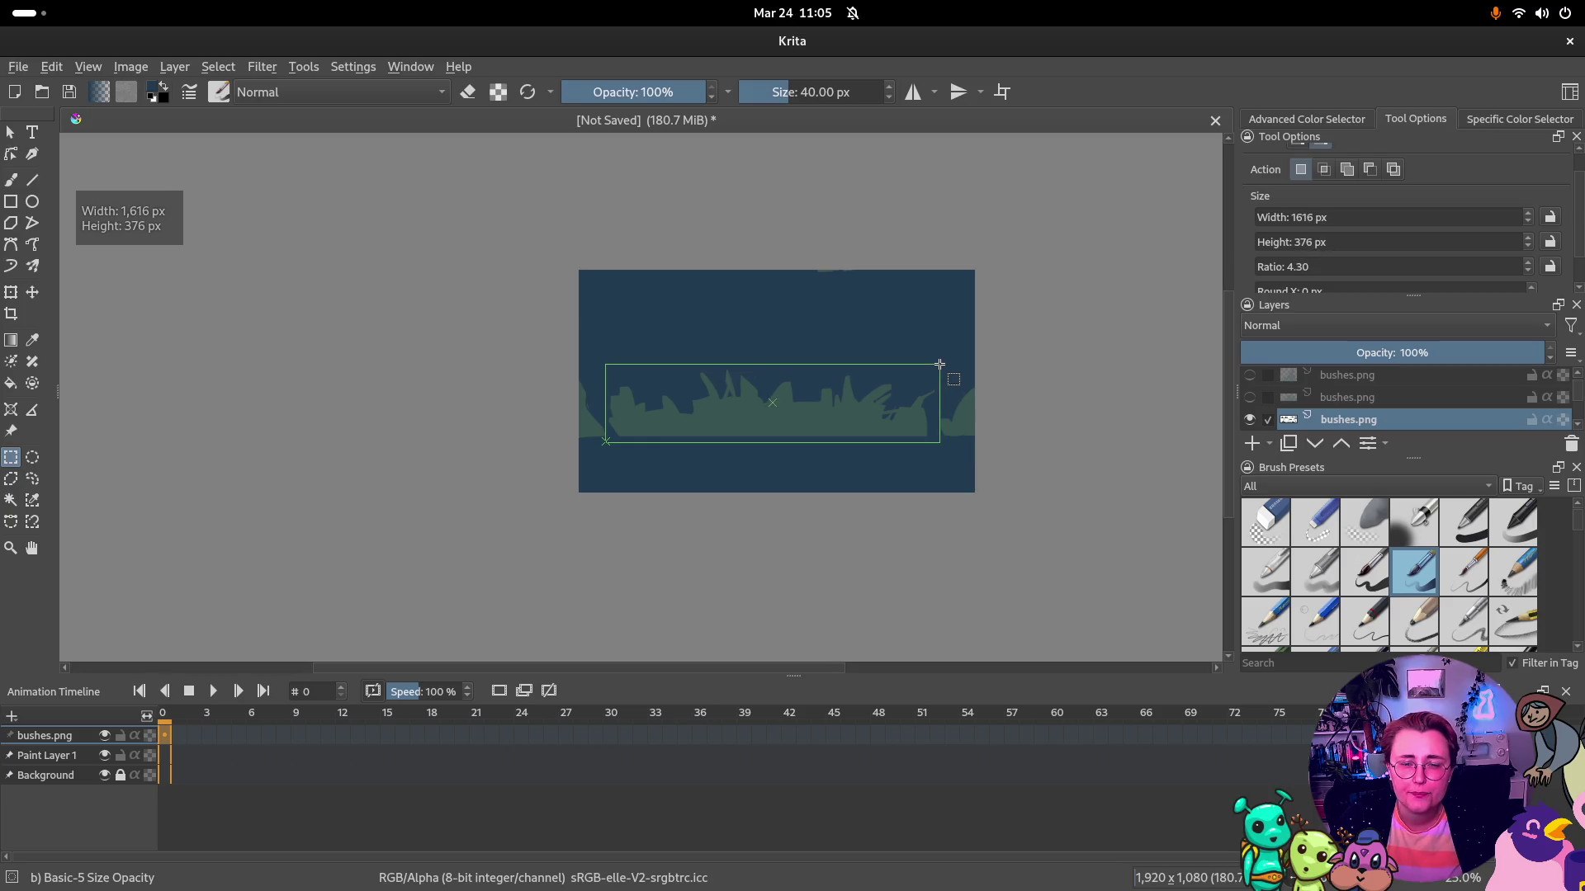
drag(940, 365, 936, 367)
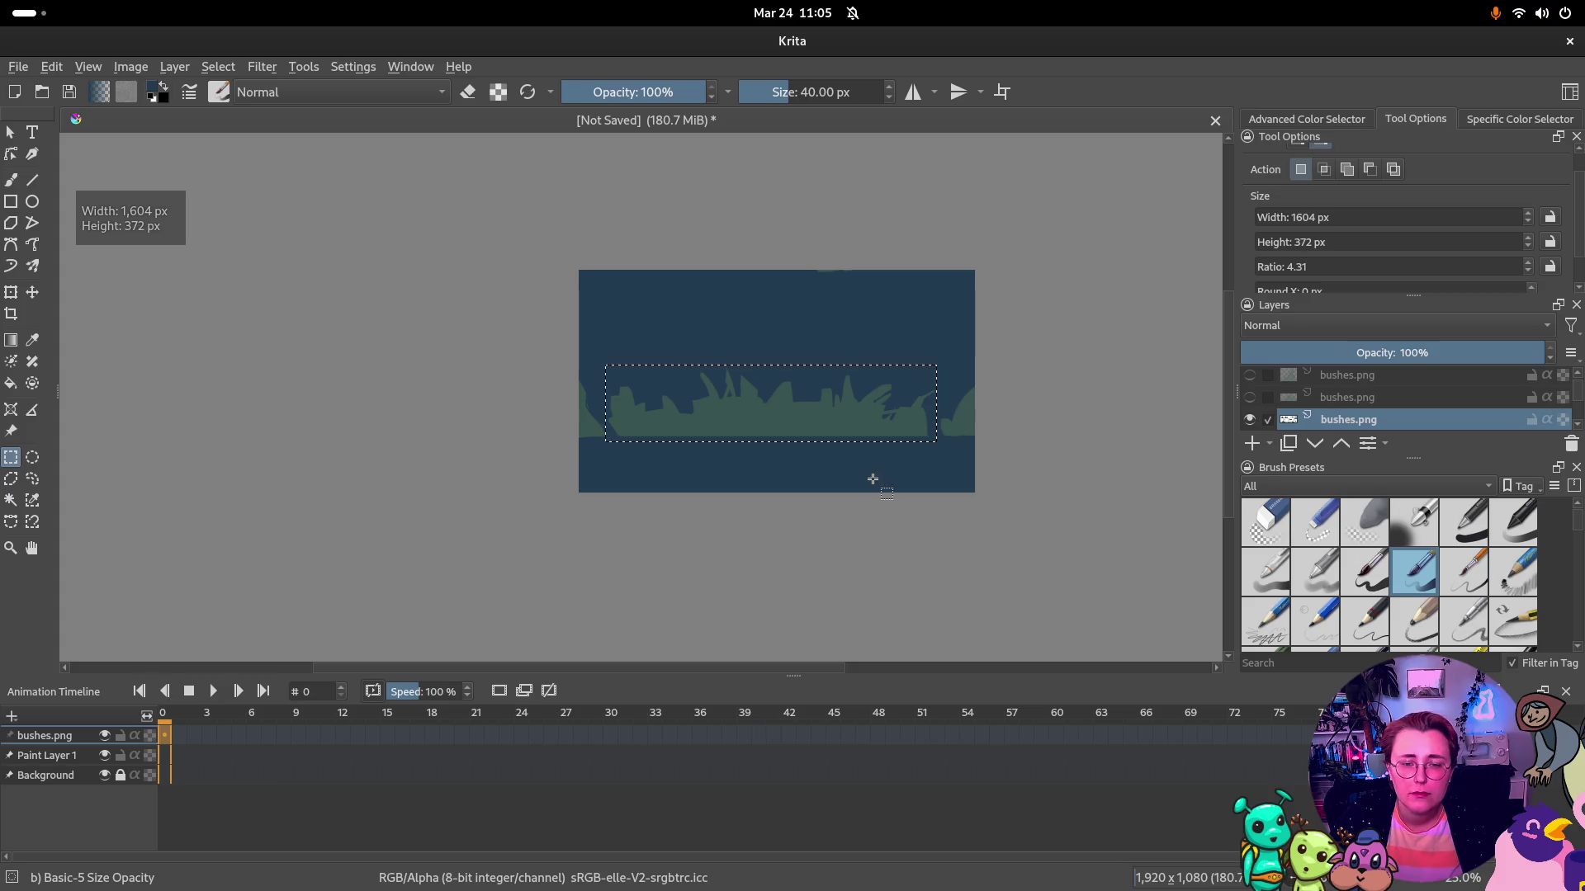
right_click(747, 424)
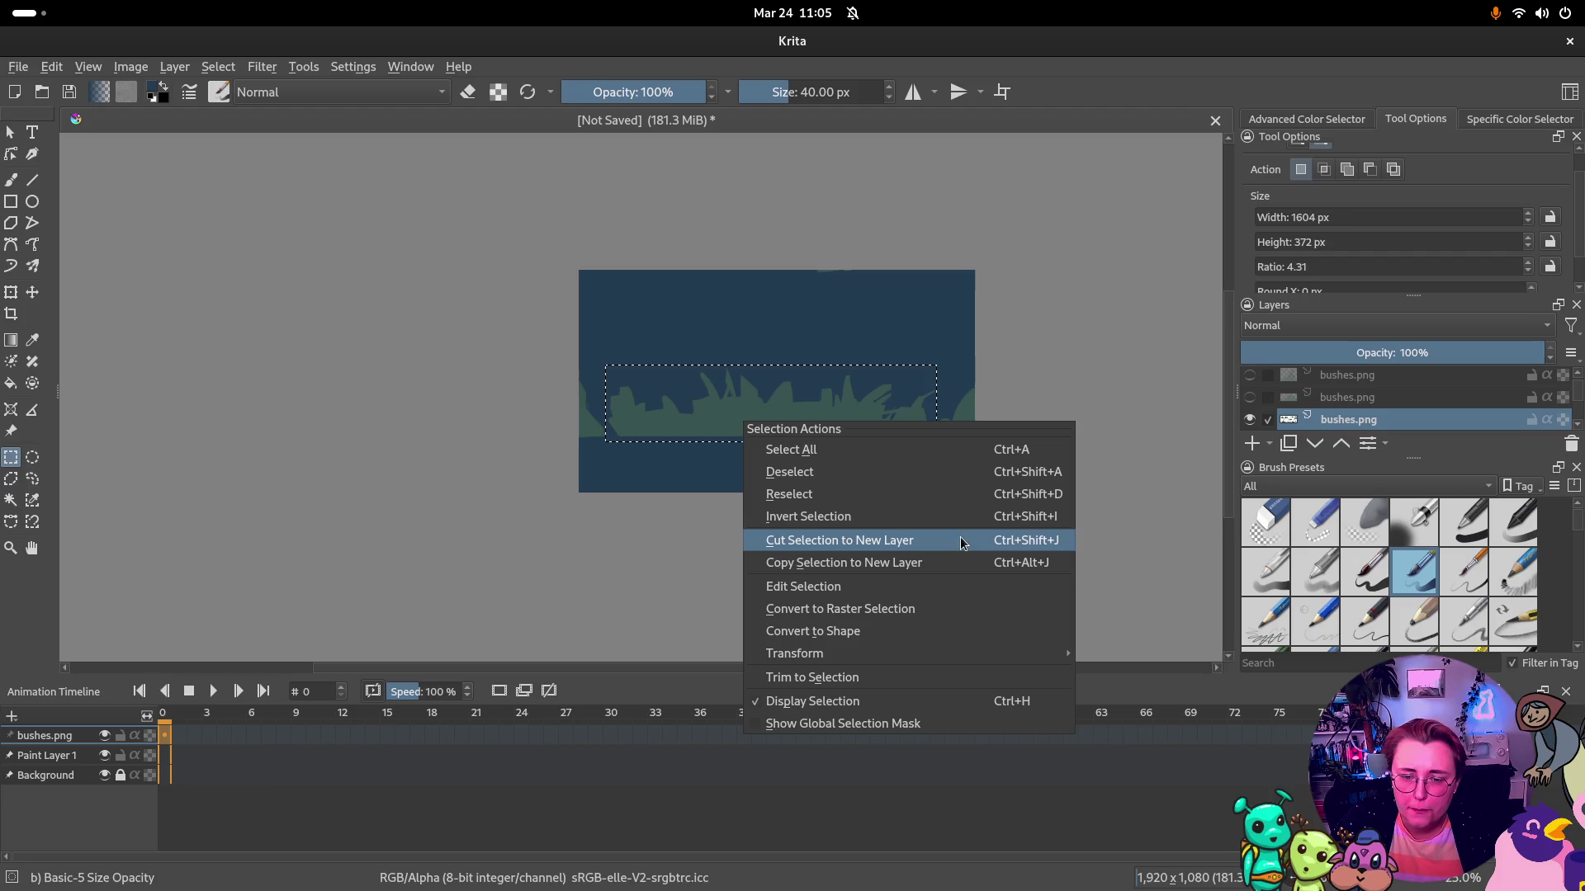
click(956, 562)
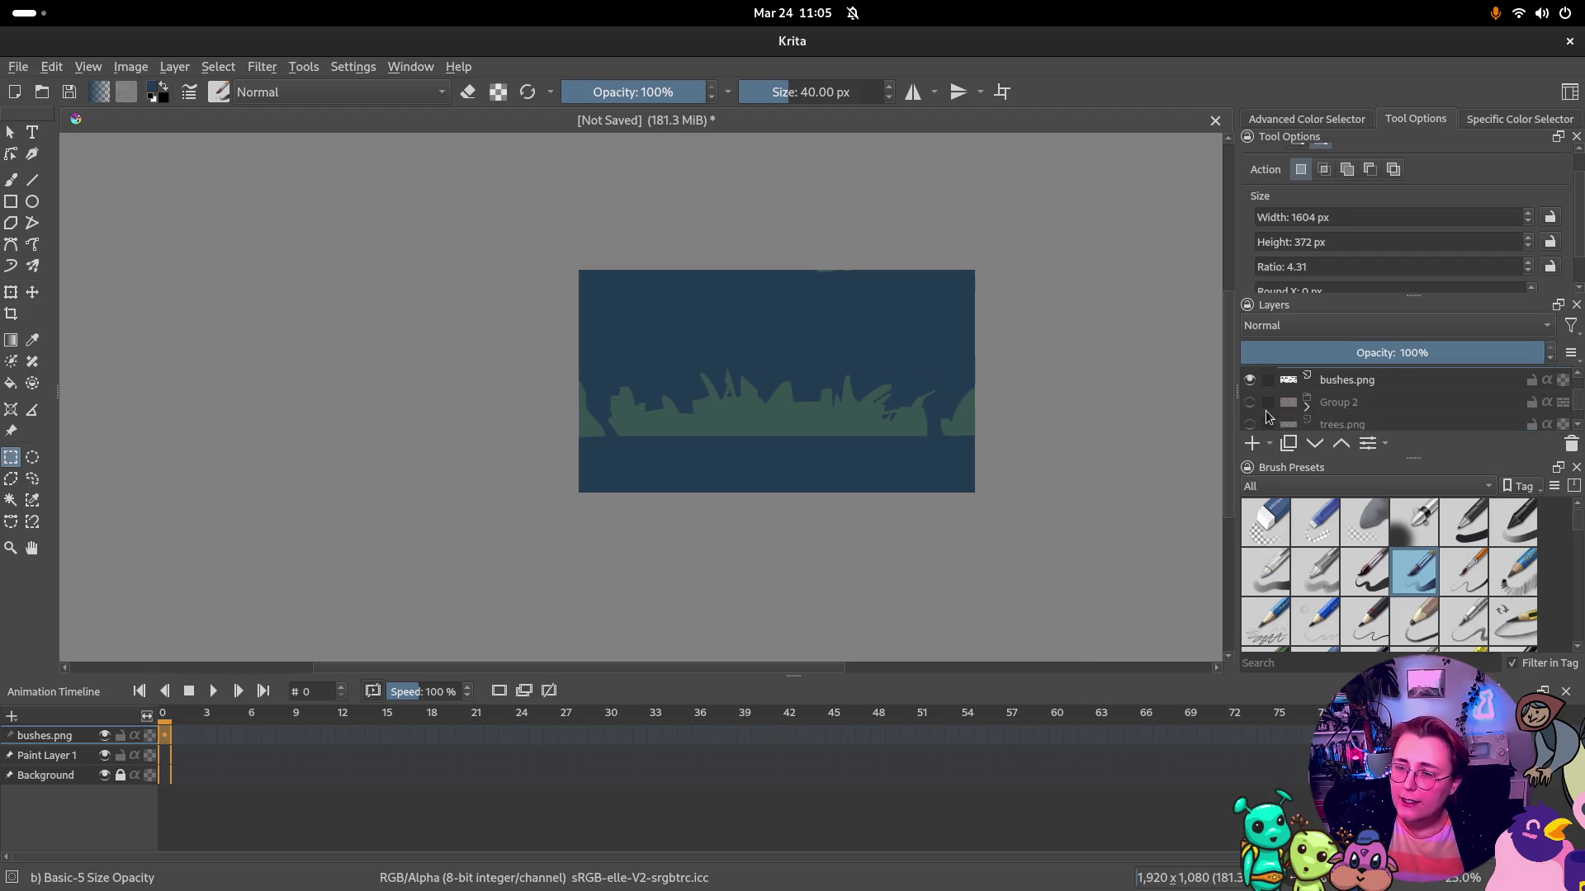
click(1250, 388)
scroll(1328, 399, up, 1)
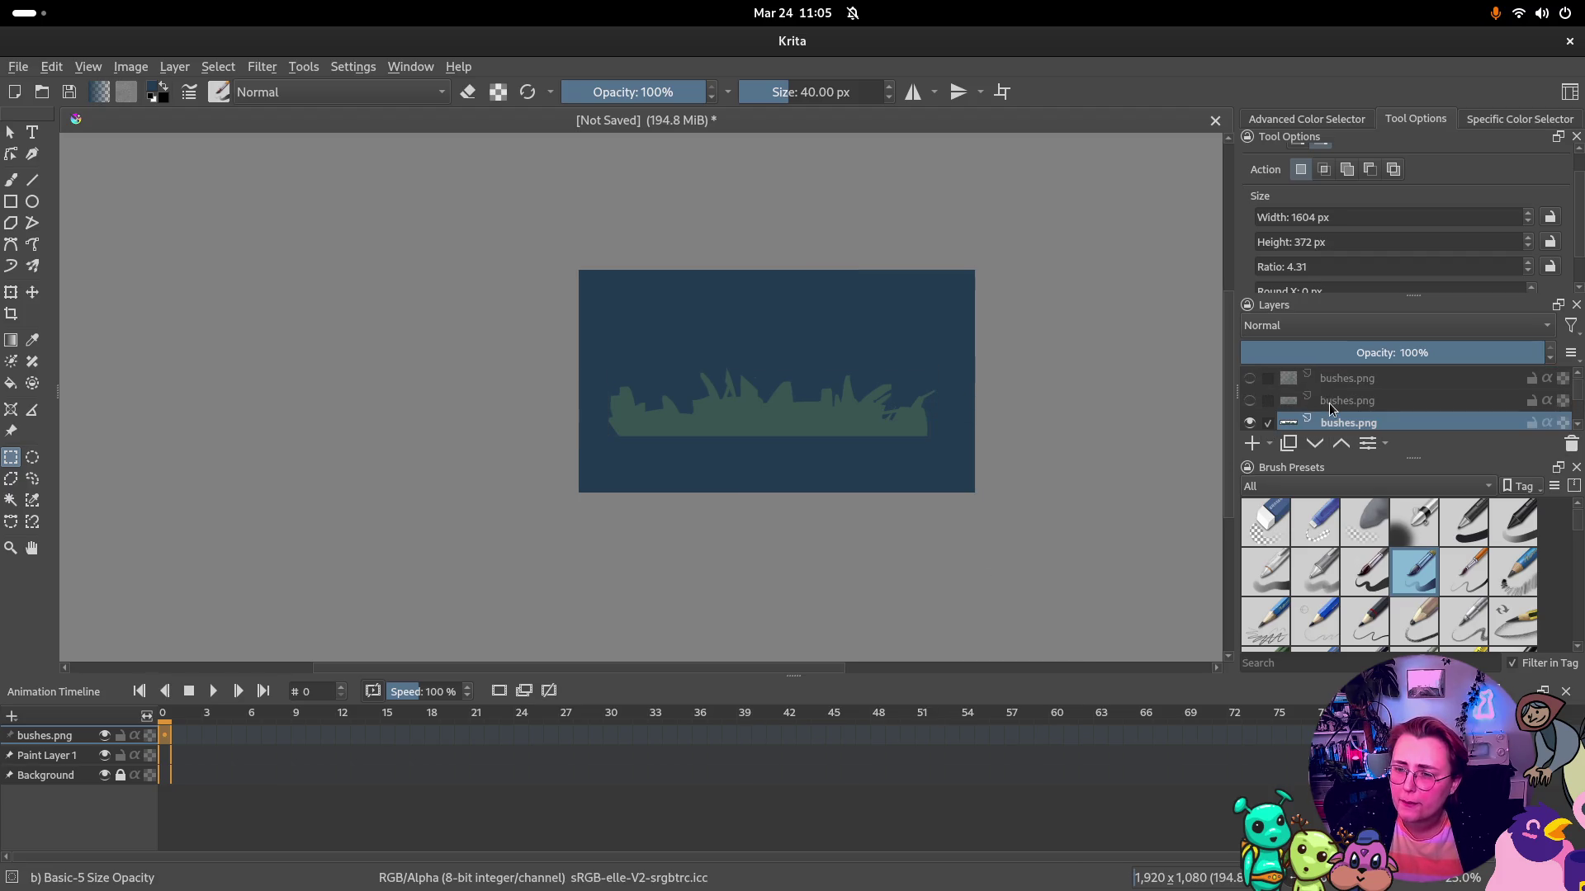
click(1249, 400)
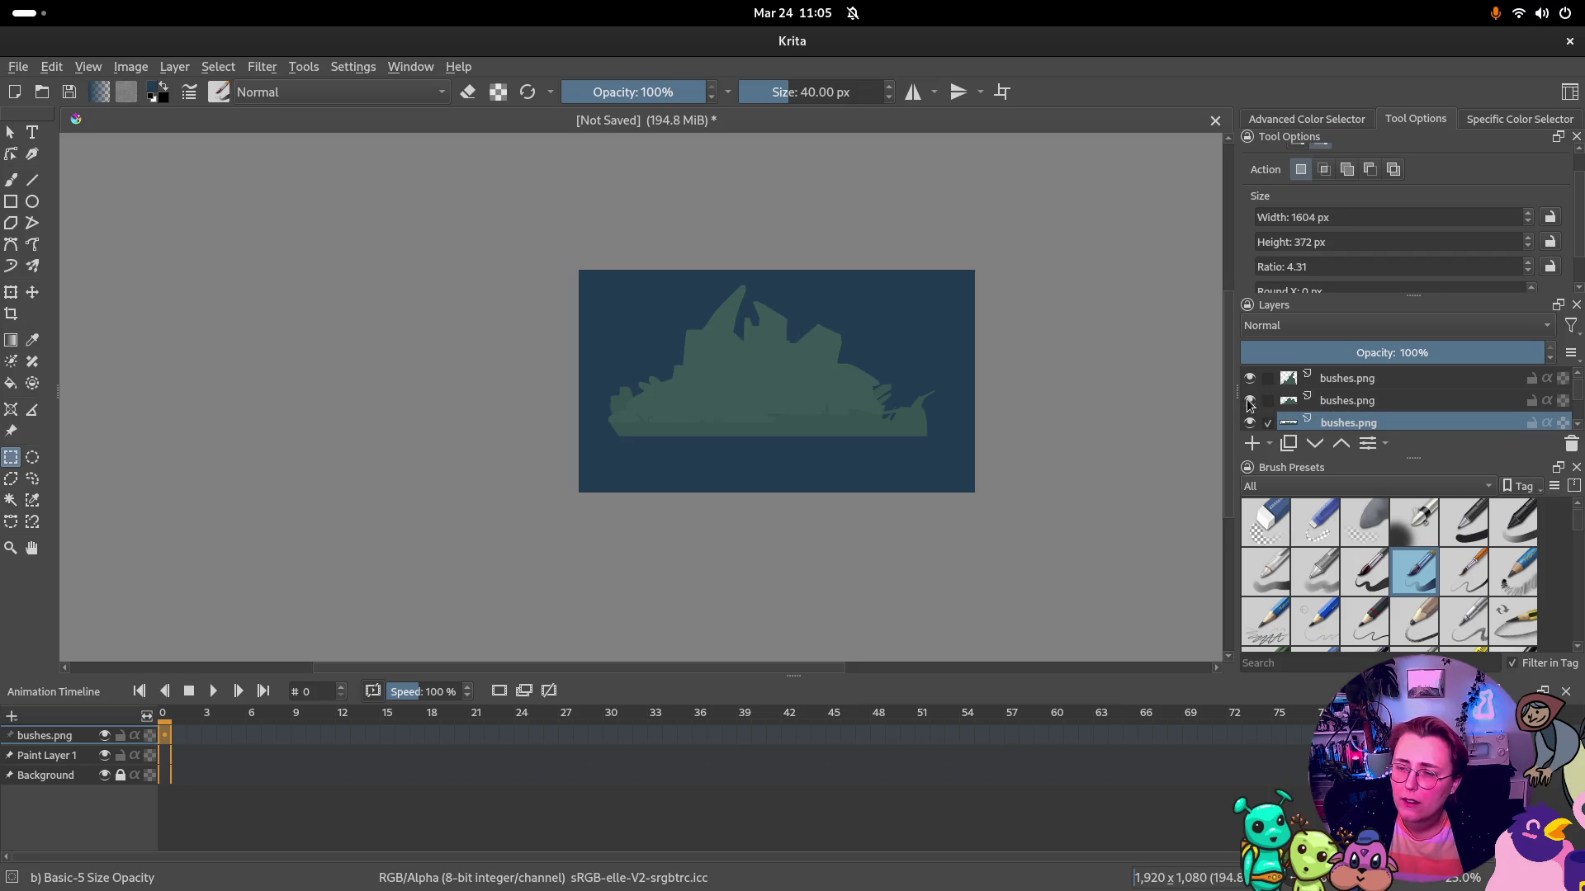
scroll(1258, 420, down, 1)
Show Group 2's trees again, zoom out, and move the top bushes layer toward the lower right
click(1254, 390)
click(1248, 412)
key(minus)
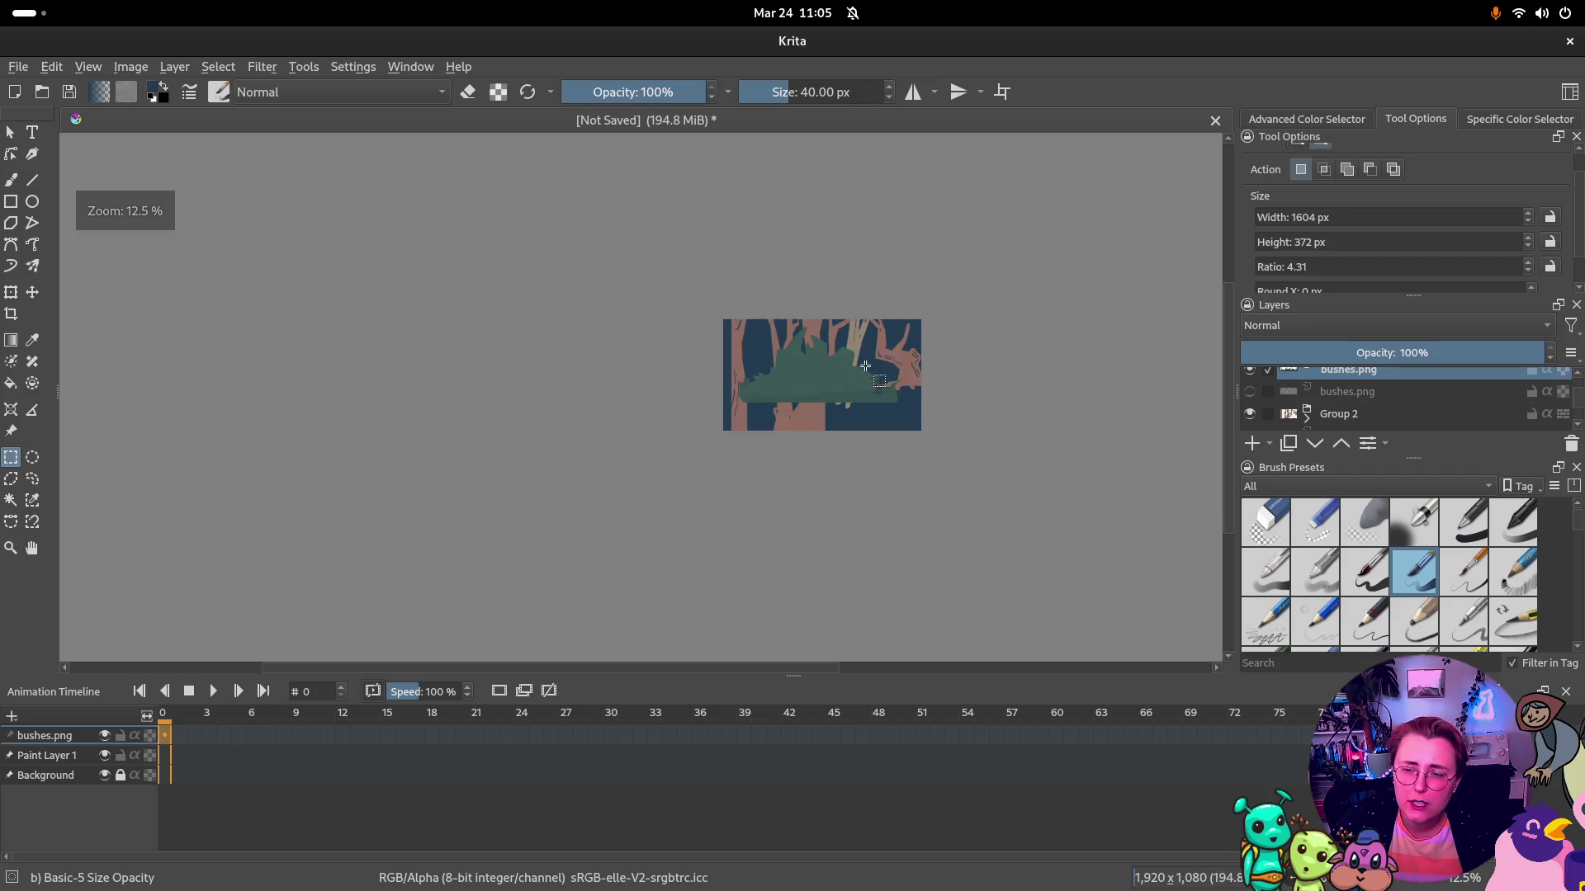
scroll(1349, 387, up, 1)
click(1353, 379)
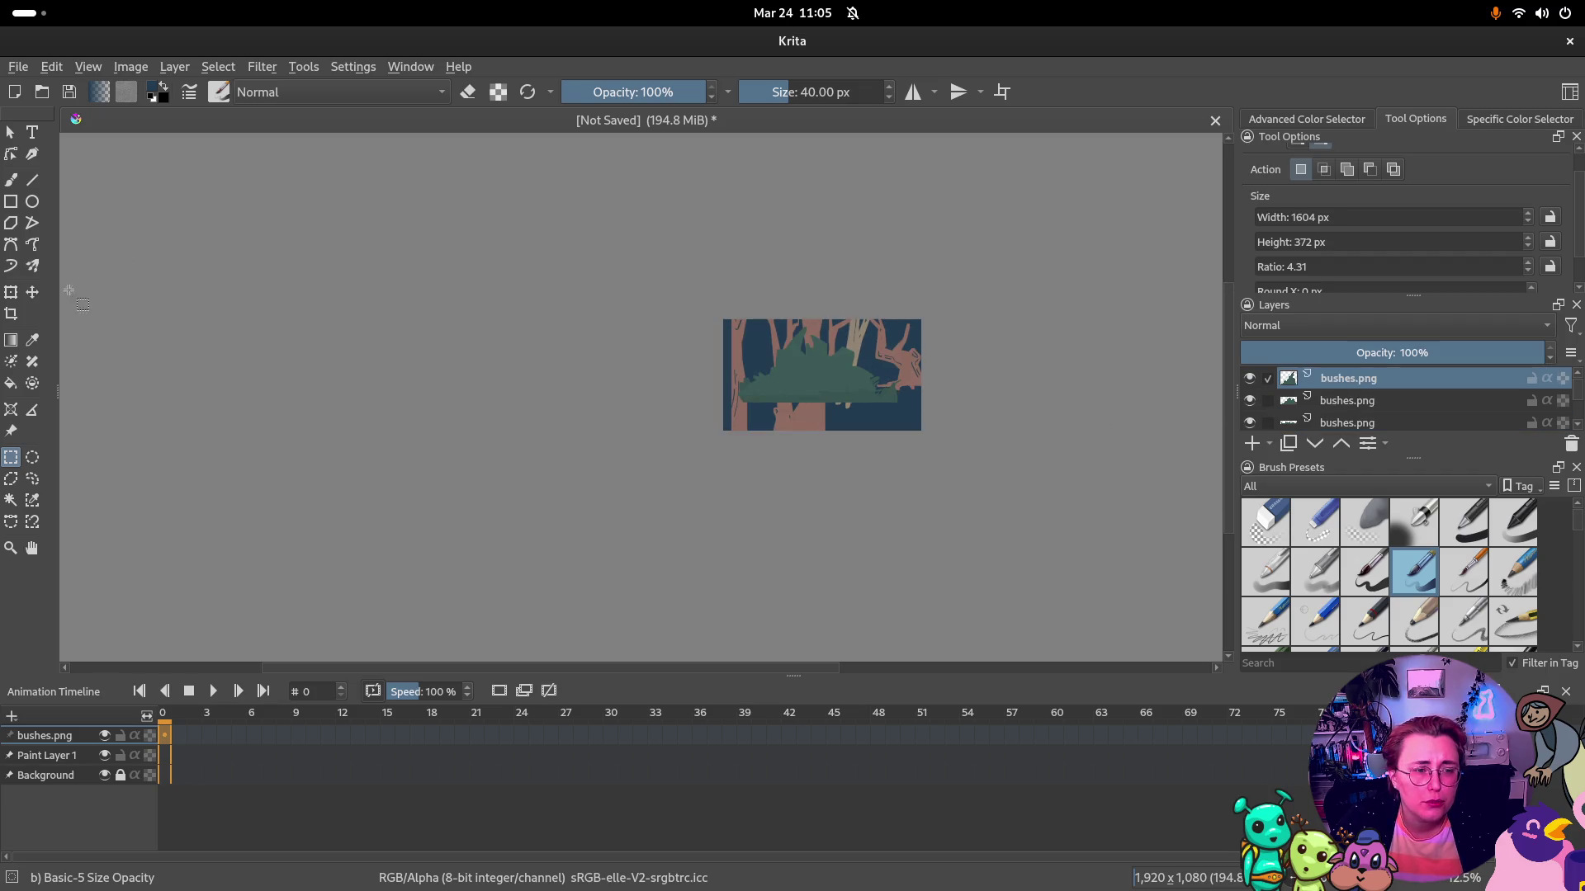
key(t)
drag(775, 377, 889, 406)
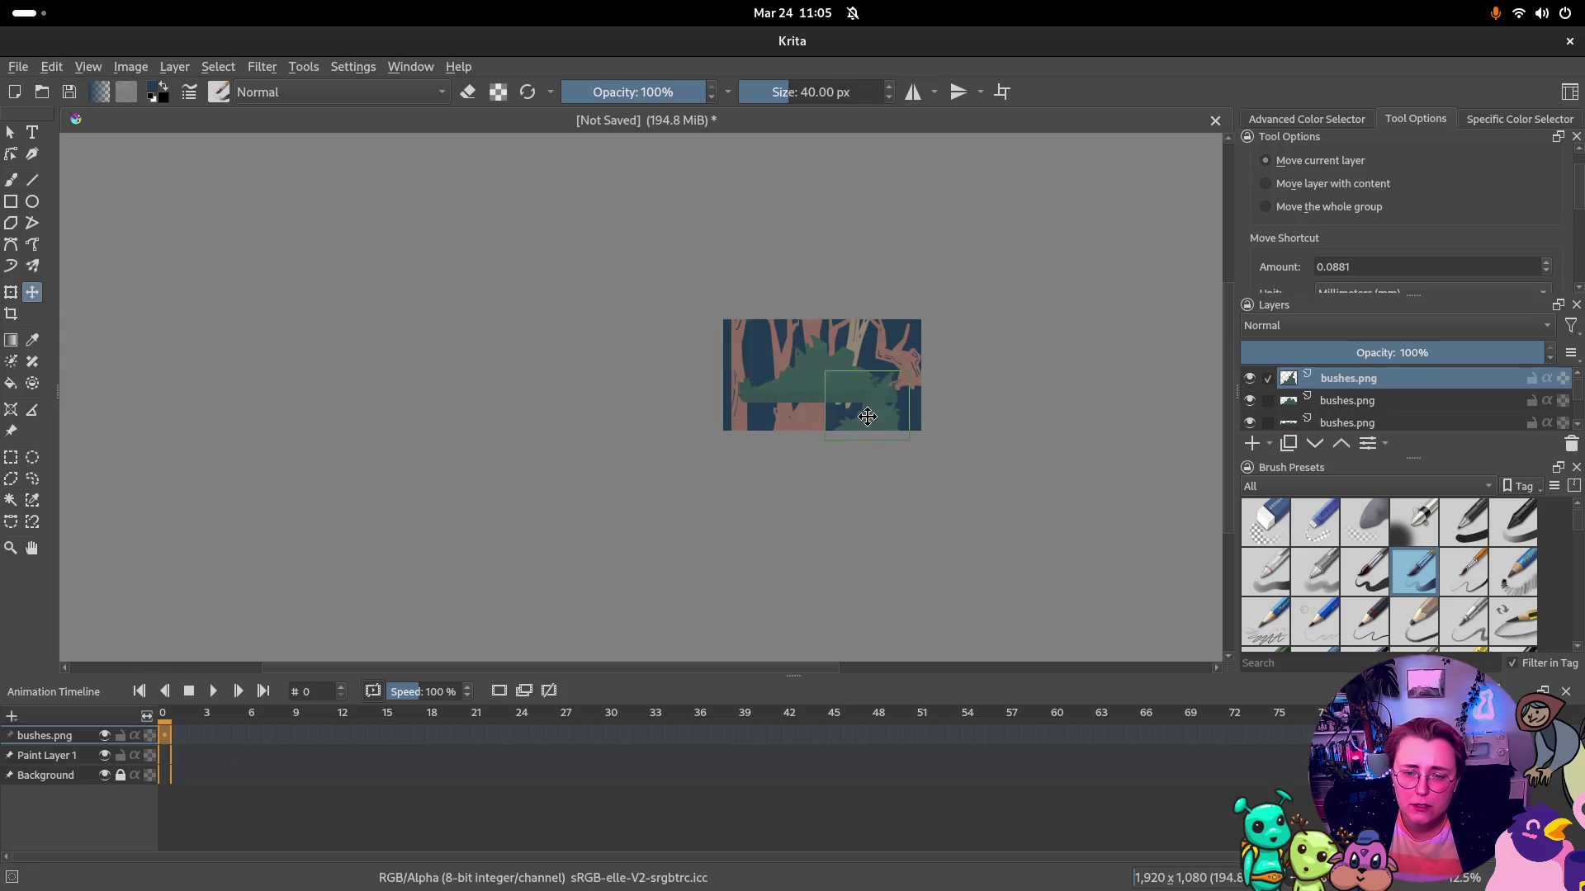
key(Delete)
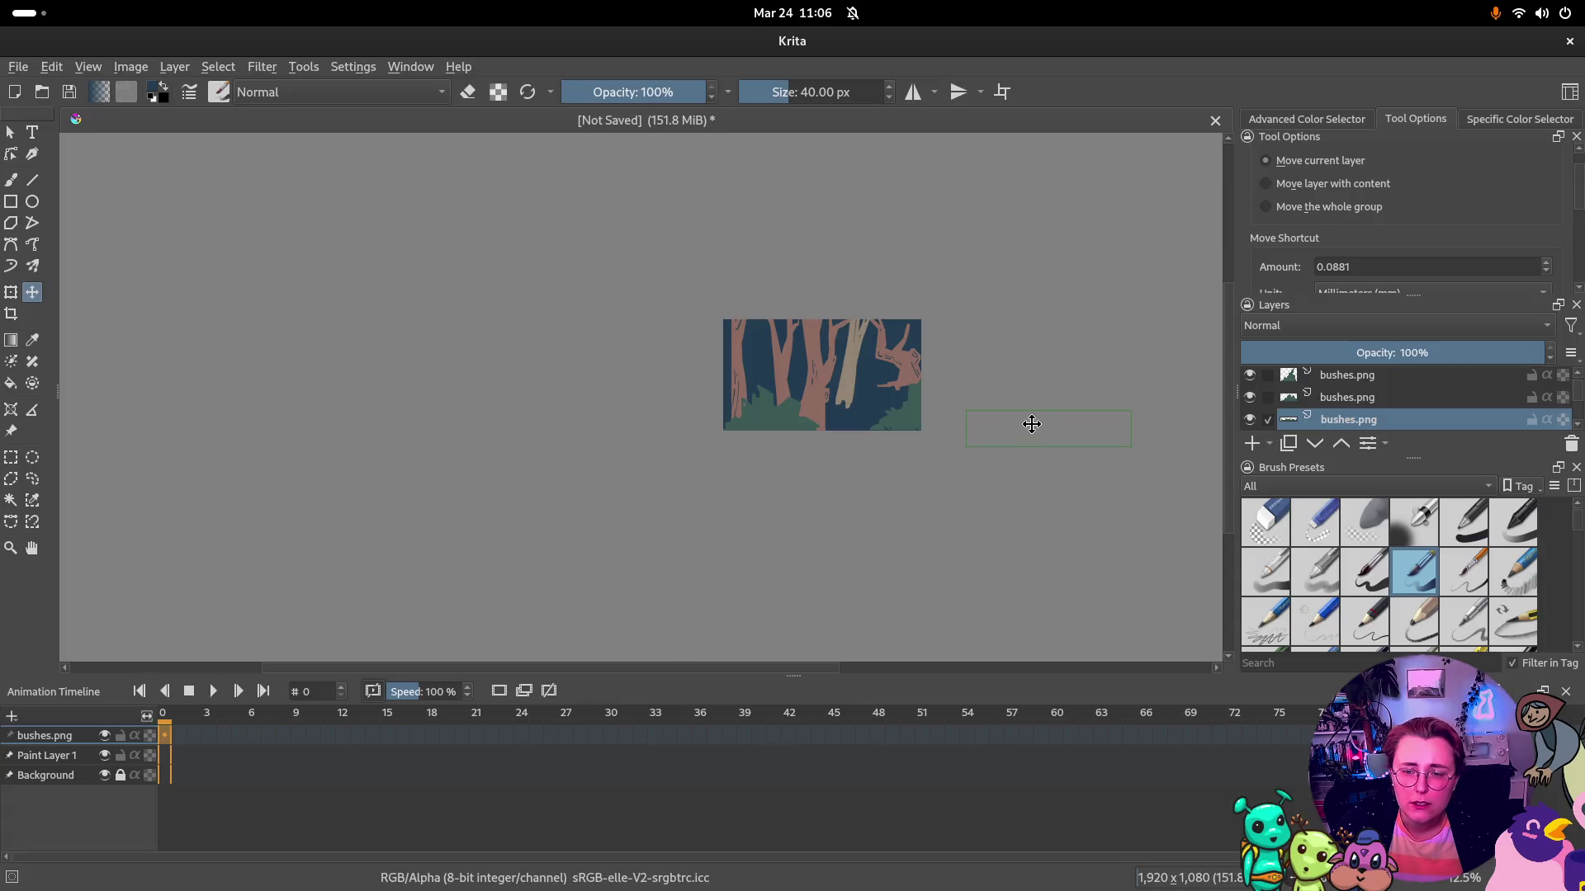
Drag the bushes layers toward the right edge and select all three bushes.png layers
mouse_move(1000, 427)
mouse_down()
mouse_move(1051, 431)
mouse_move(895, 434)
mouse_up()
drag(893, 432, 905, 432)
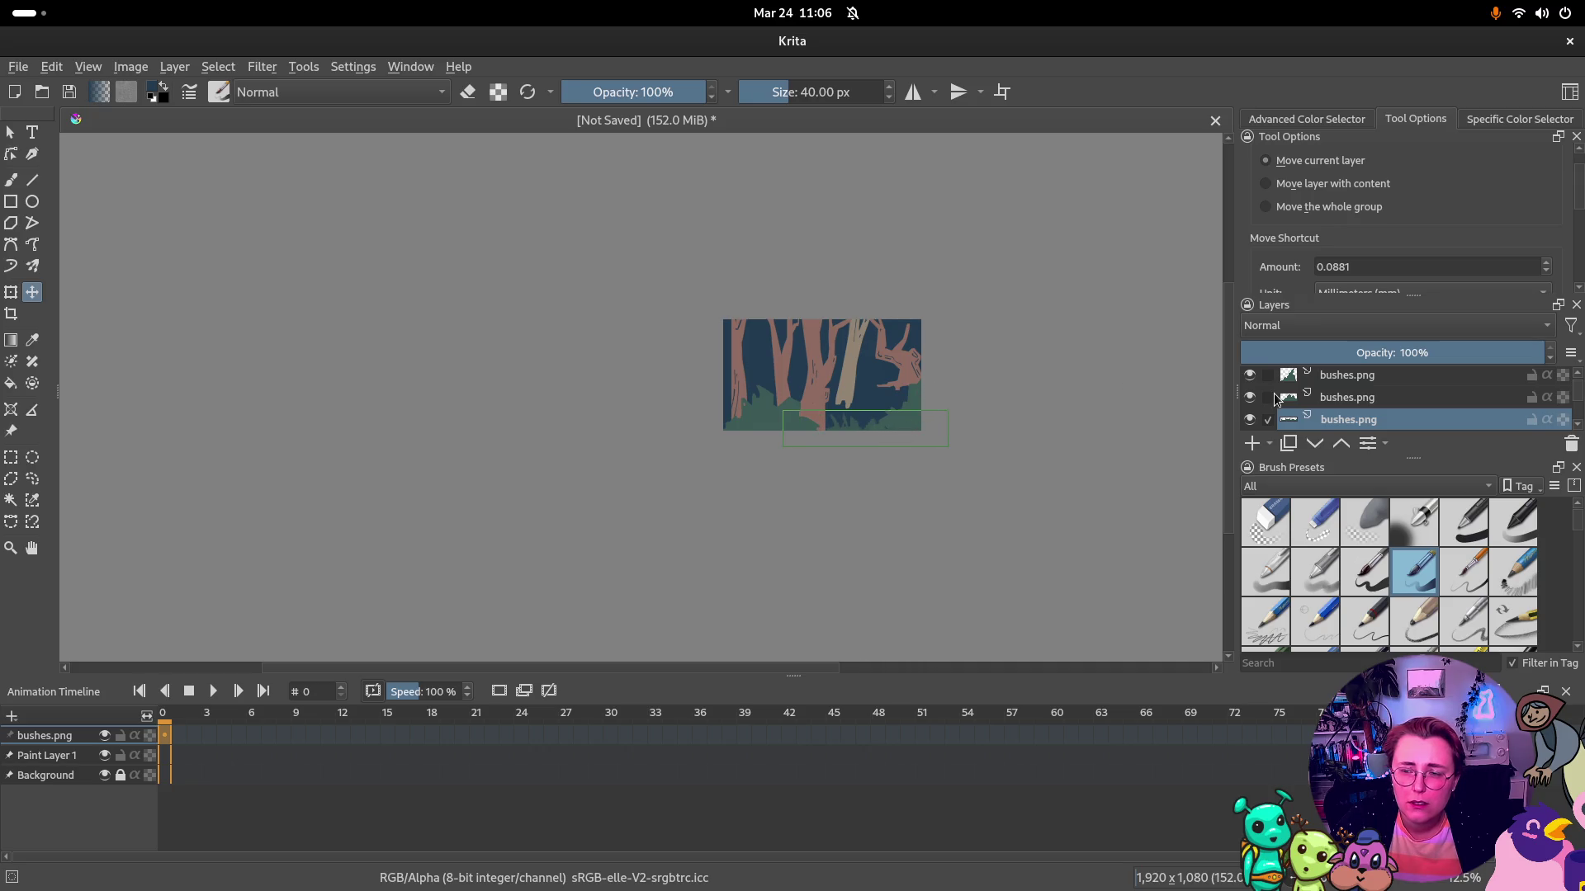
click(1345, 398)
click(1361, 377)
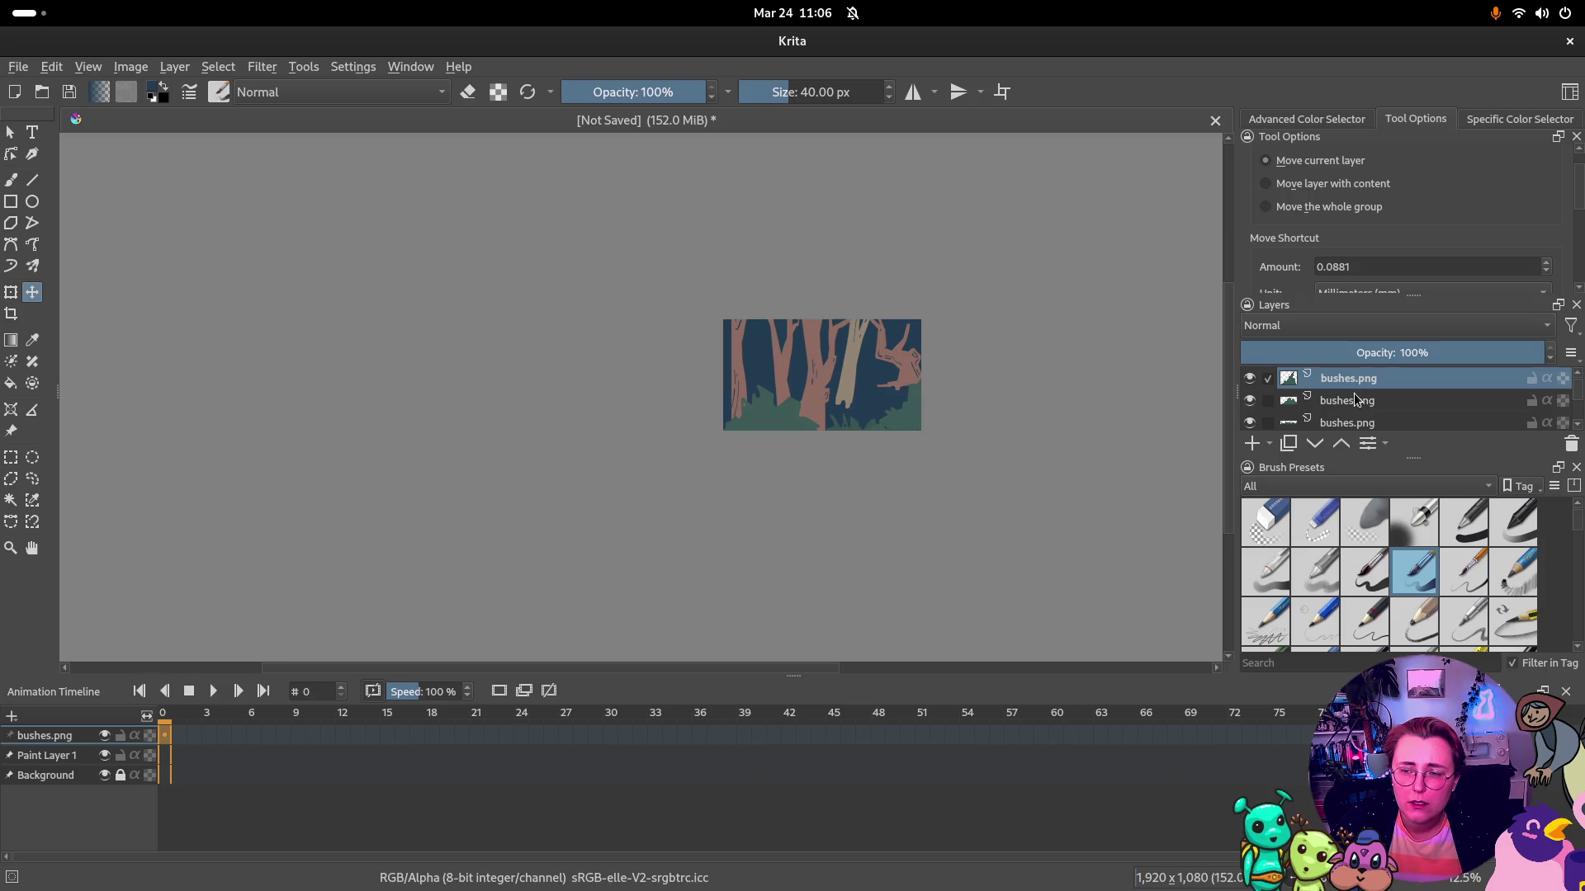
drag(895, 397, 973, 401)
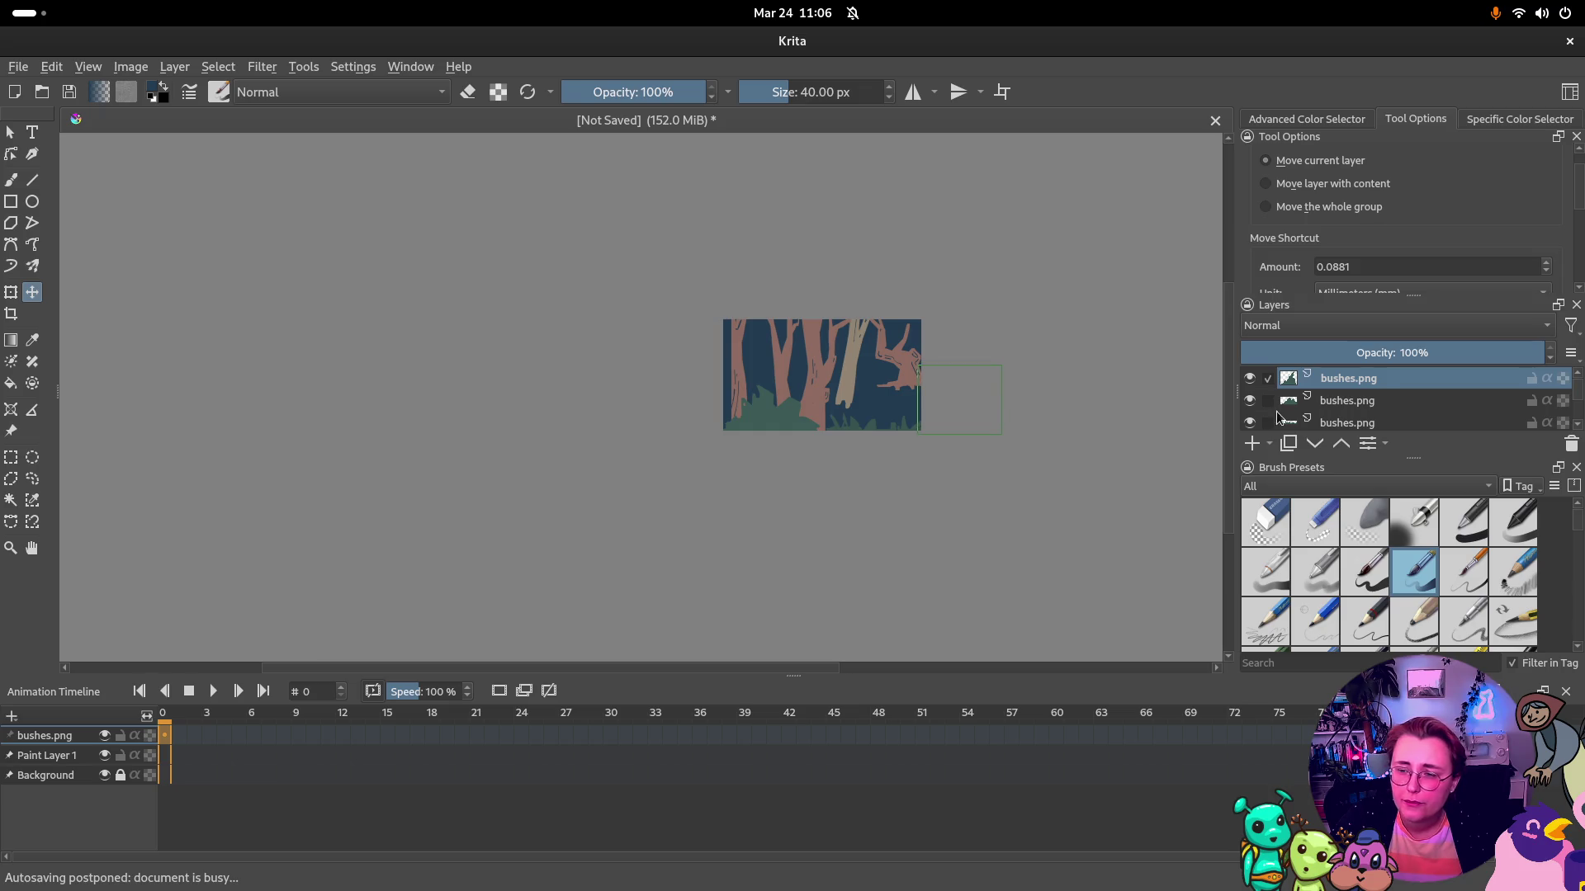
shift+click(1364, 419)
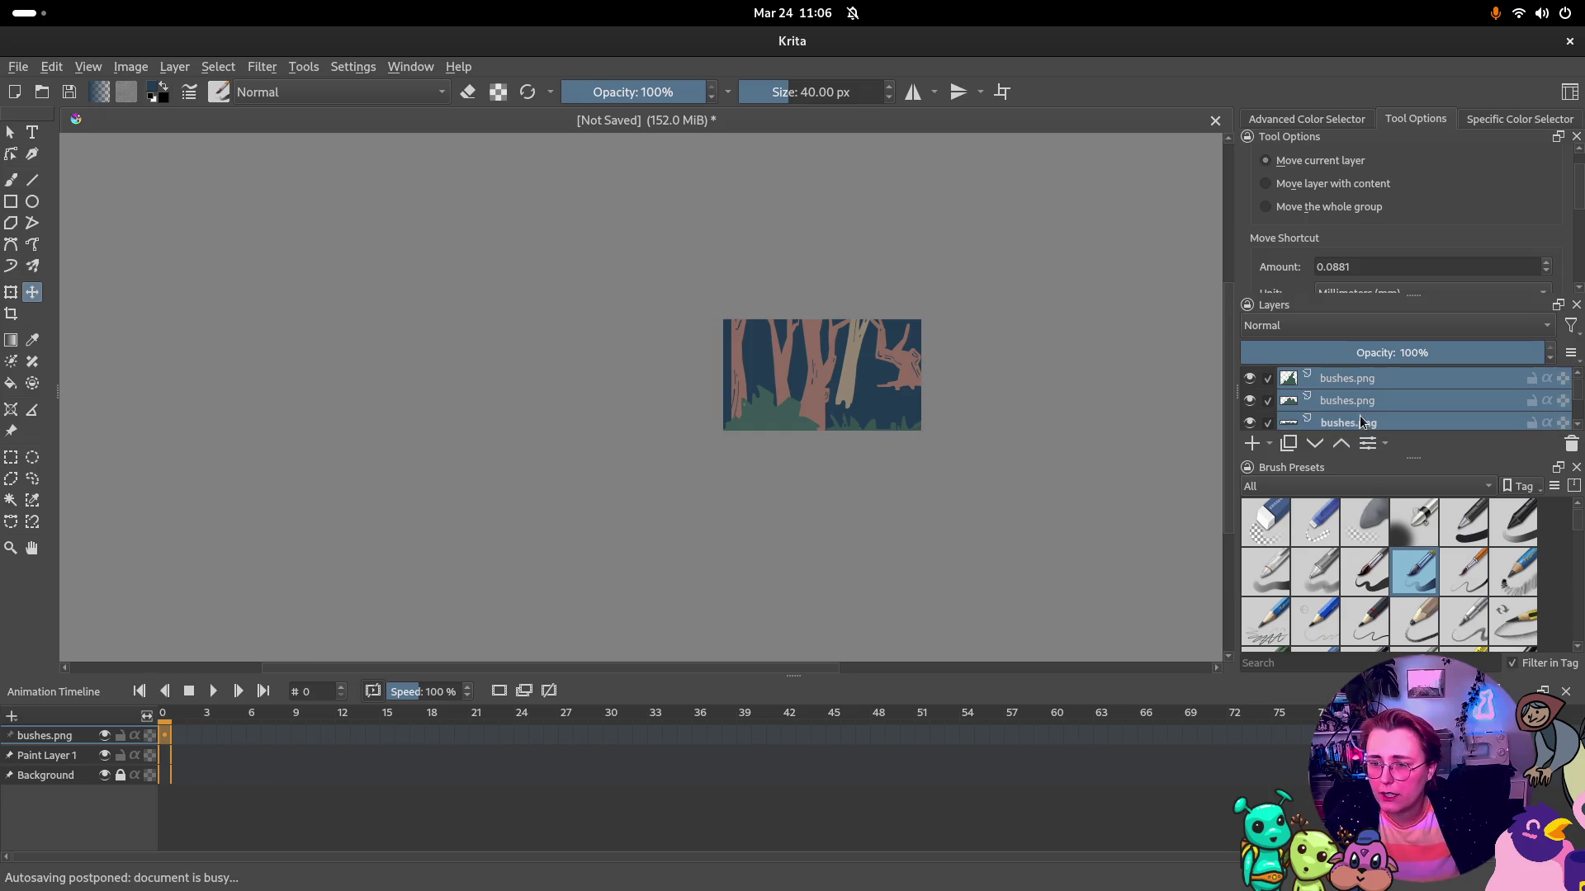
Try grouping (Ctrl+G) and merging (Ctrl+E) the bushes layers, undoing each
key(ctrl+g)
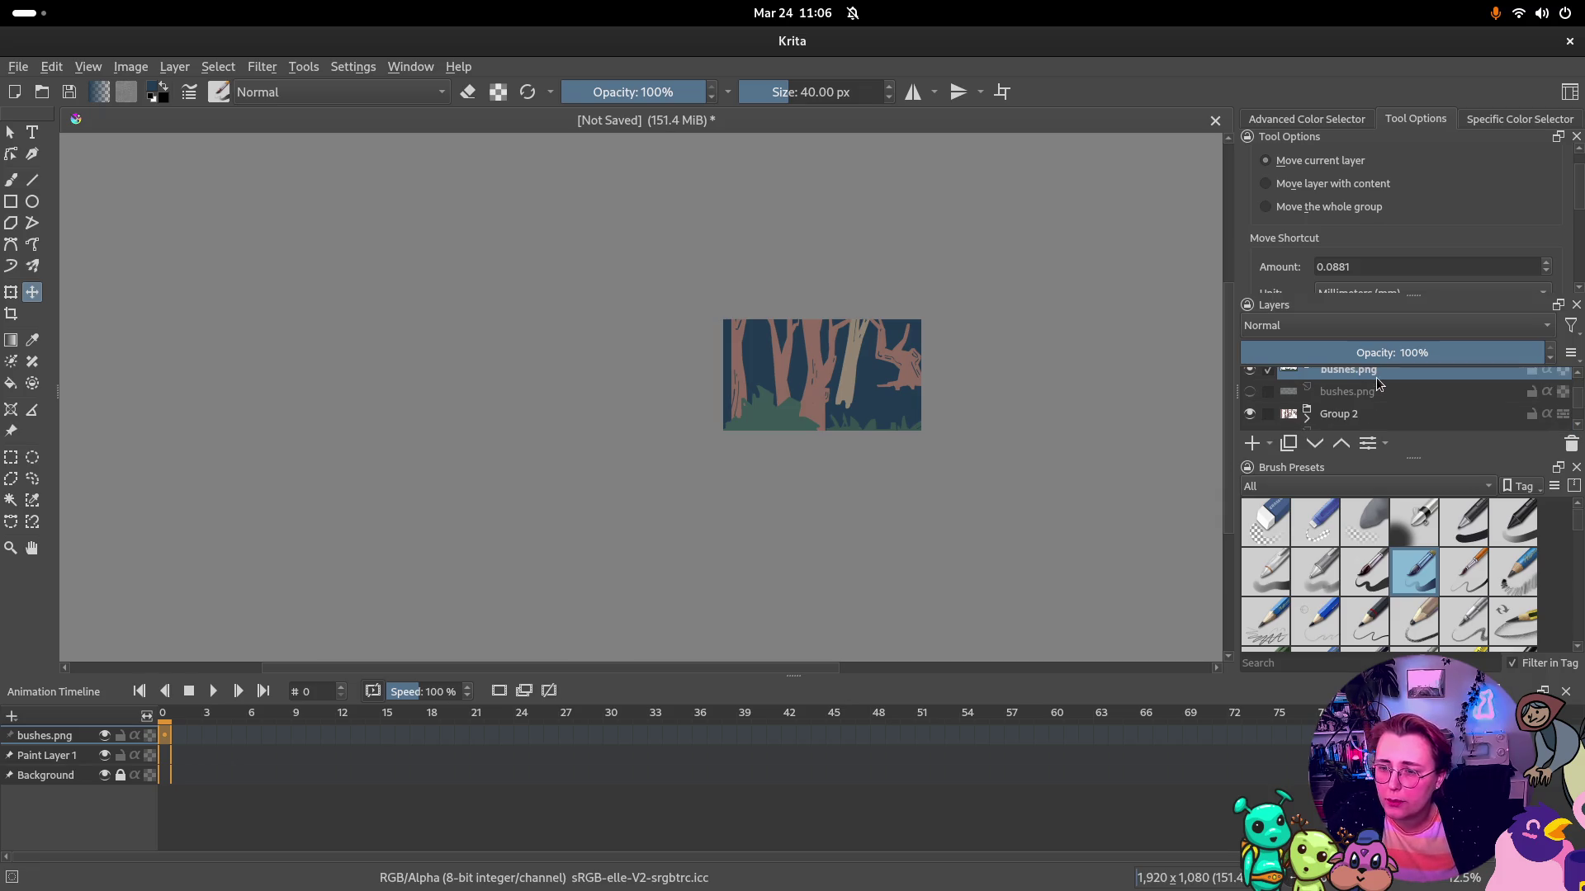
key(ctrl+z)
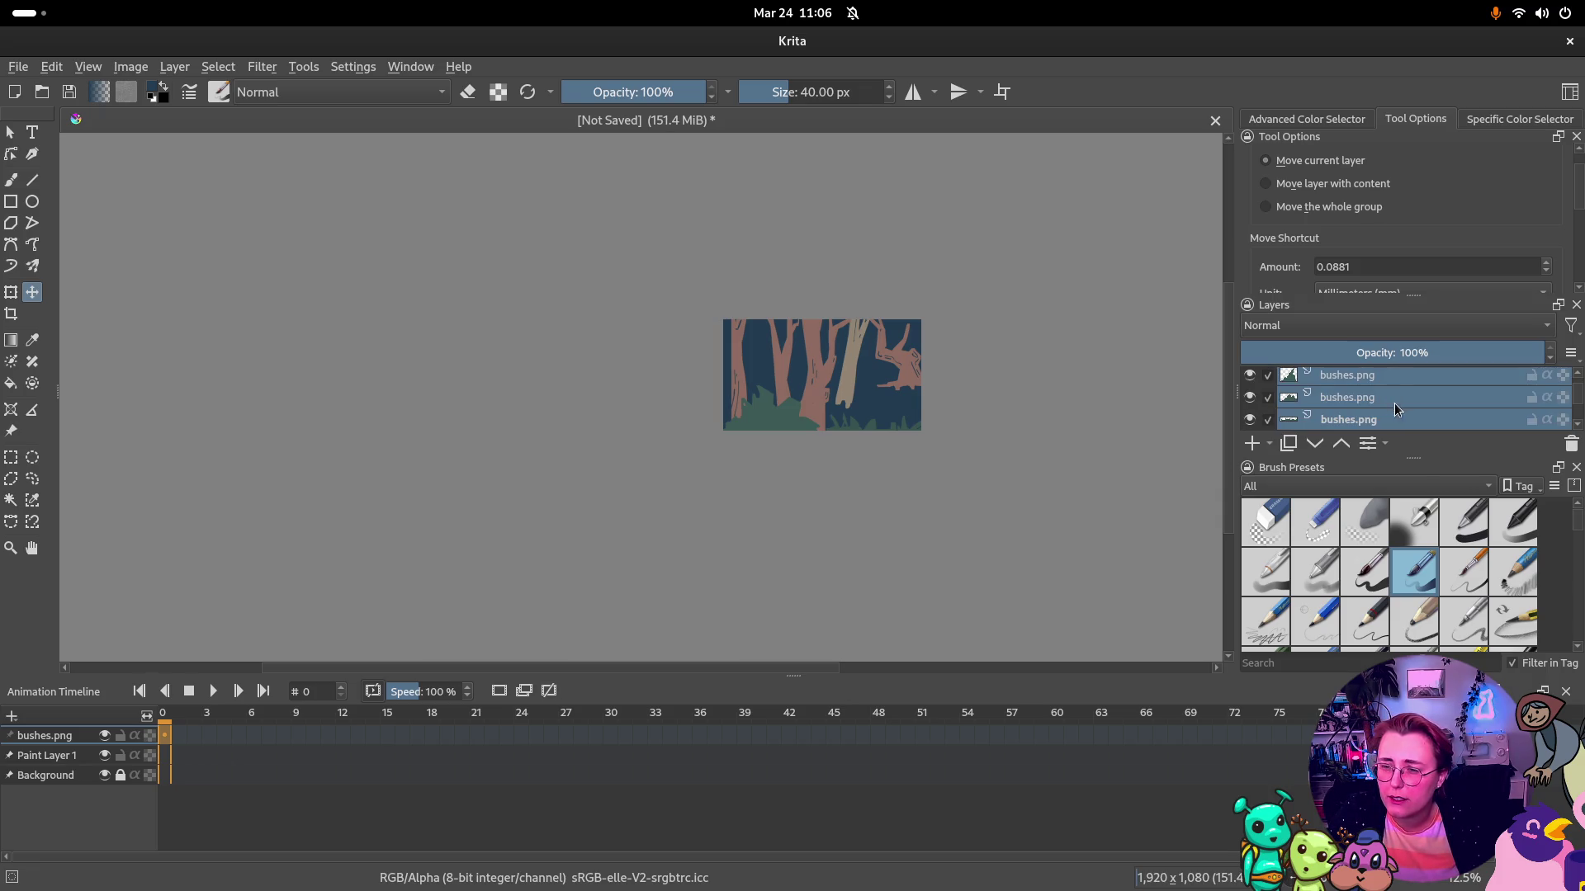
key(ctrl+e)
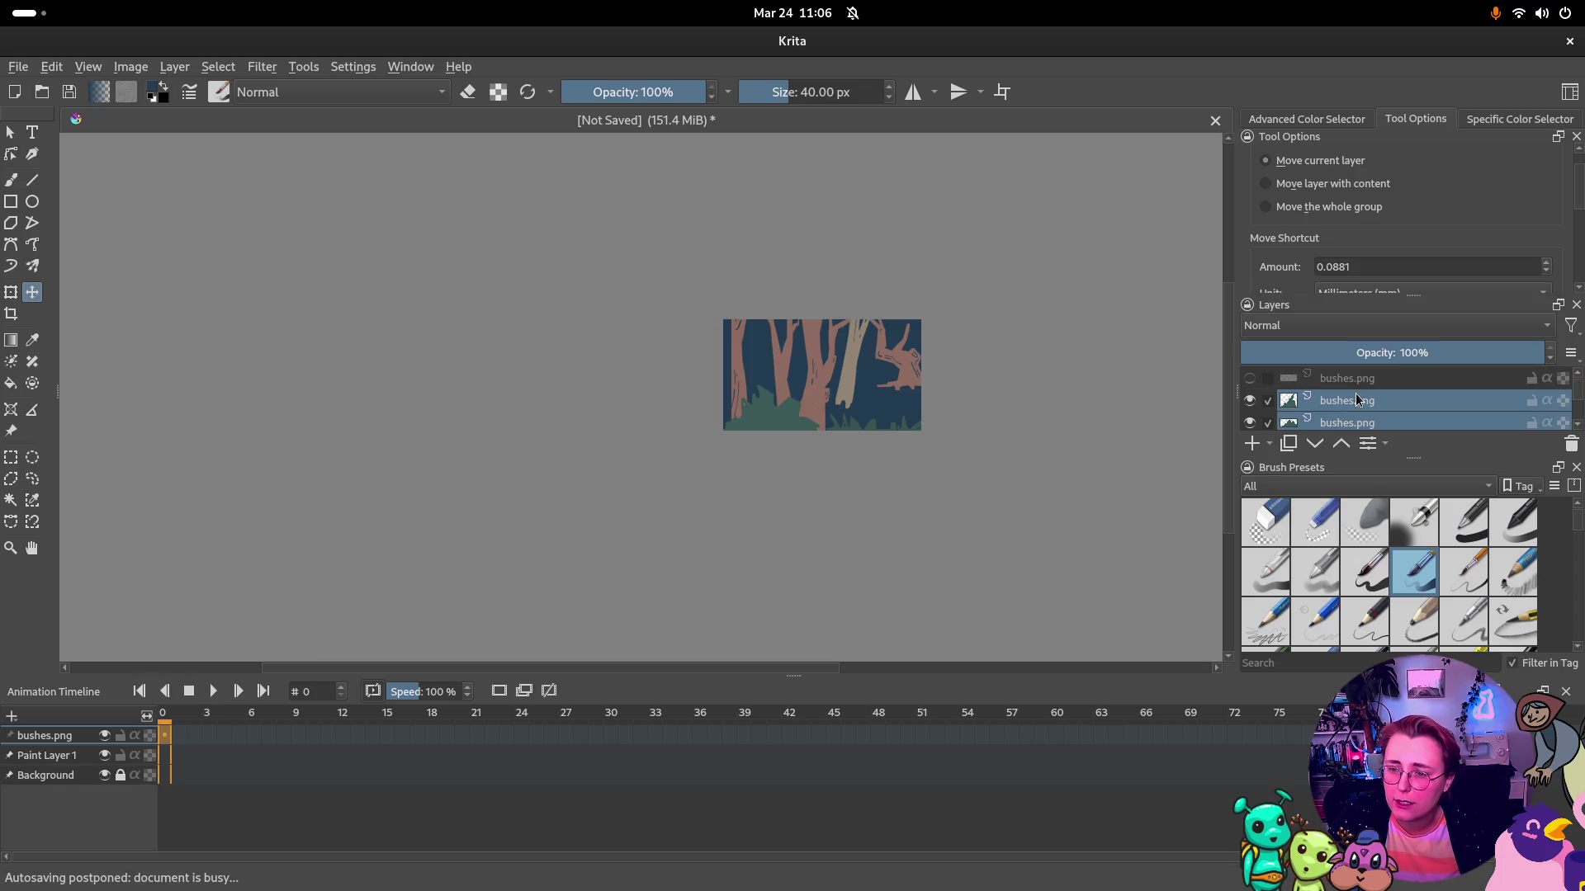
key(ctrl+z)
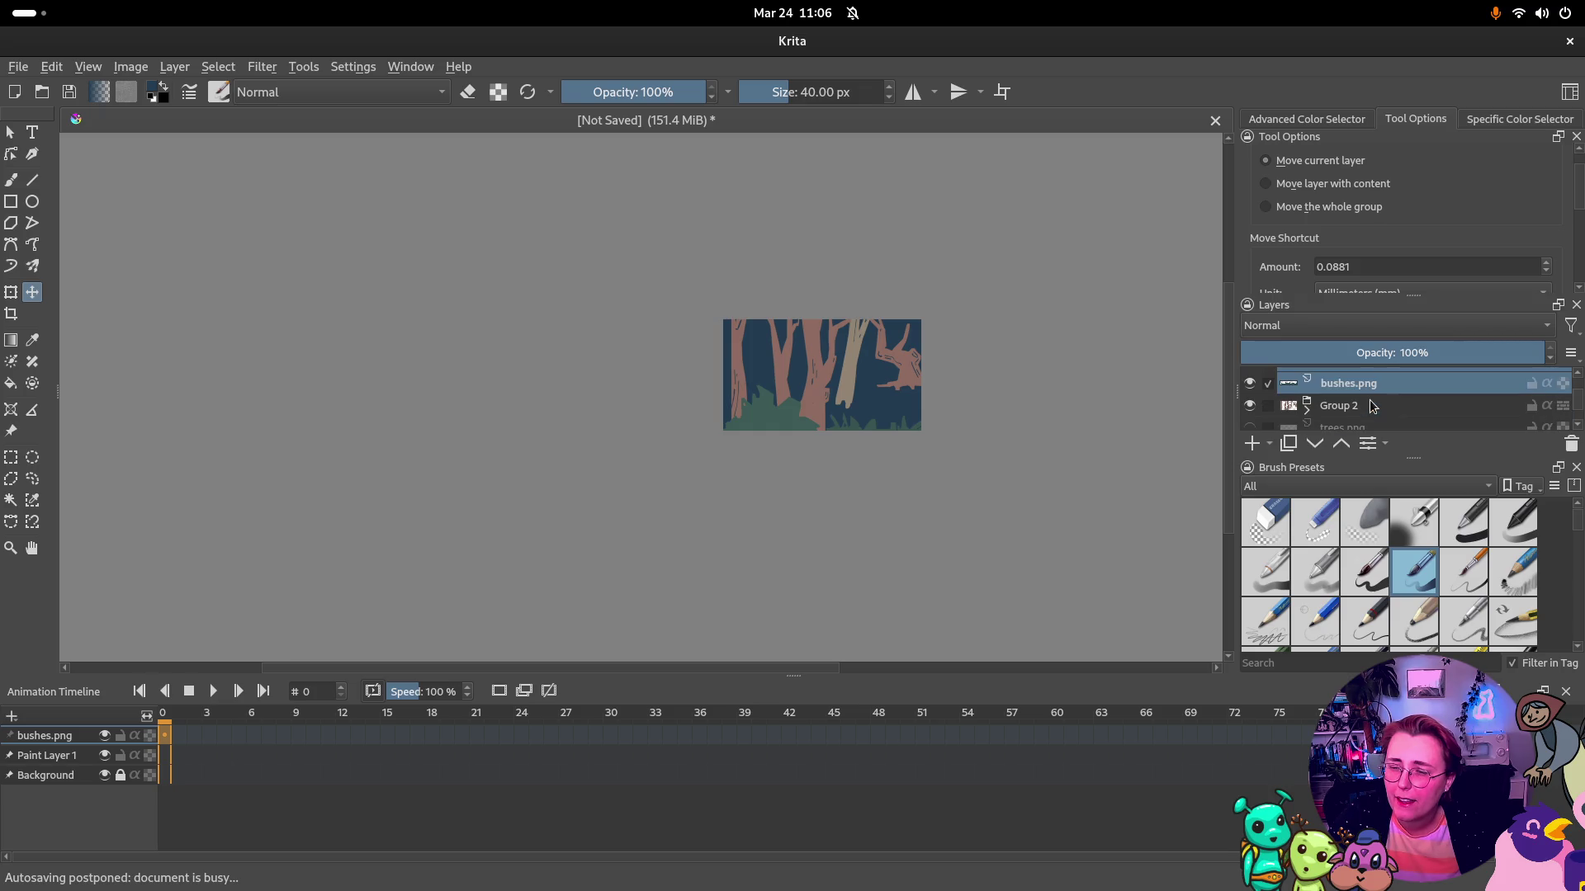
Drag the bushes layers into Group 2 in the Layers docker and collapse the group
drag(1370, 401, 1349, 403)
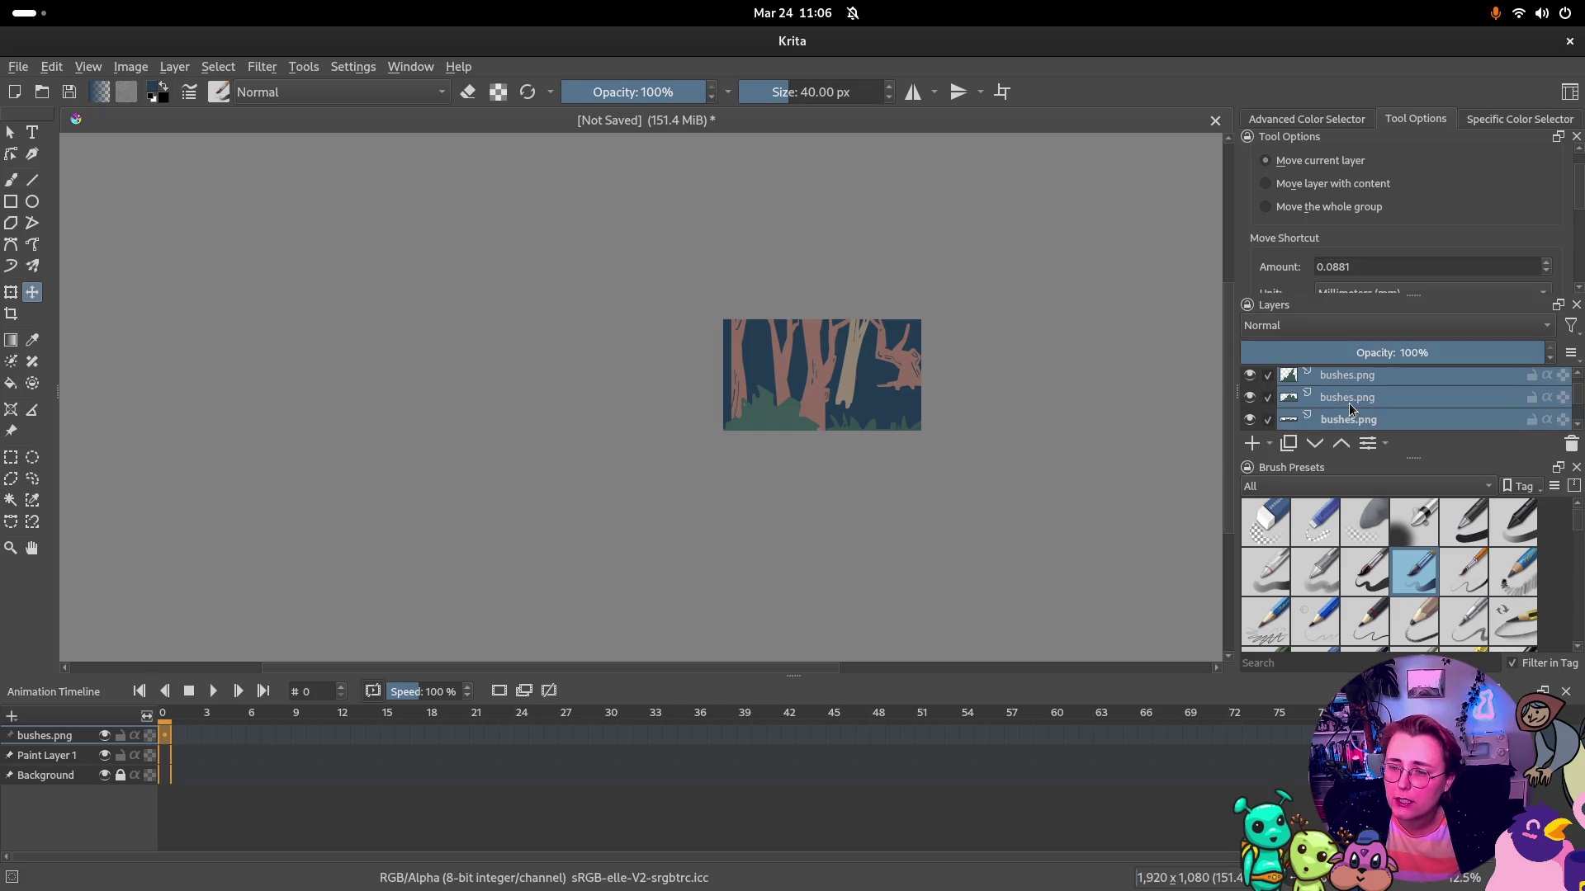
scroll(1348, 402, down, 1)
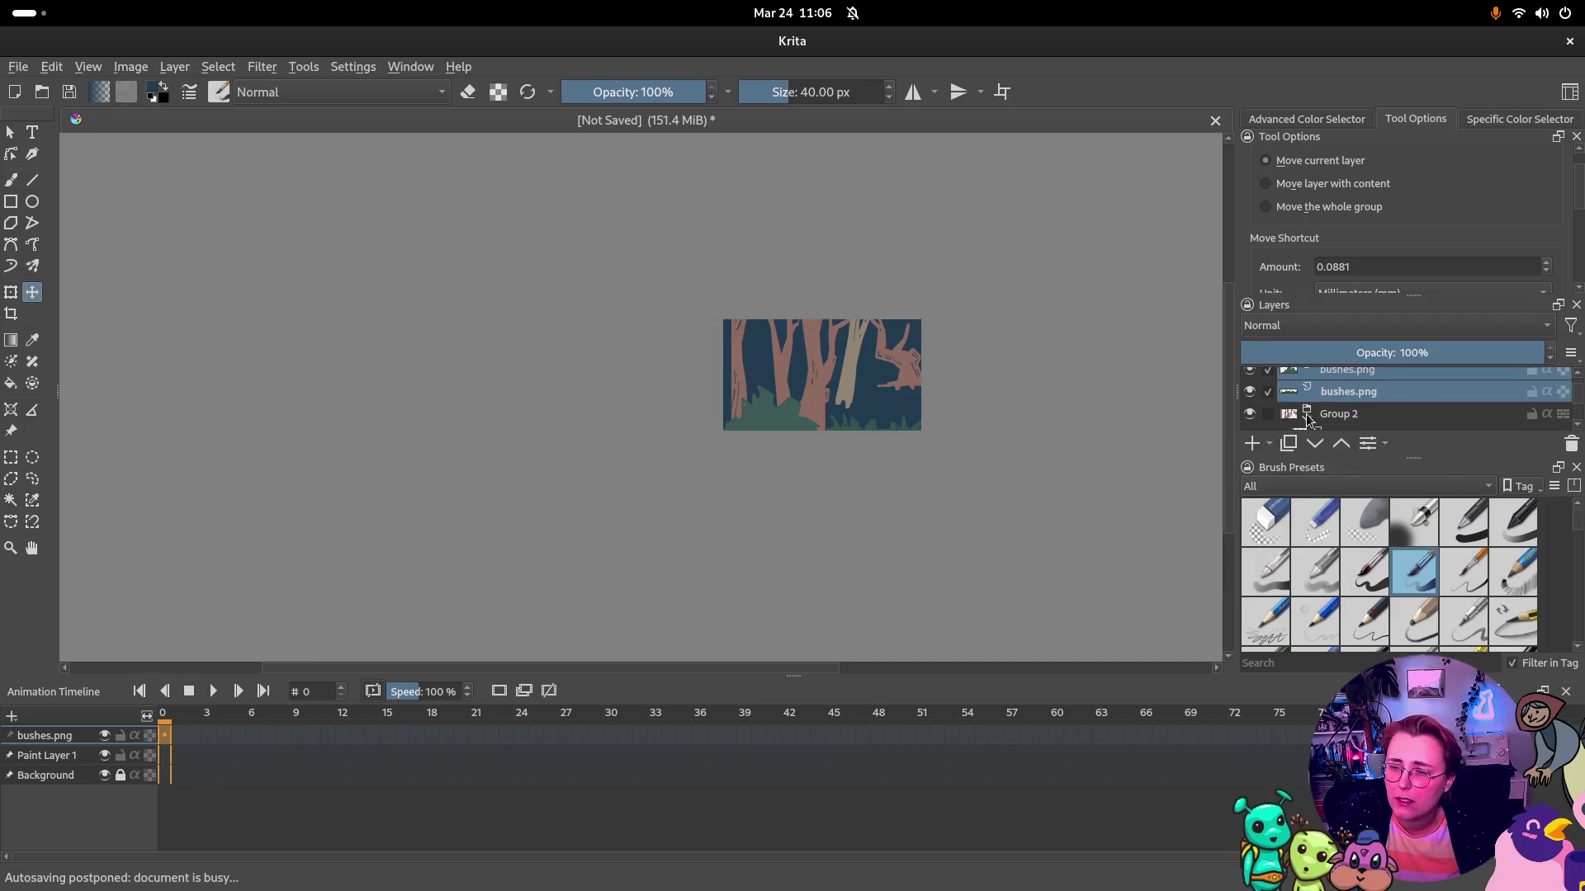
drag(1331, 403, 1378, 404)
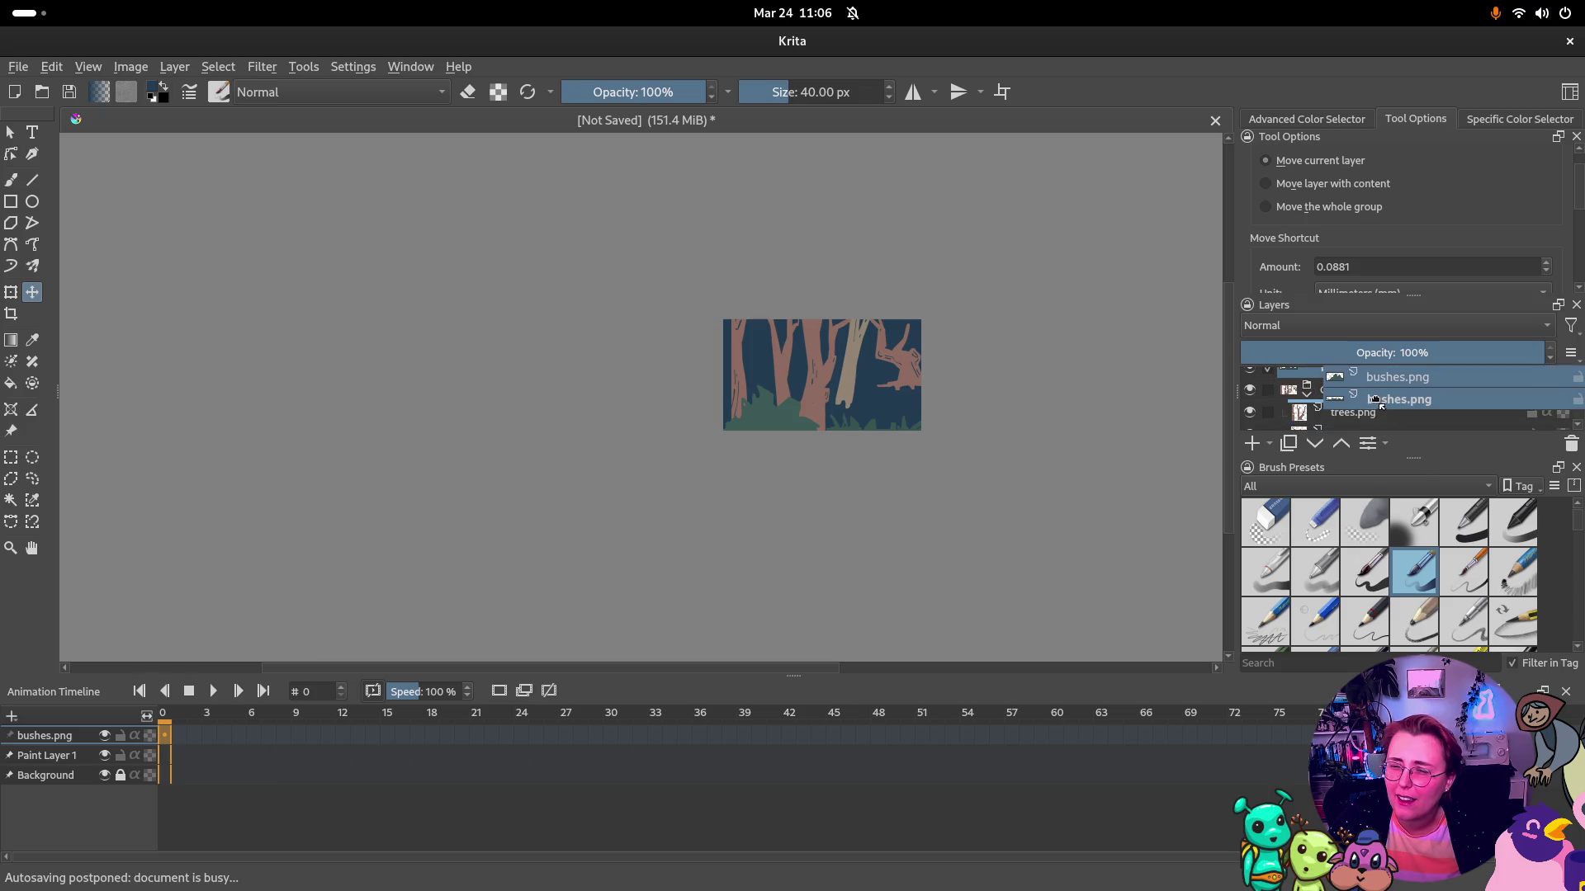
drag(1378, 403, 1372, 404)
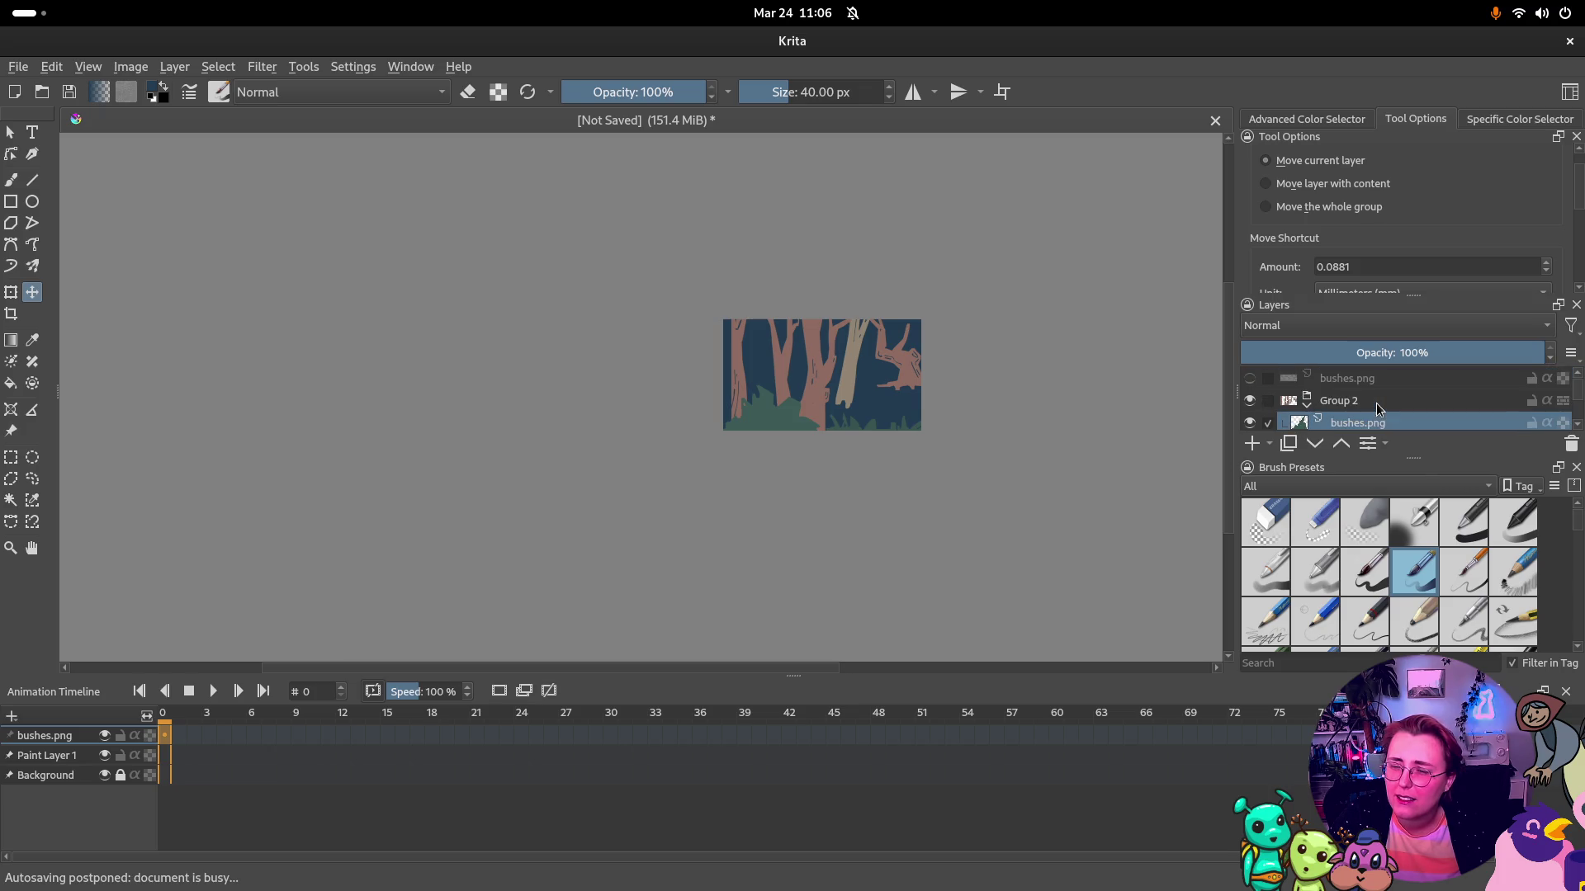
click(1307, 400)
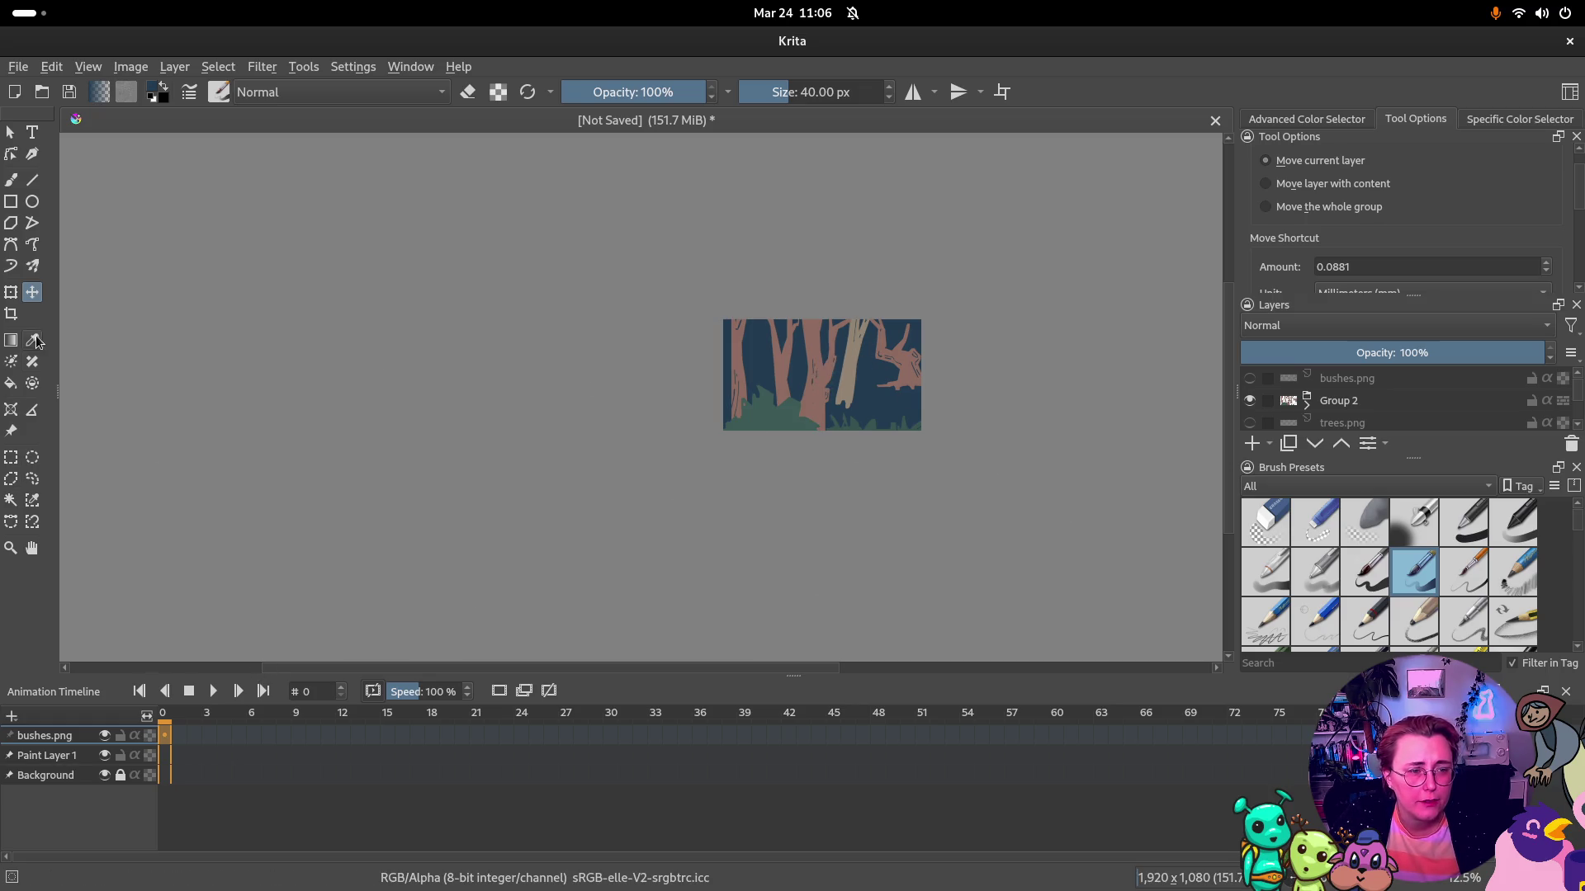
Create a frame at frame 0 for bushes.png, then a blank frame at frame 0 for Group 2
right_click(164, 736)
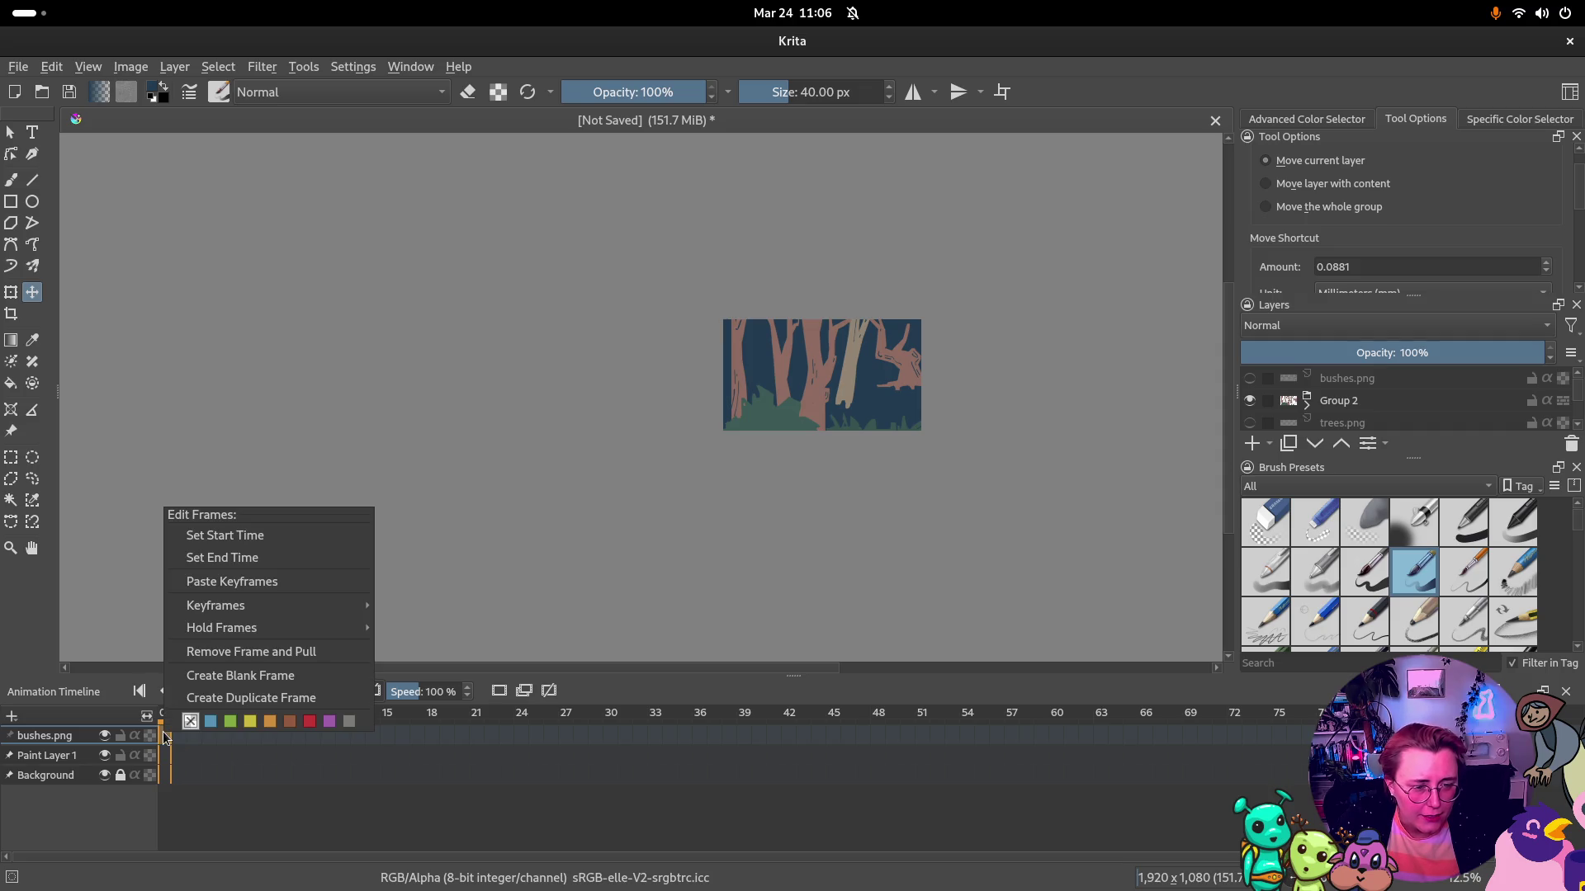
click(241, 676)
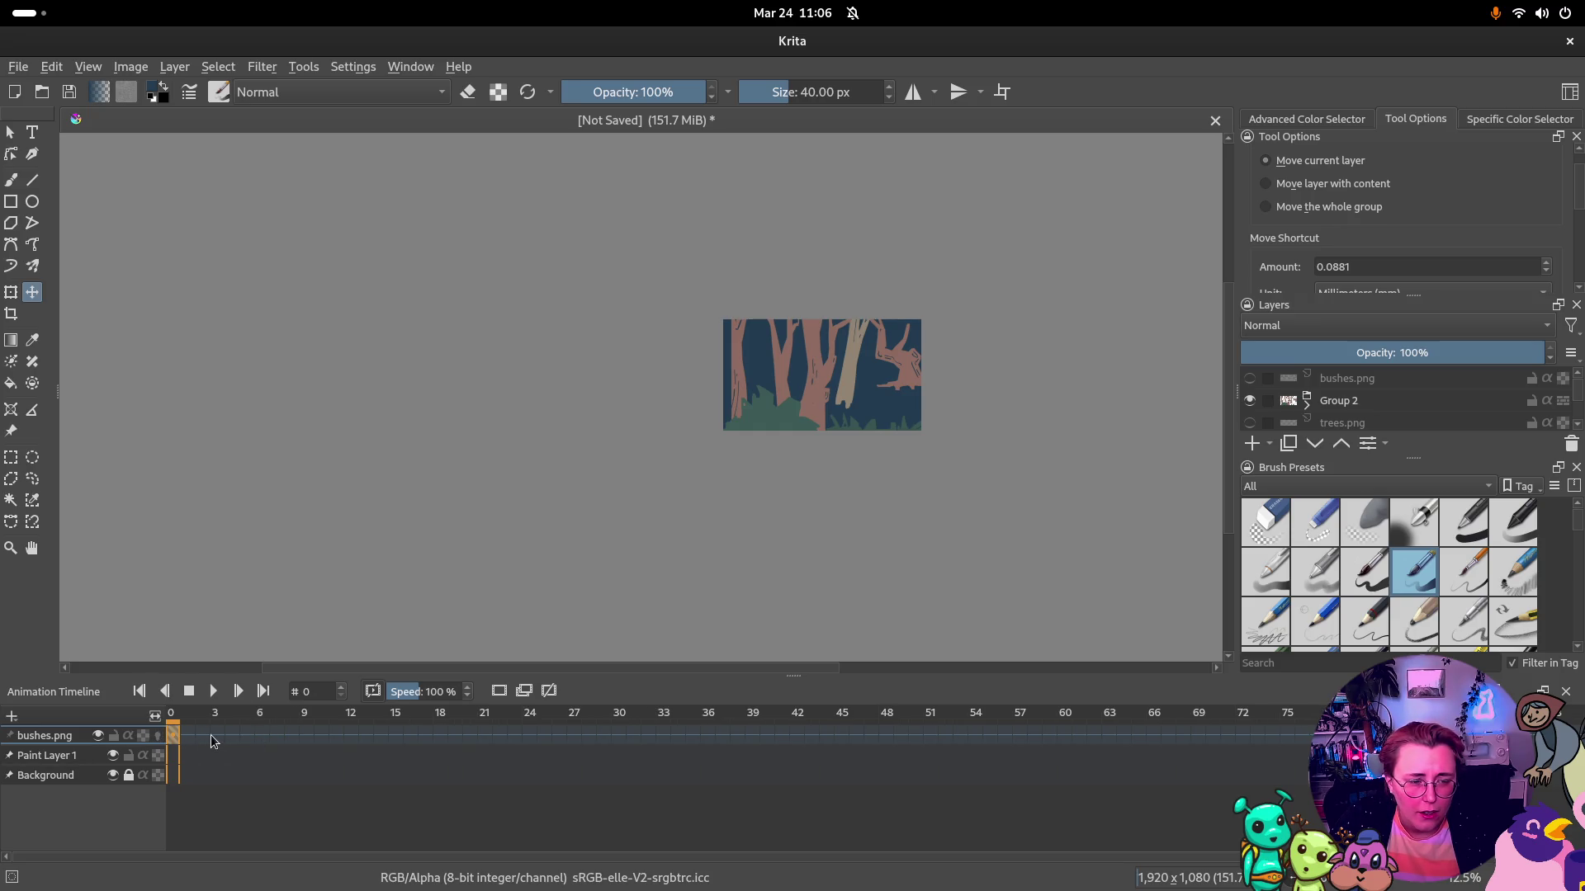
click(1338, 401)
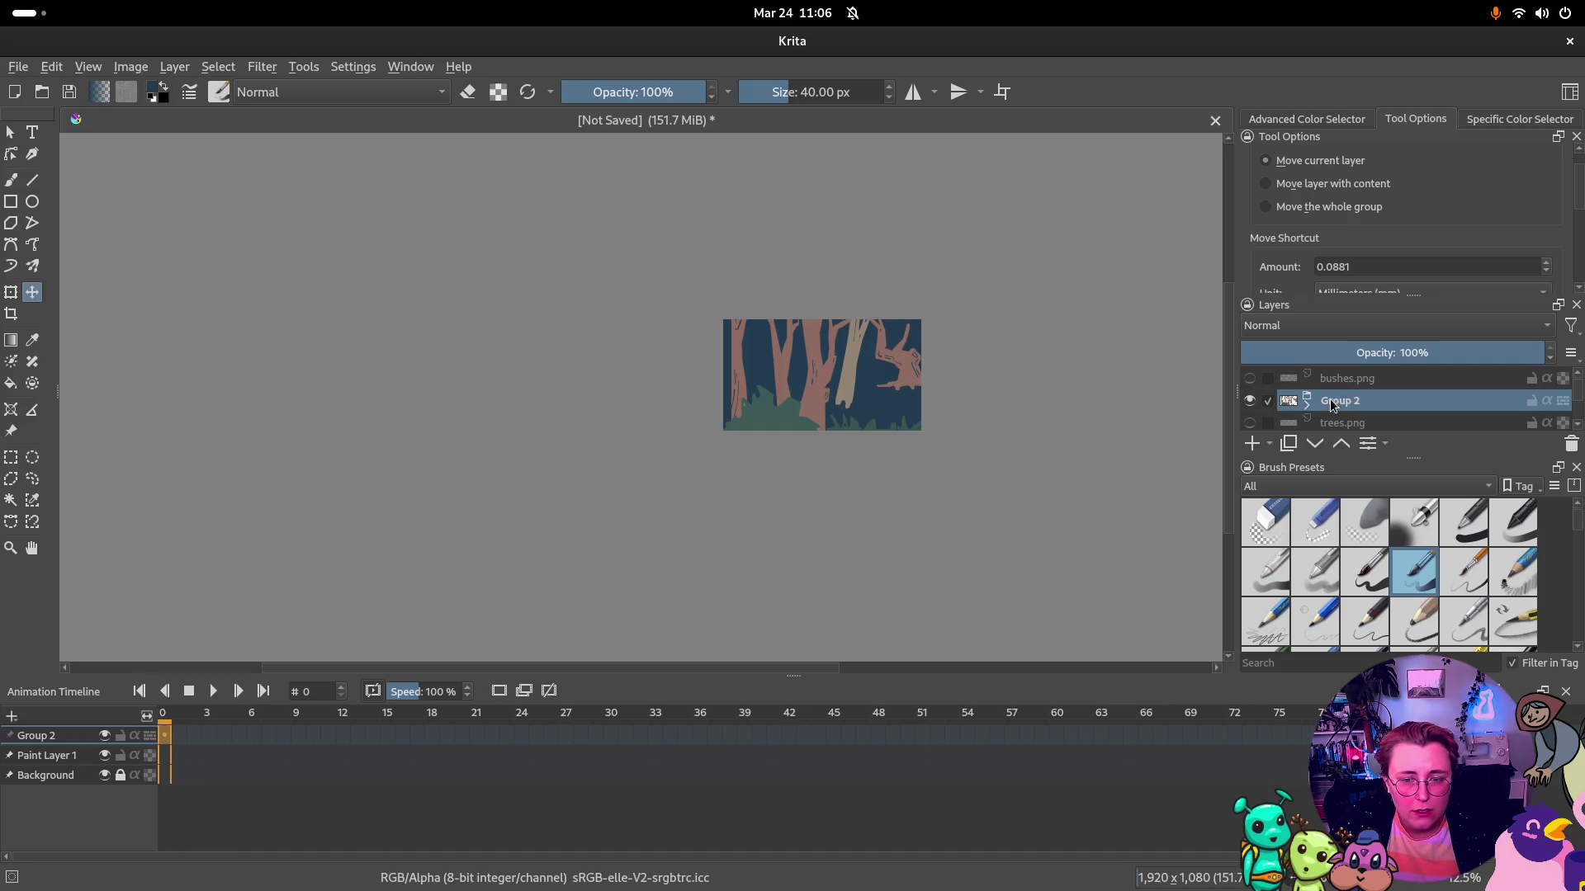
right_click(163, 738)
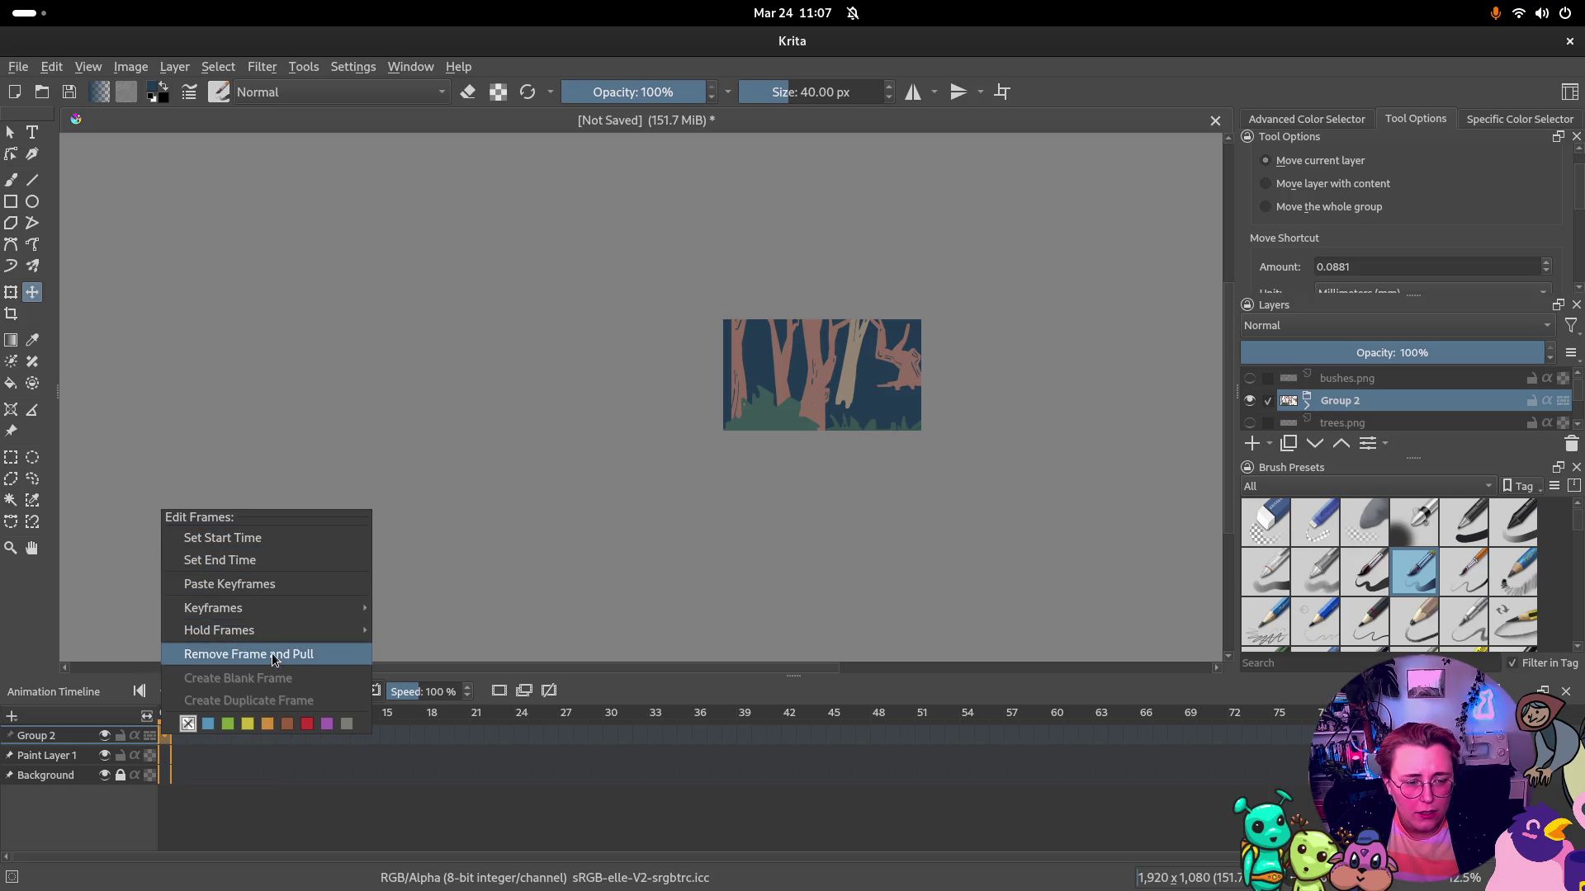
mouse_move(220, 630)
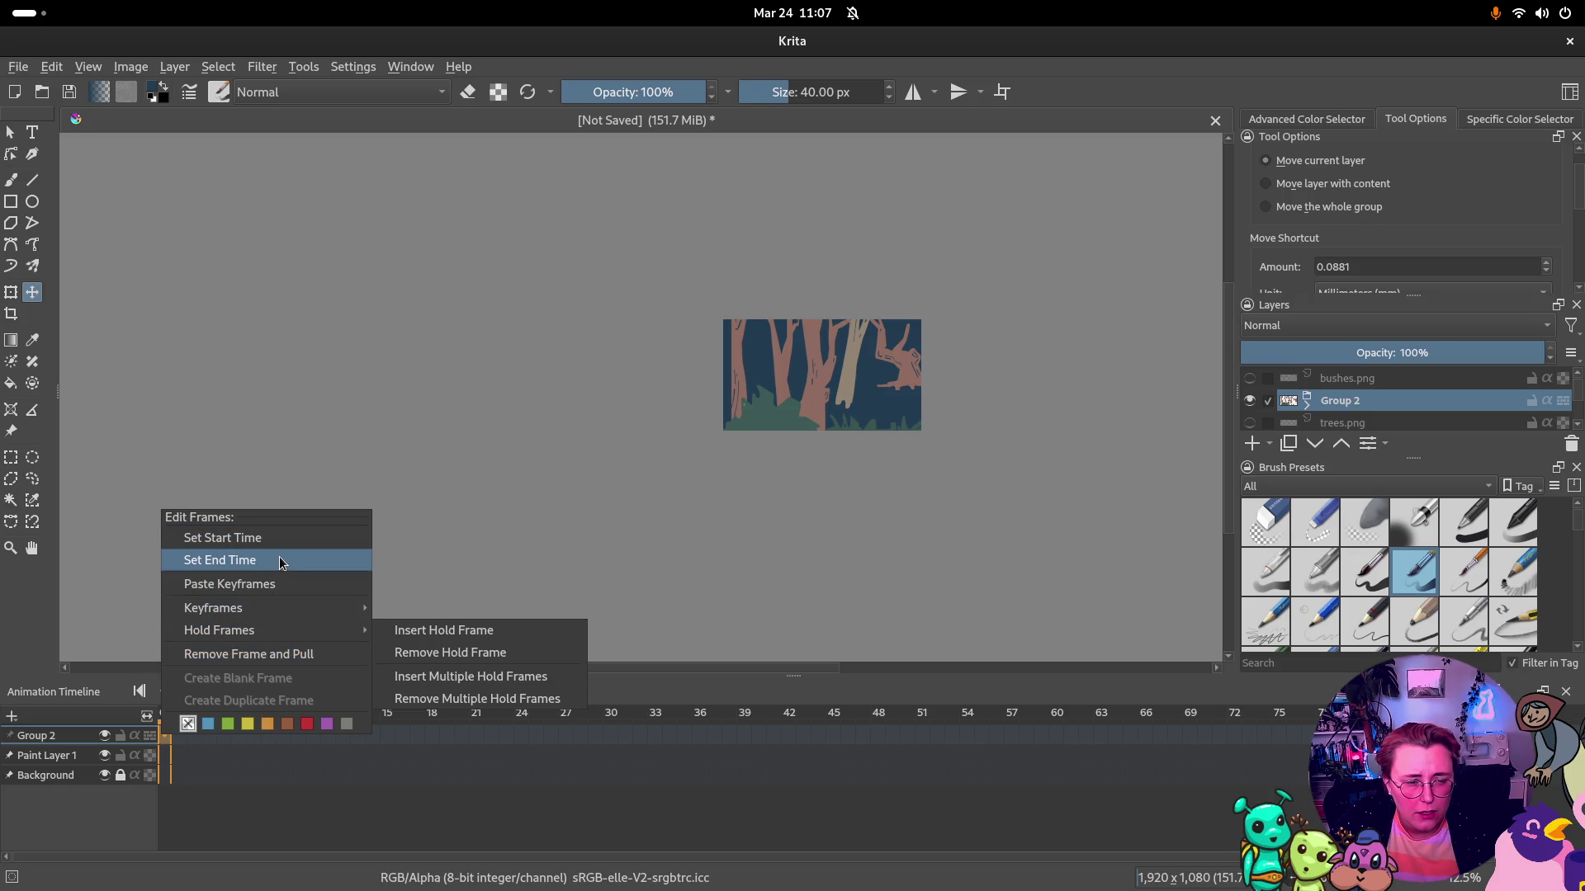
click(290, 537)
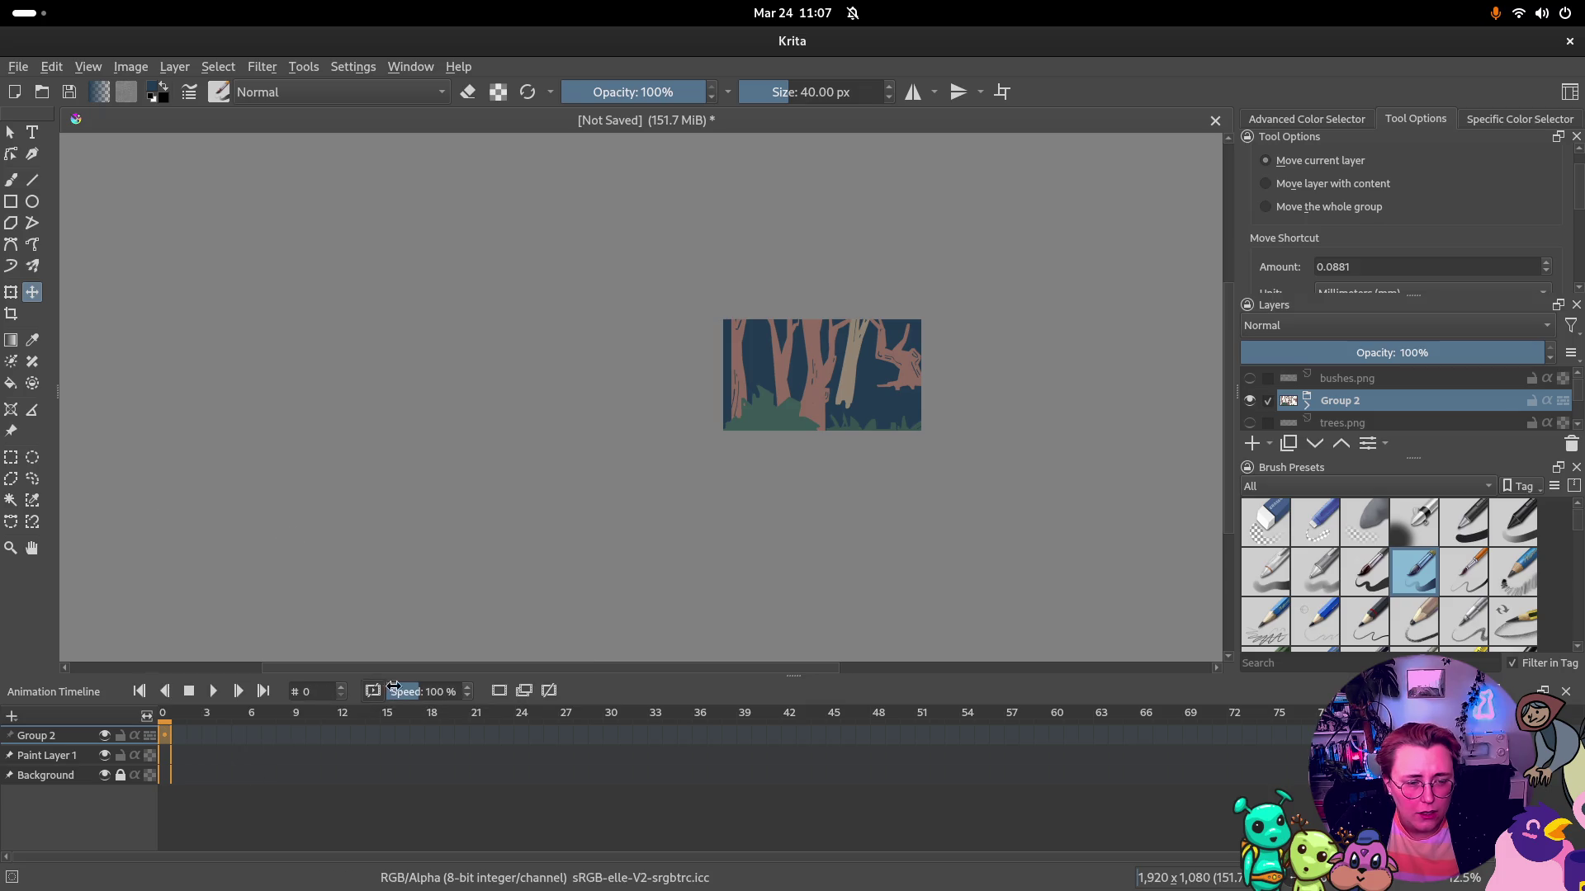
right_click(167, 740)
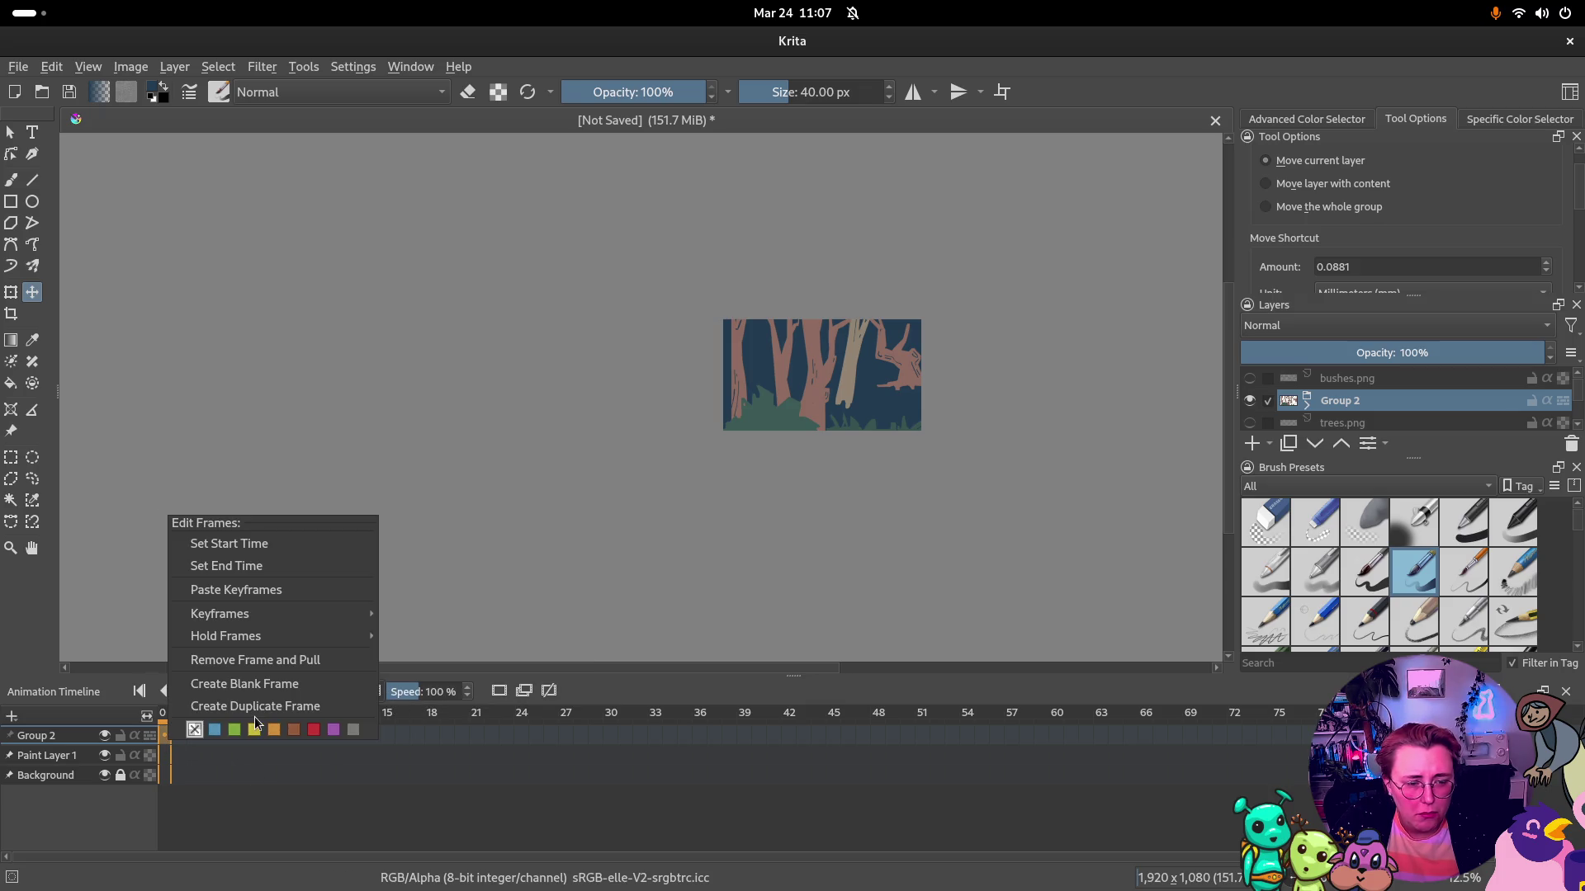
click(267, 692)
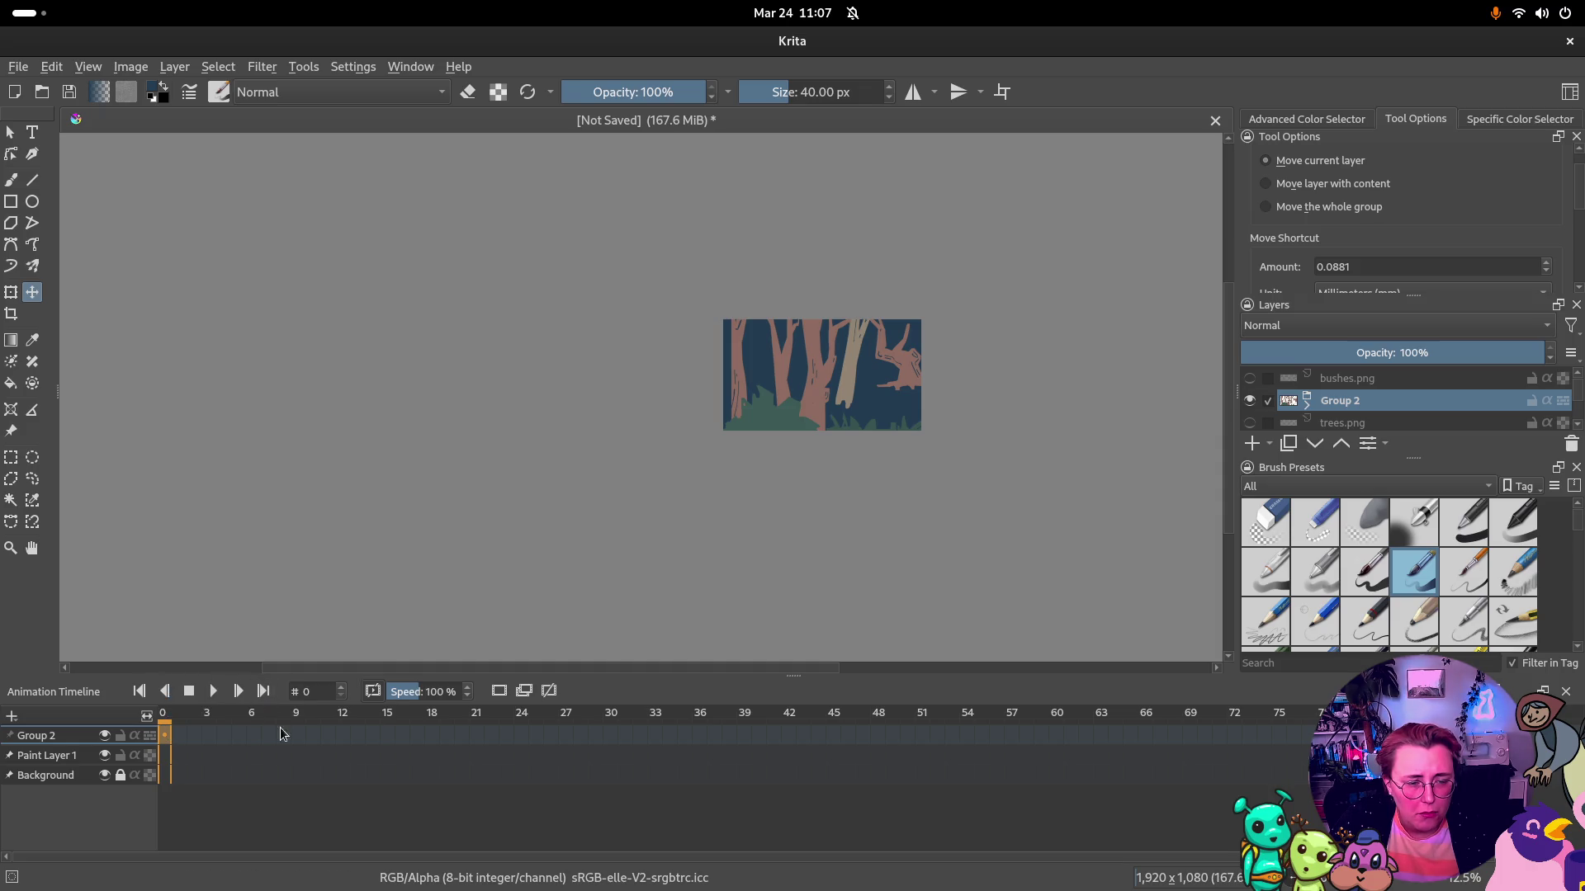
Shuffle Group 2's keyframe along the timeline and return it to frame 0
click(442, 733)
drag(165, 739, 174, 739)
right_click(173, 740)
click(248, 692)
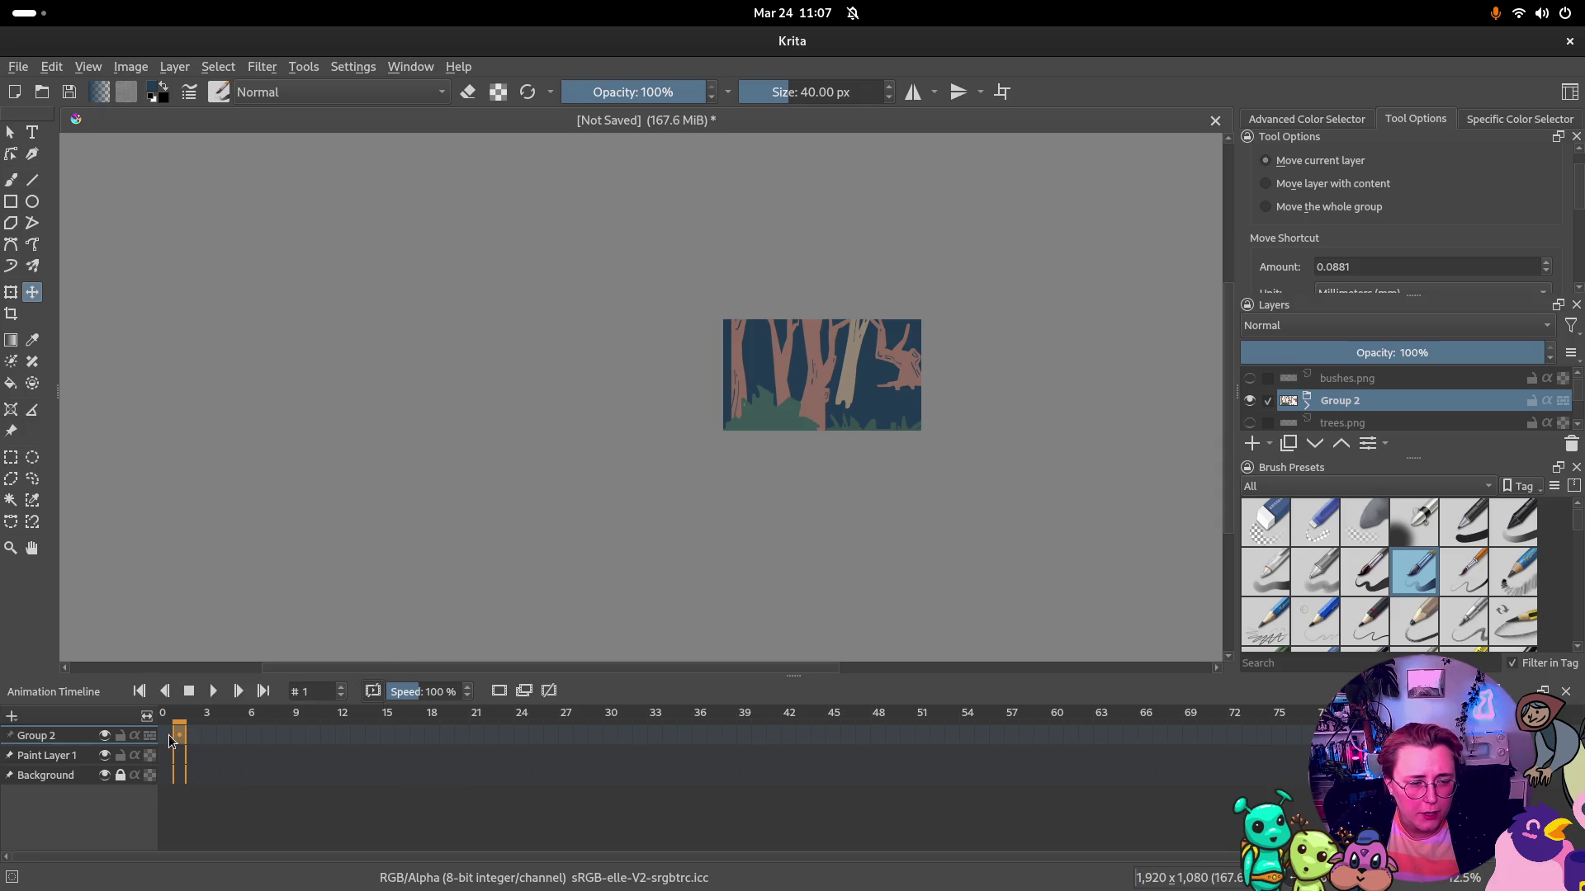
click(165, 739)
right_click(169, 740)
click(265, 701)
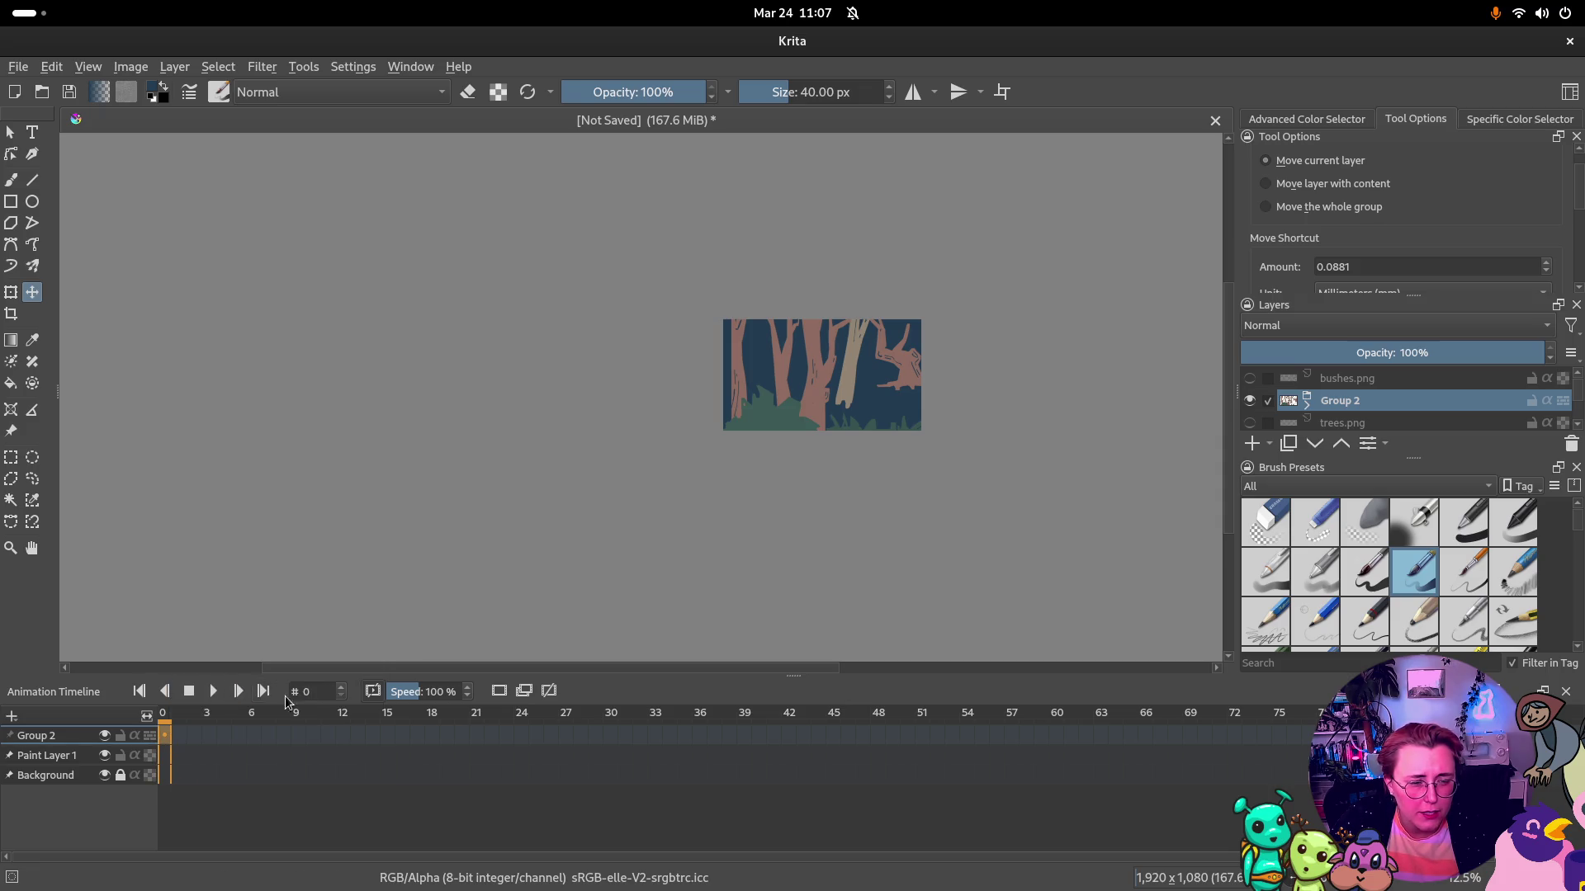
click(238, 753)
click(165, 738)
Create blank keyframes for Paint Layer 1 at frames 0 and 15 and scrub the earlier frames
right_click(165, 758)
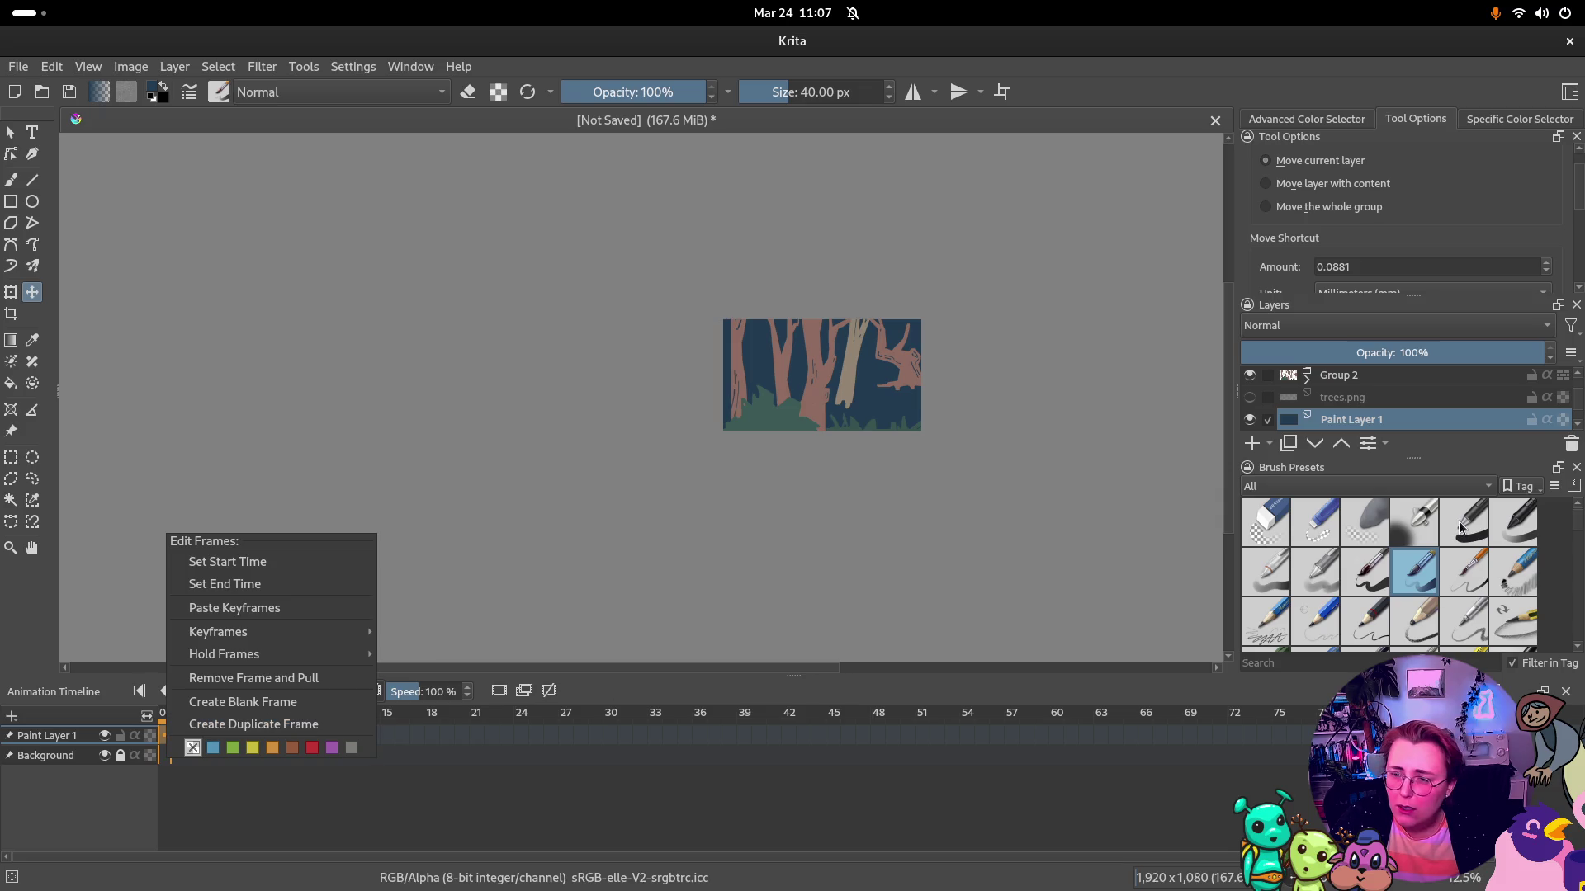
click(242, 701)
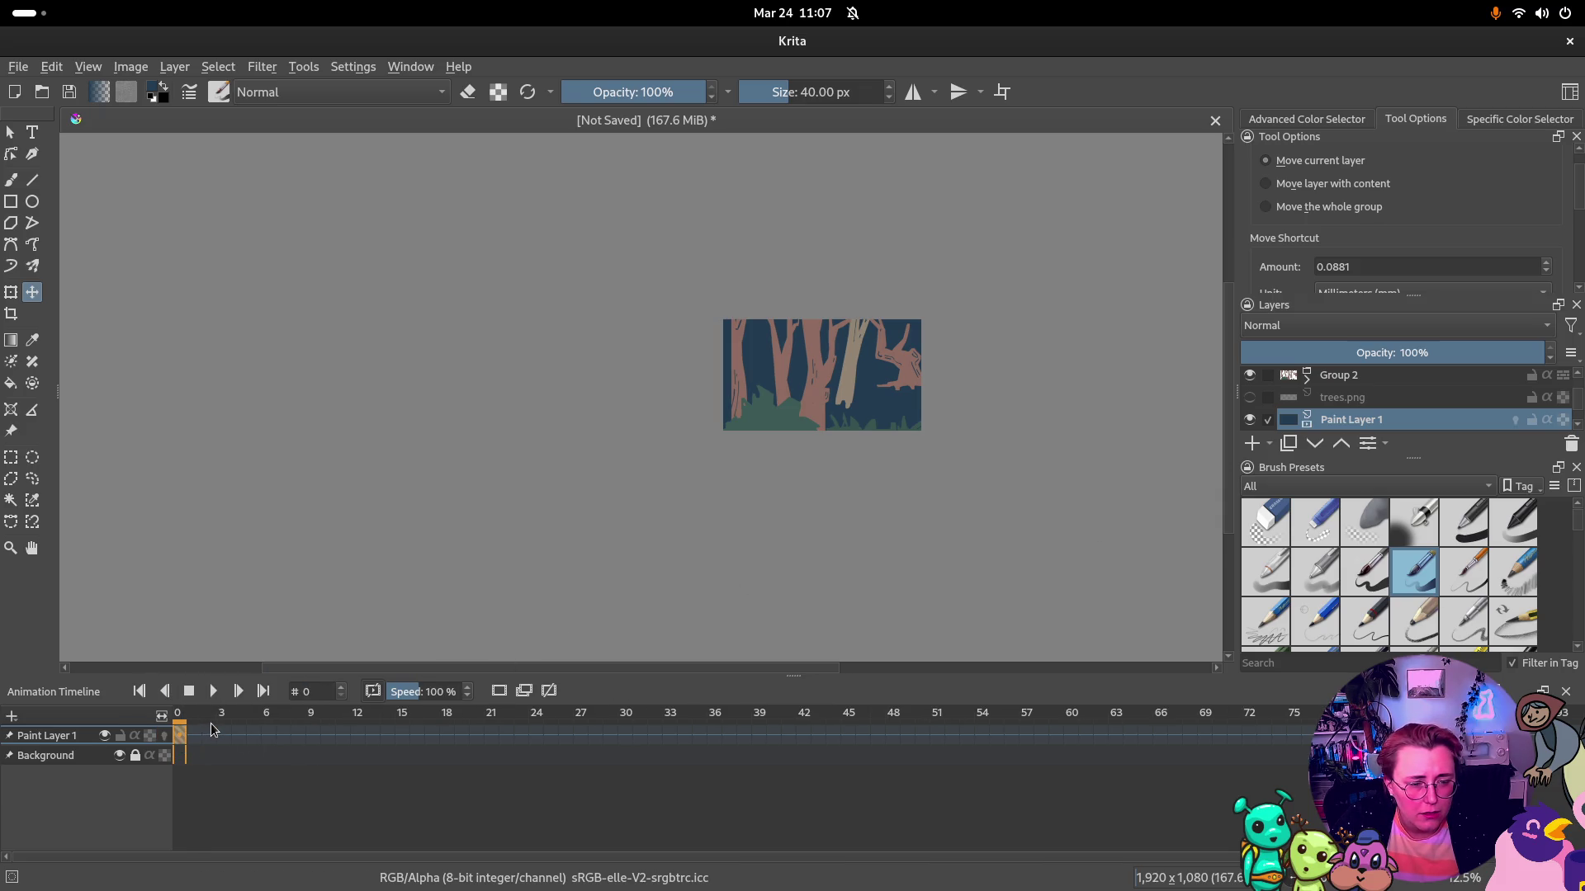
click(398, 742)
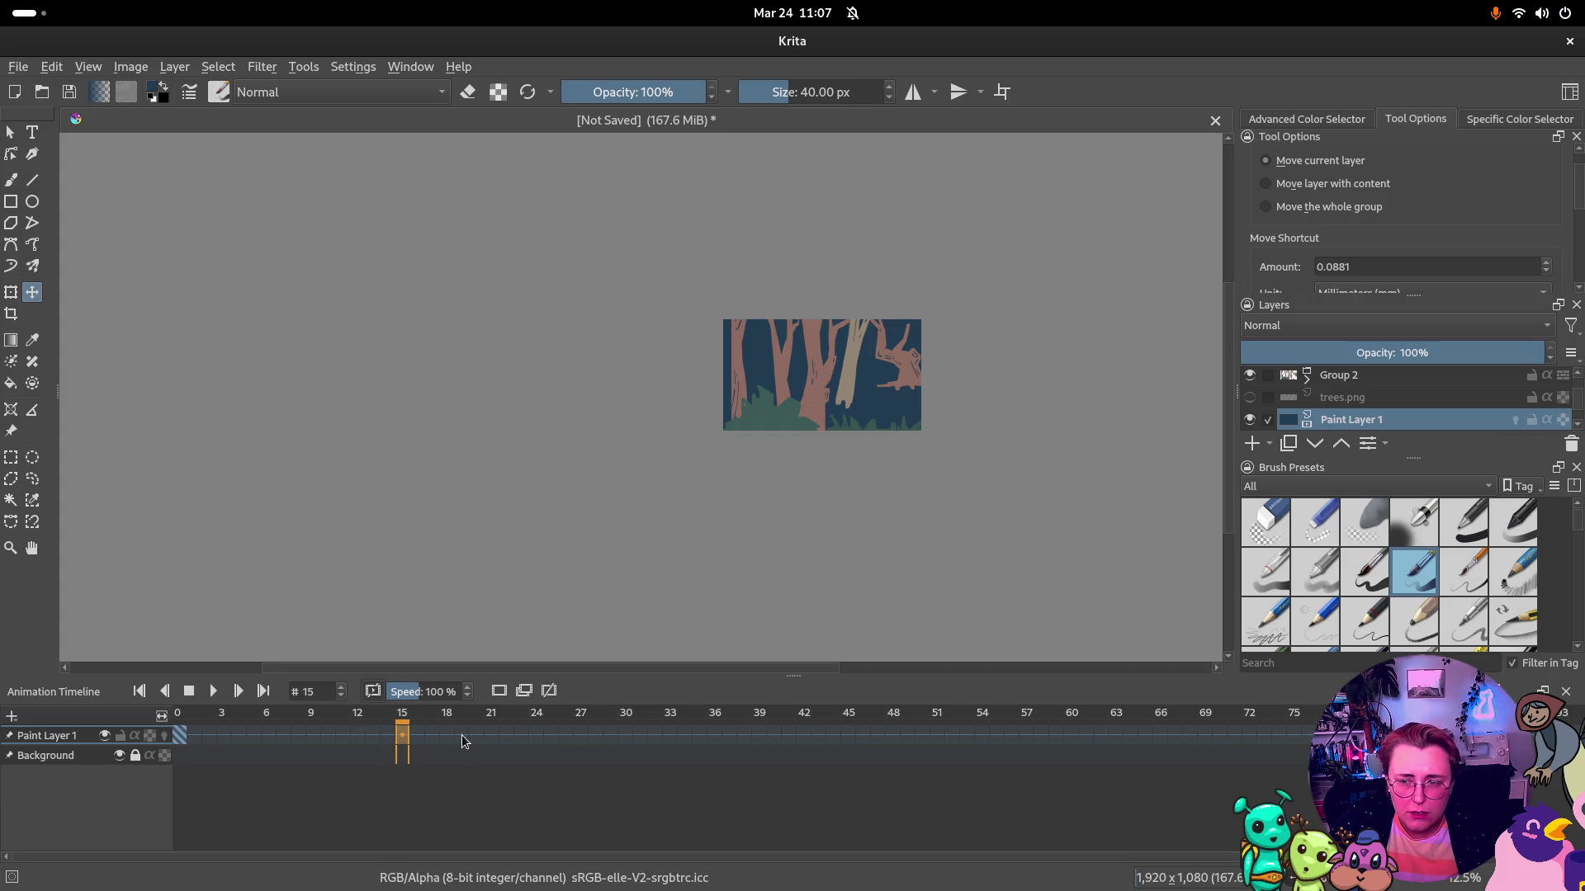
right_click(406, 737)
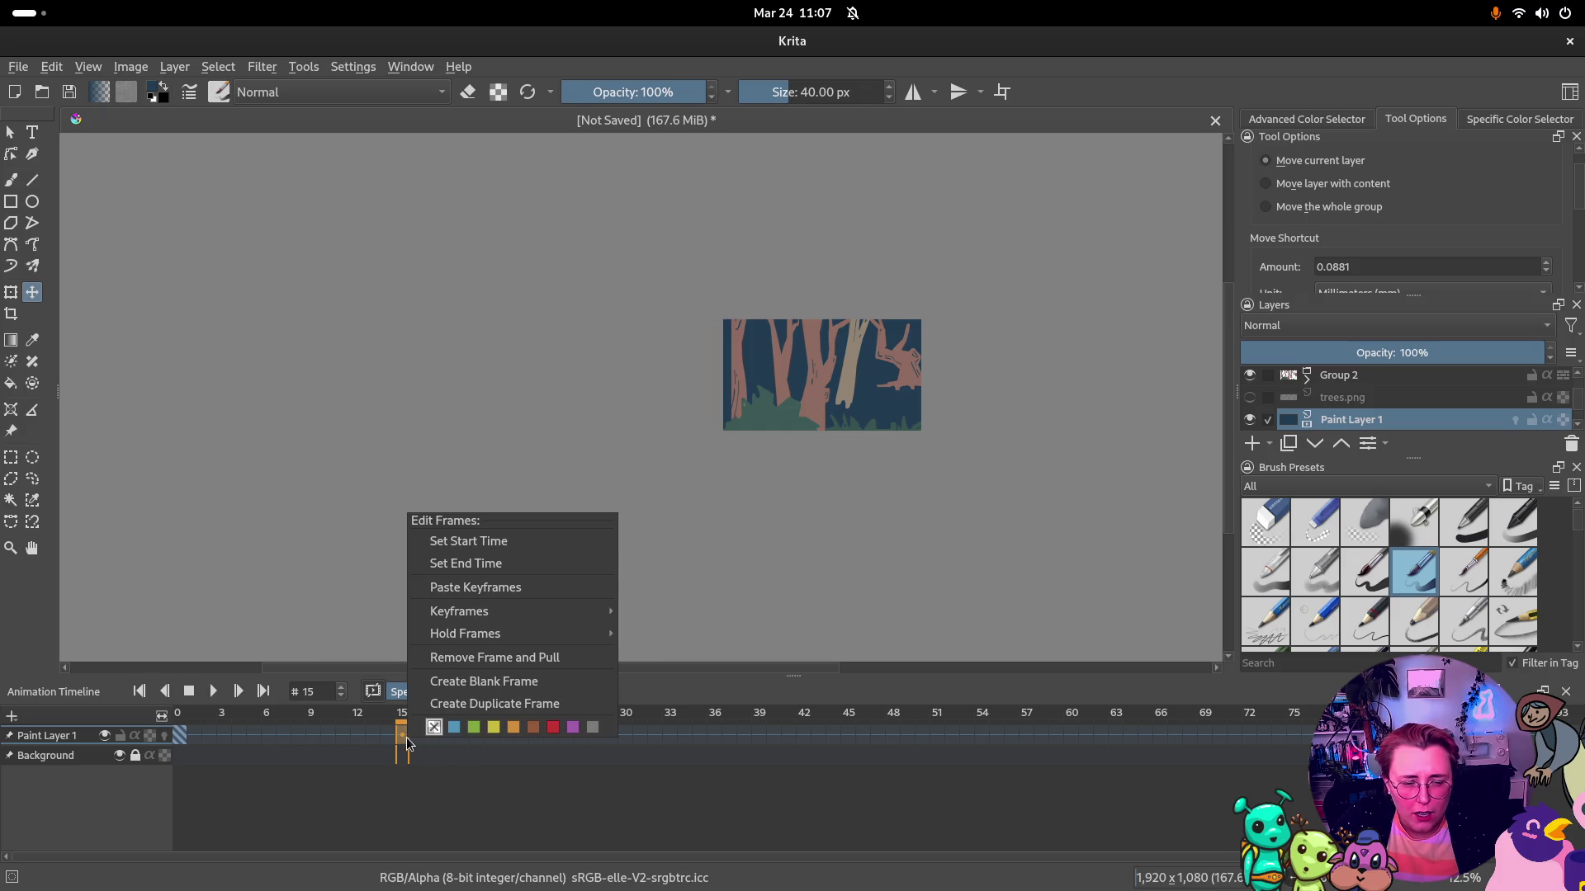
click(486, 682)
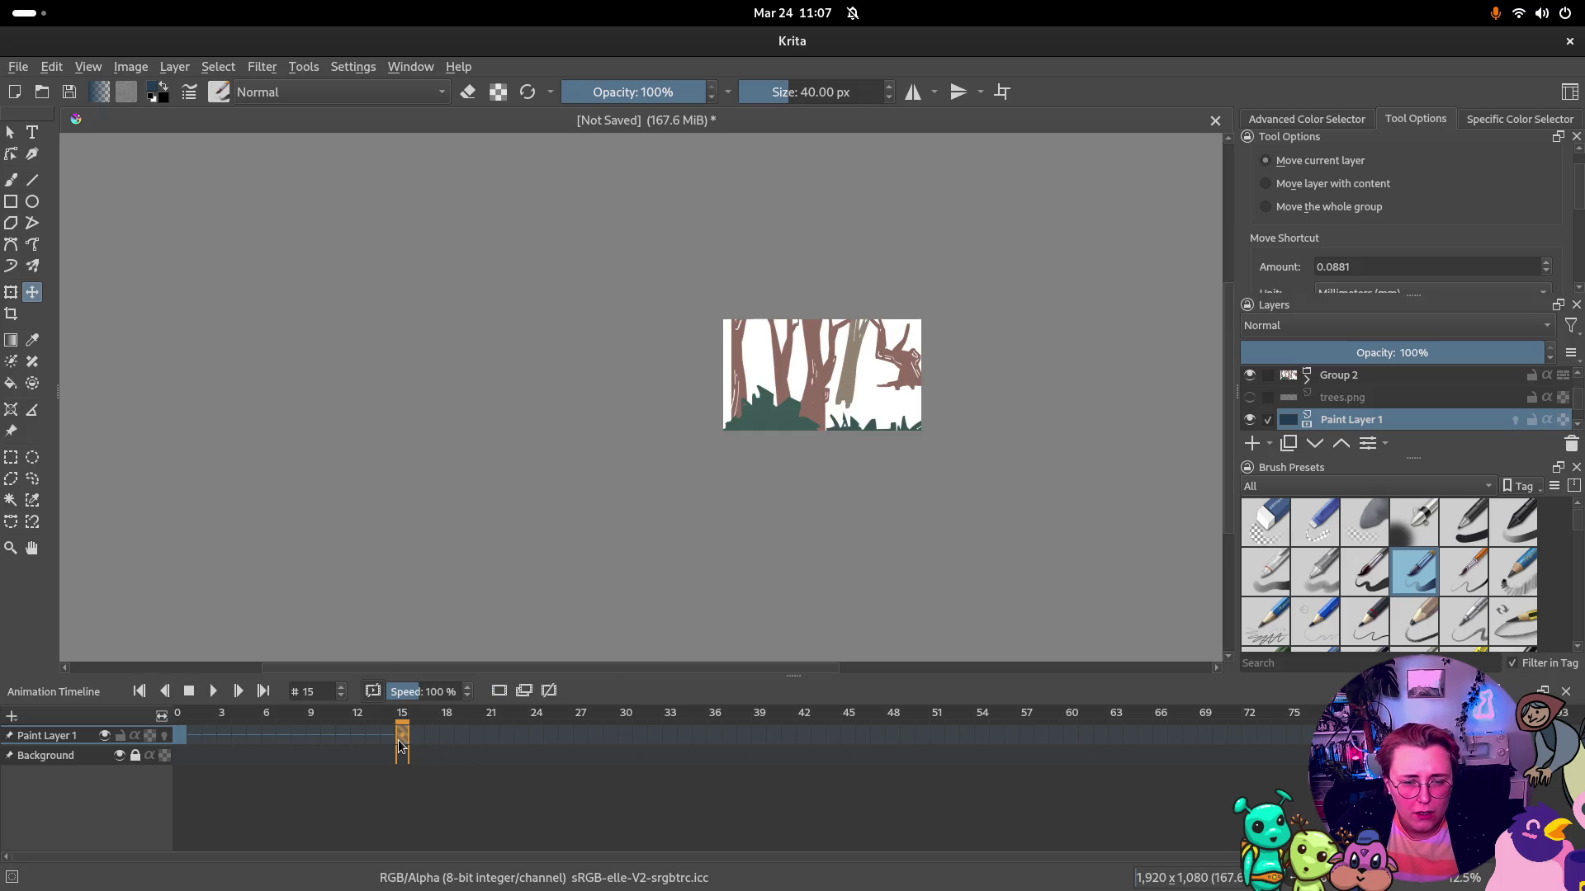
mouse_move(181, 722)
mouse_down()
mouse_move(405, 734)
mouse_move(211, 738)
mouse_up()
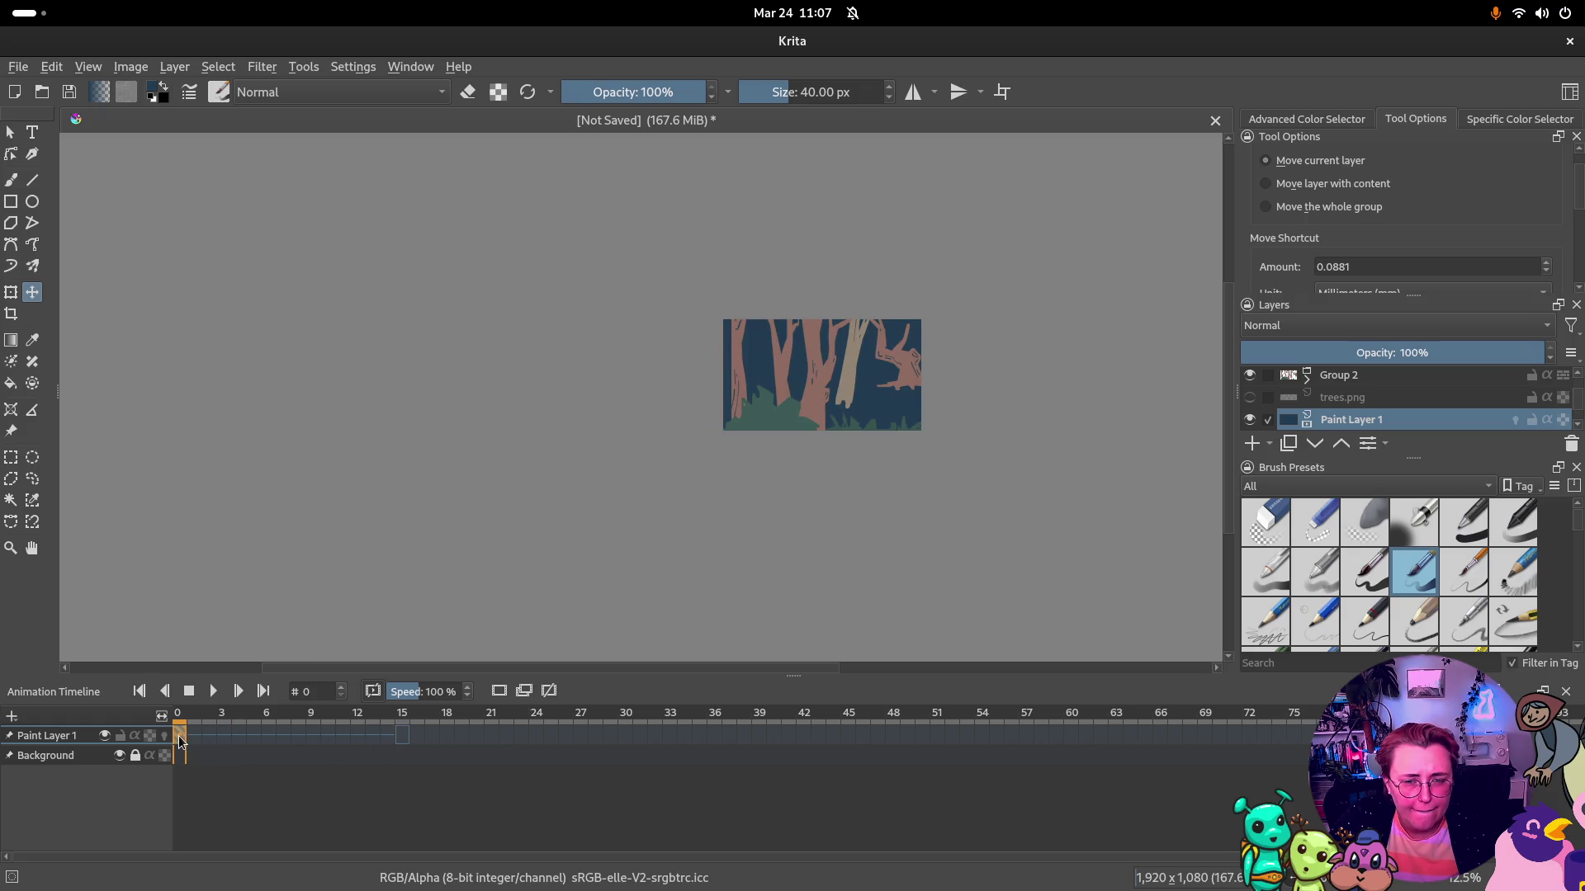
Remove and re-add the frame 15 keyframe, then scrub back toward the start
click(406, 742)
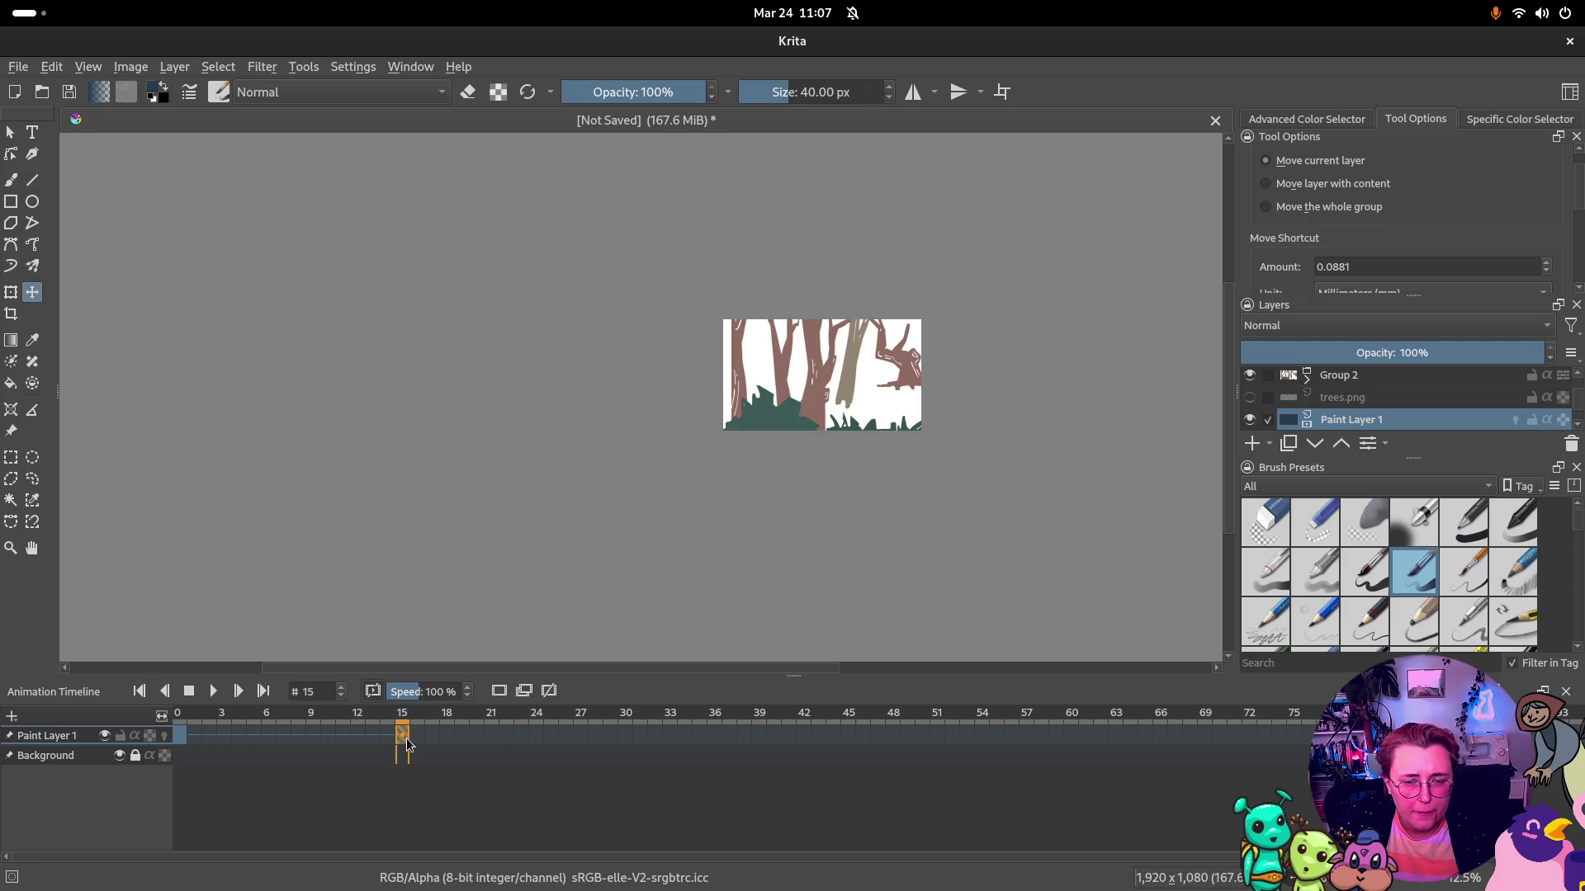
right_click(407, 738)
click(507, 663)
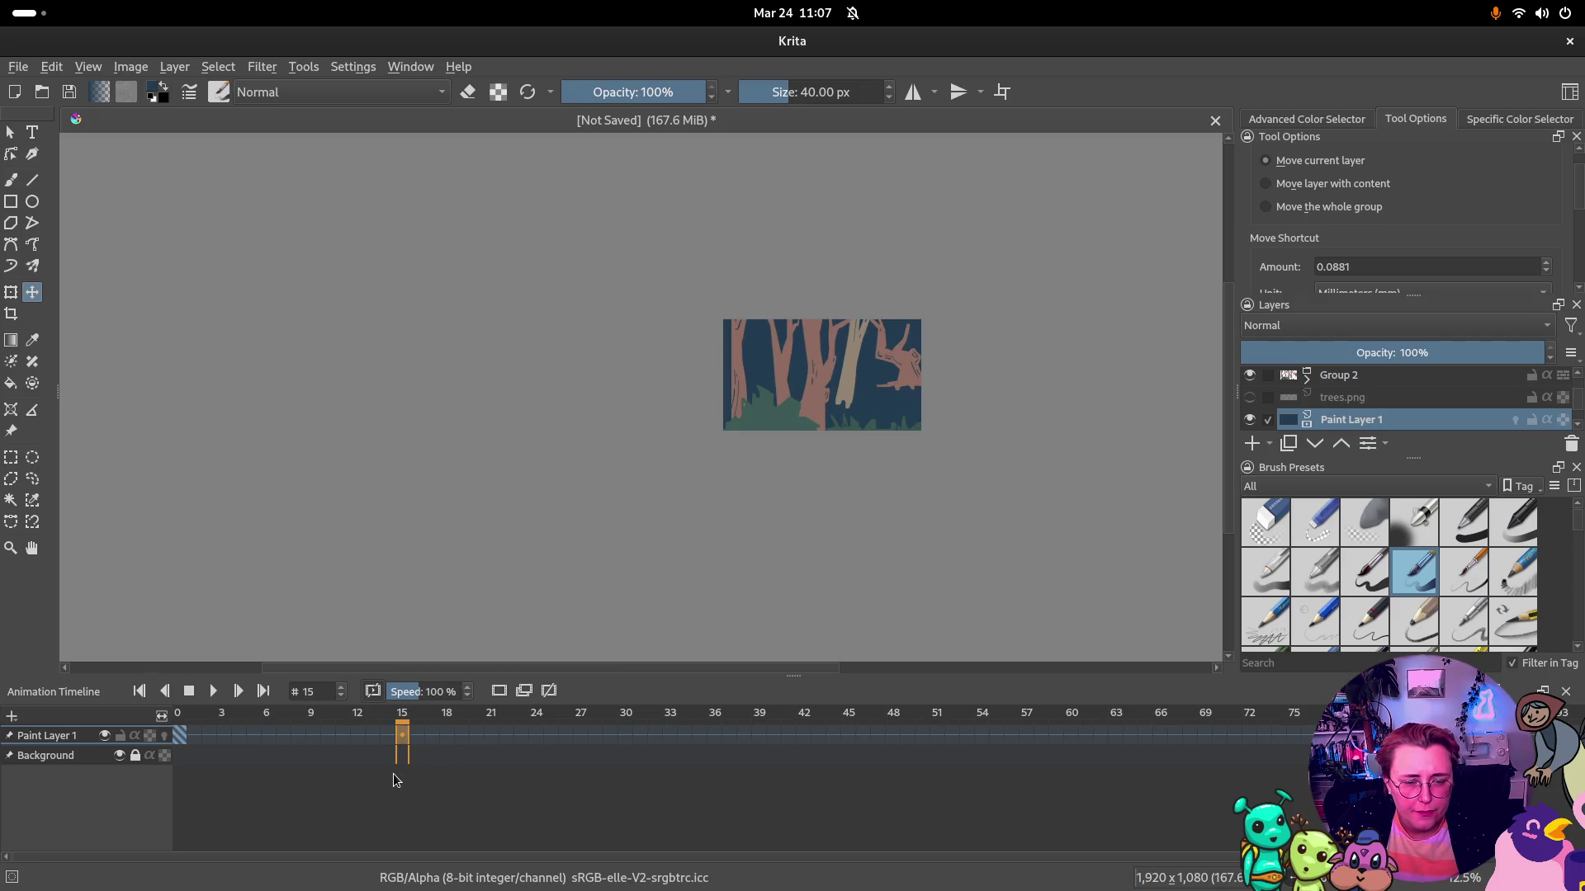
right_click(400, 741)
click(471, 701)
mouse_move(188, 718)
mouse_down()
mouse_move(252, 731)
mouse_move(180, 736)
mouse_up()
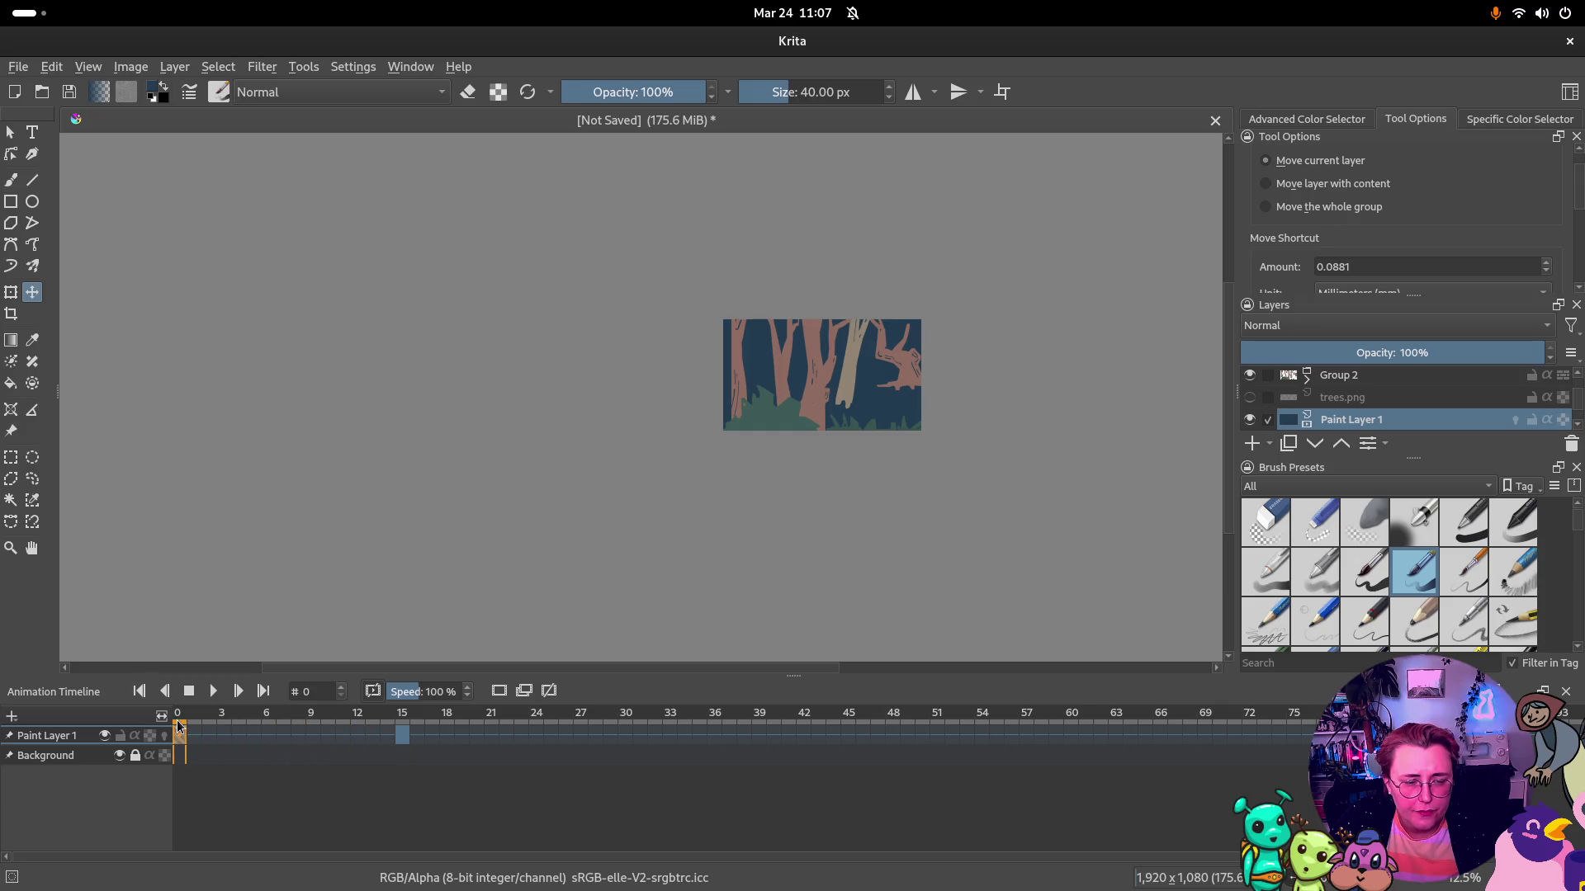
Insert a keyframe left on Group 2's timeline row and return the playhead to frame 0
click(1338, 377)
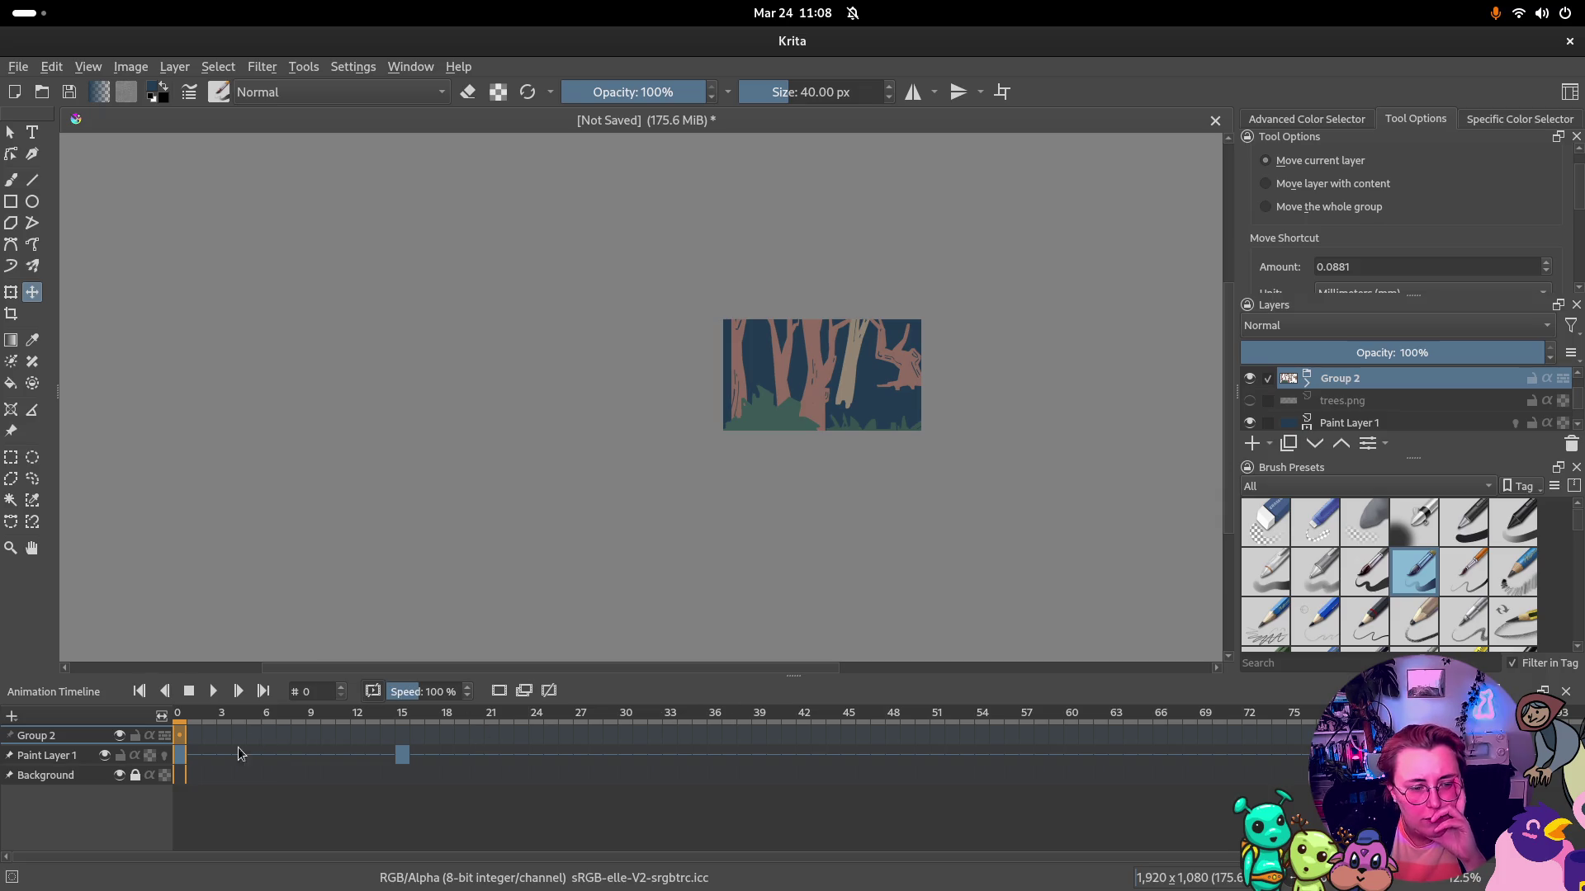
right_click(180, 739)
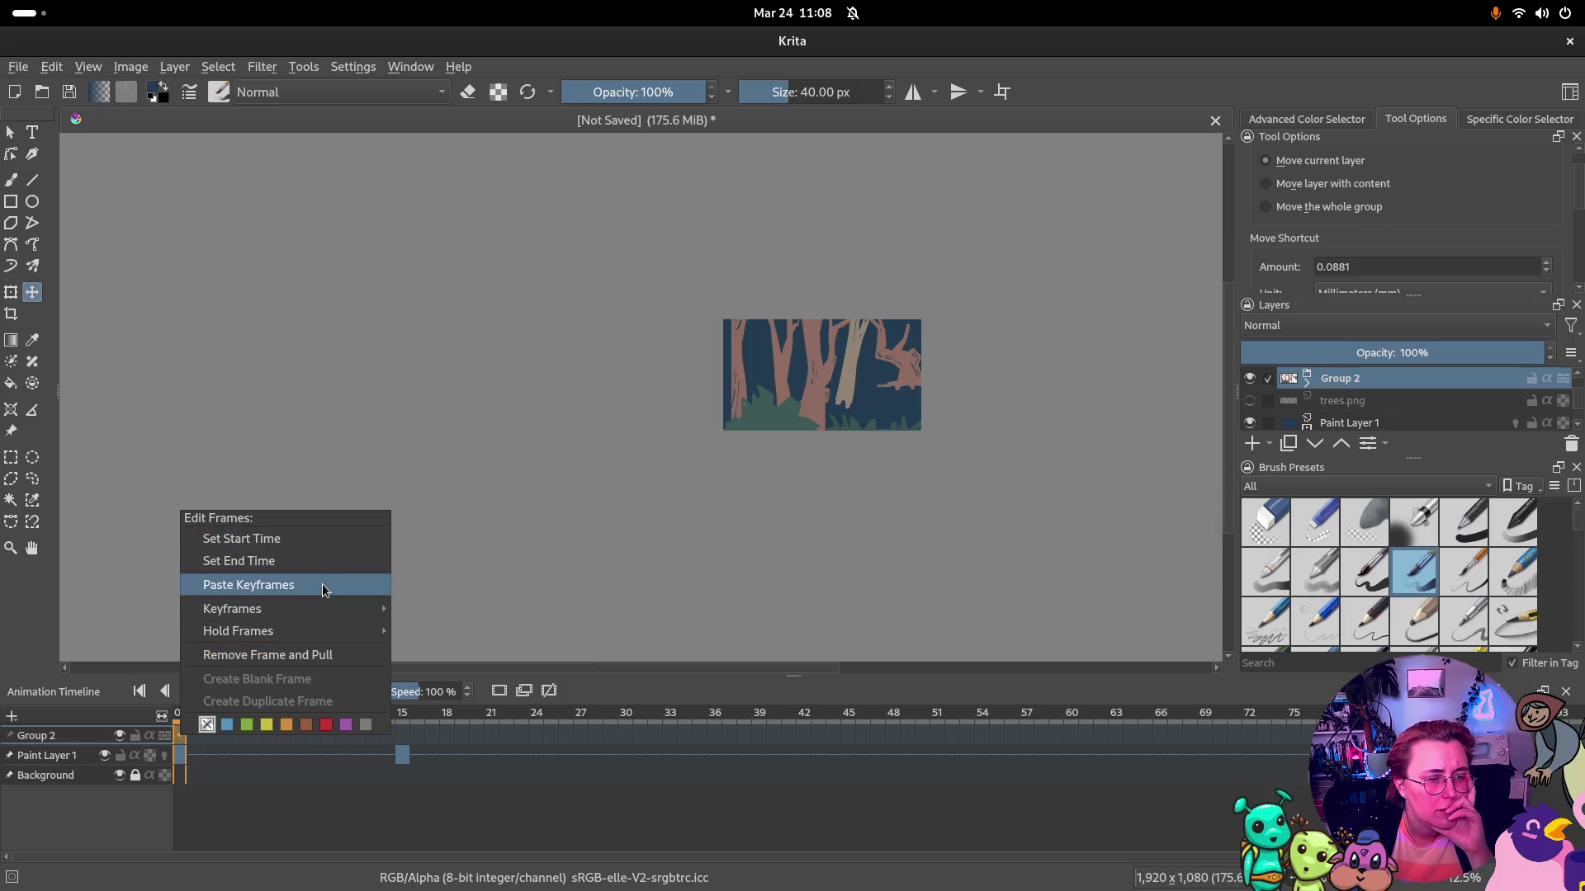
mouse_move(285, 610)
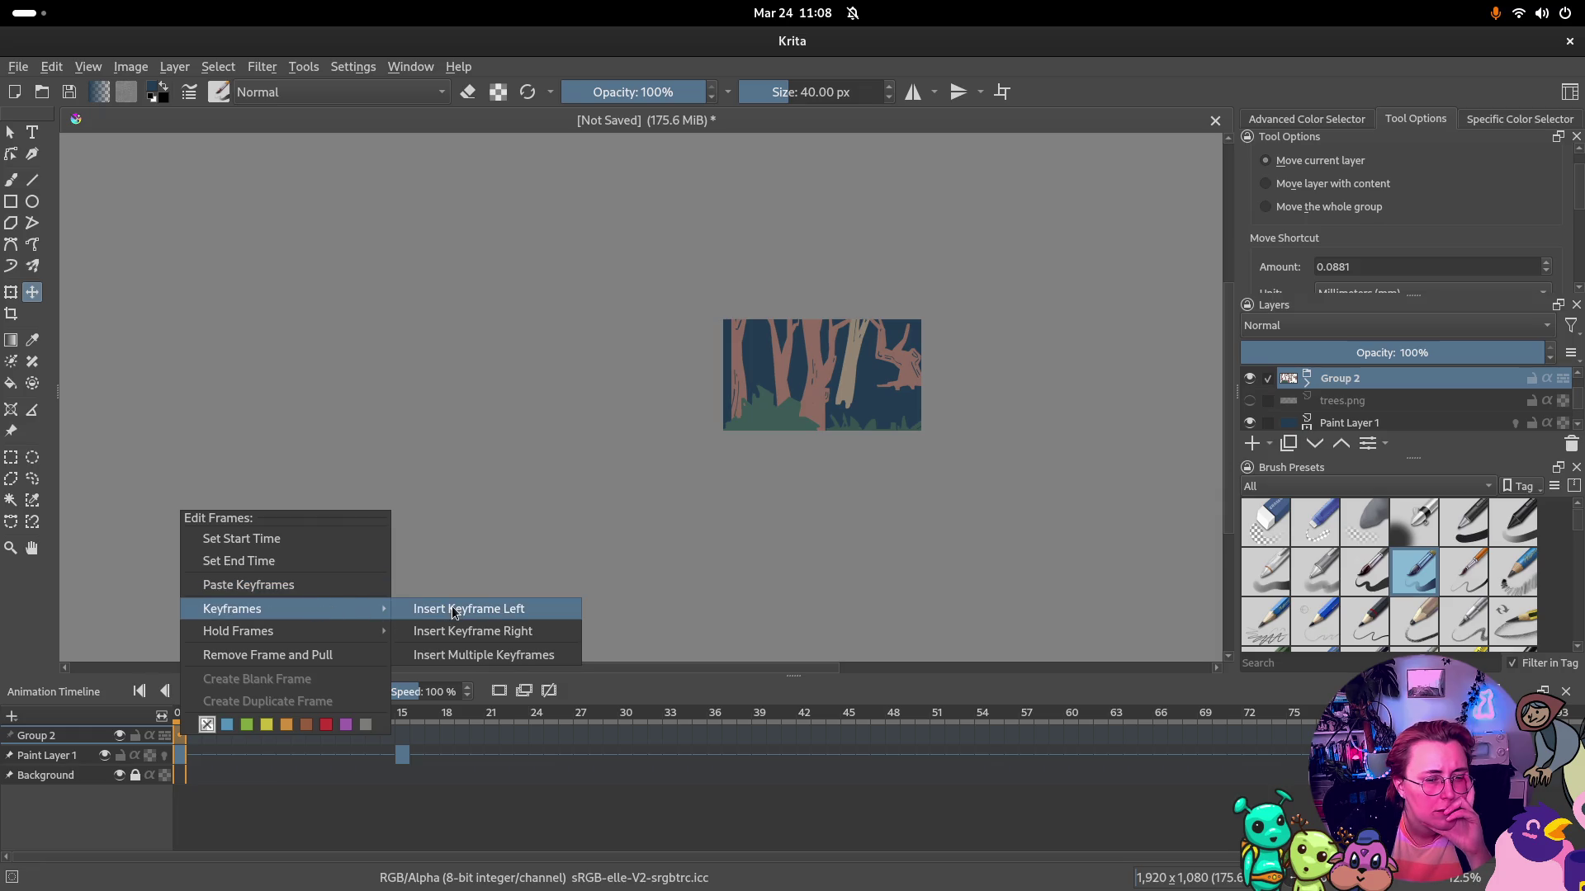
click(461, 607)
click(181, 735)
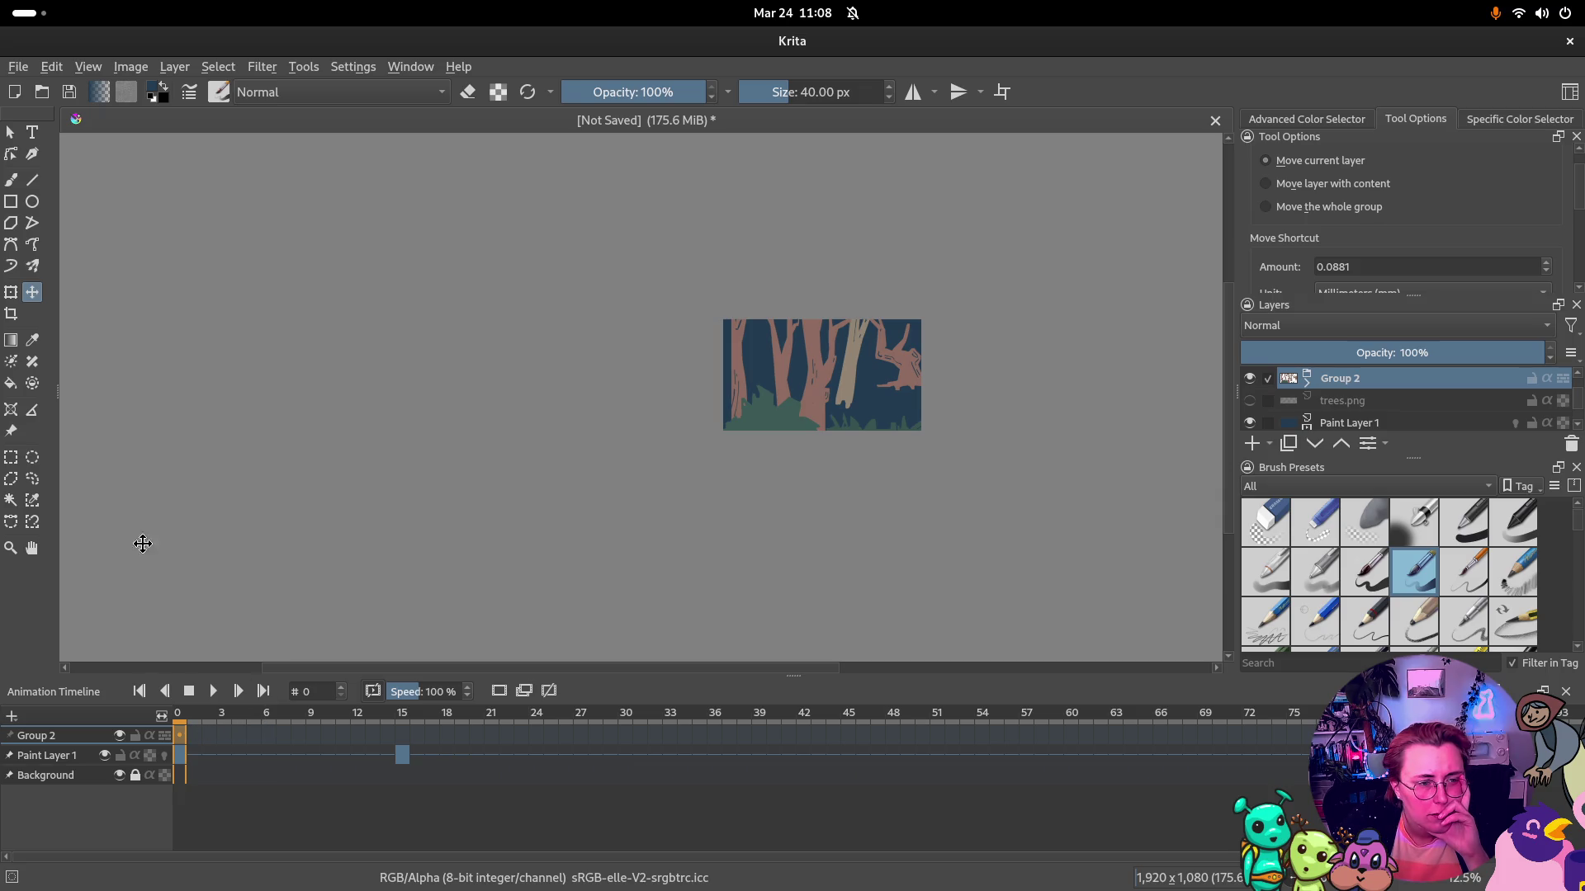
Transform Group 2's content left then right, expand the group and select a trees.png layer
click(10, 292)
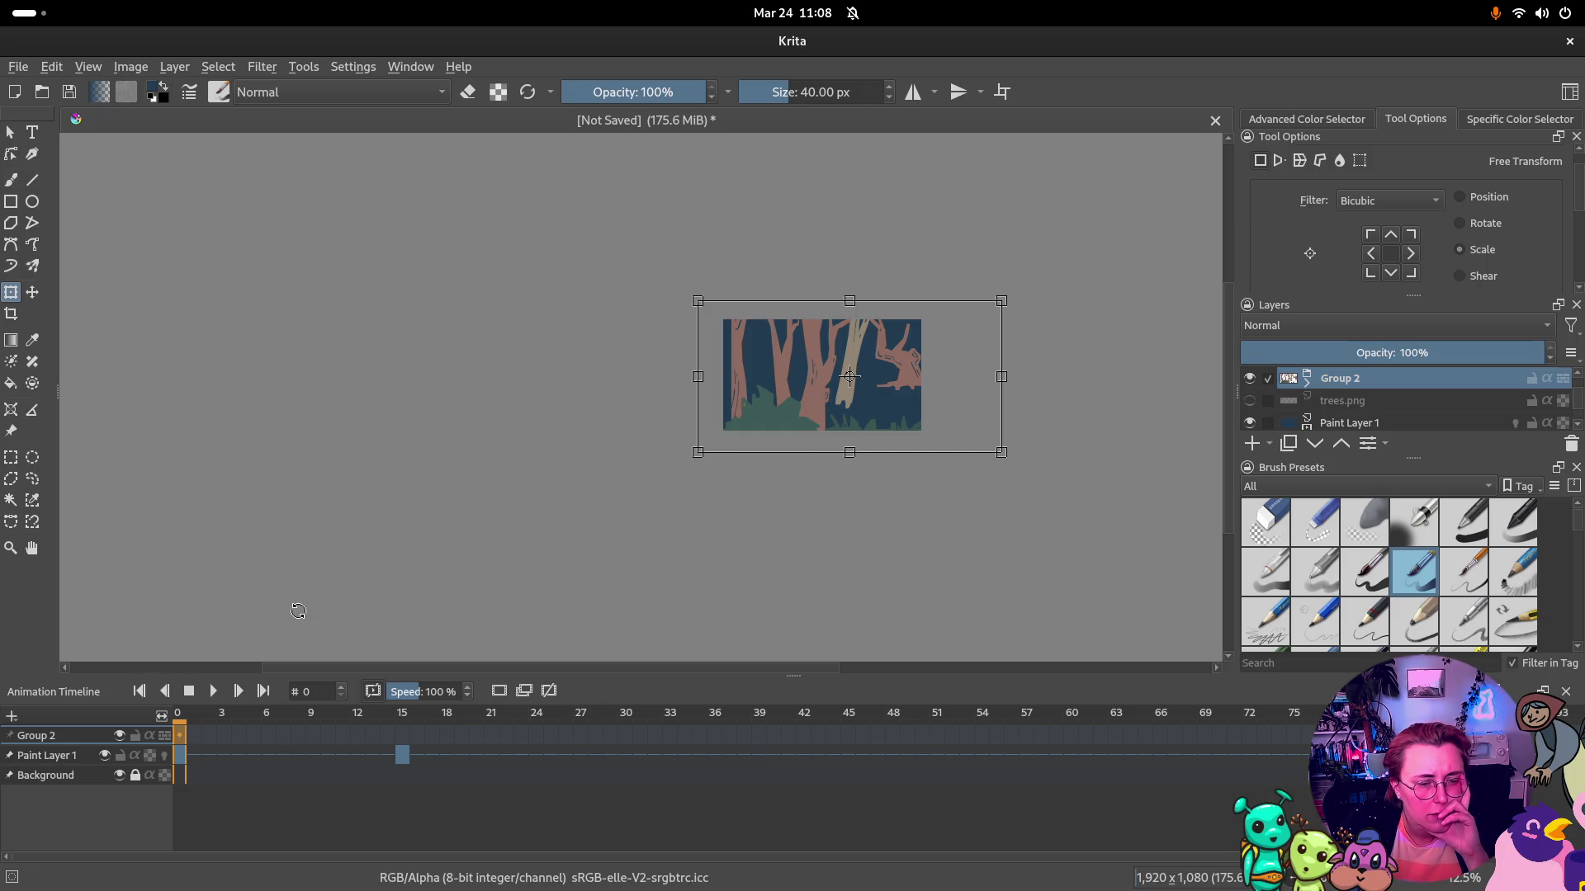
drag(795, 378, 714, 376)
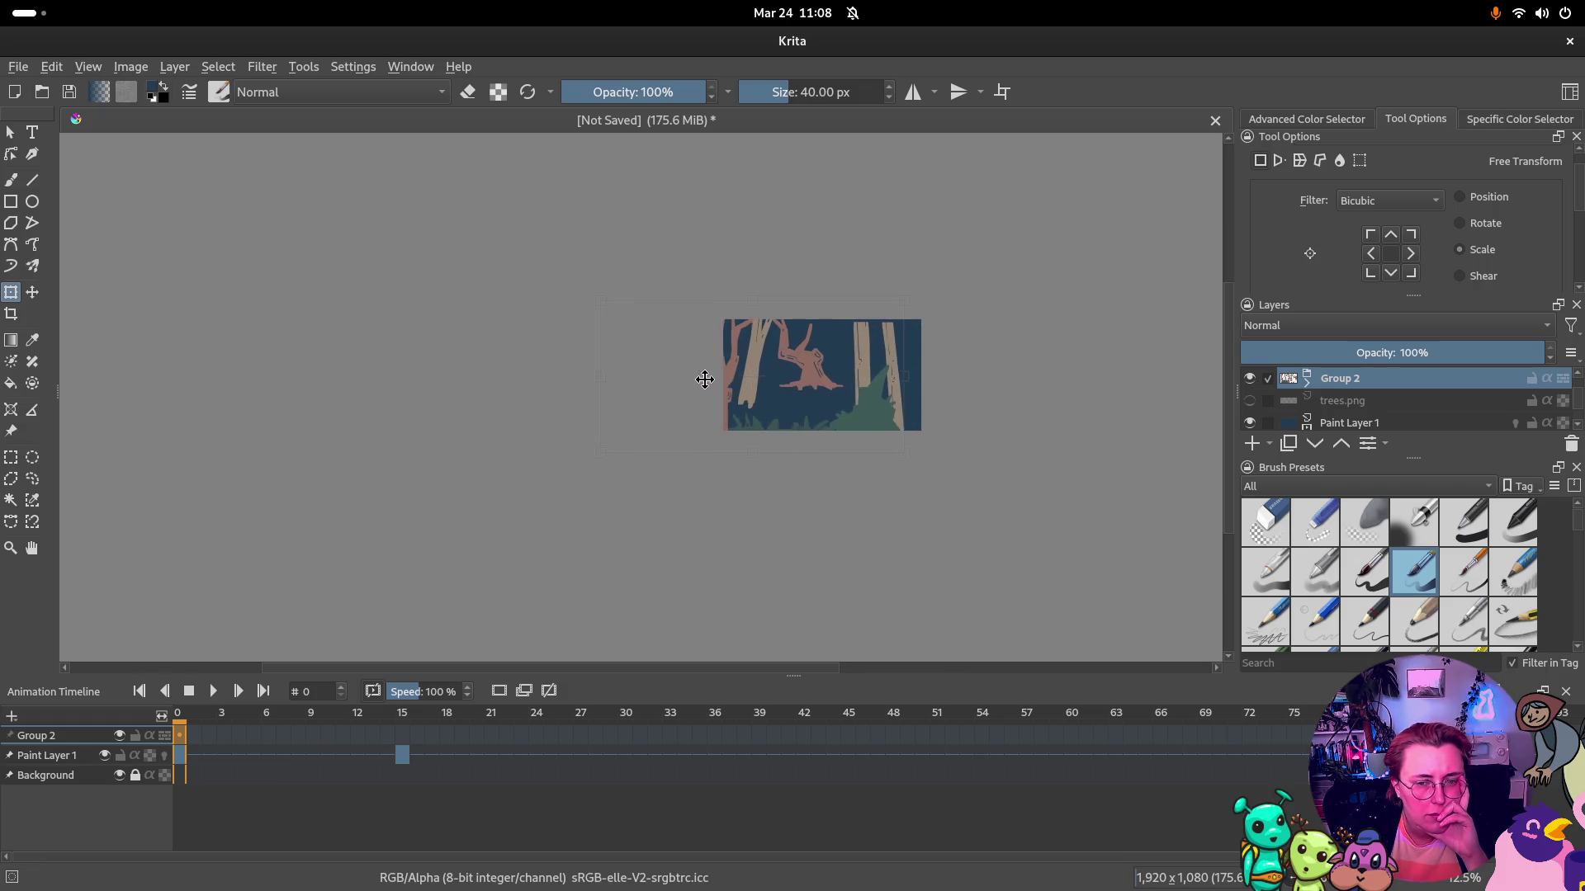
mouse_move(713, 377)
mouse_down()
mouse_move(805, 388)
mouse_move(824, 410)
mouse_move(953, 408)
mouse_up()
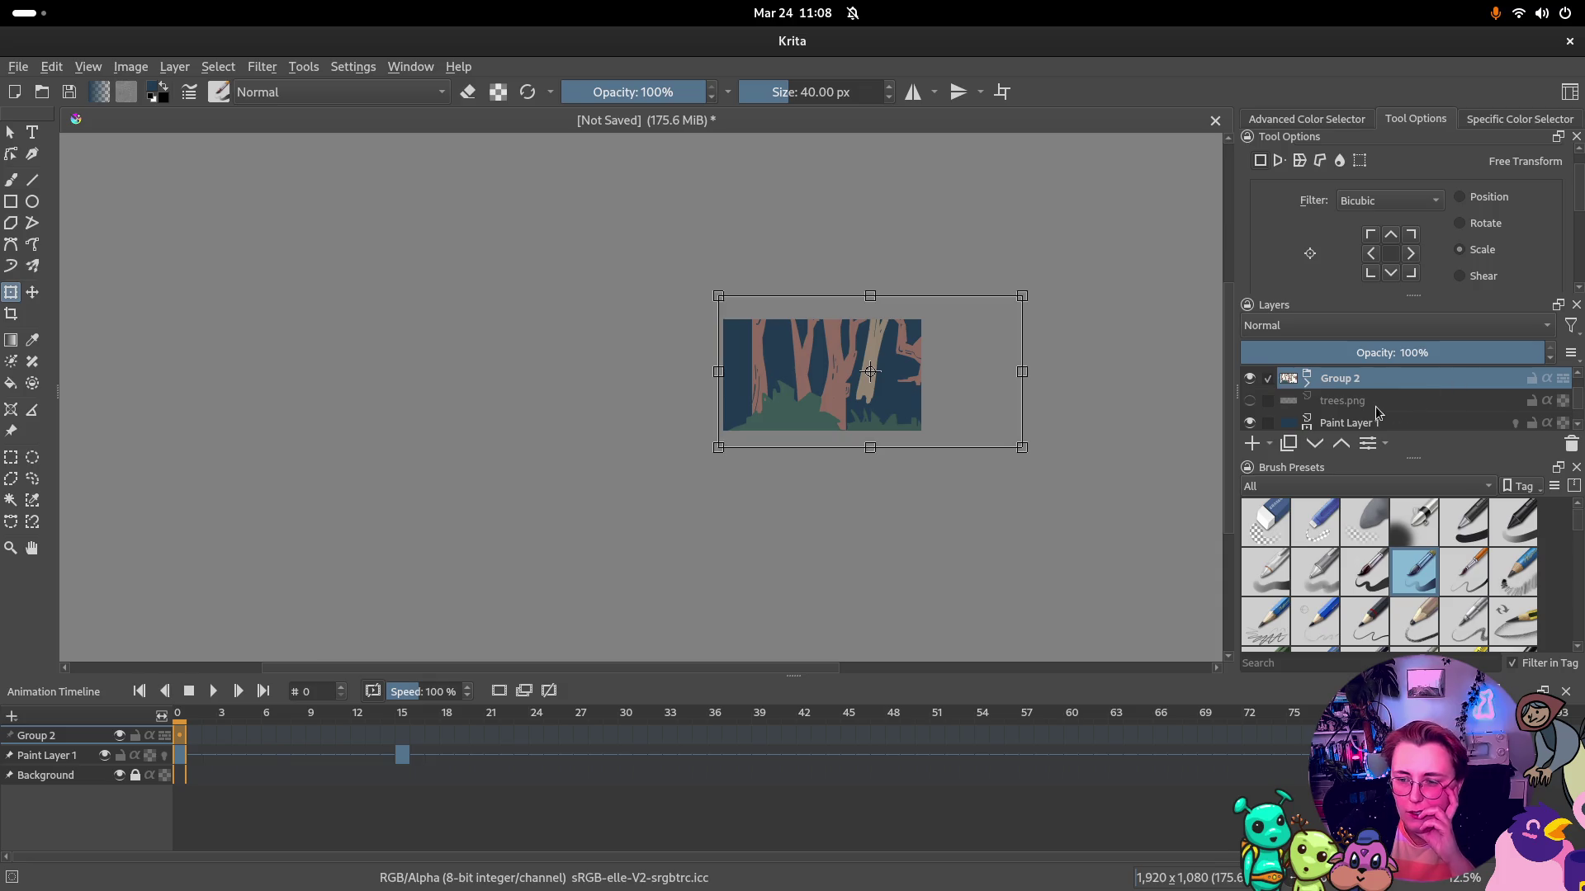
click(1304, 386)
scroll(1341, 396, down, 2)
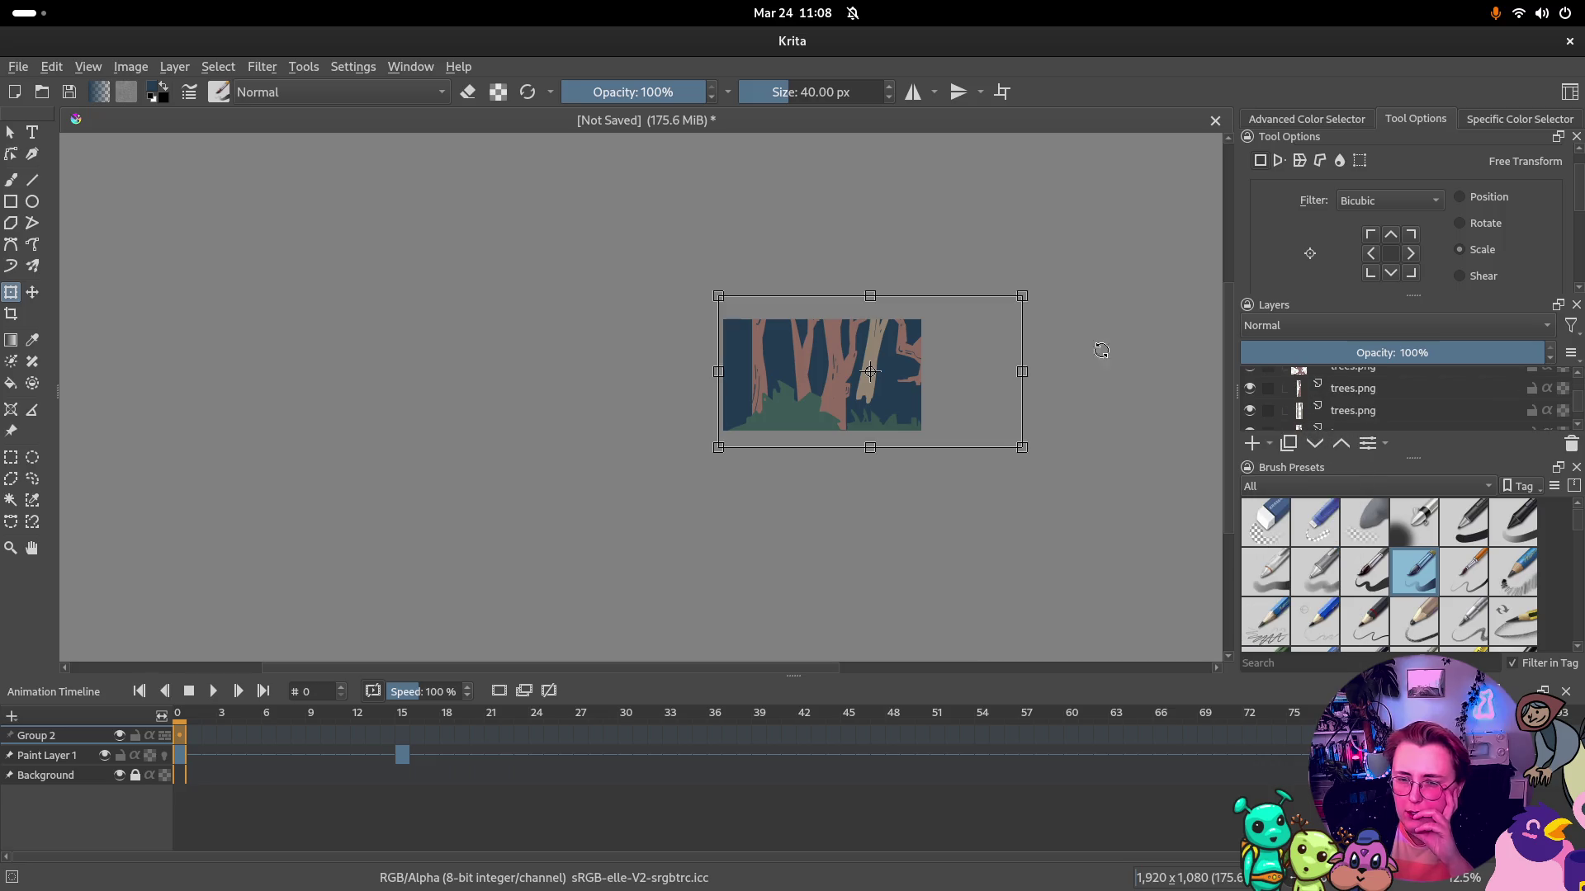
click(1422, 388)
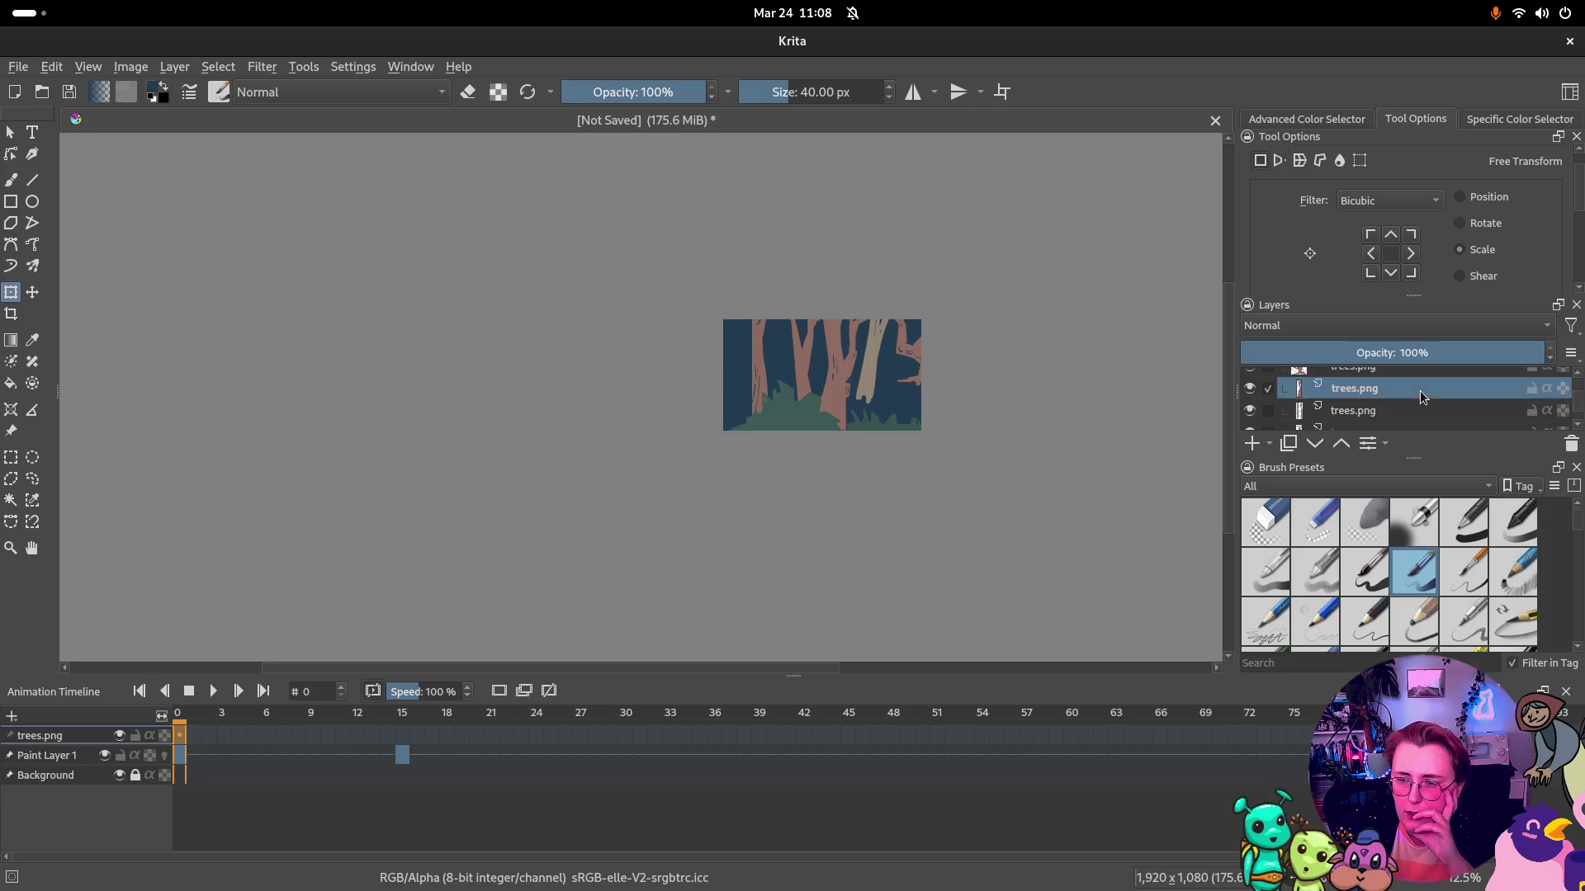
scroll(1381, 403, up, 1)
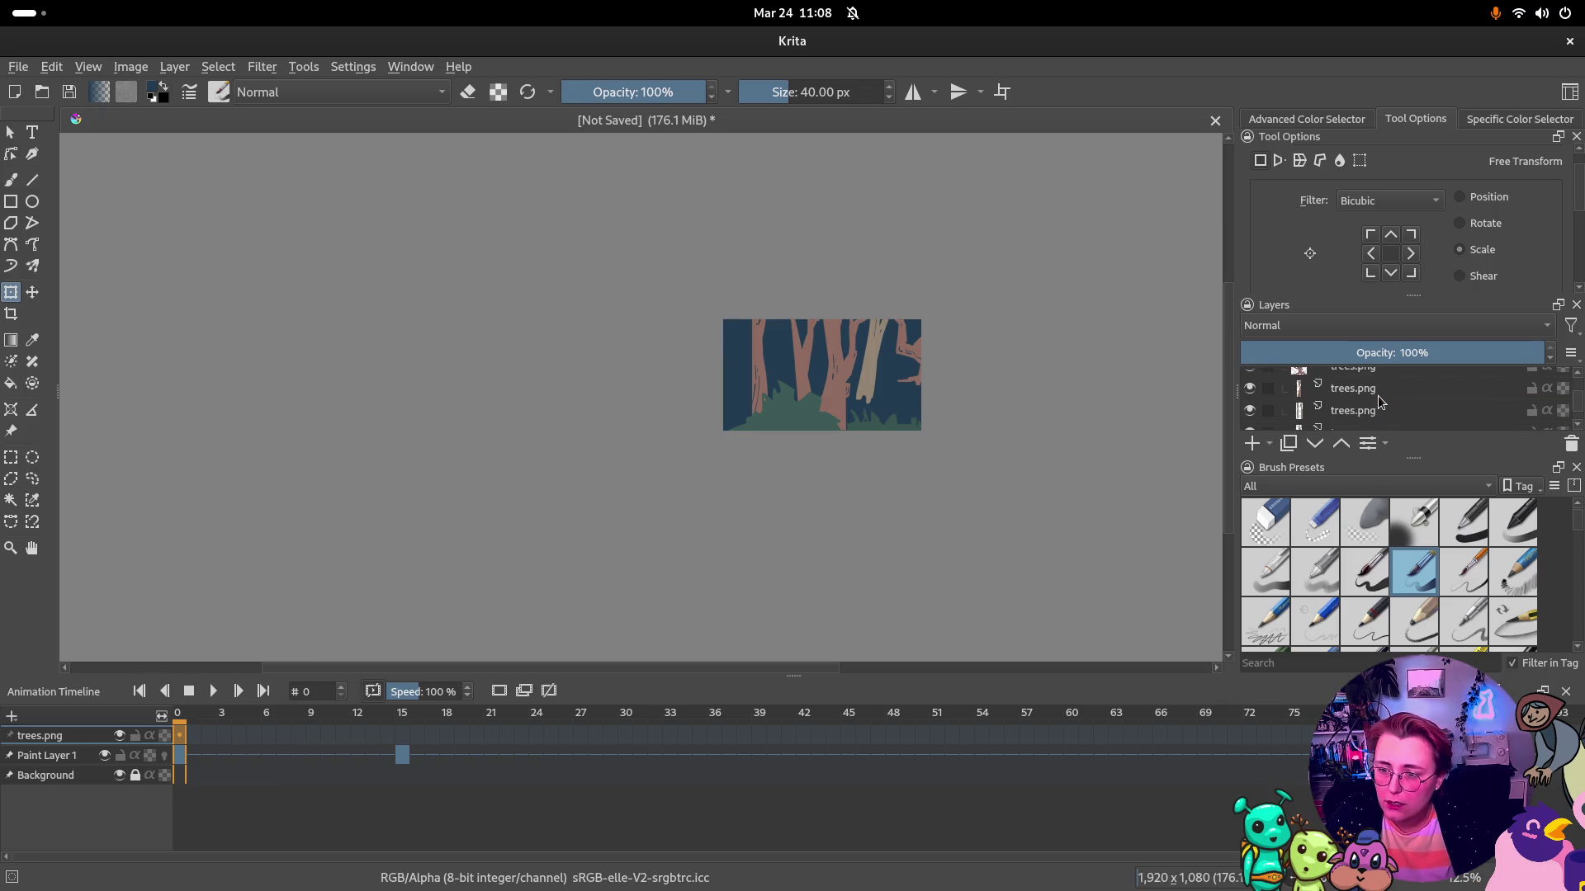
Duplicate trees.png and move the copied trees toward the right
right_click(1379, 395)
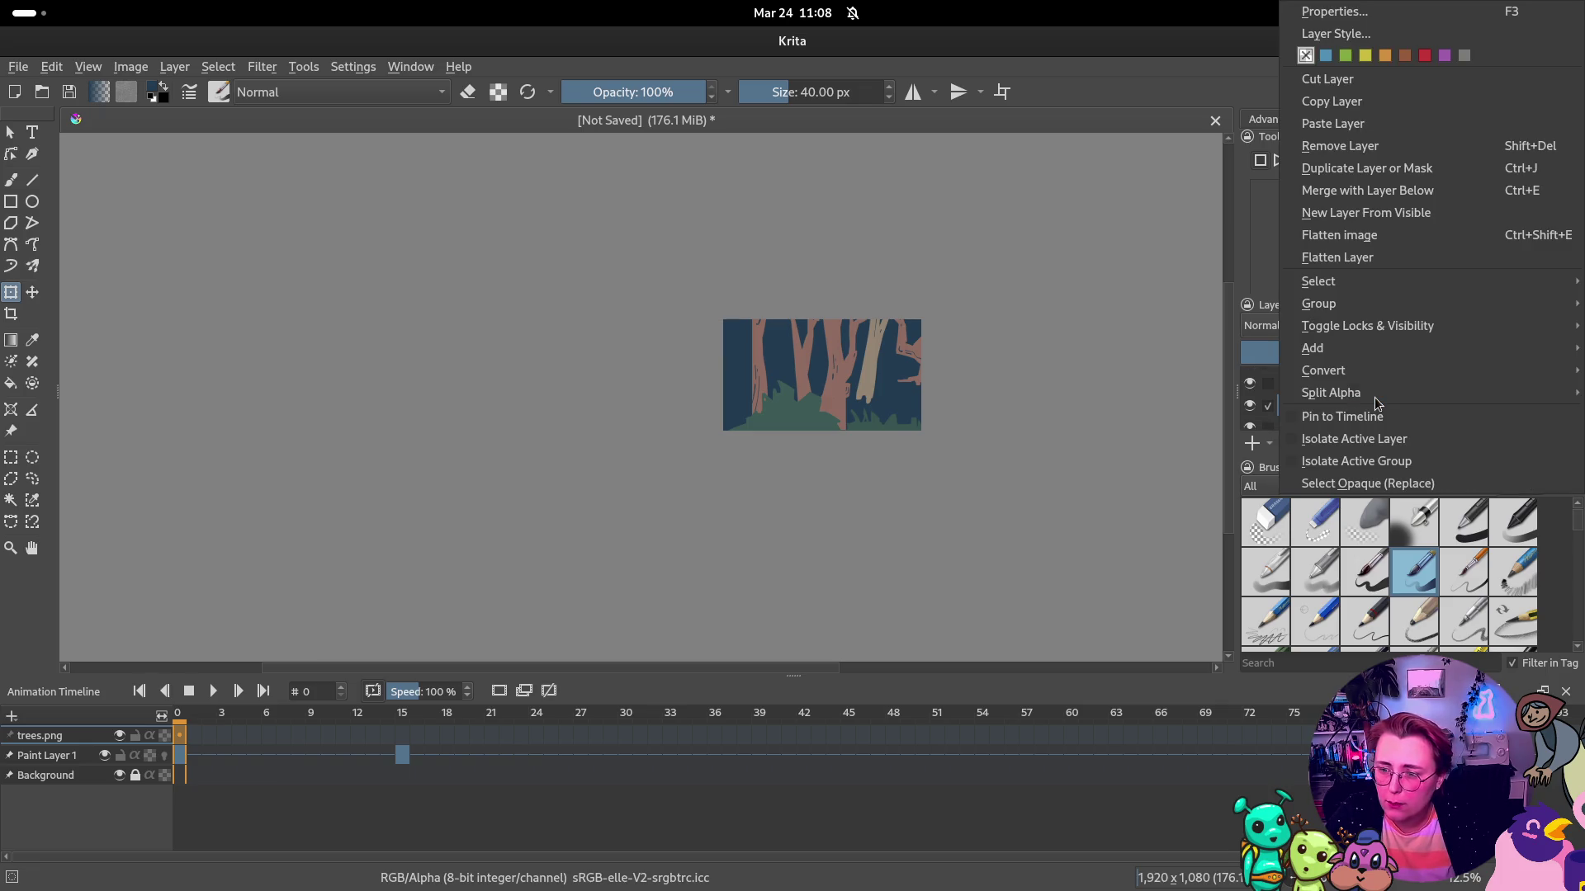
click(1426, 168)
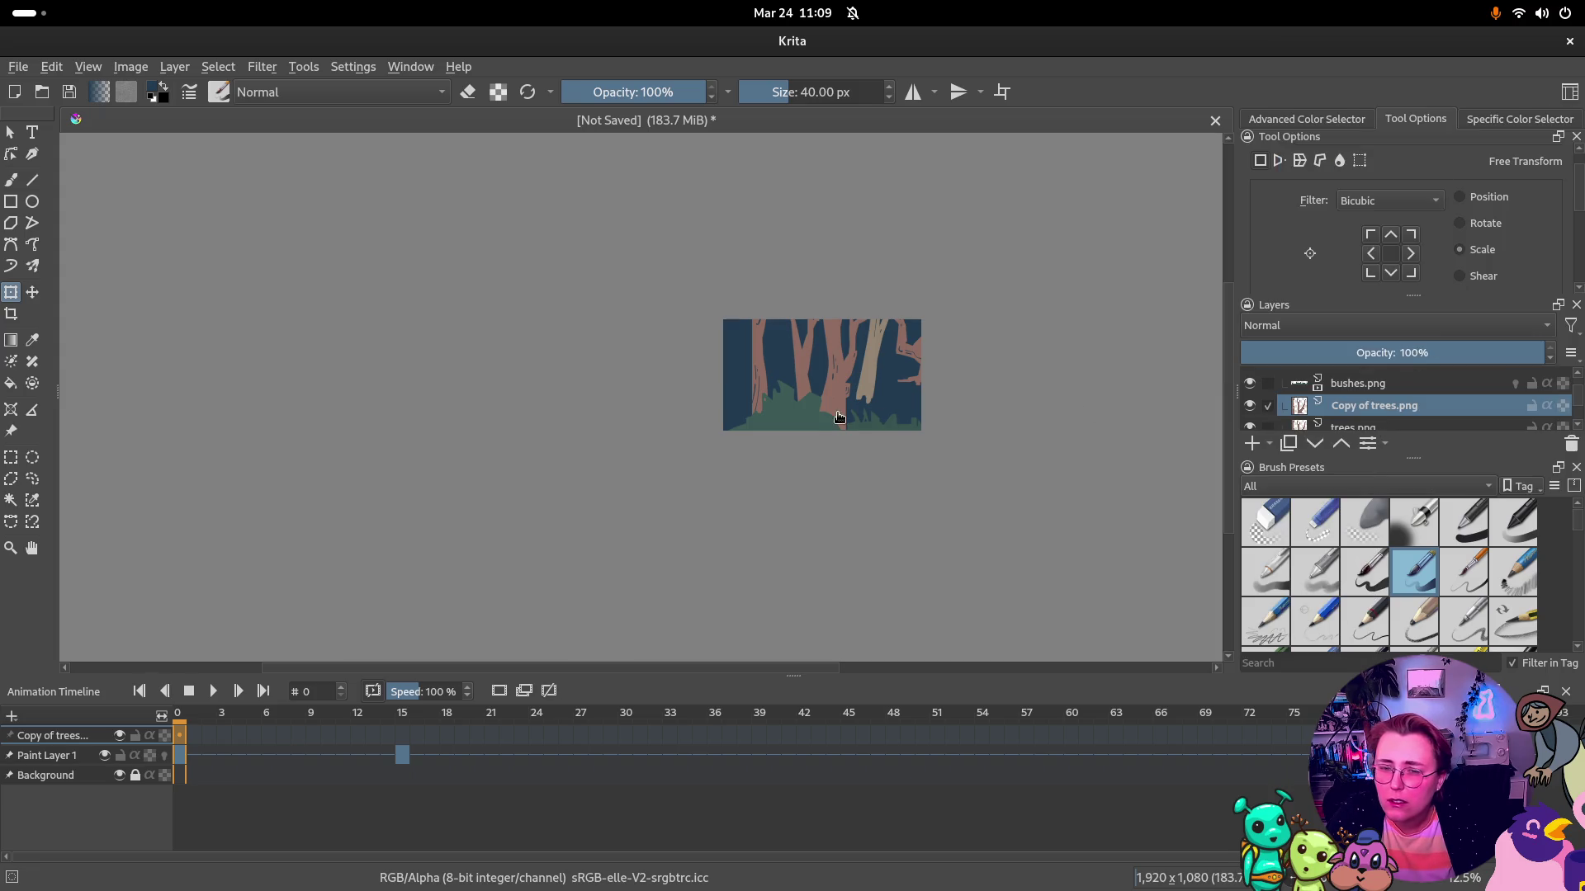
click(32, 292)
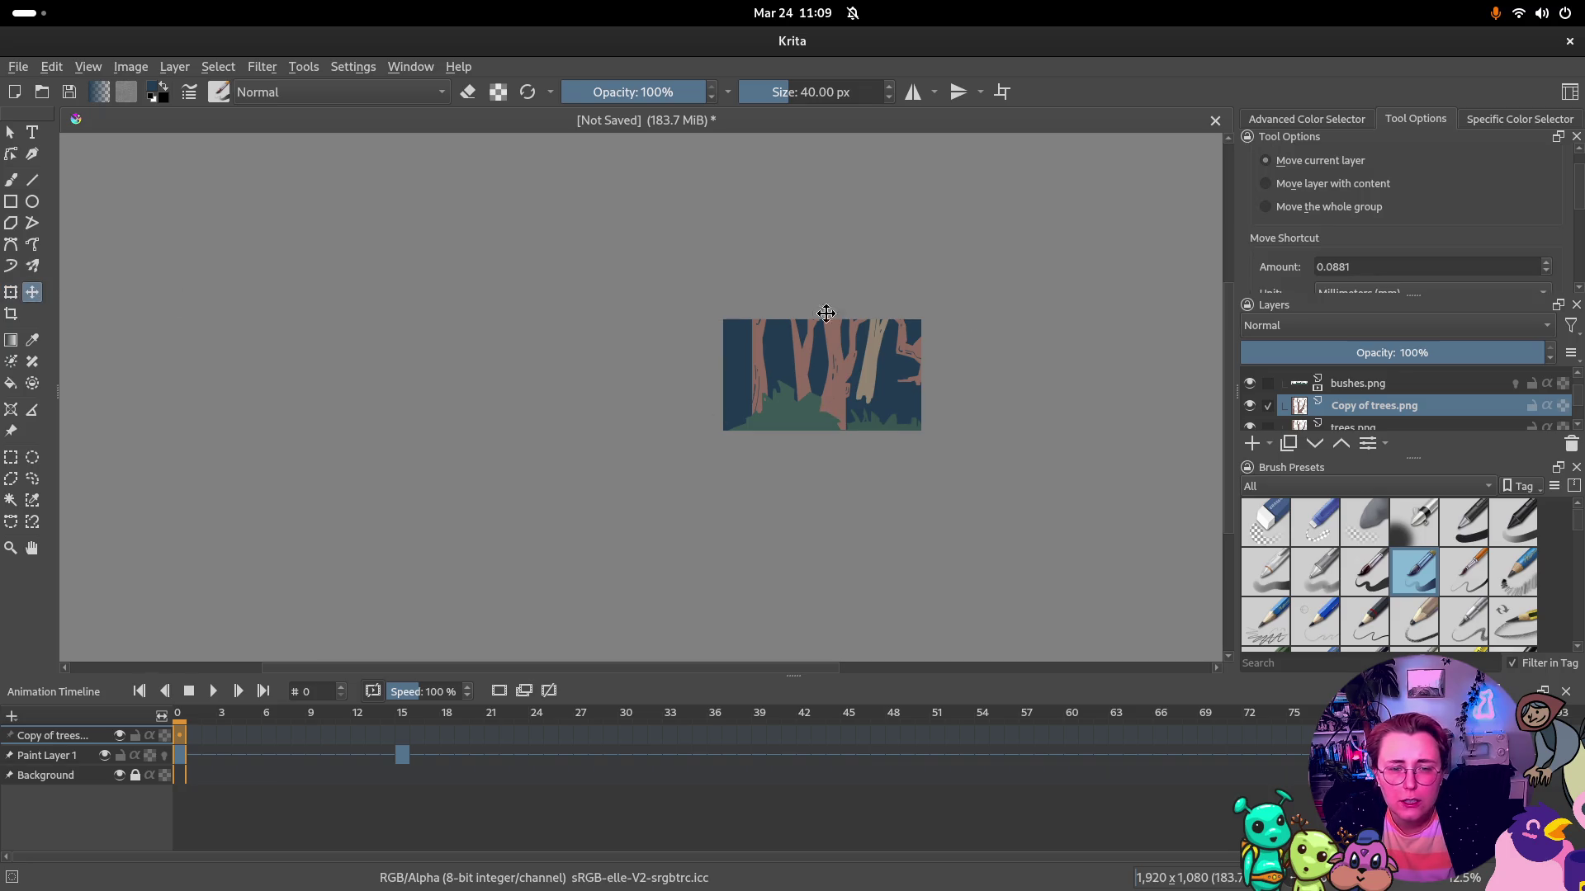
drag(842, 392, 998, 400)
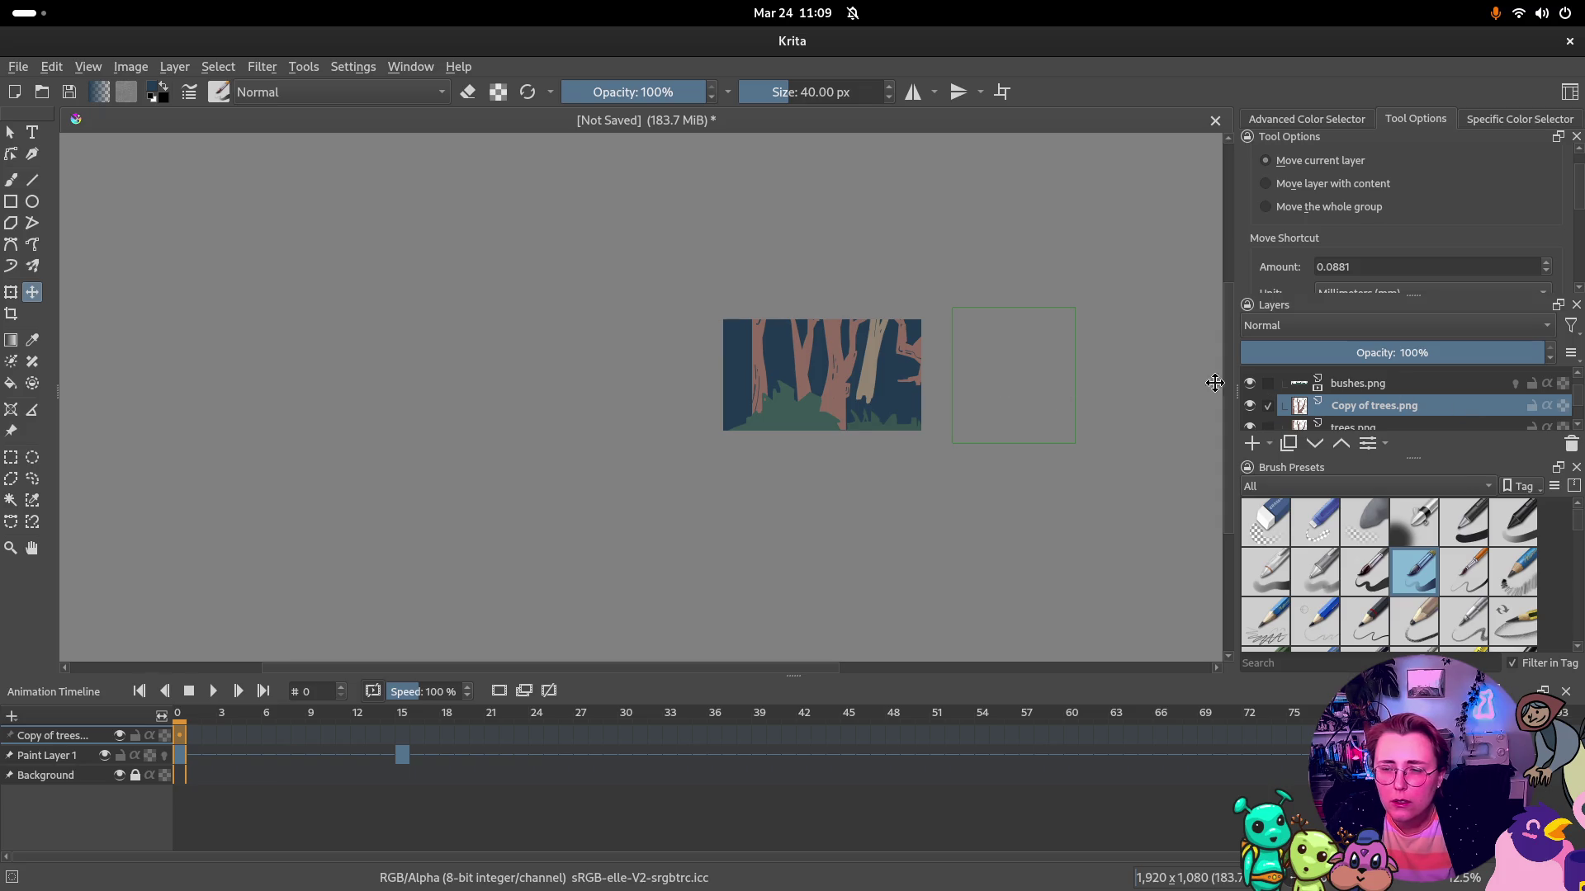
scroll(1349, 402, up, 2)
Undo a stray Group 2 move, duplicate trees.png again with Ctrl+J and push the copy right
click(1370, 378)
drag(843, 378, 666, 382)
key(ctrl+z)
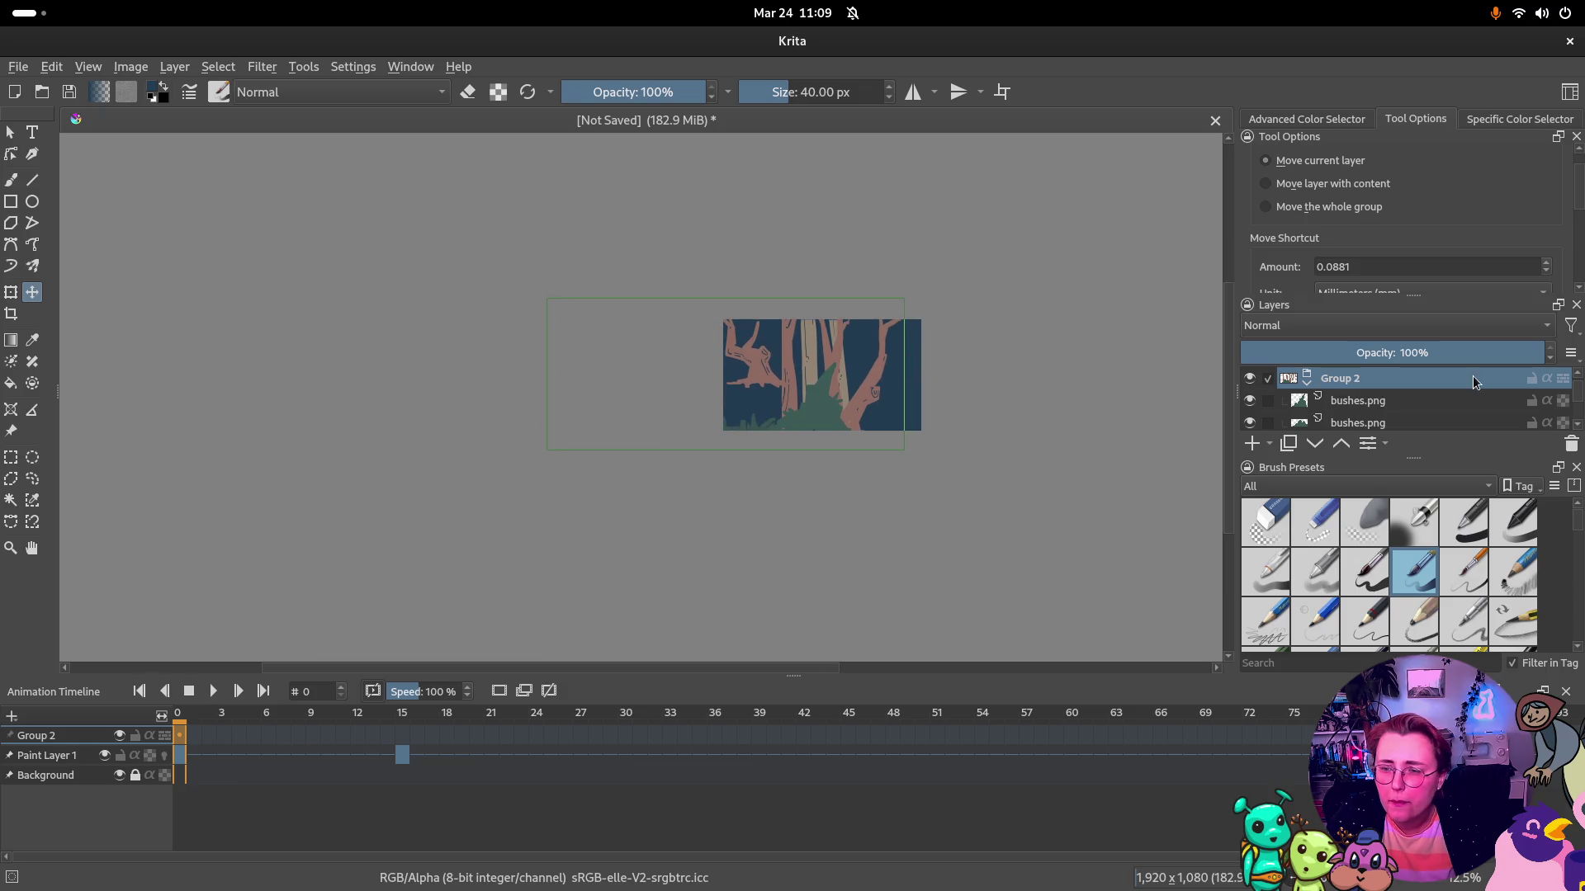
scroll(1367, 396, down, 2)
click(1368, 394)
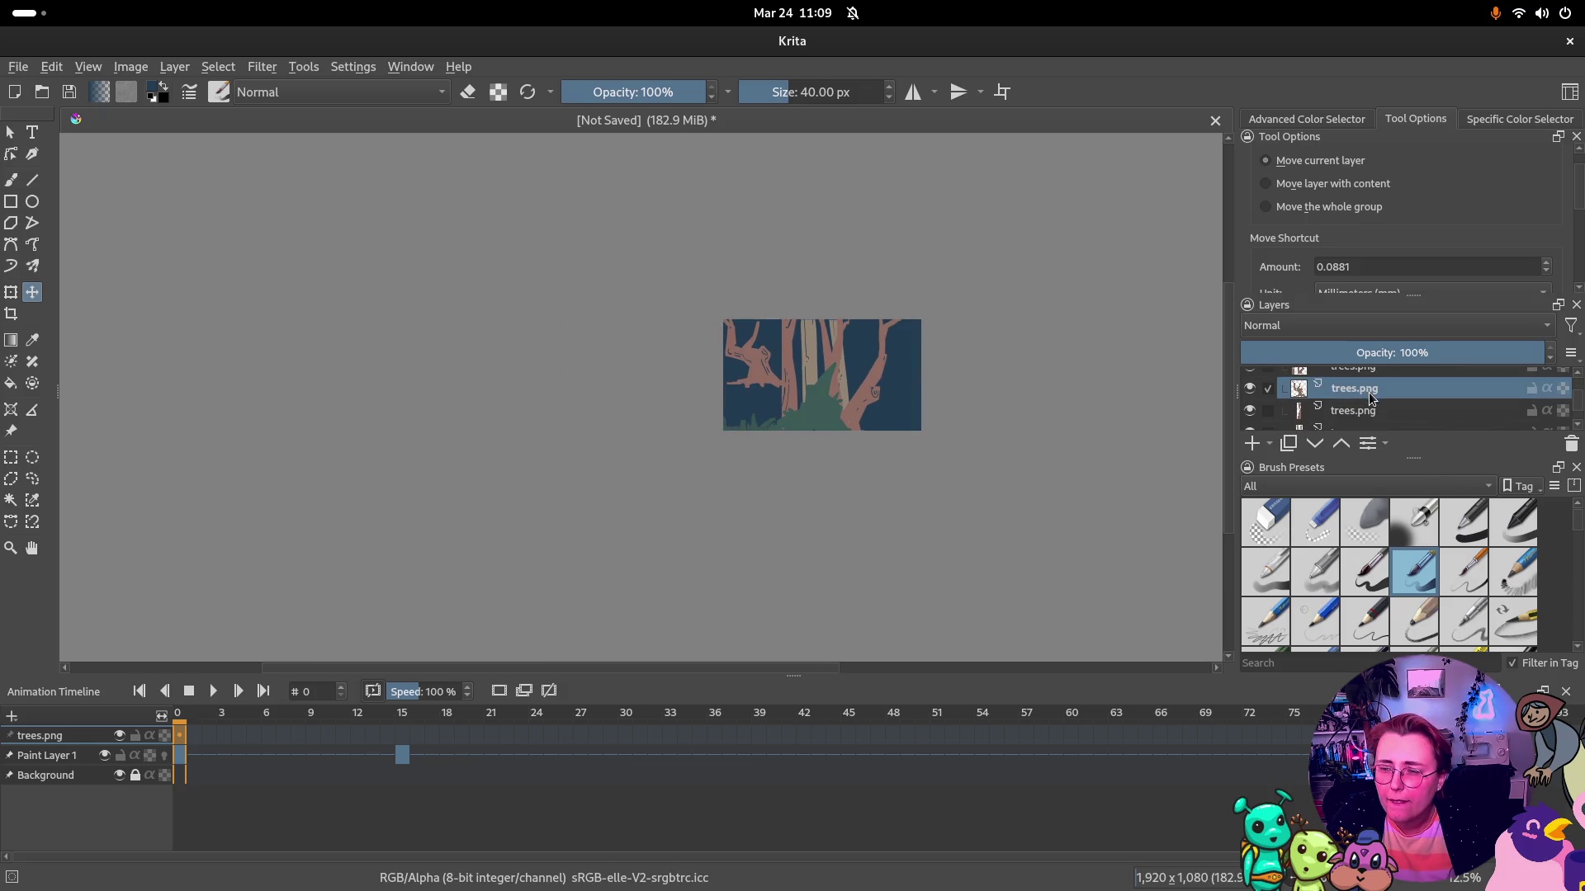
key(ctrl+j)
drag(839, 382, 955, 391)
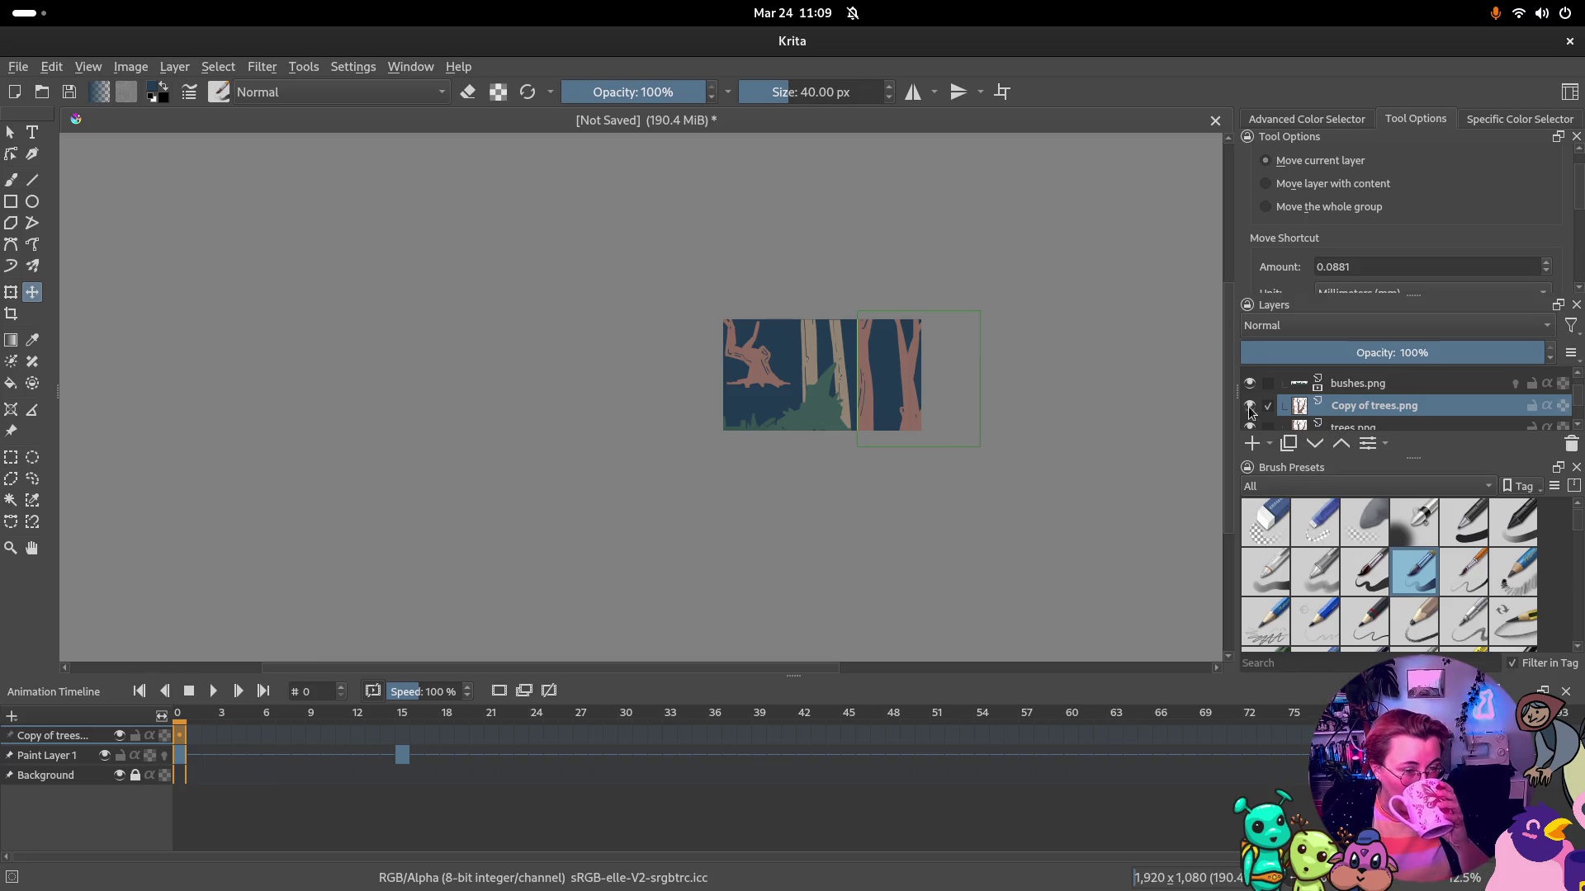
click(353, 67)
mouse_move(373, 226)
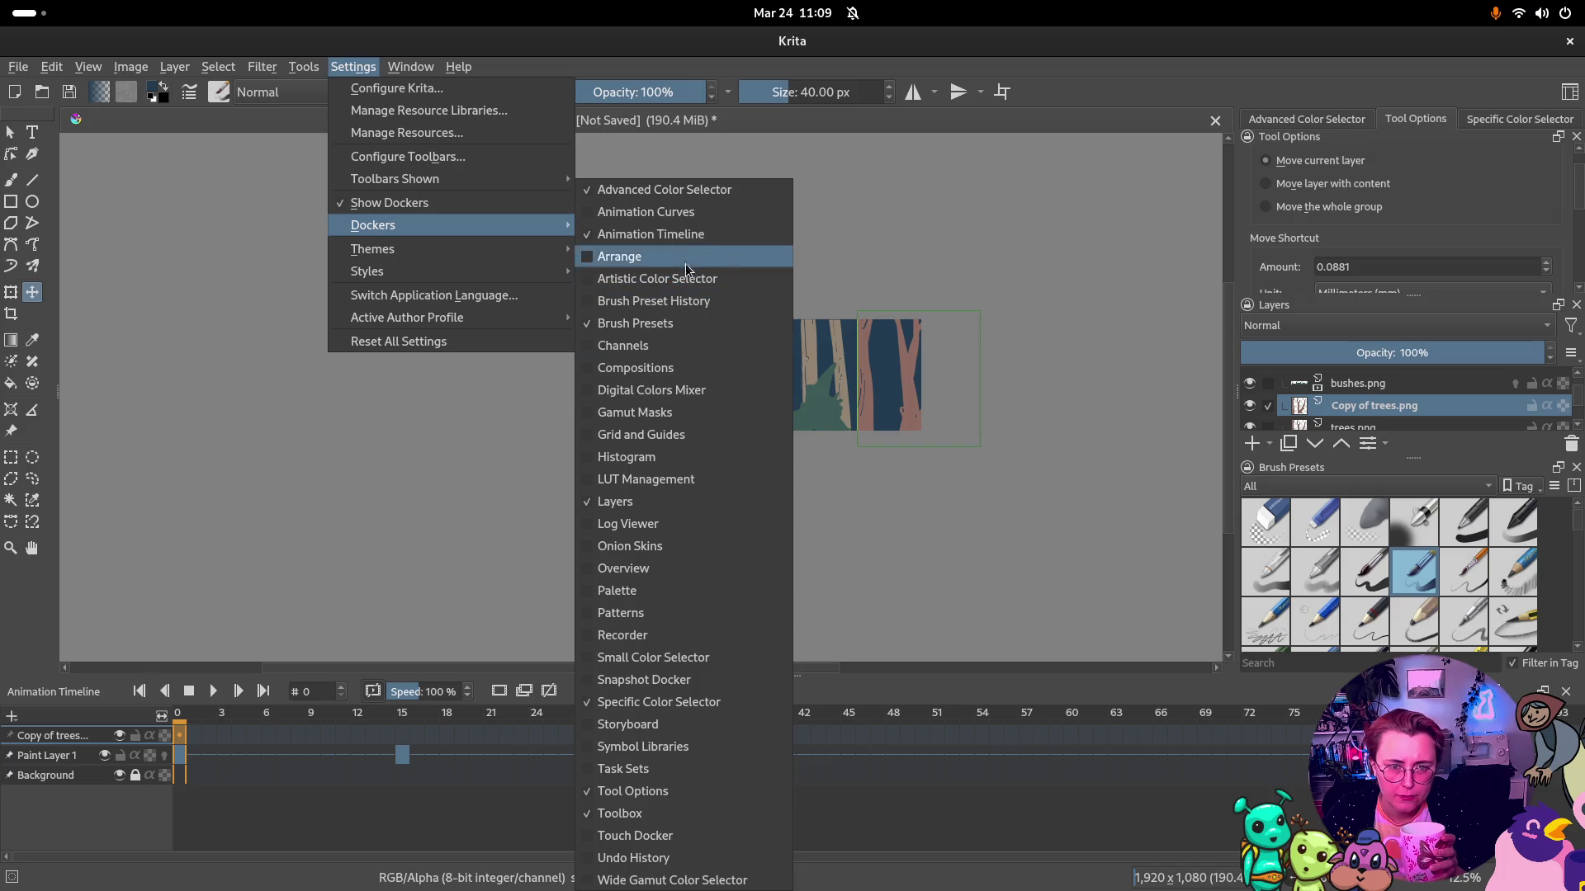
Dock the Animation Curves panel at the bottom, return to the timeline, and widen the canvas area
click(683, 213)
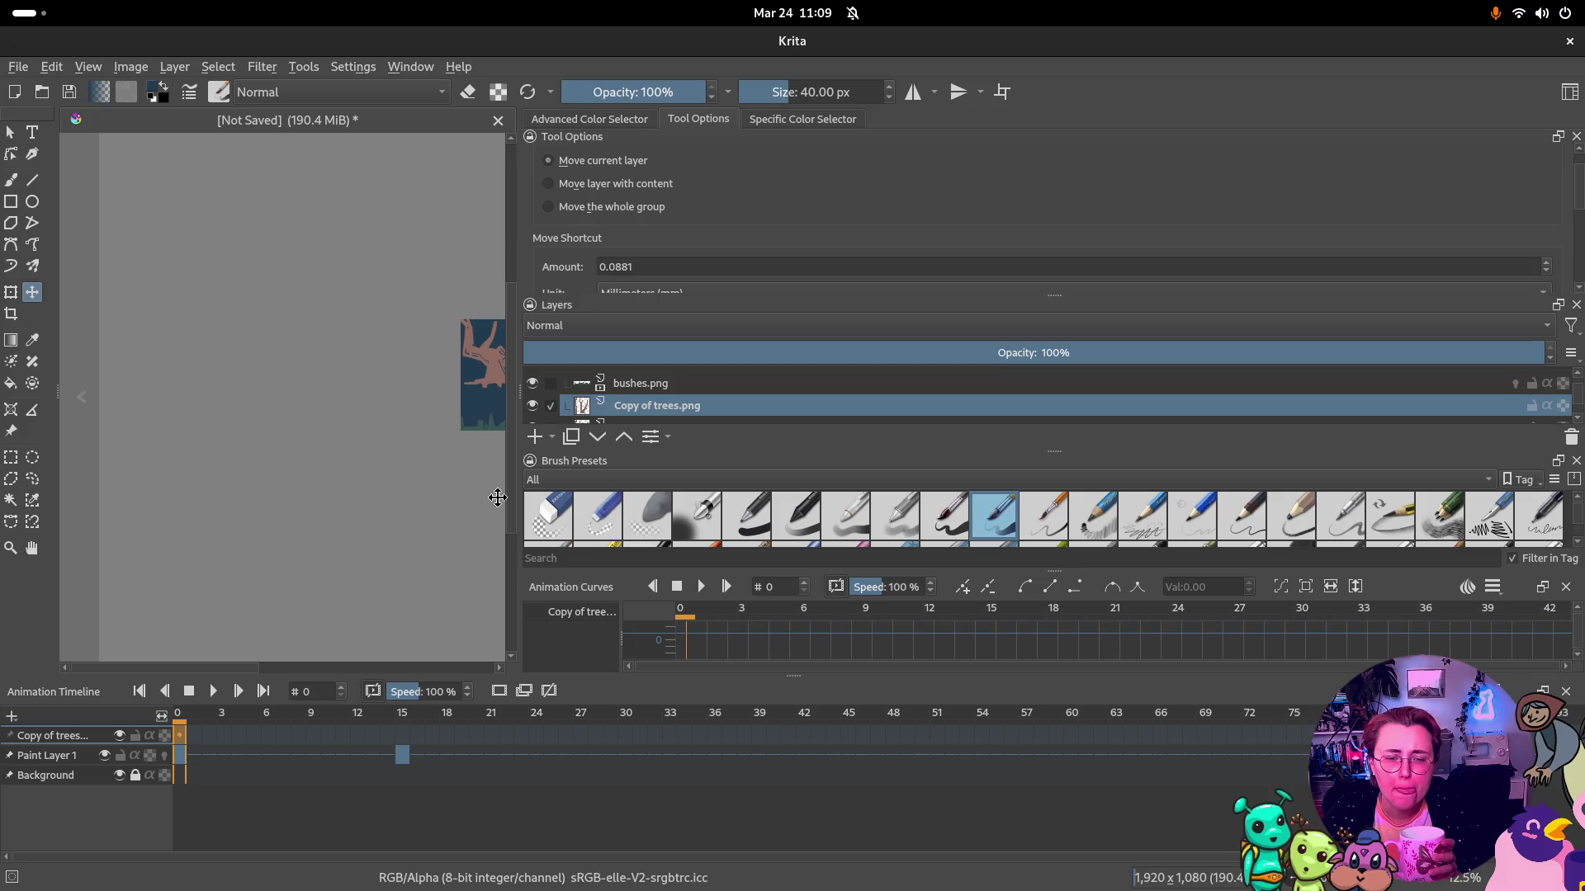
mouse_move(570, 588)
mouse_down()
mouse_move(175, 754)
mouse_move(124, 724)
mouse_up()
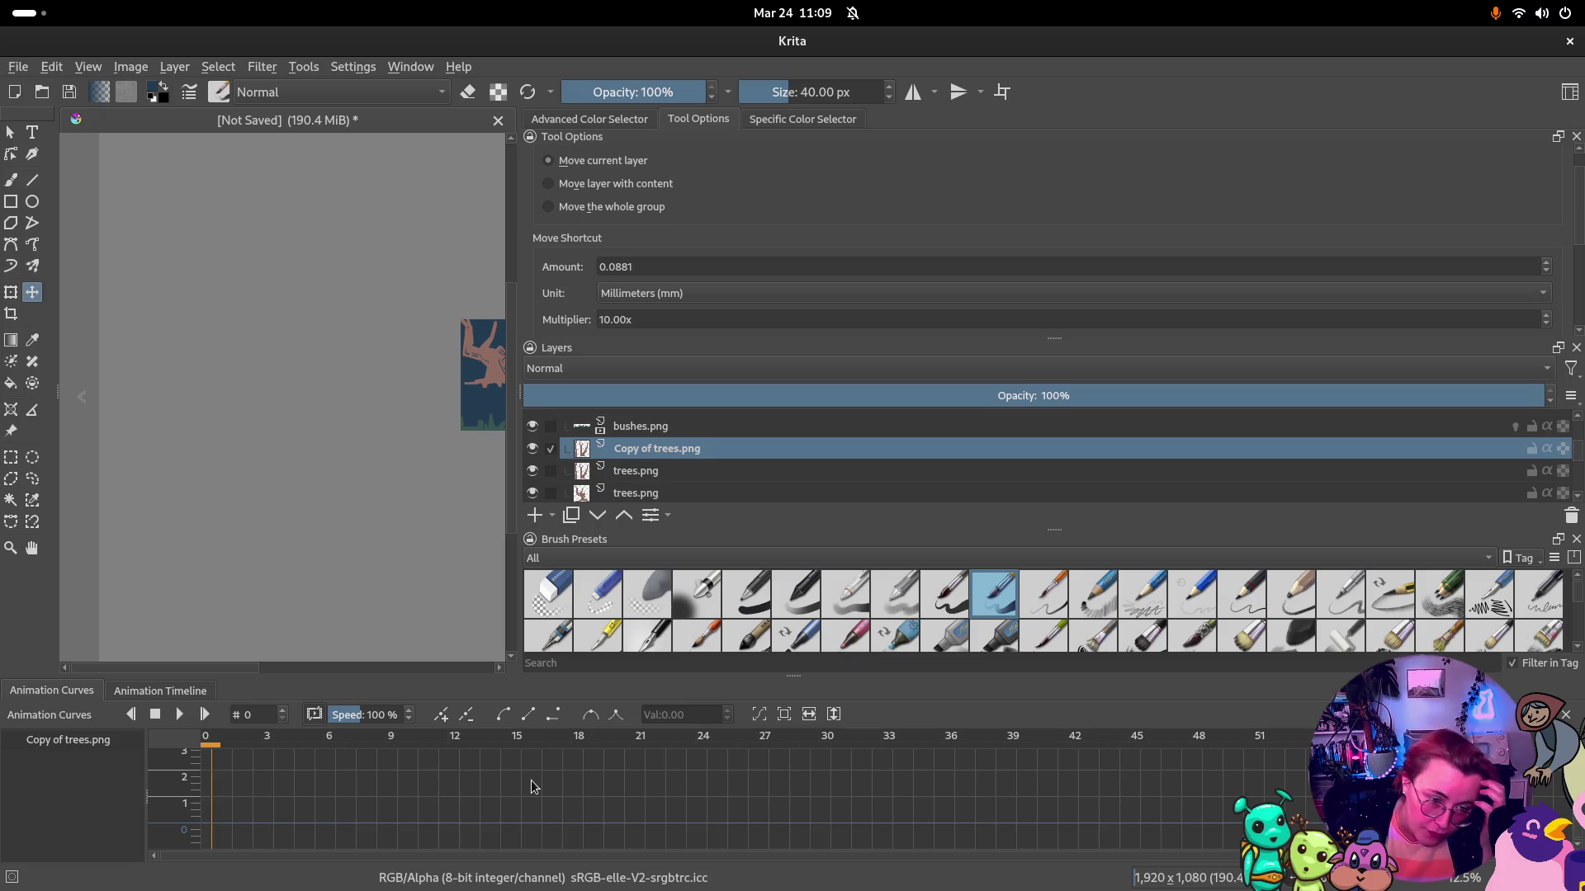
right_click(83, 740)
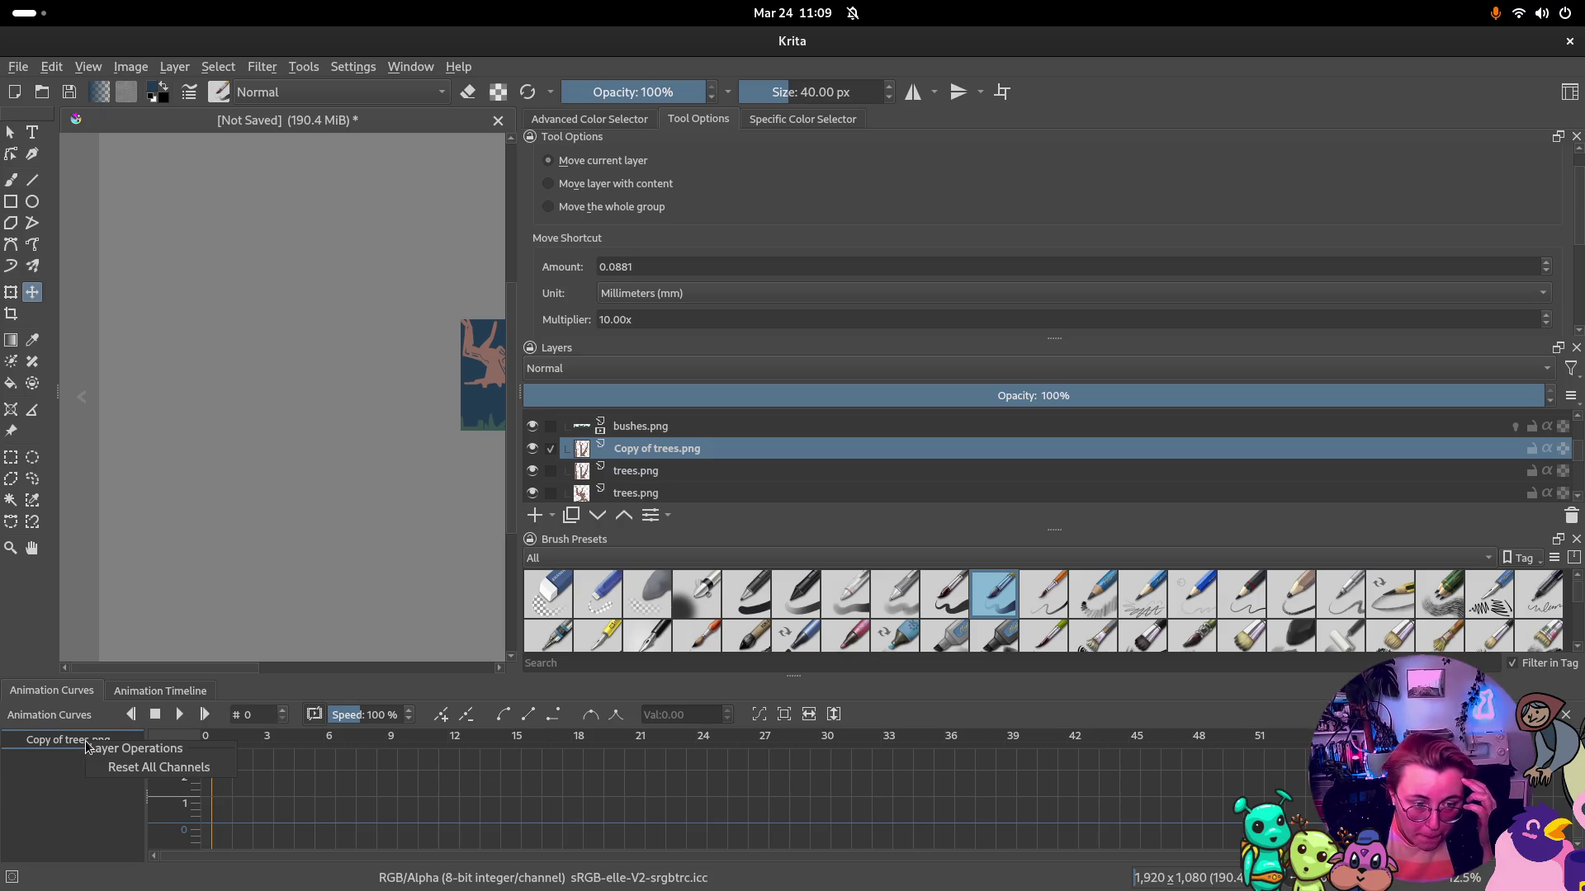
click(60, 784)
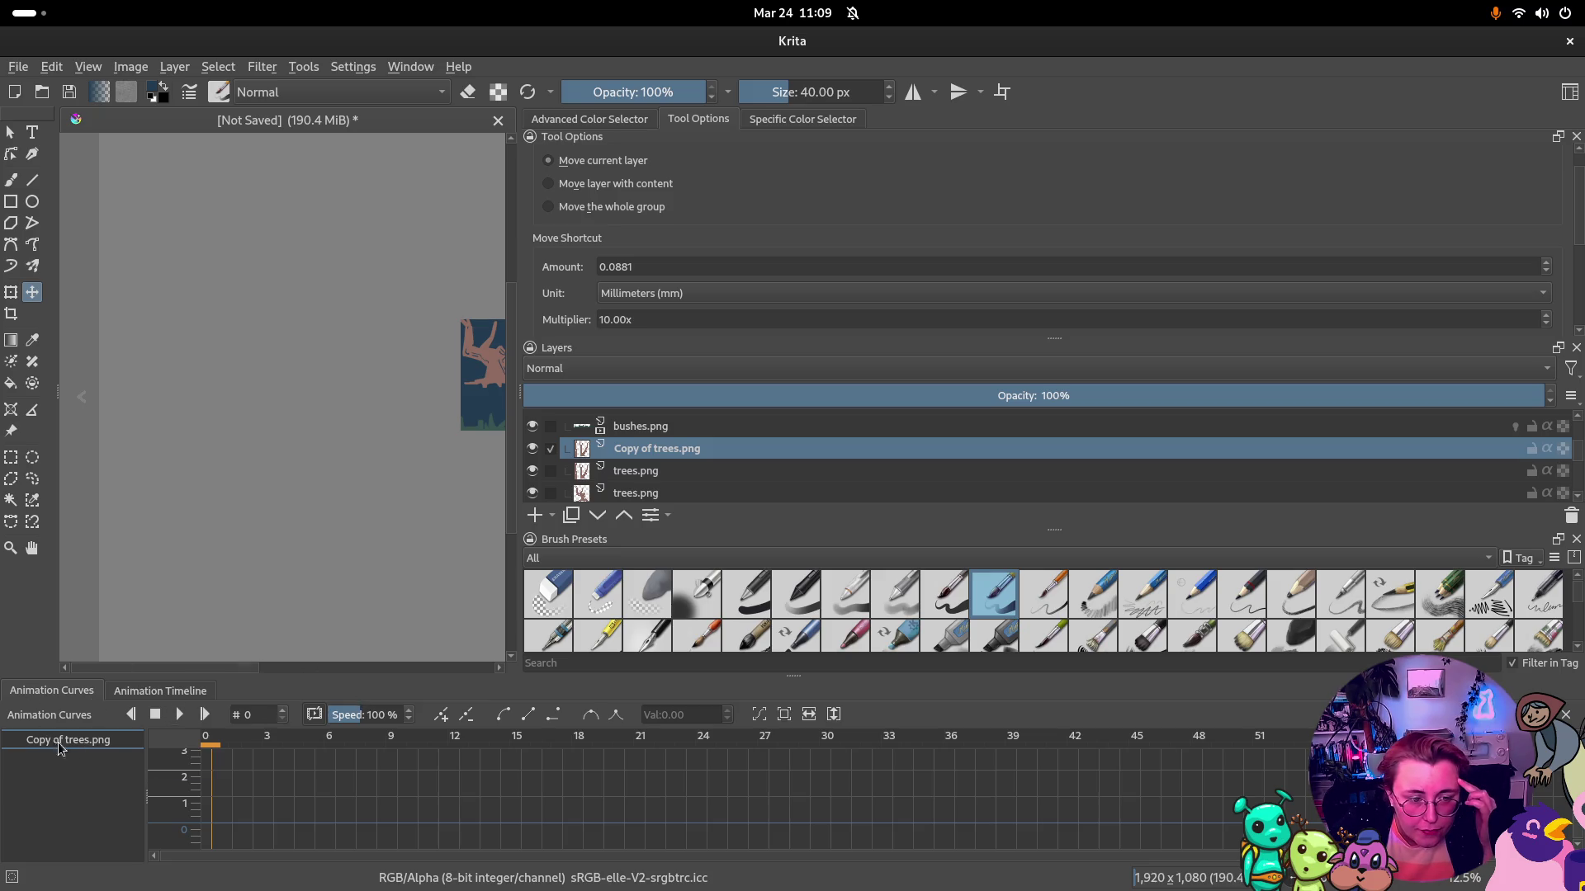
click(159, 691)
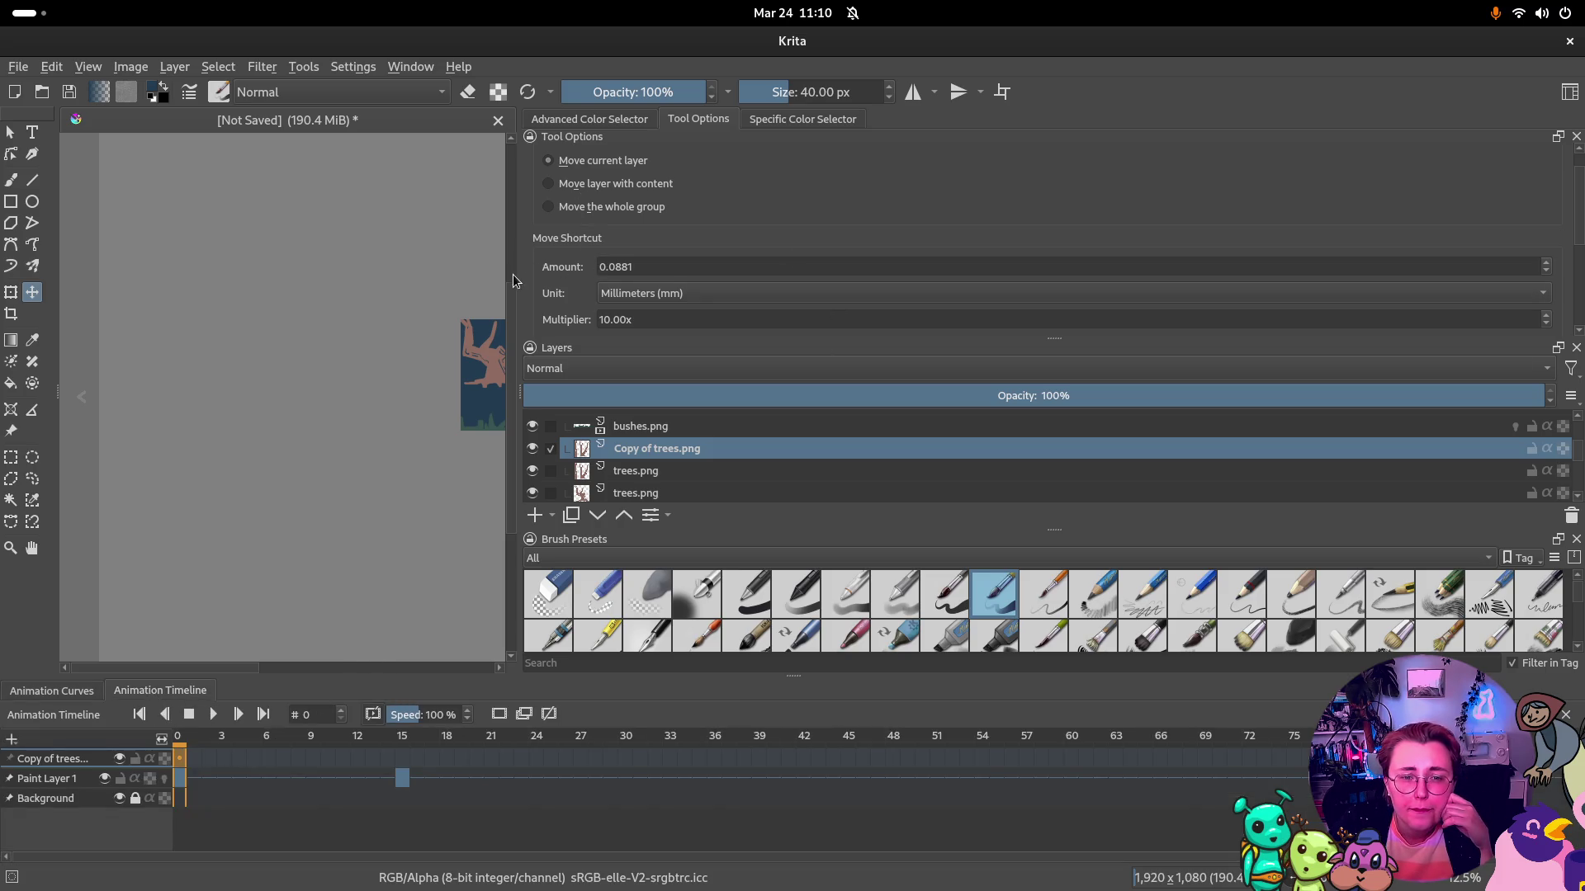
drag(517, 283, 1215, 340)
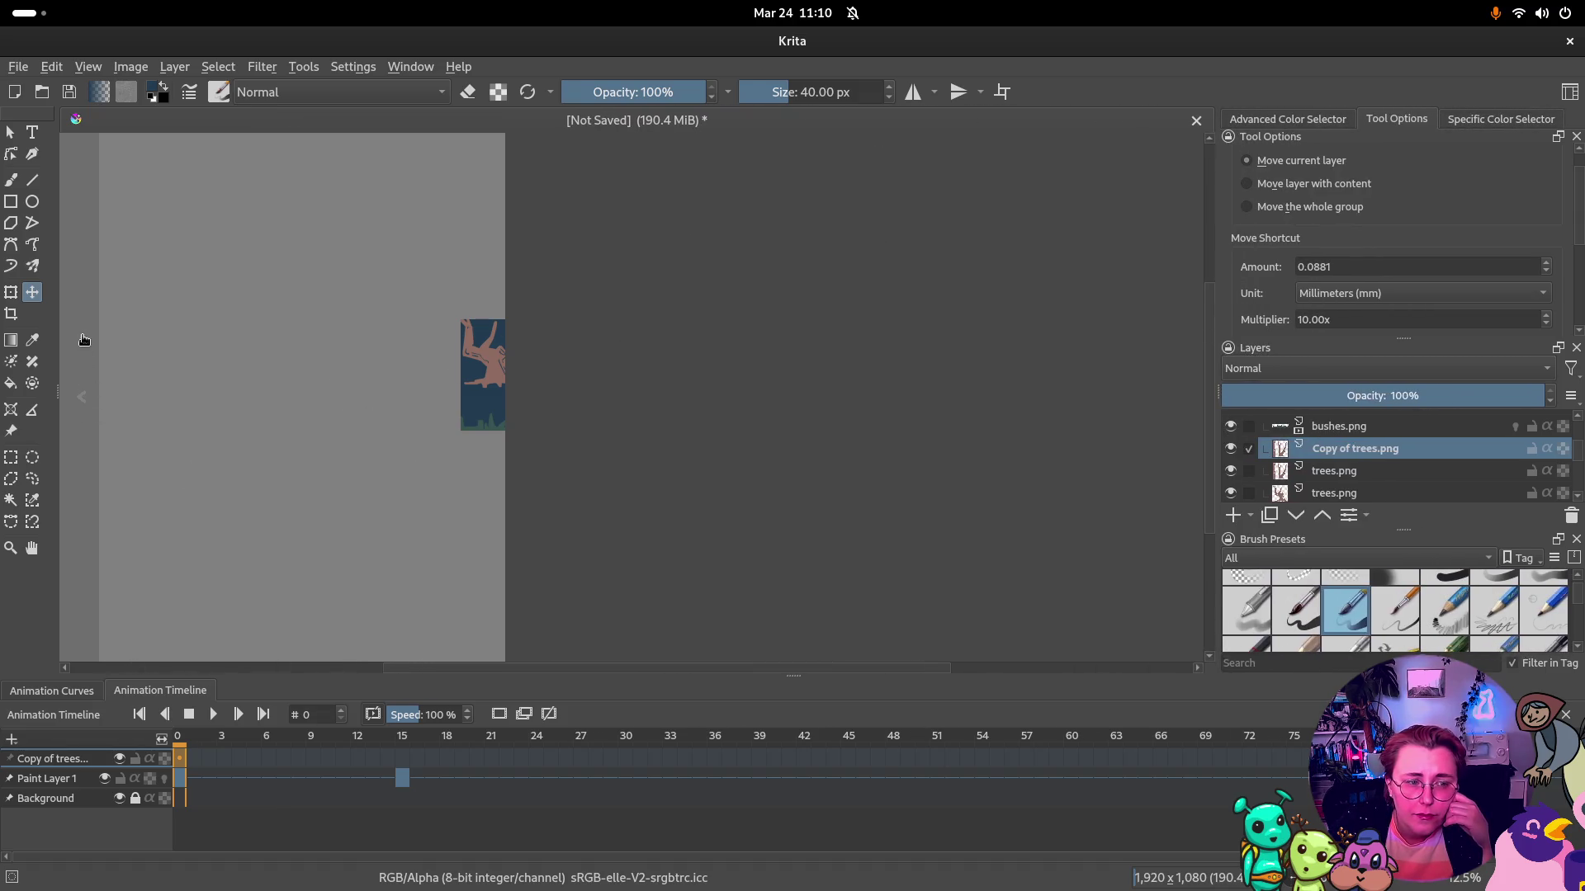
Move the first bushes.png layer in Group 2 slightly right and lower with the Move tool
click(12, 294)
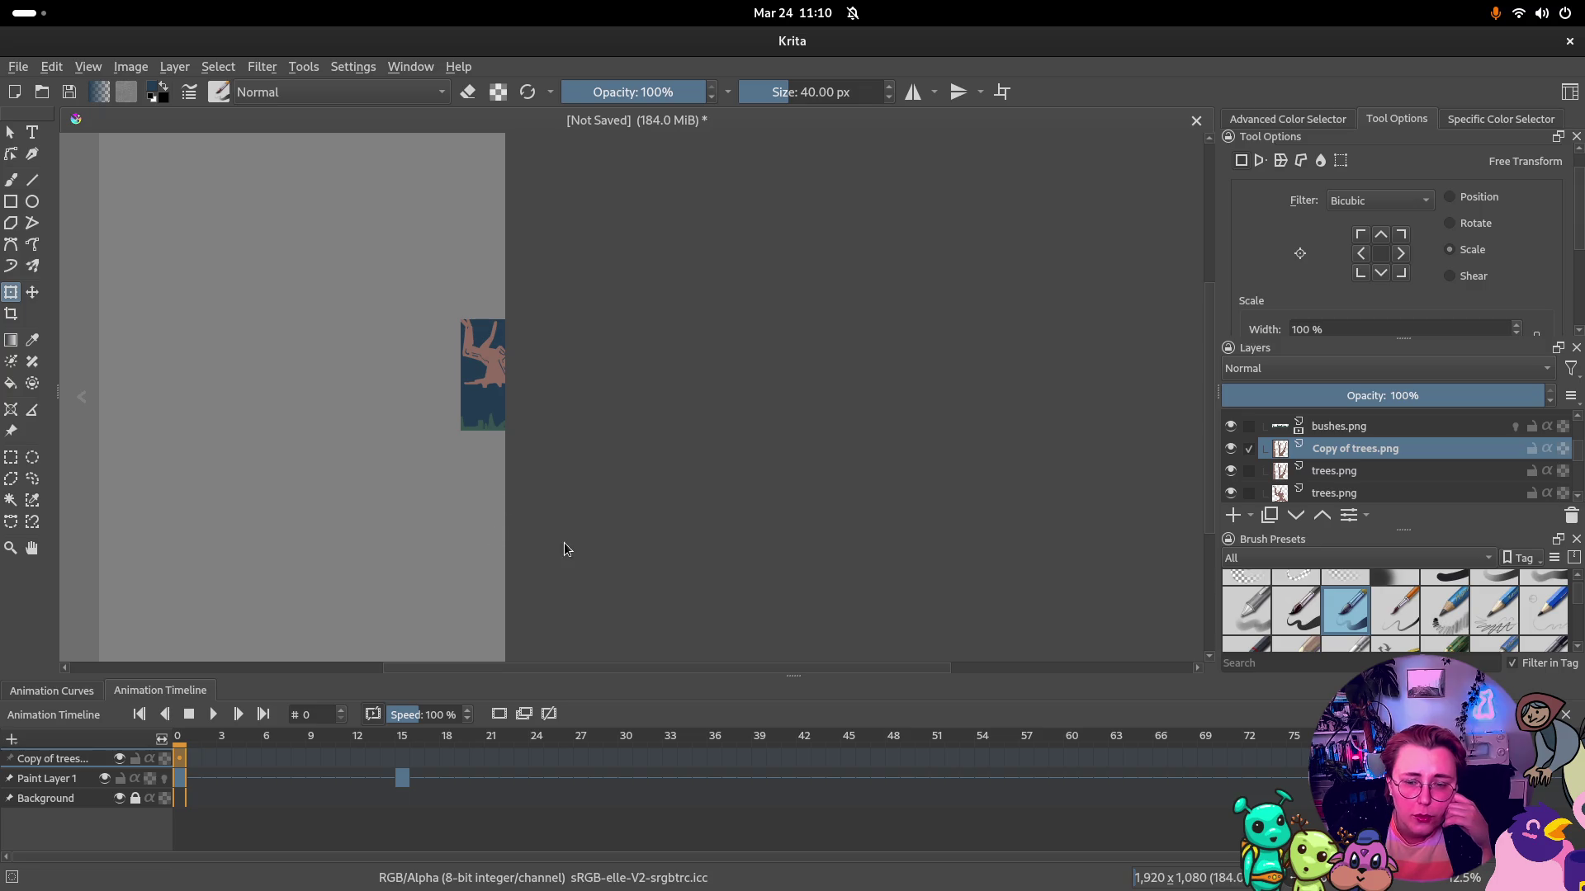
scroll(619, 495, down, 3)
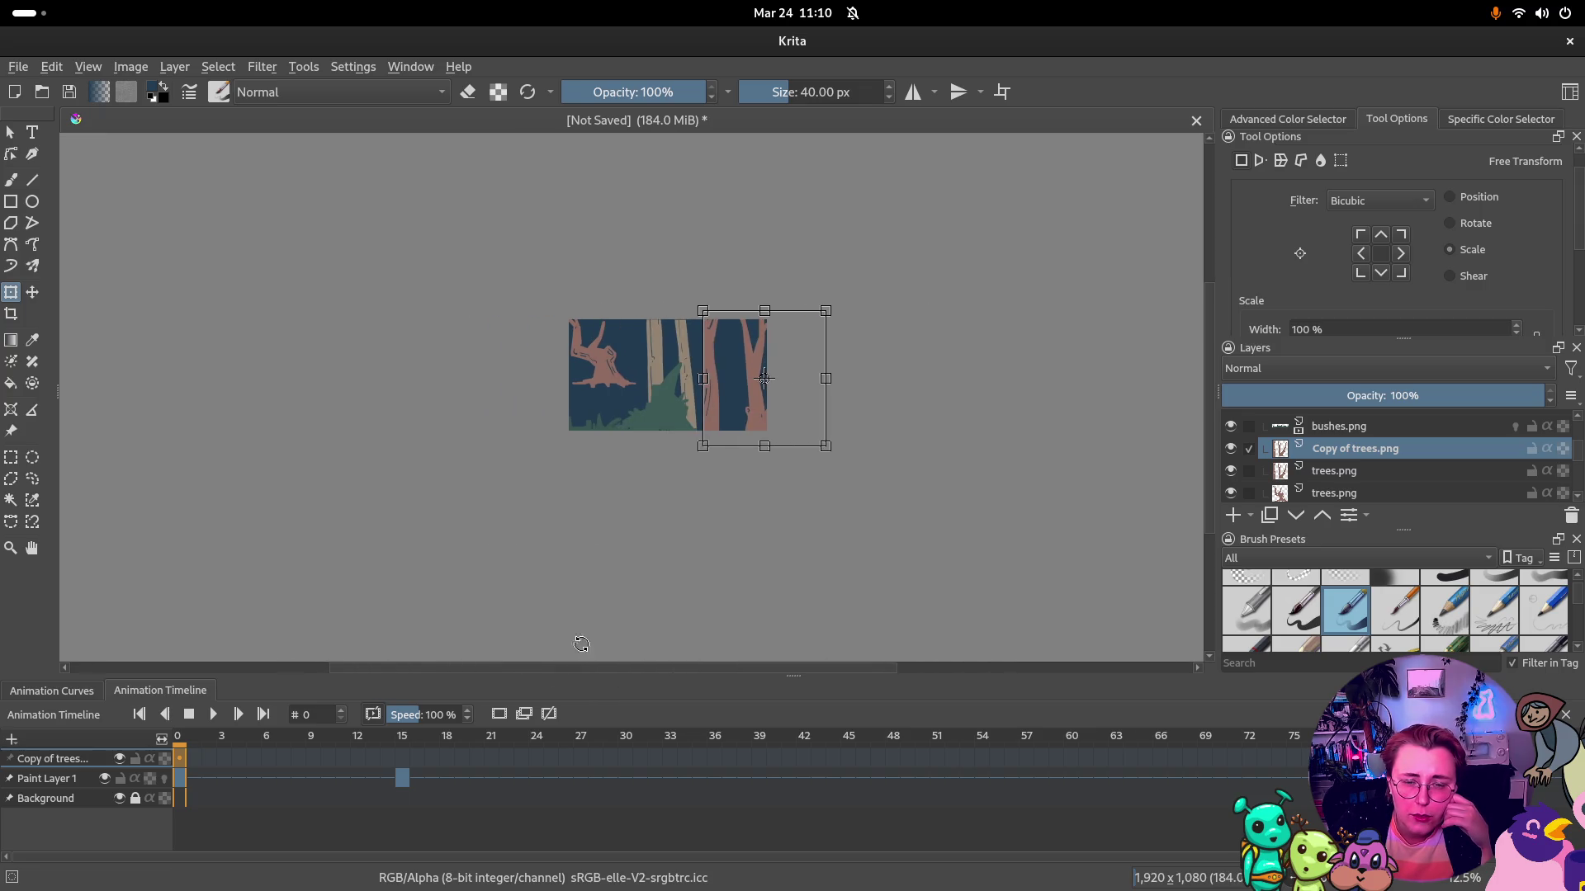
scroll(619, 434, up, 2)
scroll(749, 341, down, 2)
scroll(1322, 449, up, 2)
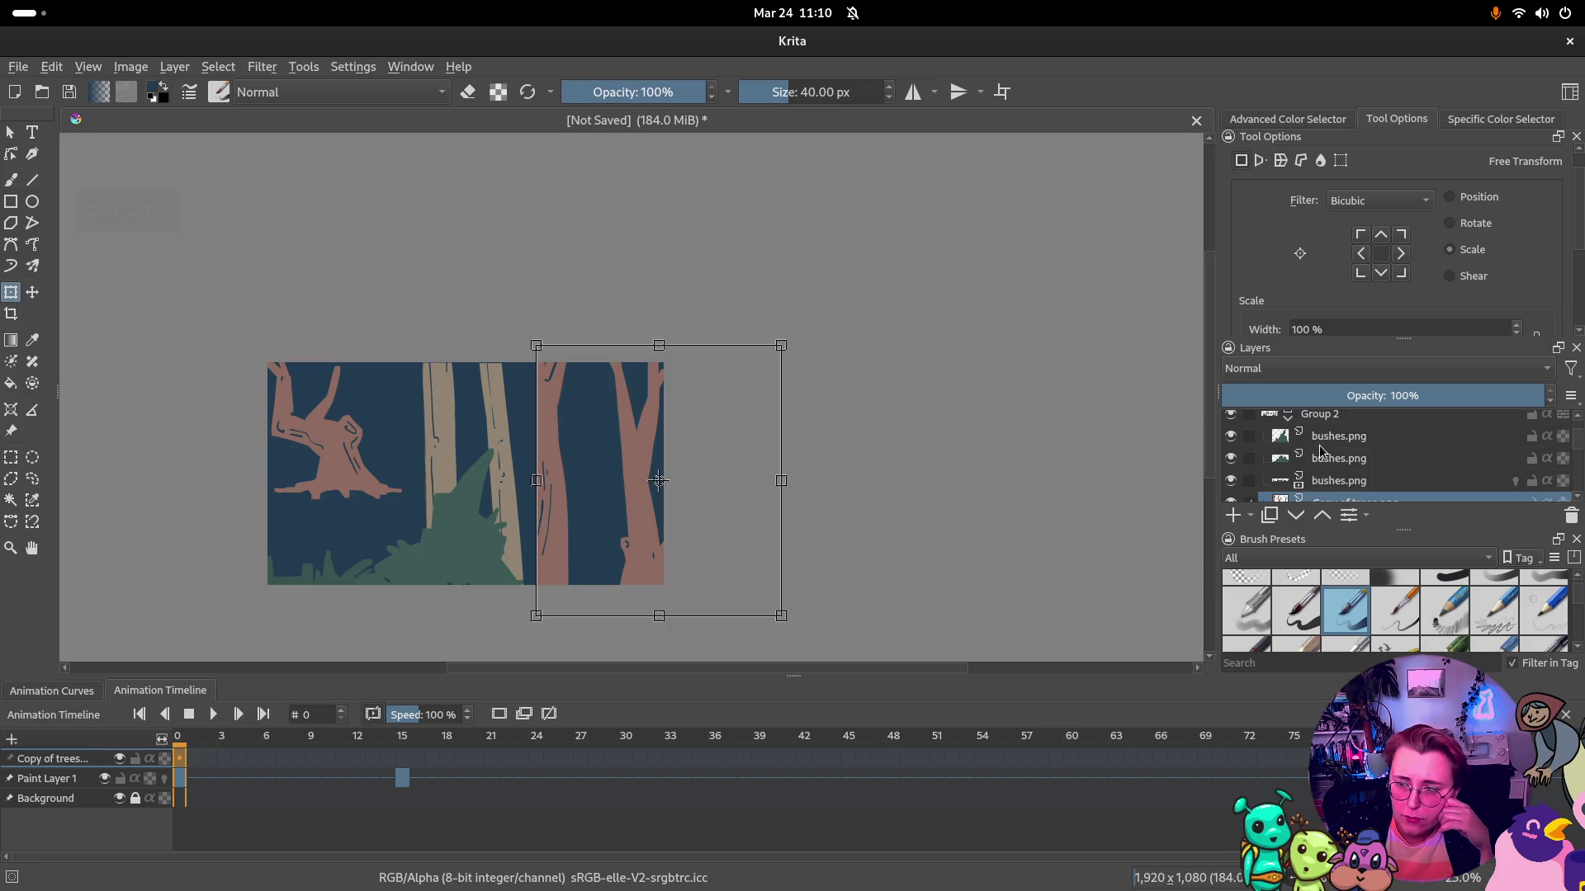
click(1338, 419)
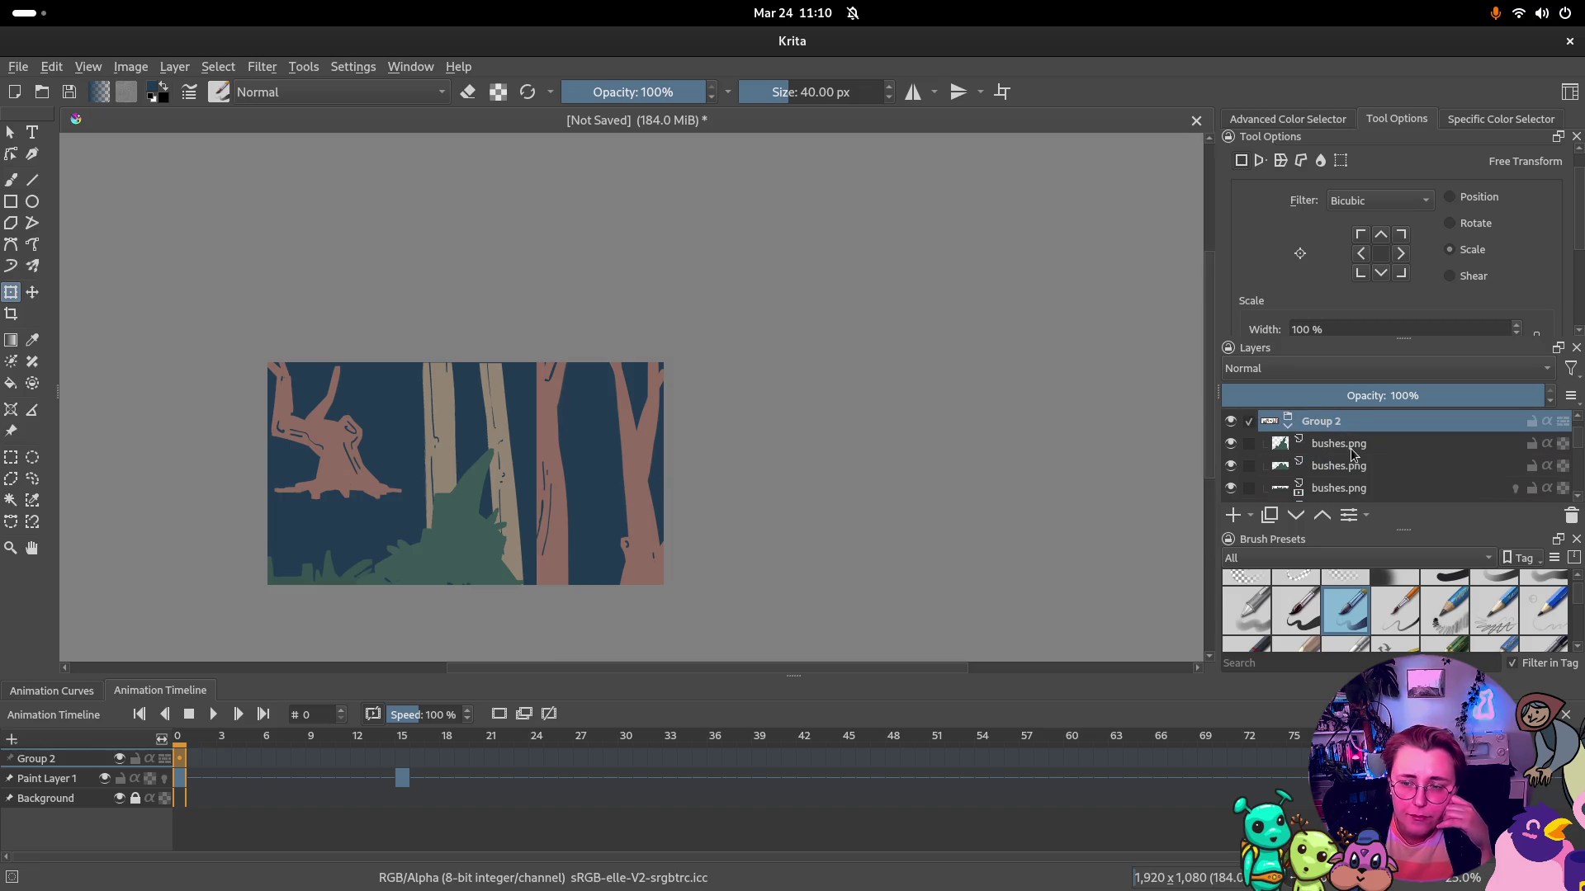
click(1354, 446)
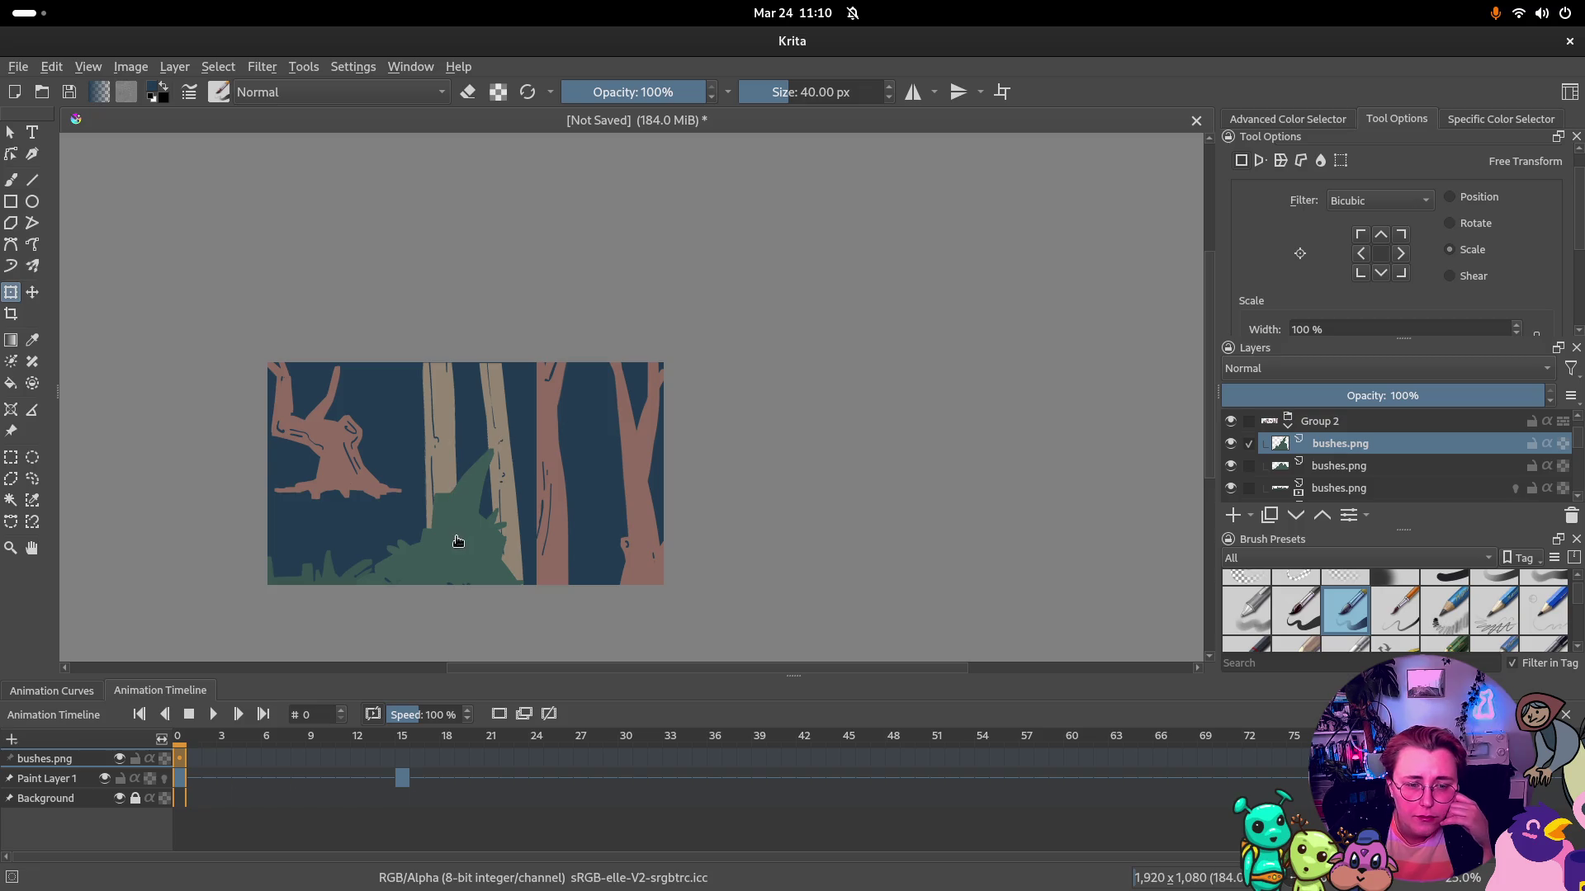
click(33, 293)
drag(478, 546, 498, 547)
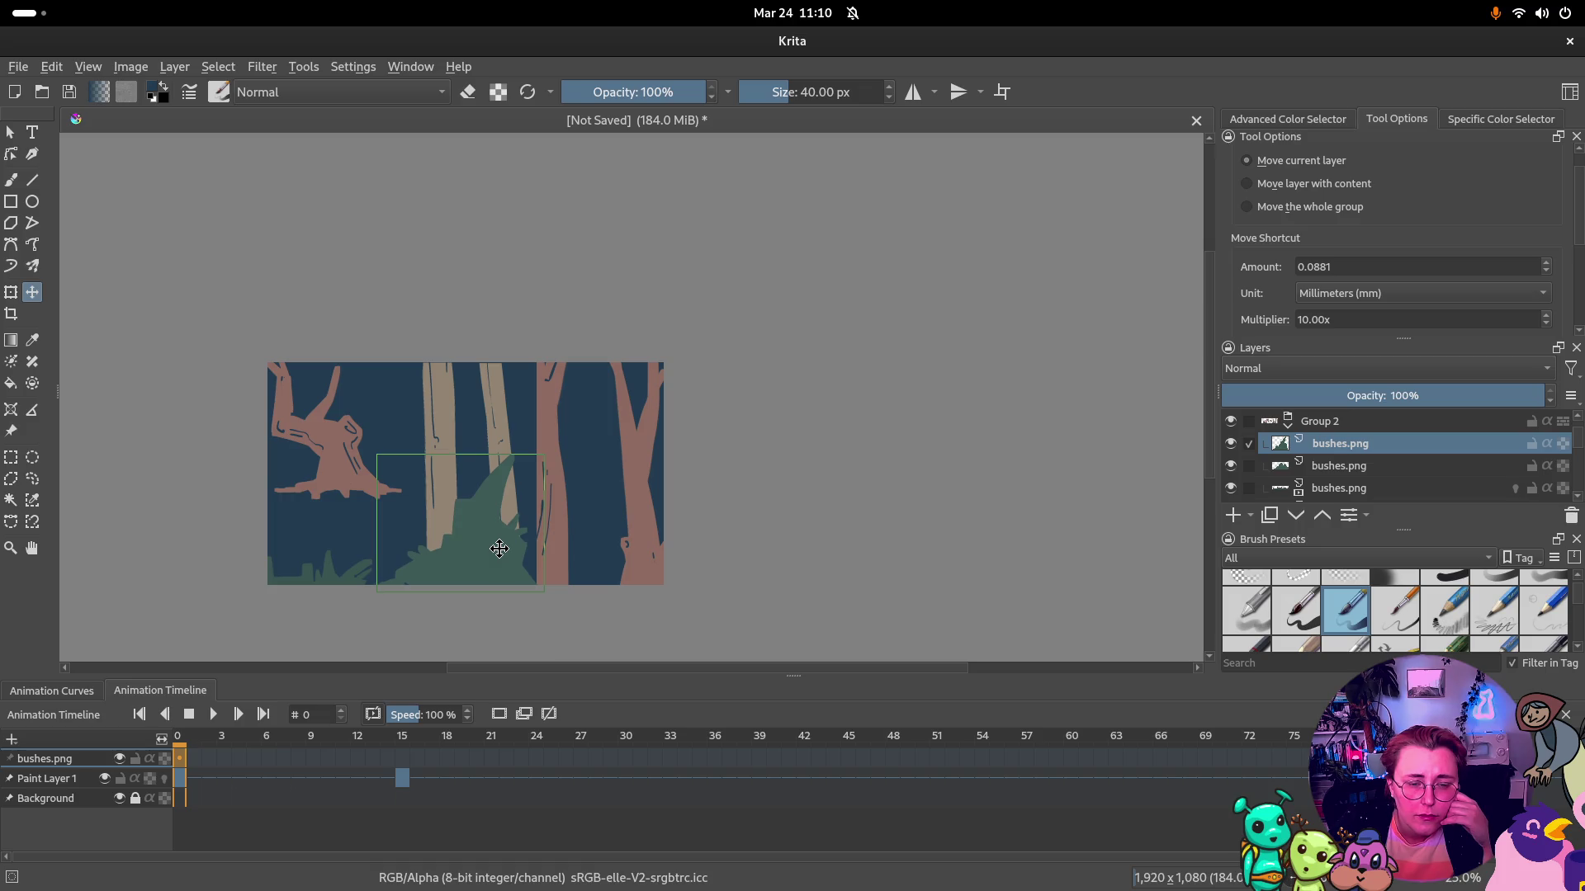
drag(499, 550, 502, 564)
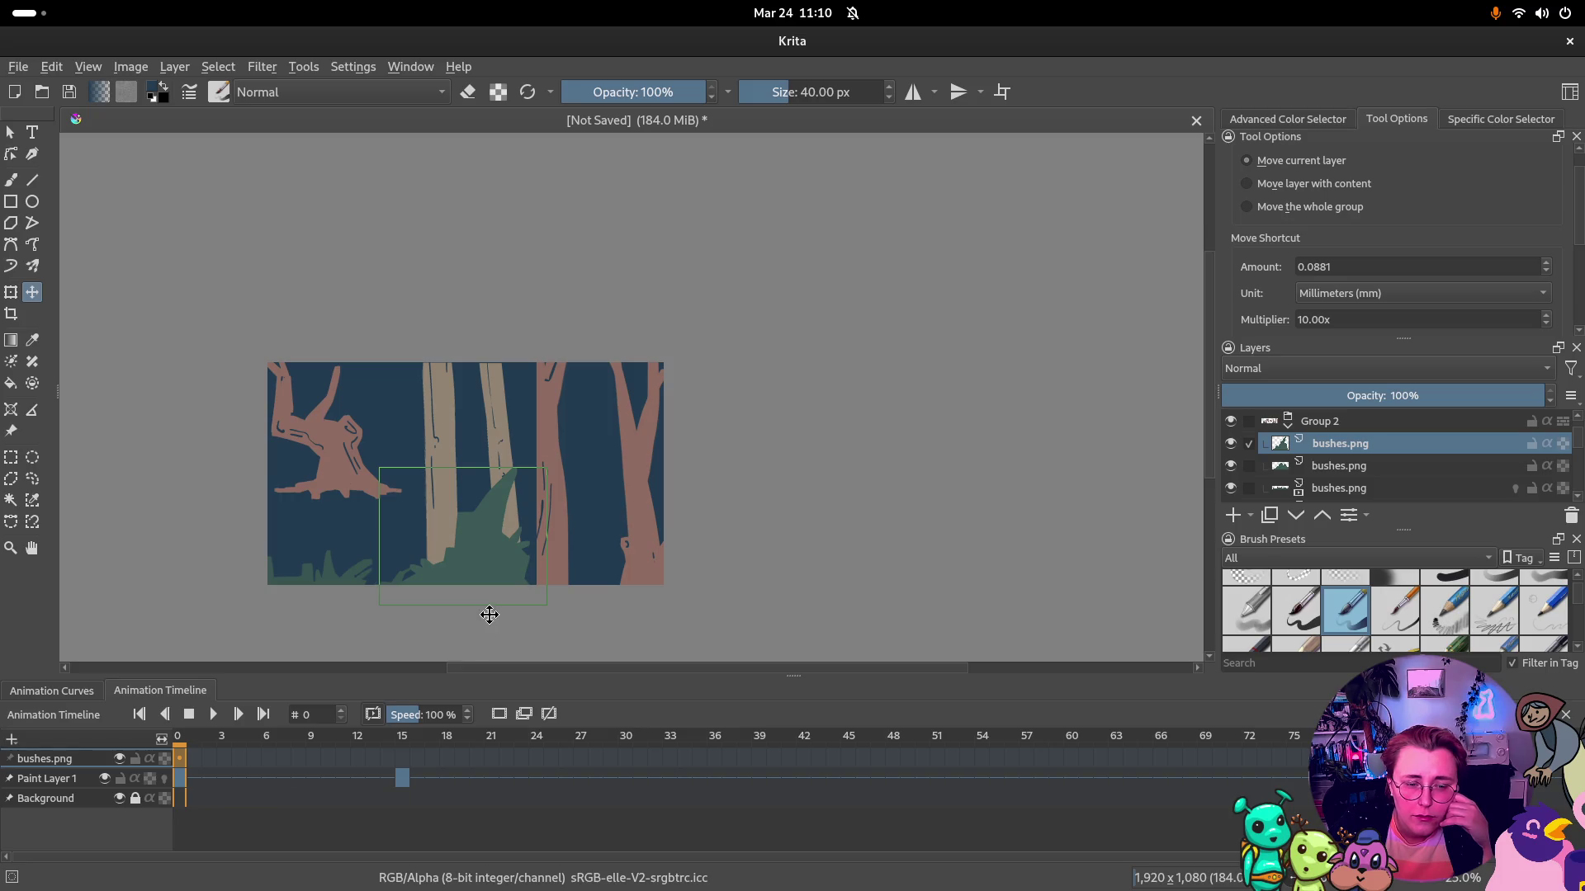
drag(496, 674, 359, 674)
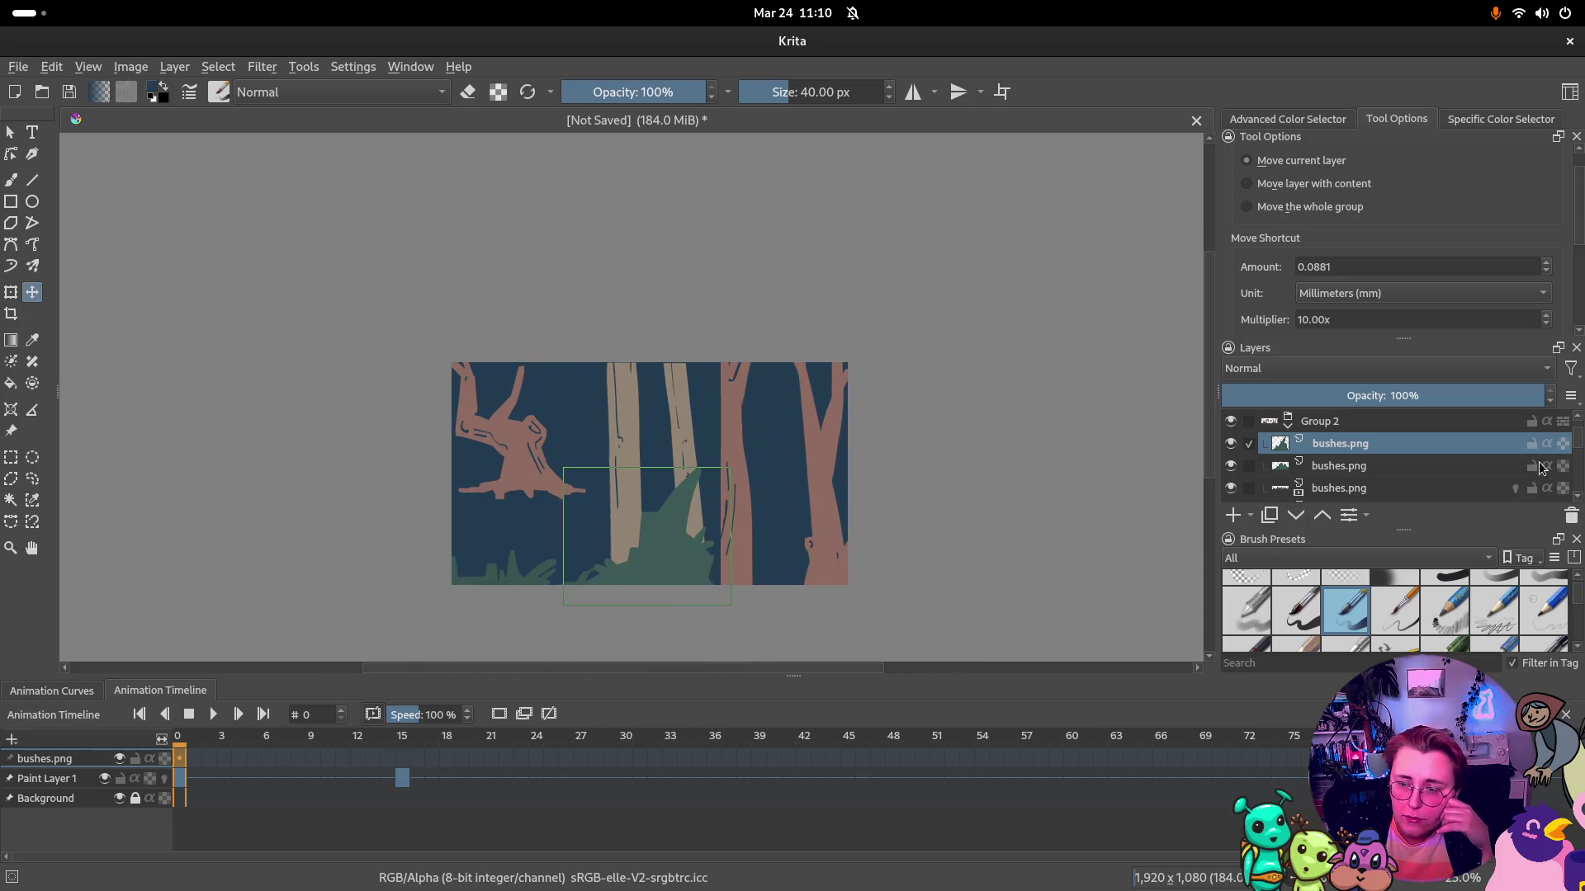
Shift the whole Group 2 forest to the right, then pick the second bushes.png layer
click(1320, 421)
drag(509, 428, 826, 458)
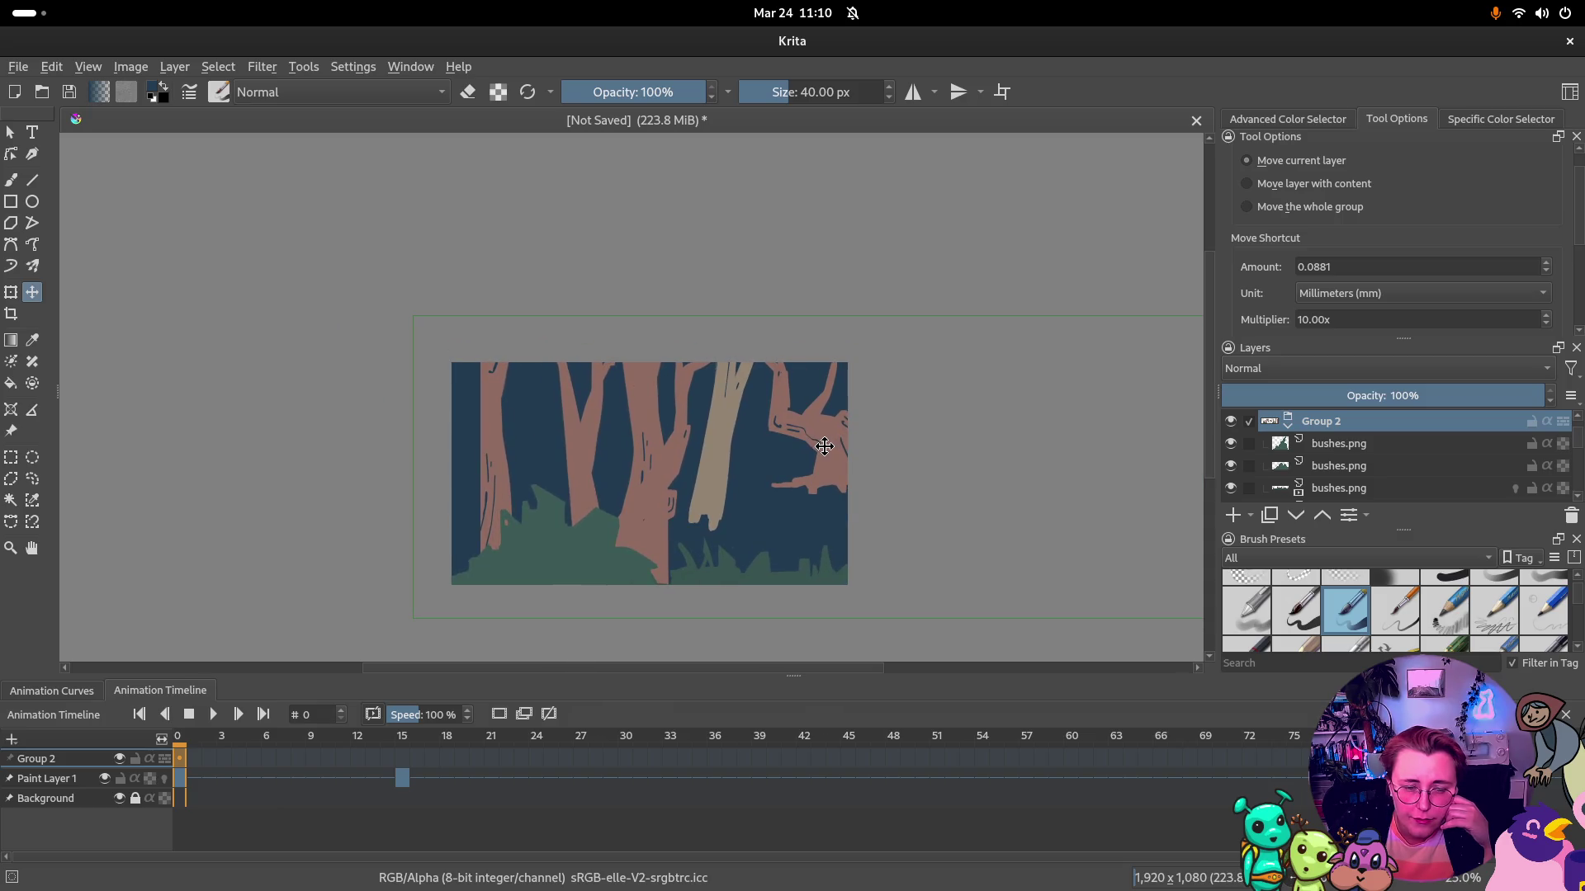
click(1340, 469)
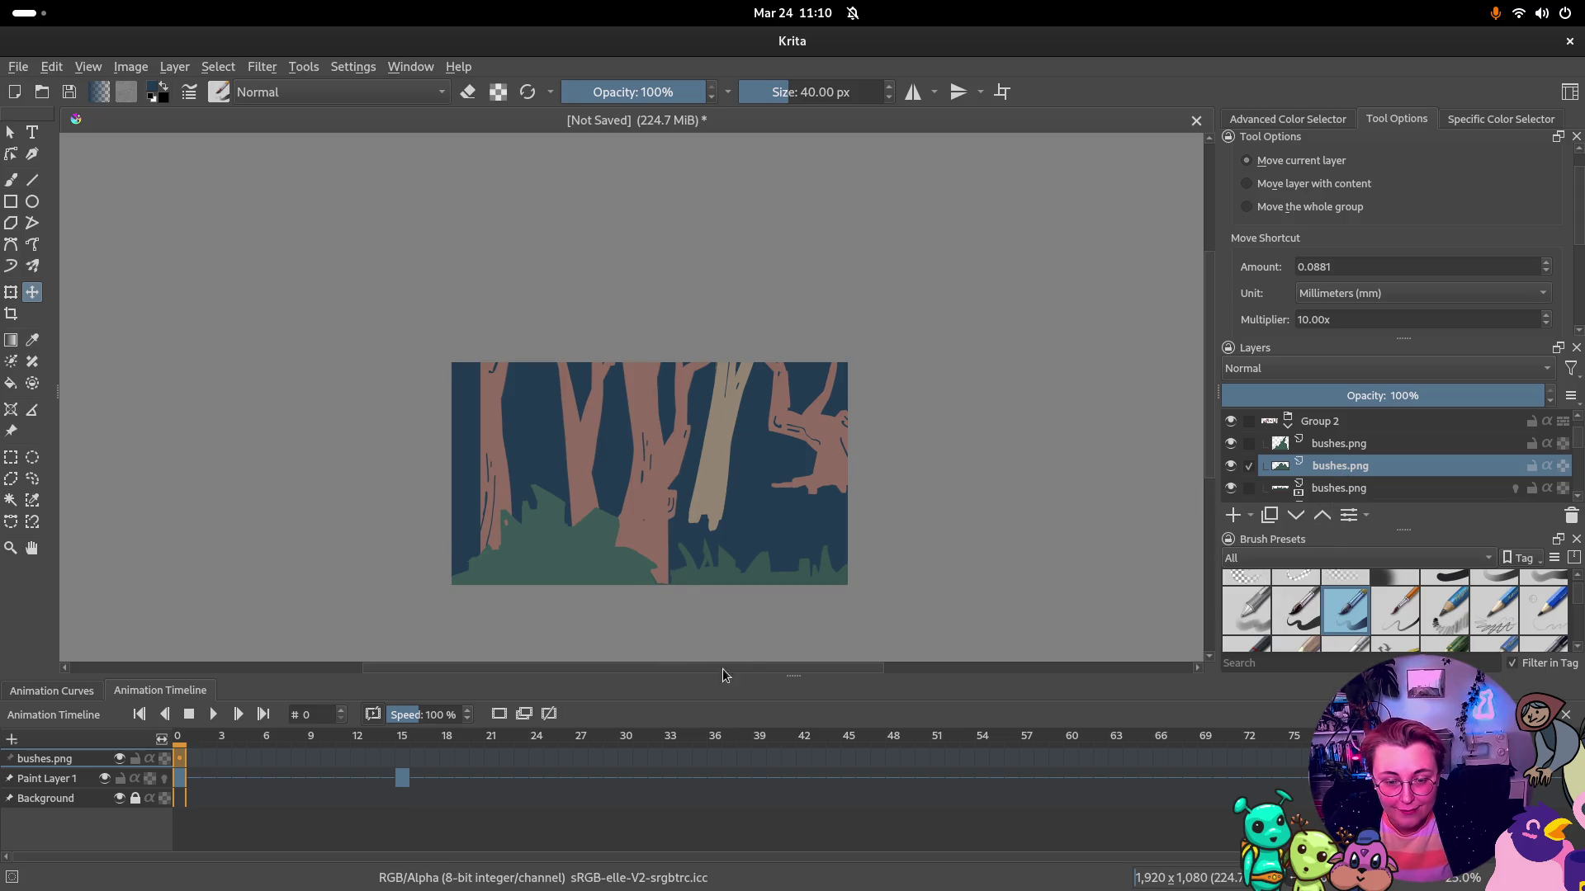
Duplicate the second bushes.png layer and move the Copy of bushes.png right and down
right_click(1363, 466)
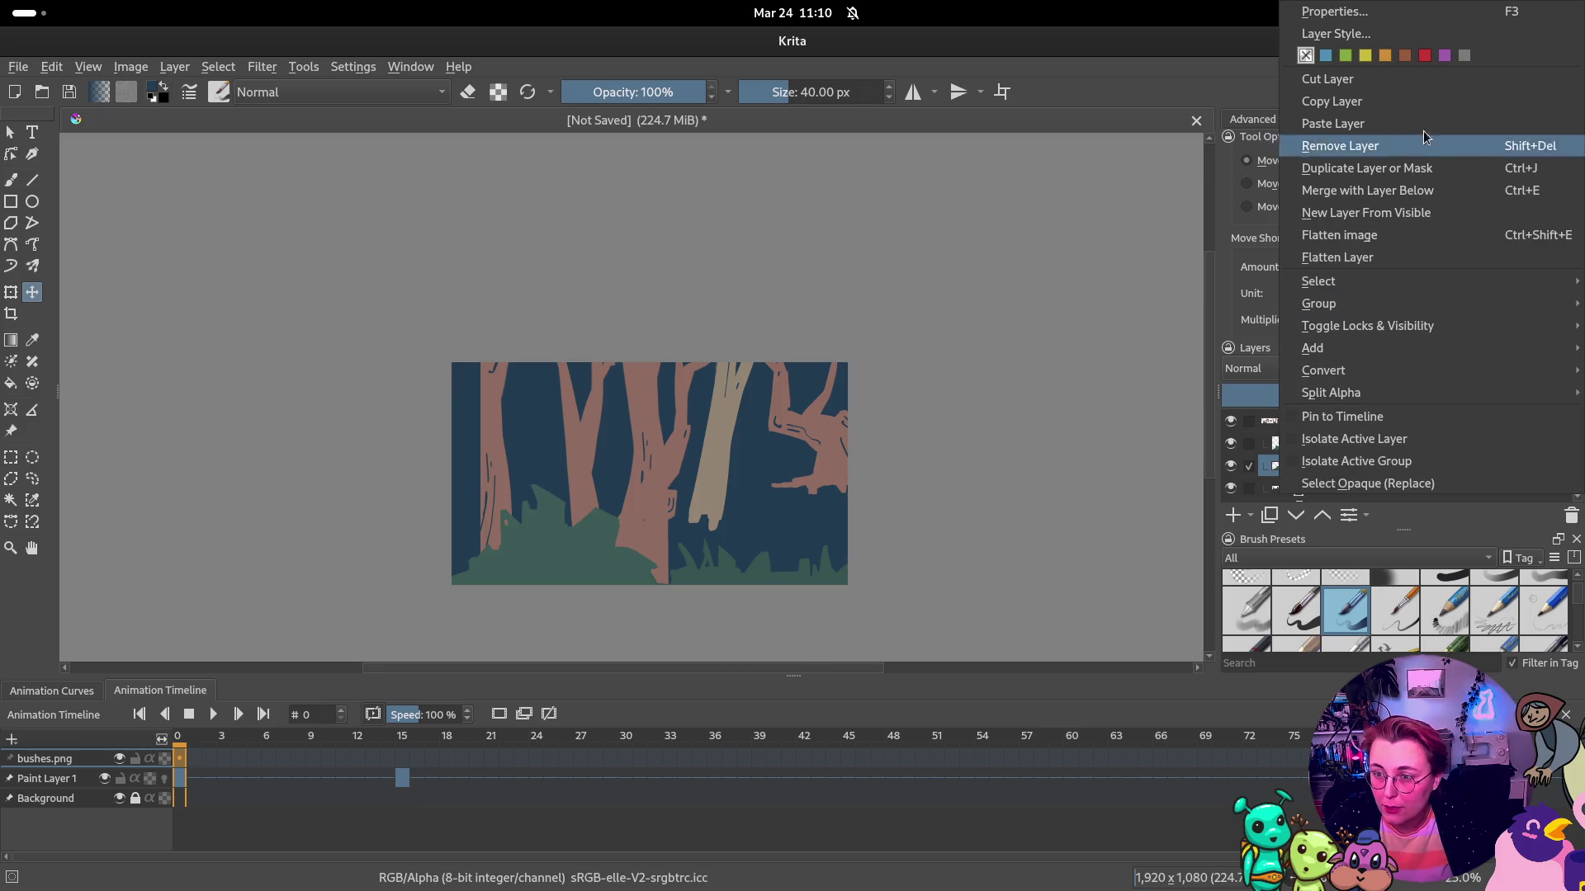
click(1368, 163)
drag(622, 568, 928, 576)
drag(798, 668, 743, 668)
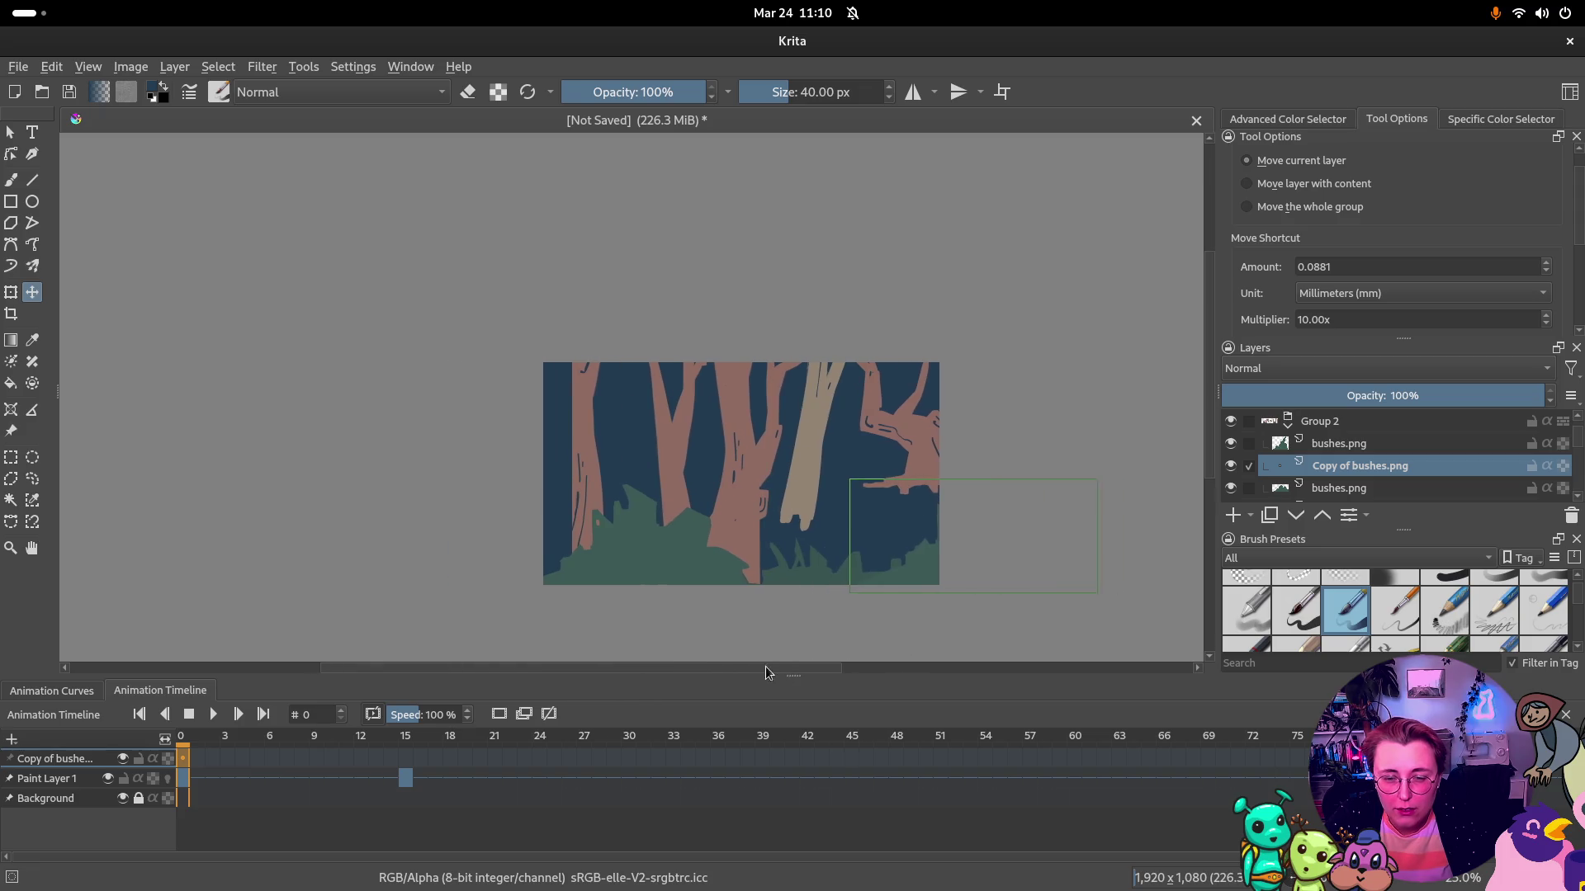
click(1320, 421)
mouse_move(685, 468)
mouse_down()
mouse_move(700, 469)
mouse_move(479, 471)
mouse_up()
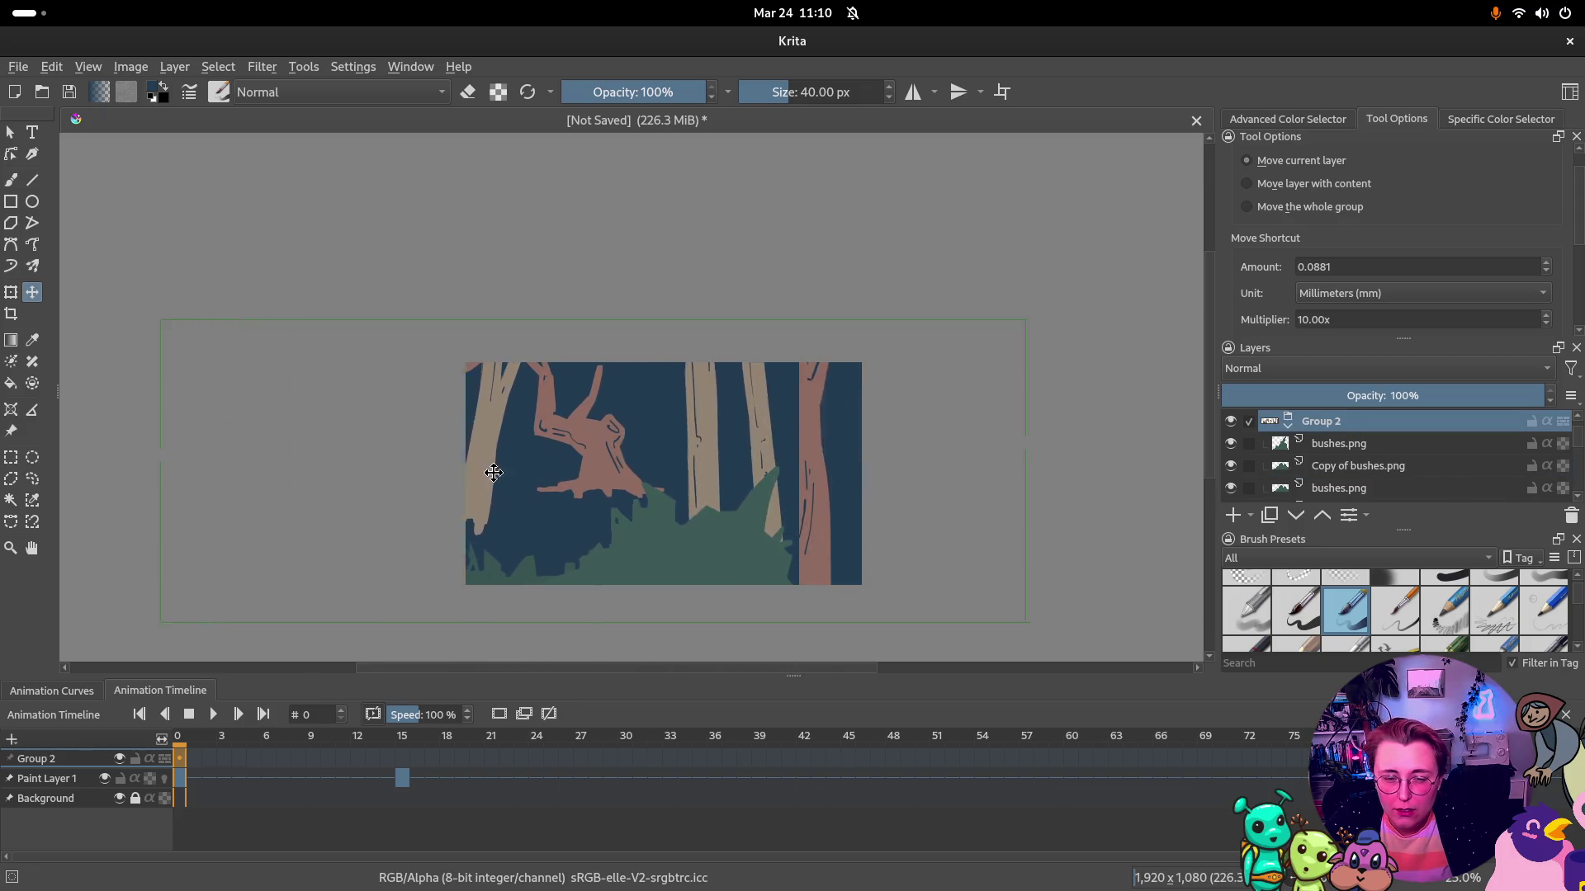
click(1358, 465)
drag(640, 523, 842, 542)
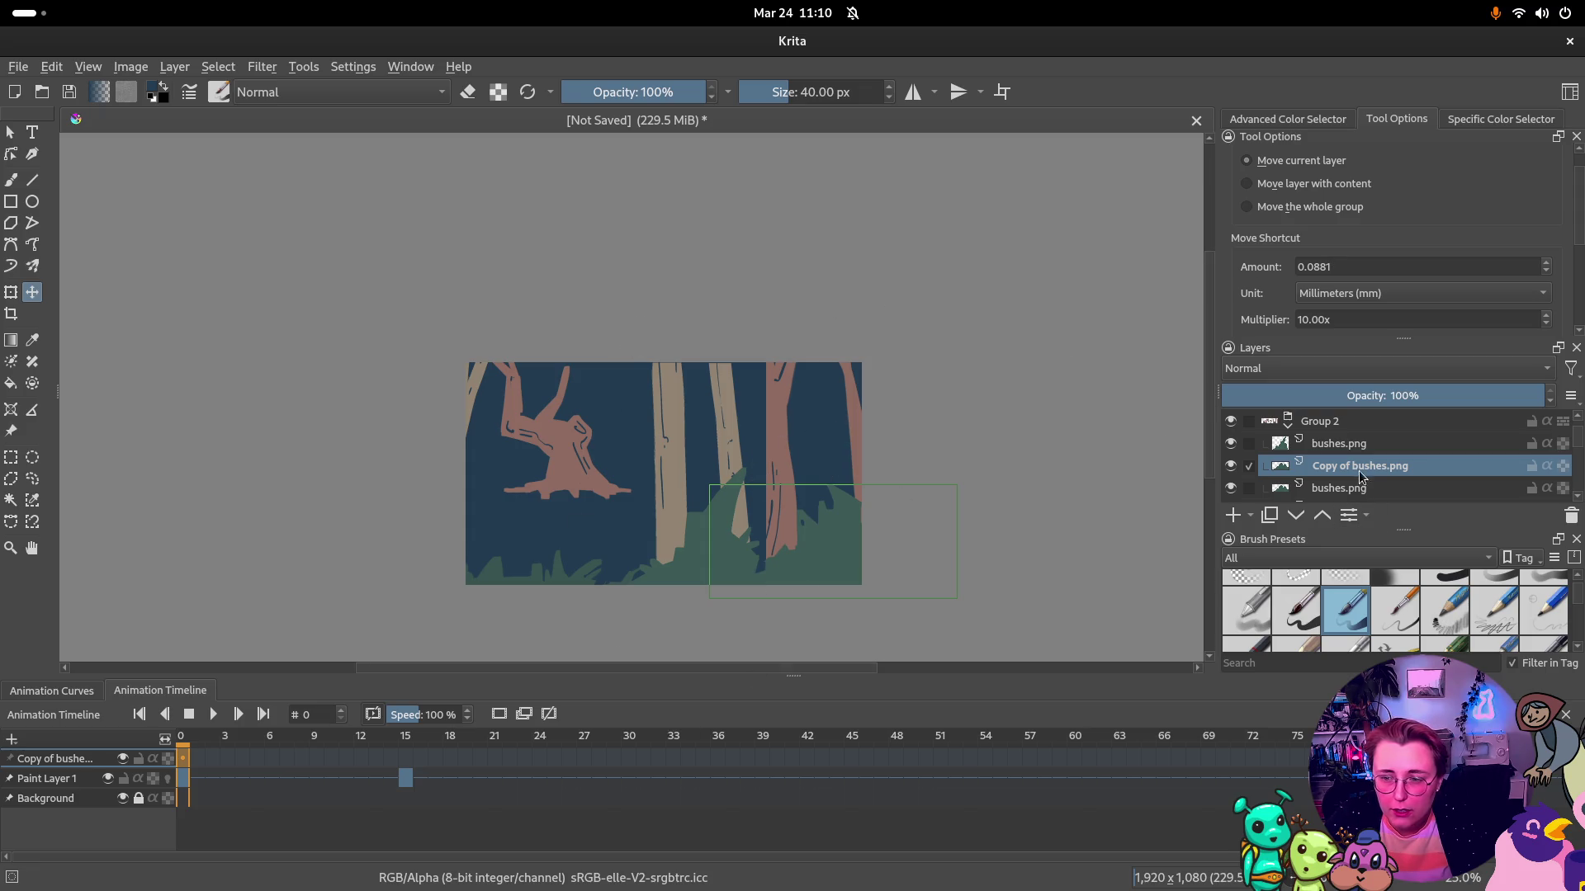
Alternately shift Group 2 and reposition the bushes copy into a new forest arrangement
click(1320, 422)
mouse_move(639, 441)
mouse_down()
mouse_move(849, 432)
mouse_move(559, 432)
mouse_up()
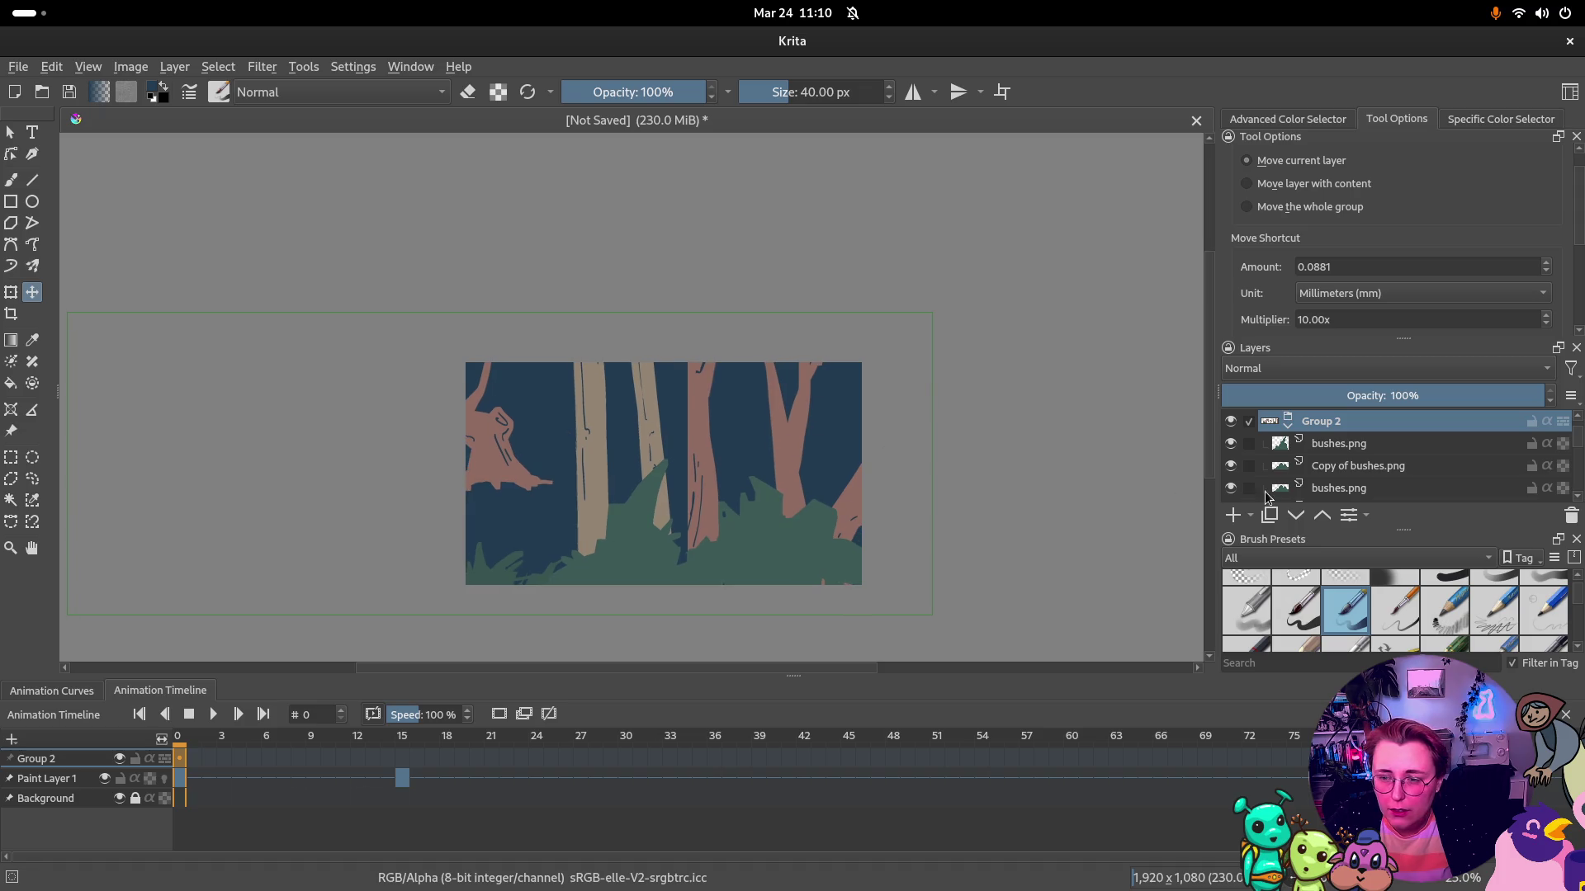
click(1322, 468)
drag(823, 483, 759, 568)
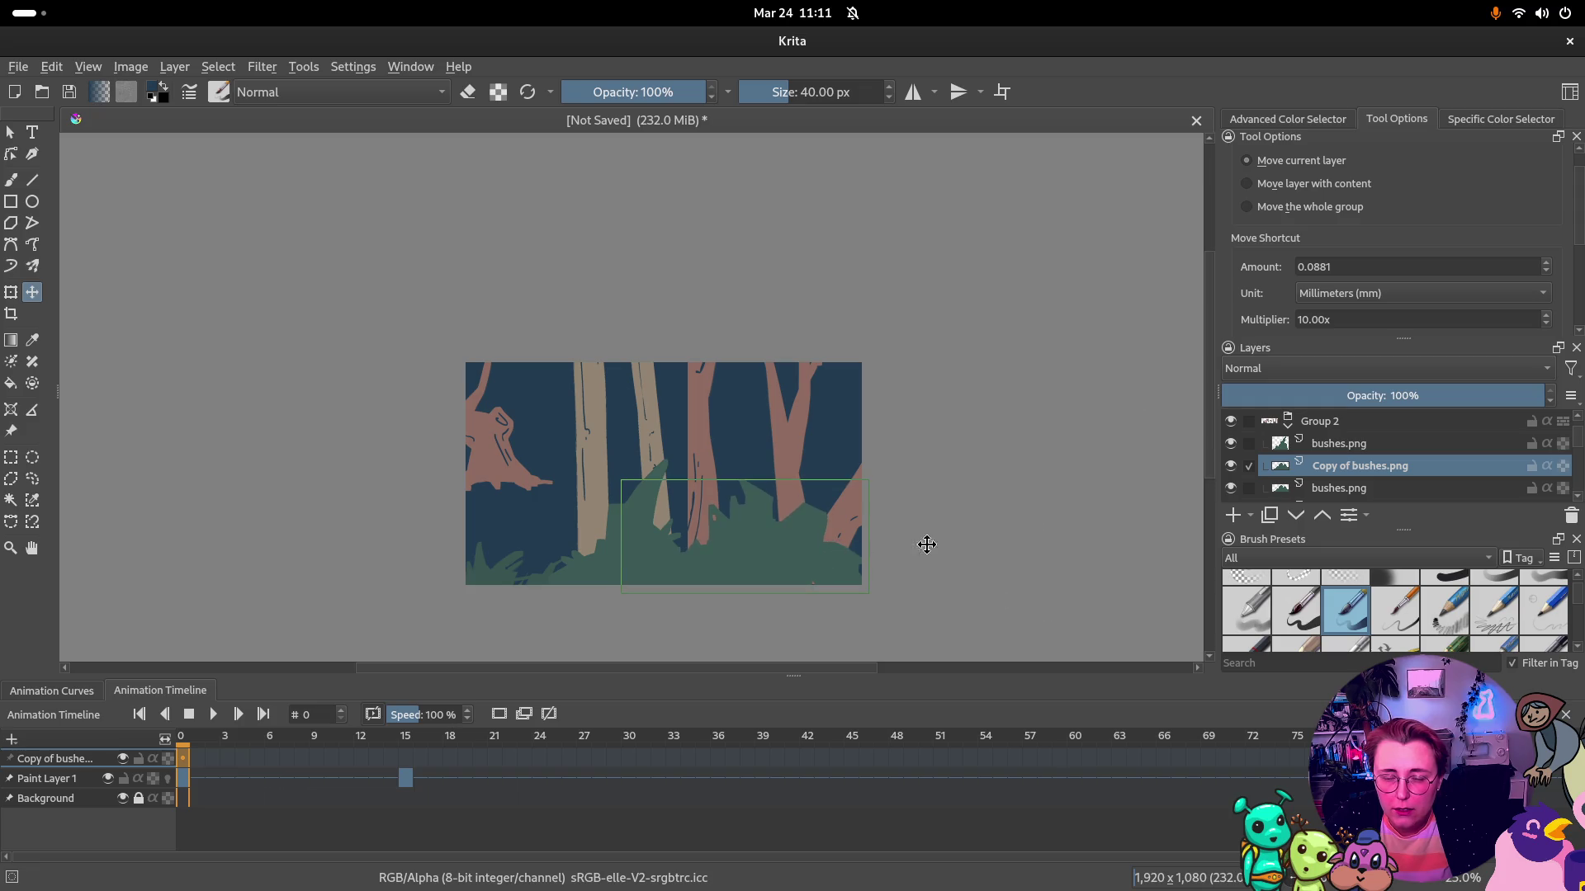
click(1320, 422)
mouse_move(668, 471)
mouse_down()
mouse_move(1052, 465)
mouse_move(568, 464)
mouse_up()
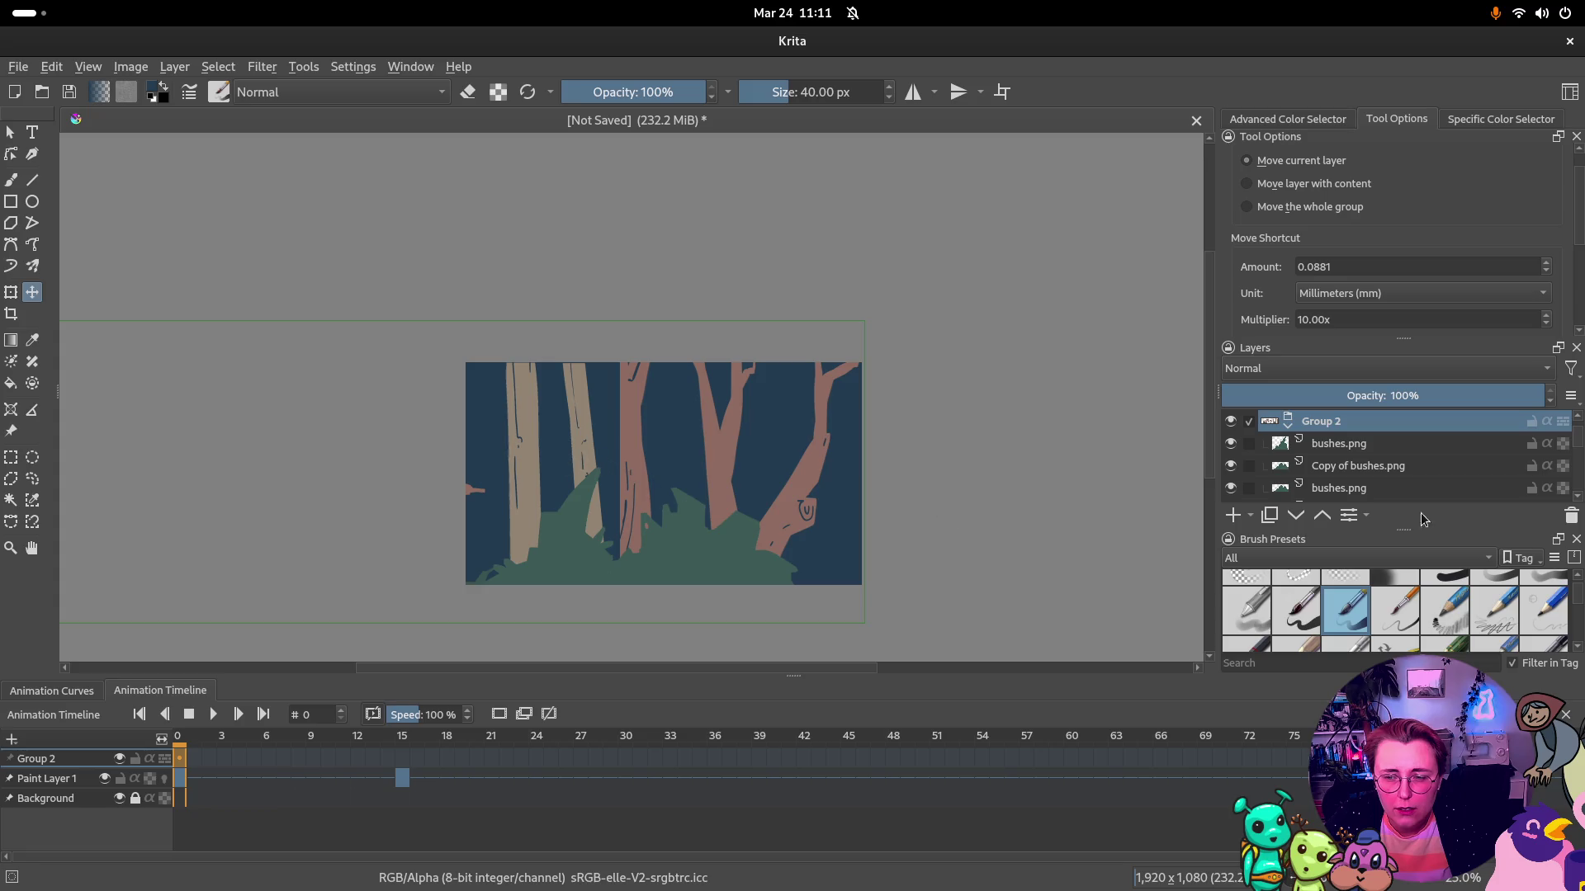
Nudge the bushes copy down, shift Group 2 right, and return to the browser search results
click(1325, 467)
drag(704, 545, 704, 549)
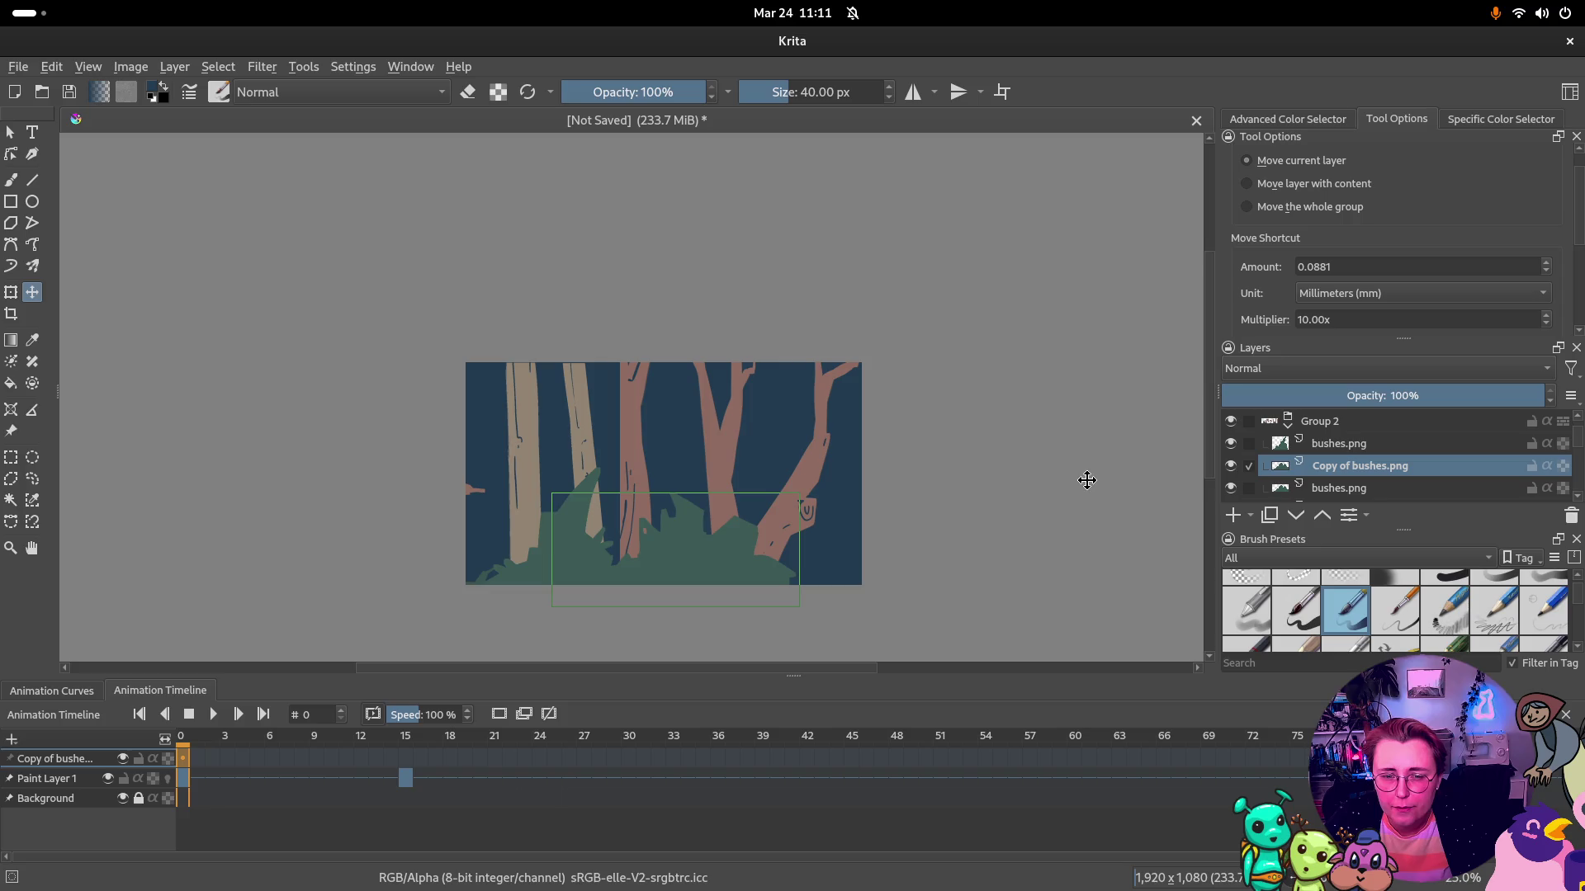
click(1289, 420)
drag(569, 490, 814, 496)
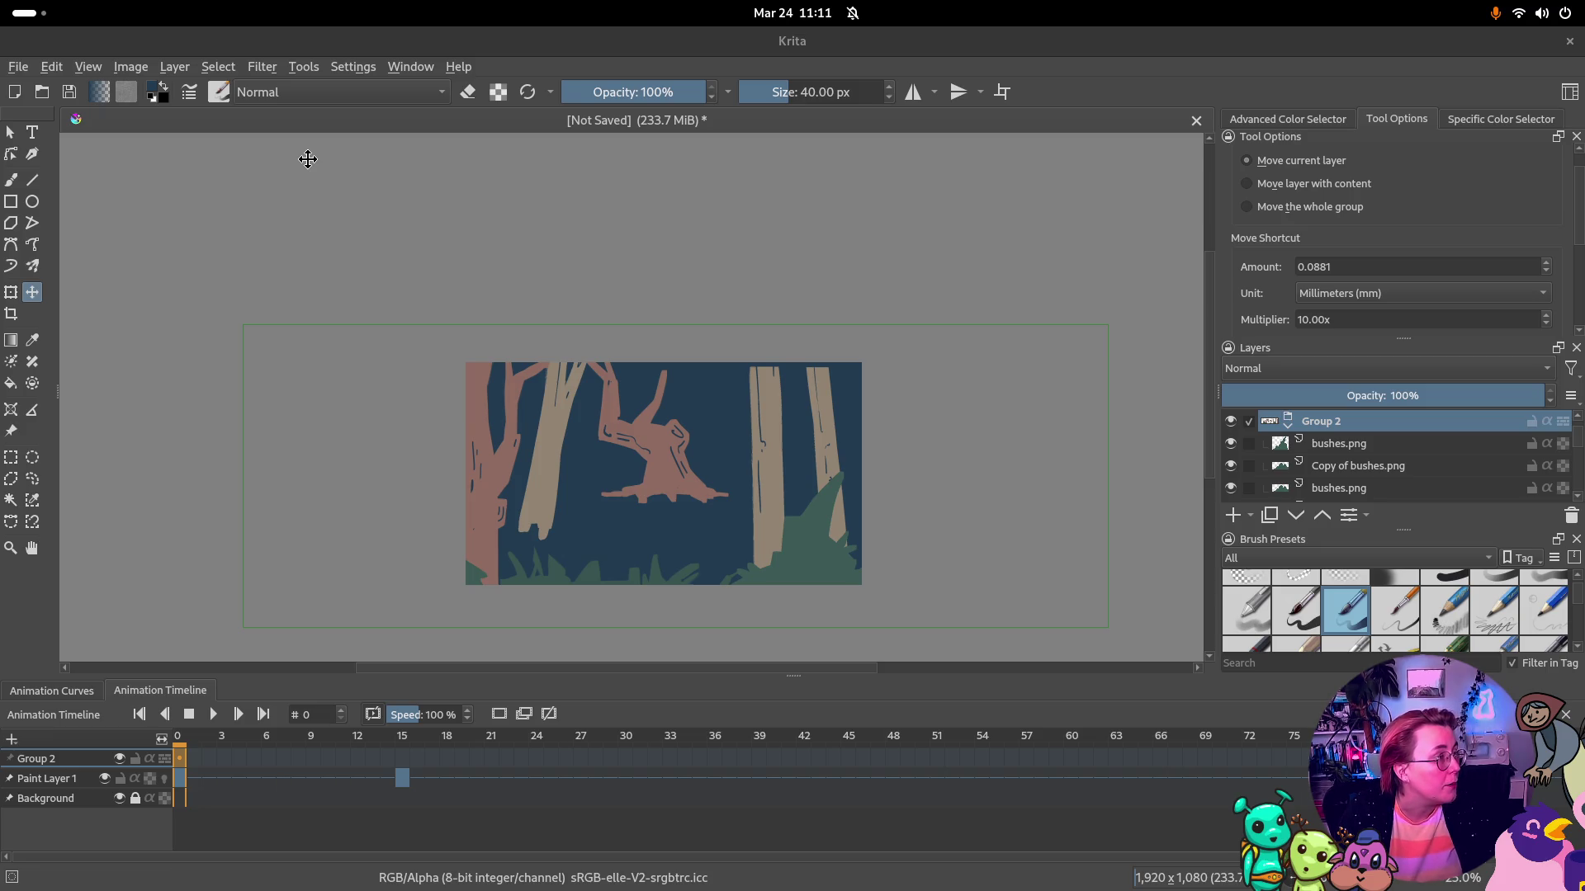
key(alt+Tab)
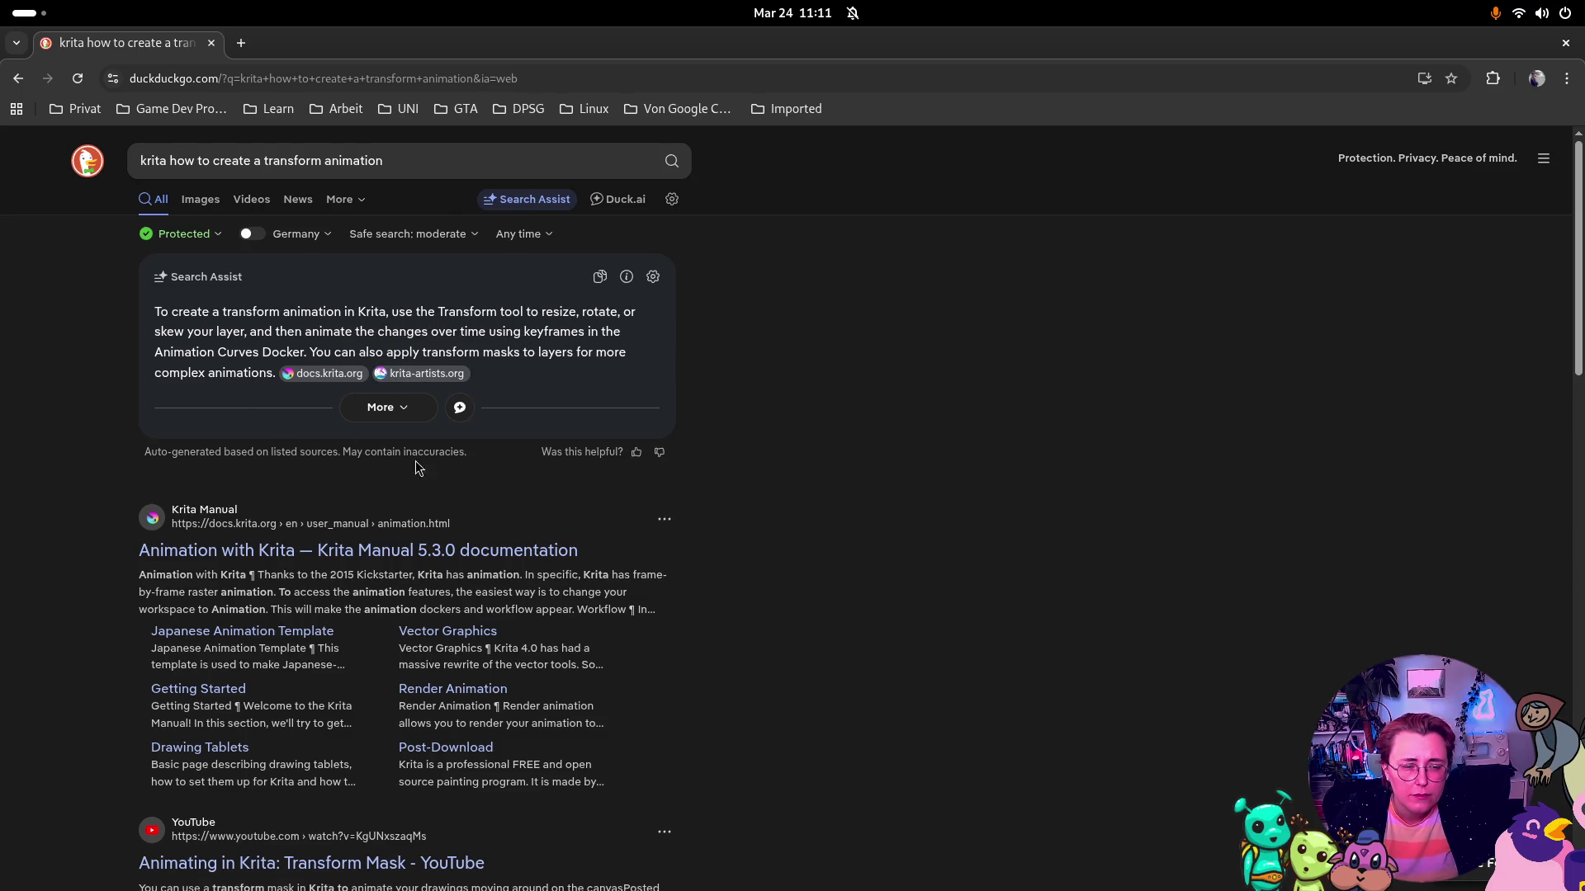
scroll(416, 466, down, 3)
Open the 'Animating in Krita: Transform Mask' YouTube result from DuckDuckGo
click(337, 664)
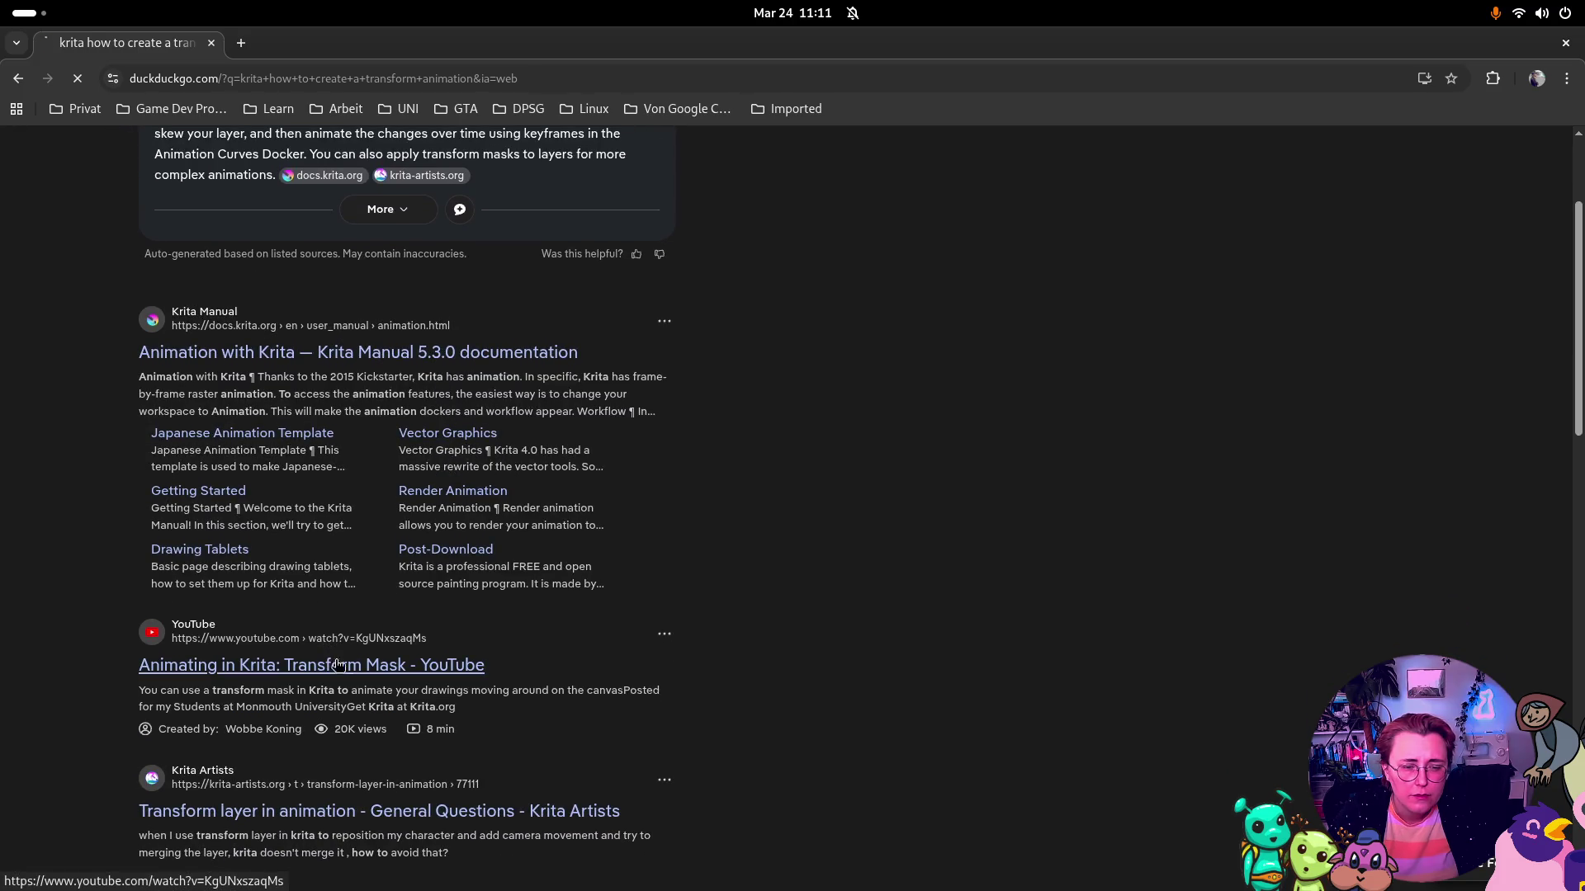
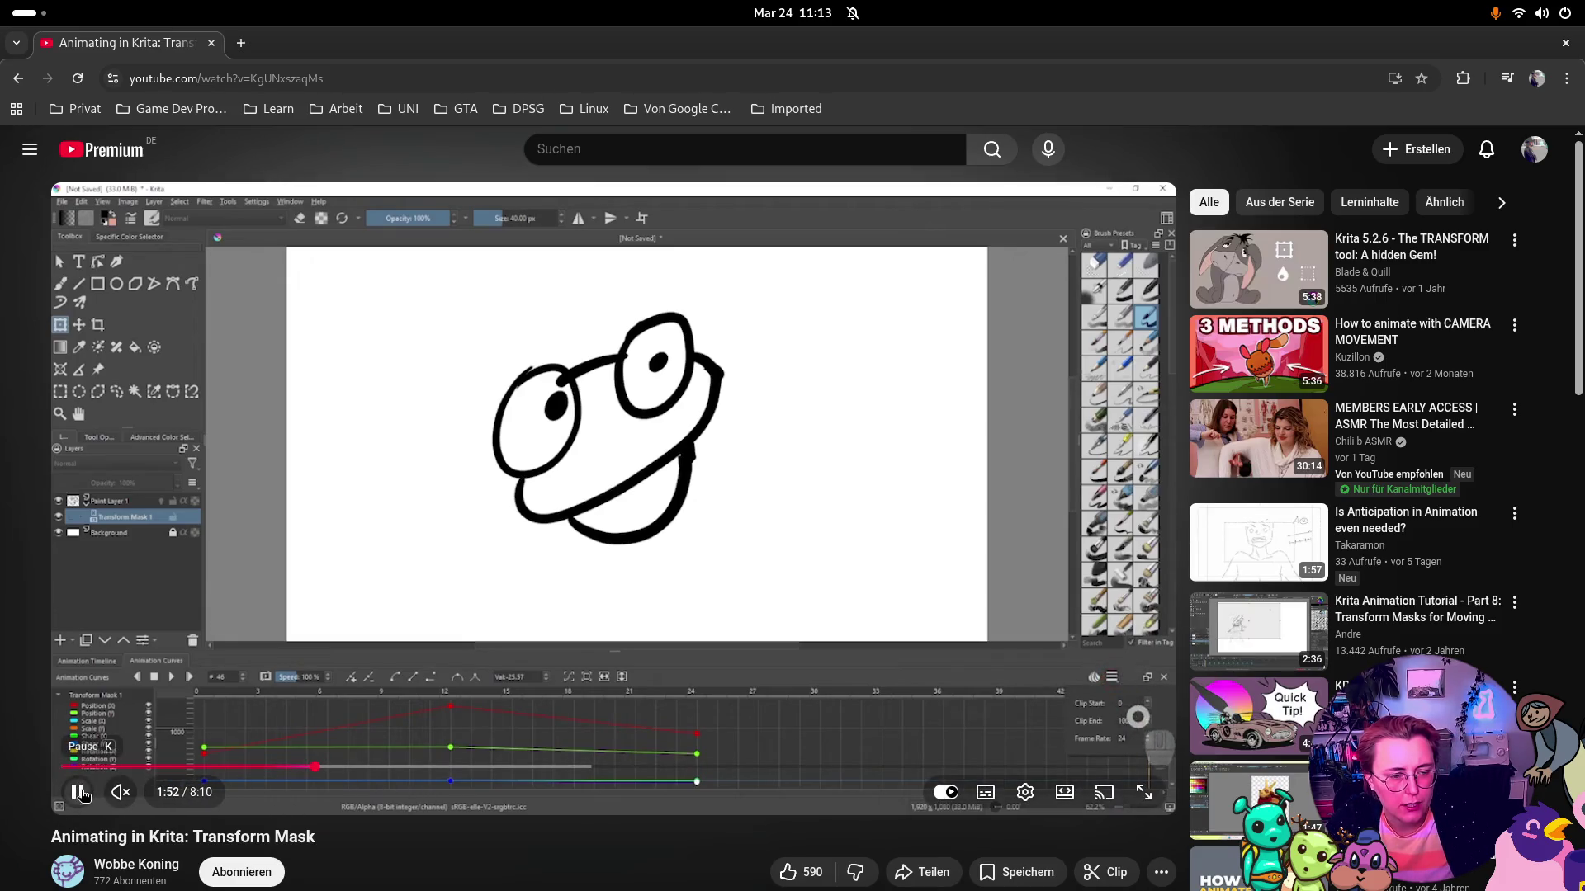
Return from the tutorial video and remove the stray keyframe created at frame 15
key(super)
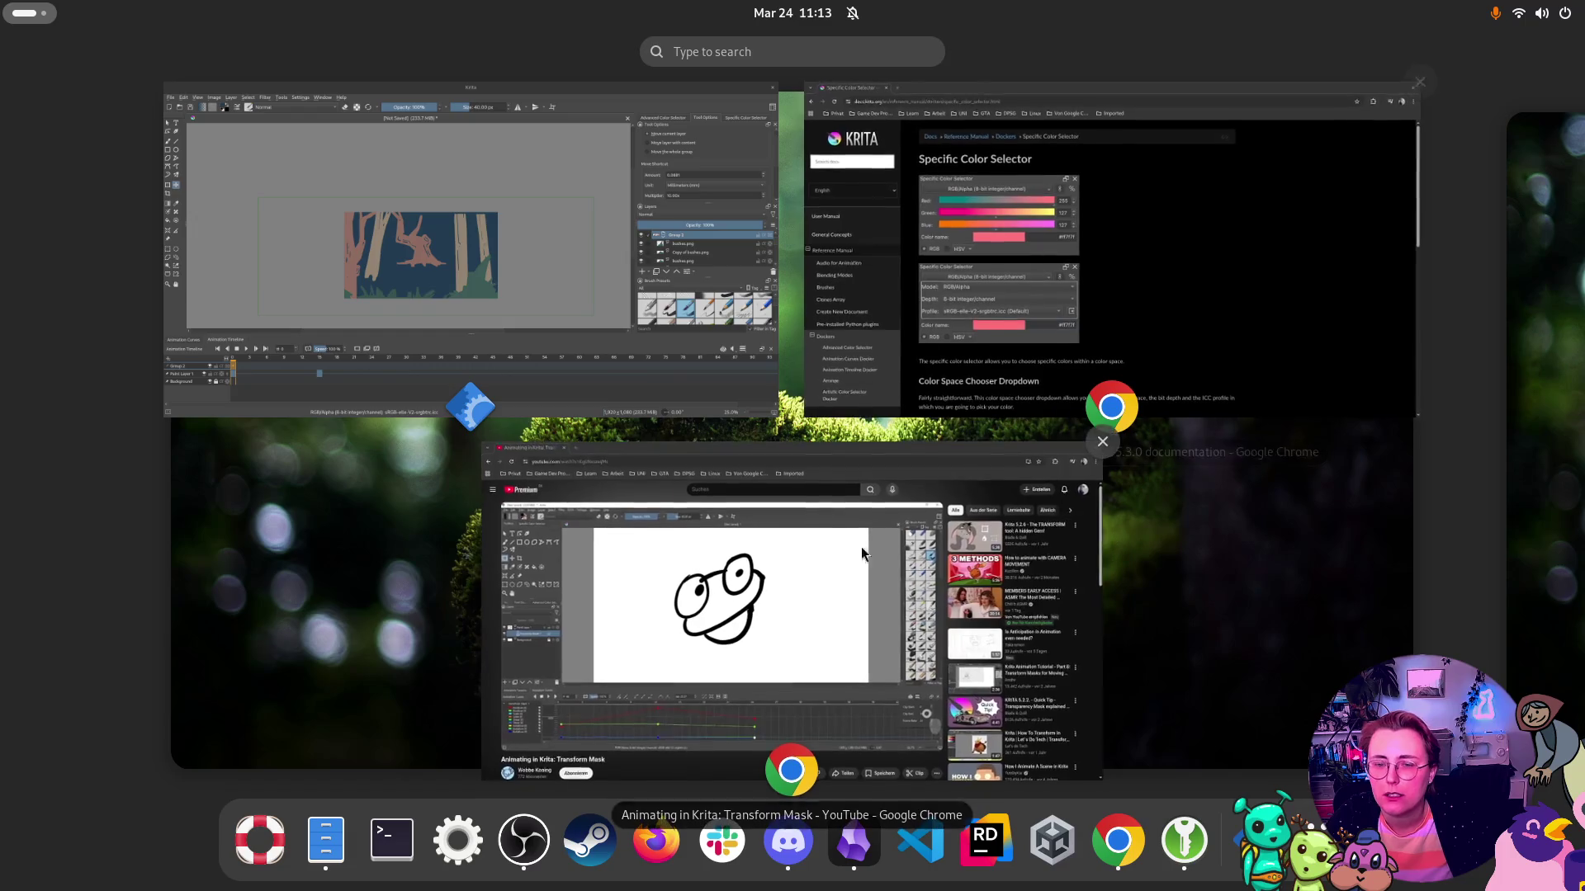
click(789, 480)
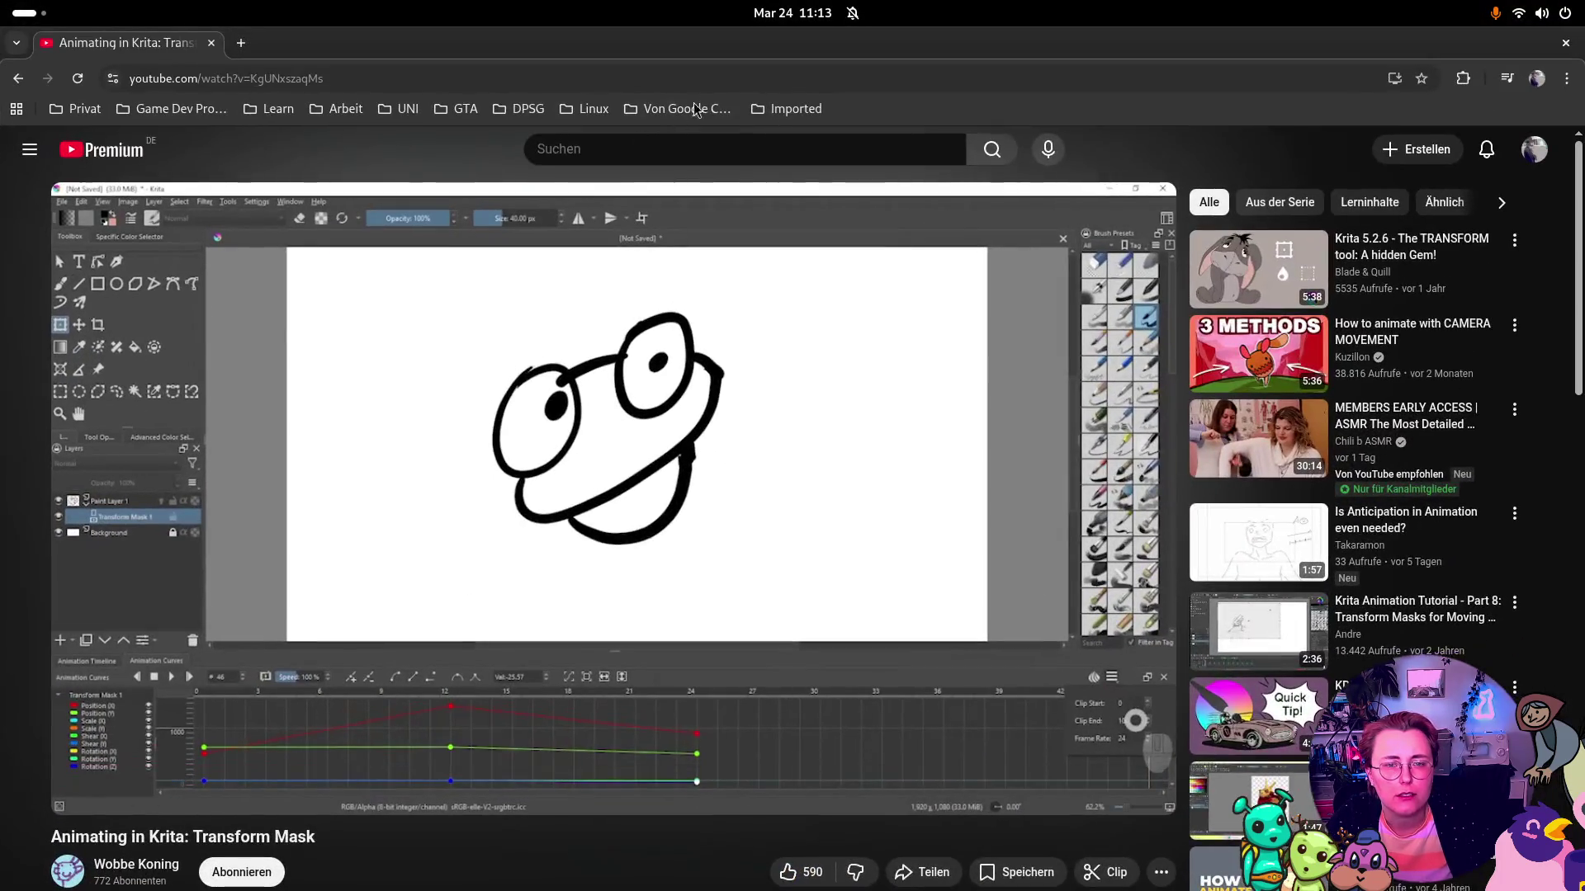
key(super)
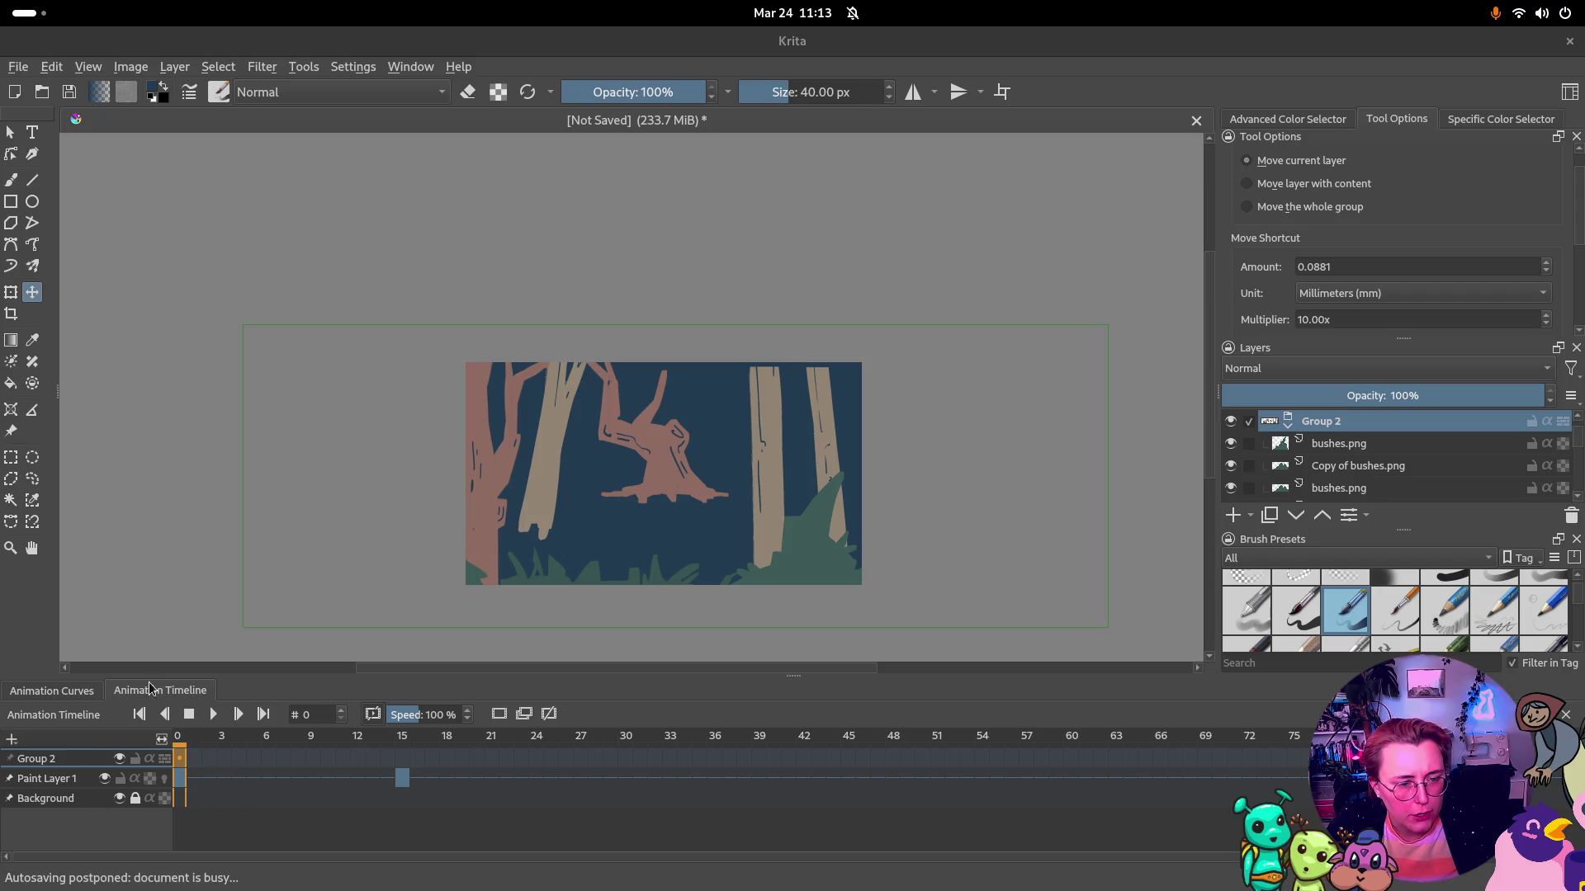
click(406, 781)
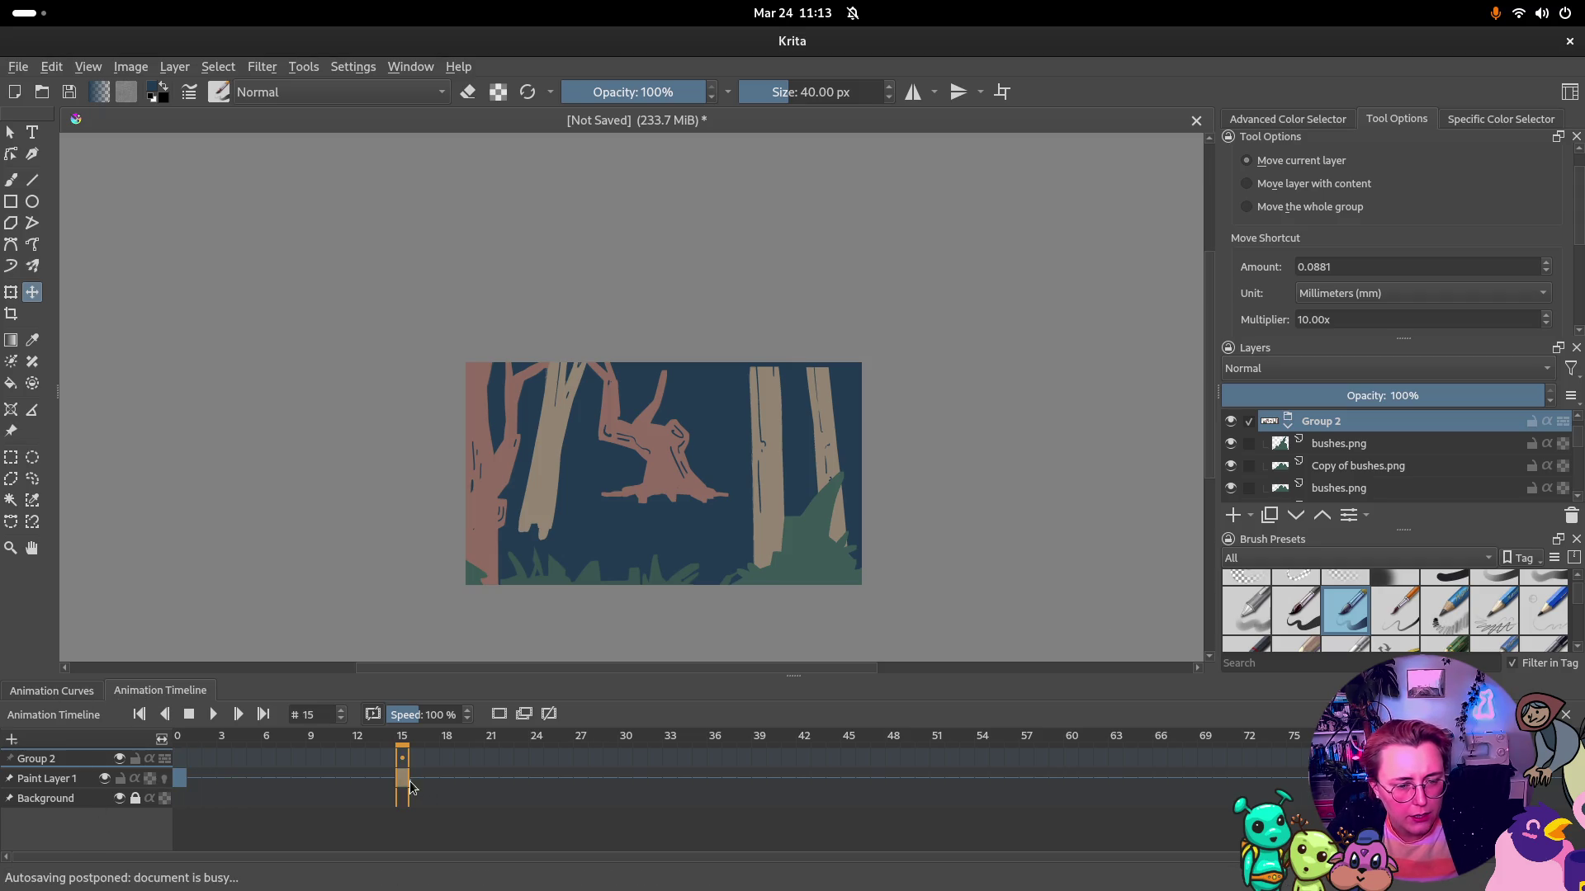
click(404, 760)
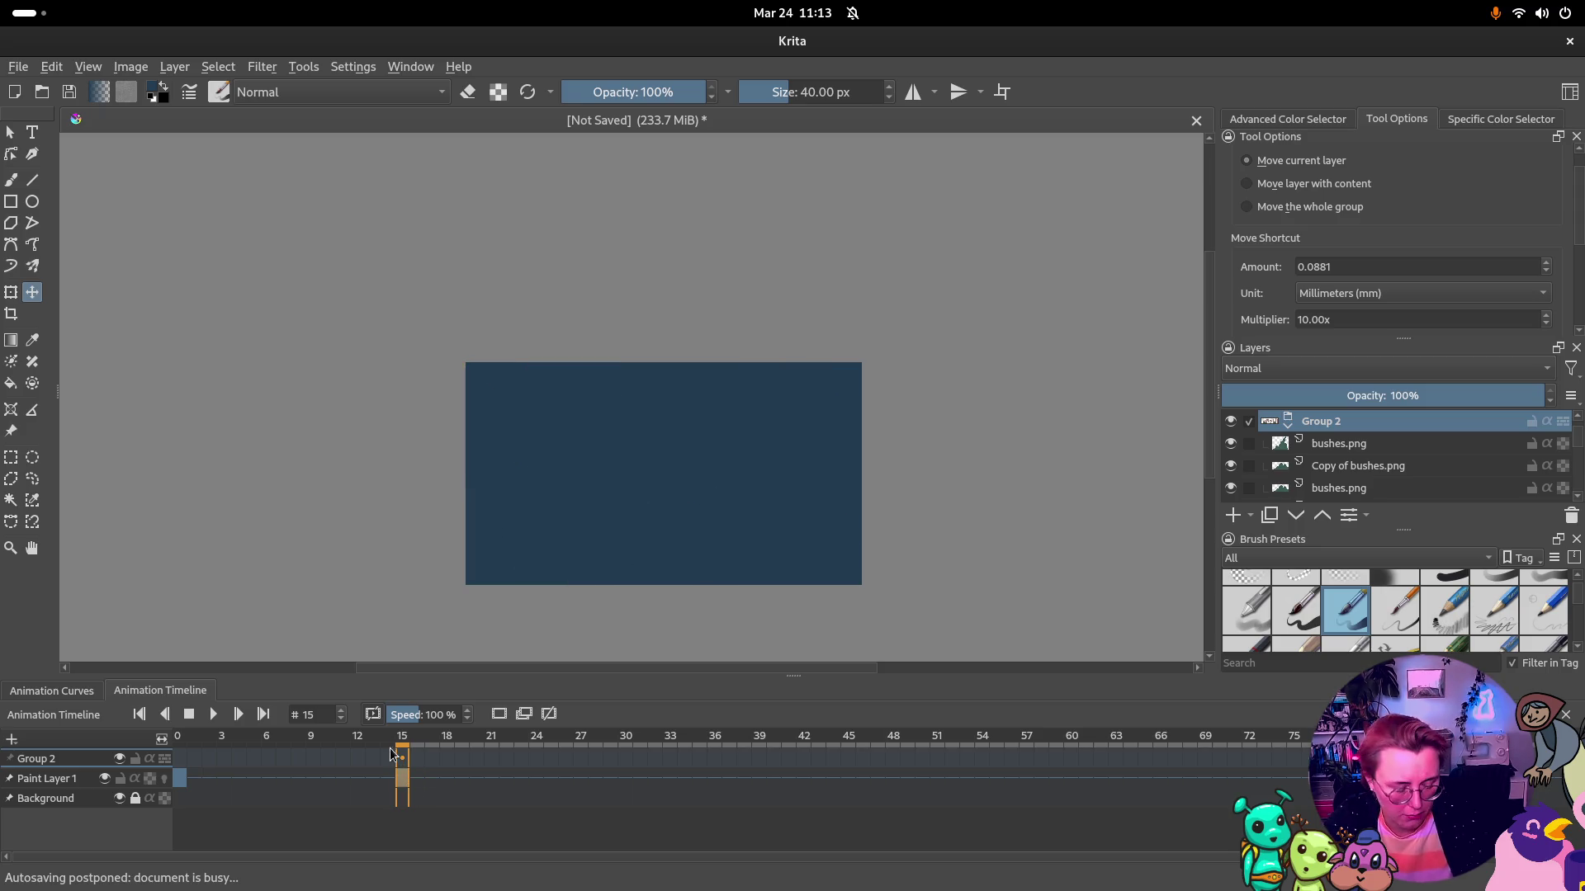
right_click(401, 789)
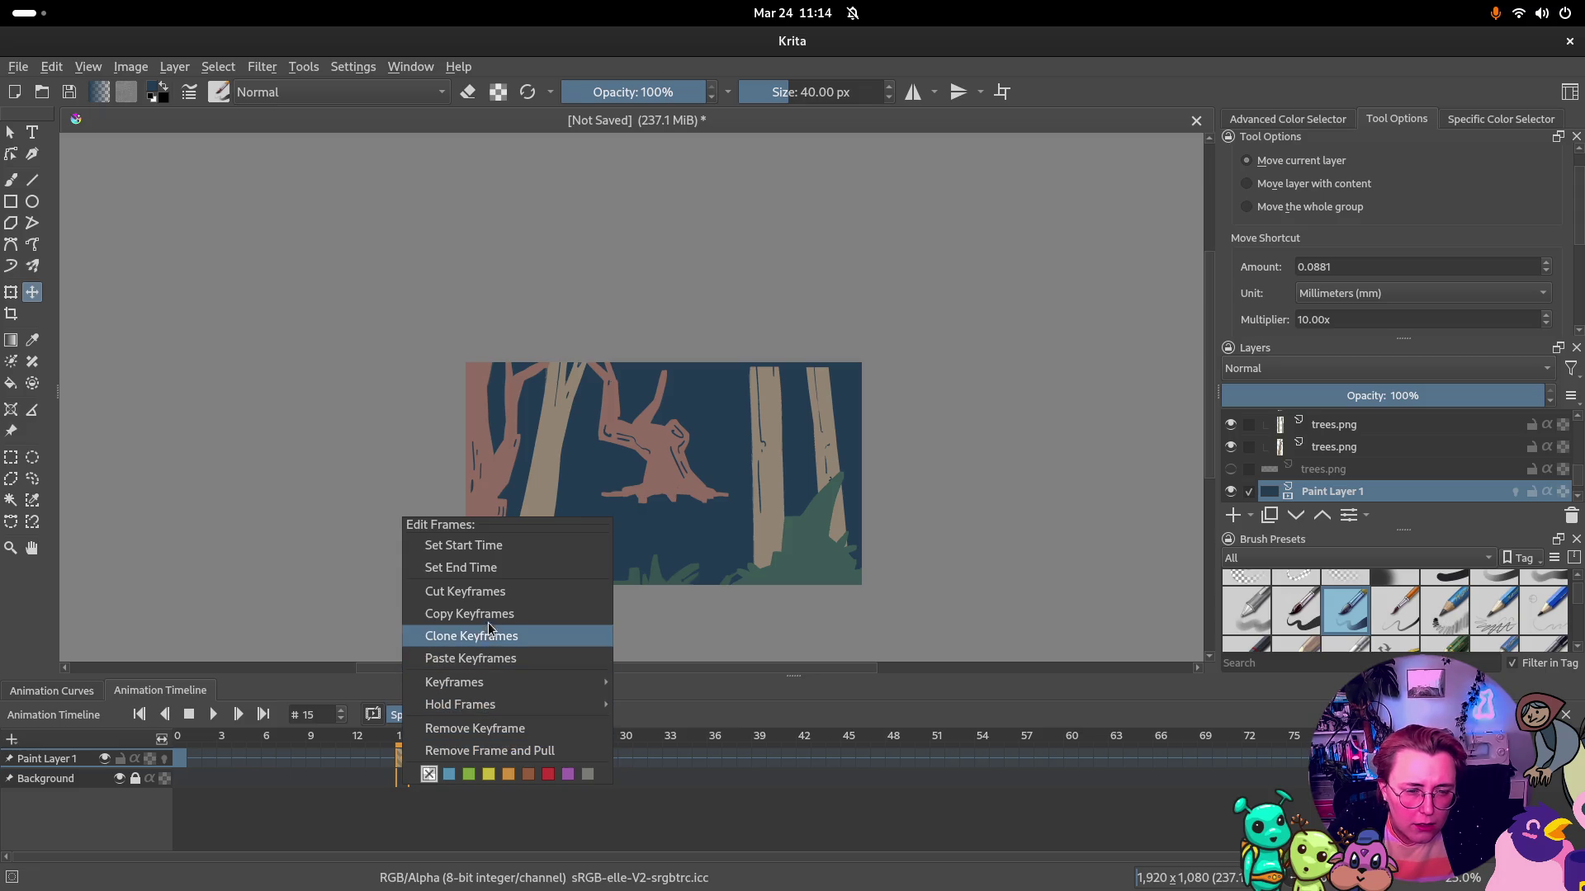
mouse_move(454, 683)
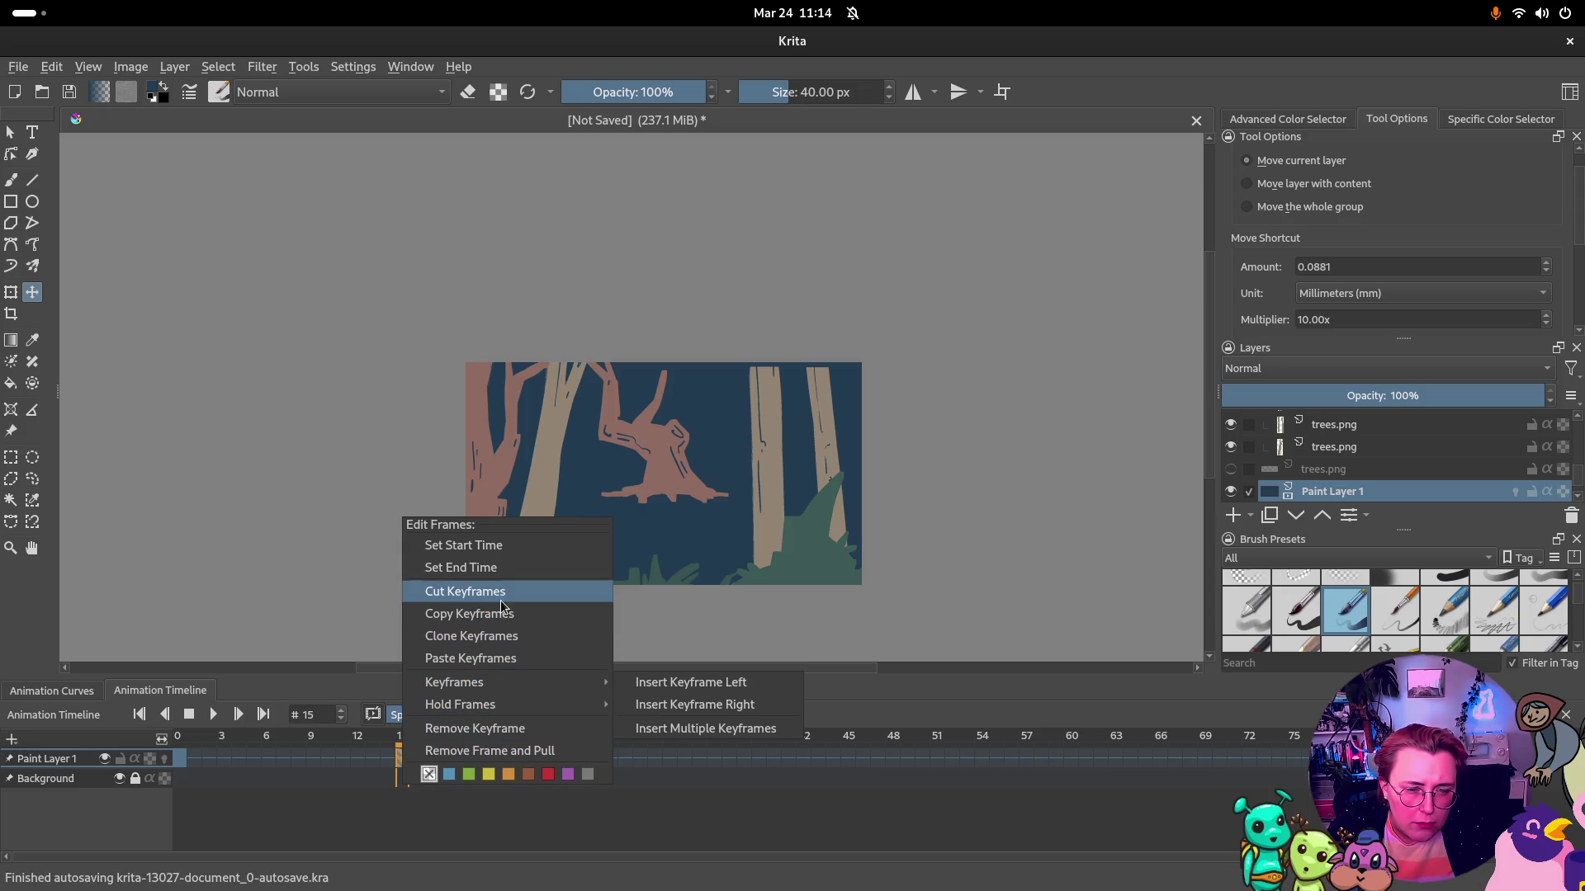
click(490, 751)
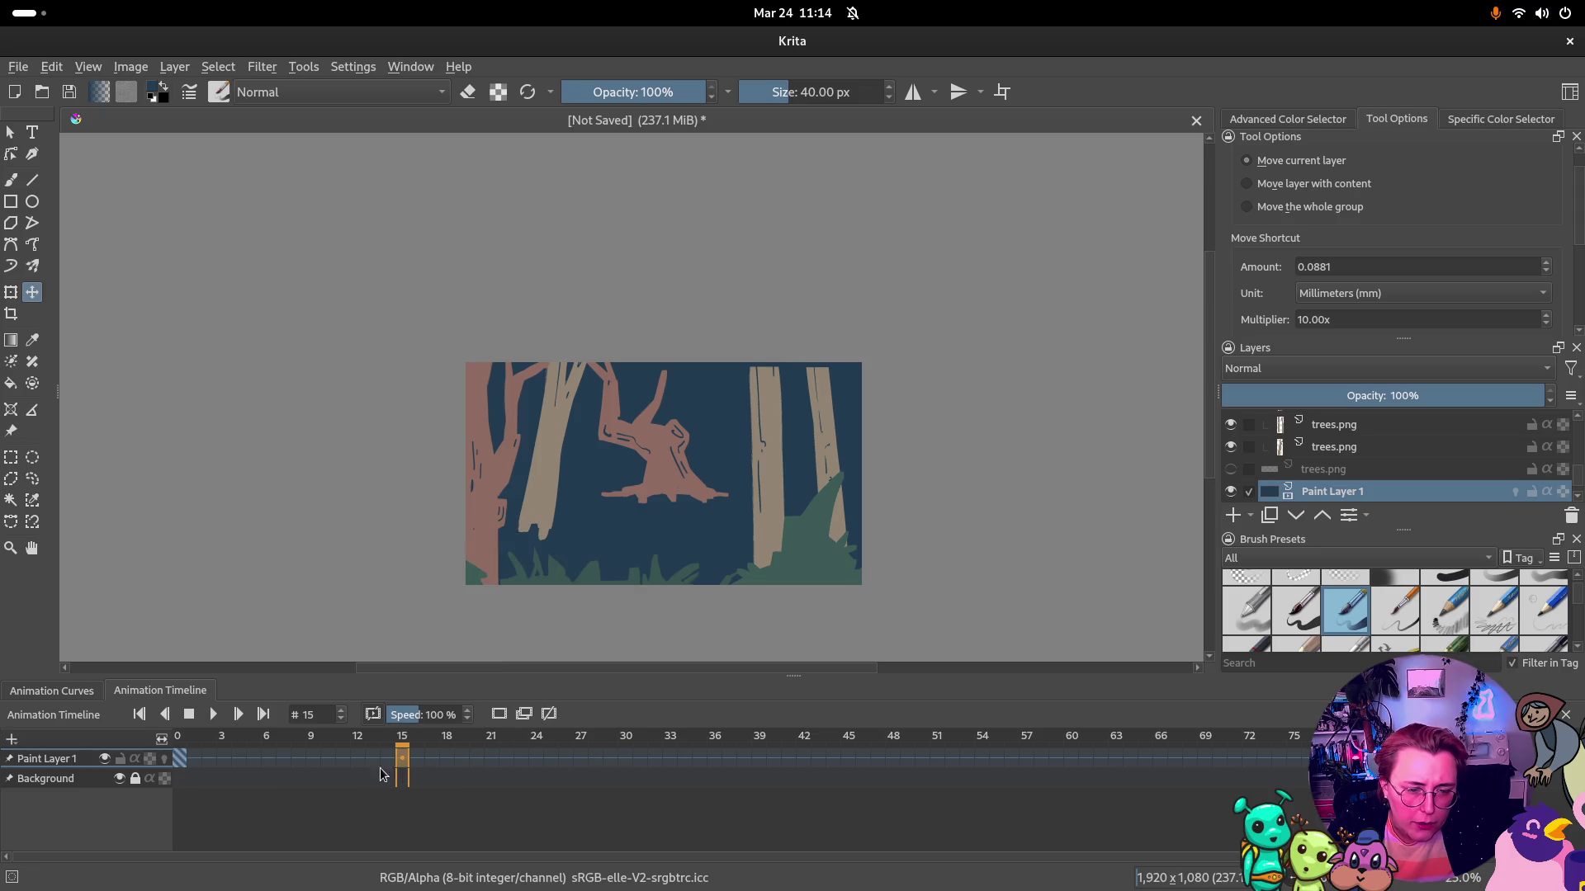
Restore Paint Layer 1's dark blue backdrop on a single frame-0 keyframe and show Animation Curves
right_click(183, 760)
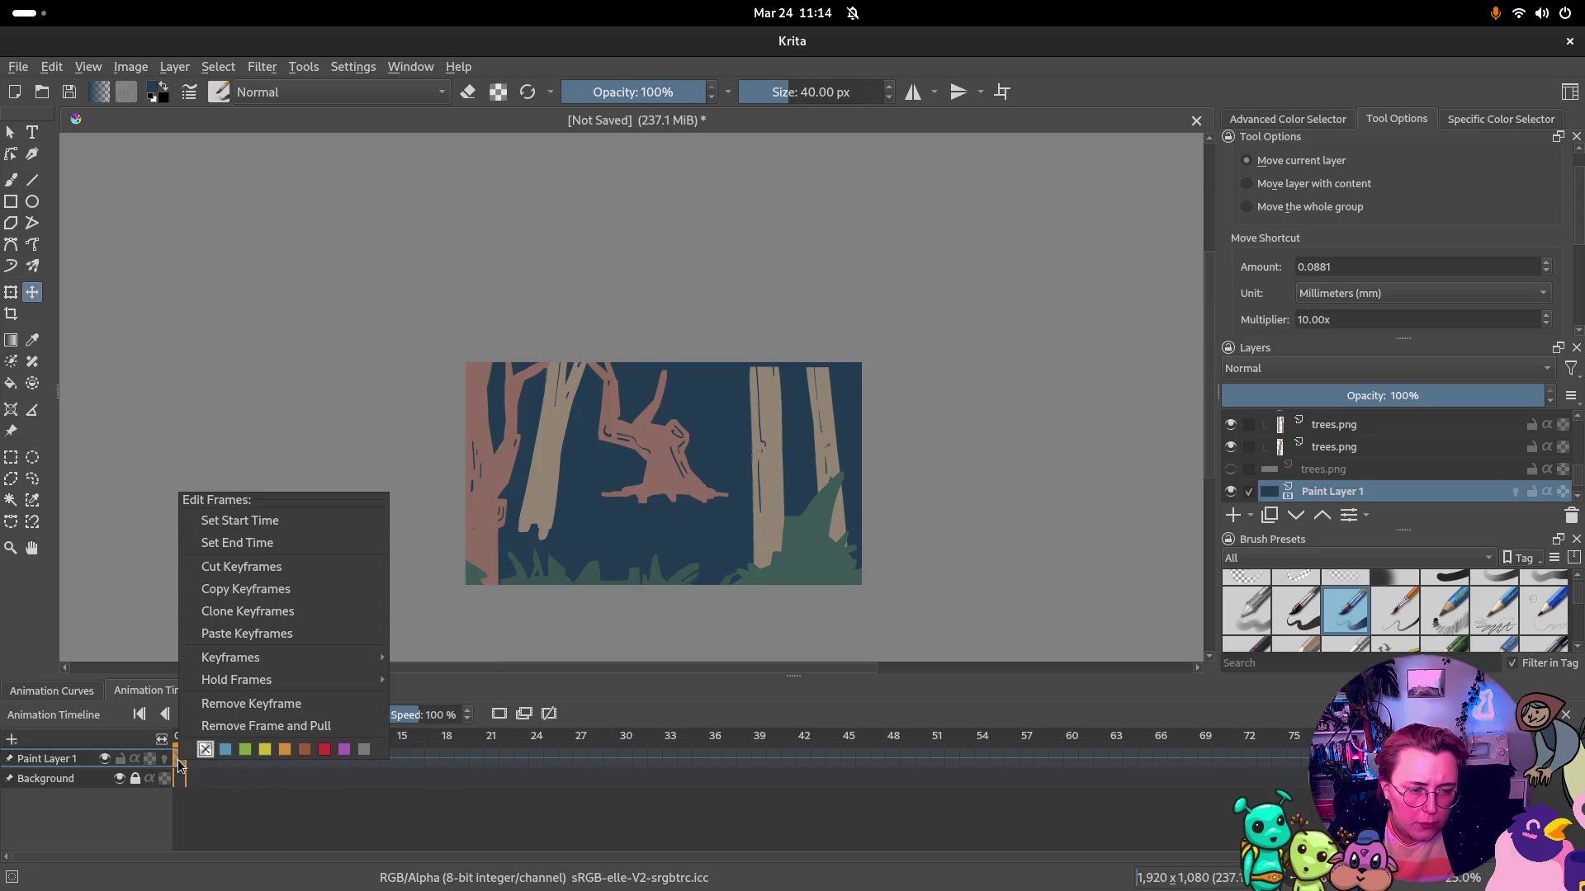
click(248, 701)
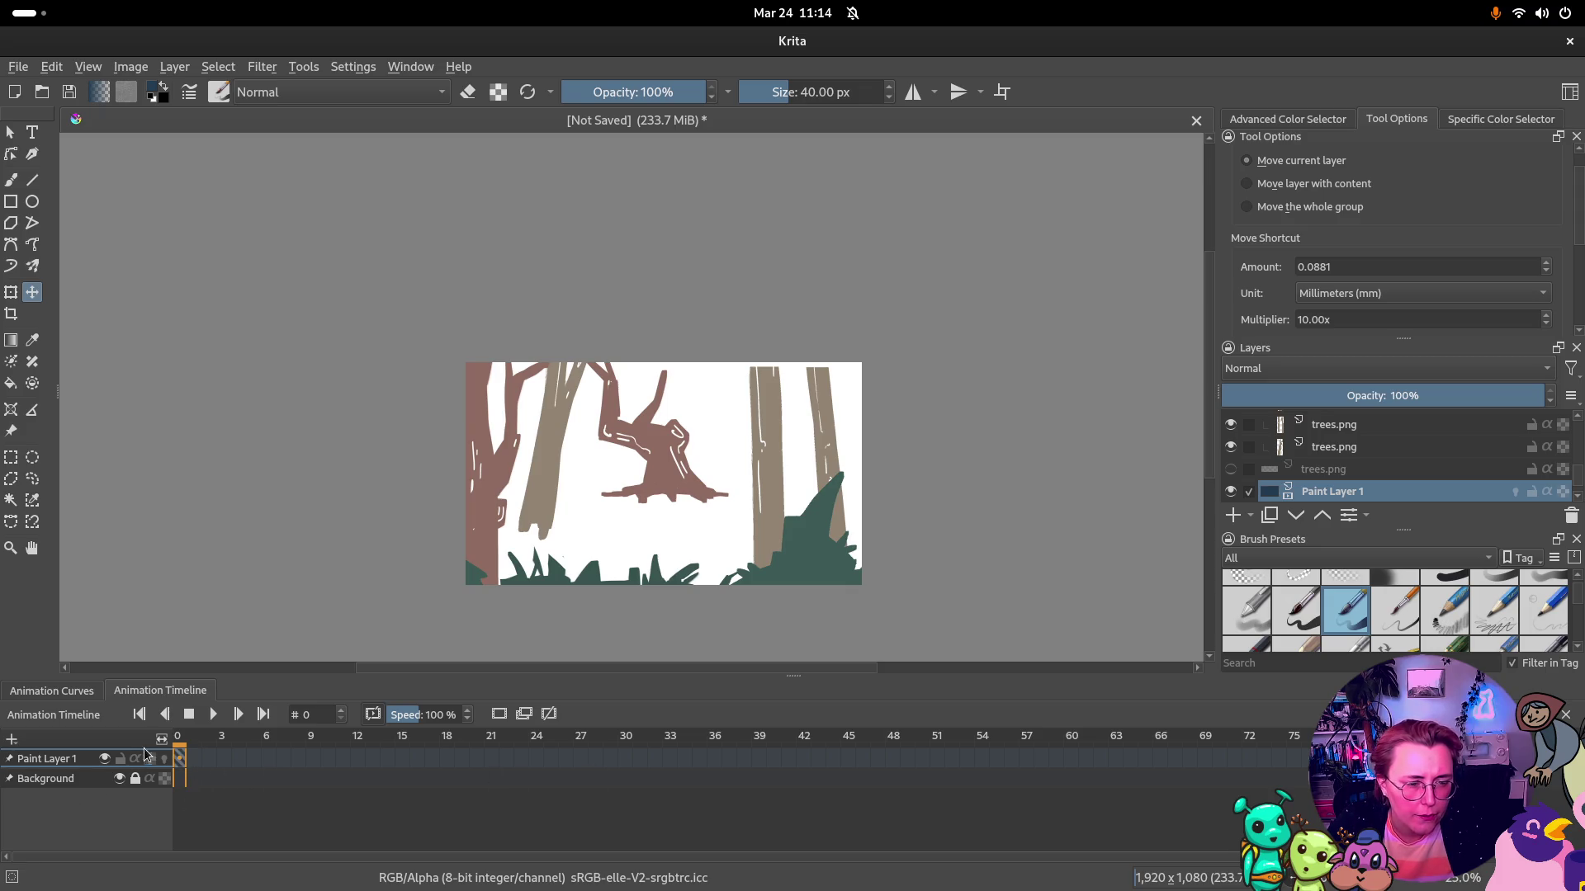
click(179, 758)
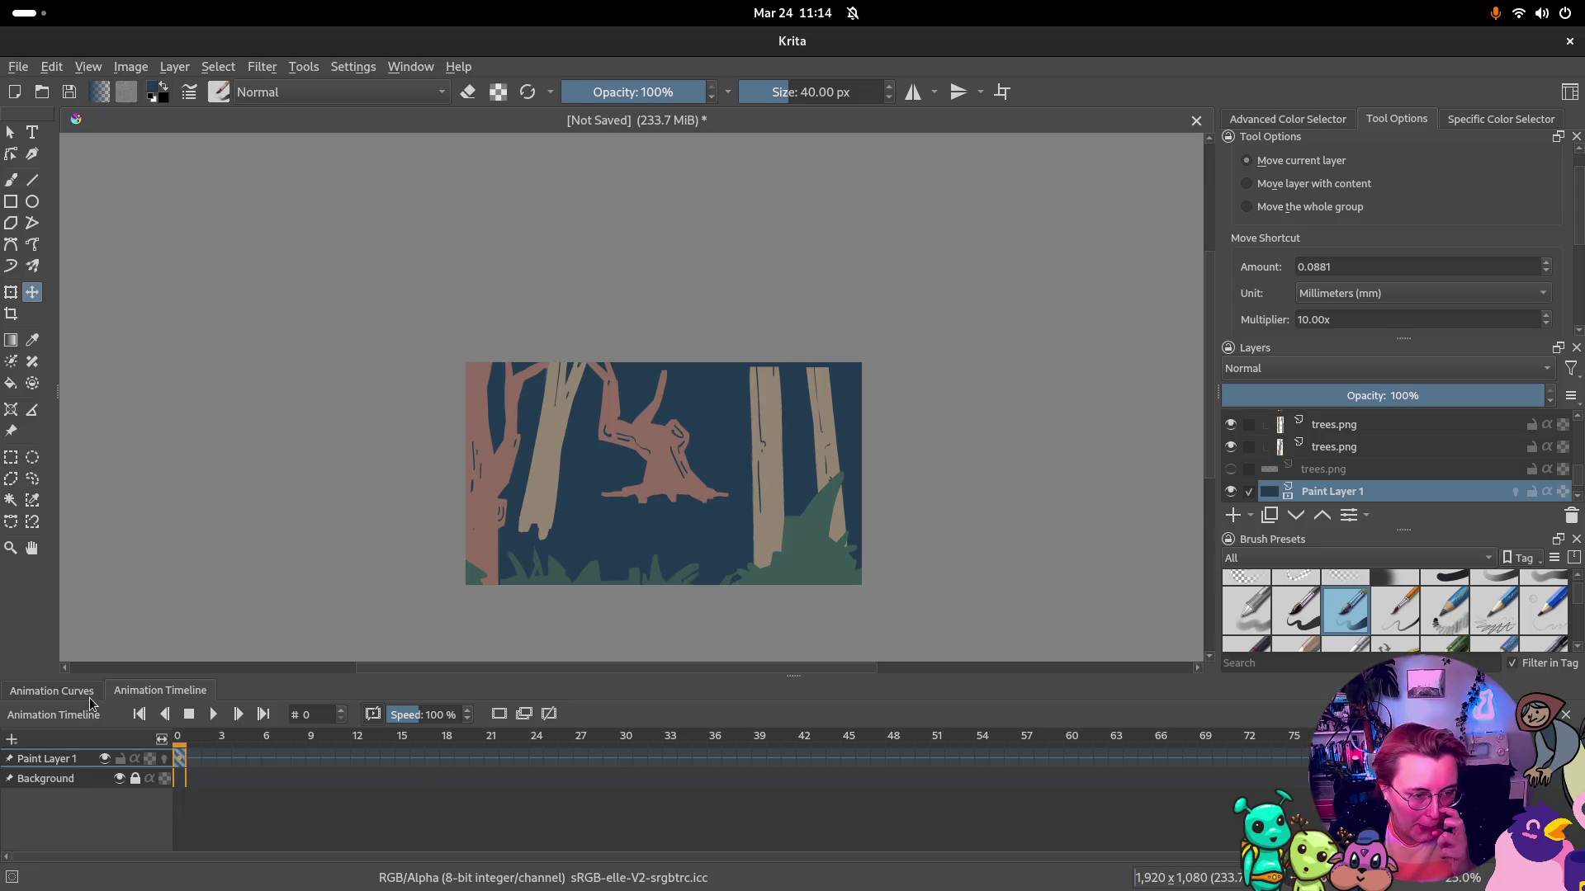
click(53, 690)
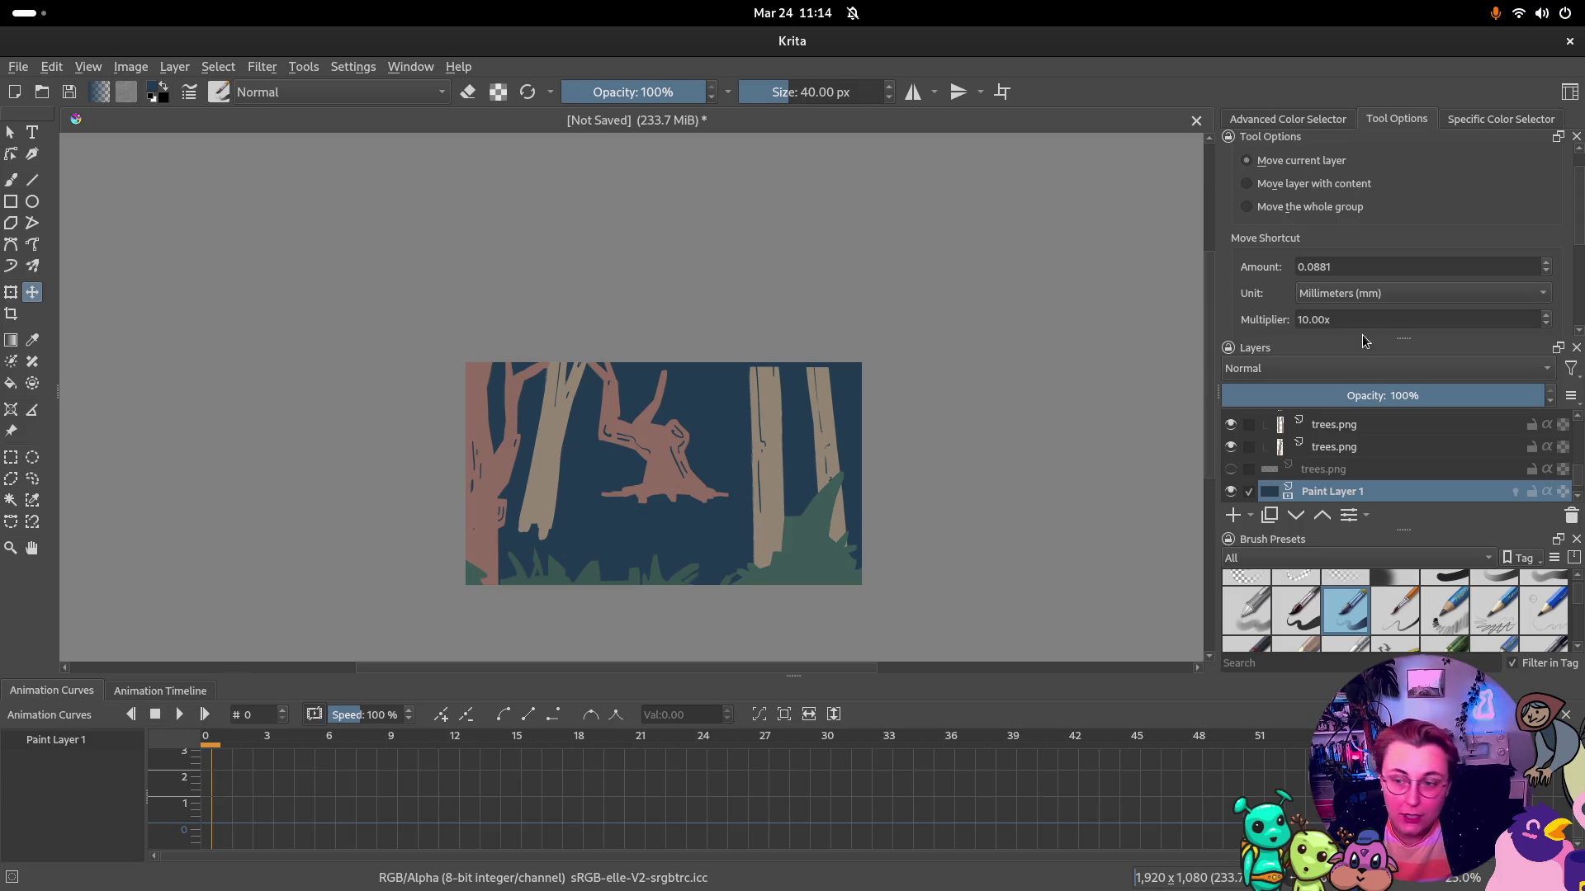
scroll(1282, 469, up, 3)
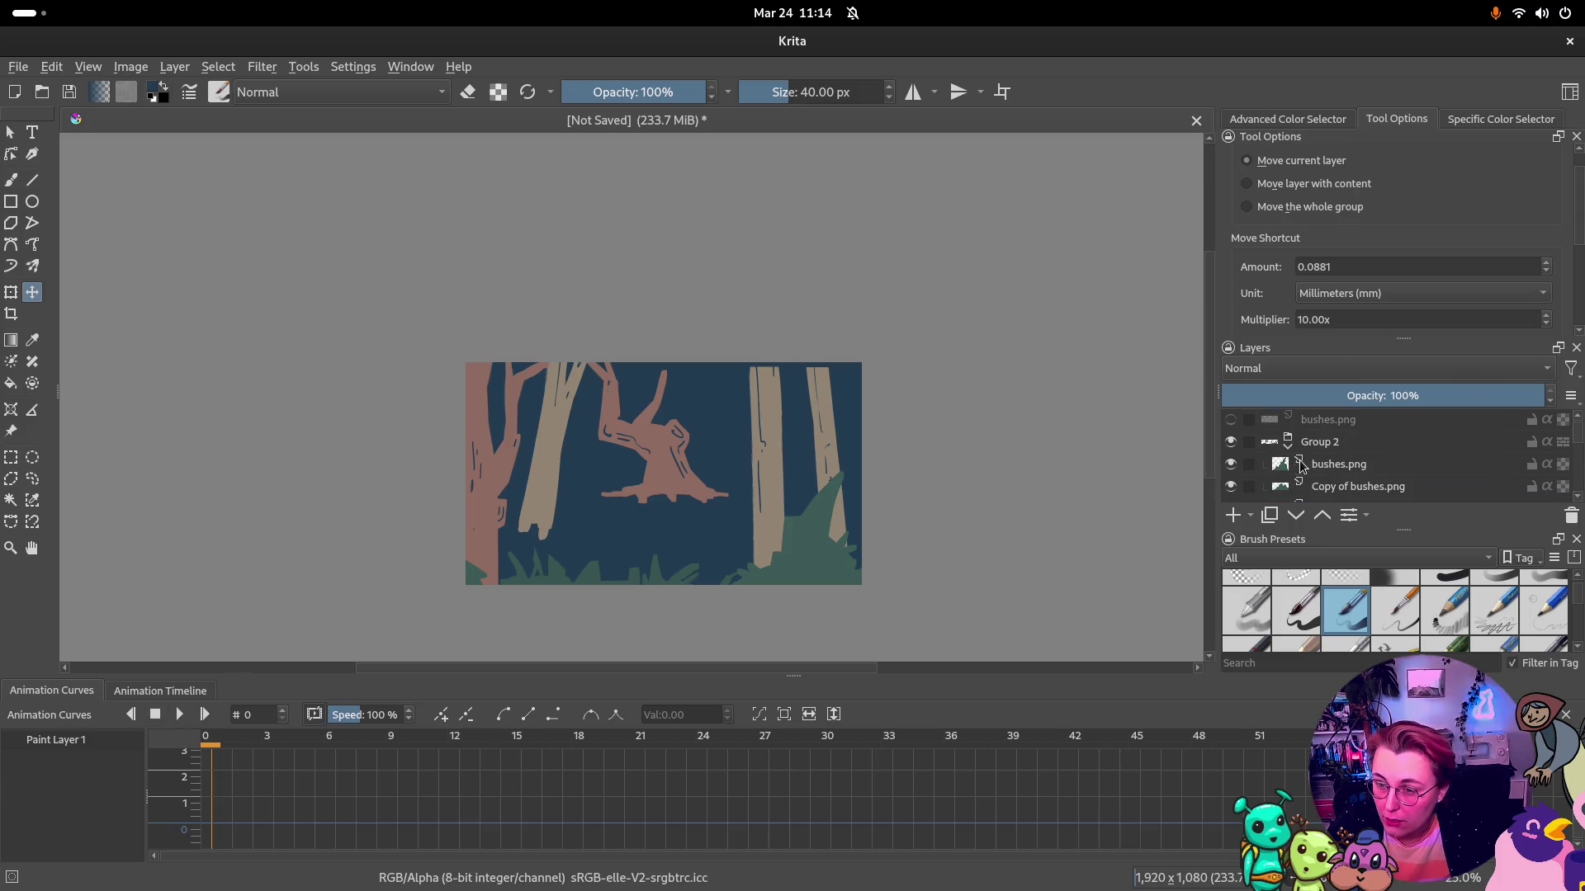
Add a Transform Mask to Group 2 from its layer context menu
click(1288, 448)
click(1338, 444)
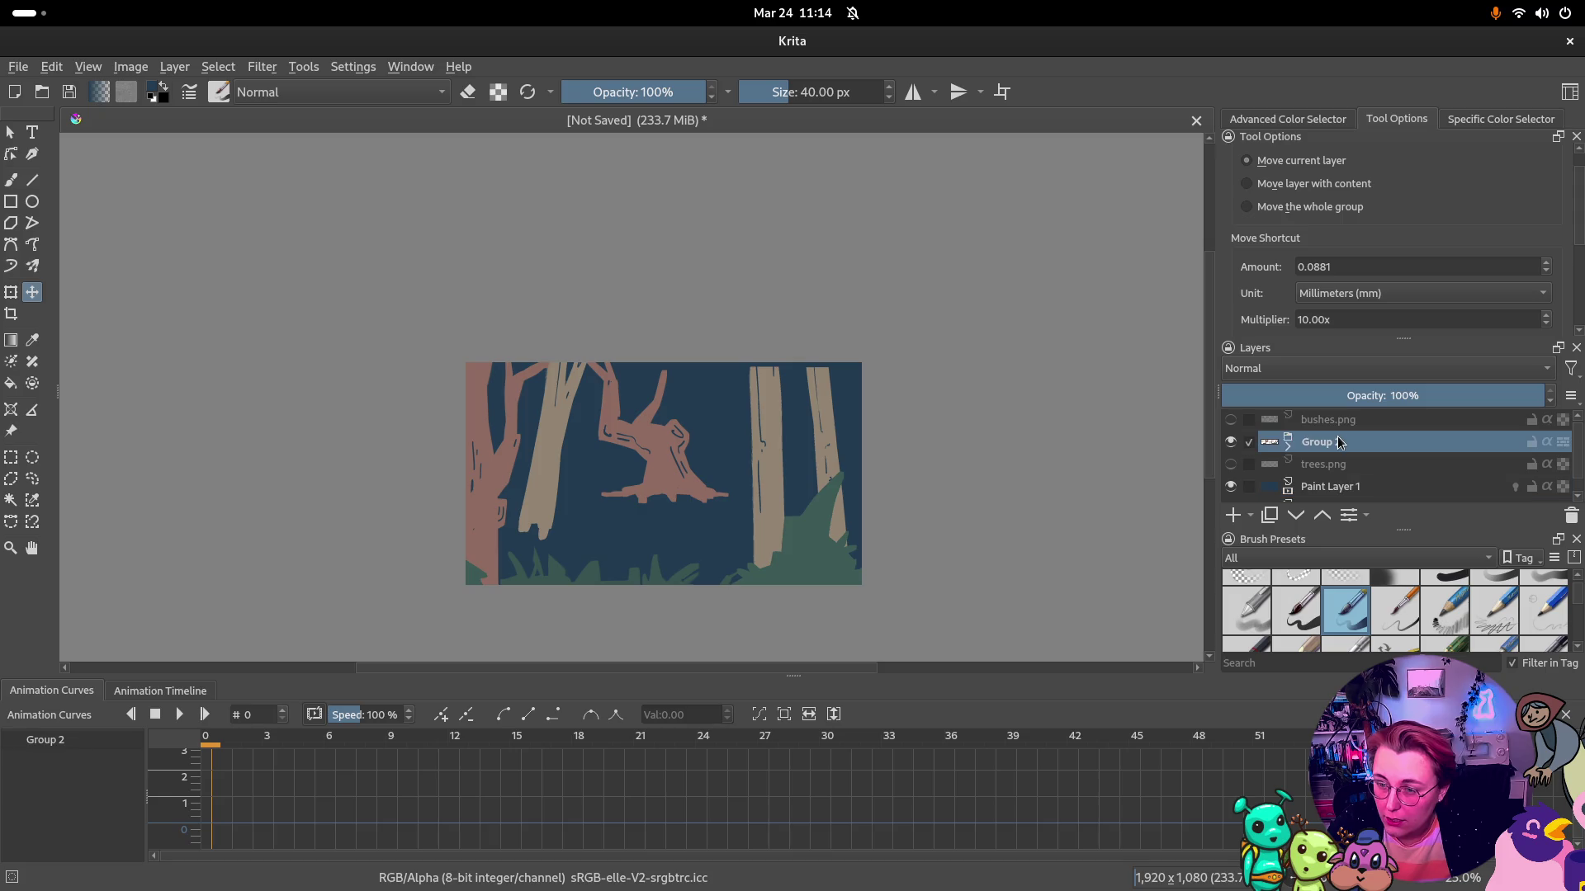
right_click(1340, 446)
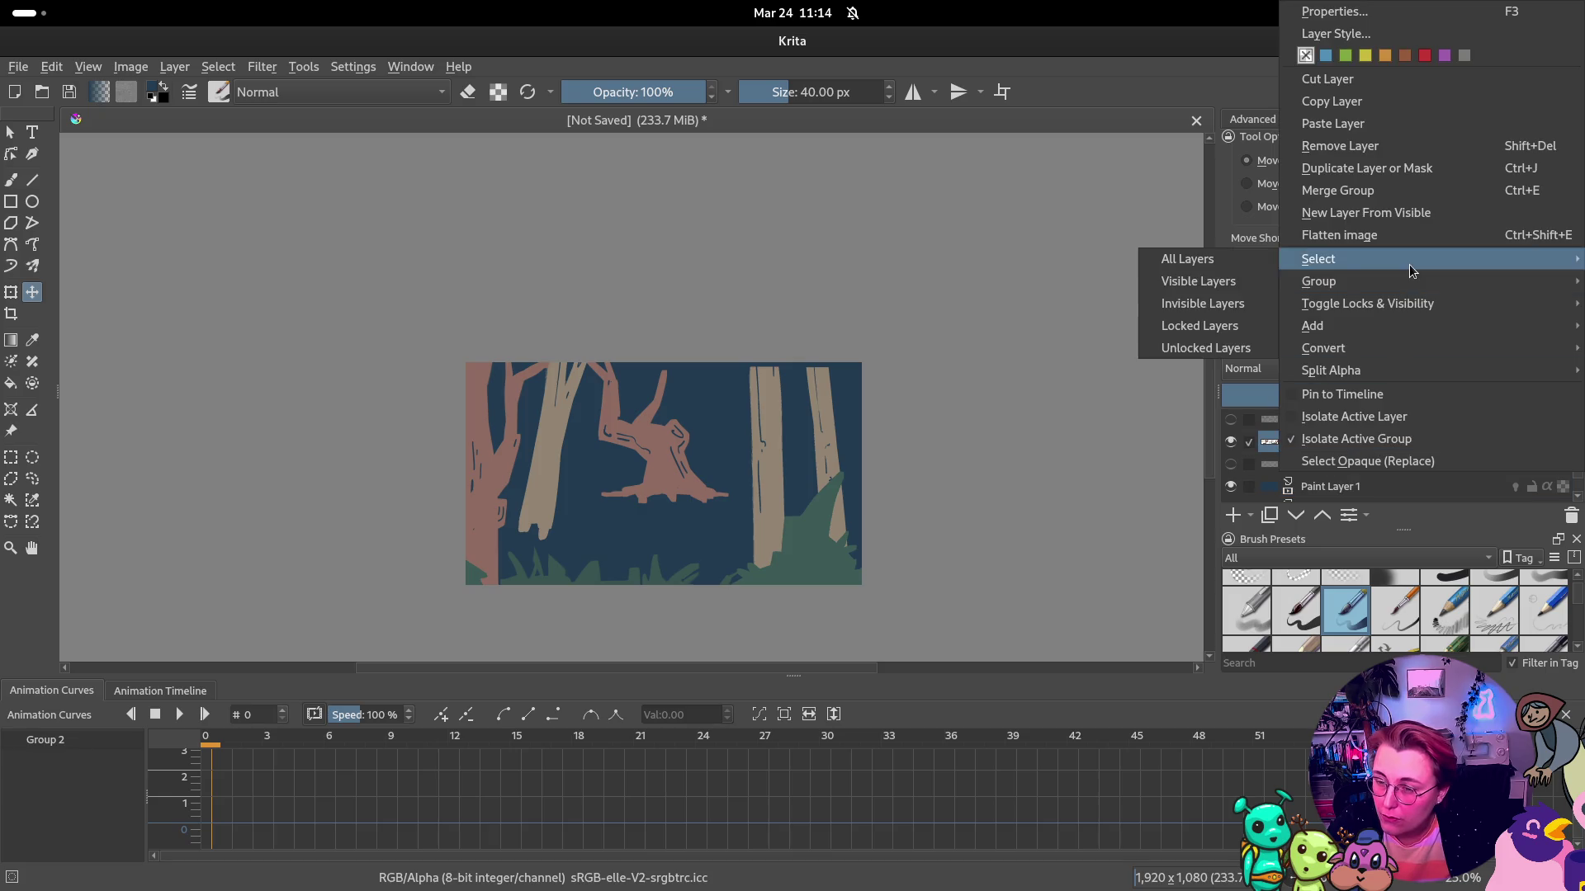
mouse_move(1312, 326)
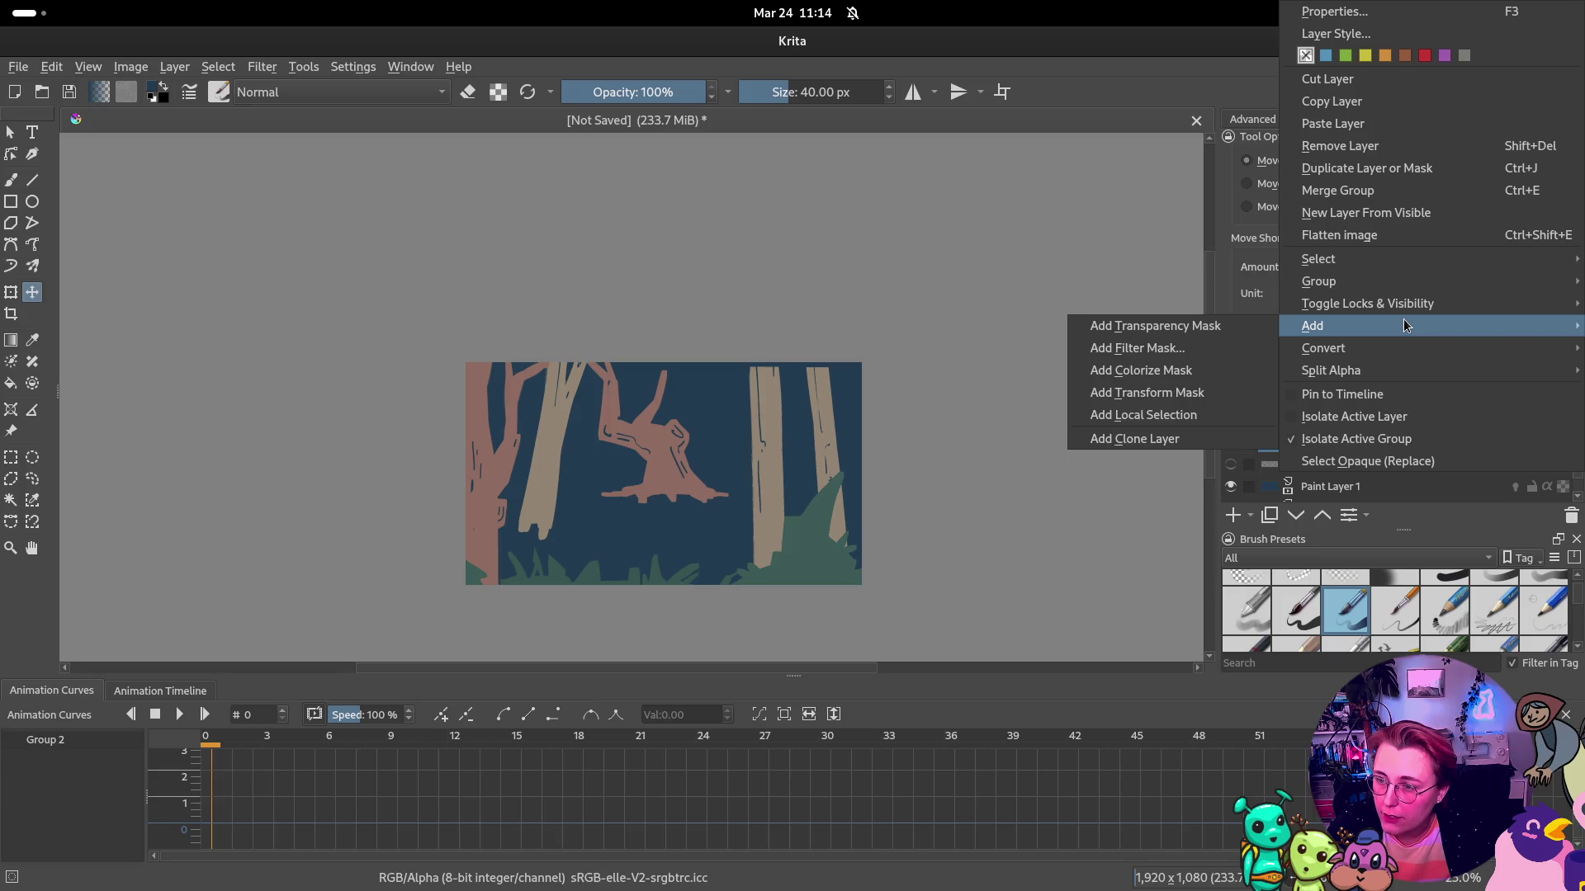
click(1163, 393)
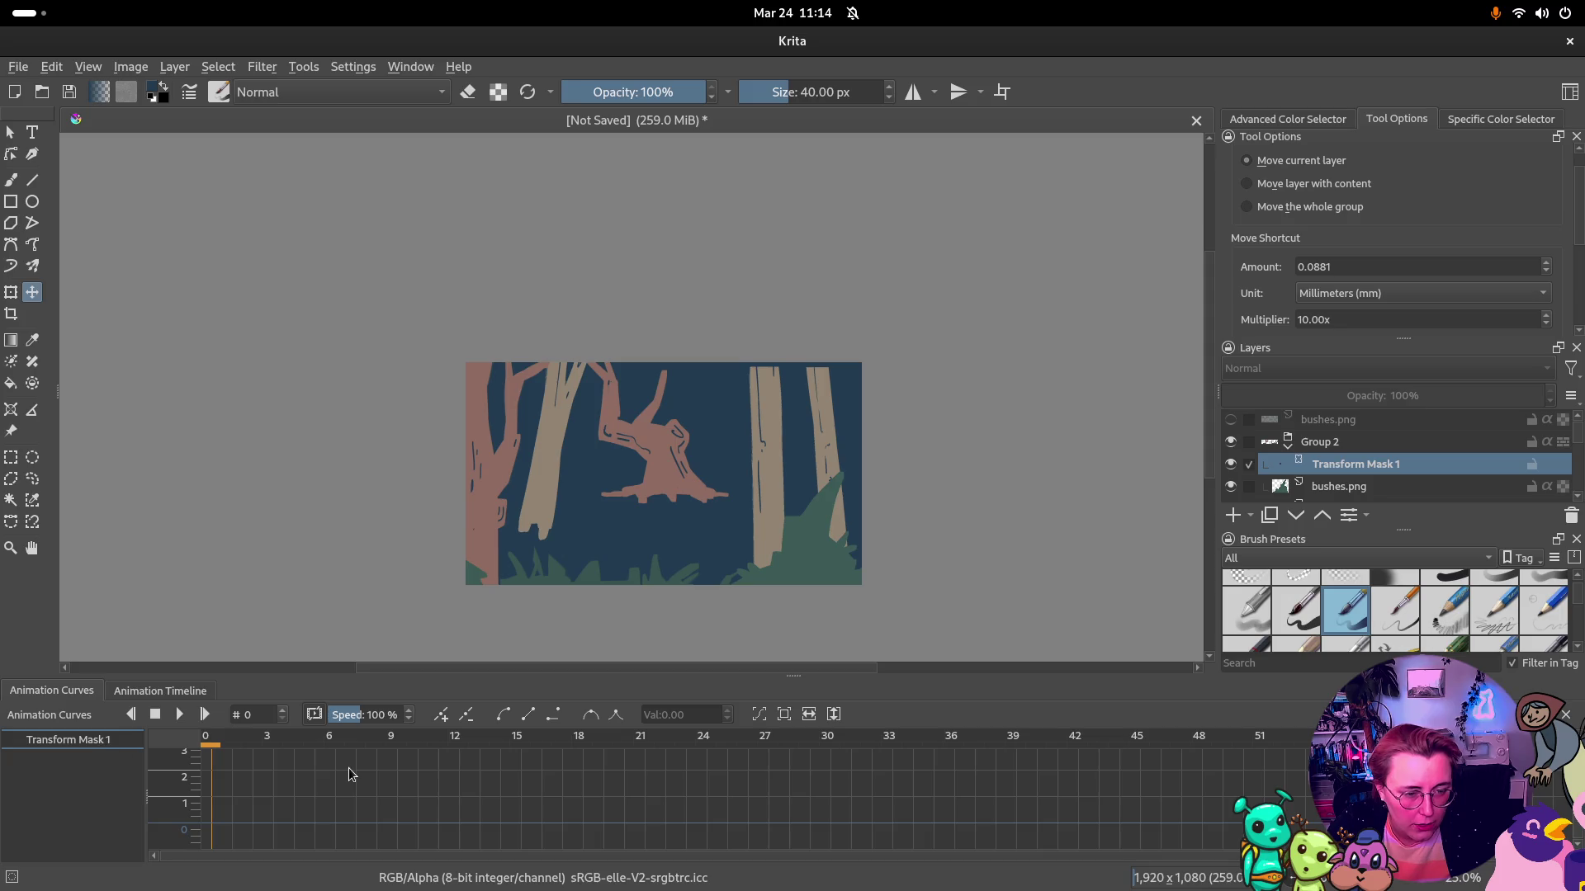
Move Group 2's forest artwork right with the Move tool and return to frame 0
drag(534, 675, 565, 608)
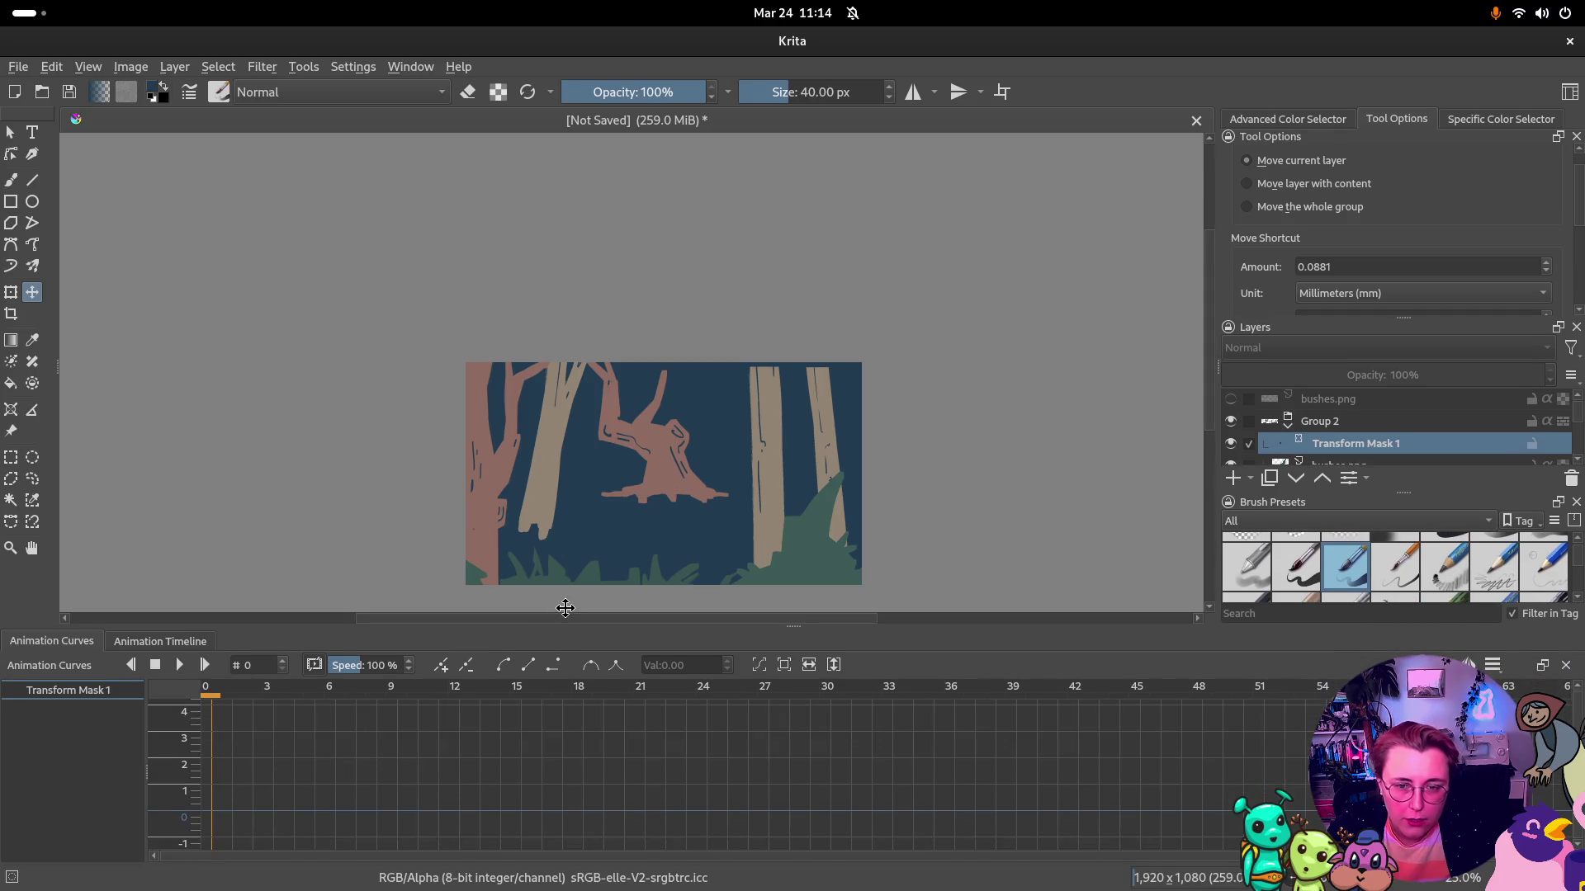
click(1335, 421)
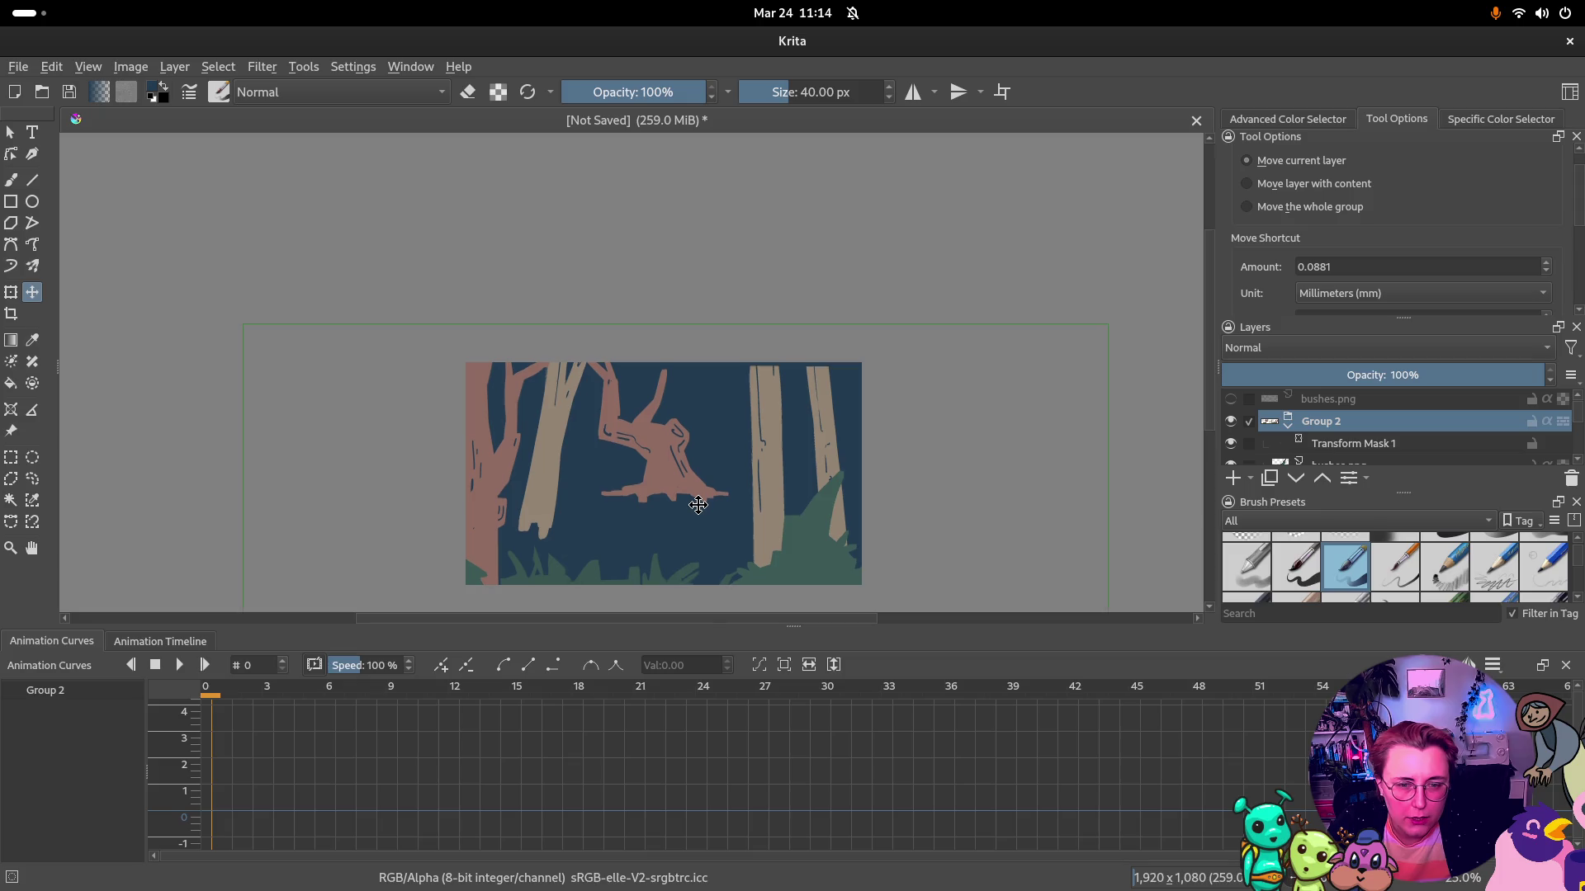
drag(699, 503, 699, 496)
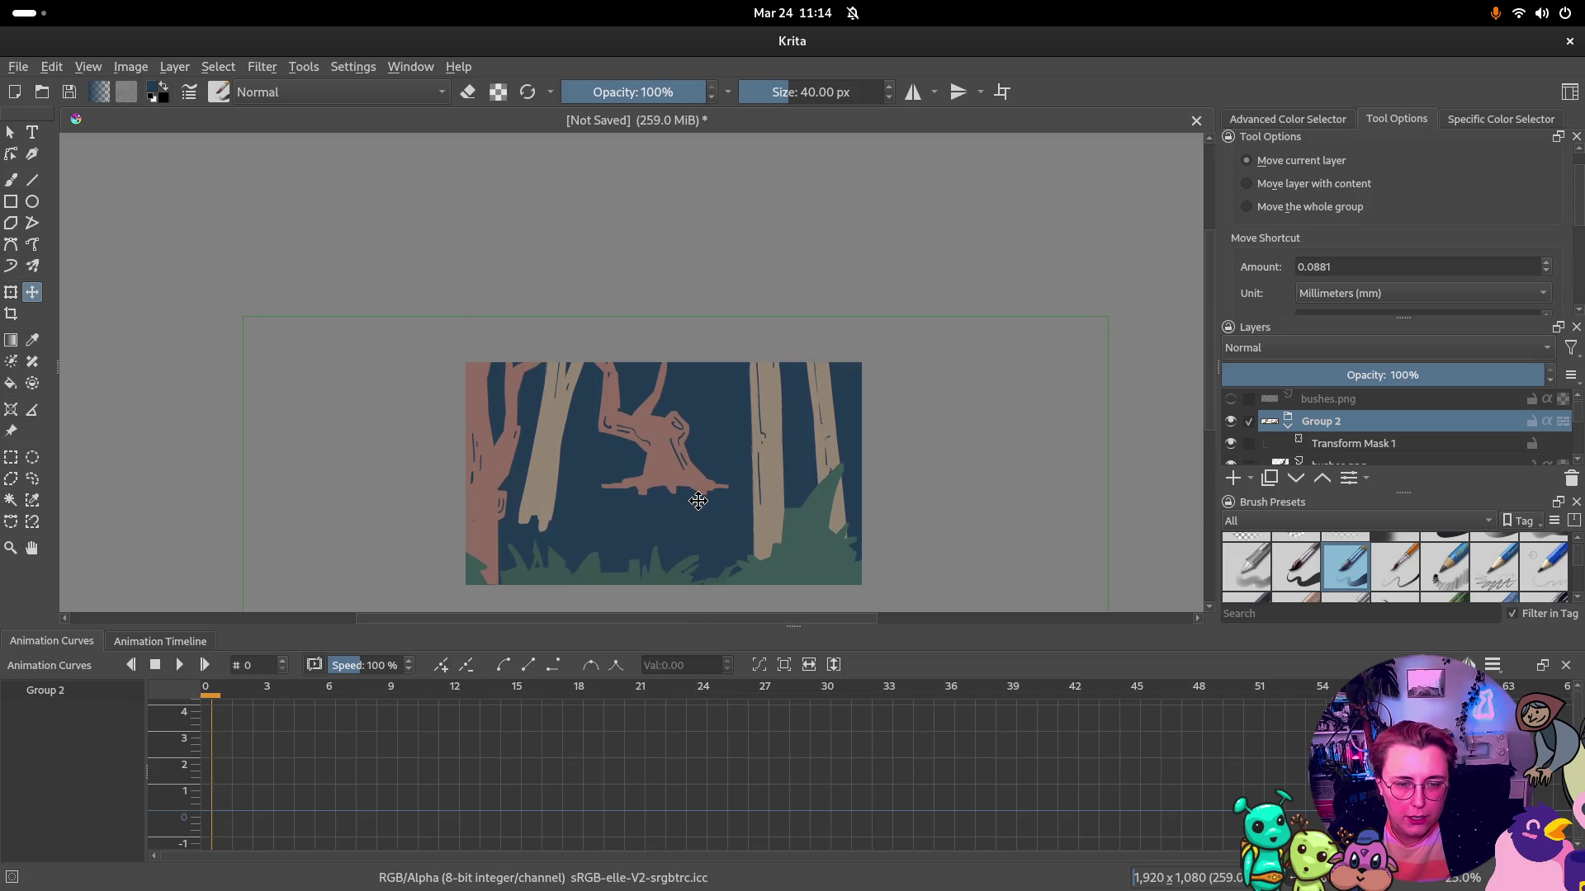
scroll(699, 501, down, 1)
mouse_move(698, 500)
mouse_down()
mouse_move(754, 500)
mouse_move(732, 503)
mouse_up()
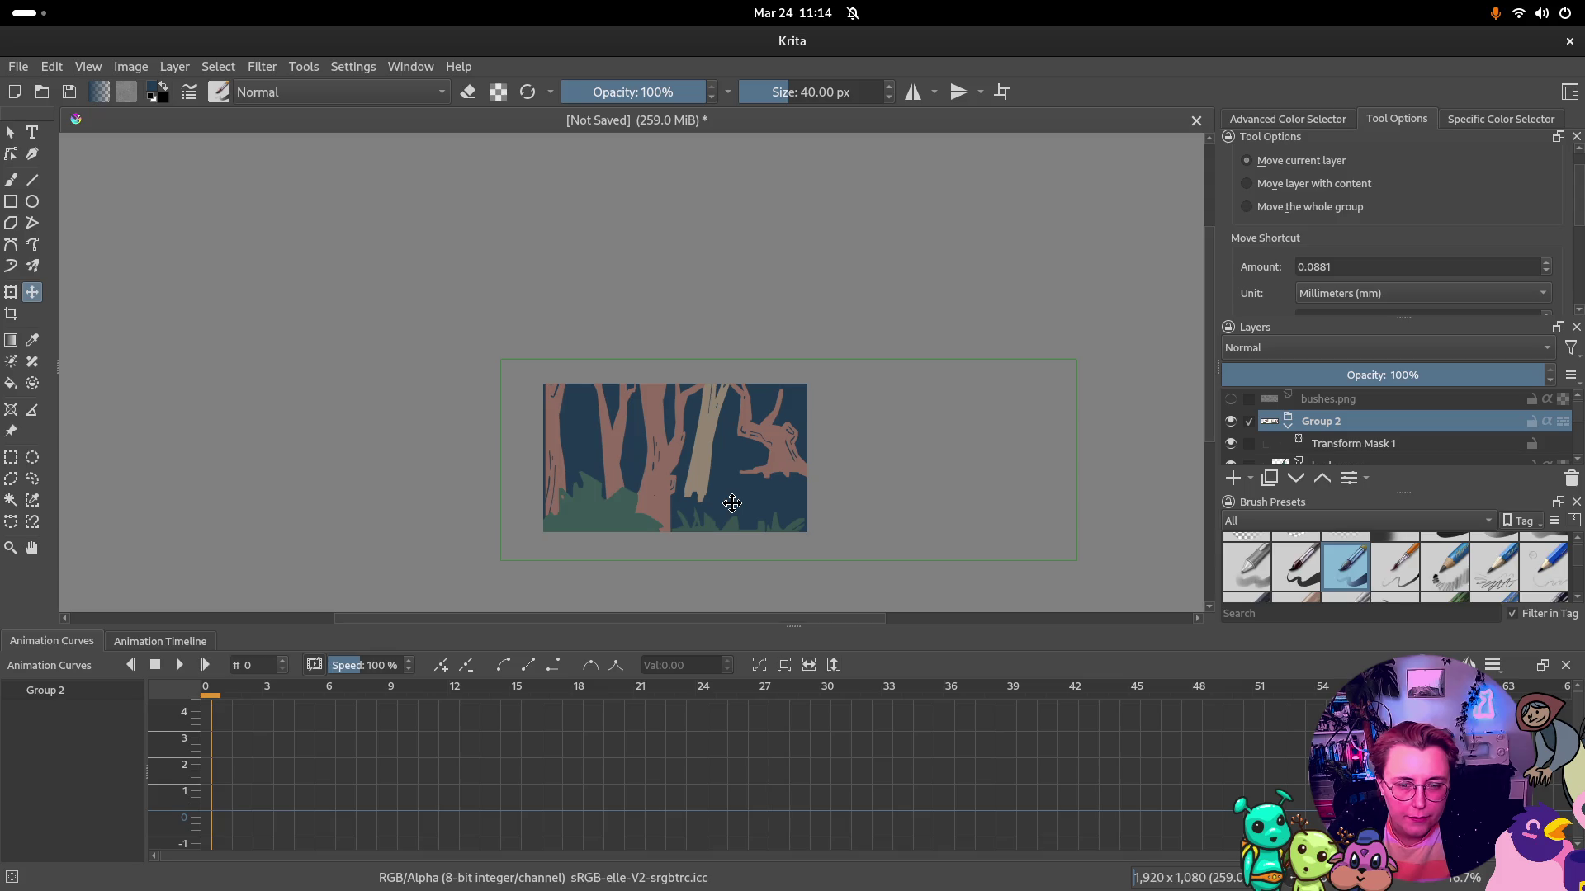
drag(732, 503, 735, 496)
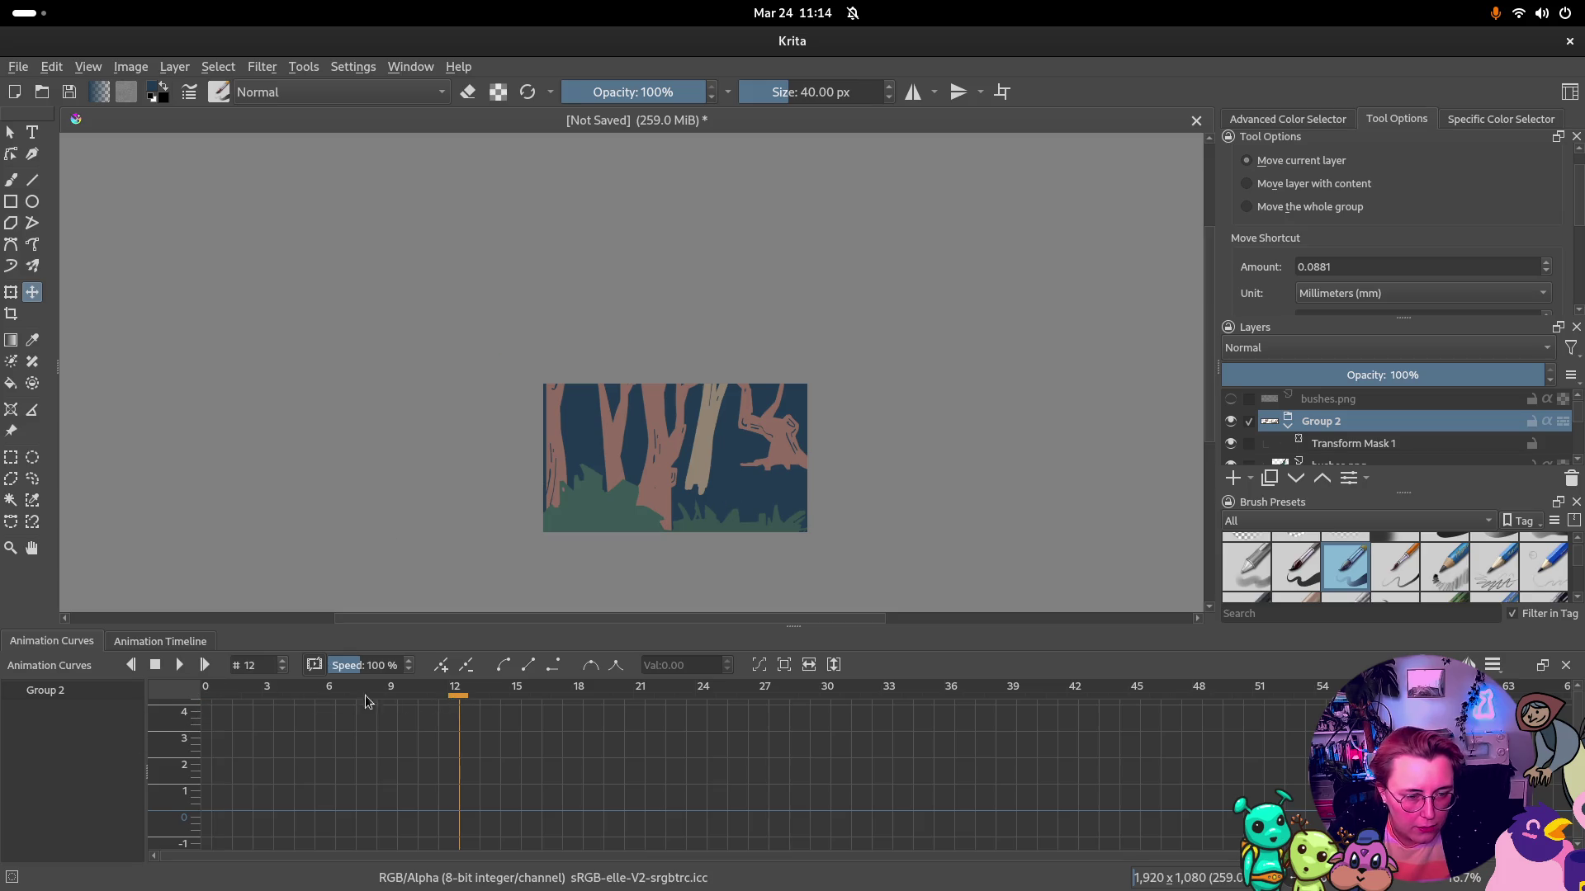
click(206, 694)
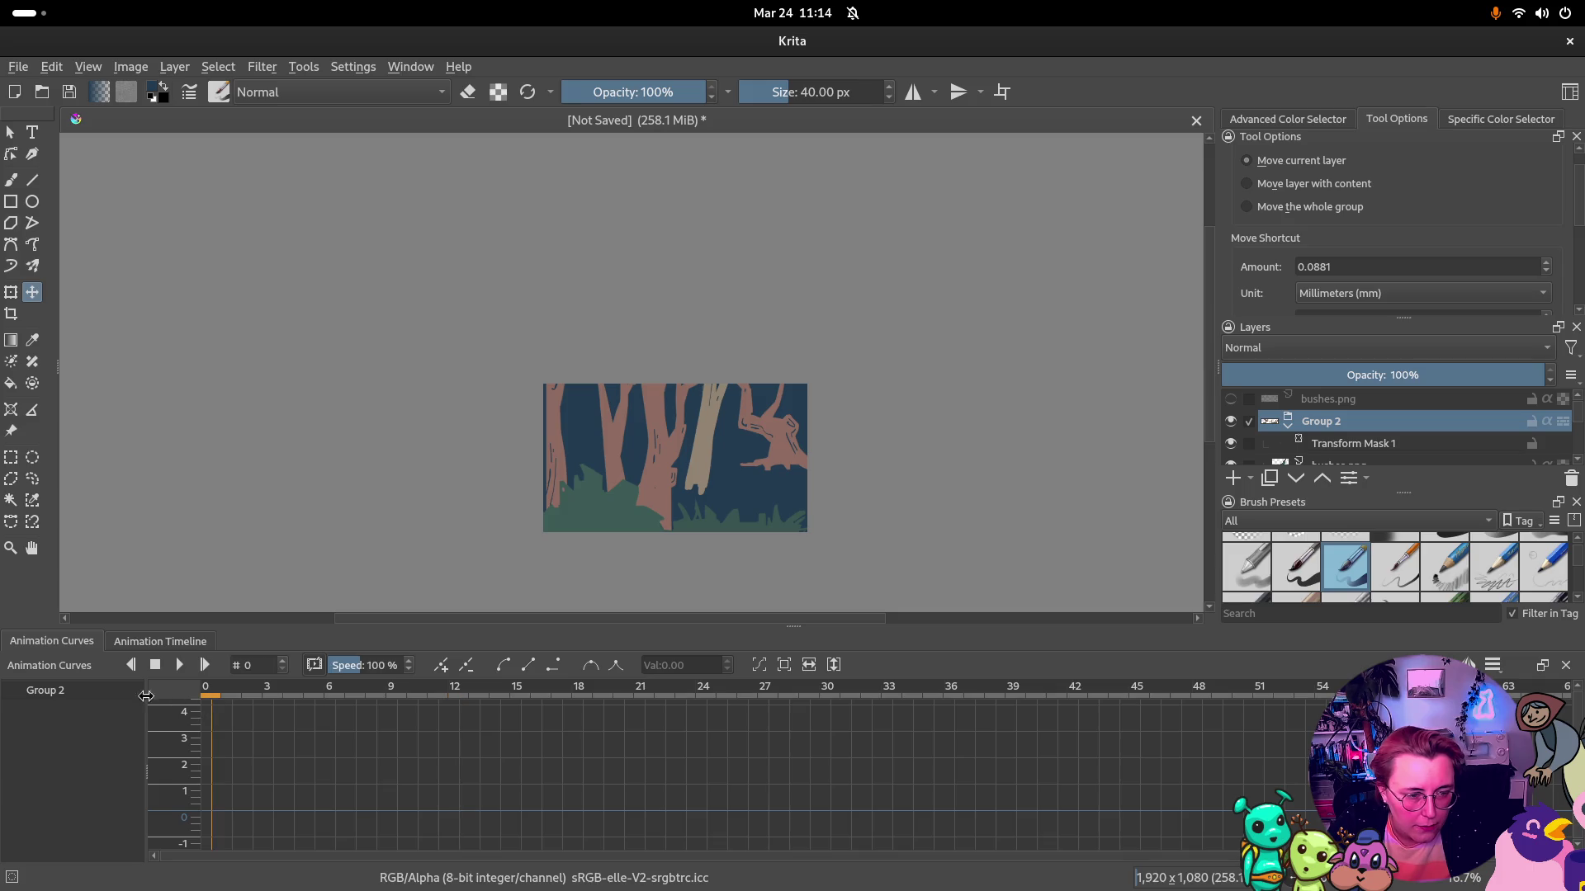
Select Transform Mask 1 and add a transform keyframe at frame 0
click(1355, 443)
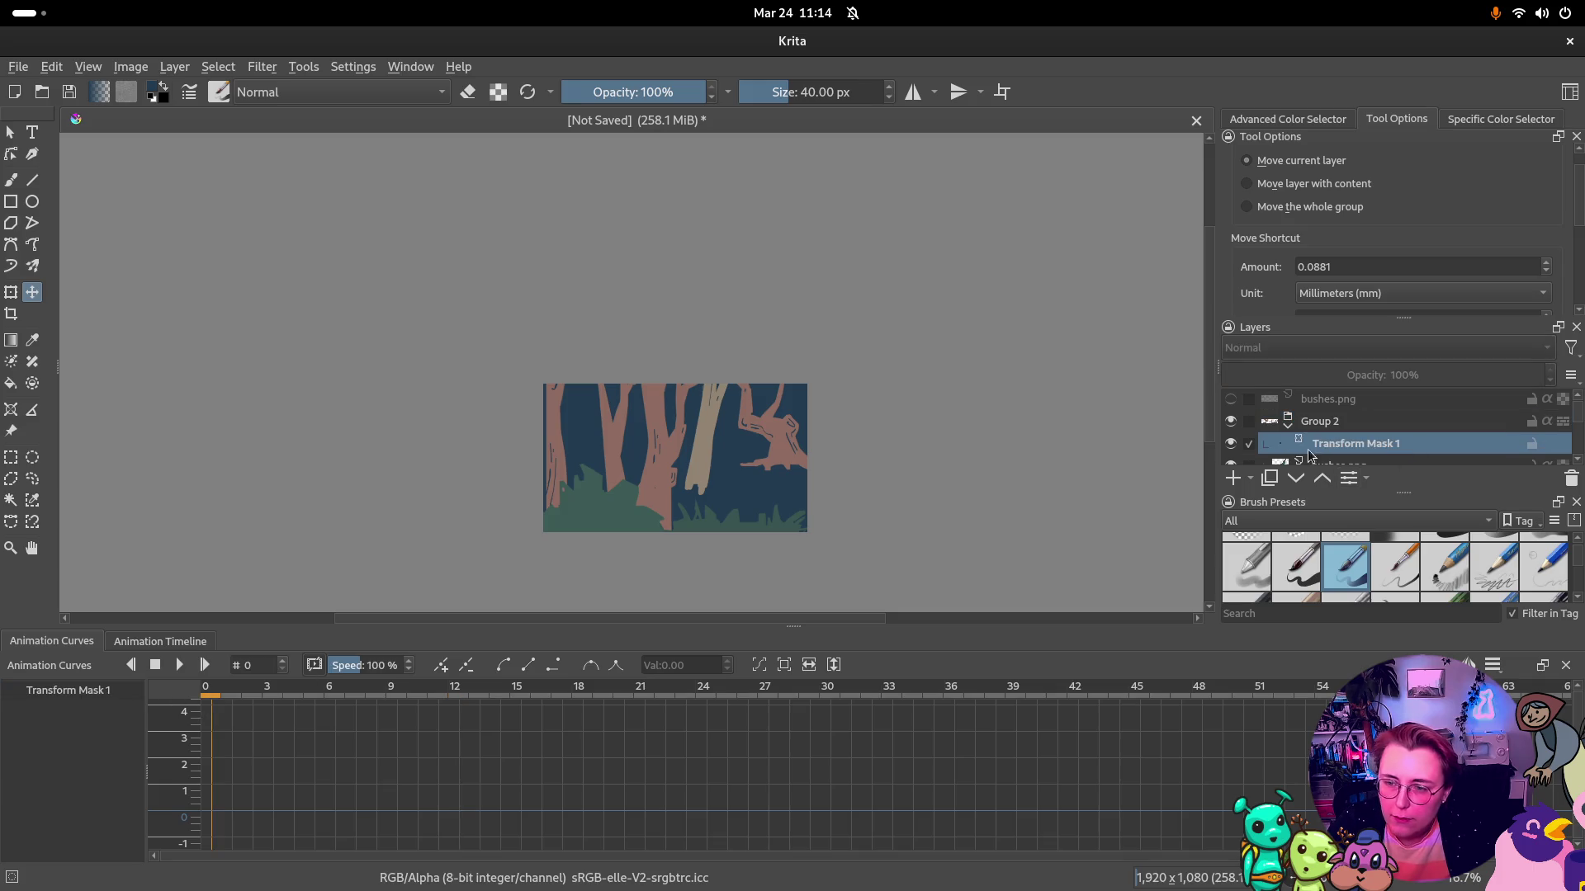
right_click(75, 697)
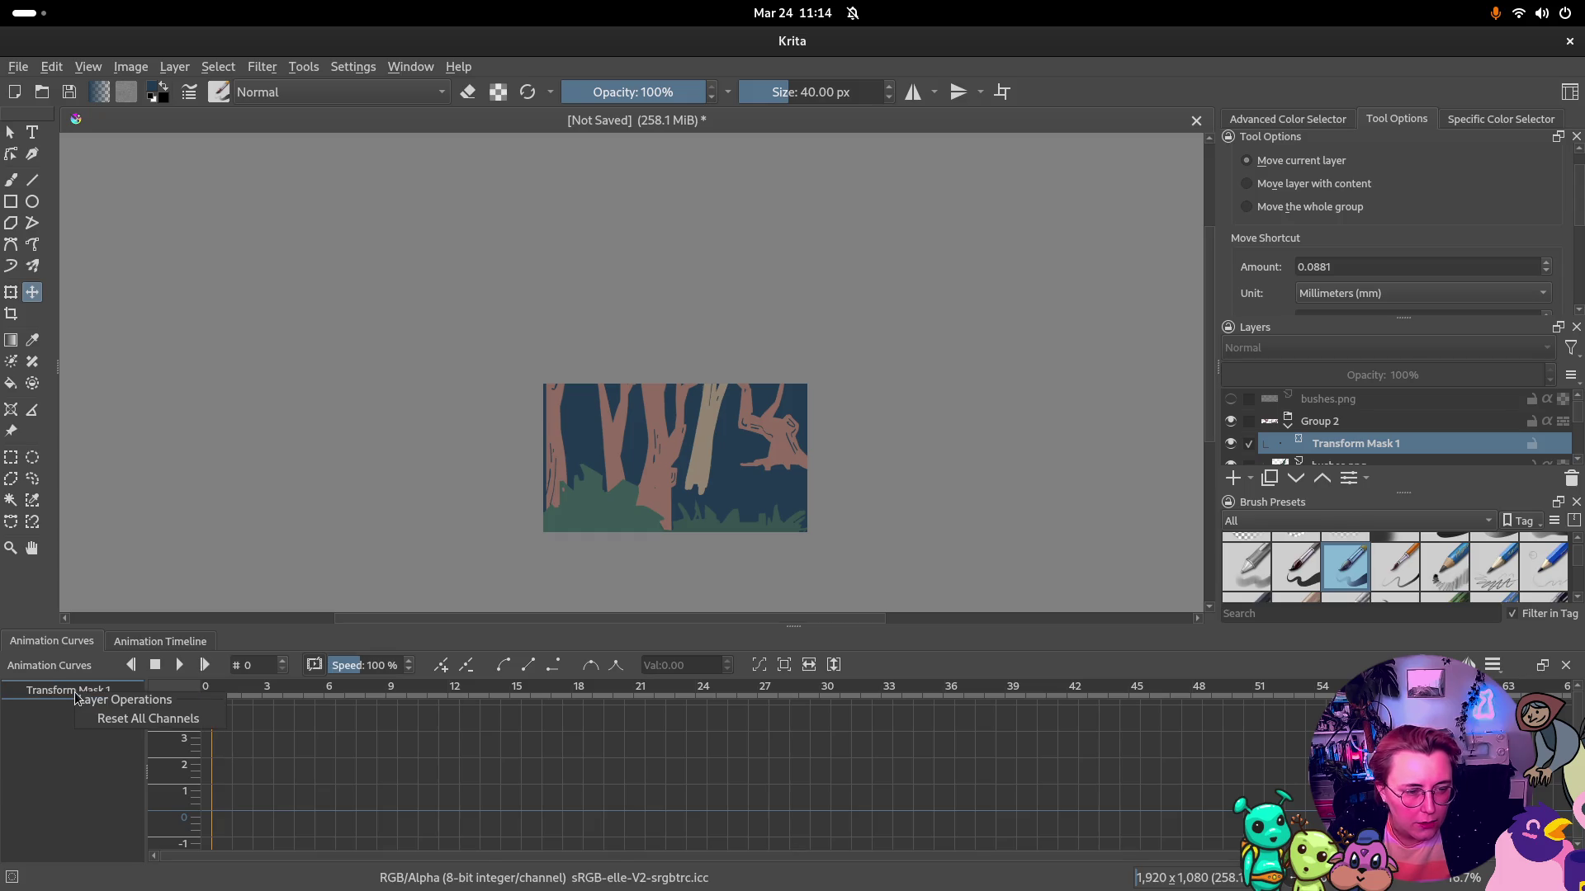
click(207, 789)
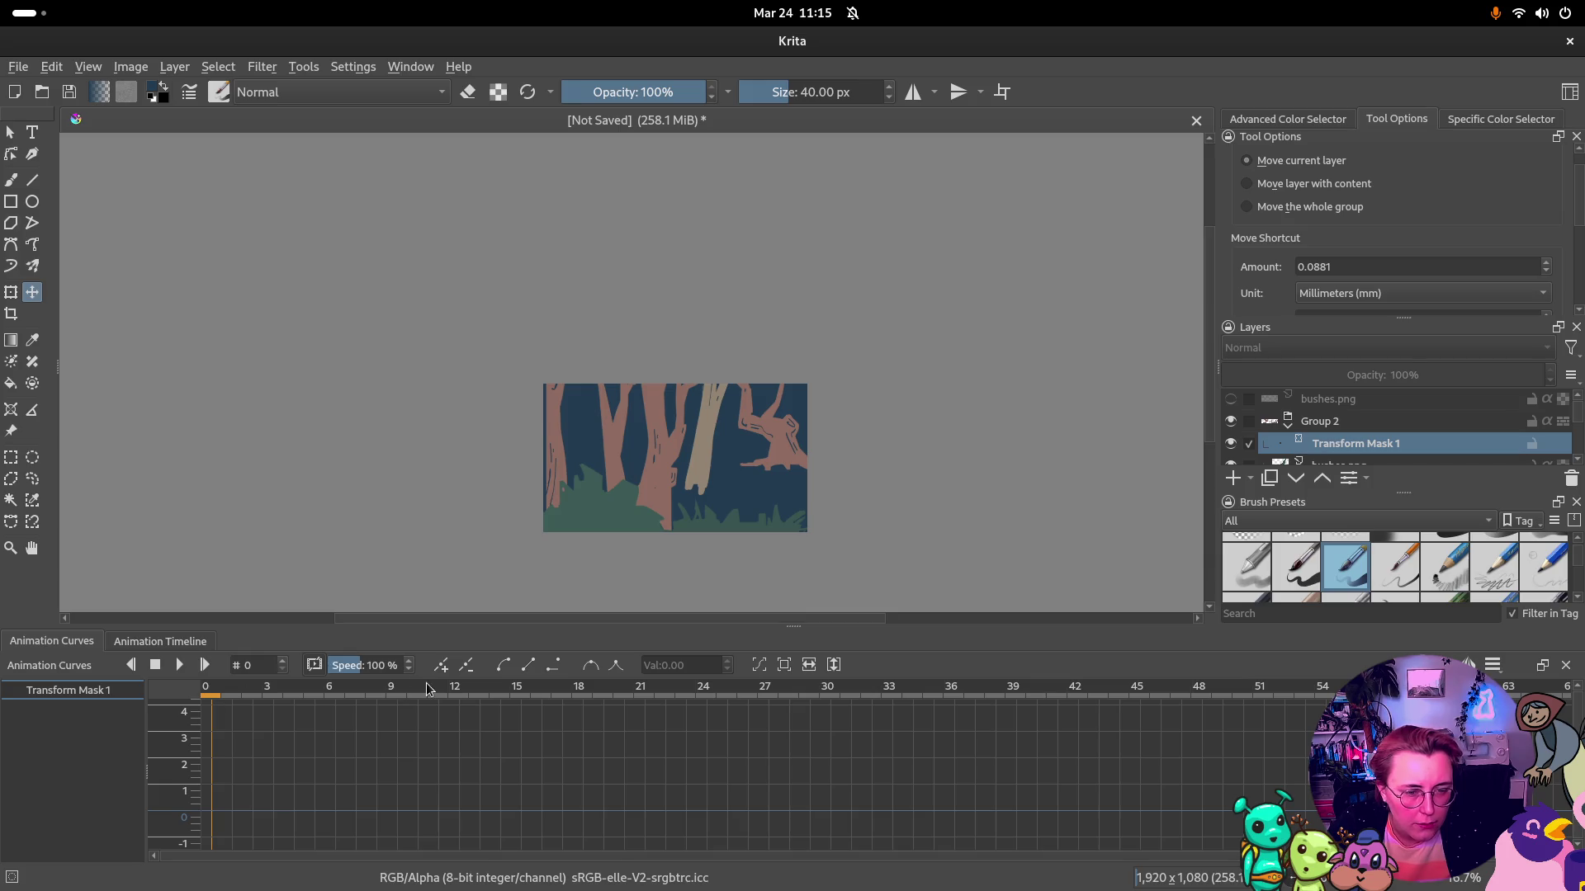
click(446, 666)
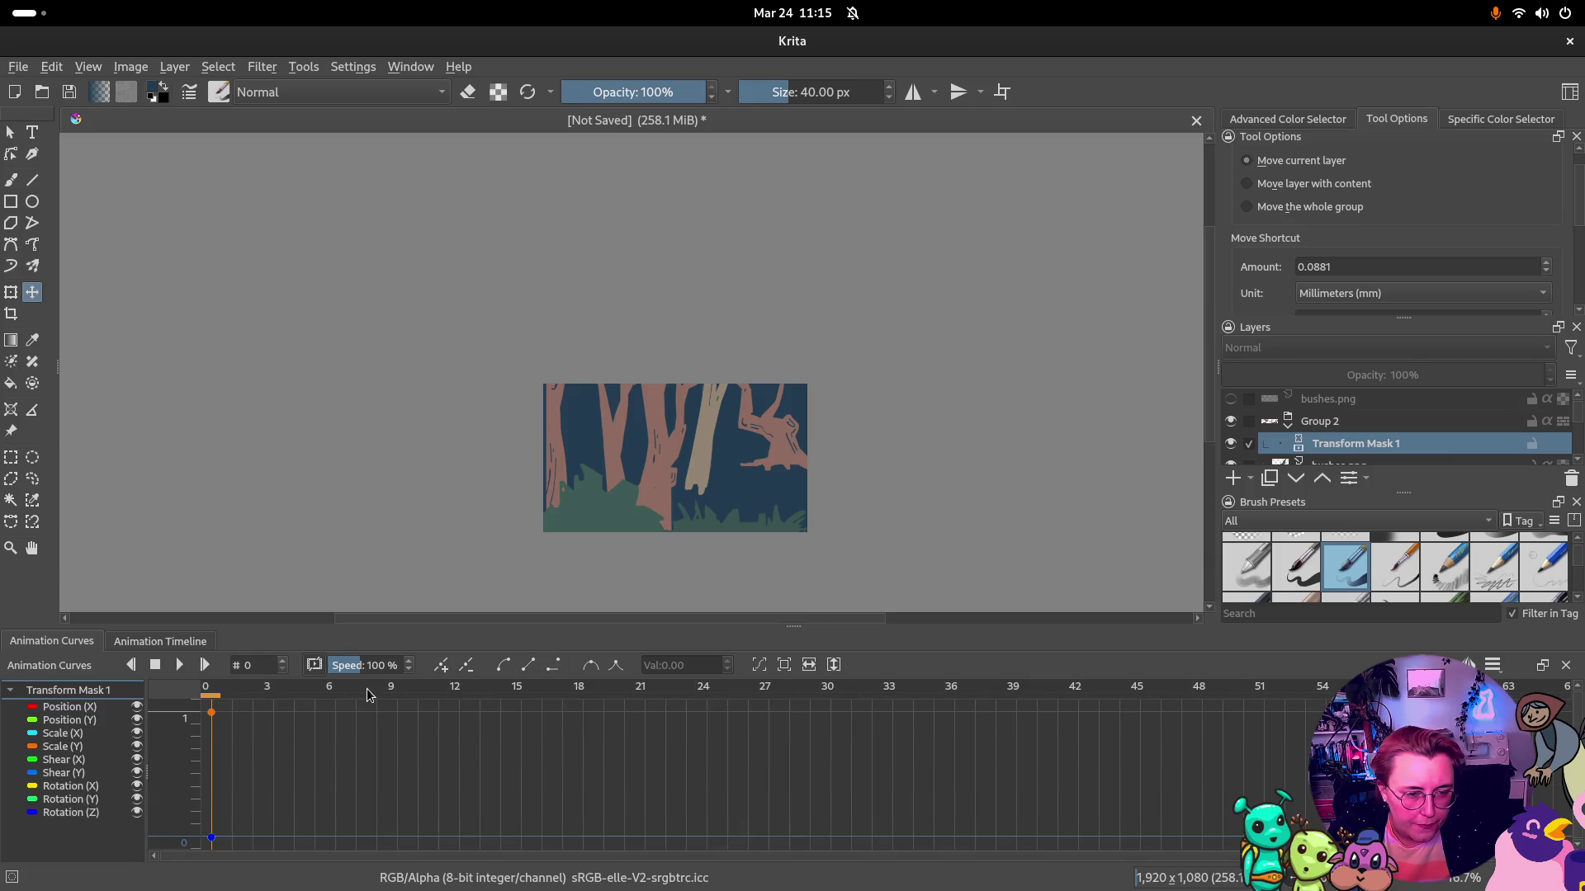
Add a second transform keyframe at frame 30 and pick the Position (X) channel
click(456, 688)
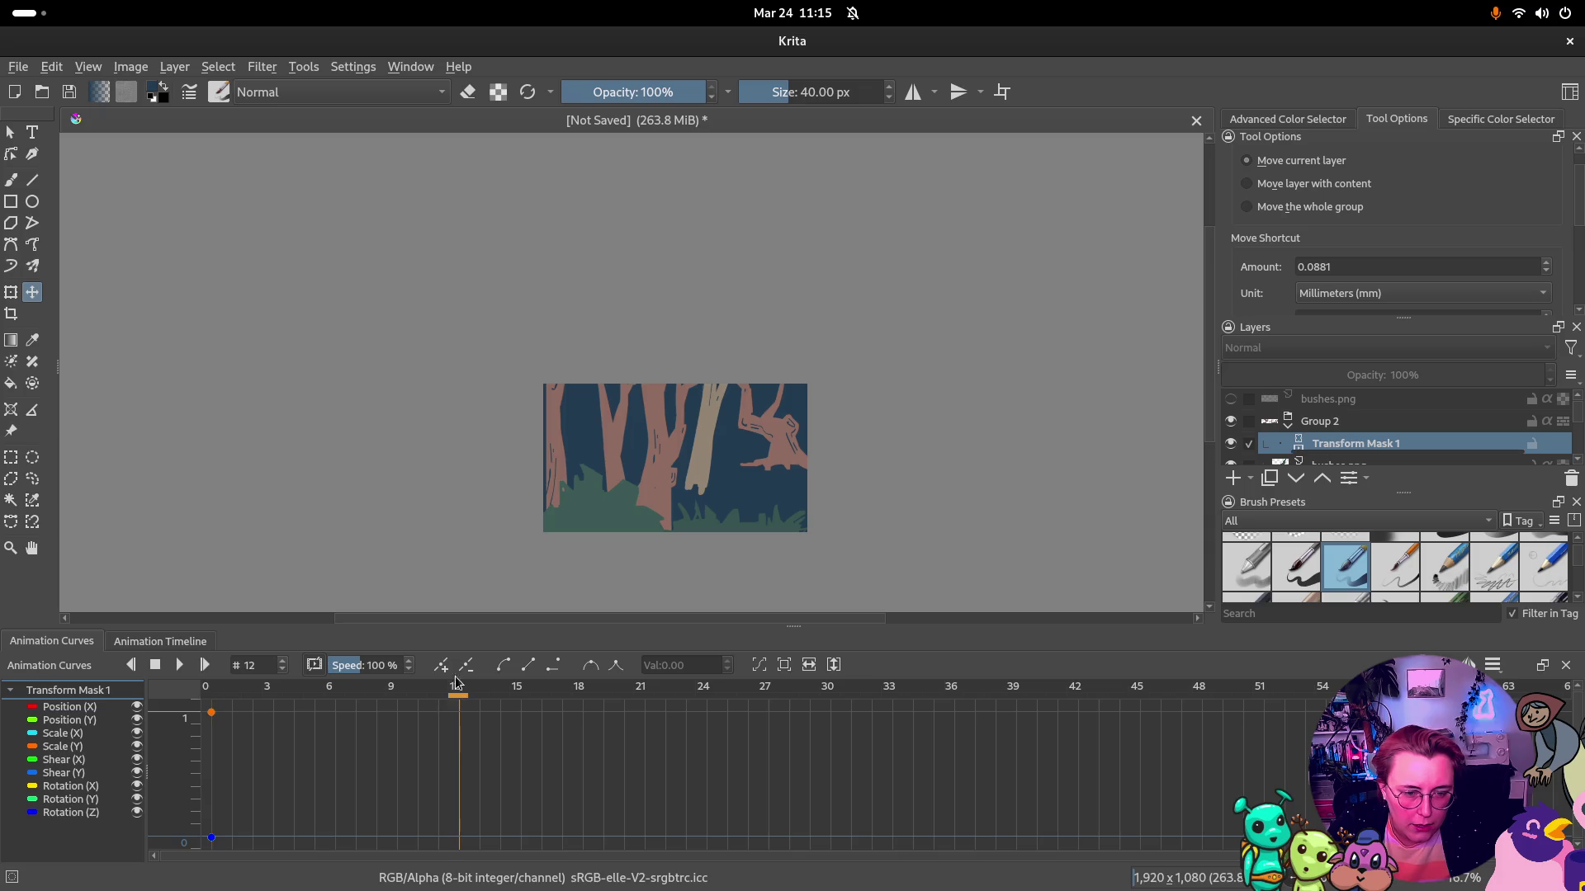
click(516, 688)
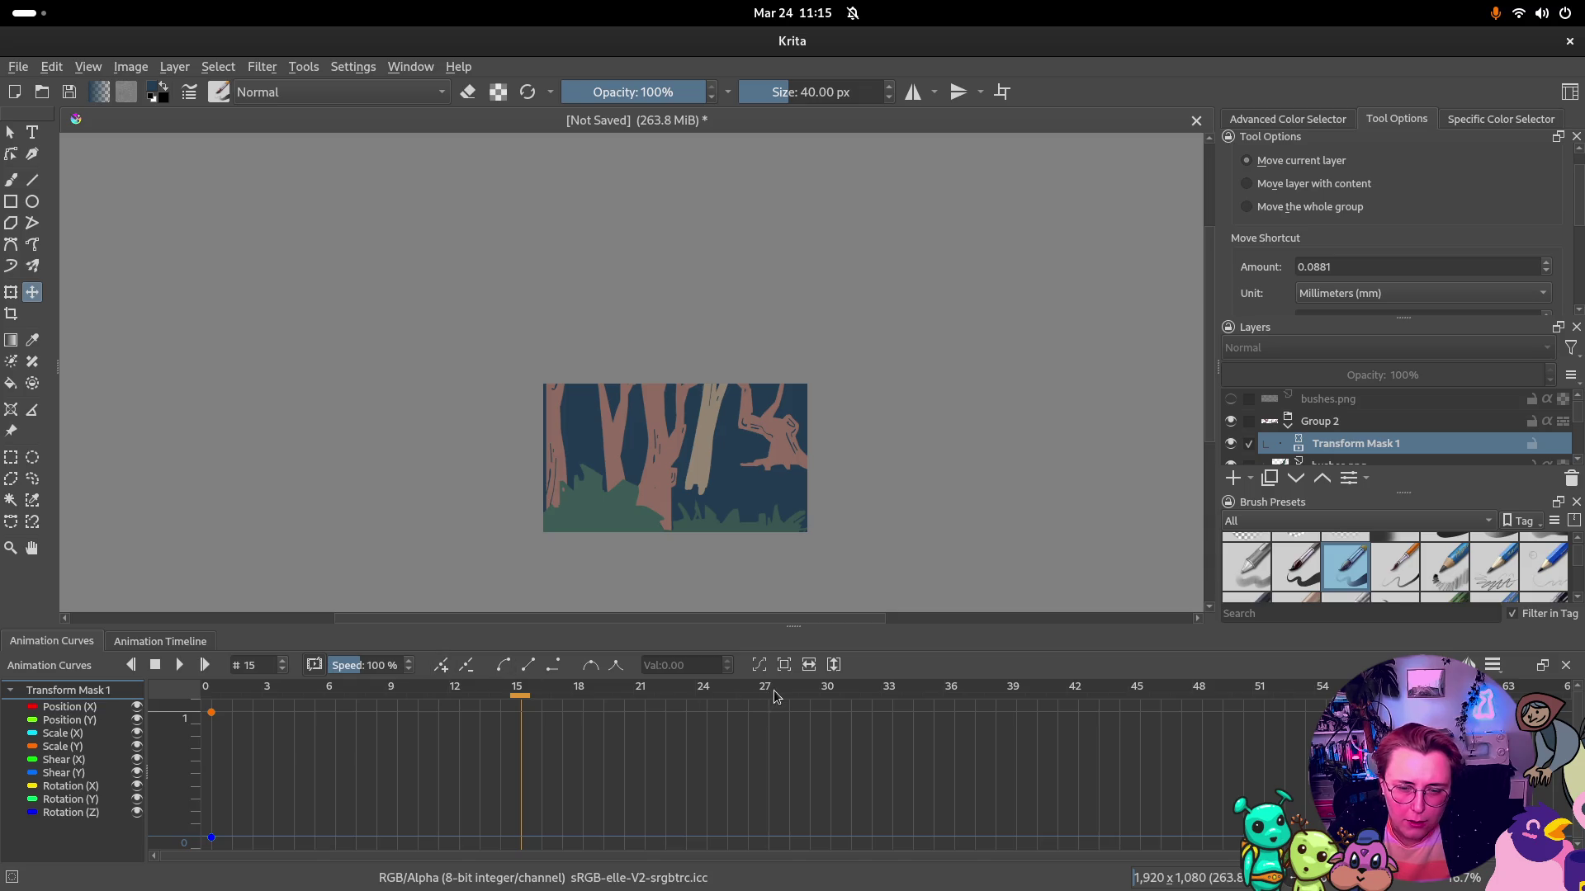
click(827, 691)
click(441, 666)
click(65, 707)
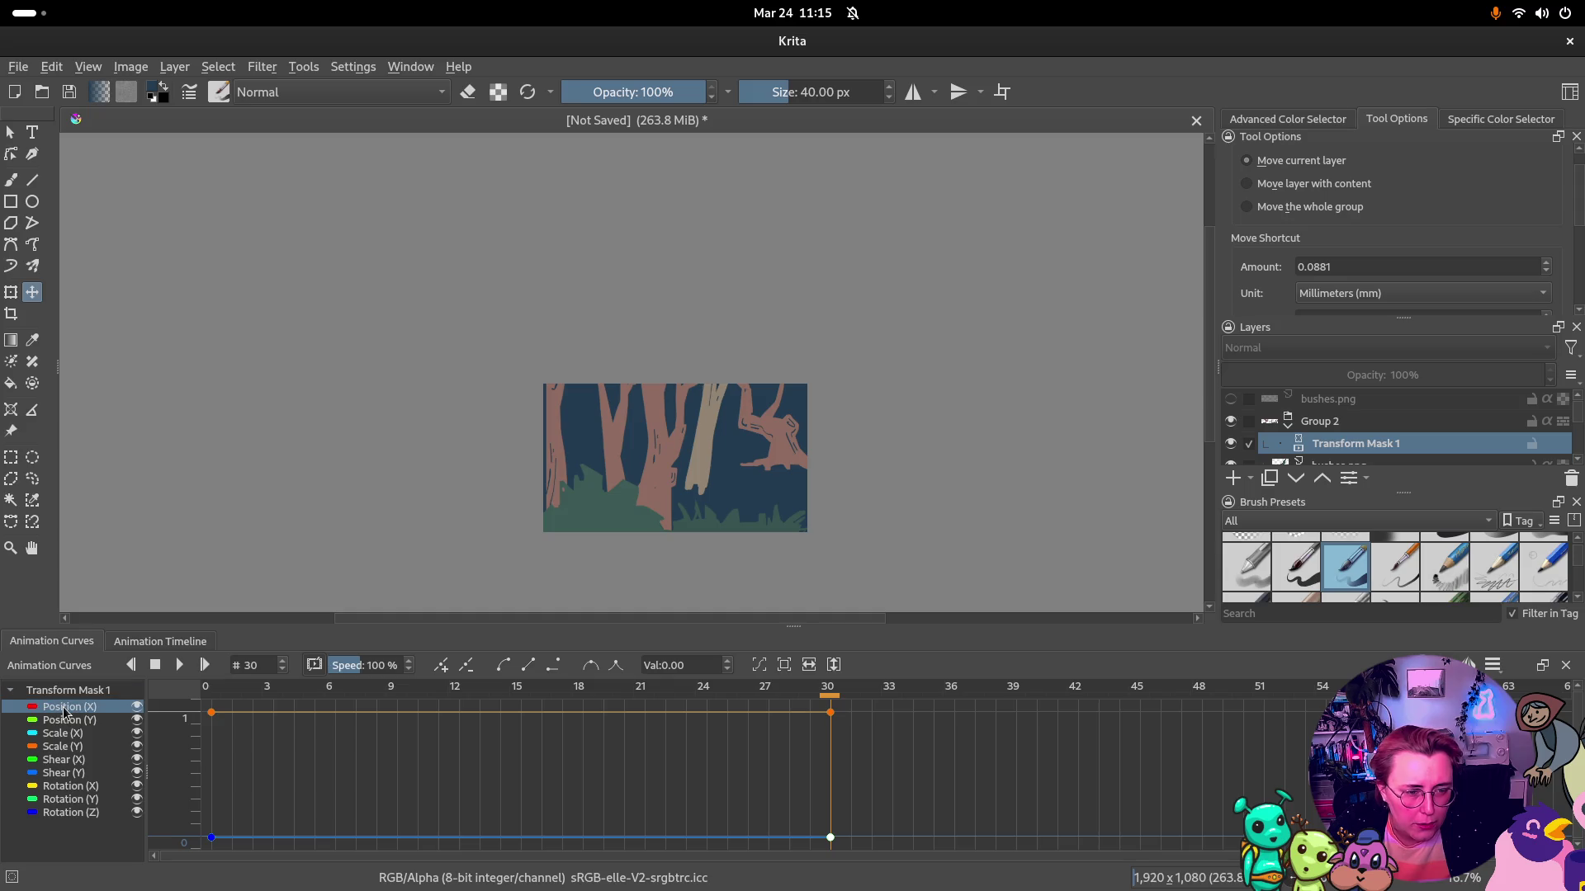
scroll(293, 743, down, 3)
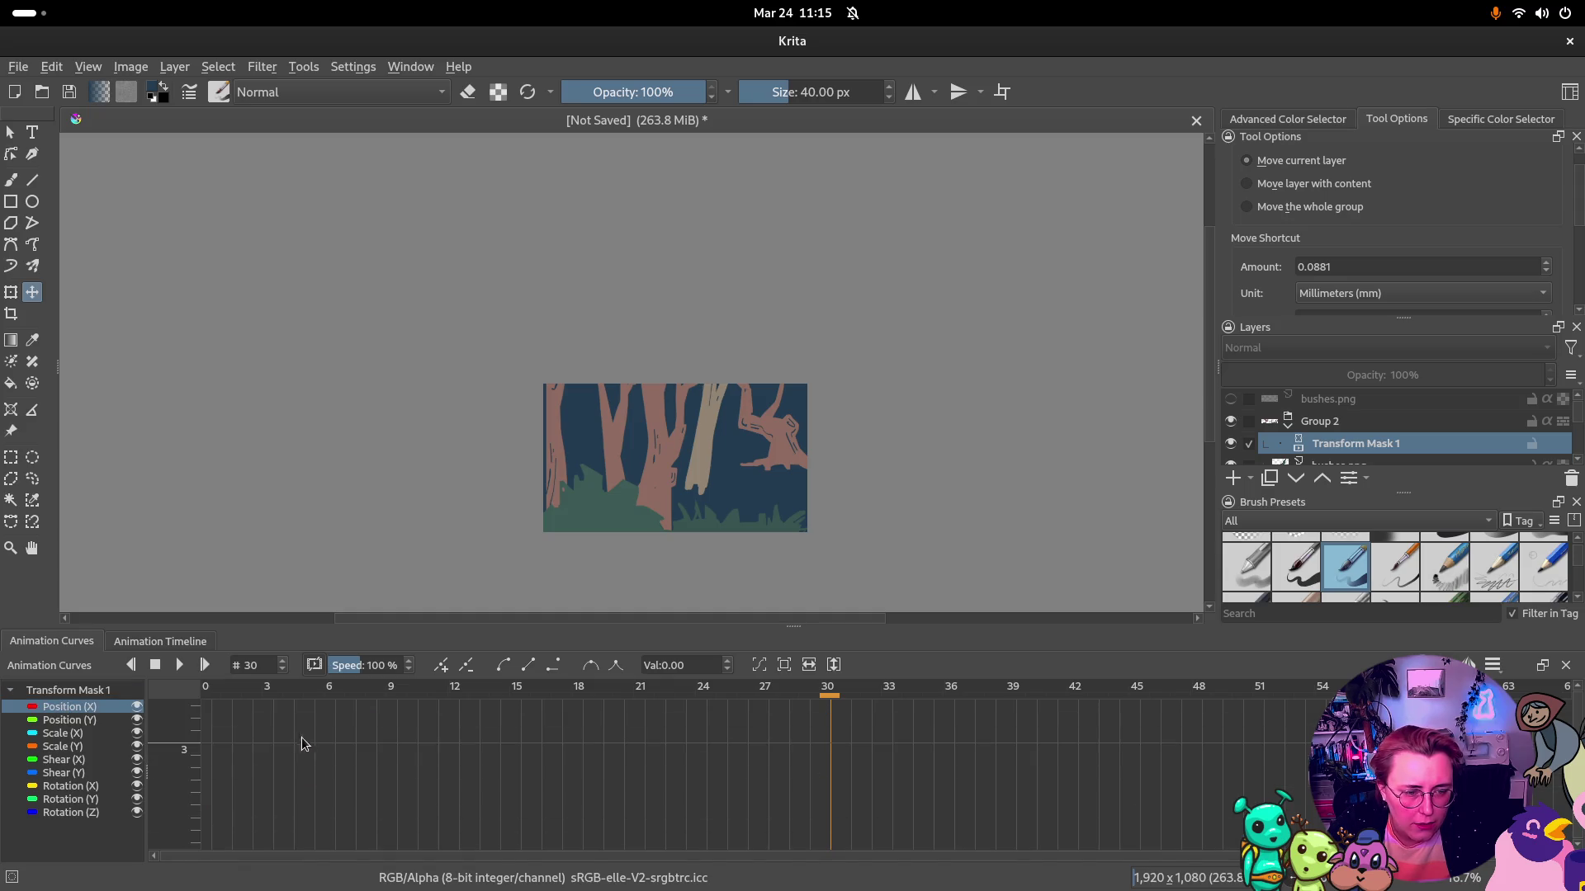
scroll(342, 750, down, 2)
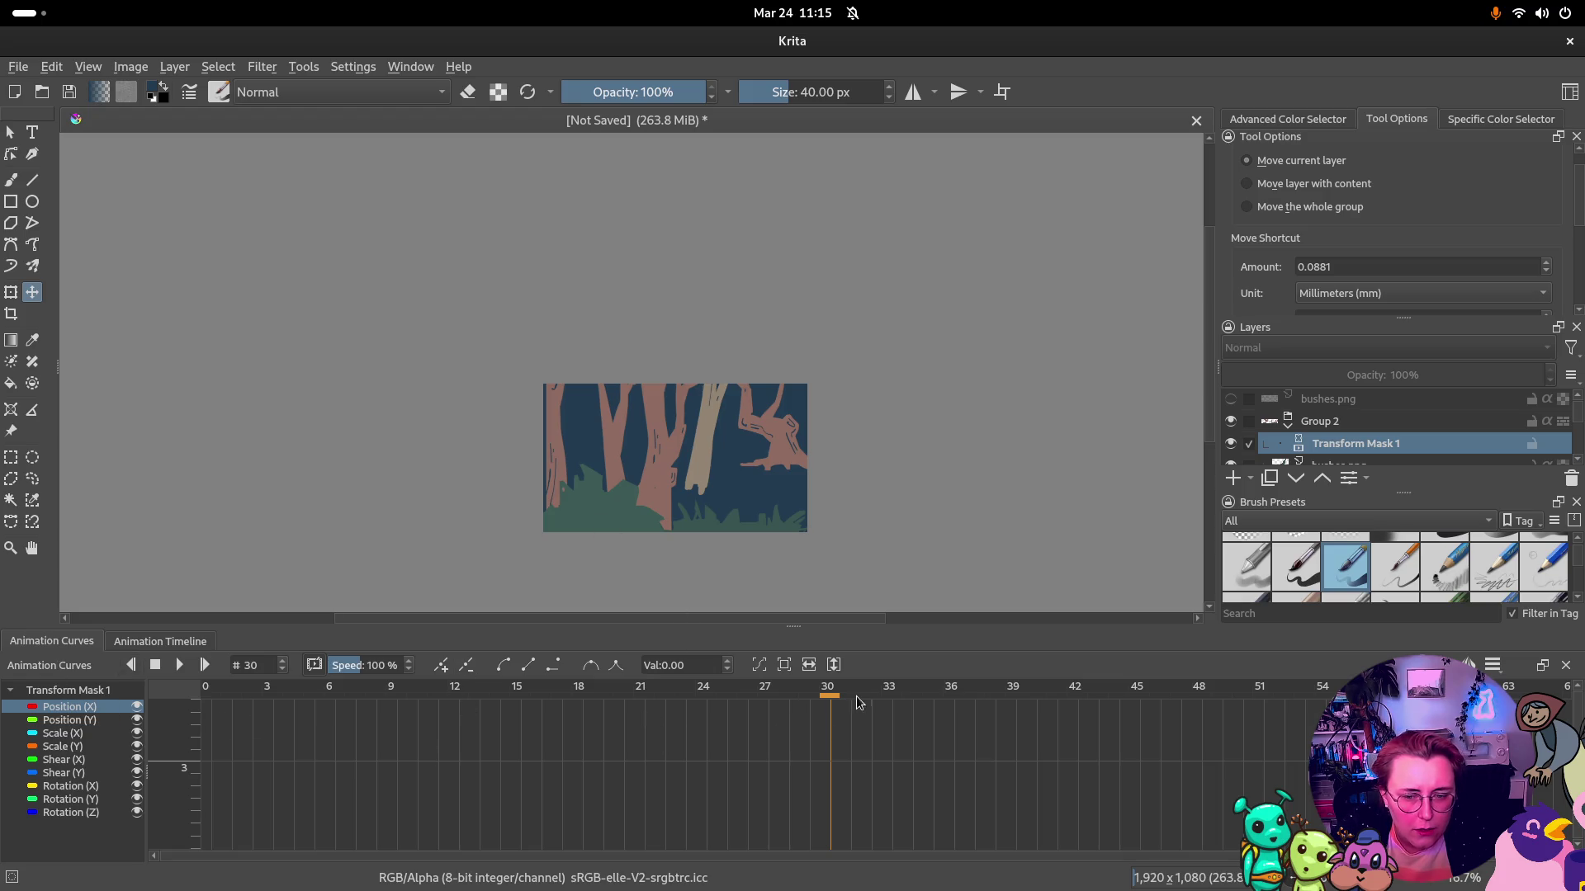
scroll(813, 717, down, 2)
scroll(804, 732, down, 3)
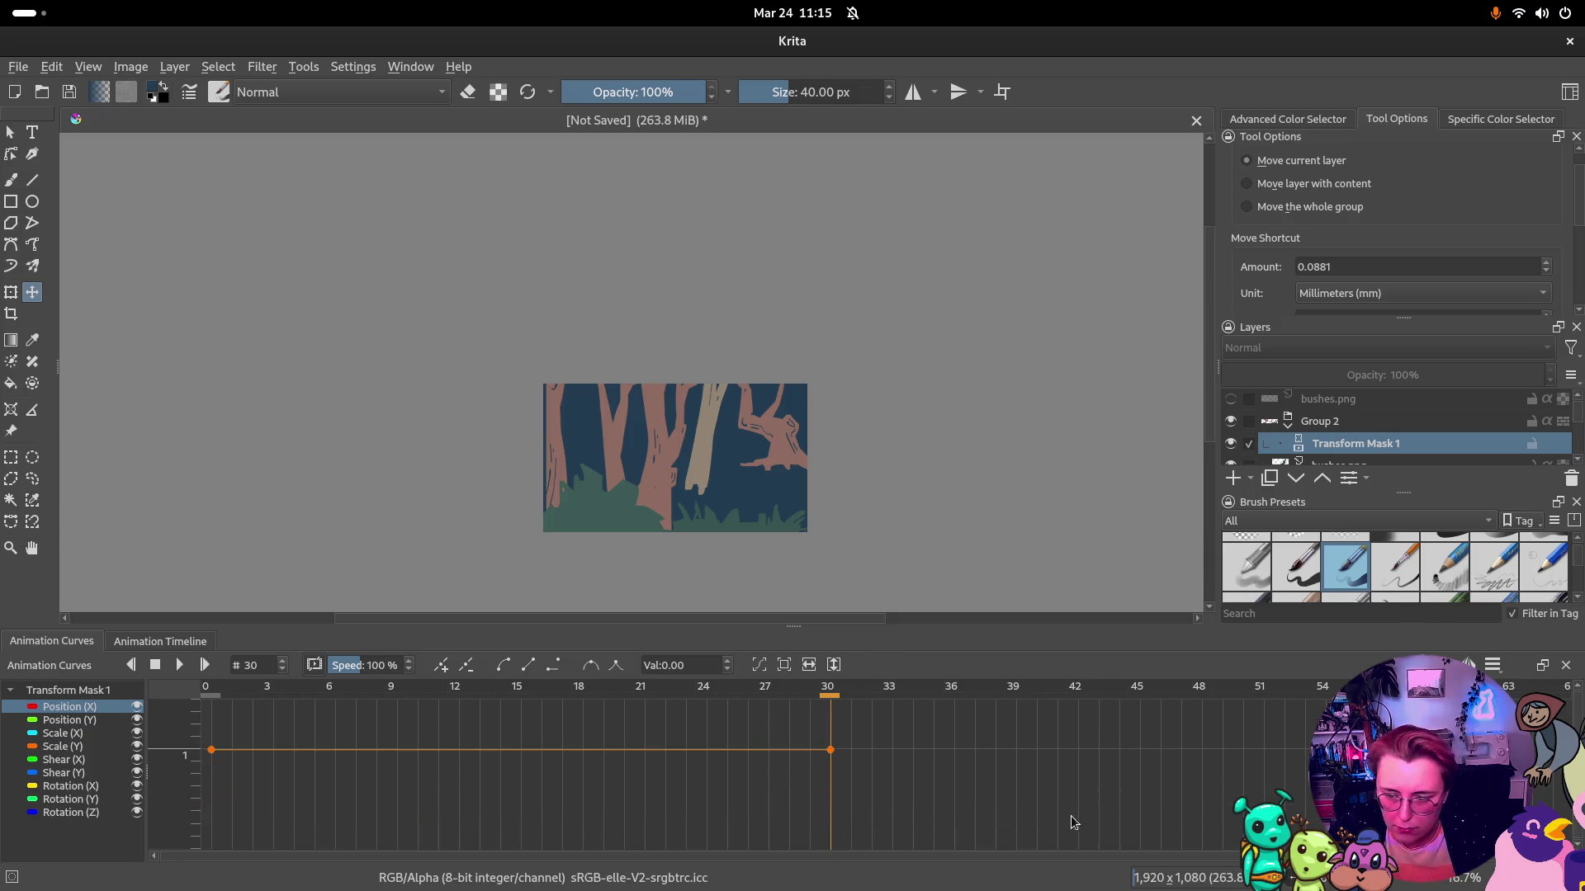
scroll(1087, 819, down, 3)
scroll(991, 761, down, 2)
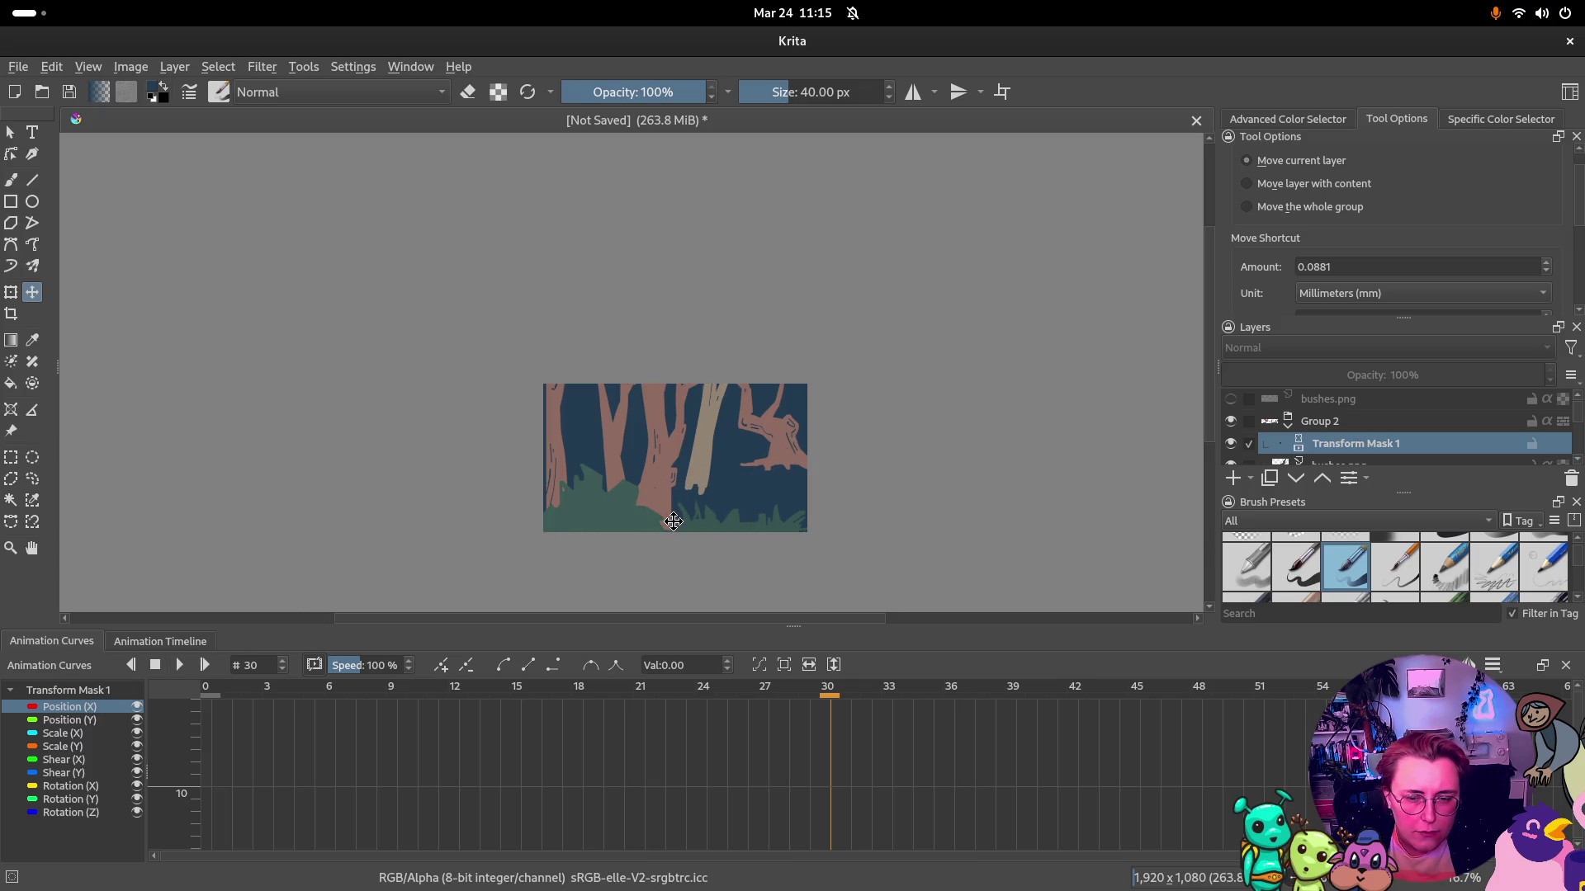
drag(671, 520, 453, 523)
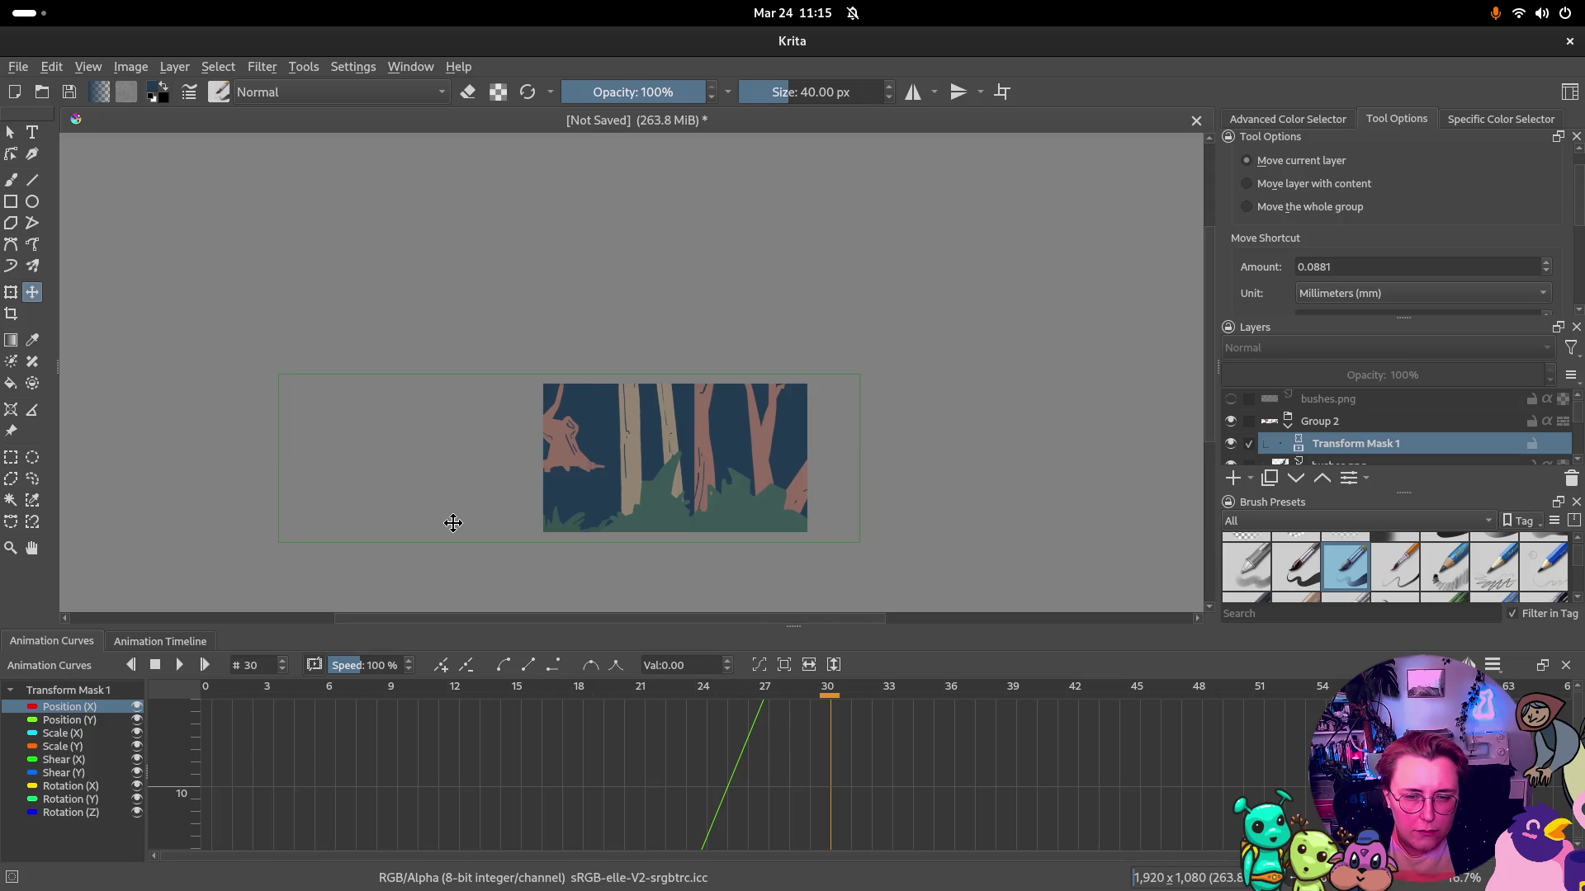
Drag the forest far left at frame 30 so Transform Mask 1 keys Position (X)
drag(454, 523, 517, 523)
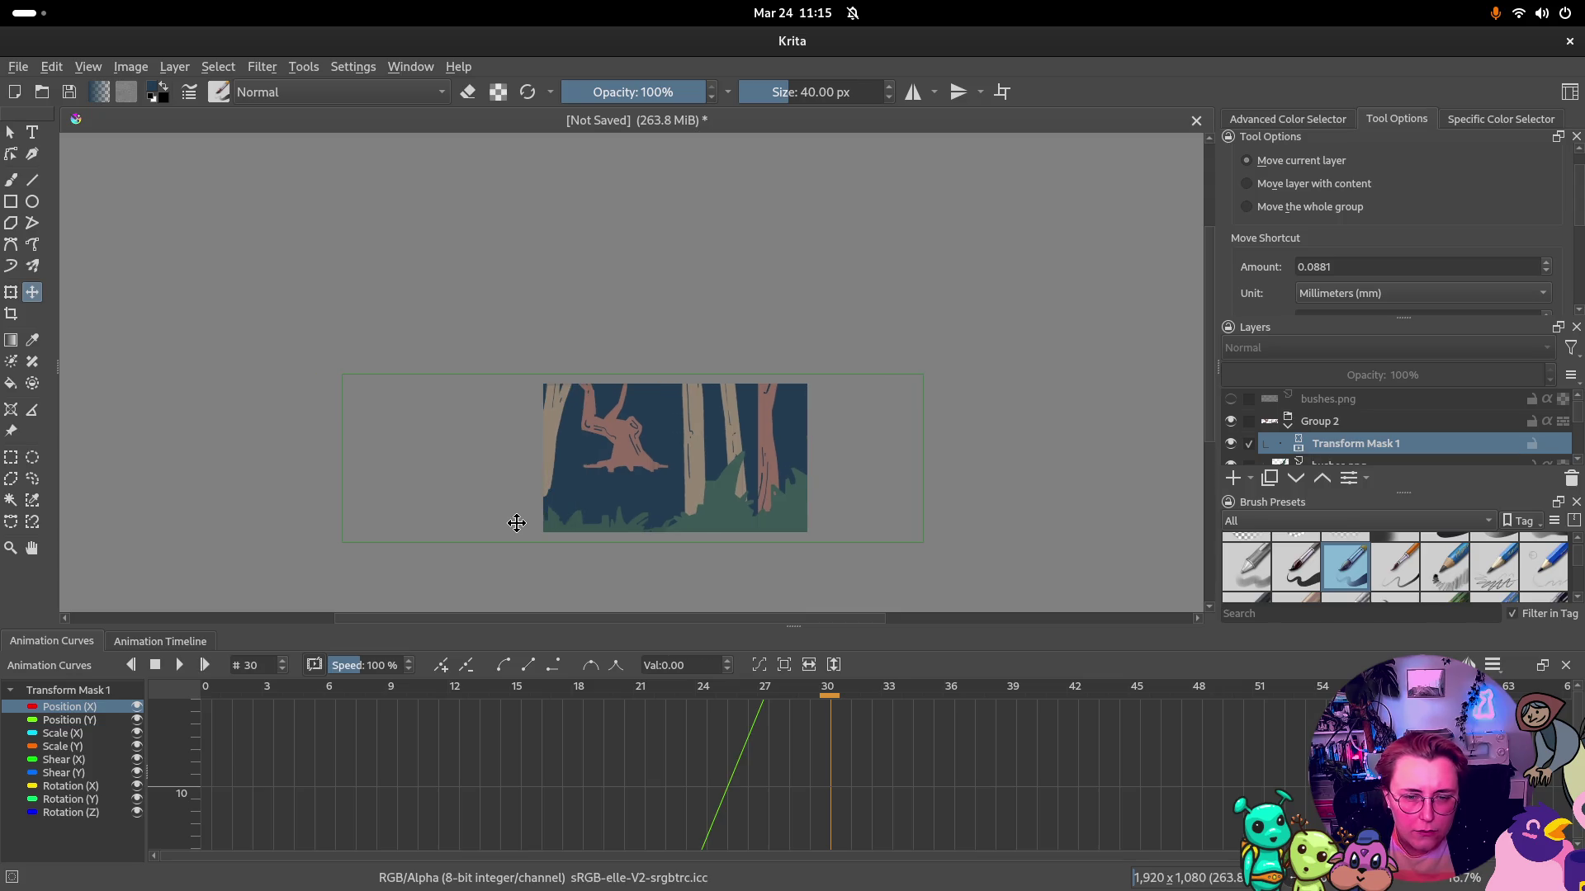
drag(517, 523, 370, 522)
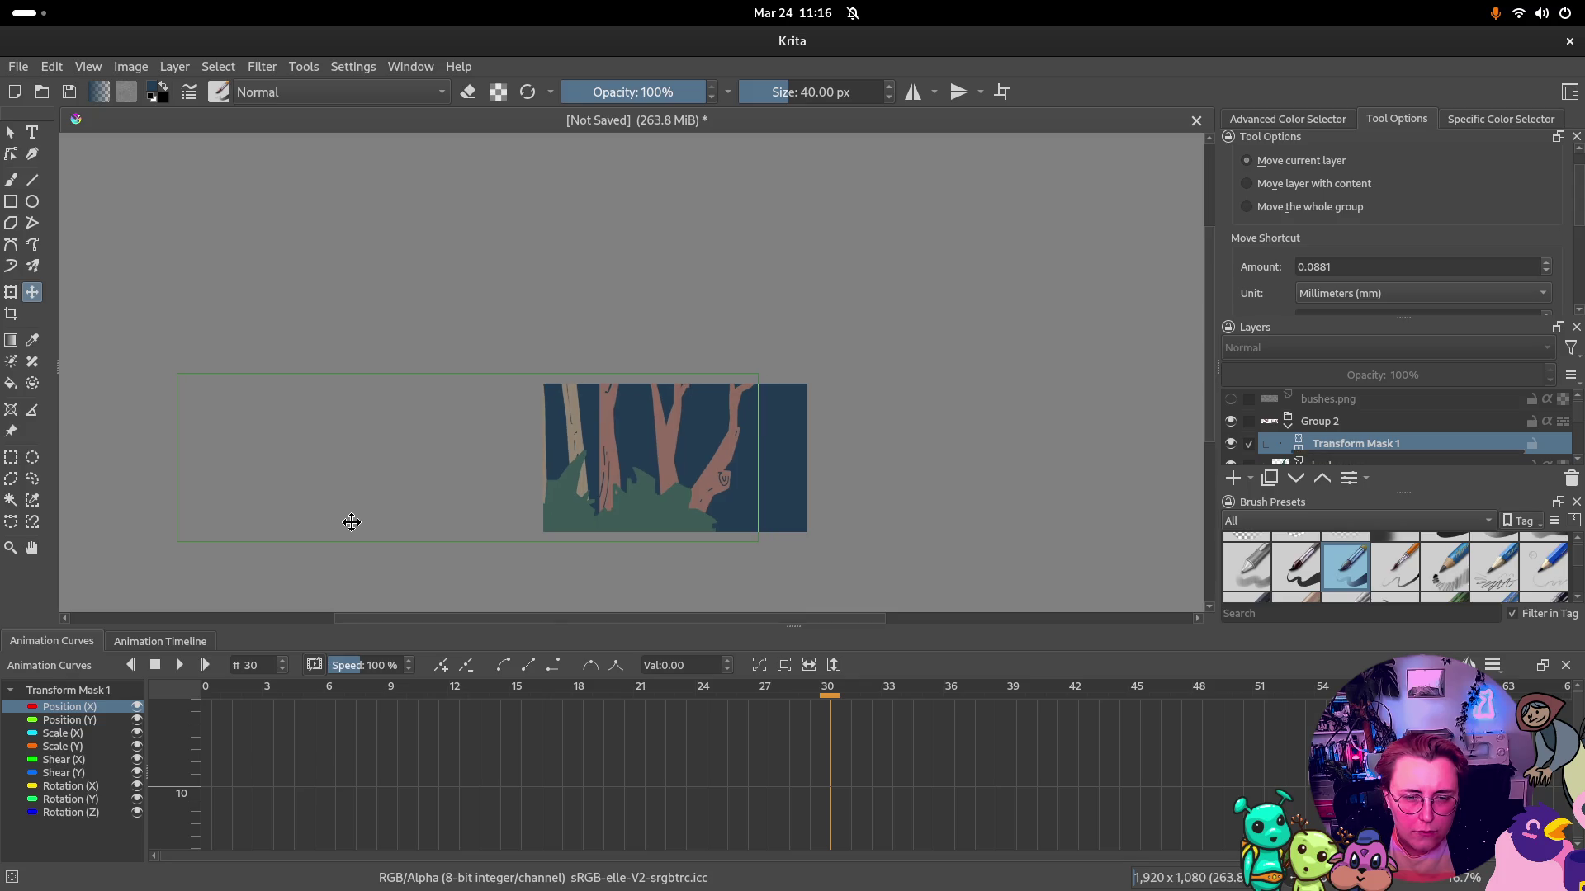
drag(369, 522, 306, 523)
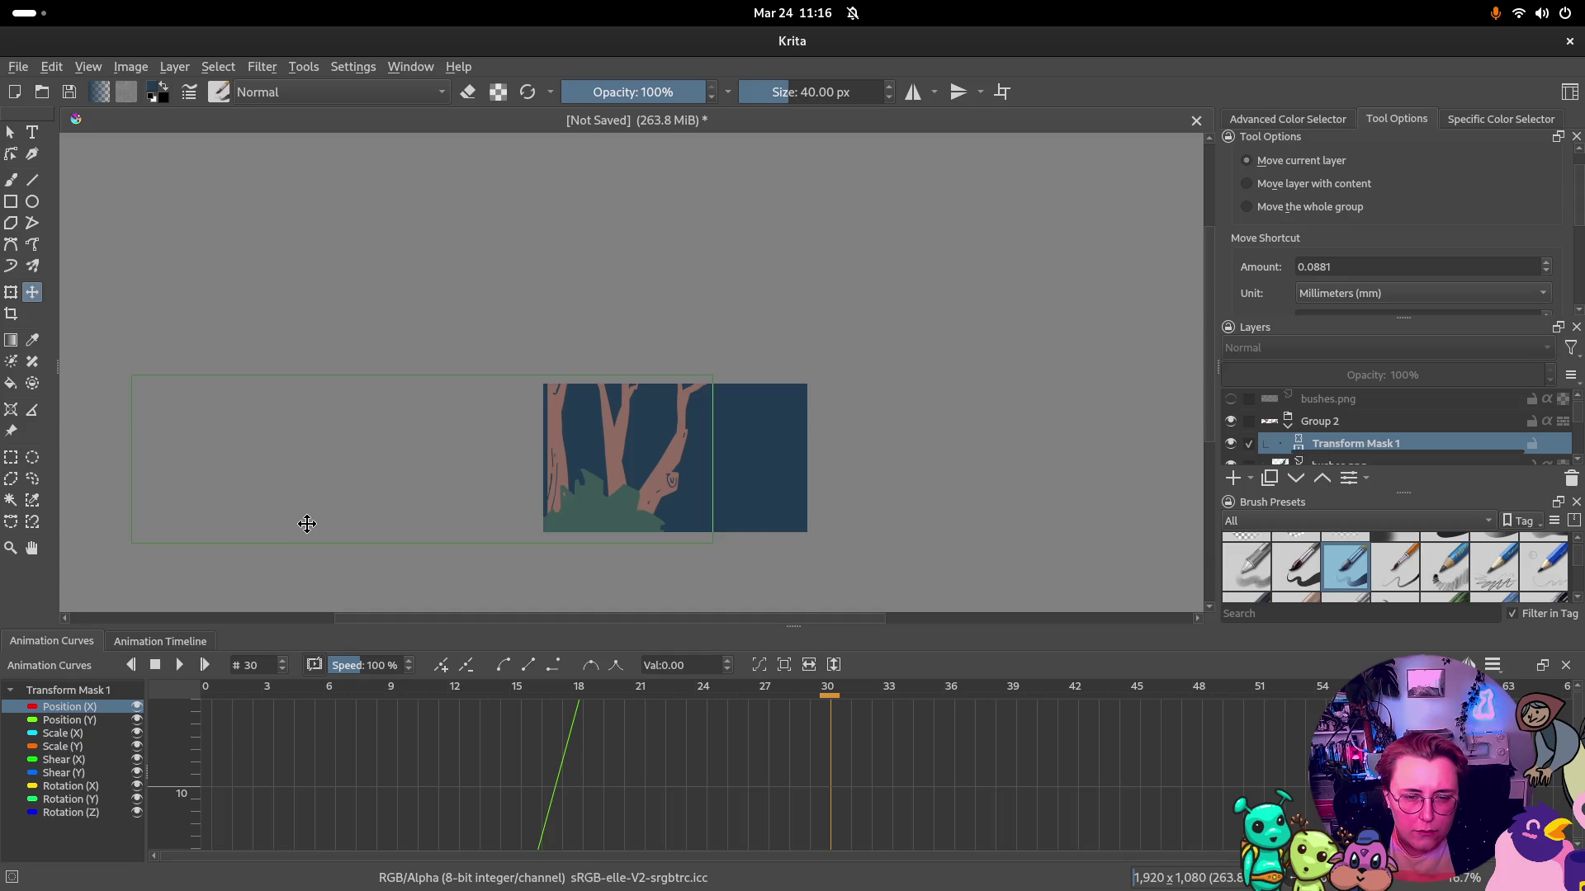
scroll(726, 775, down, 2)
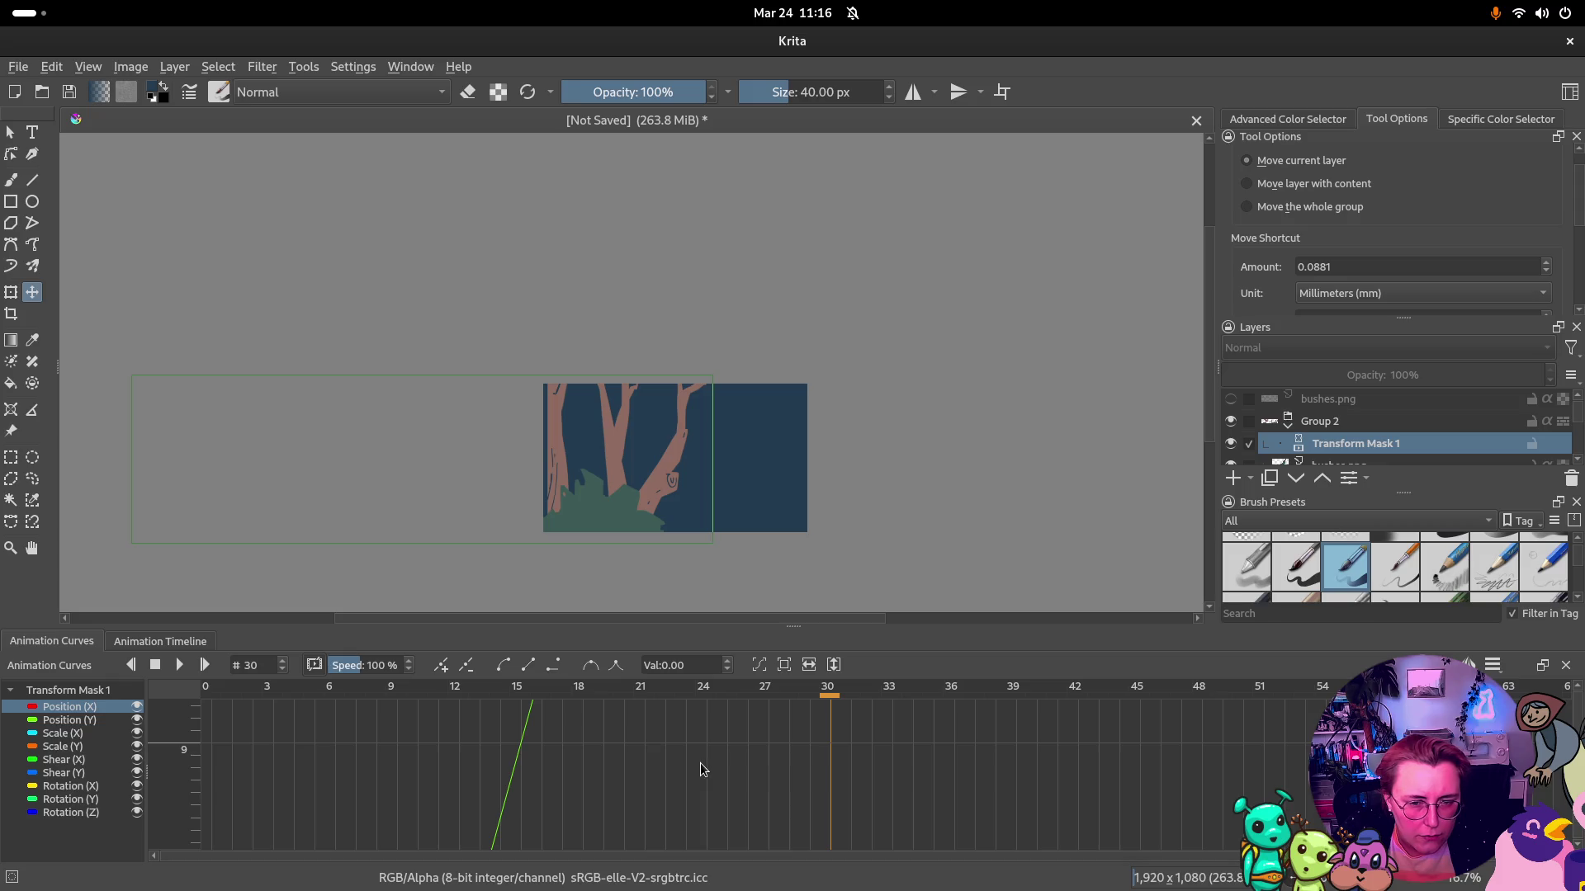
scroll(691, 766, down, 2)
scroll(674, 758, down, 3)
scroll(662, 756, down, 2)
scroll(663, 753, down, 2)
scroll(668, 751, down, 2)
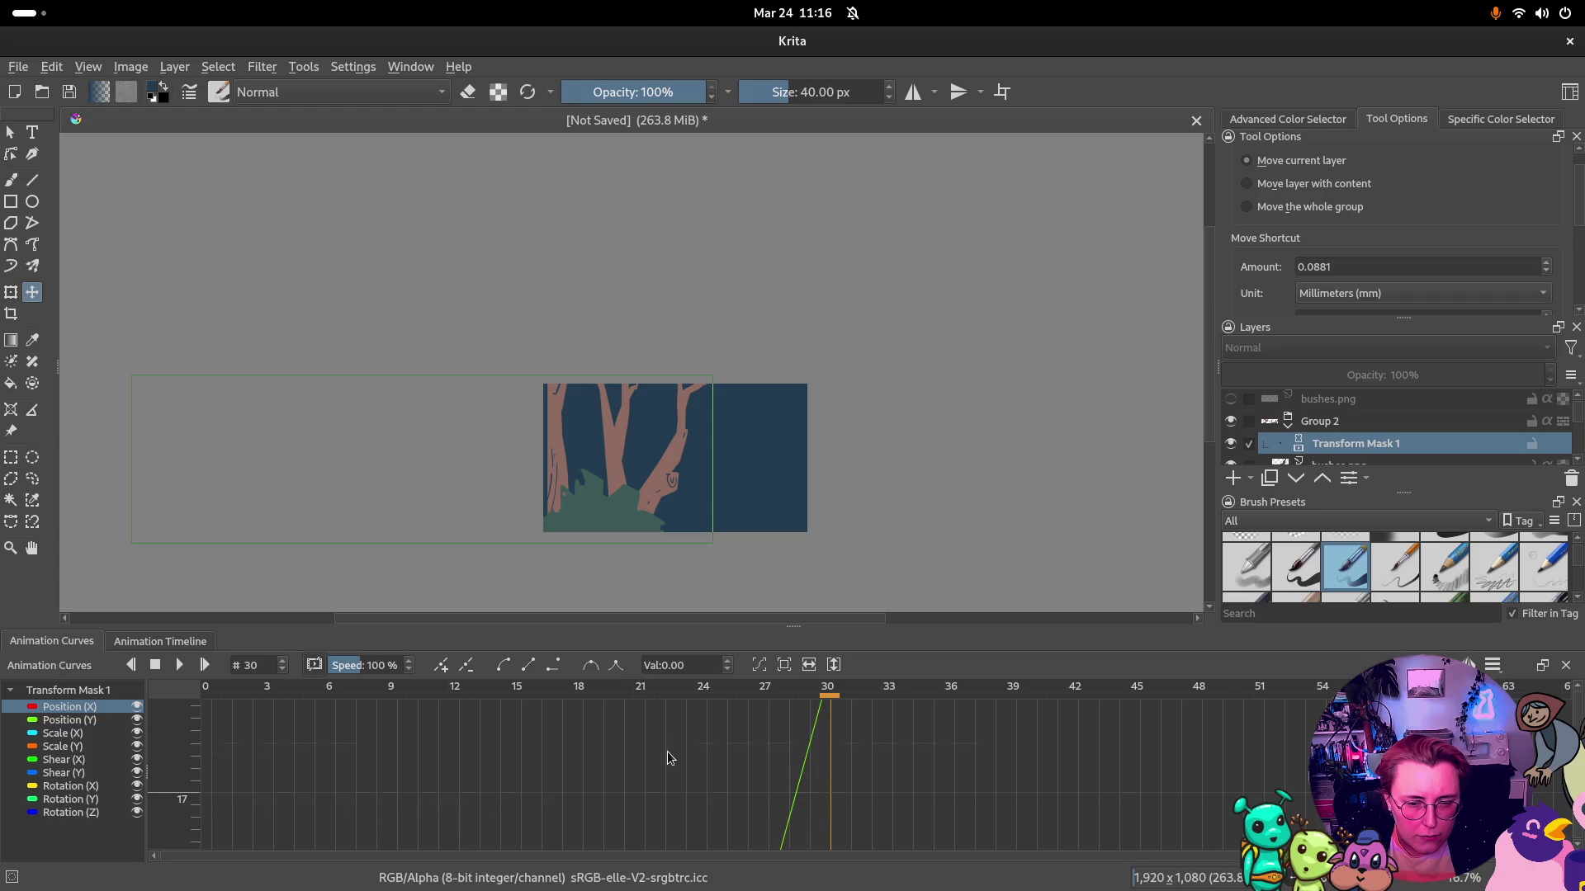
scroll(667, 749, down, 1)
scroll(667, 753, up, 2)
scroll(667, 753, up, 2)
scroll(694, 768, up, 2)
scroll(723, 783, up, 2)
scroll(724, 784, up, 2)
scroll(724, 784, up, 2)
scroll(730, 780, up, 3)
scroll(740, 776, up, 2)
scroll(739, 773, up, 2)
scroll(742, 770, up, 1)
scroll(762, 785, up, 2)
scroll(750, 798, up, 2)
scroll(743, 792, up, 2)
scroll(743, 793, up, 2)
scroll(741, 792, up, 2)
scroll(738, 793, up, 1)
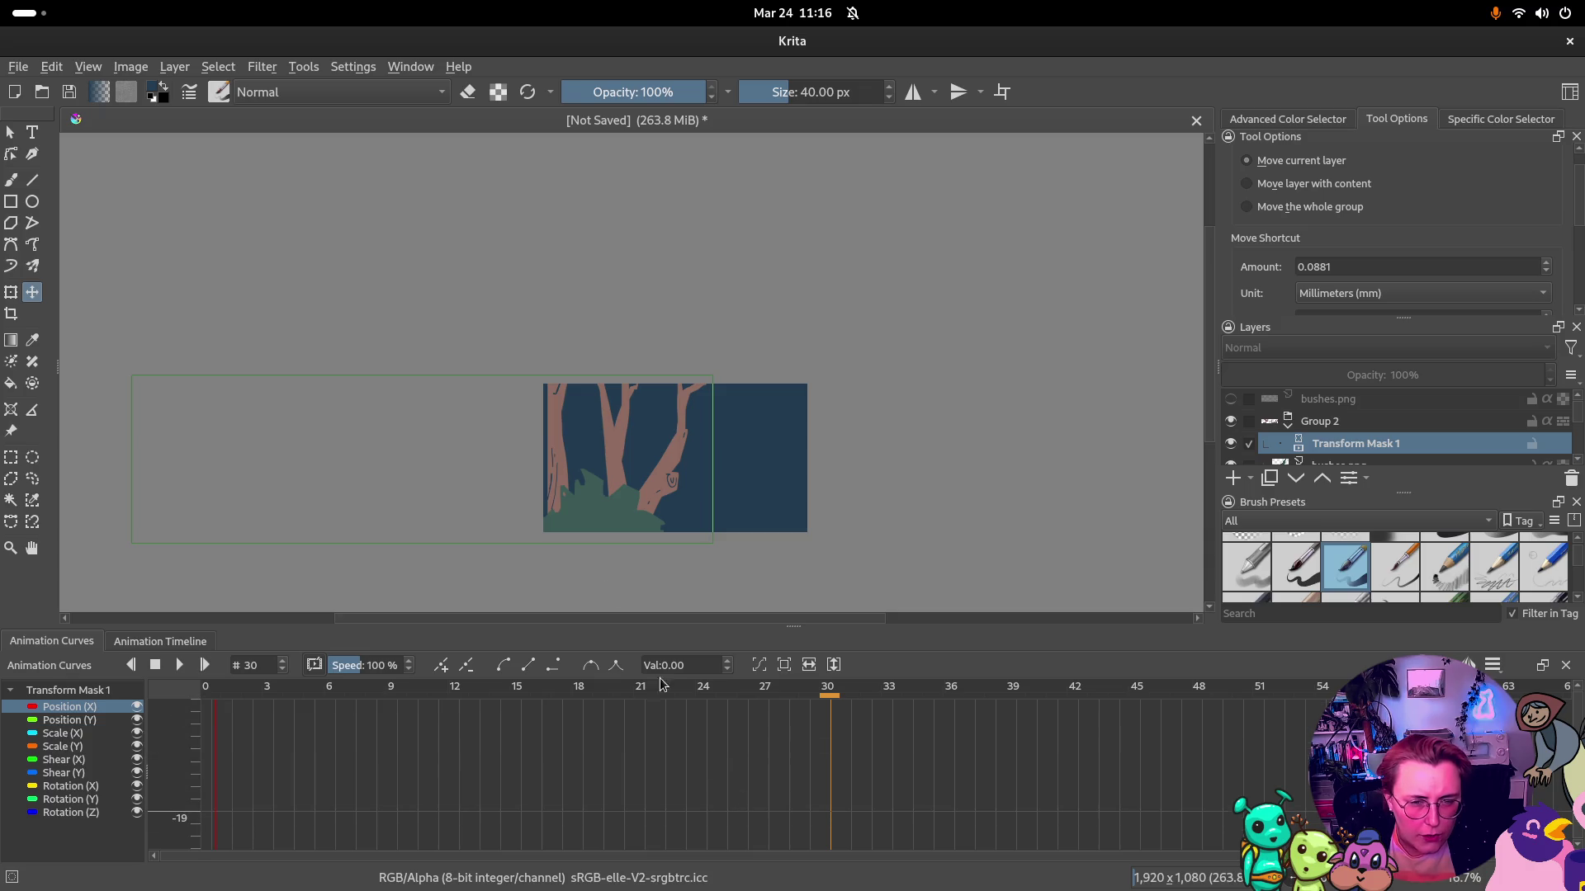
scroll(286, 792, up, 2)
scroll(285, 793, up, 2)
scroll(331, 787, up, 2)
scroll(335, 787, up, 2)
scroll(345, 799, up, 2)
scroll(360, 800, up, 2)
scroll(372, 794, up, 2)
scroll(378, 791, up, 2)
scroll(382, 793, up, 2)
scroll(387, 789, up, 2)
Jump the playhead back to frame 0 and refresh the canvas
click(206, 690)
click(179, 666)
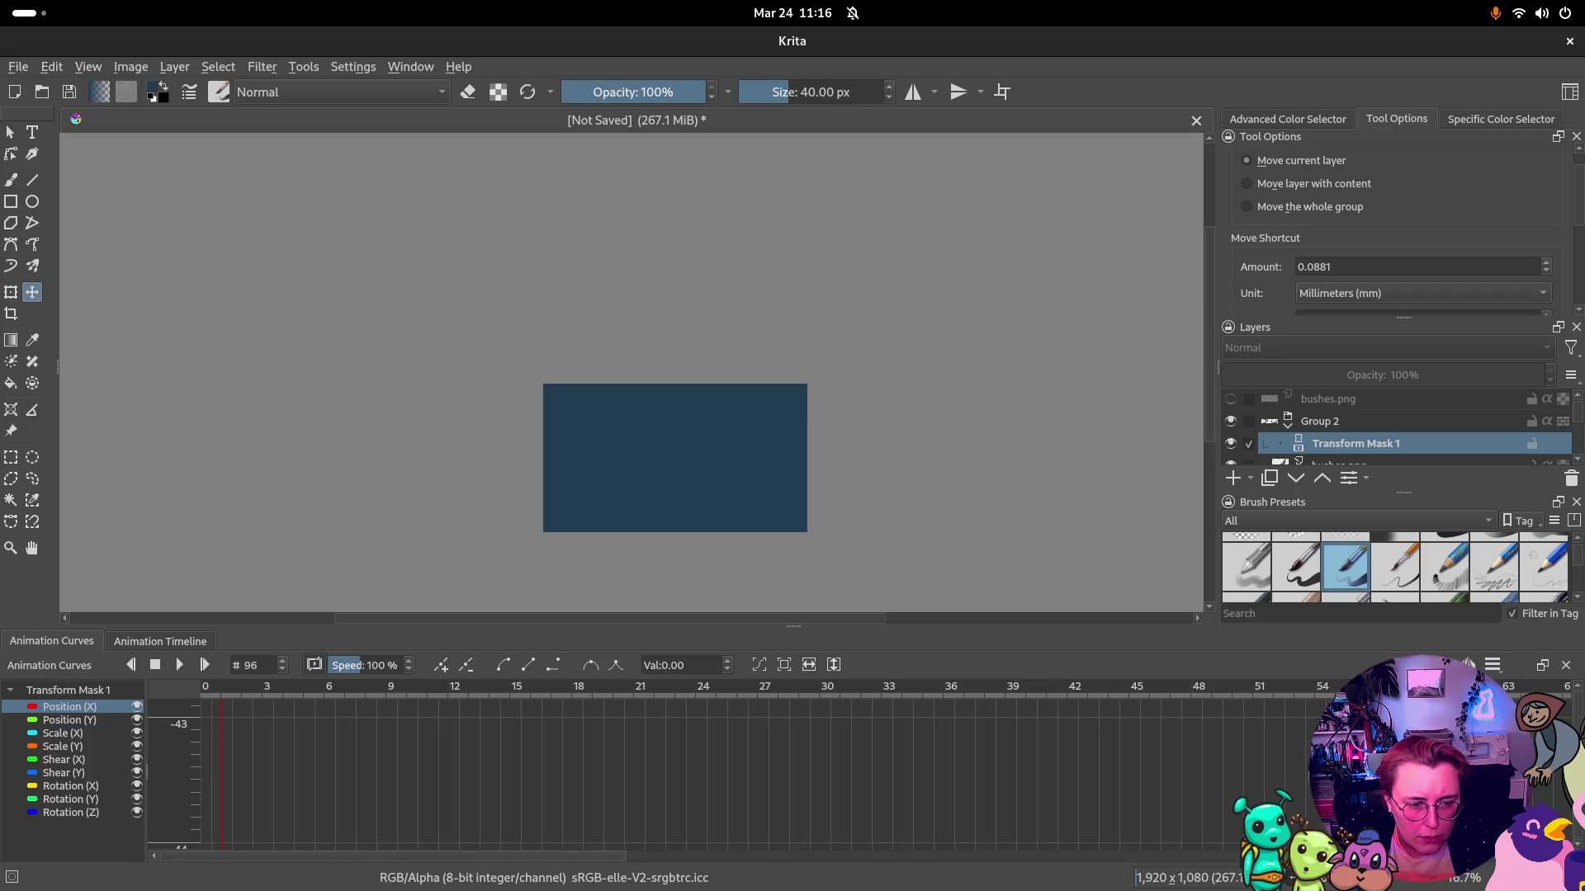
scroll(491, 782, down, 1)
scroll(576, 770, up, 3)
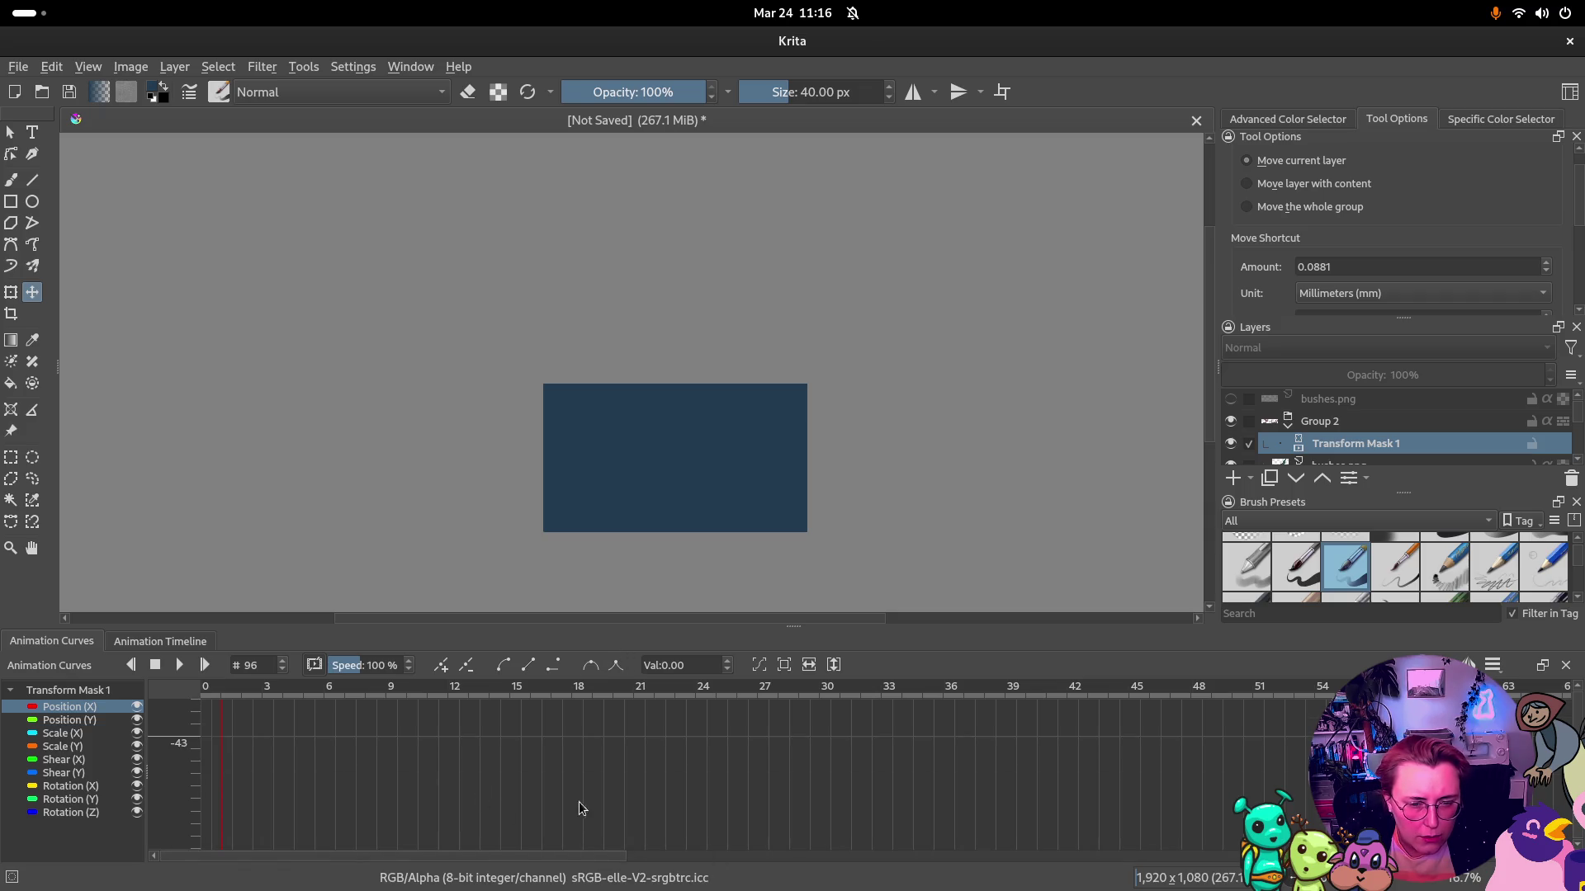
scroll(733, 752, up, 3)
scroll(892, 730, up, 2)
scroll(893, 730, up, 2)
scroll(990, 725, up, 2)
scroll(558, 780, up, 2)
scroll(557, 805, up, 2)
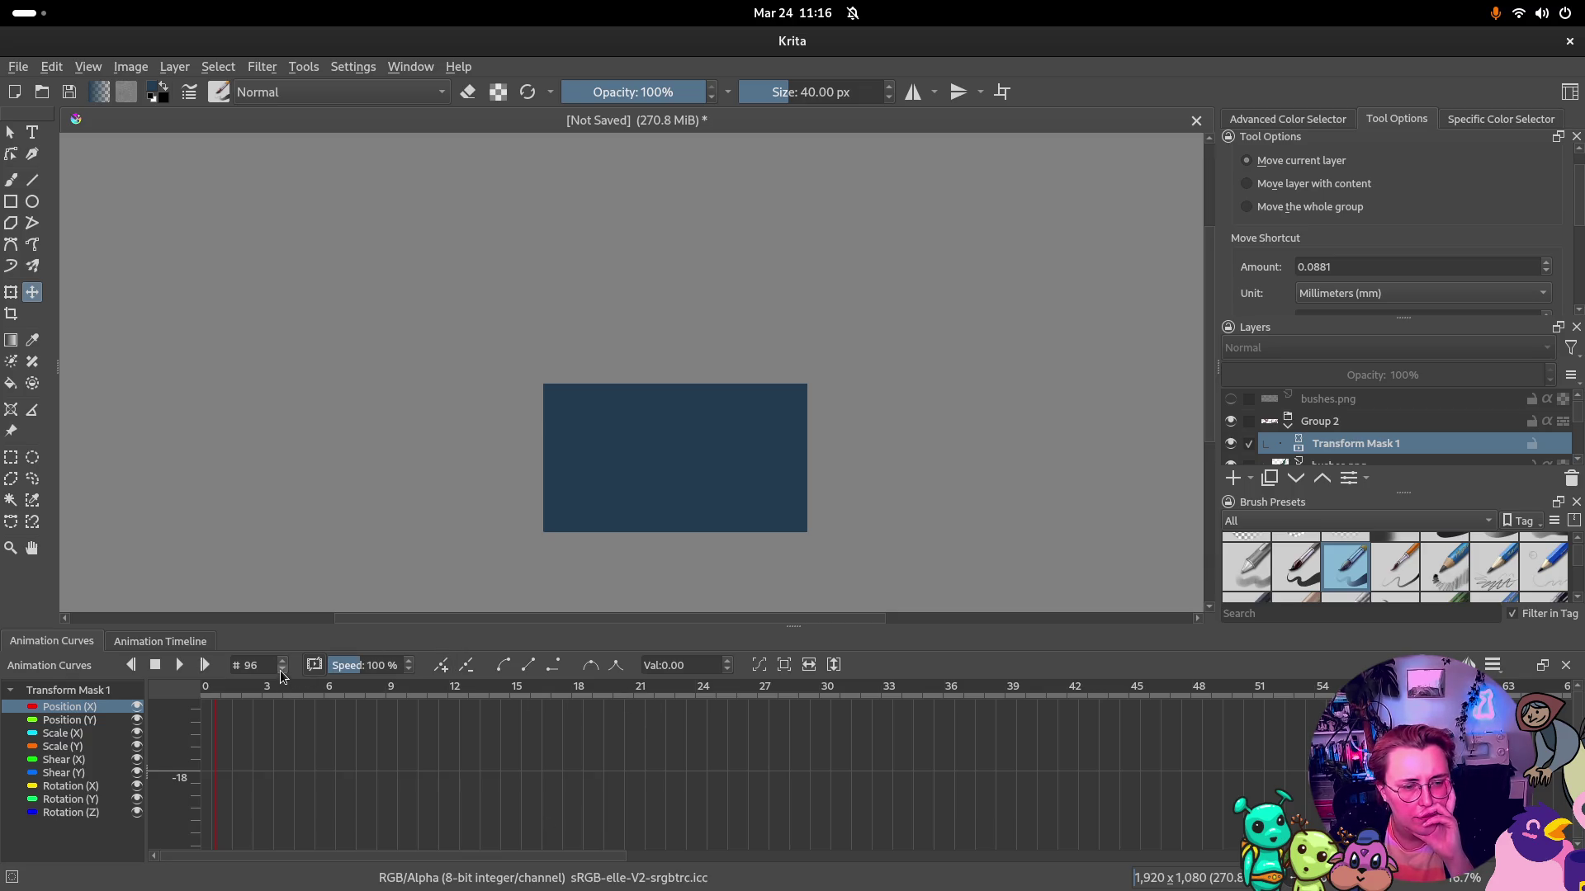
Play the scrolling animation from frame 0 and pause it around frame 28
click(251, 666)
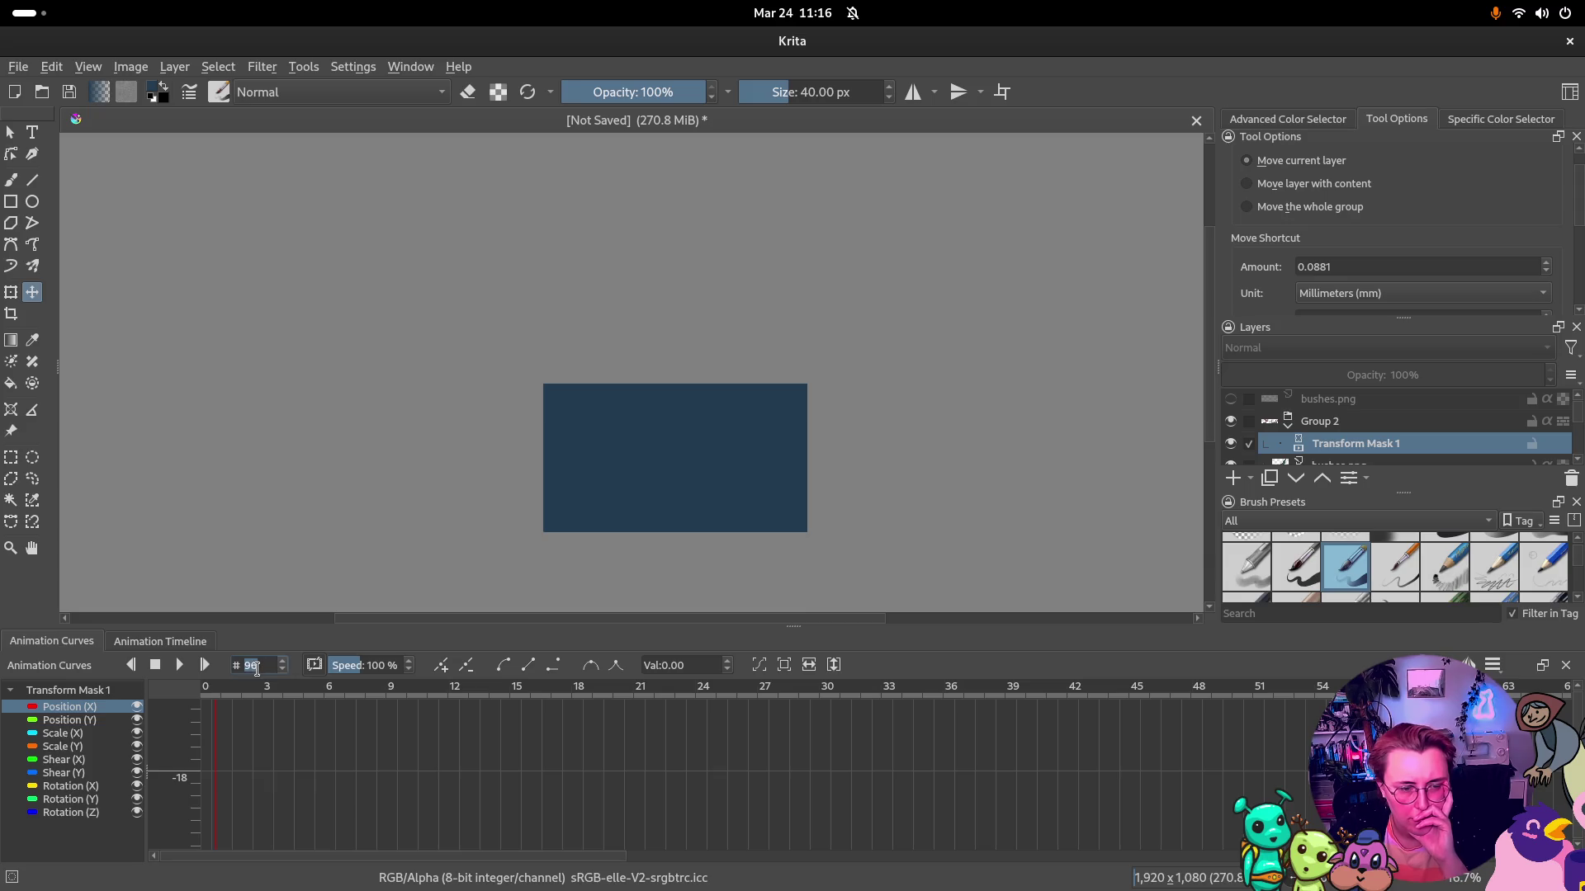
text(0)
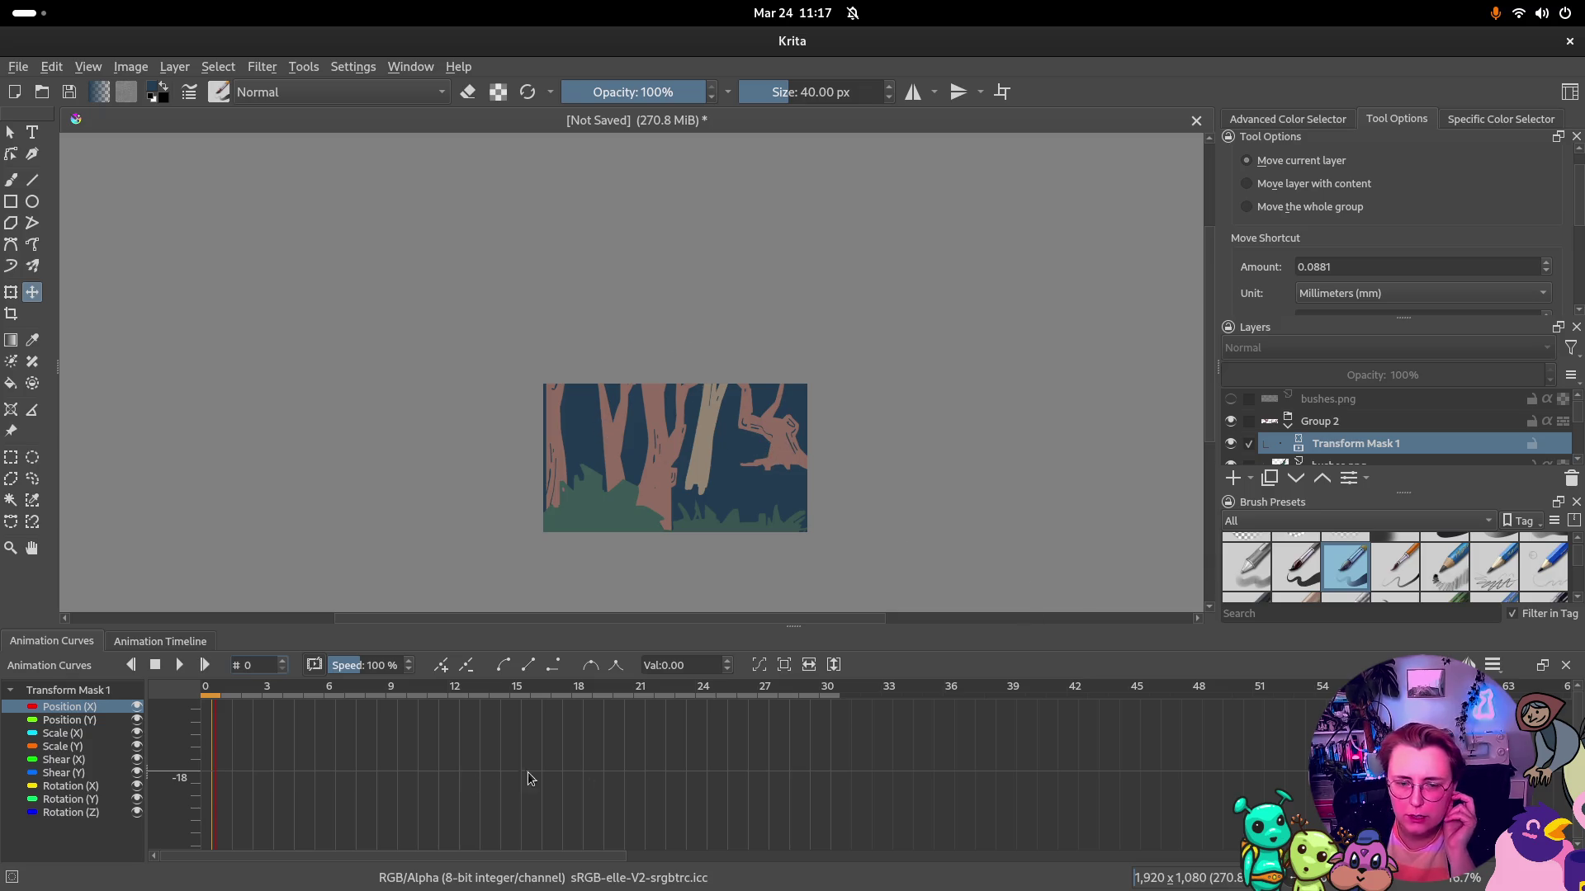
click(181, 664)
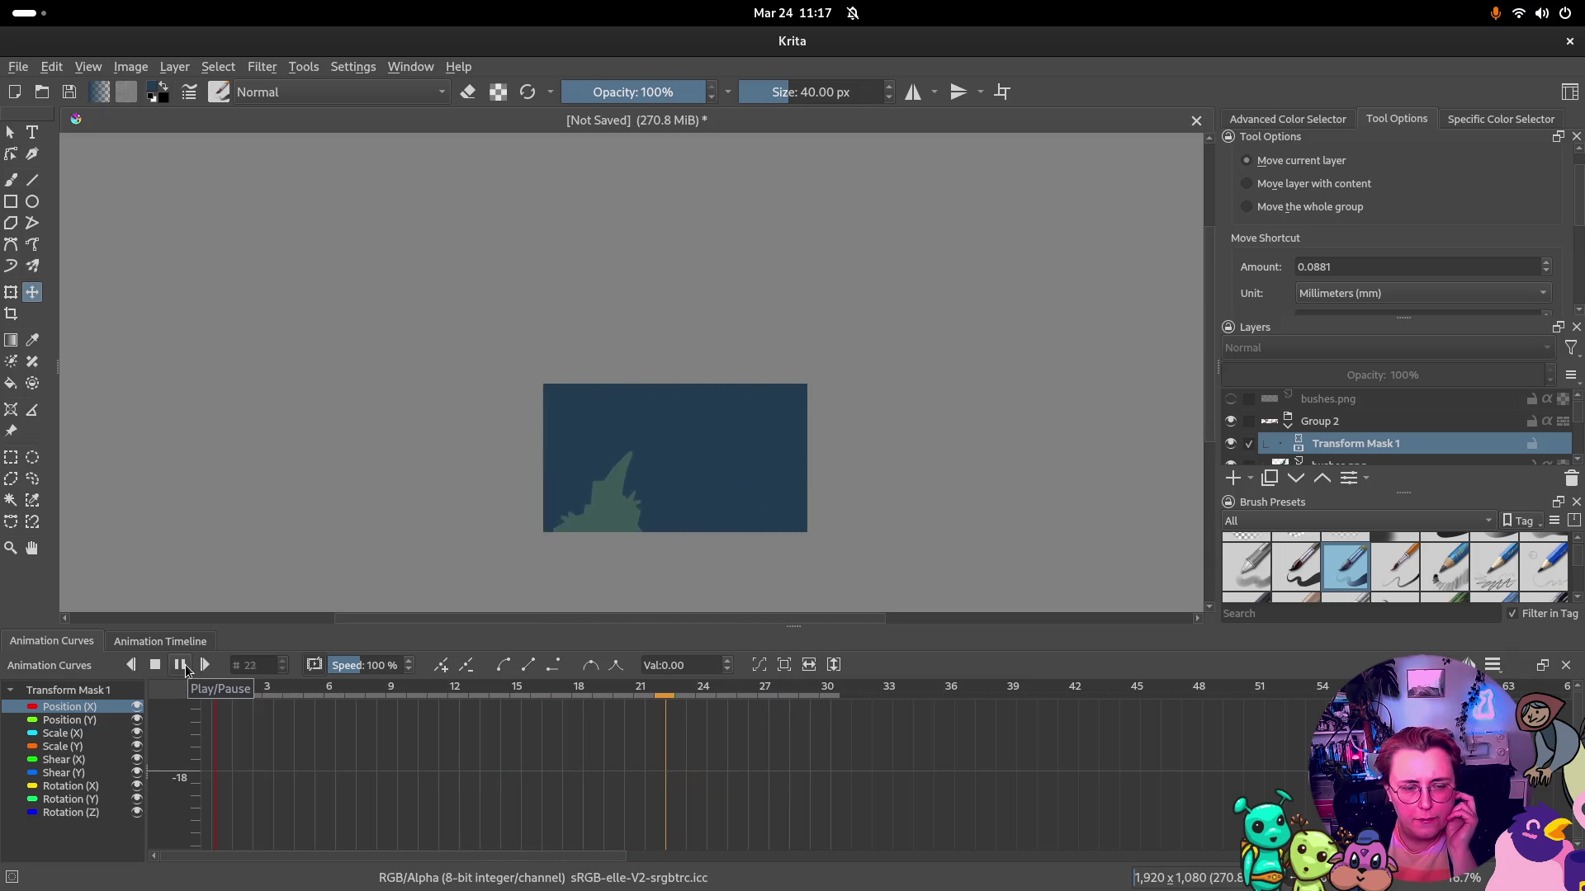
click(181, 665)
scroll(1388, 422, down, 2)
scroll(1387, 422, down, 3)
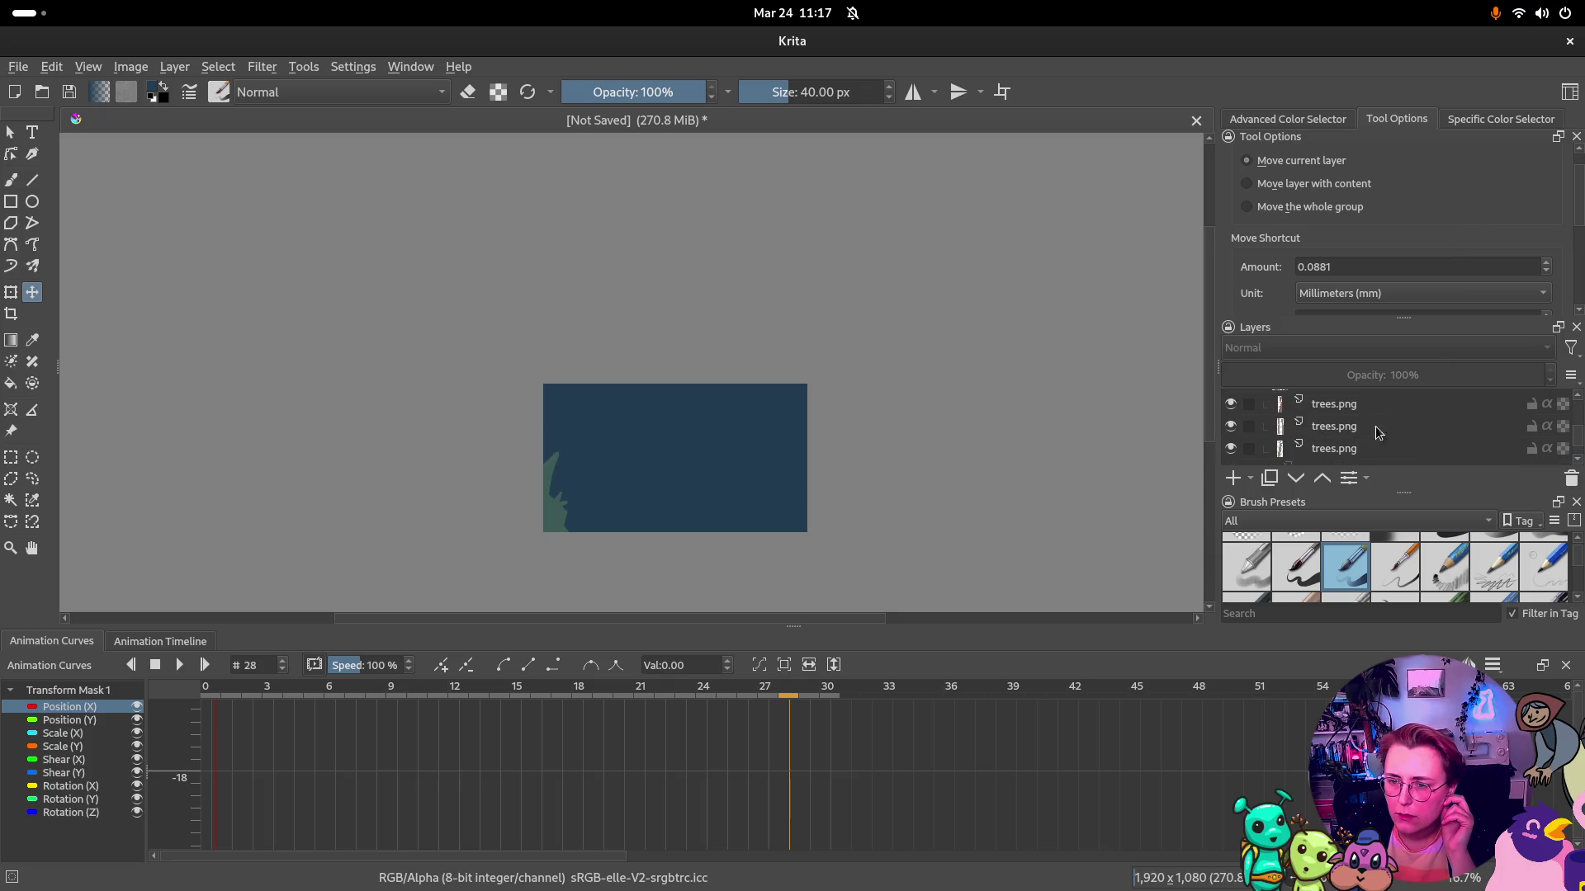
Inspect the trees.png layers and rewind the playhead to frame 0
click(1341, 428)
click(1342, 448)
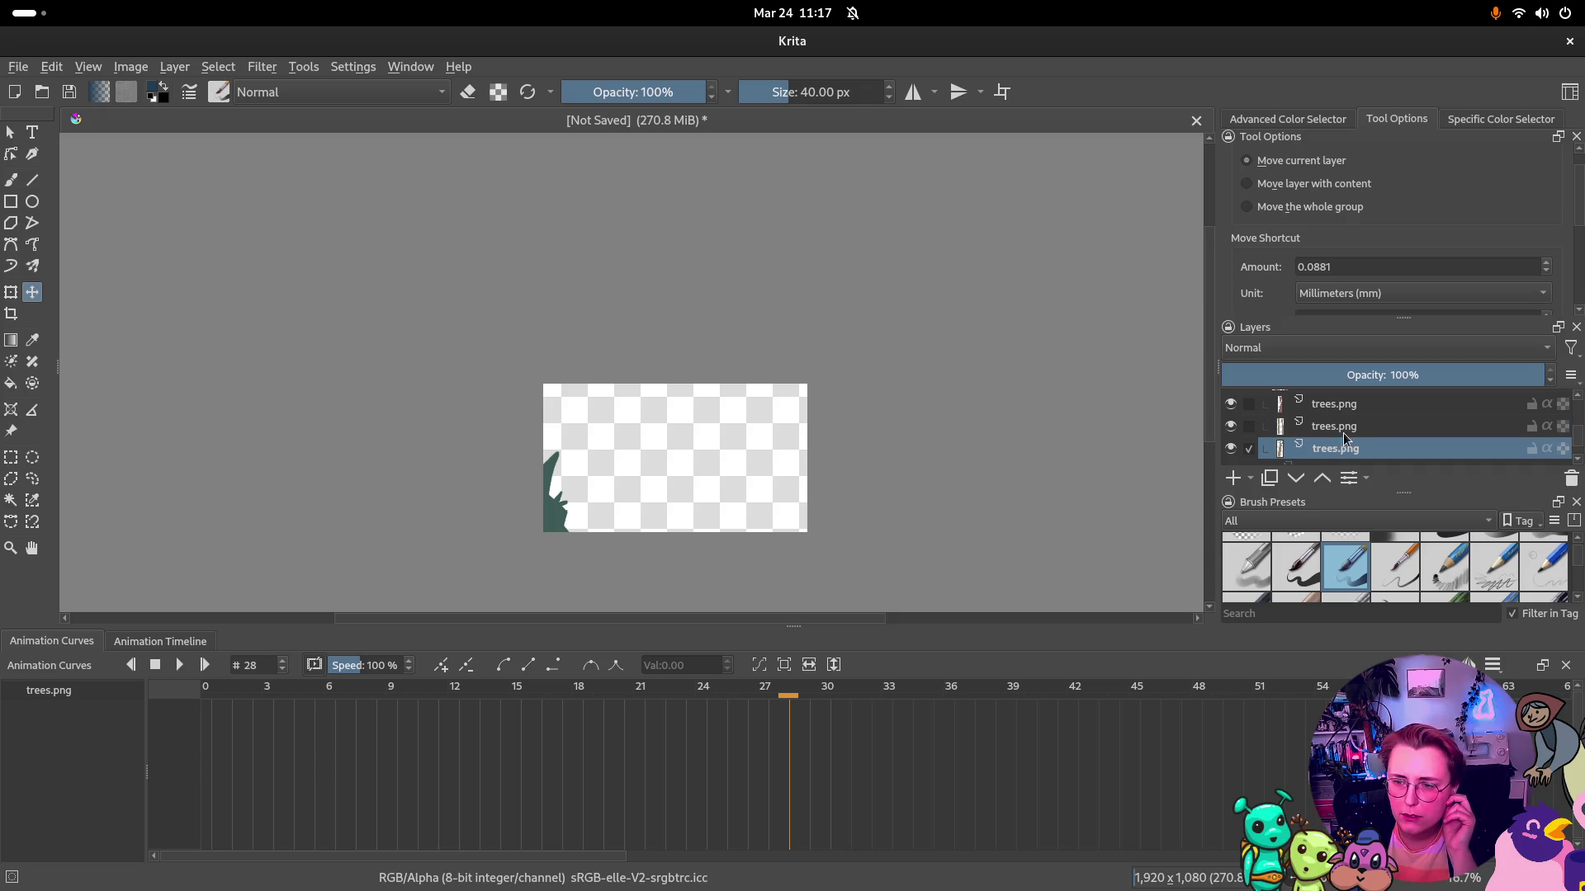
click(1340, 449)
click(1341, 428)
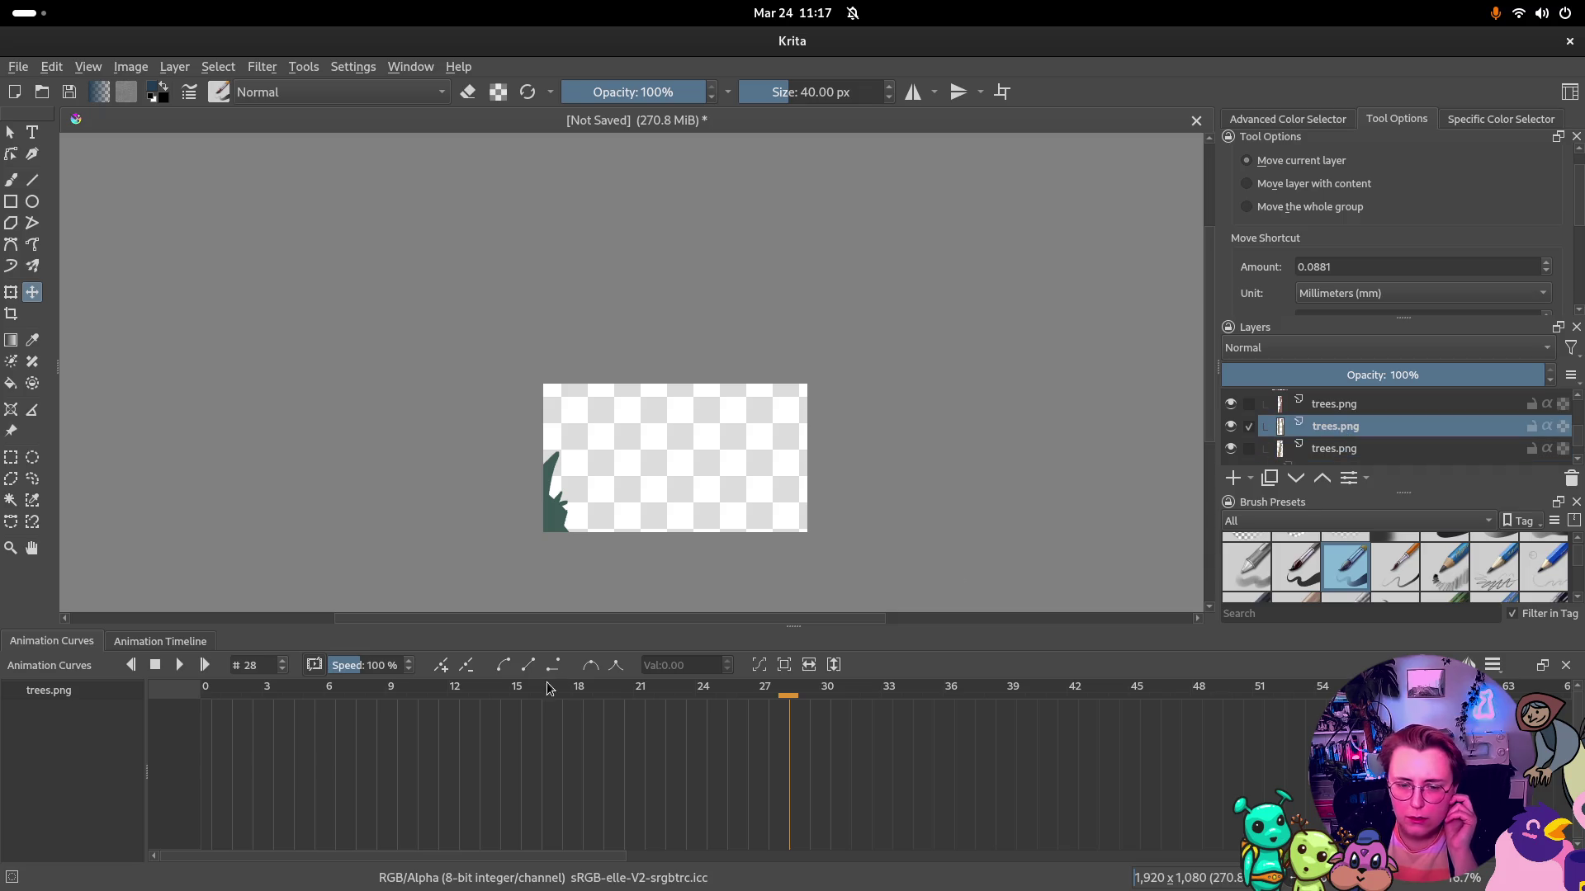
drag(789, 693, 145, 688)
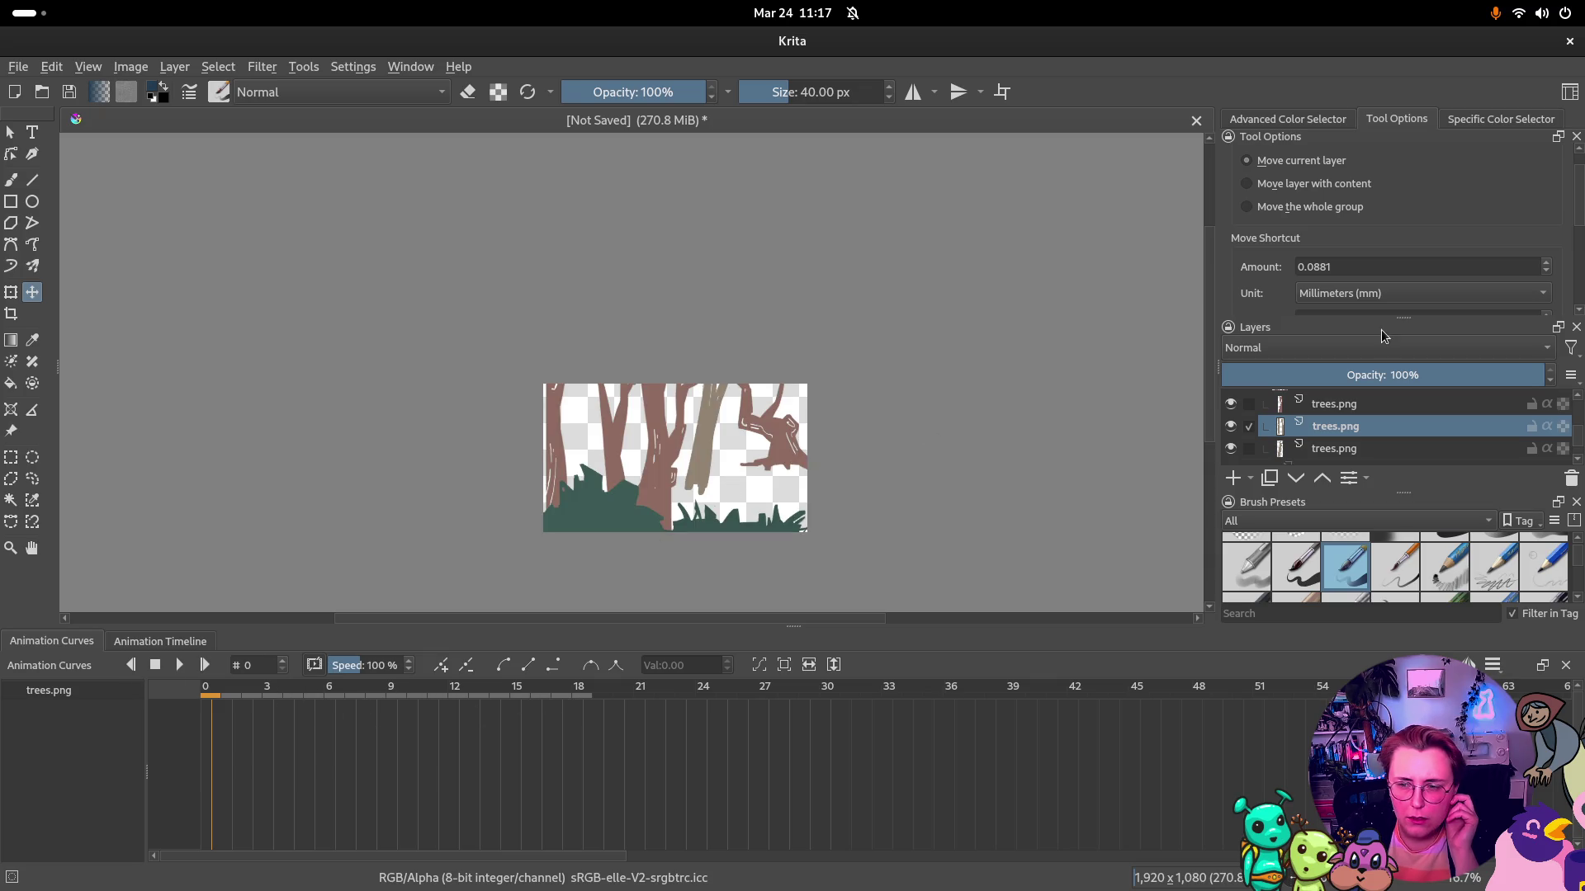
click(1323, 449)
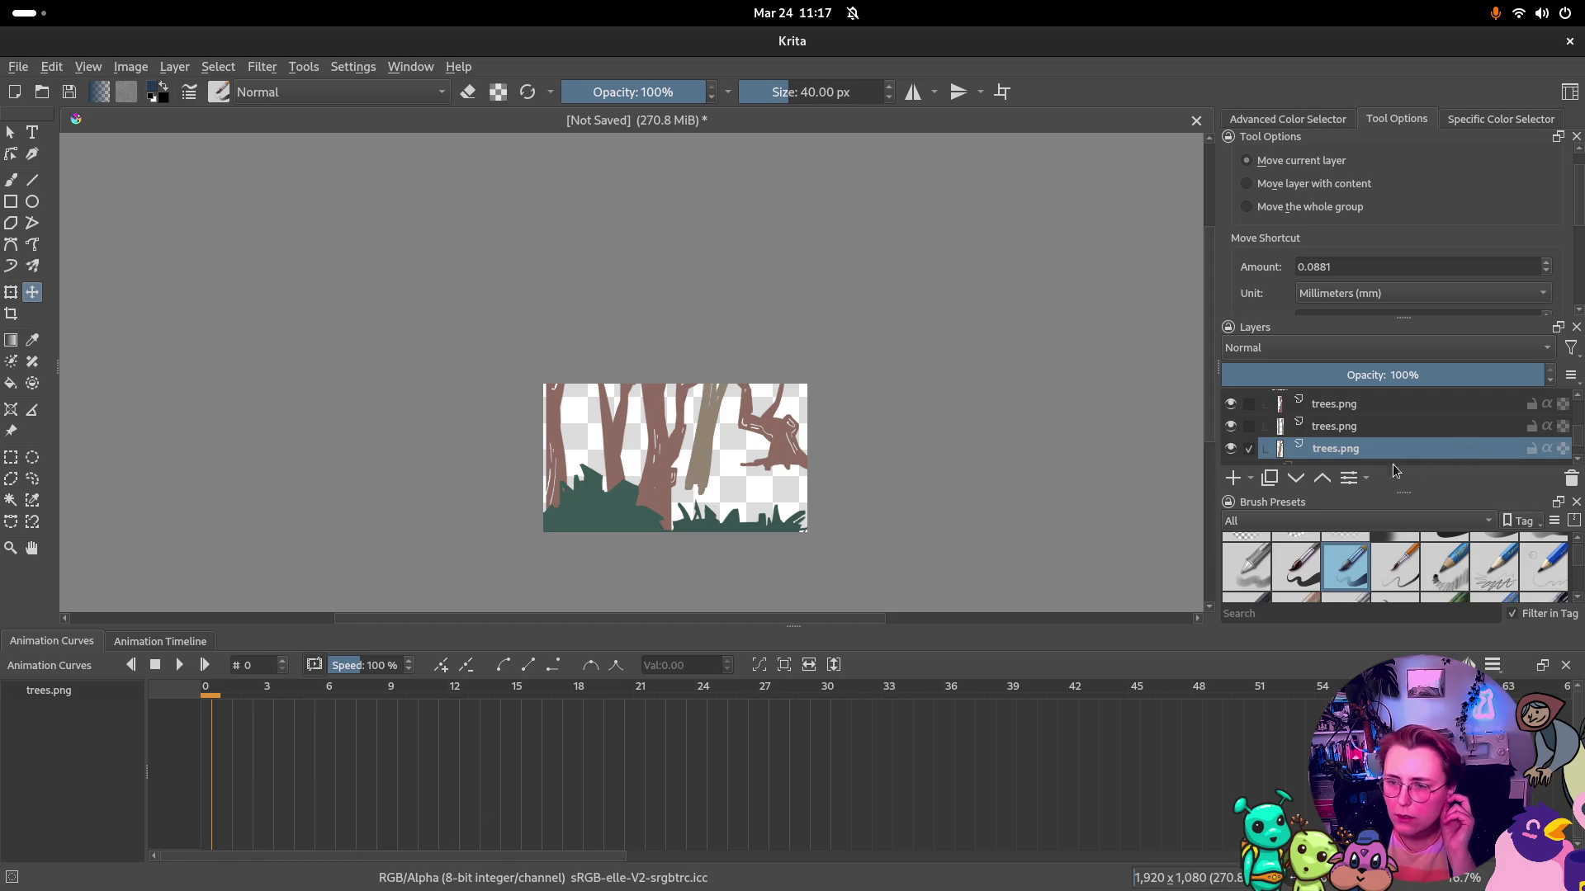
scroll(1374, 446, up, 3)
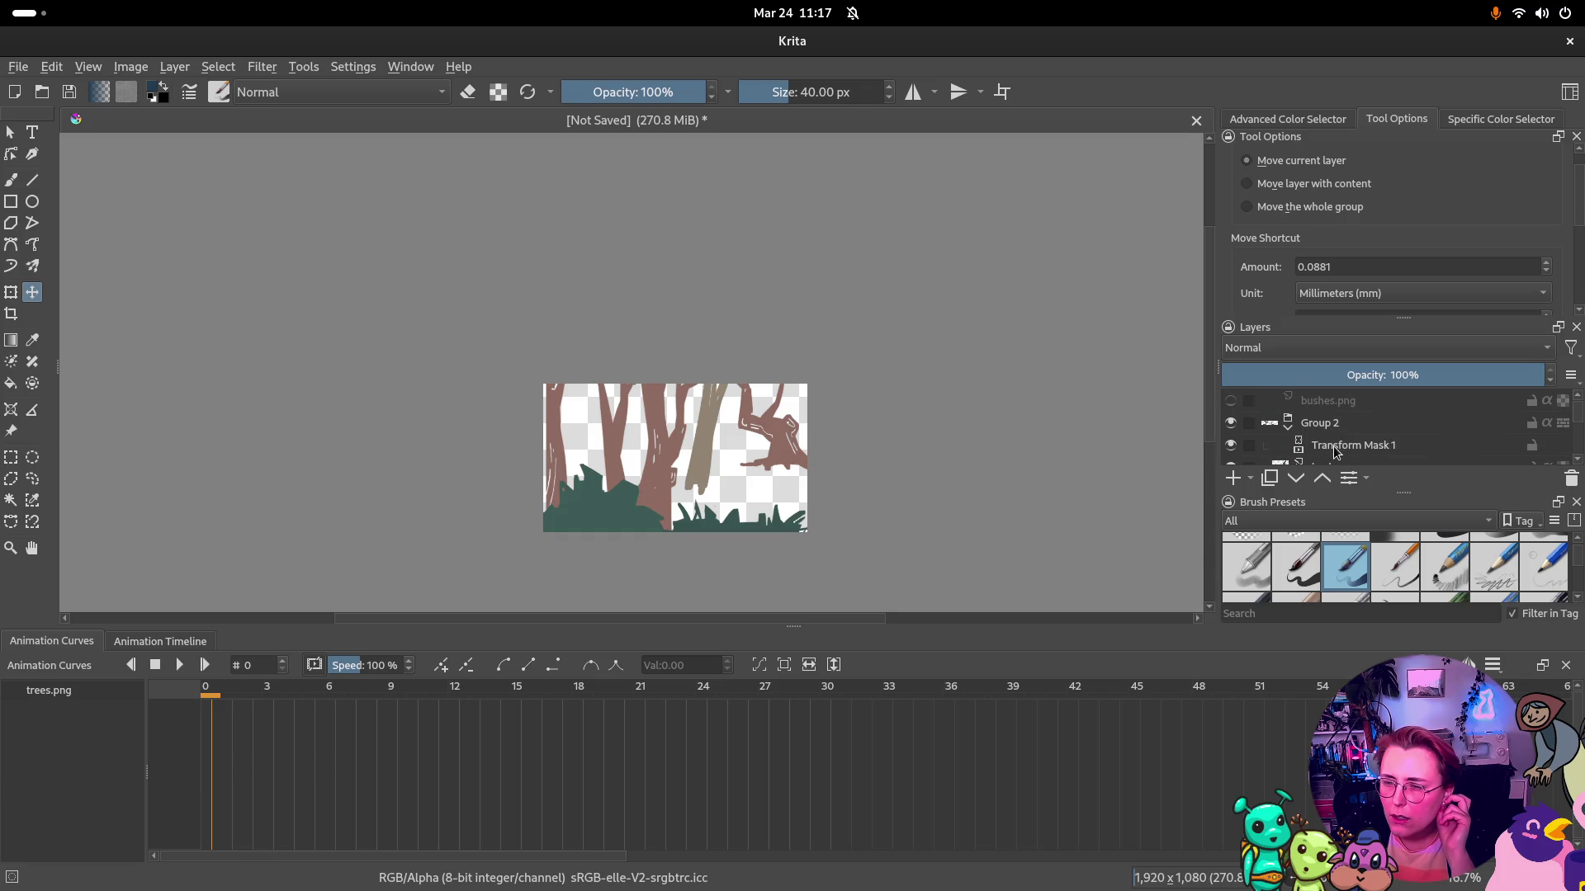
scroll(1336, 453, down, 2)
scroll(1322, 423, down, 3)
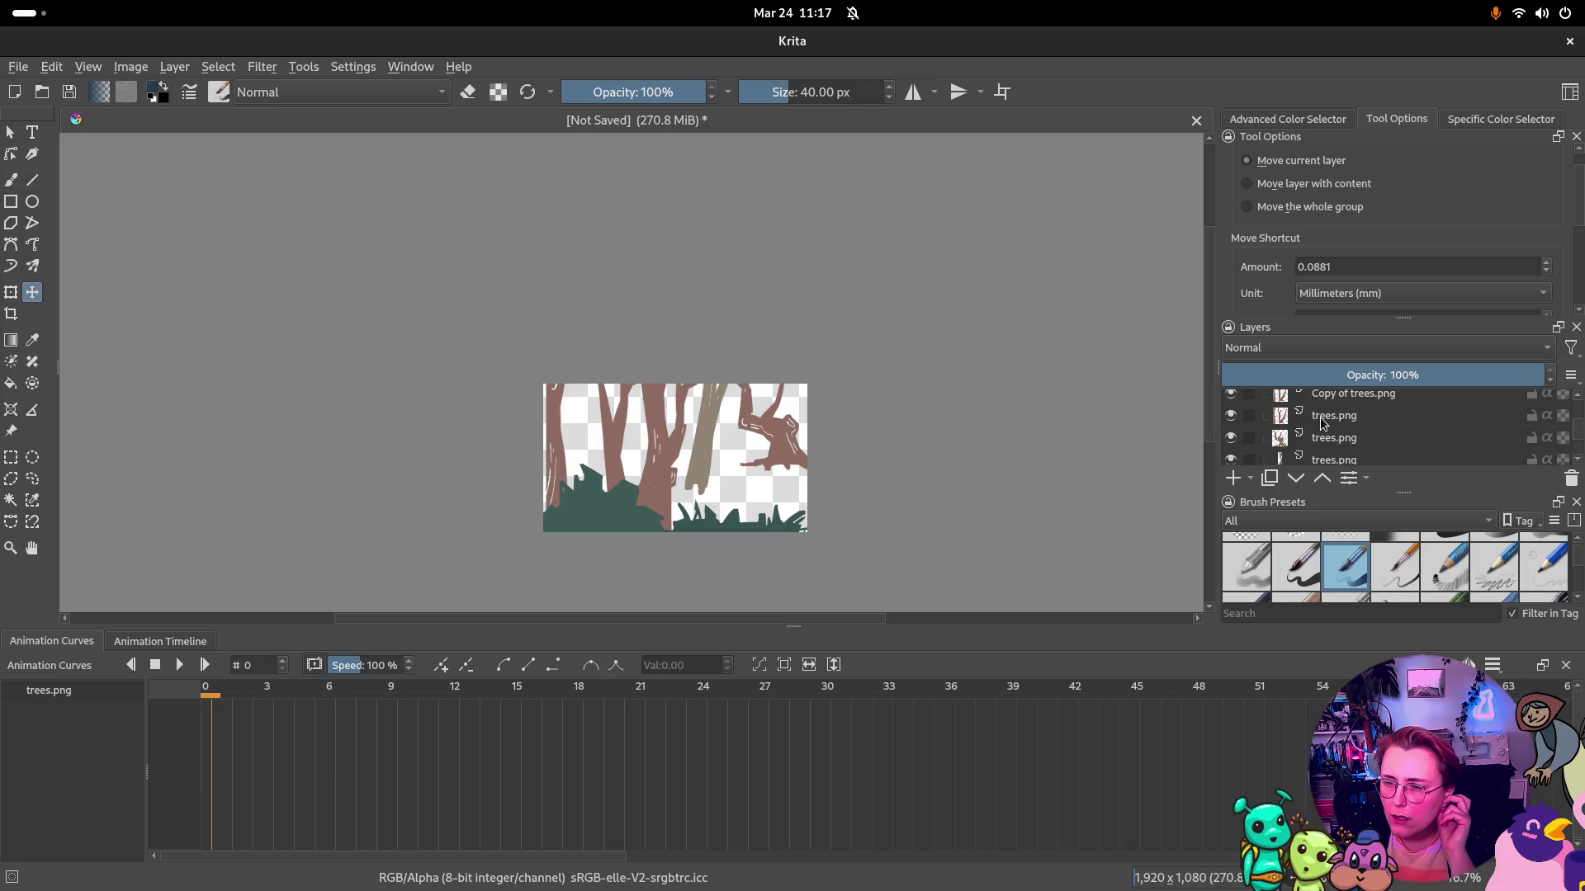
scroll(1350, 424, down, 1)
scroll(1350, 423, up, 1)
scroll(1350, 424, down, 1)
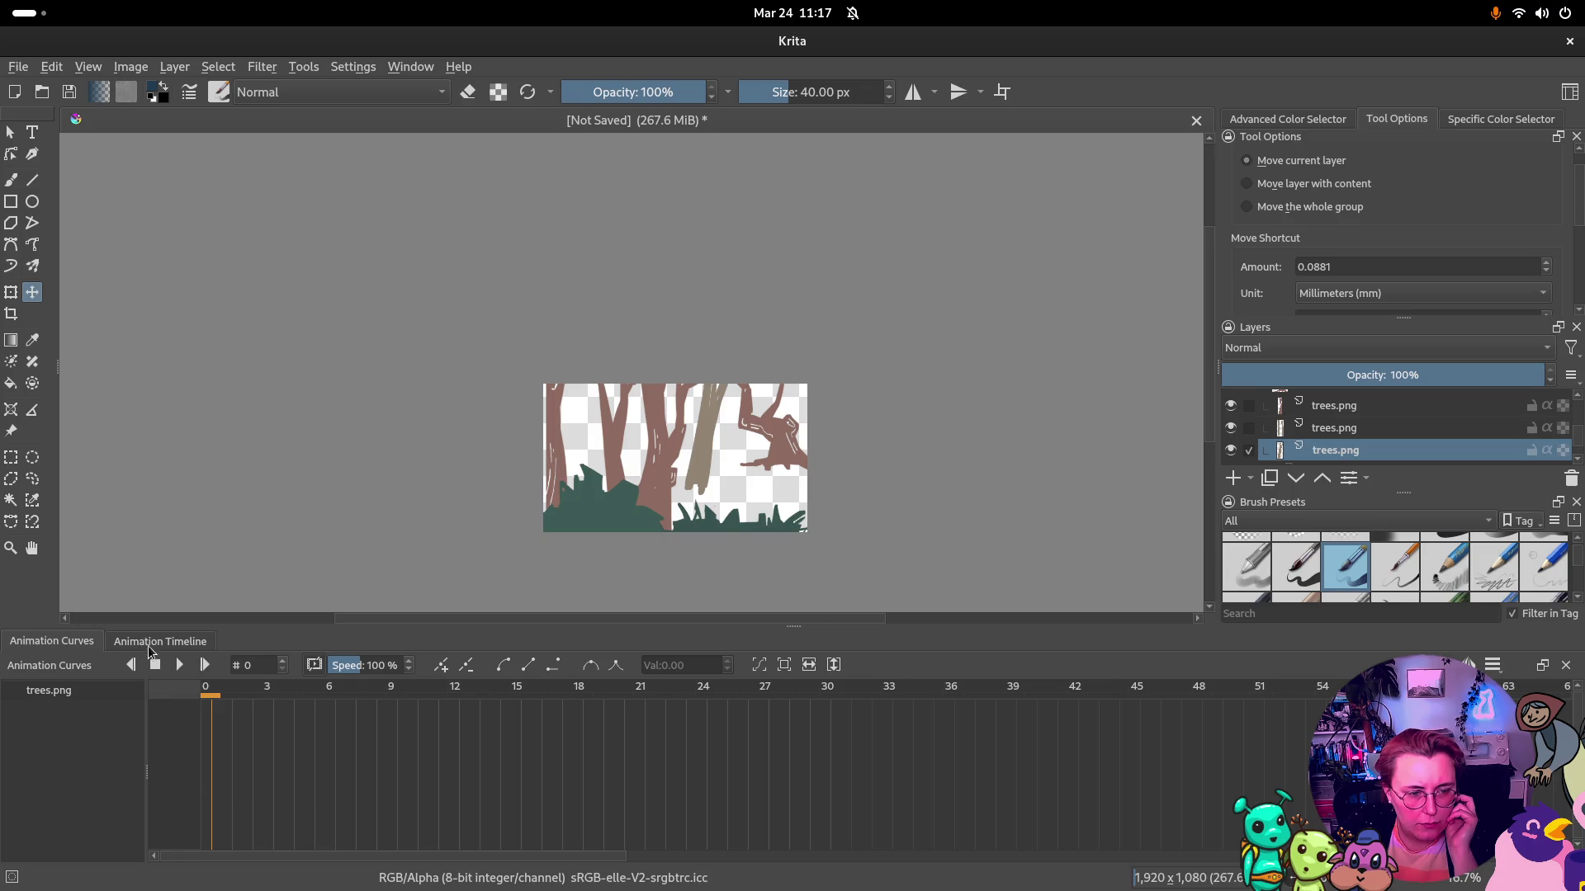
Remove Paint Layer 1's frame-0 keyframe with Remove Frame and Pull in the timeline
click(158, 642)
click(183, 732)
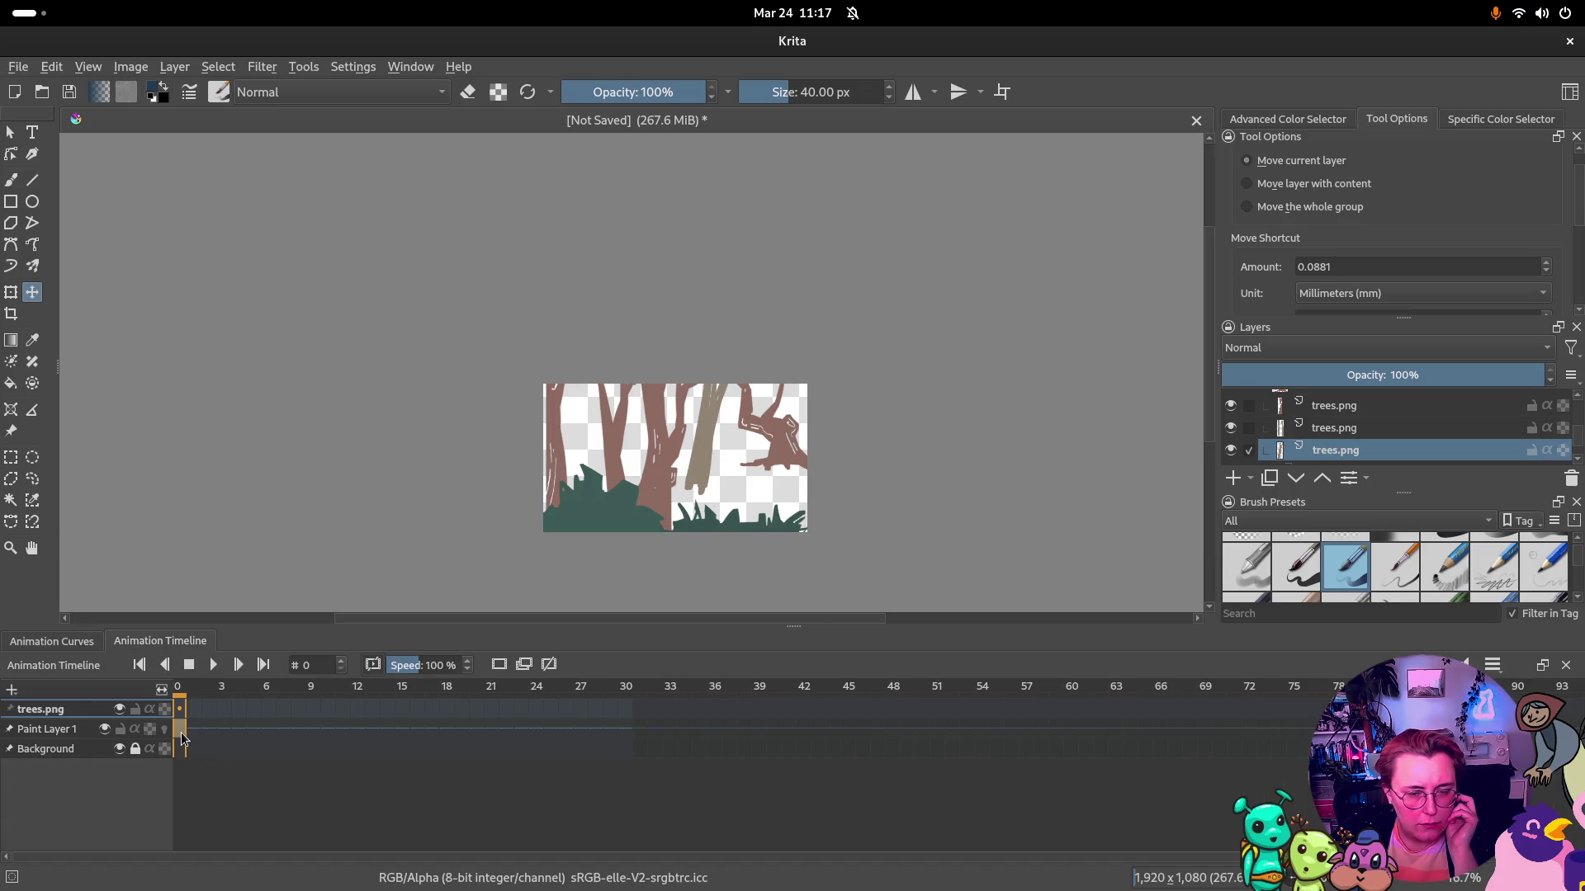
right_click(182, 740)
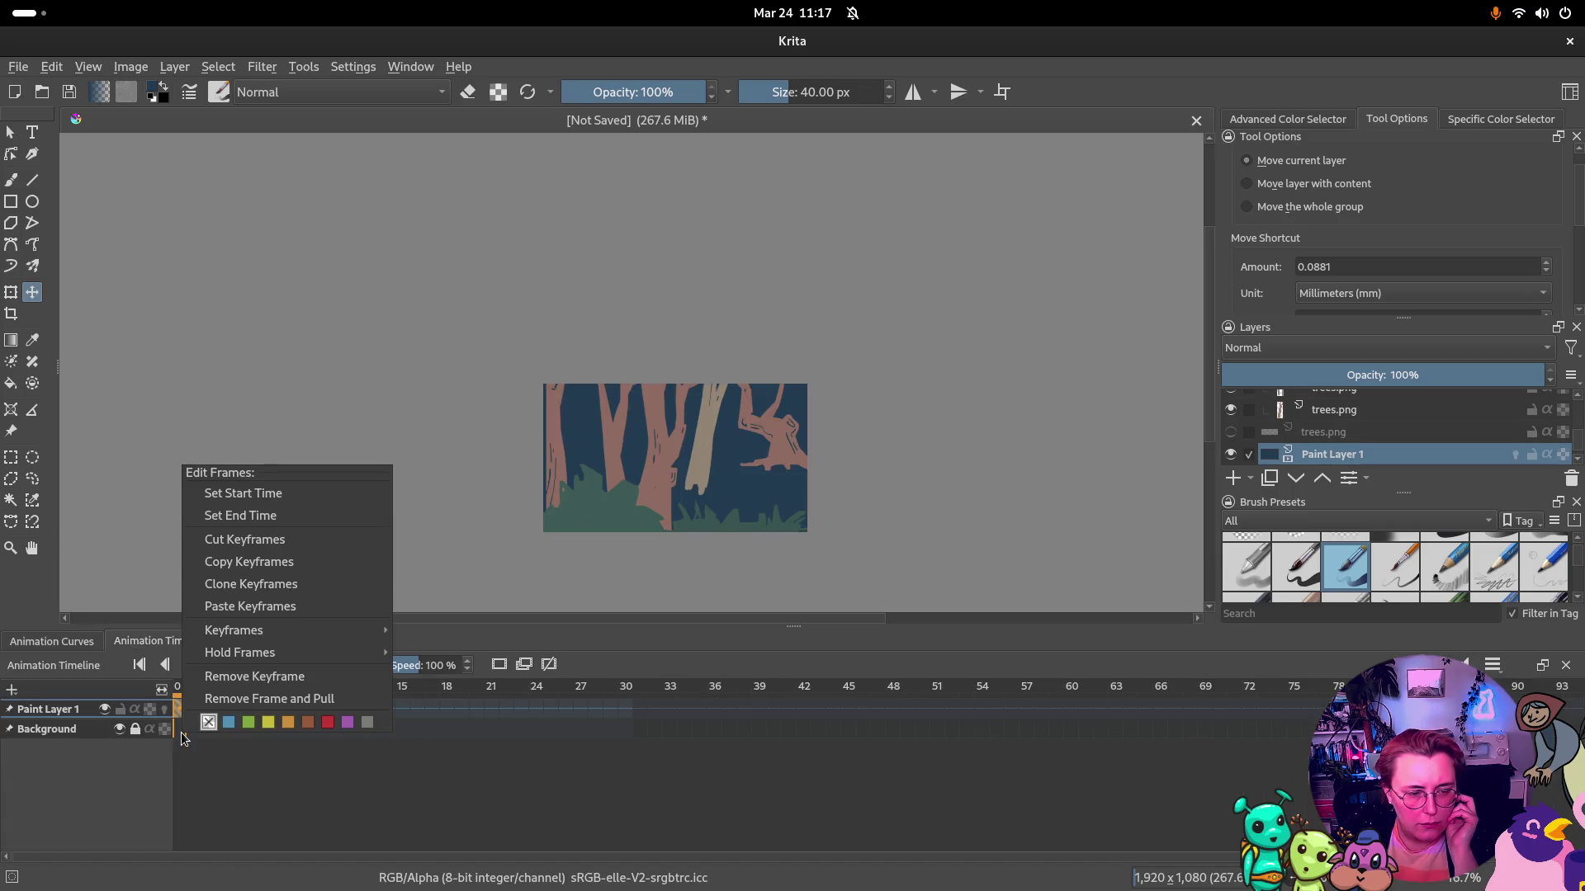
click(272, 702)
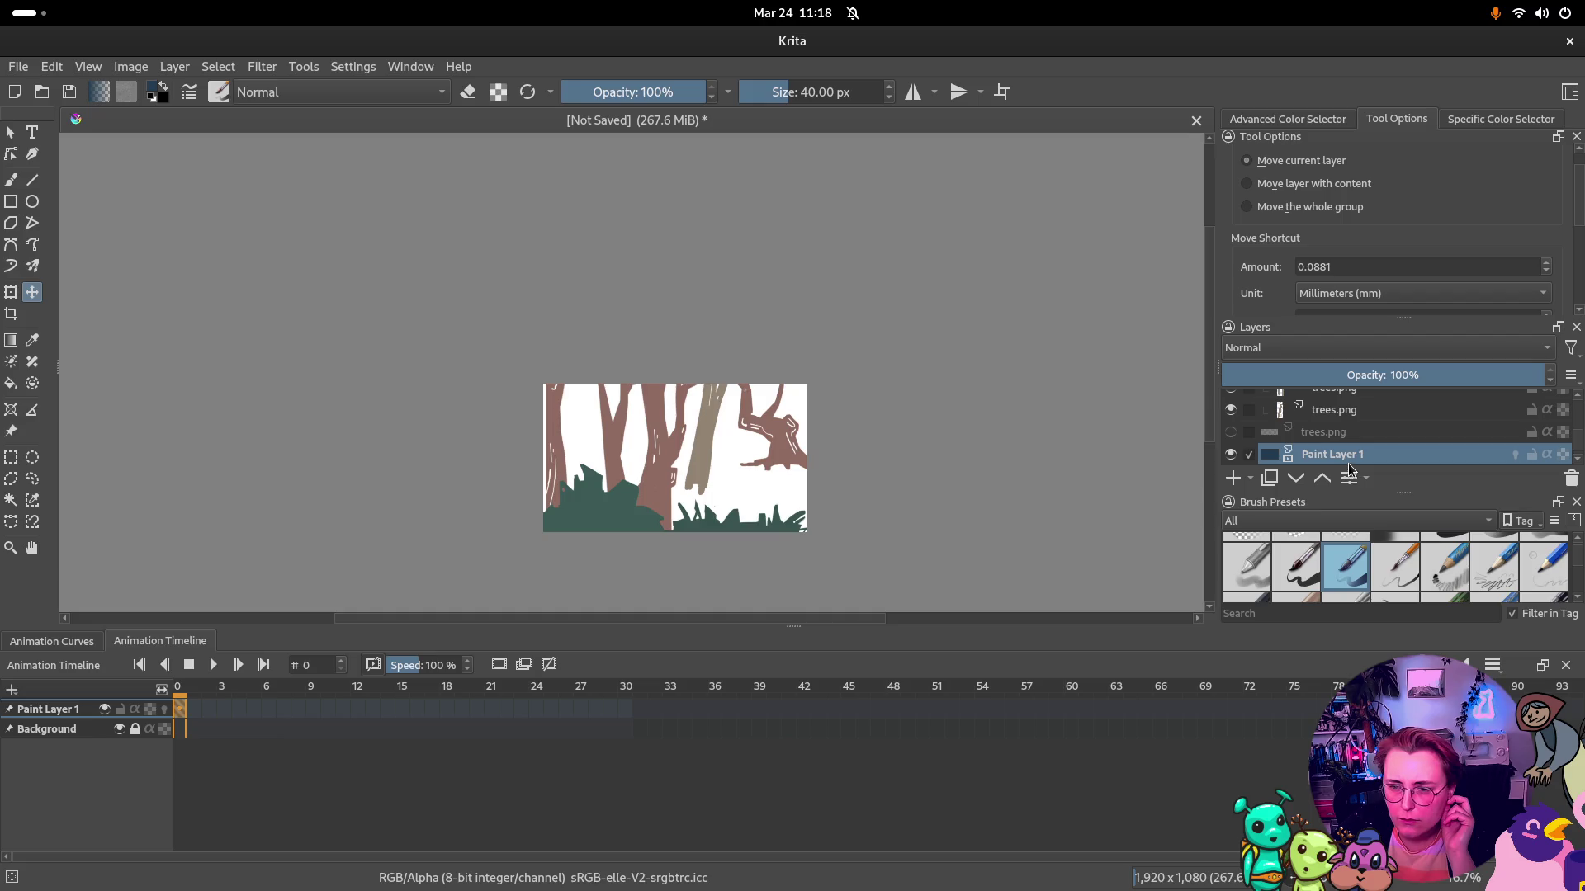
Delete Paint Layer 1, leaving the trees over white, and return to Animation Curves
right_click(49, 712)
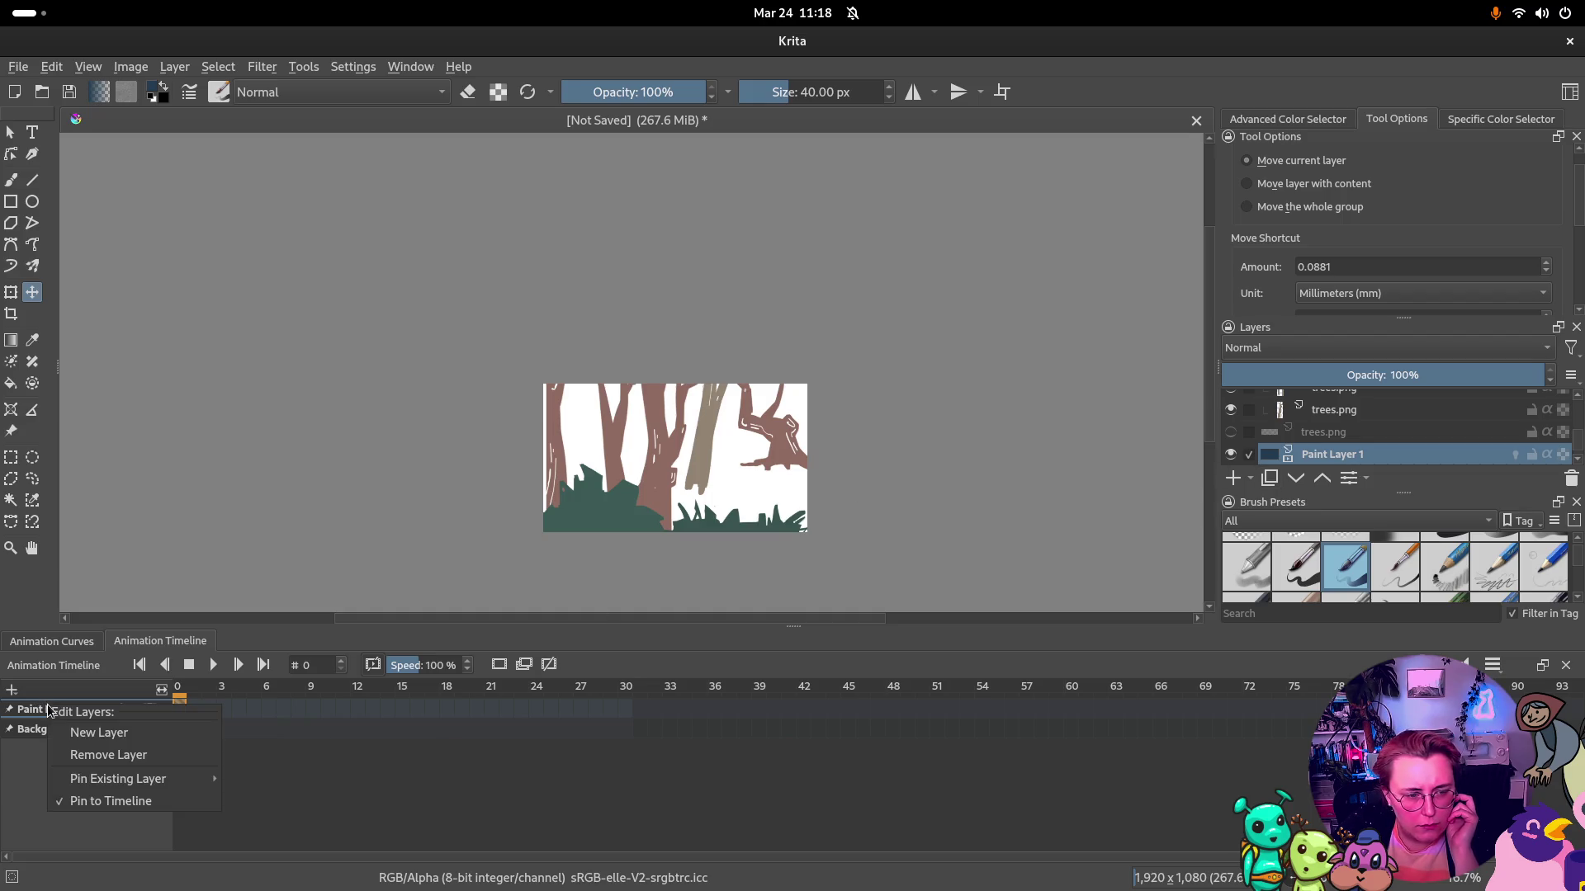
click(107, 755)
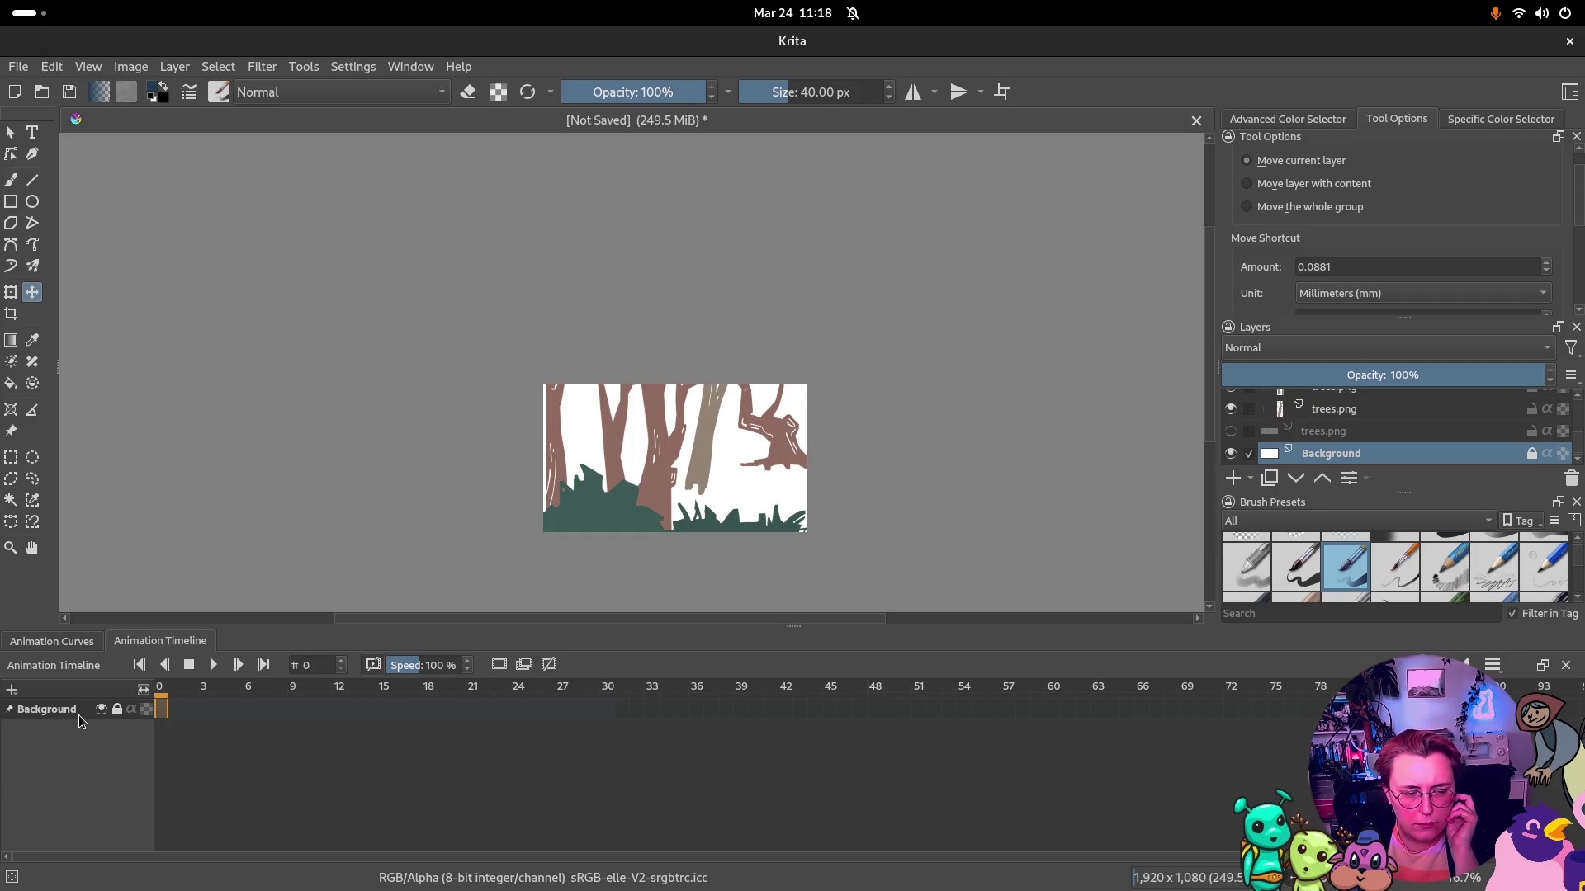
click(51, 640)
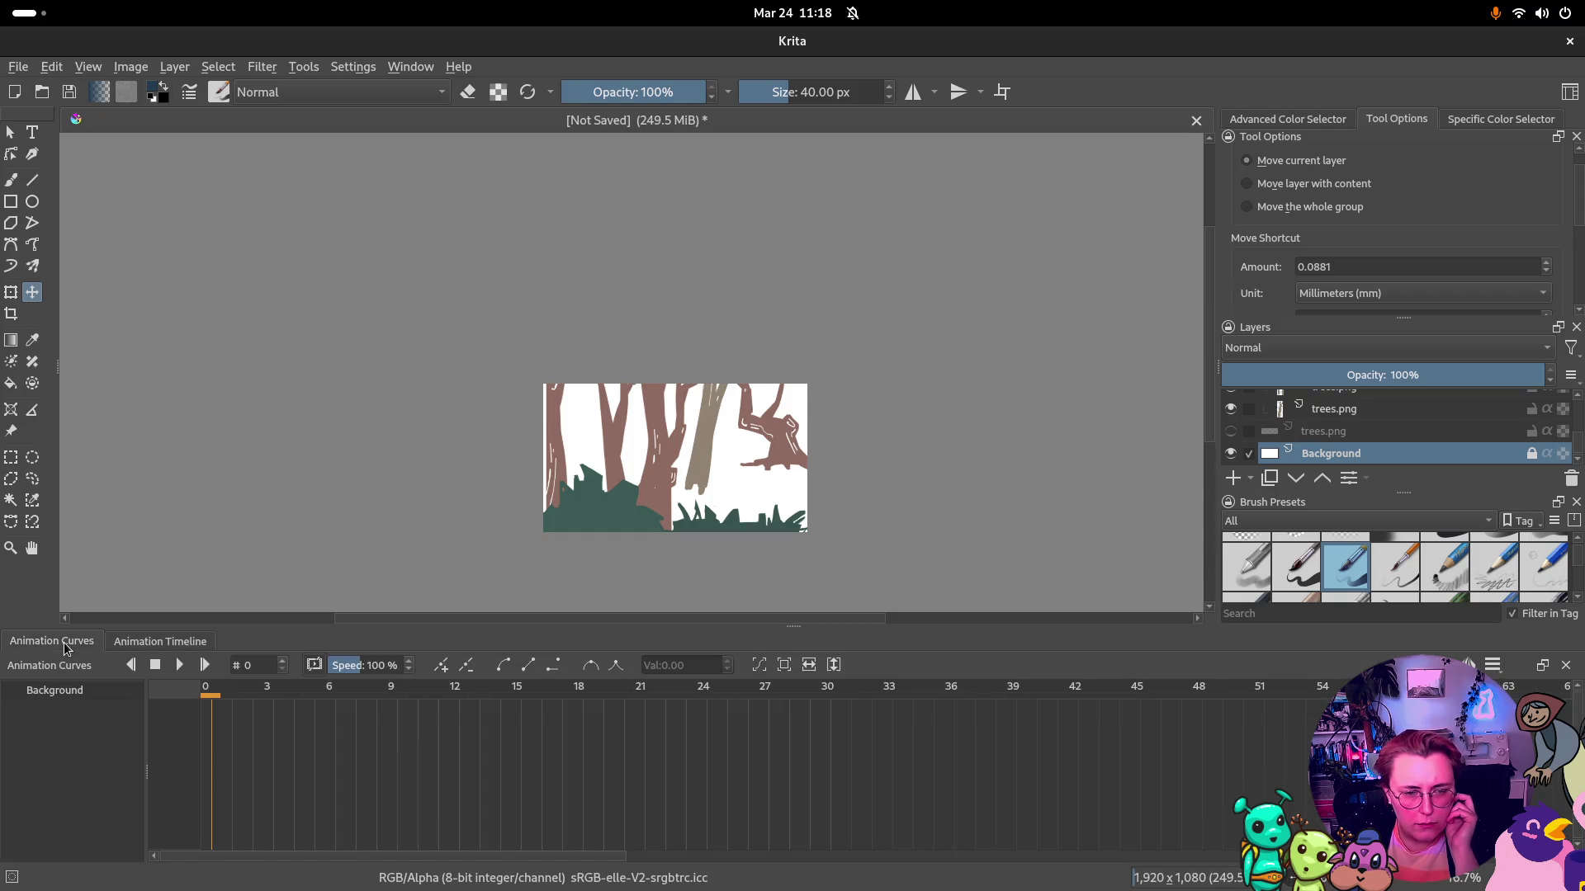
scroll(419, 852, up, 1)
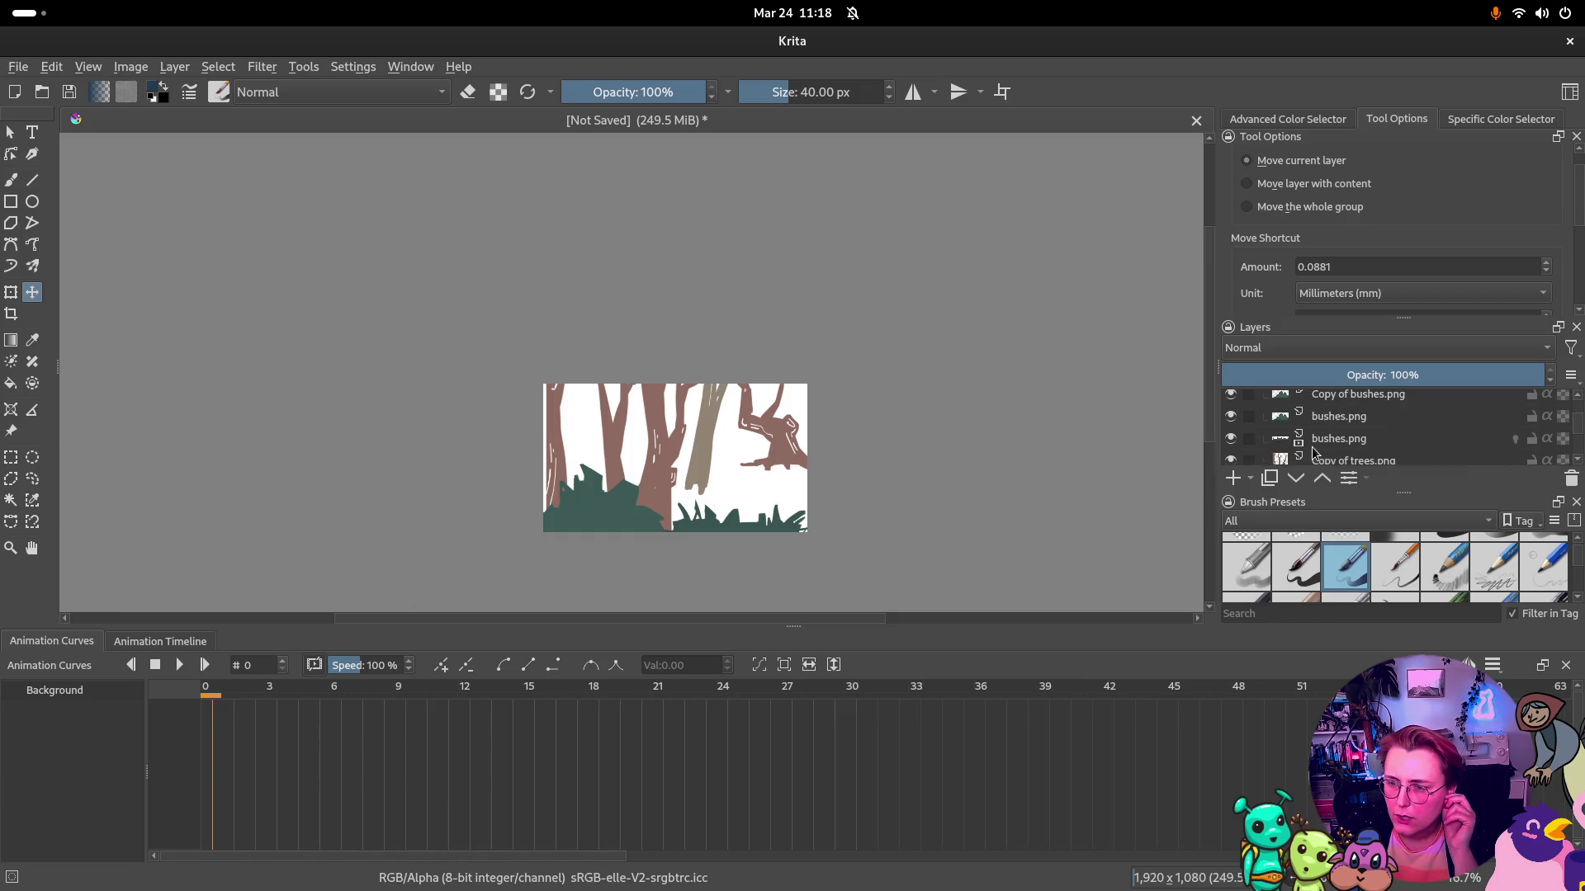
Add Paint Layer 3, fill it dark blue, then select Group 2 with the Move tool
click(1233, 479)
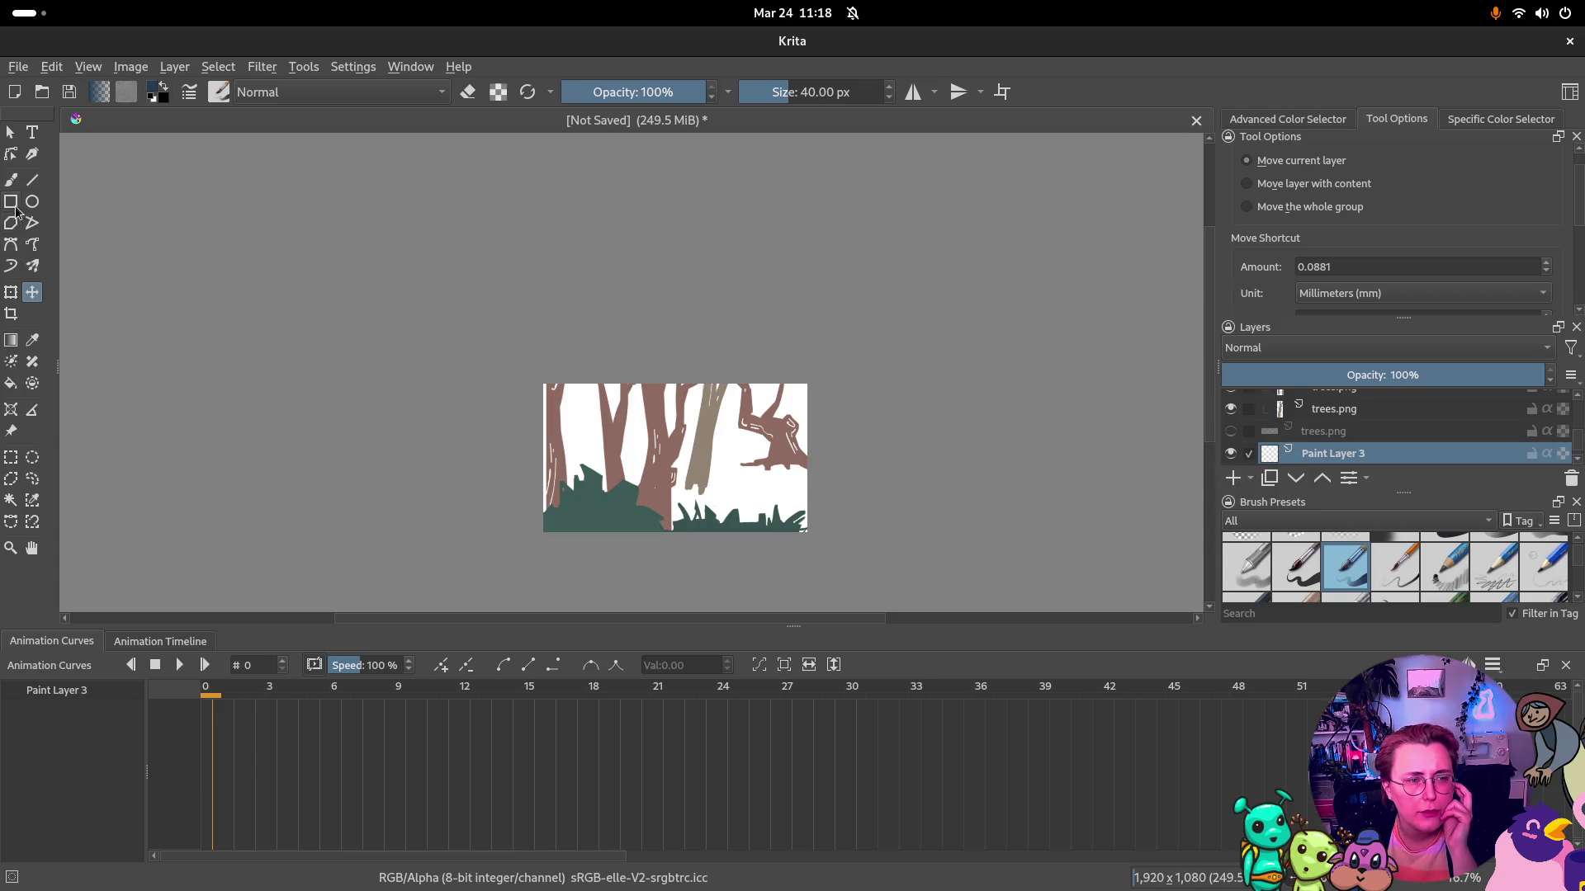
click(11, 381)
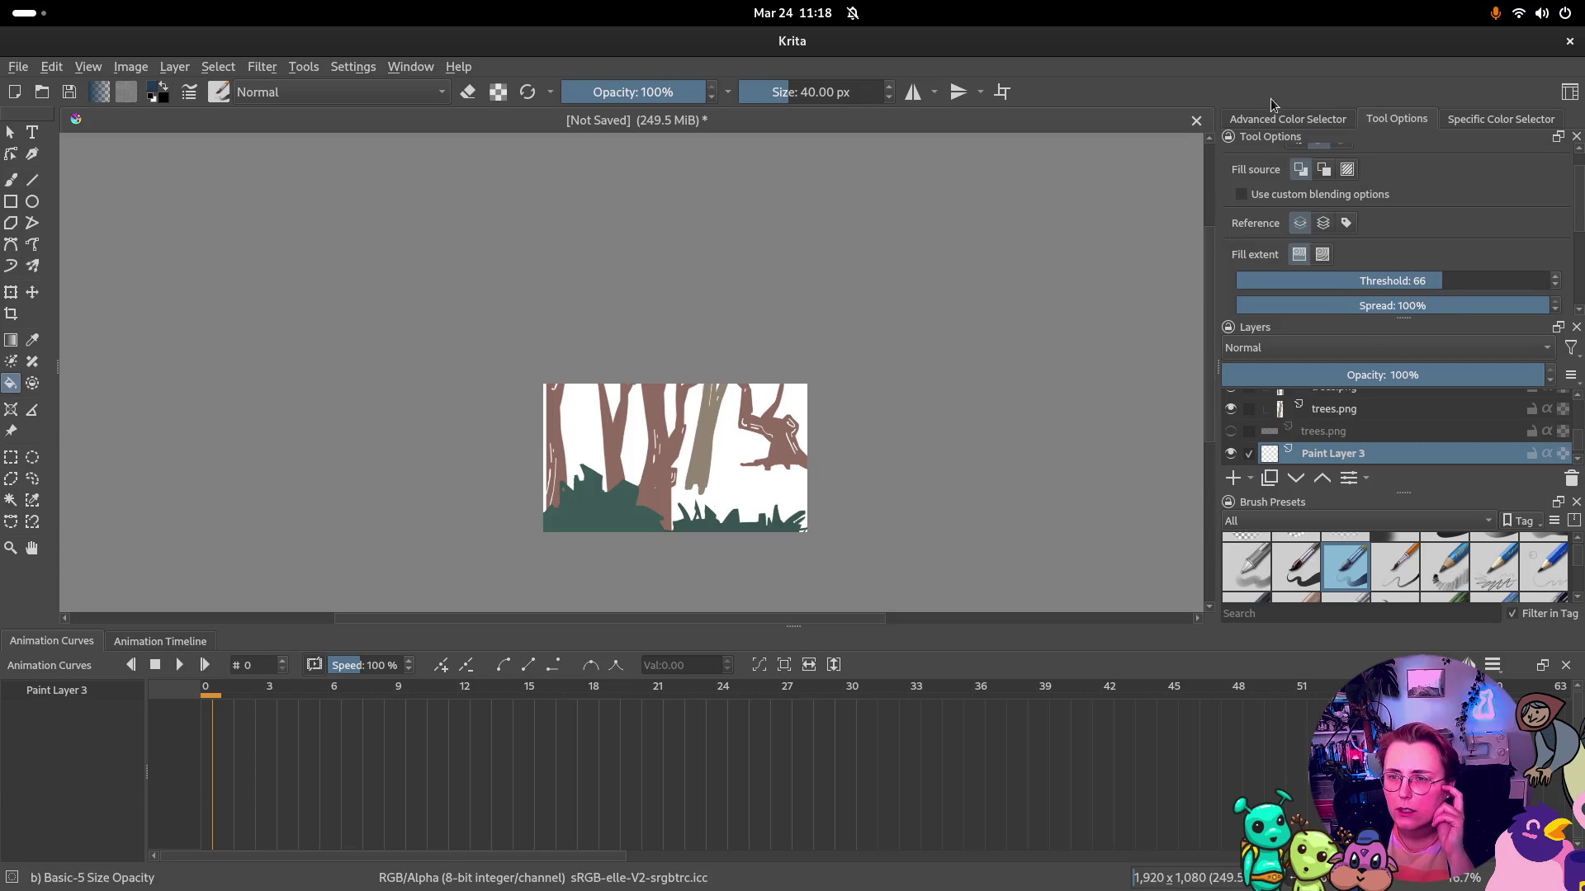
click(1278, 117)
click(780, 498)
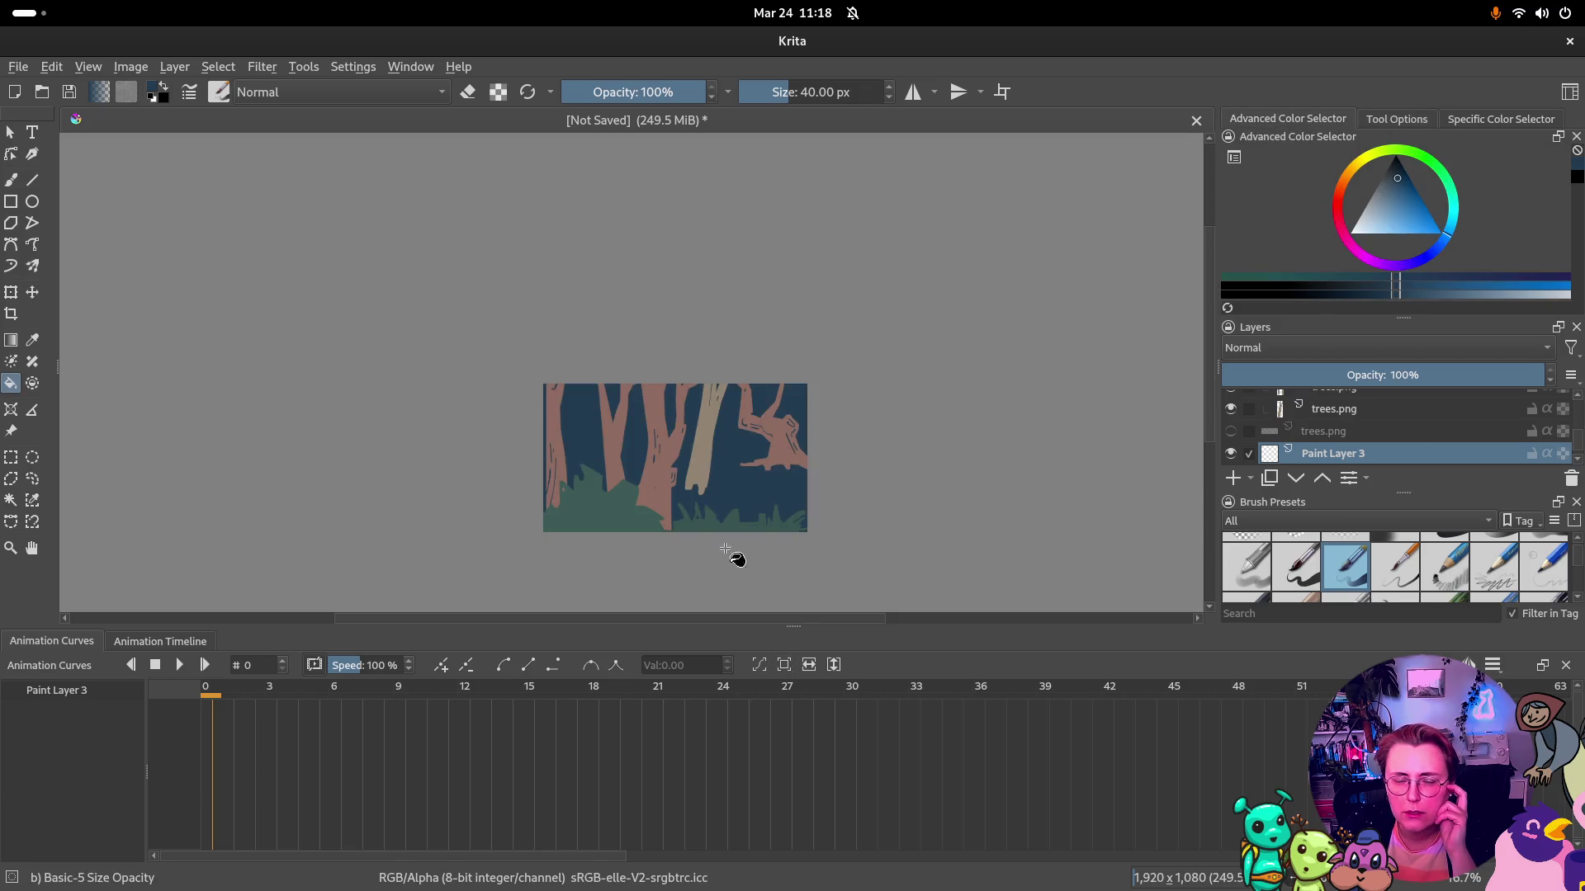
scroll(1477, 459, up, 2)
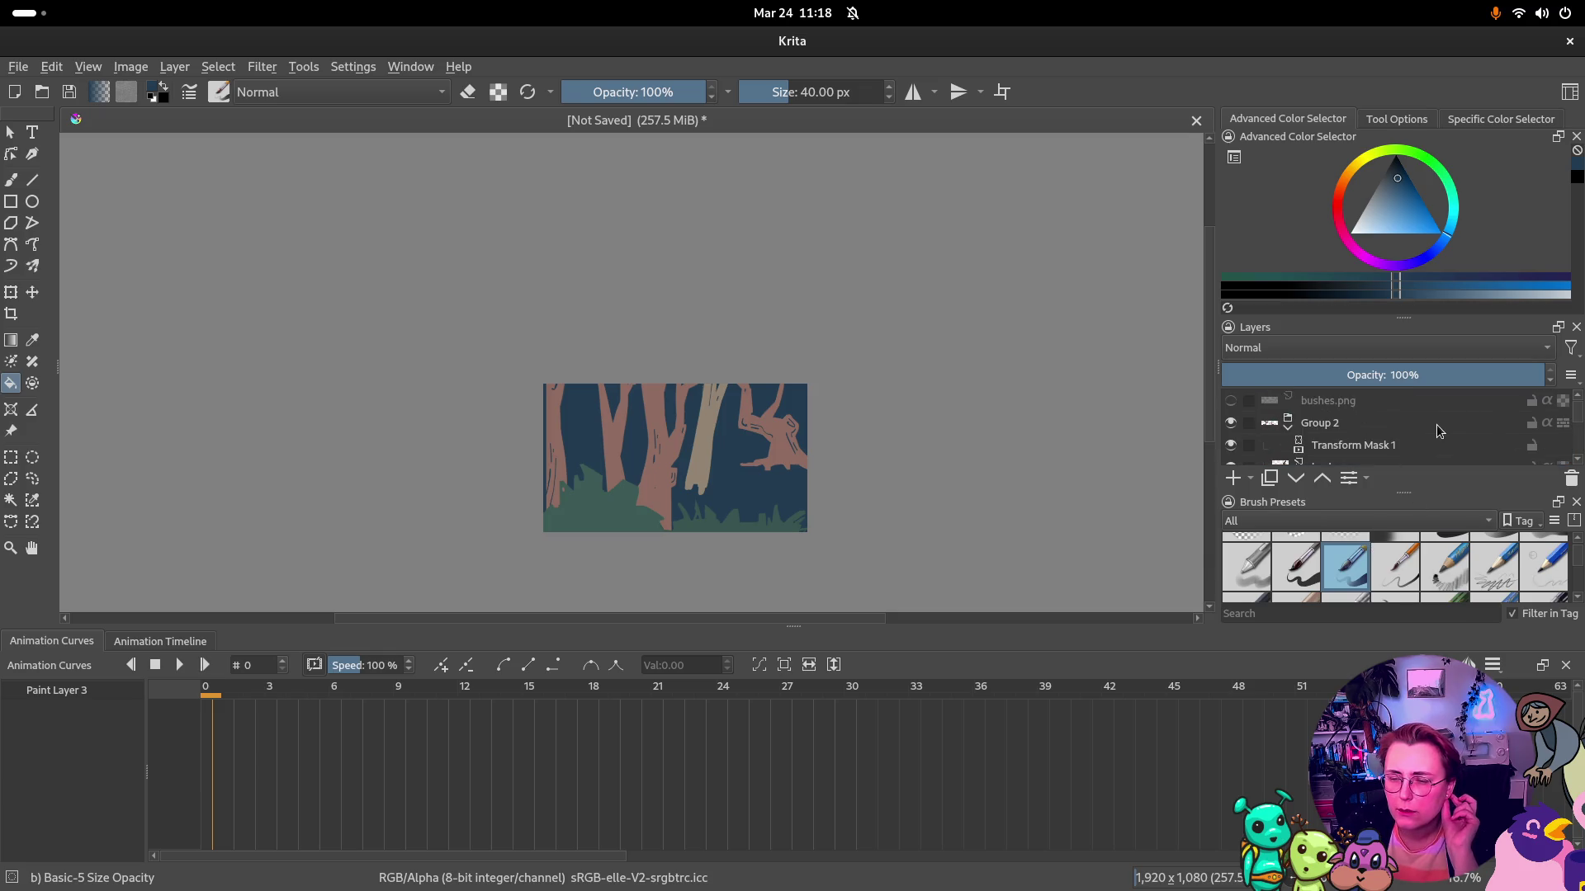
click(1323, 424)
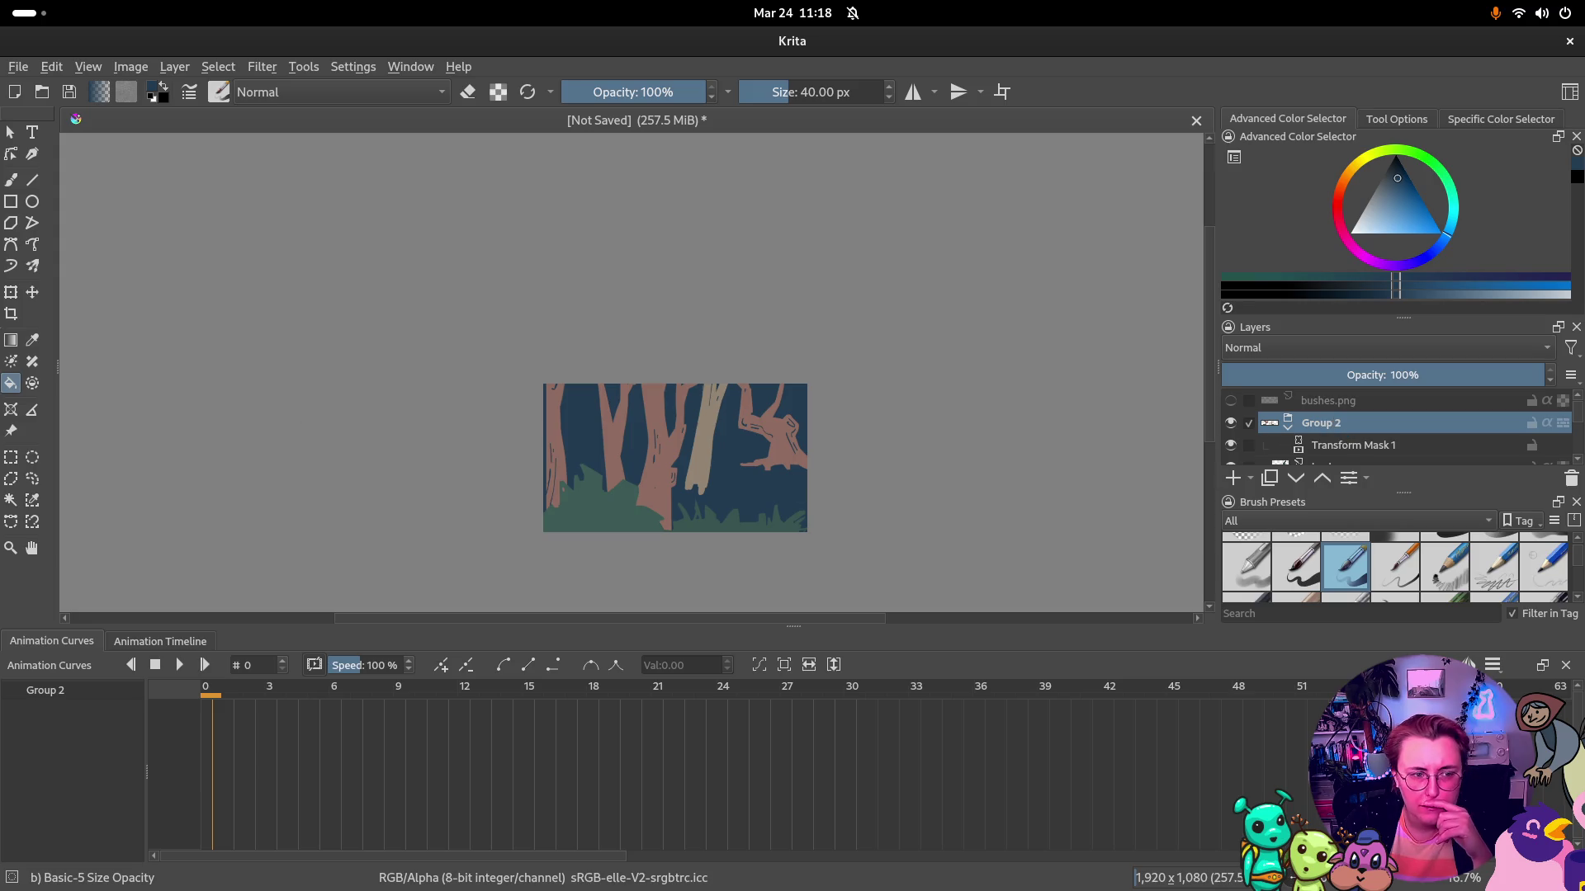
click(34, 297)
mouse_move(694, 460)
mouse_down()
mouse_move(470, 459)
mouse_move(721, 461)
mouse_up()
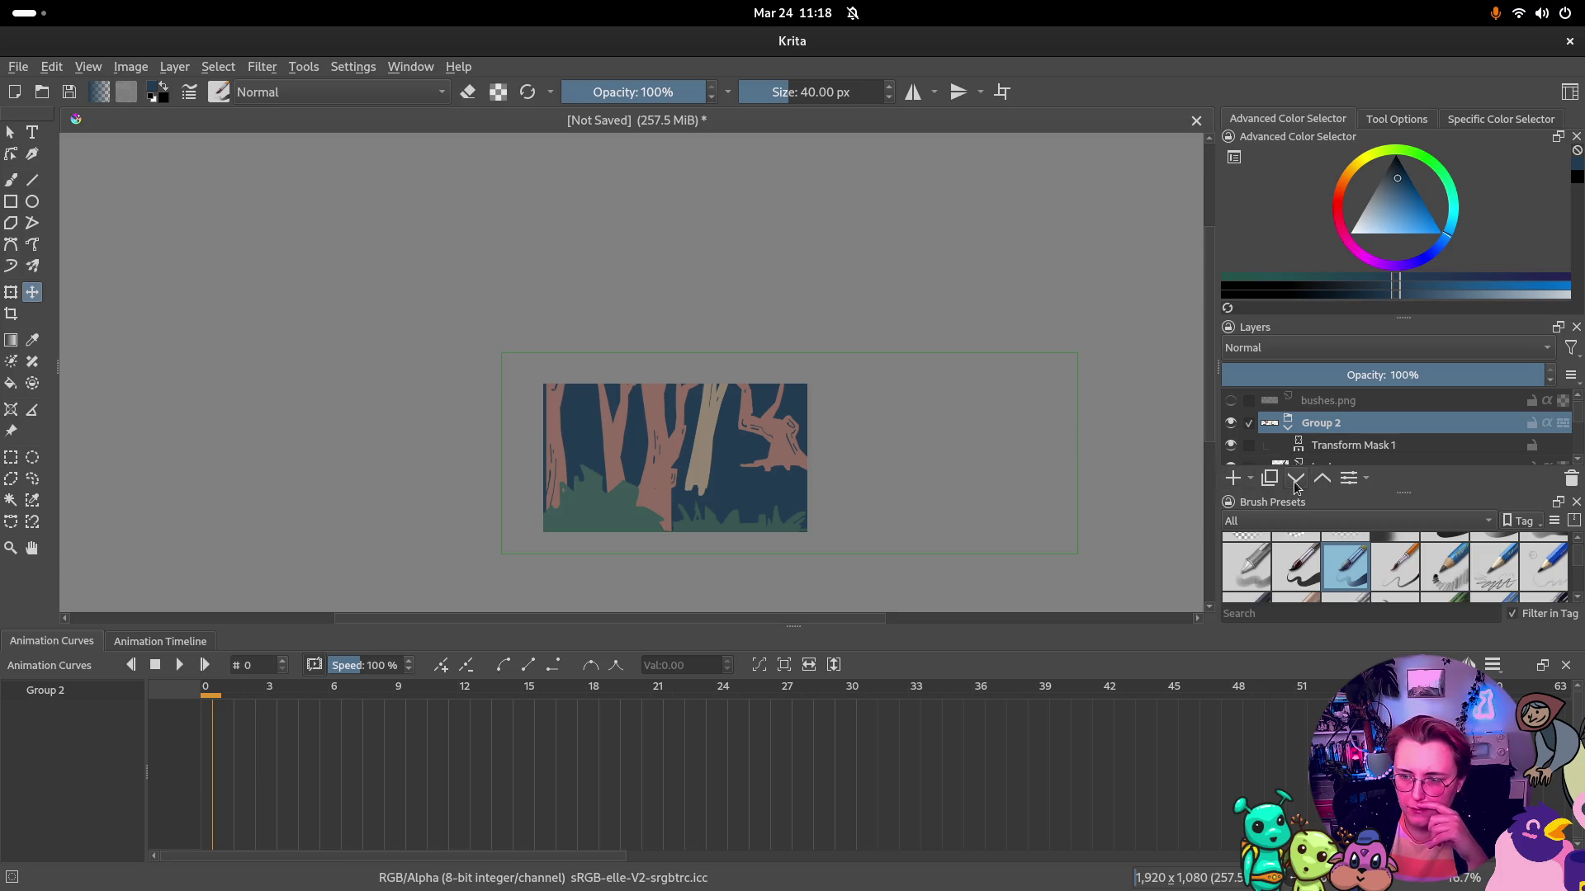
scroll(1344, 462, down, 2)
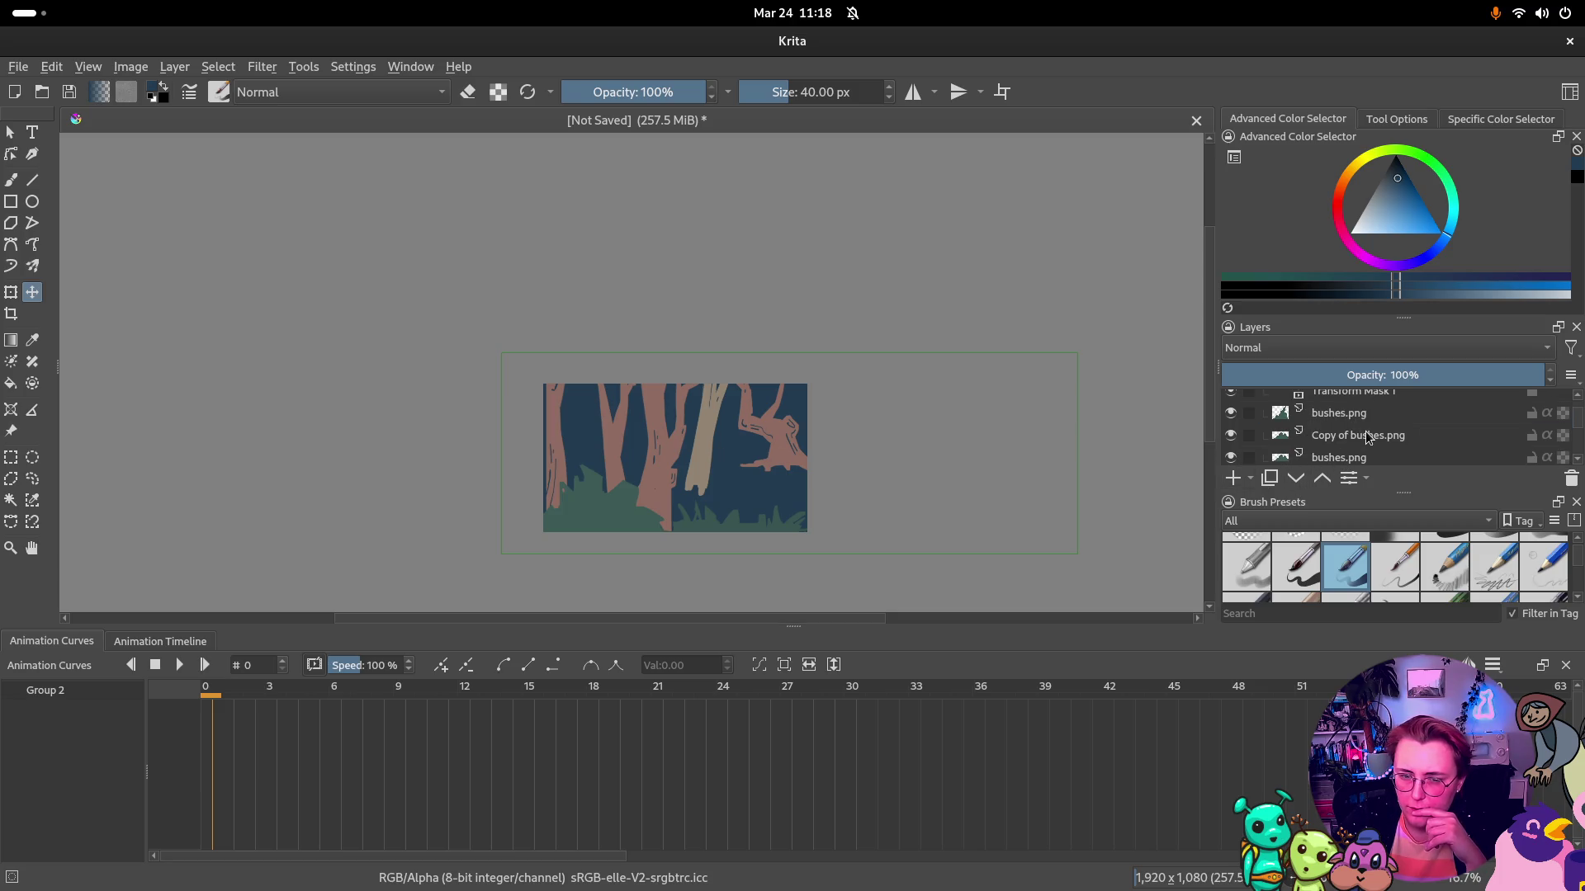
click(1326, 457)
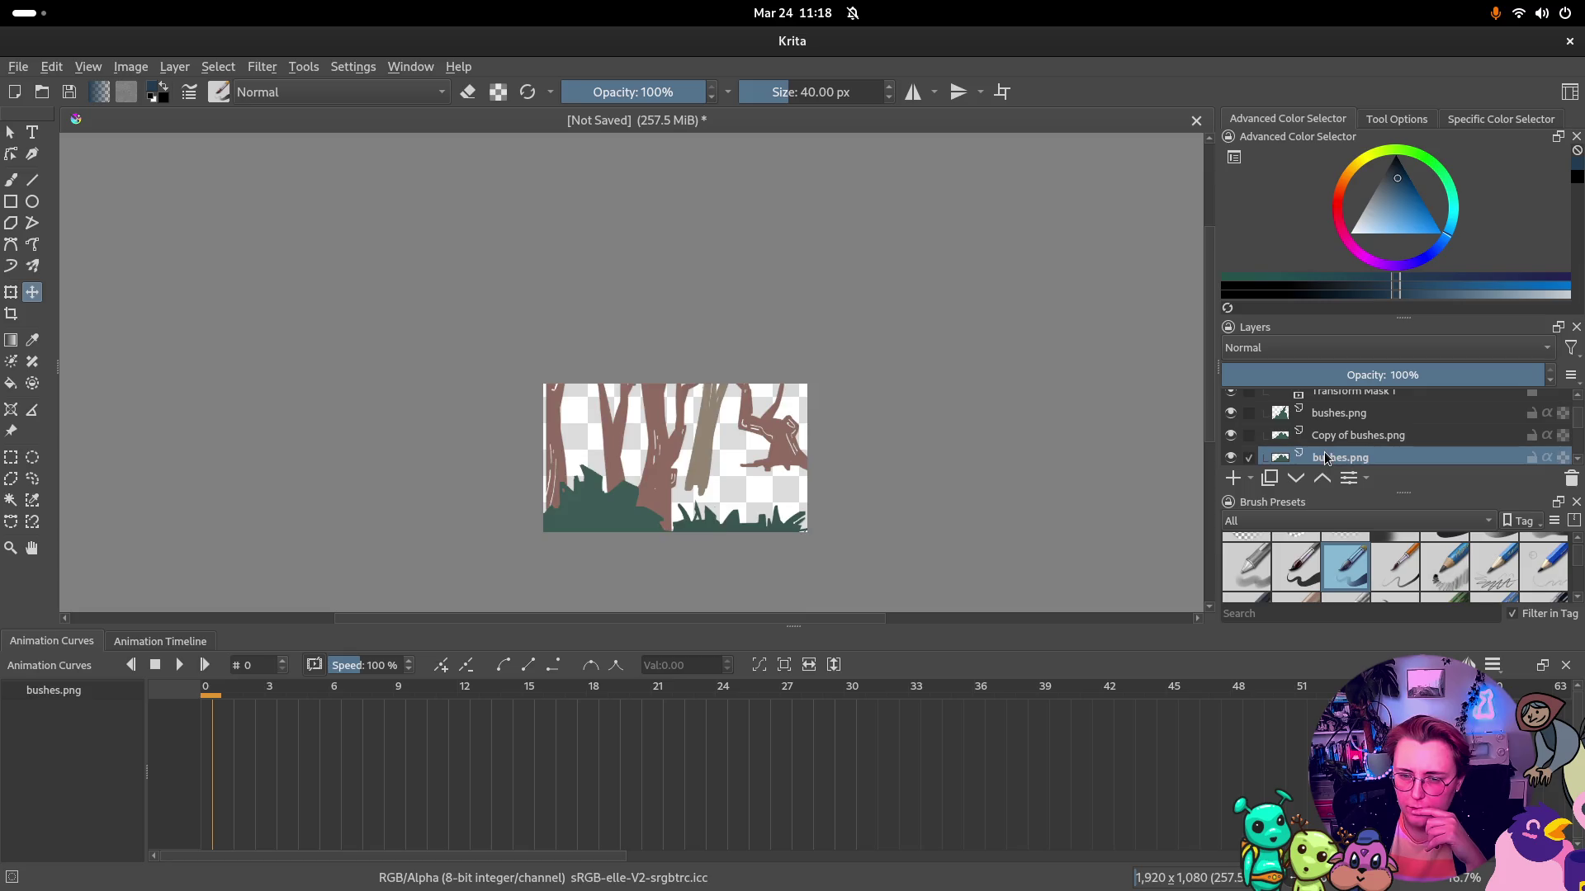
click(1350, 431)
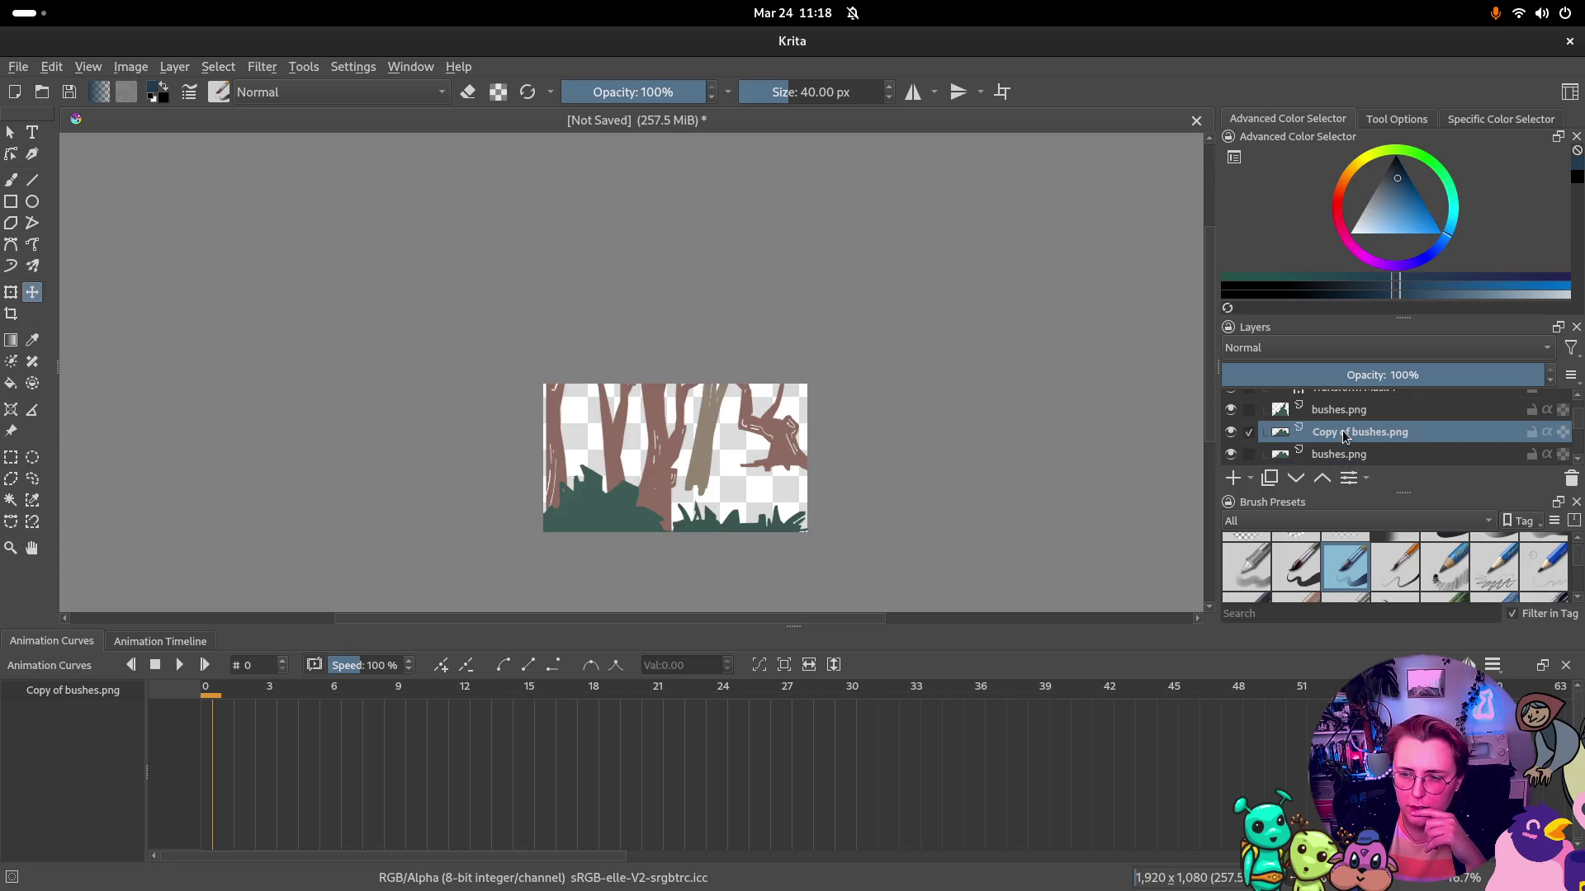
scroll(1353, 415, up, 2)
scroll(1349, 415, up, 1)
scroll(1350, 421, down, 2)
scroll(1349, 433, down, 2)
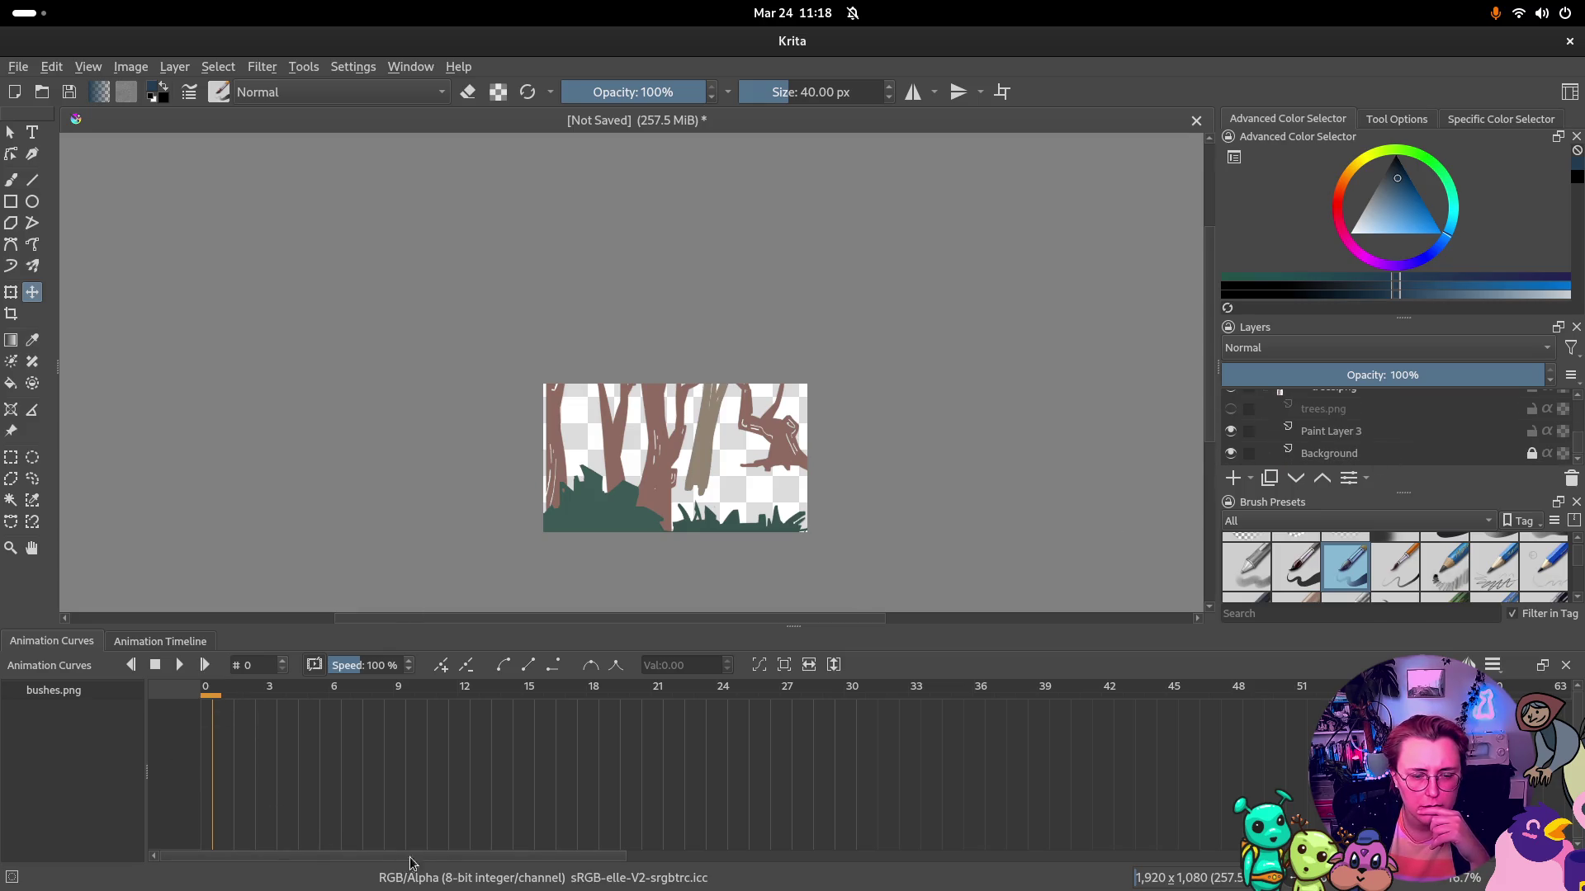
scroll(413, 861, up, 1)
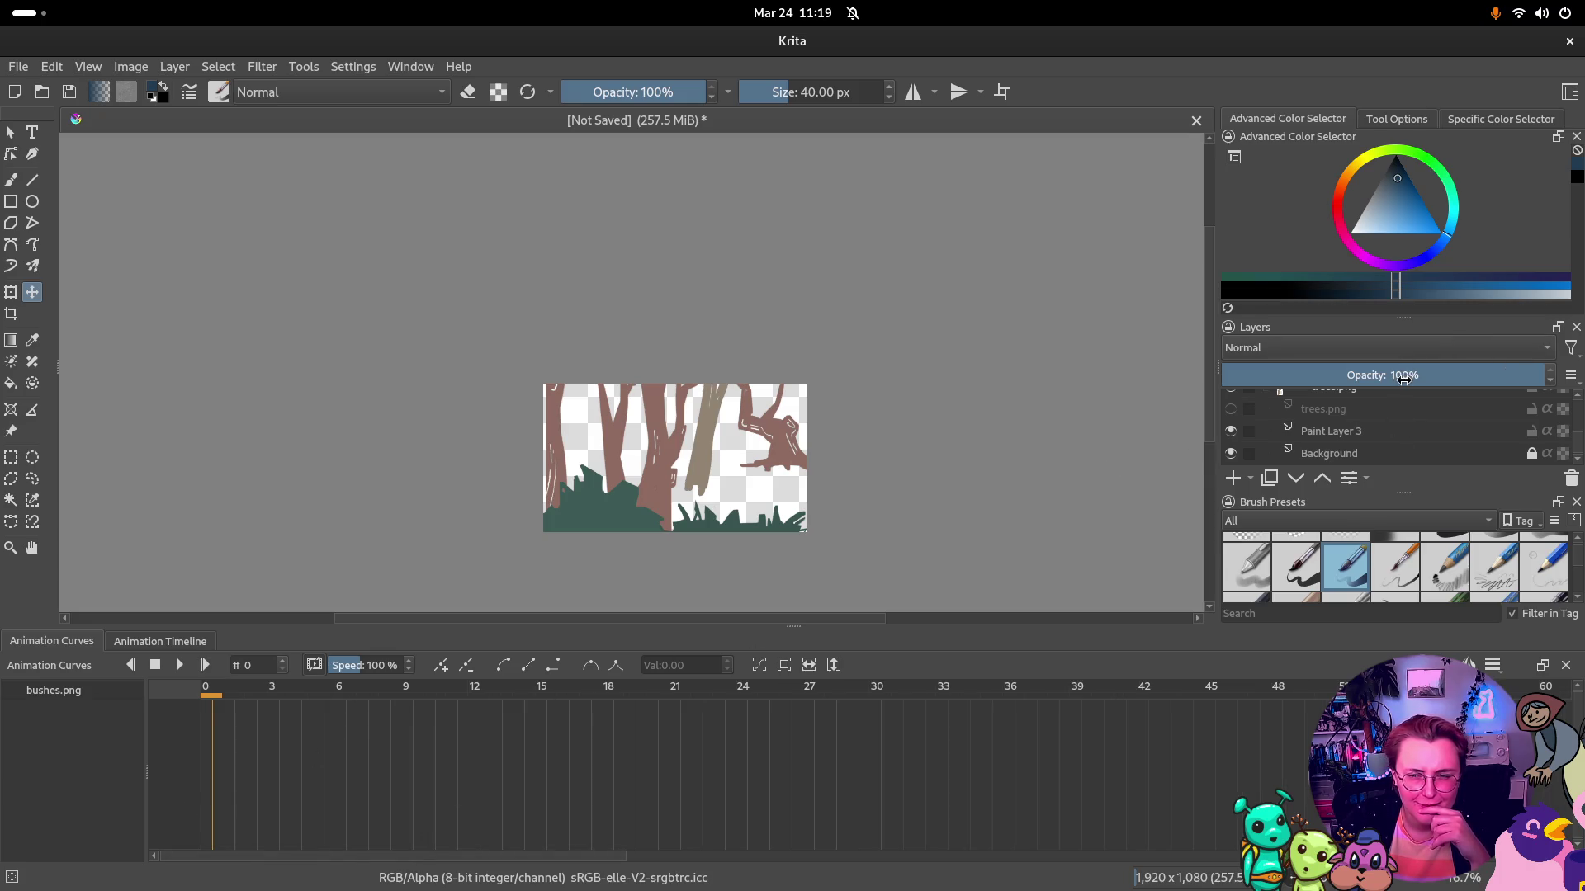
click(1360, 432)
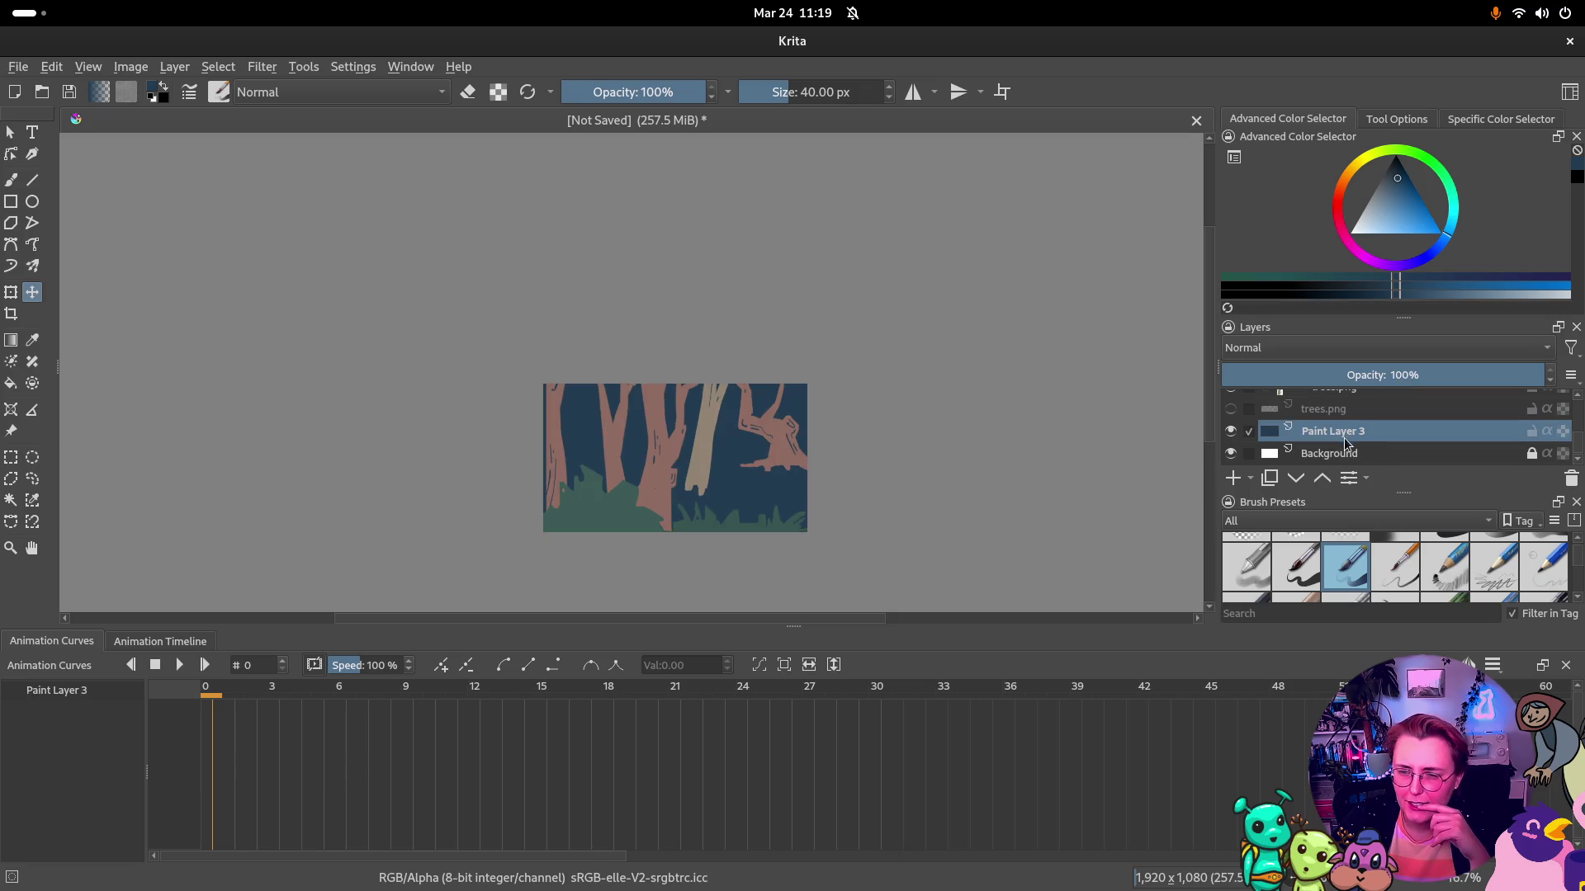
scroll(1353, 446, up, 2)
scroll(1353, 446, down, 2)
Move Paint Layer 3 below Background and hide Background so the dark blue shows behind the trees
drag(1335, 439, 1325, 463)
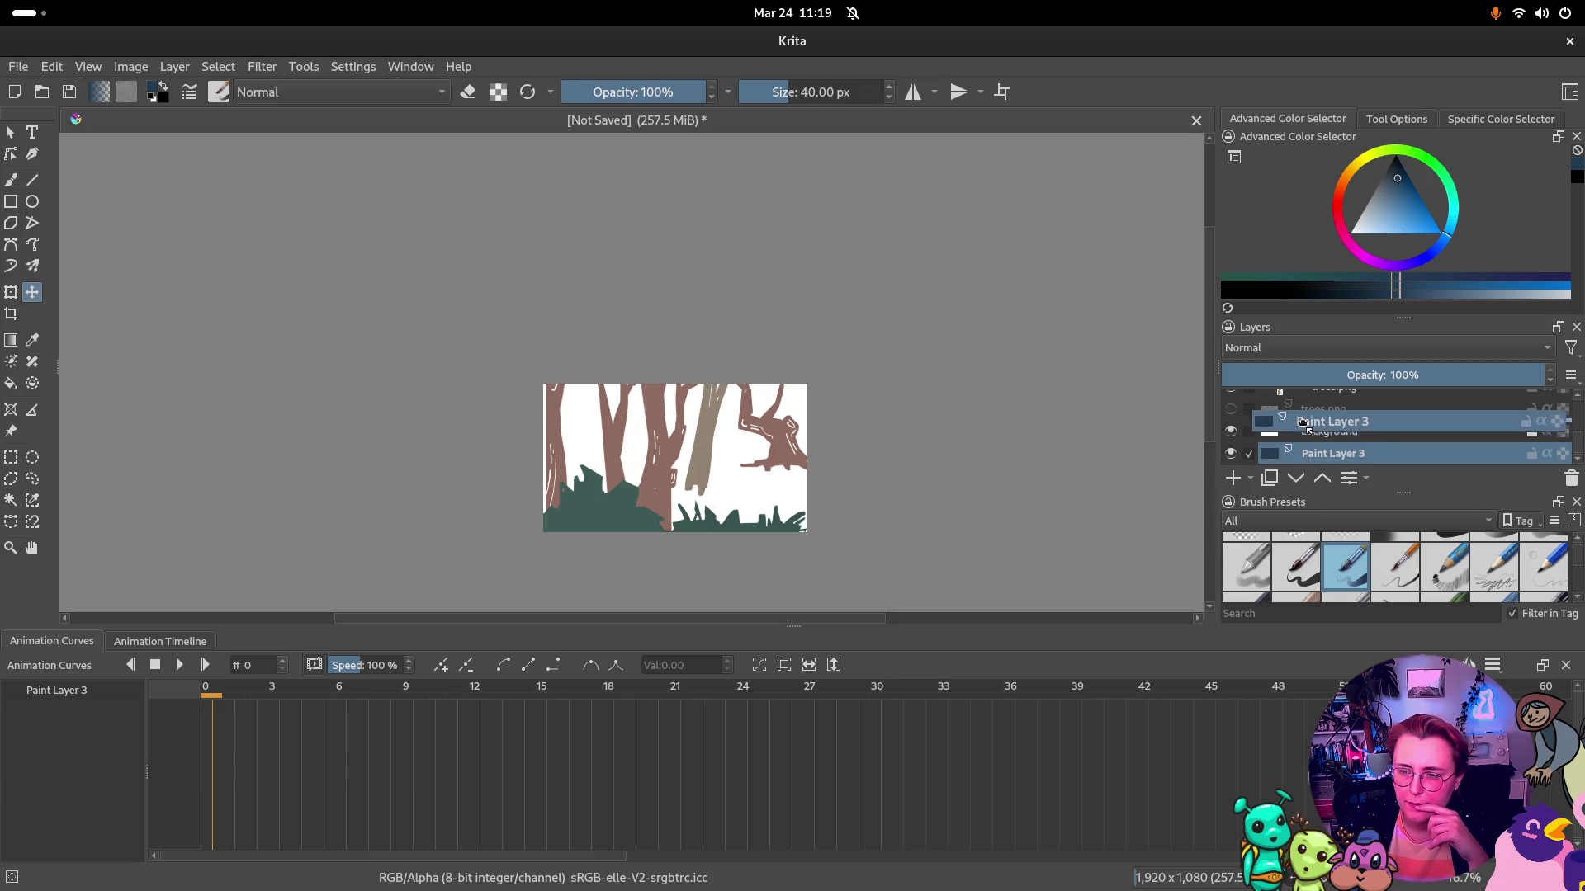
click(1233, 431)
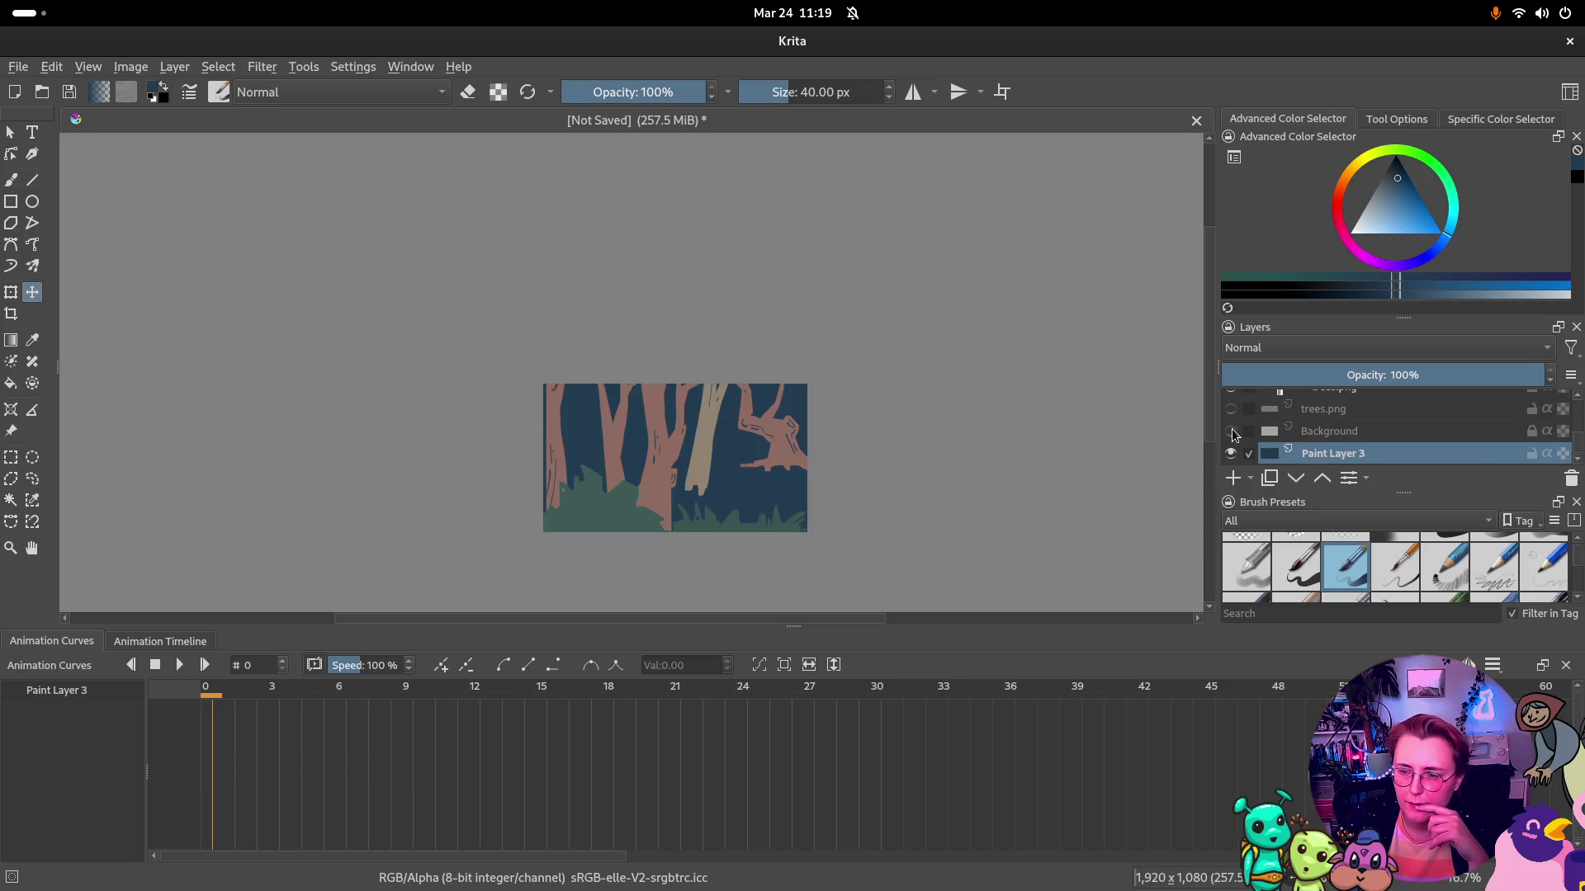
scroll(1360, 456, up, 3)
click(1290, 427)
scroll(1323, 444, down, 2)
scroll(1303, 452, up, 2)
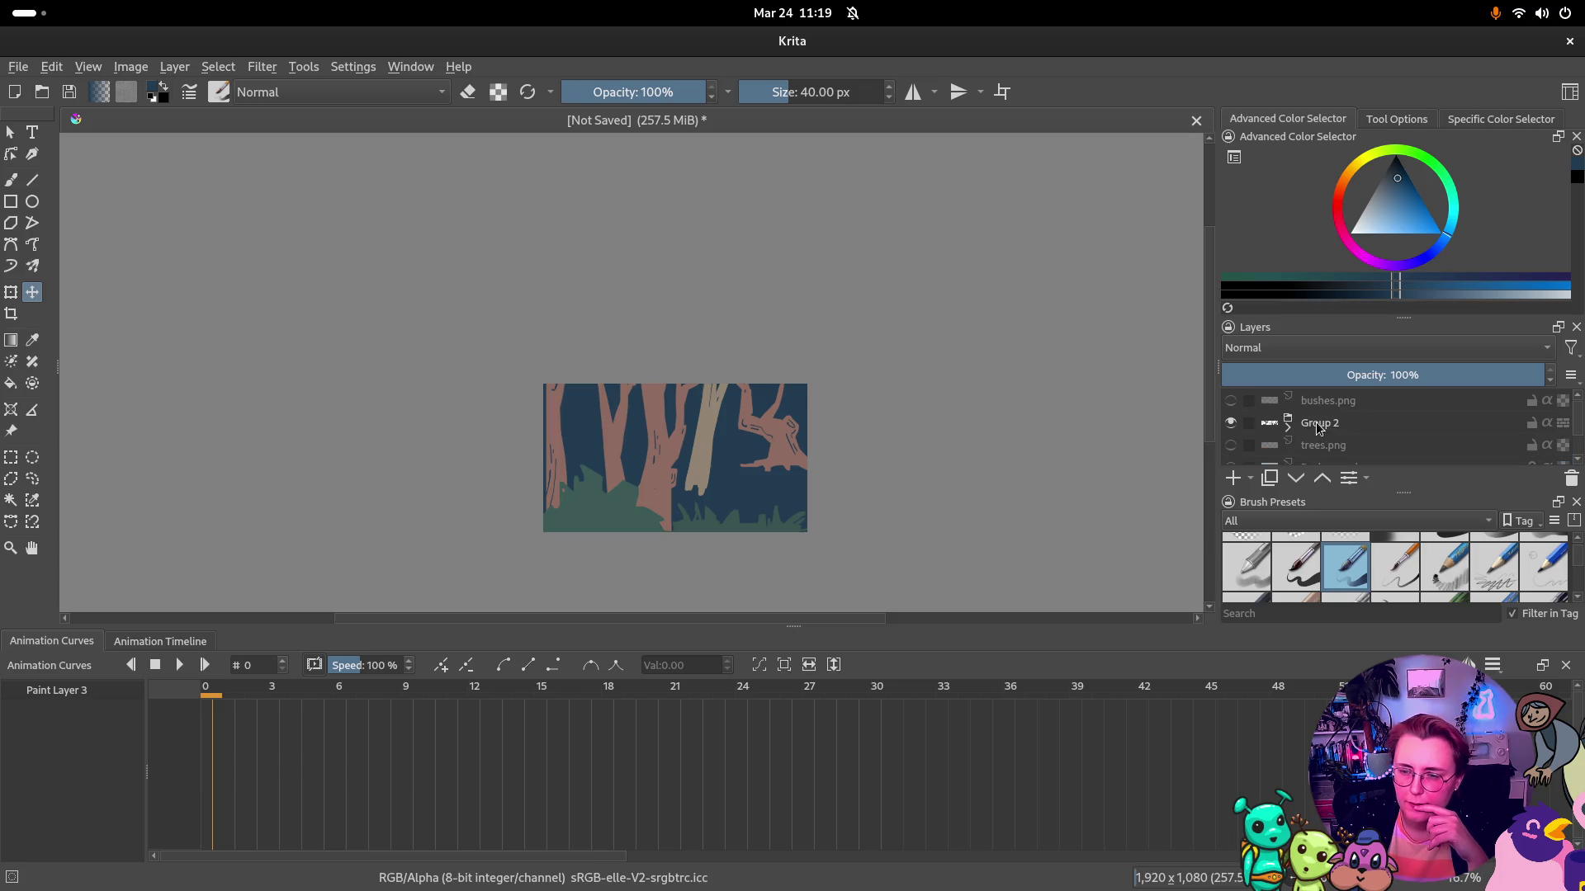
Reselect Paint Layer 3 after checking Group 2 and a trees.png layer, nudging its stack position
click(1291, 427)
scroll(1291, 431, down, 2)
click(1313, 434)
scroll(1341, 425, down, 1)
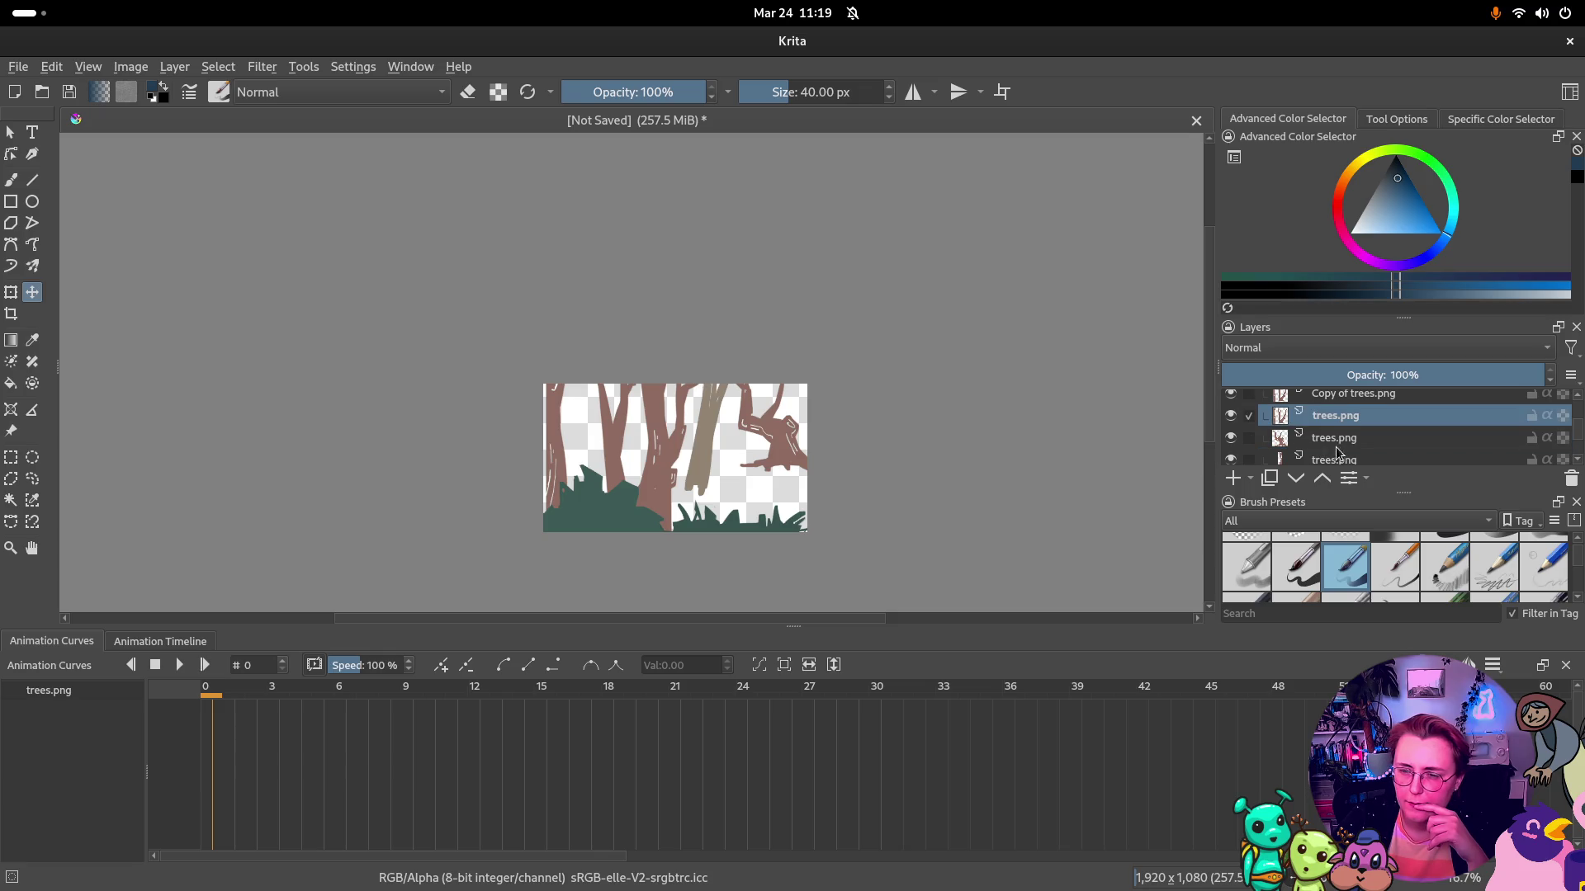
scroll(1338, 454, down, 1)
scroll(1367, 426, down, 1)
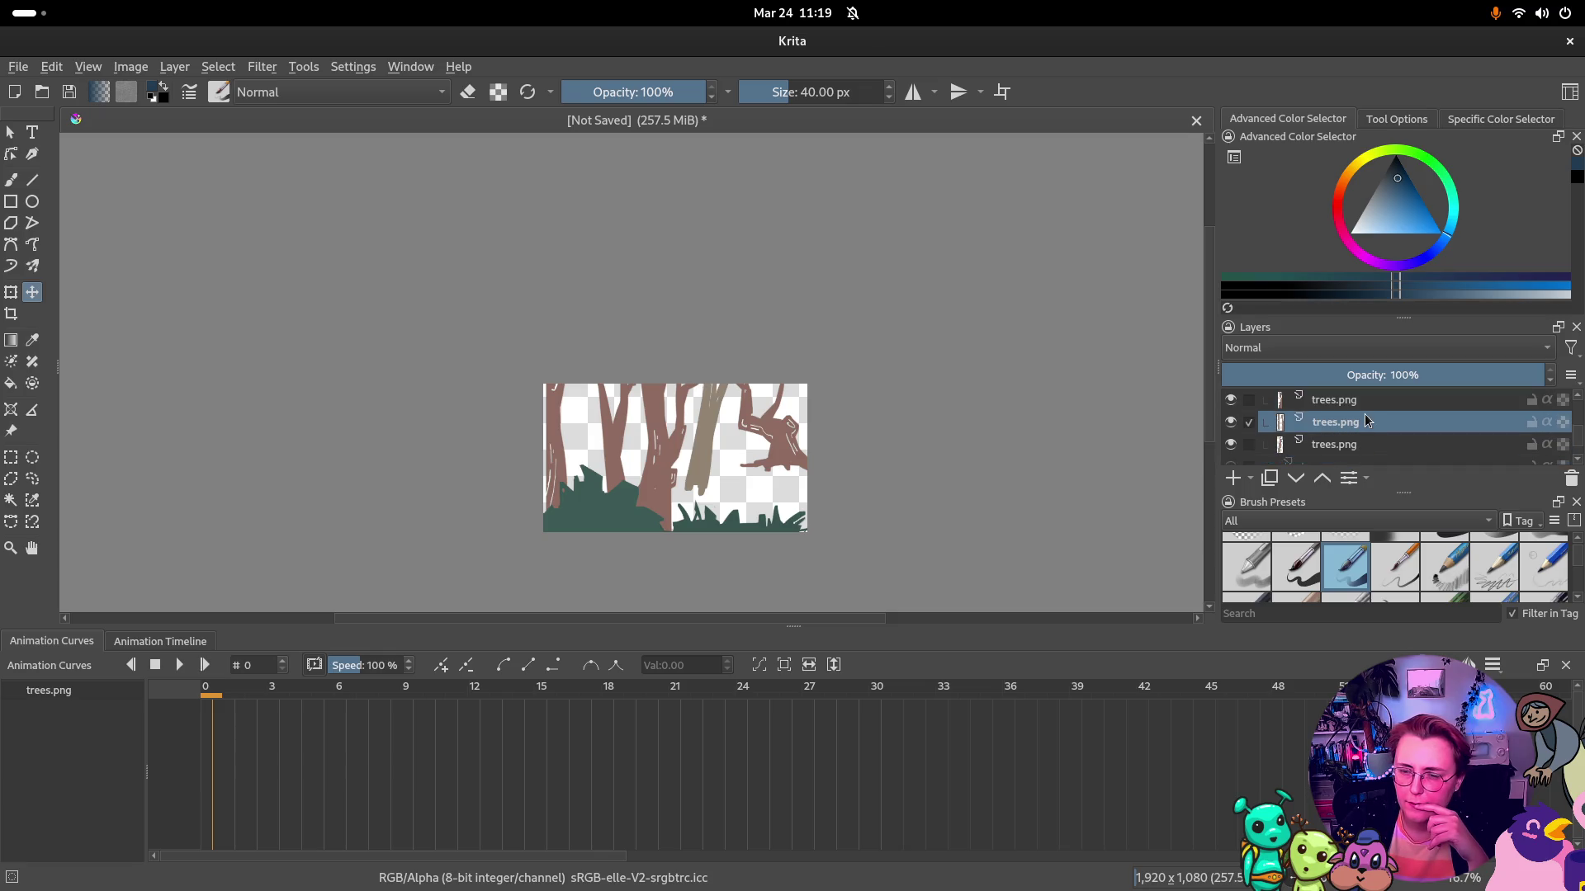
scroll(1361, 440, down, 2)
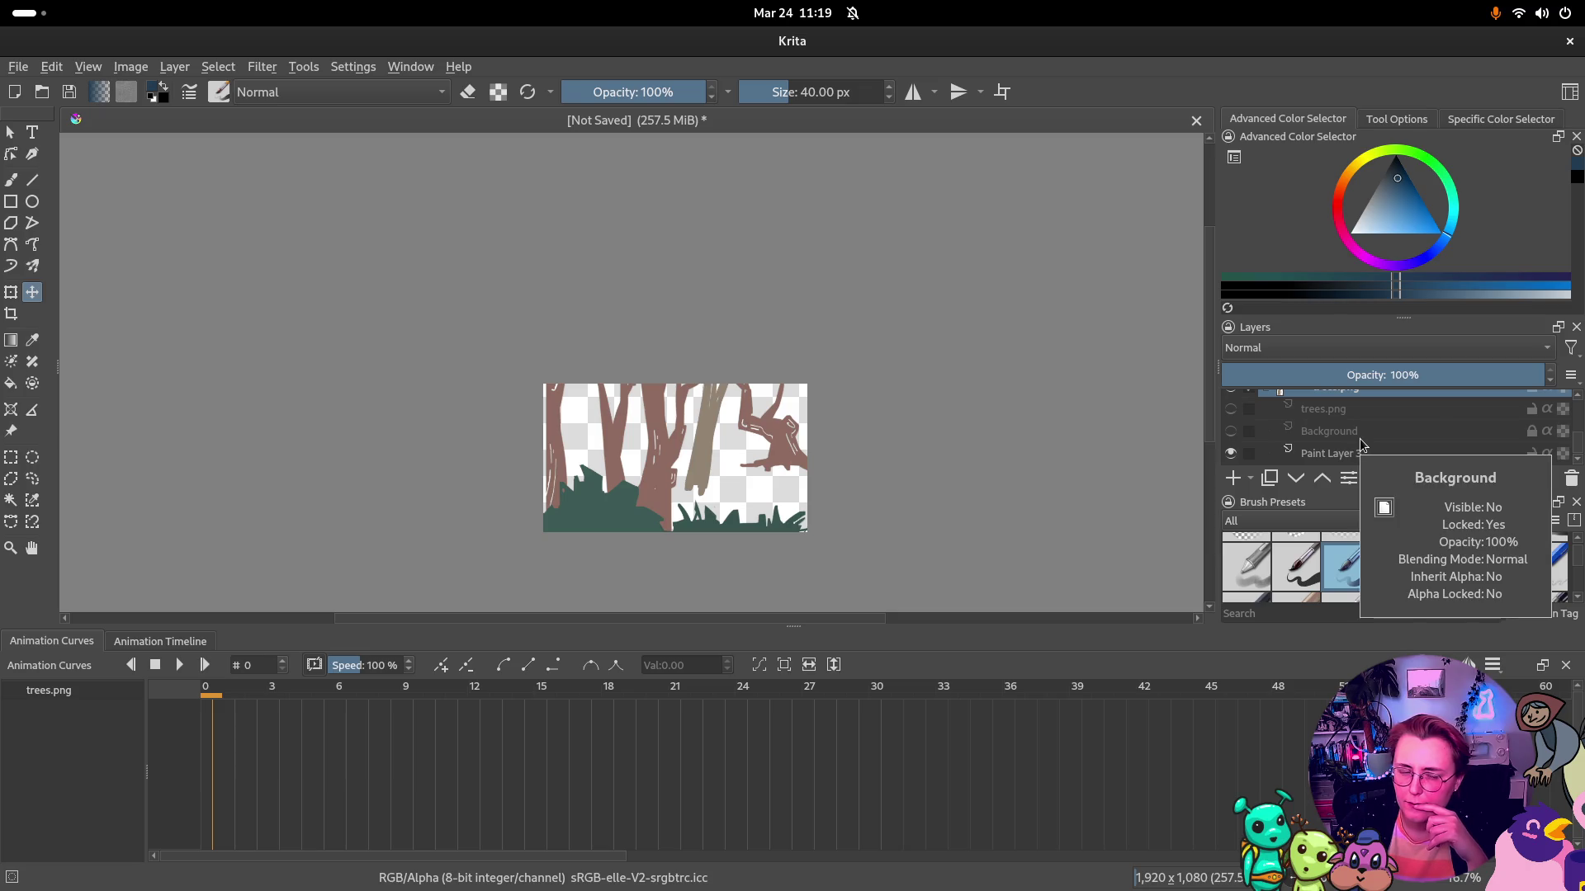
click(1355, 454)
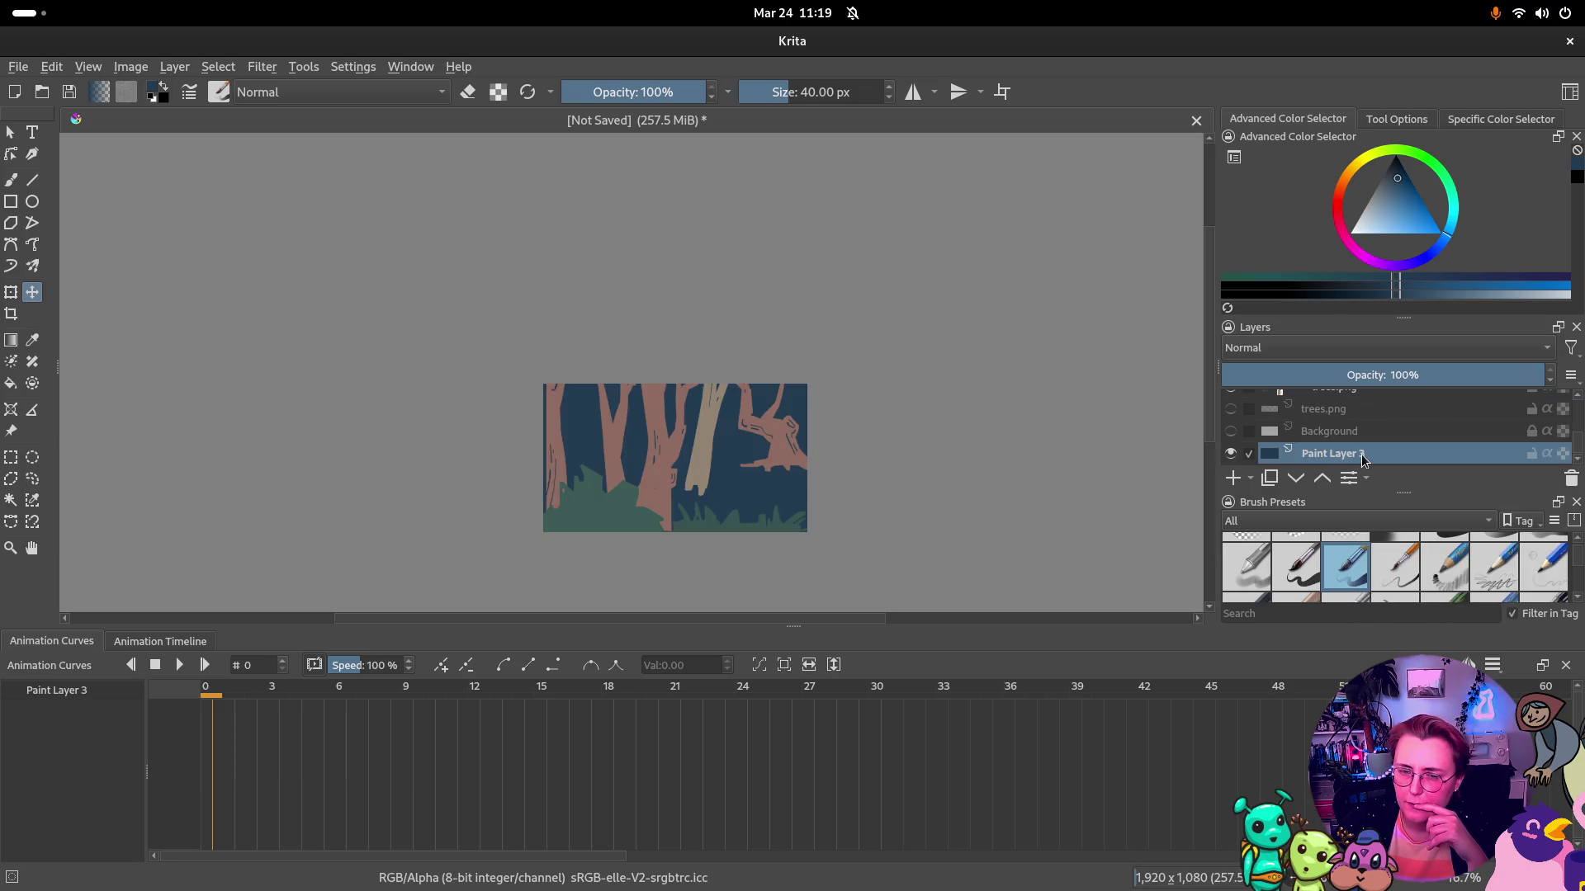
mouse_move(1327, 454)
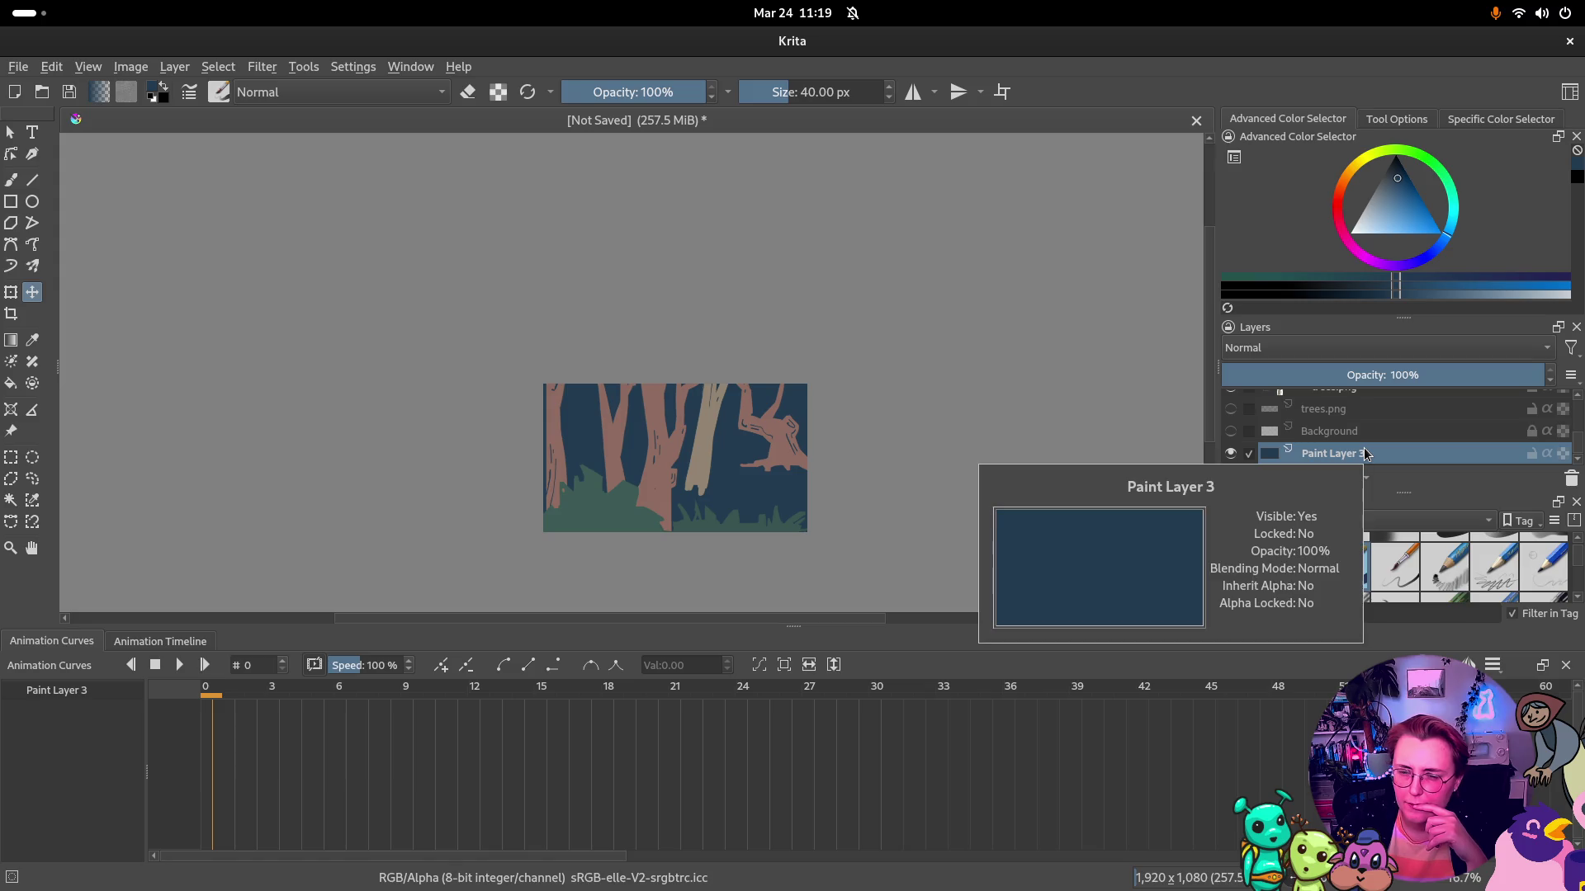
drag(1329, 455, 1335, 448)
scroll(1334, 448, up, 2)
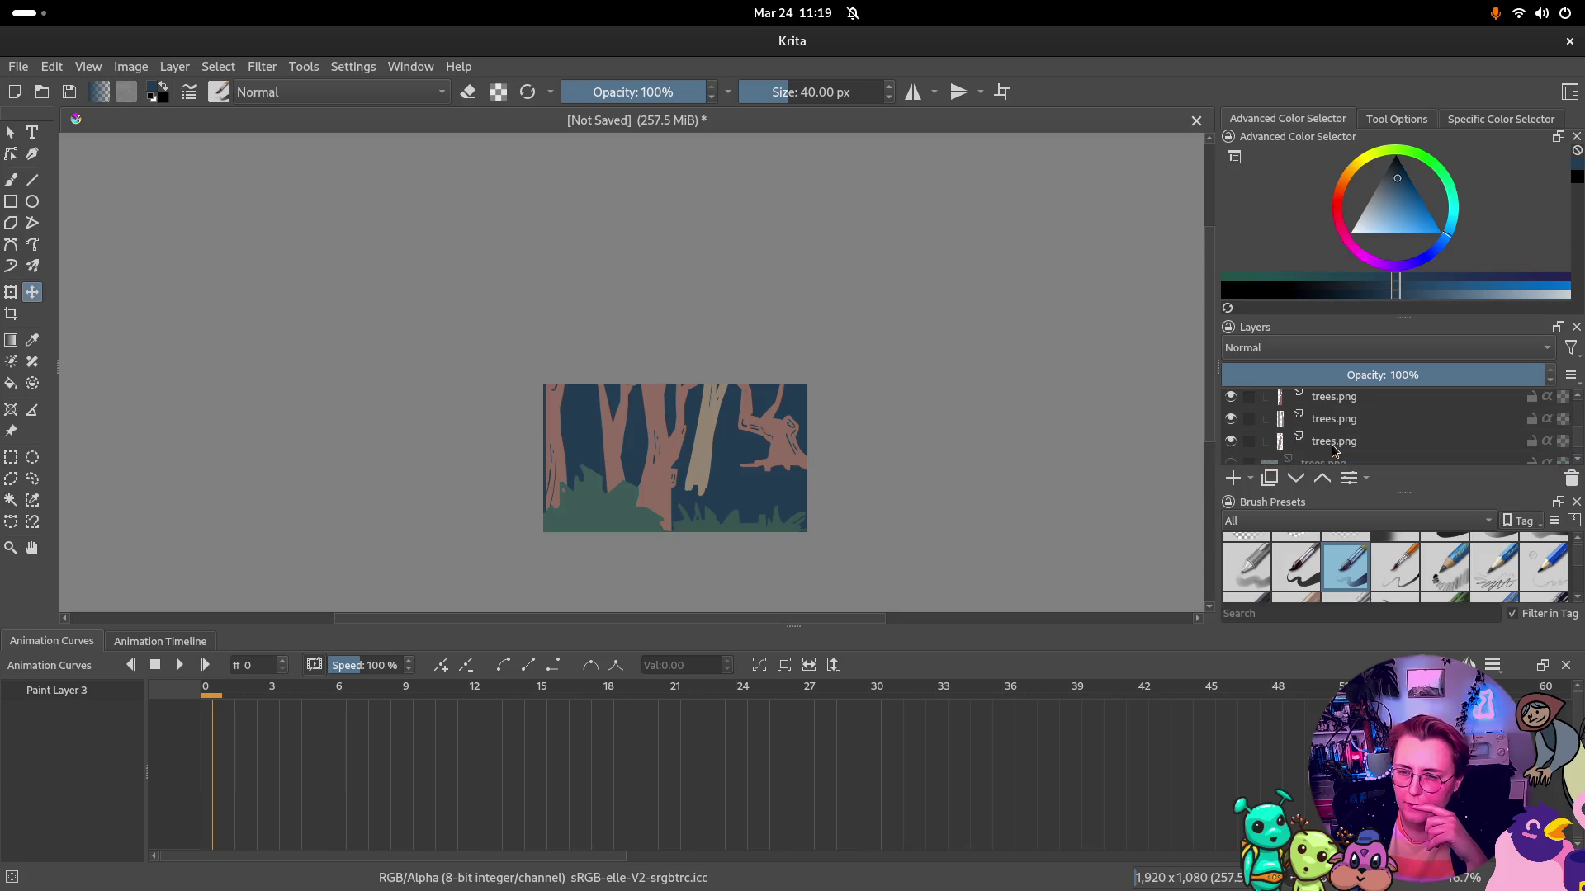
scroll(1335, 448, down, 2)
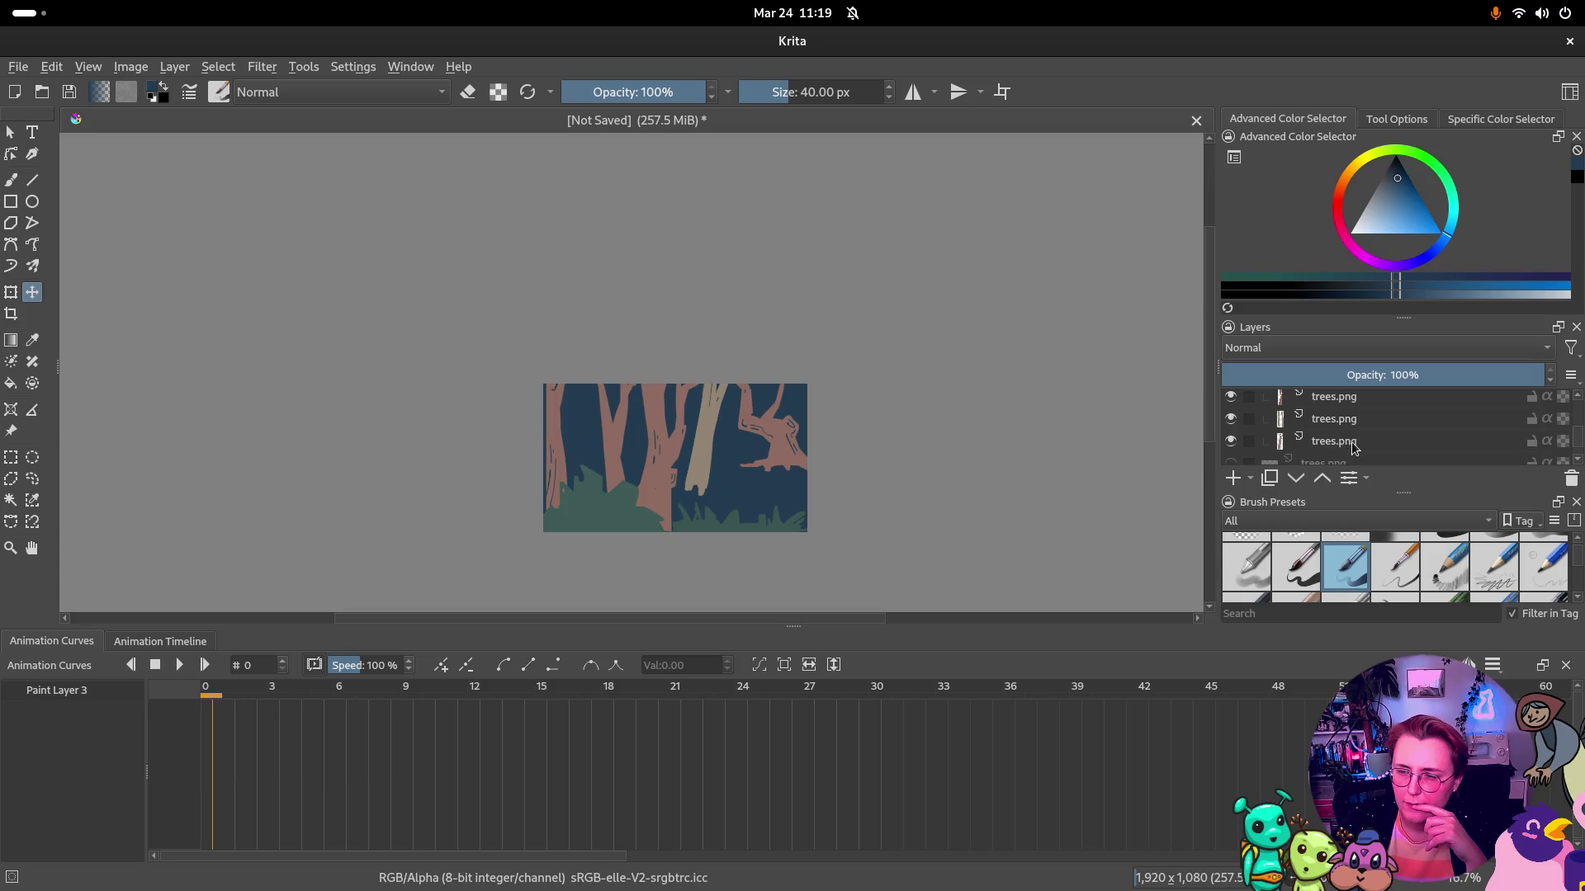
Delete Paint Layer 3 and duplicate the two selected trees.png layers
key(Delete)
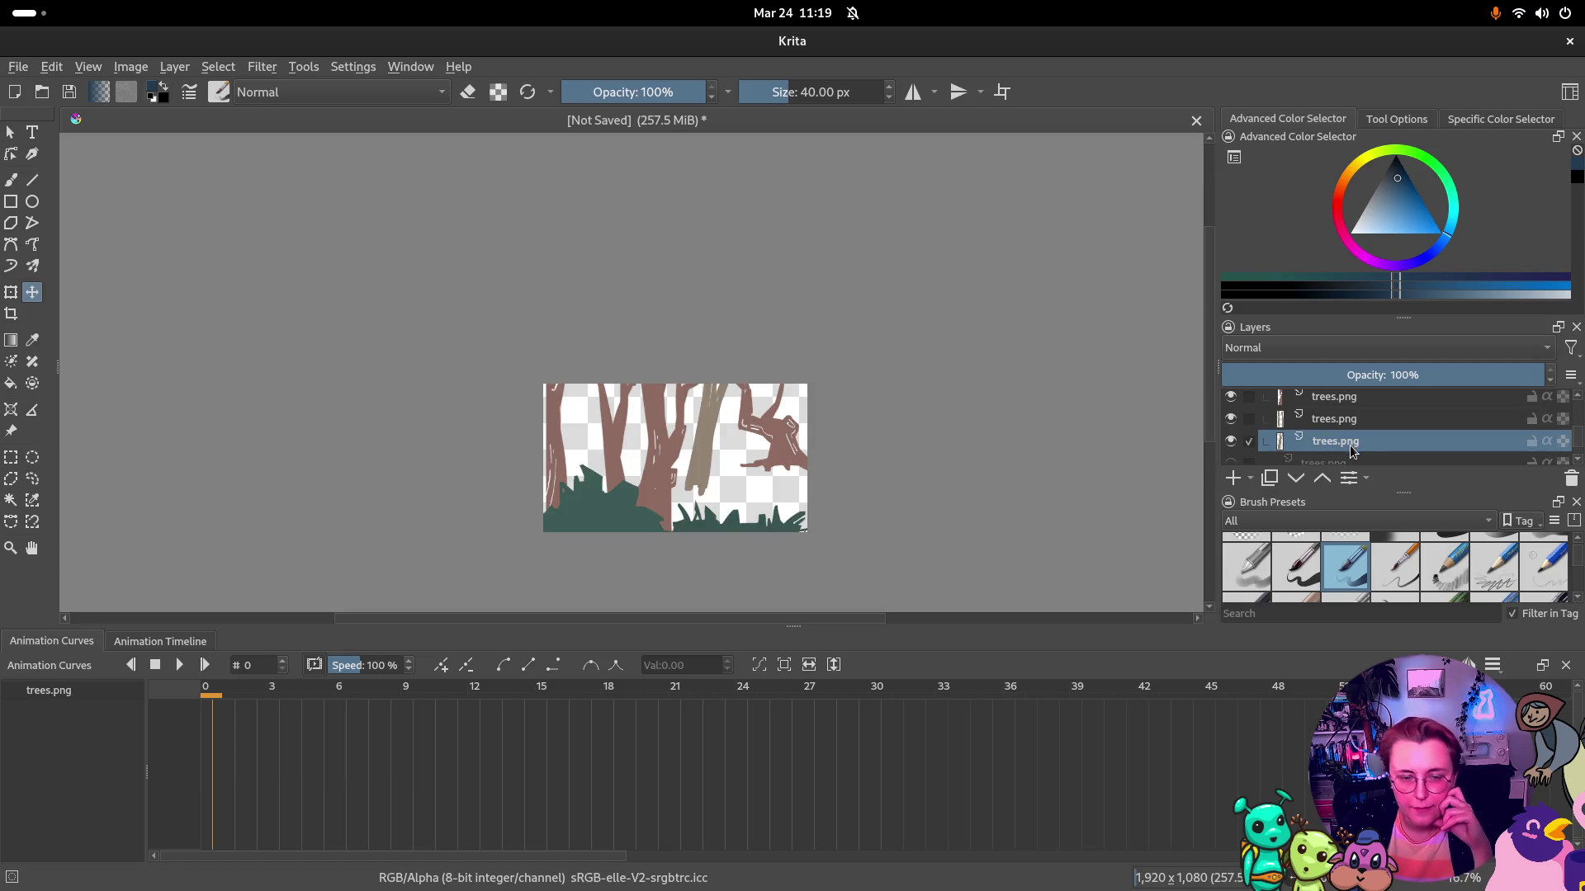
click(1362, 421)
scroll(1359, 423, up, 2)
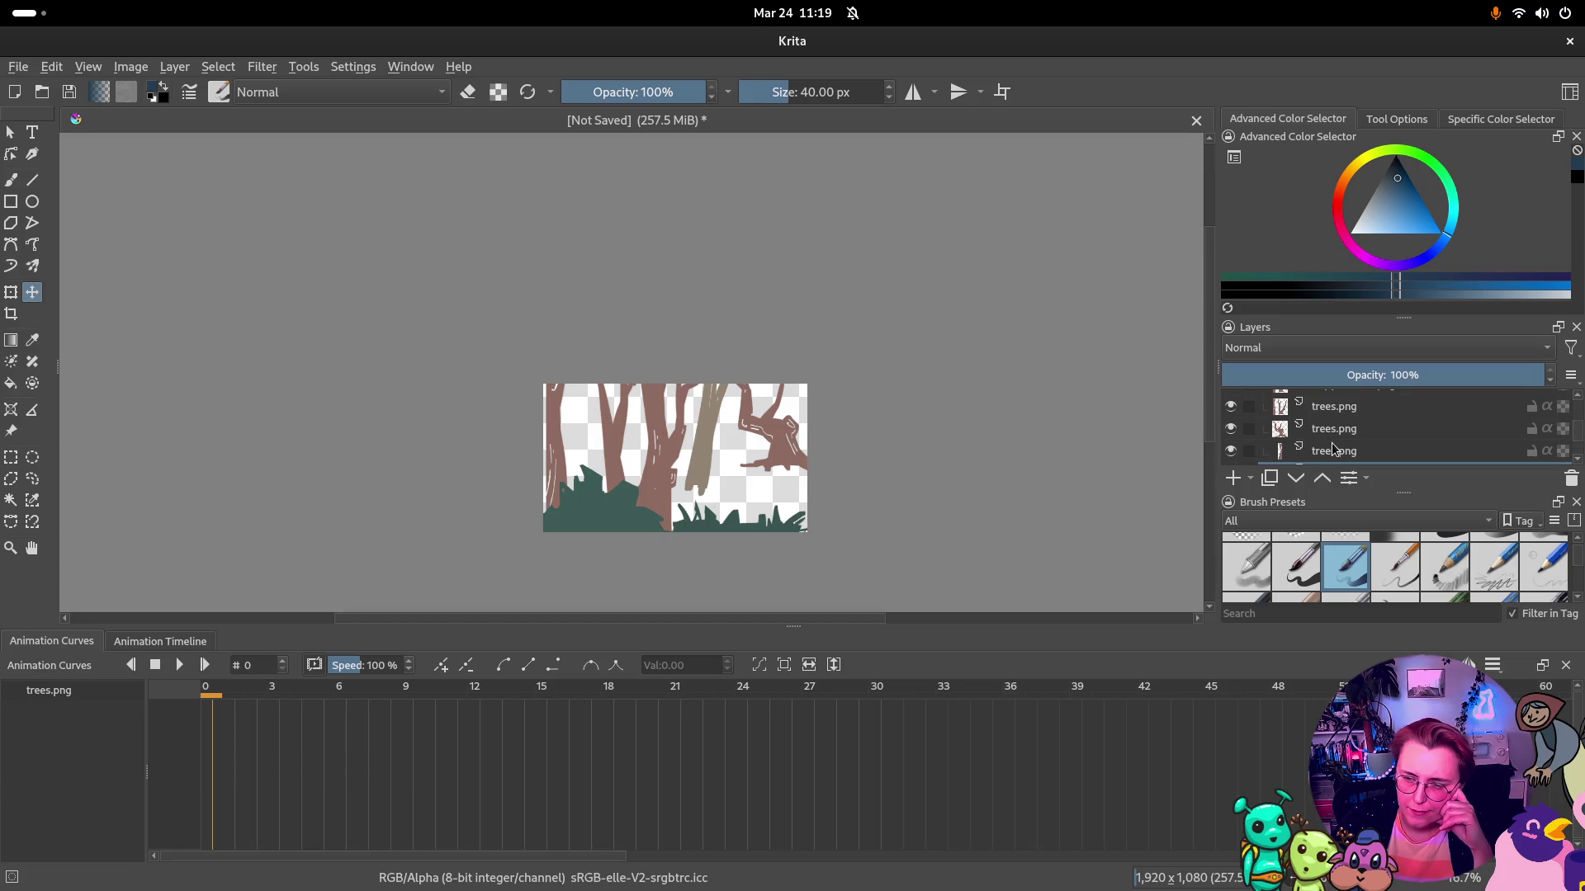
click(1333, 443)
scroll(1338, 440, down, 1)
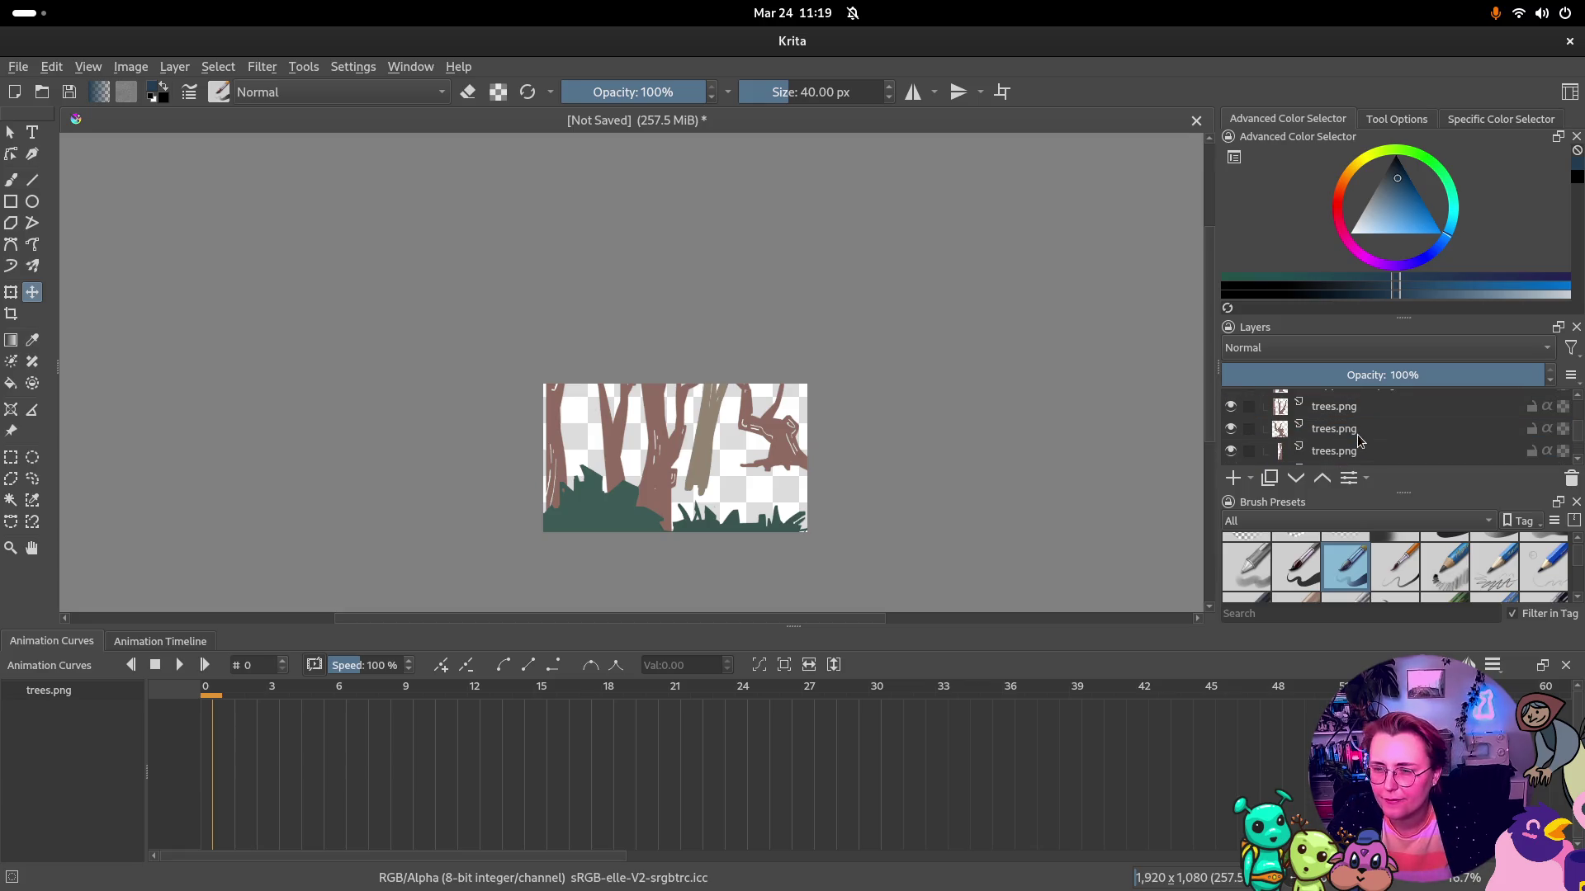
click(1342, 433)
right_click(1341, 437)
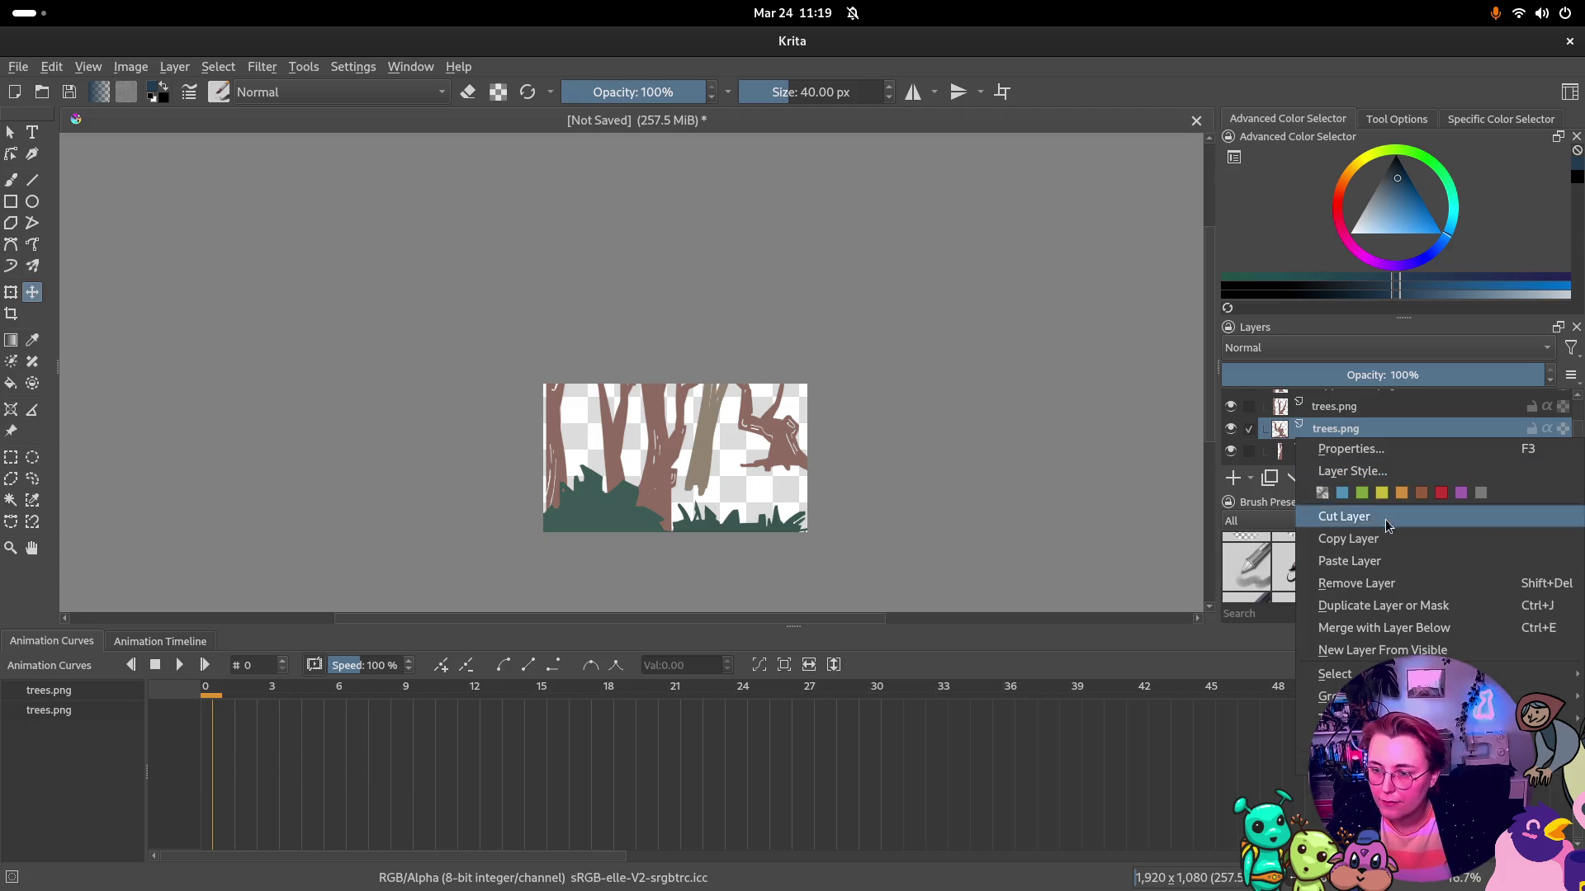
click(1383, 606)
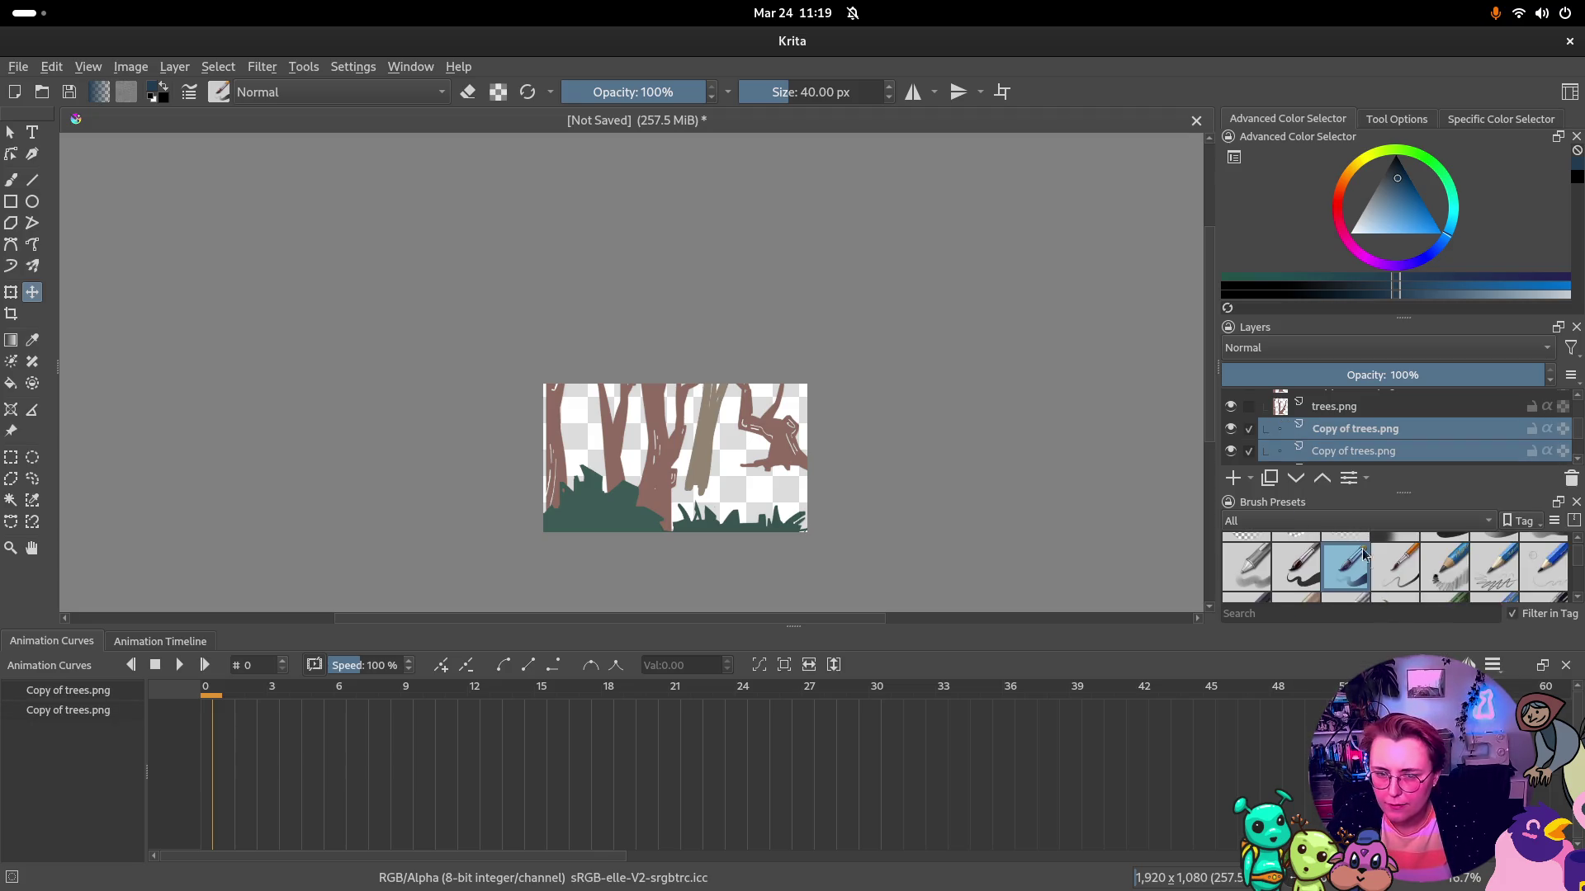
Shift the trees copies to the right, then duplicate the bushes.png layer
mouse_move(751, 487)
mouse_down()
mouse_move(911, 514)
mouse_move(1115, 499)
mouse_up()
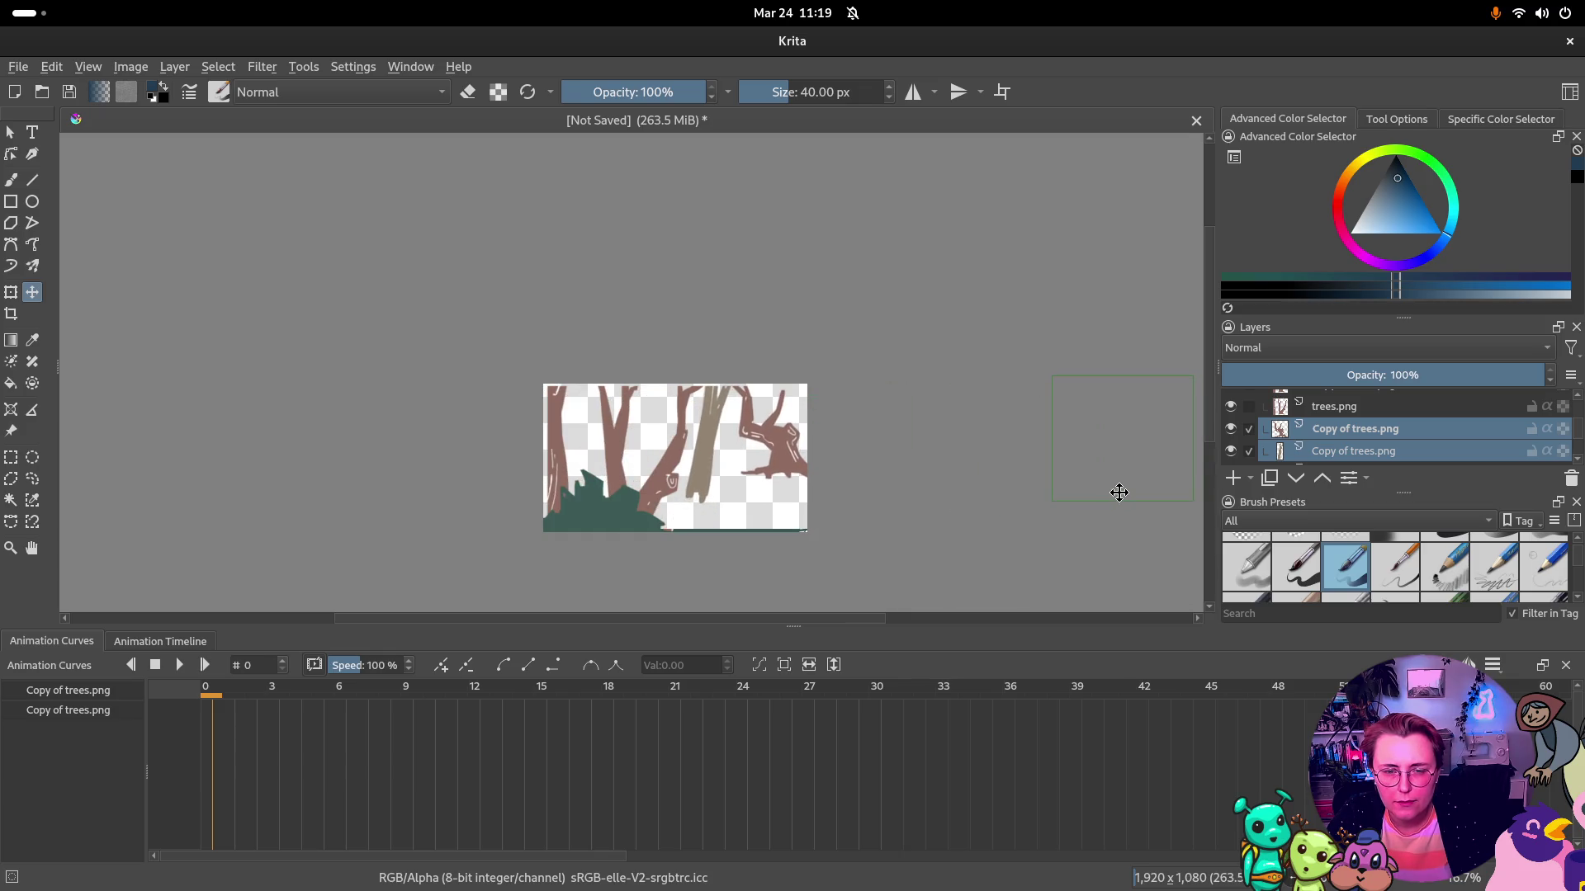
drag(1116, 499, 1124, 498)
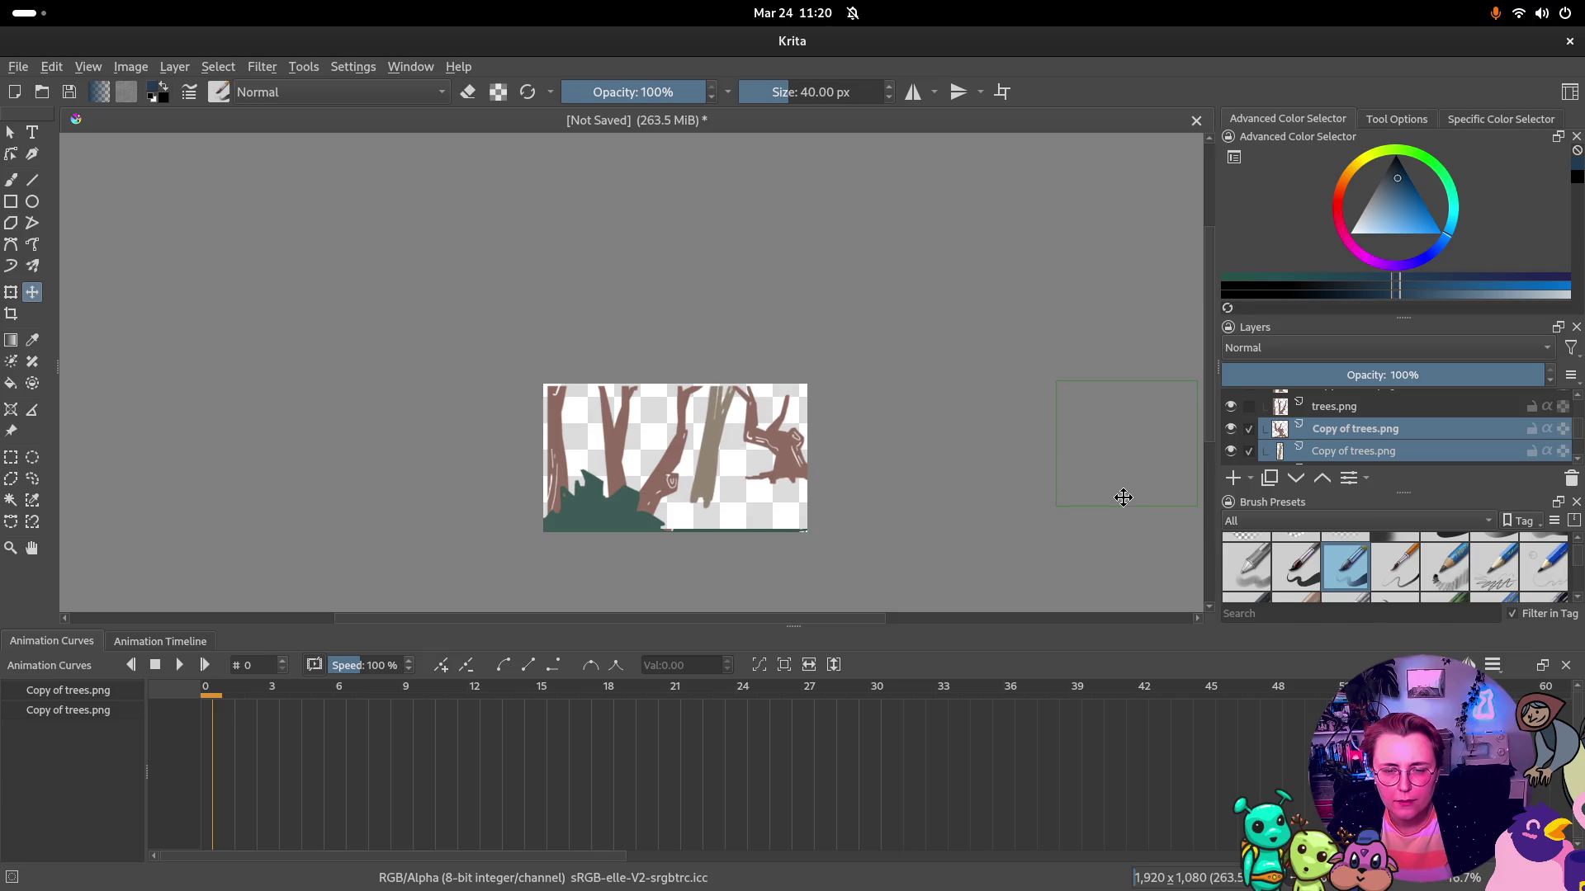
scroll(1389, 424, up, 2)
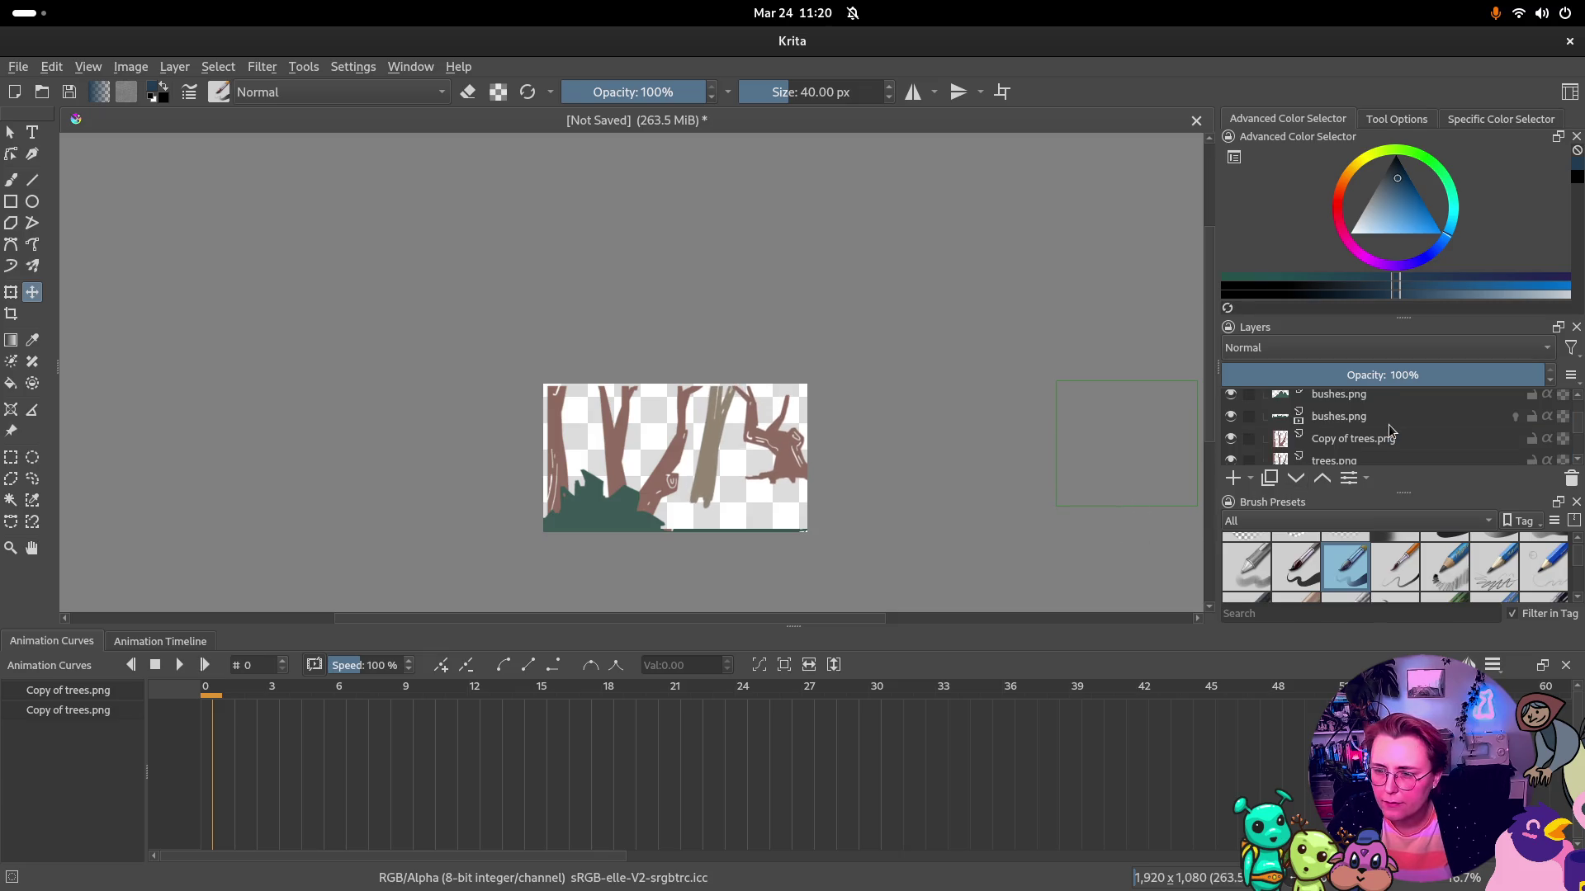
click(1388, 425)
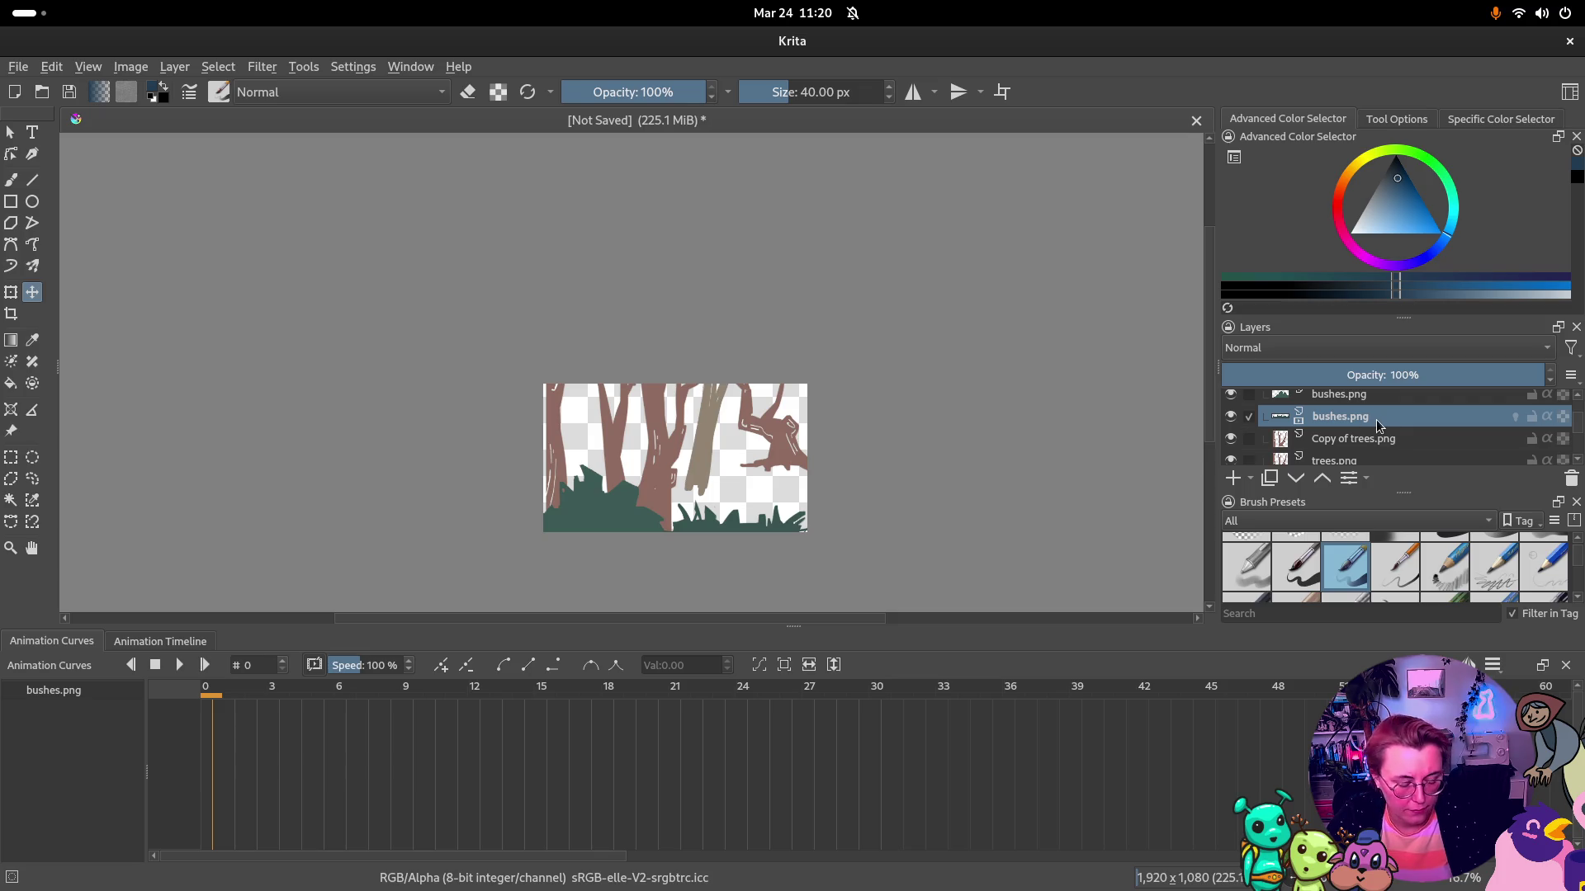
right_click(1381, 424)
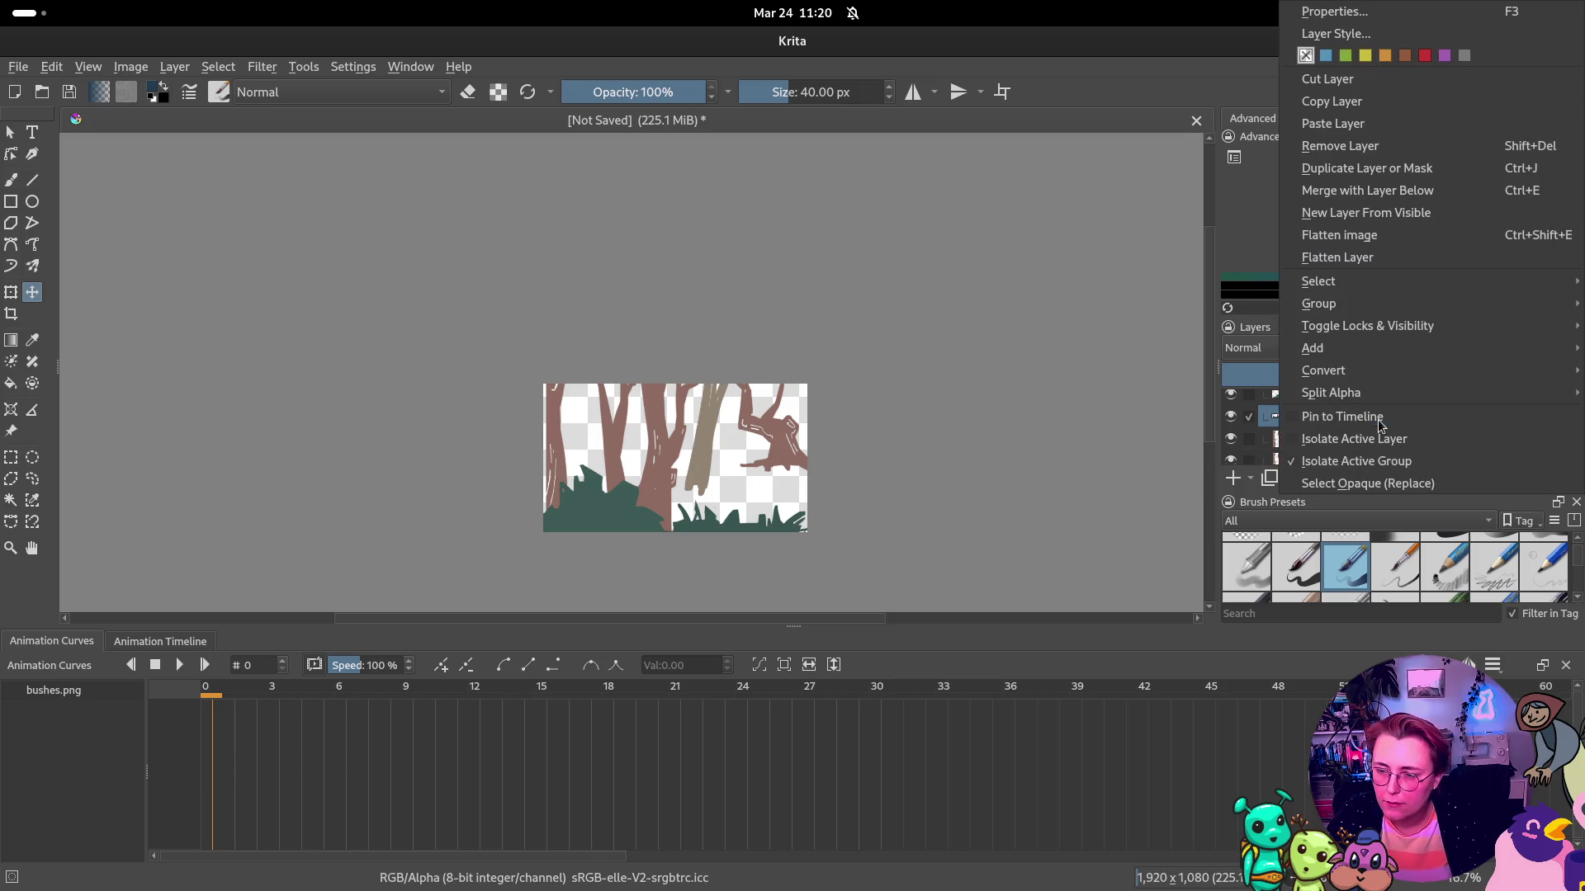
click(1375, 169)
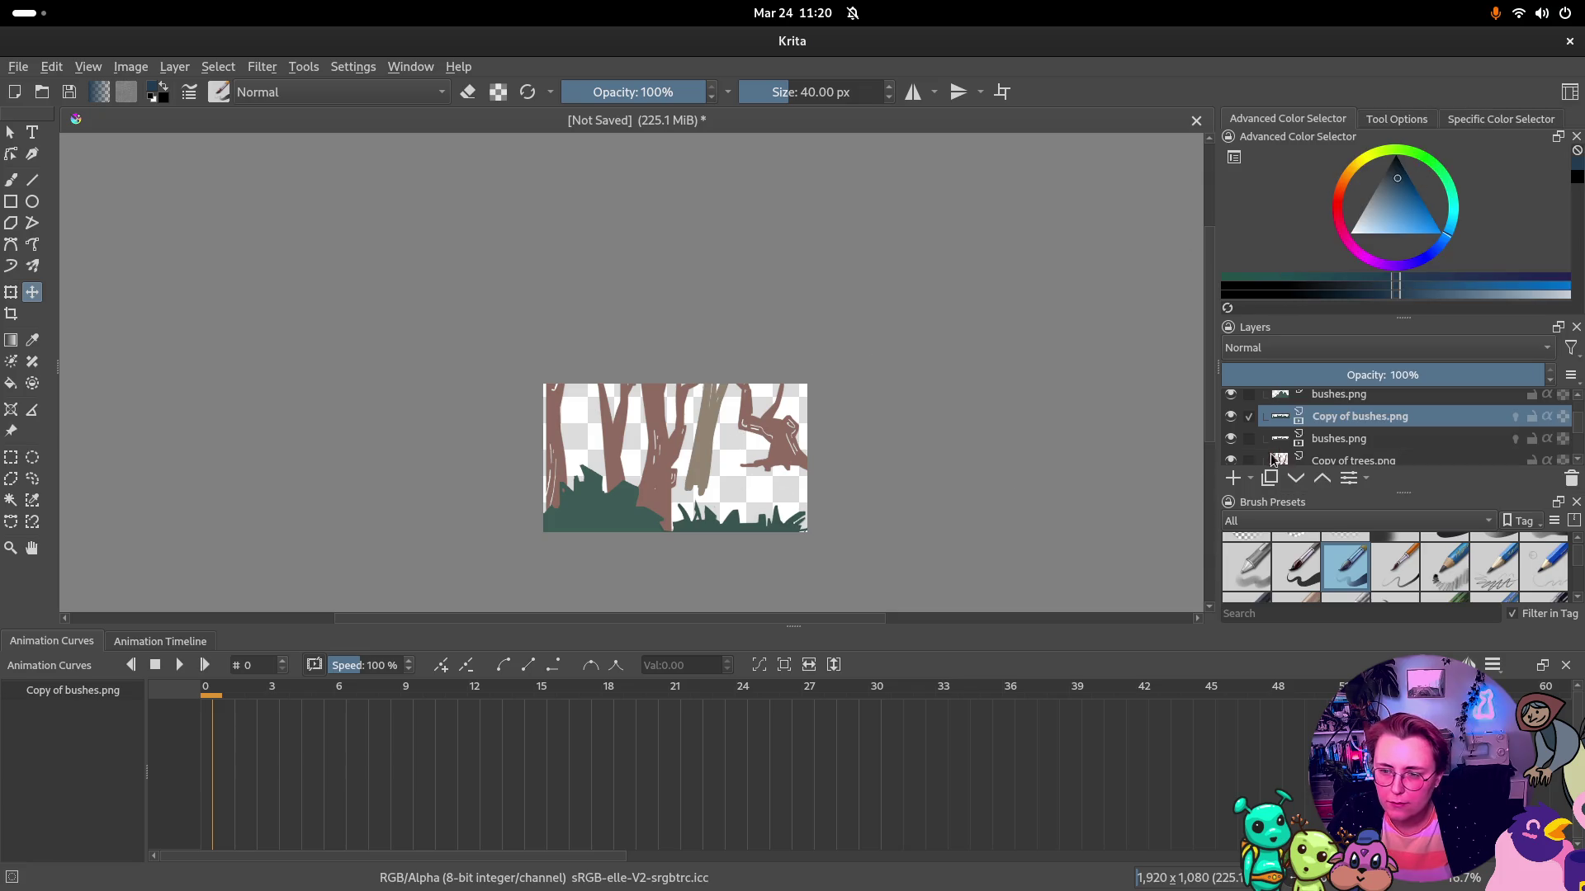
Push the bushes copy off to the right and slide the Group 2 scene to the left
mouse_move(728, 509)
mouse_down()
mouse_move(916, 478)
mouse_move(1152, 472)
mouse_move(1102, 478)
mouse_up()
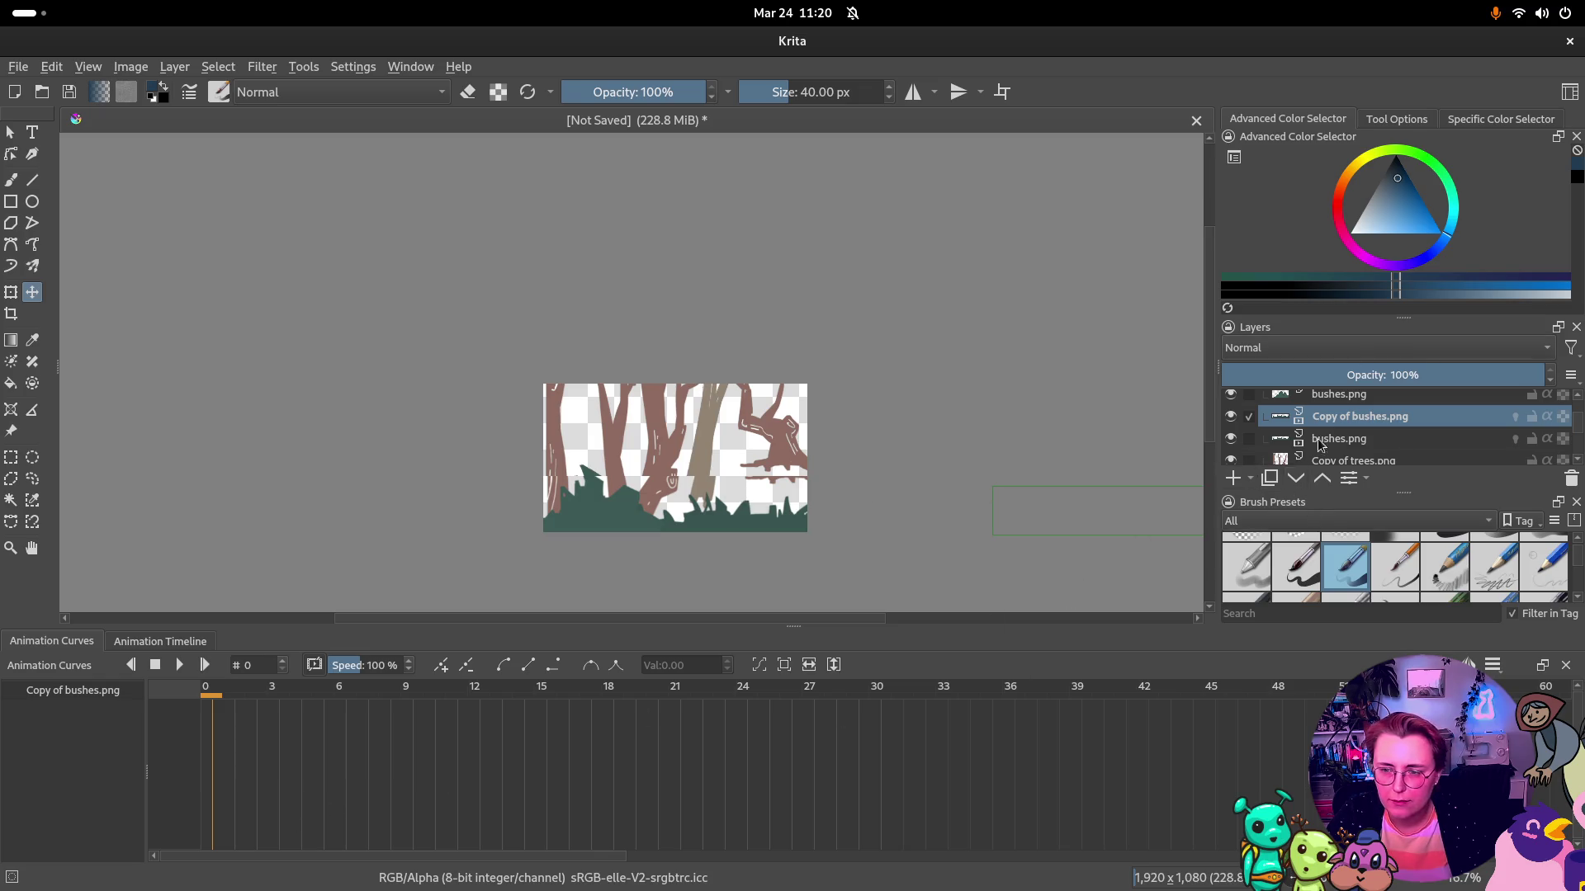
click(1339, 402)
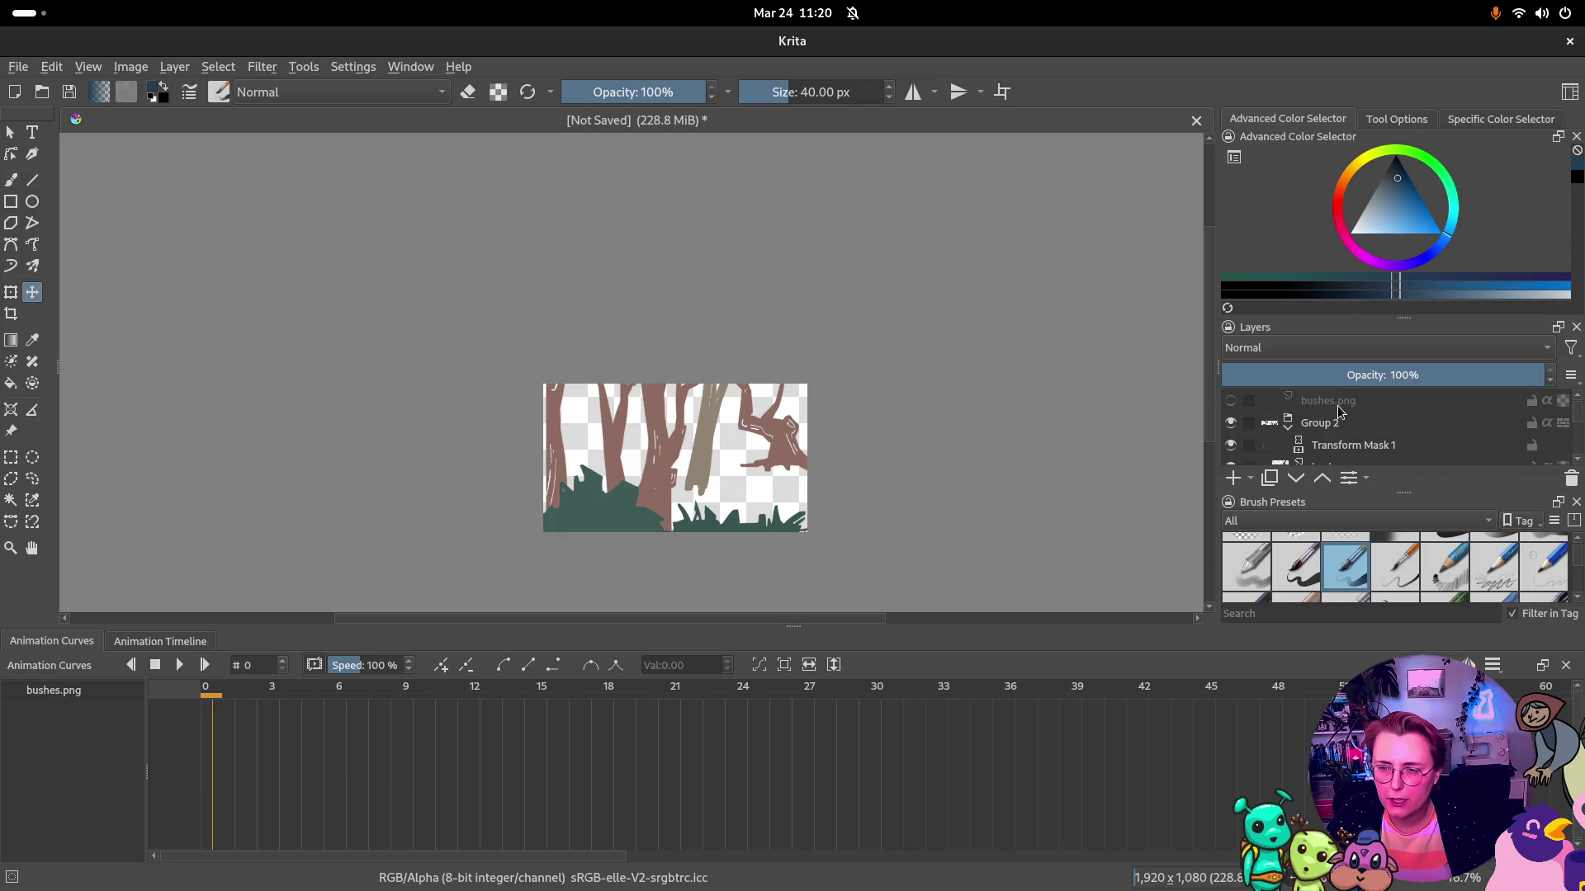
click(1319, 423)
mouse_move(590, 496)
mouse_down()
mouse_move(158, 495)
mouse_move(186, 496)
mouse_up()
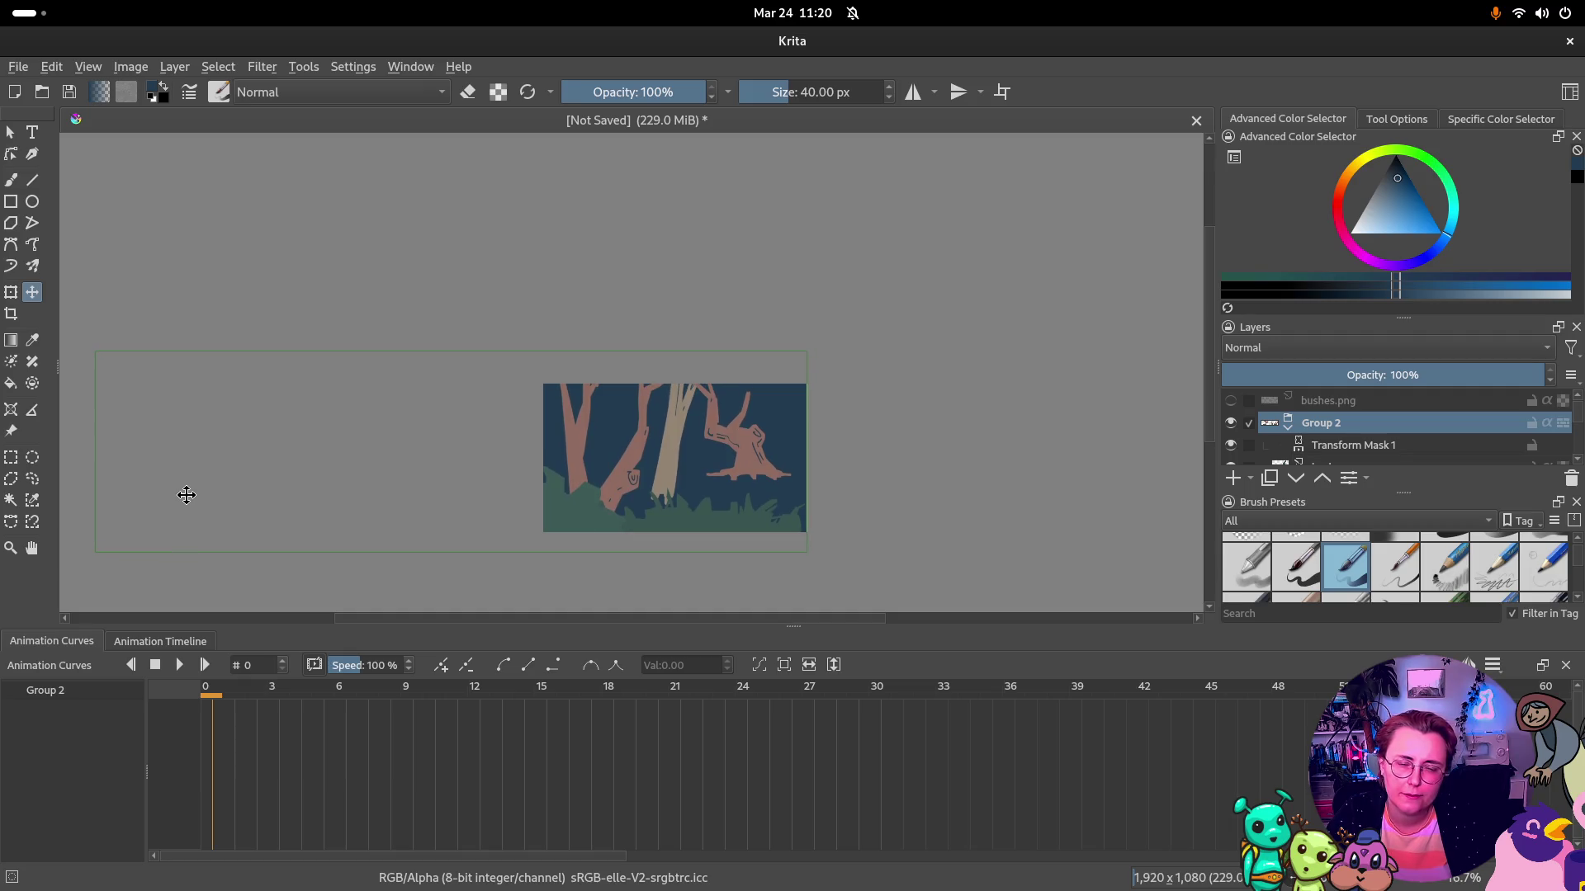
scroll(1368, 434, down, 3)
scroll(1371, 434, down, 3)
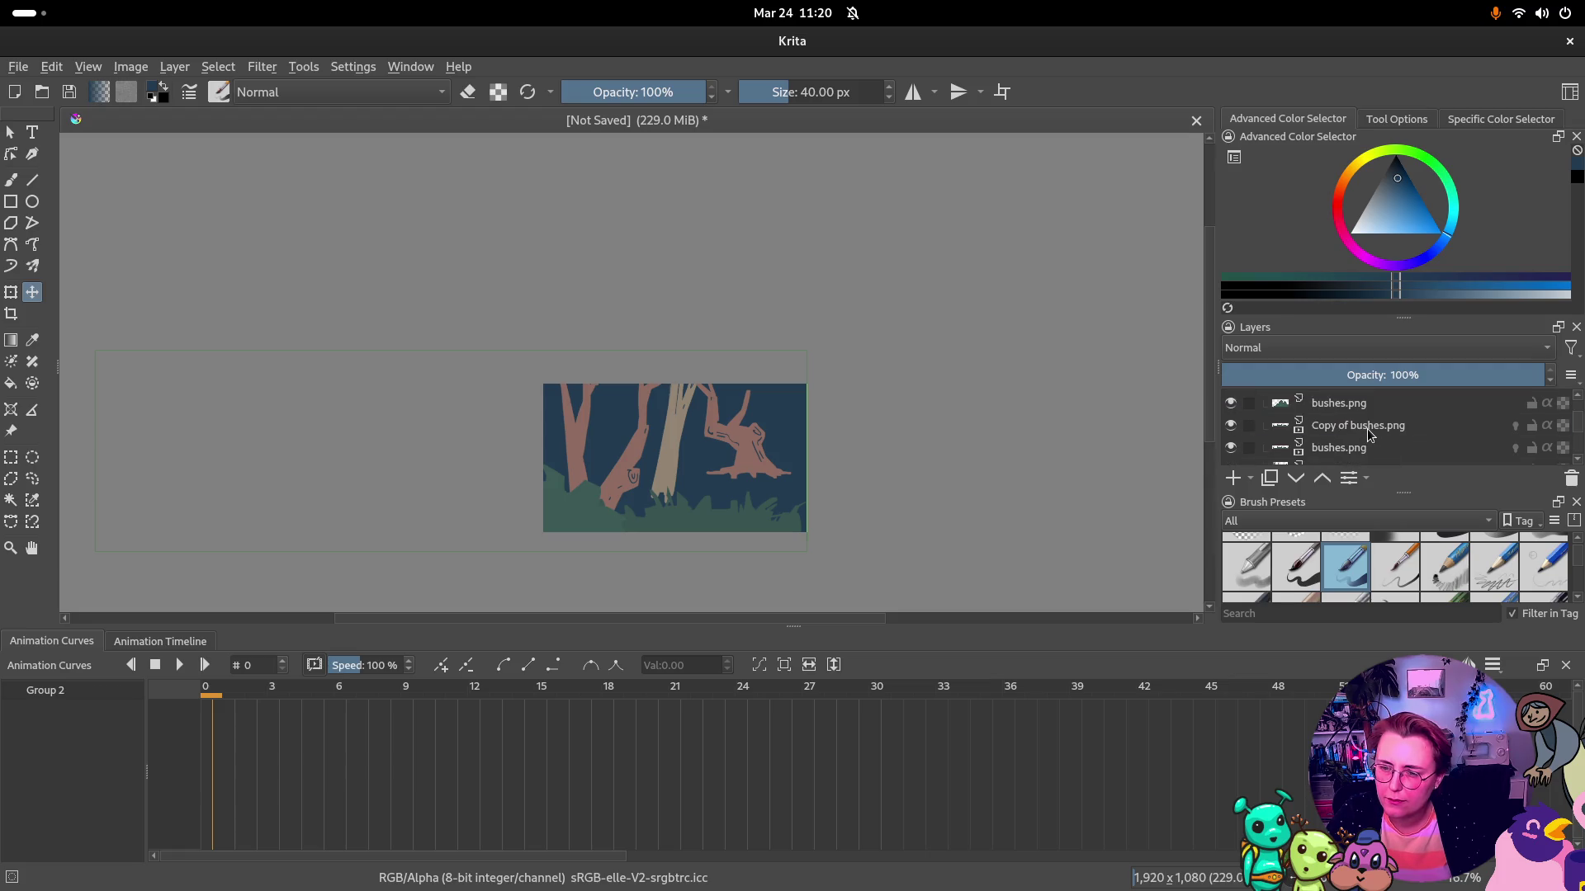
Shift Copy of bushes.png left, checking the other bushes layers along the way
click(1369, 426)
mouse_move(723, 509)
mouse_down()
mouse_move(668, 508)
mouse_move(788, 511)
mouse_move(769, 507)
mouse_up()
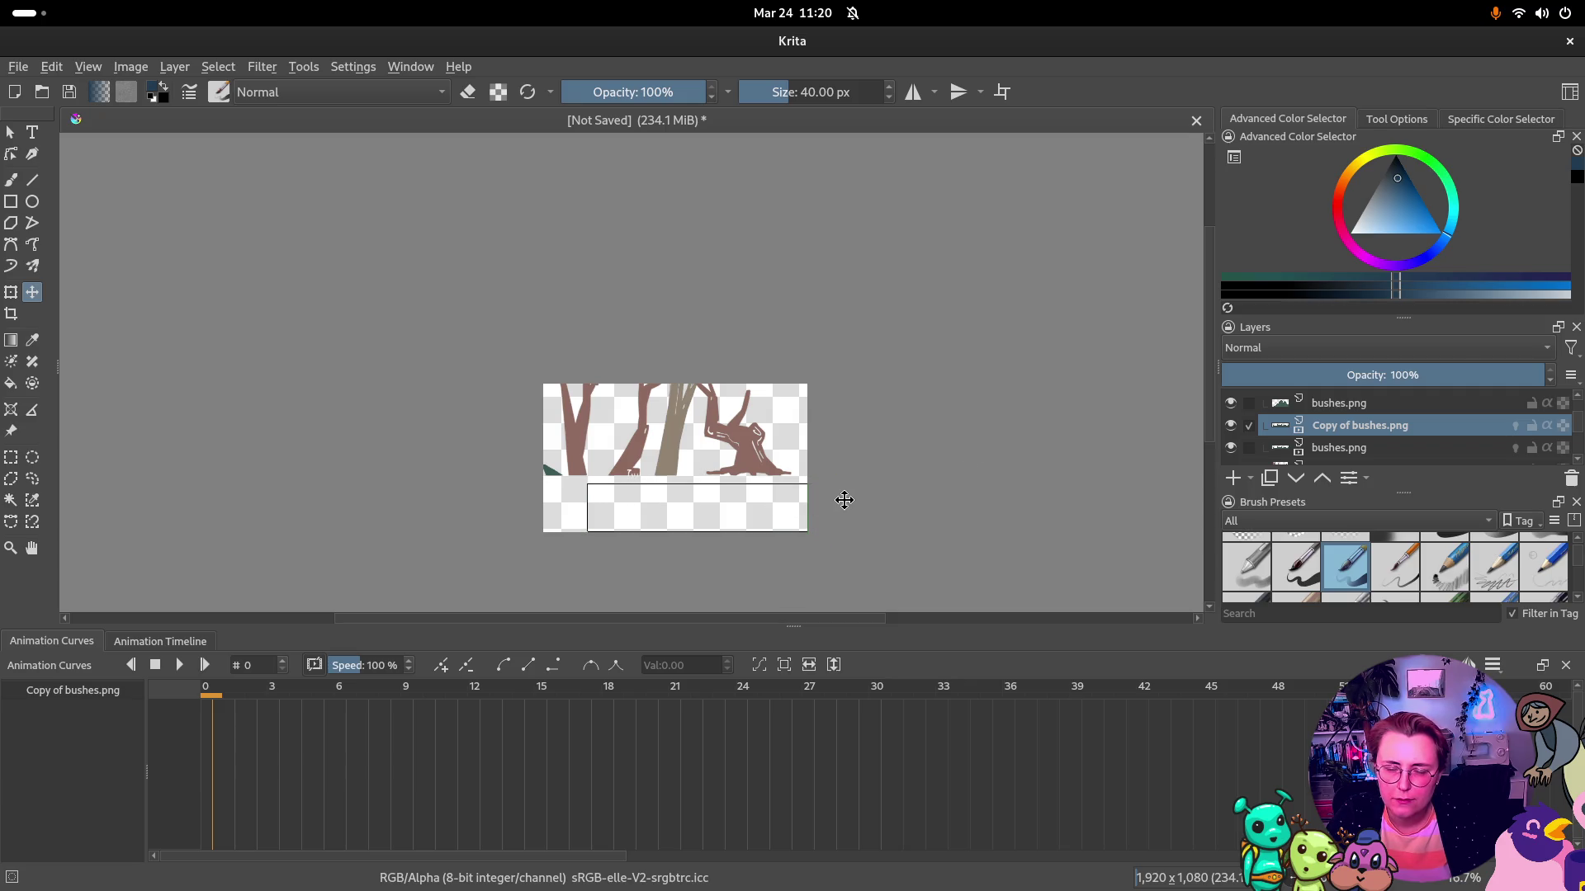
click(1362, 403)
click(1358, 426)
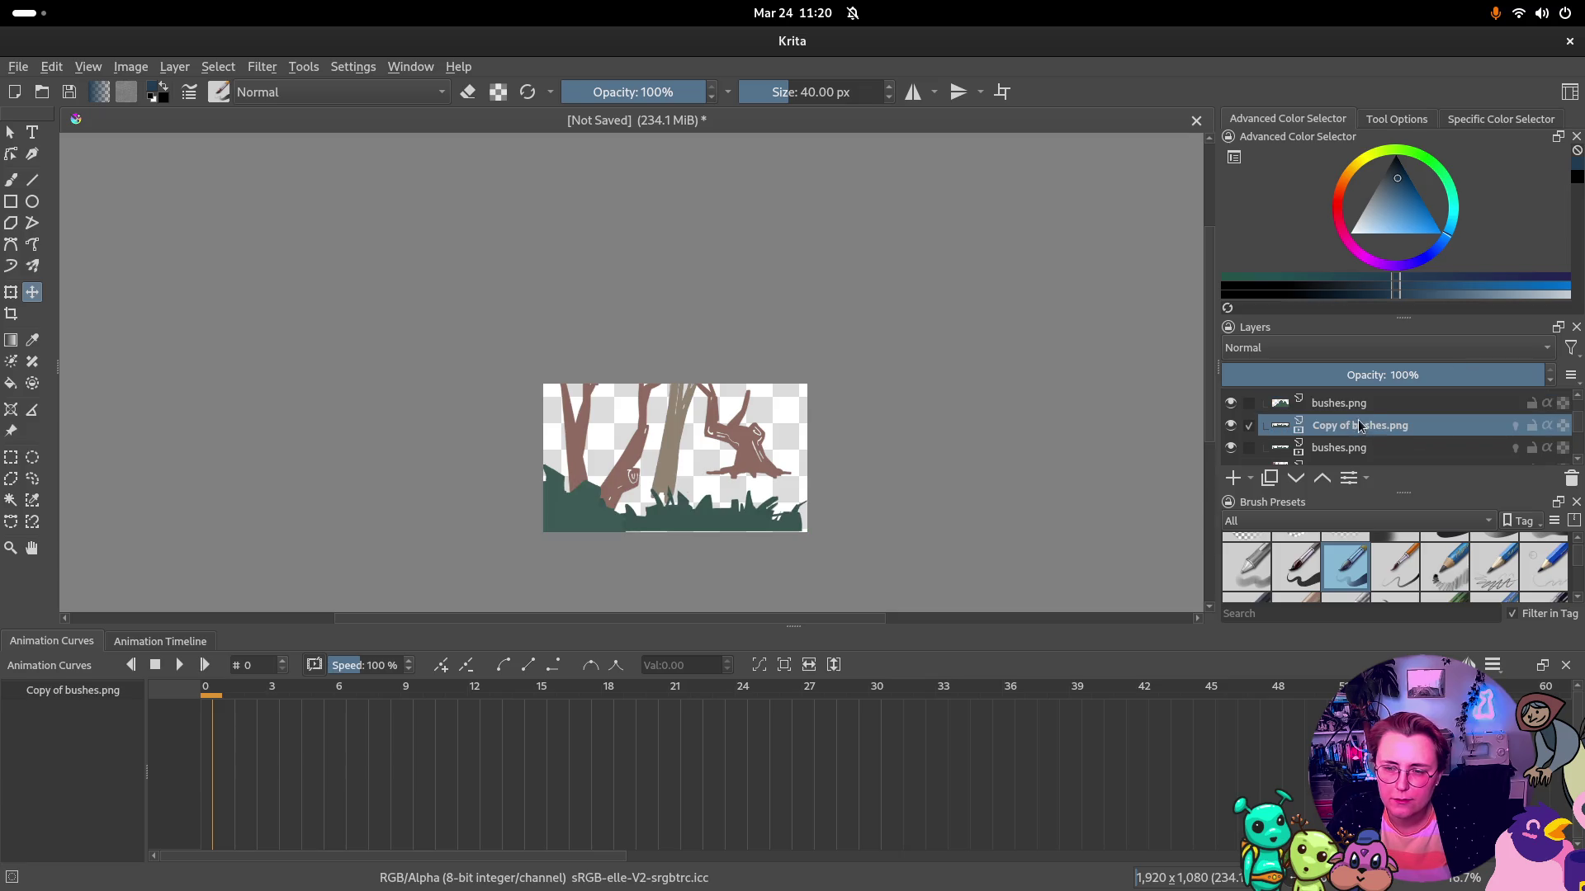
click(1384, 448)
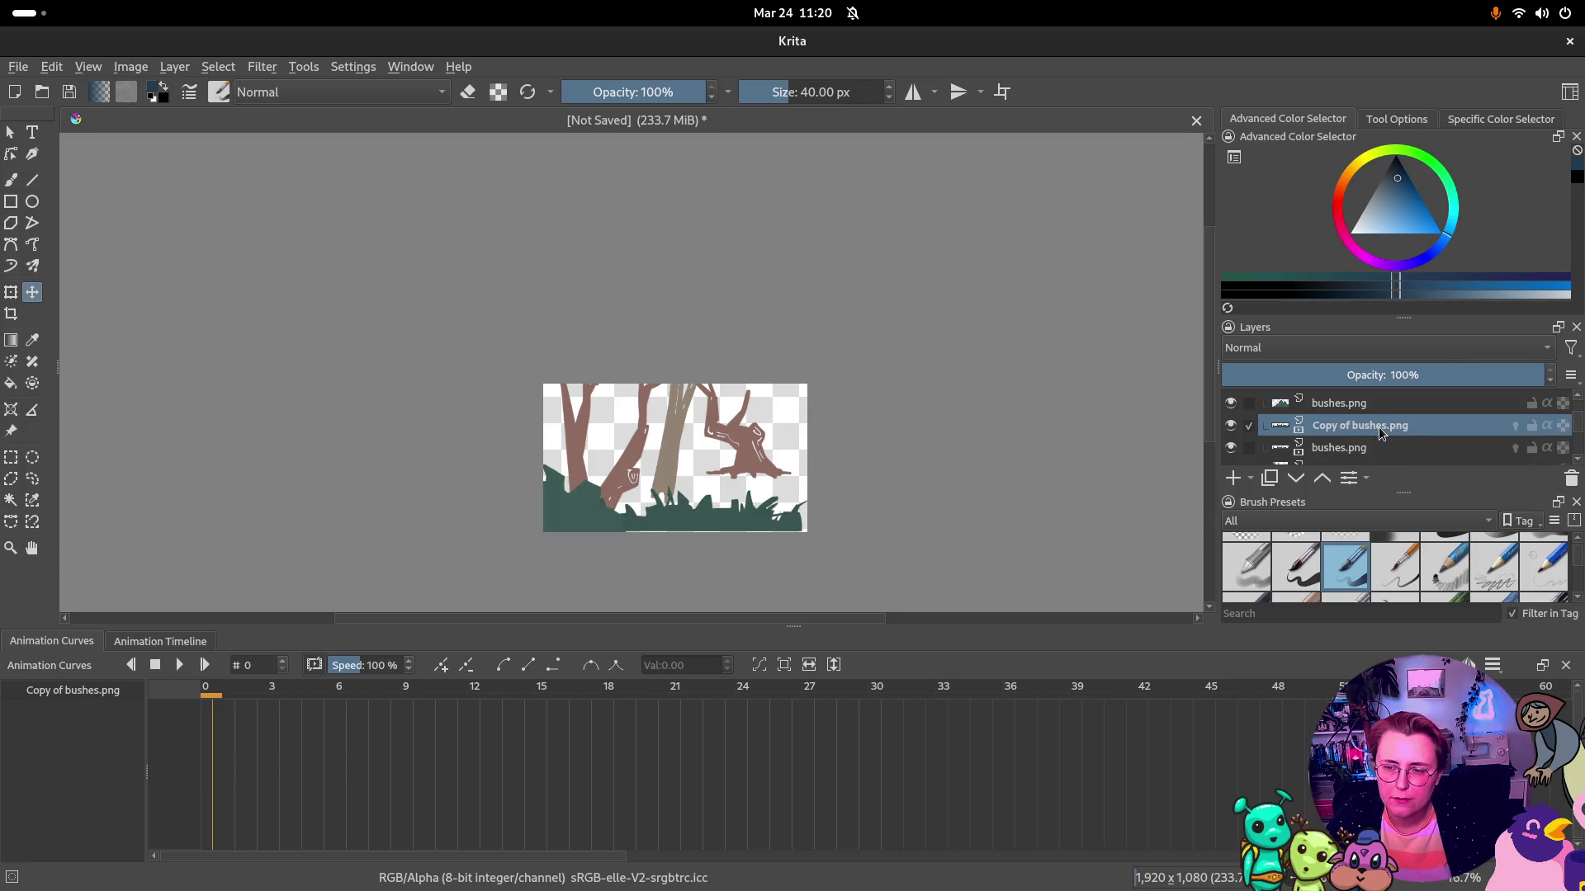
scroll(1397, 421, down, 2)
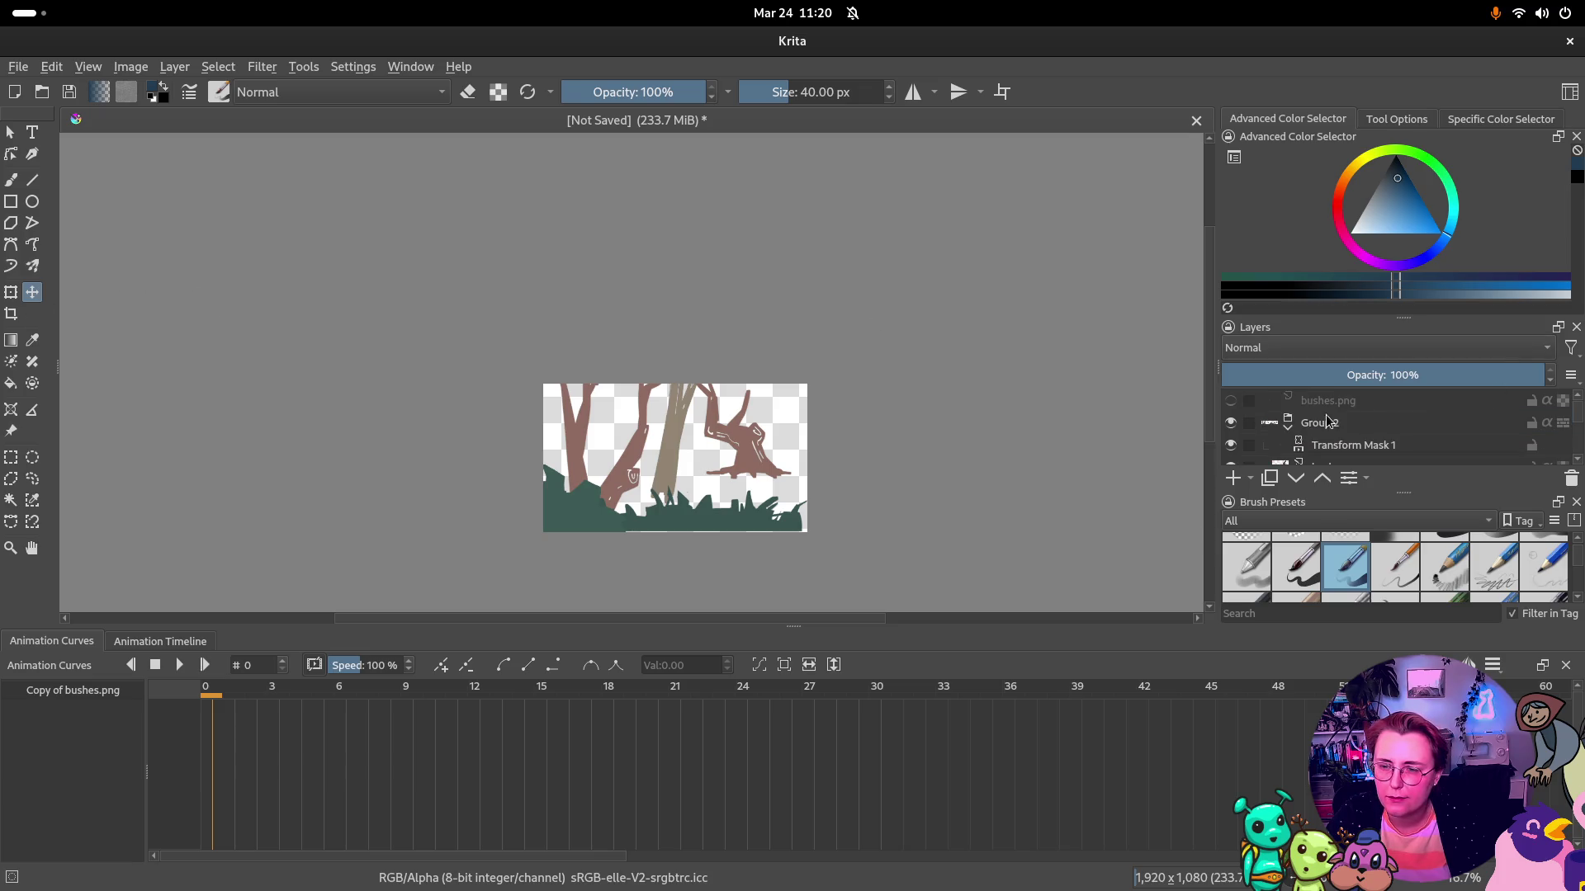
Nudge the Group 2 scene, then move Copy of bushes.png down toward the canvas bottom
click(1361, 423)
drag(780, 488, 783, 480)
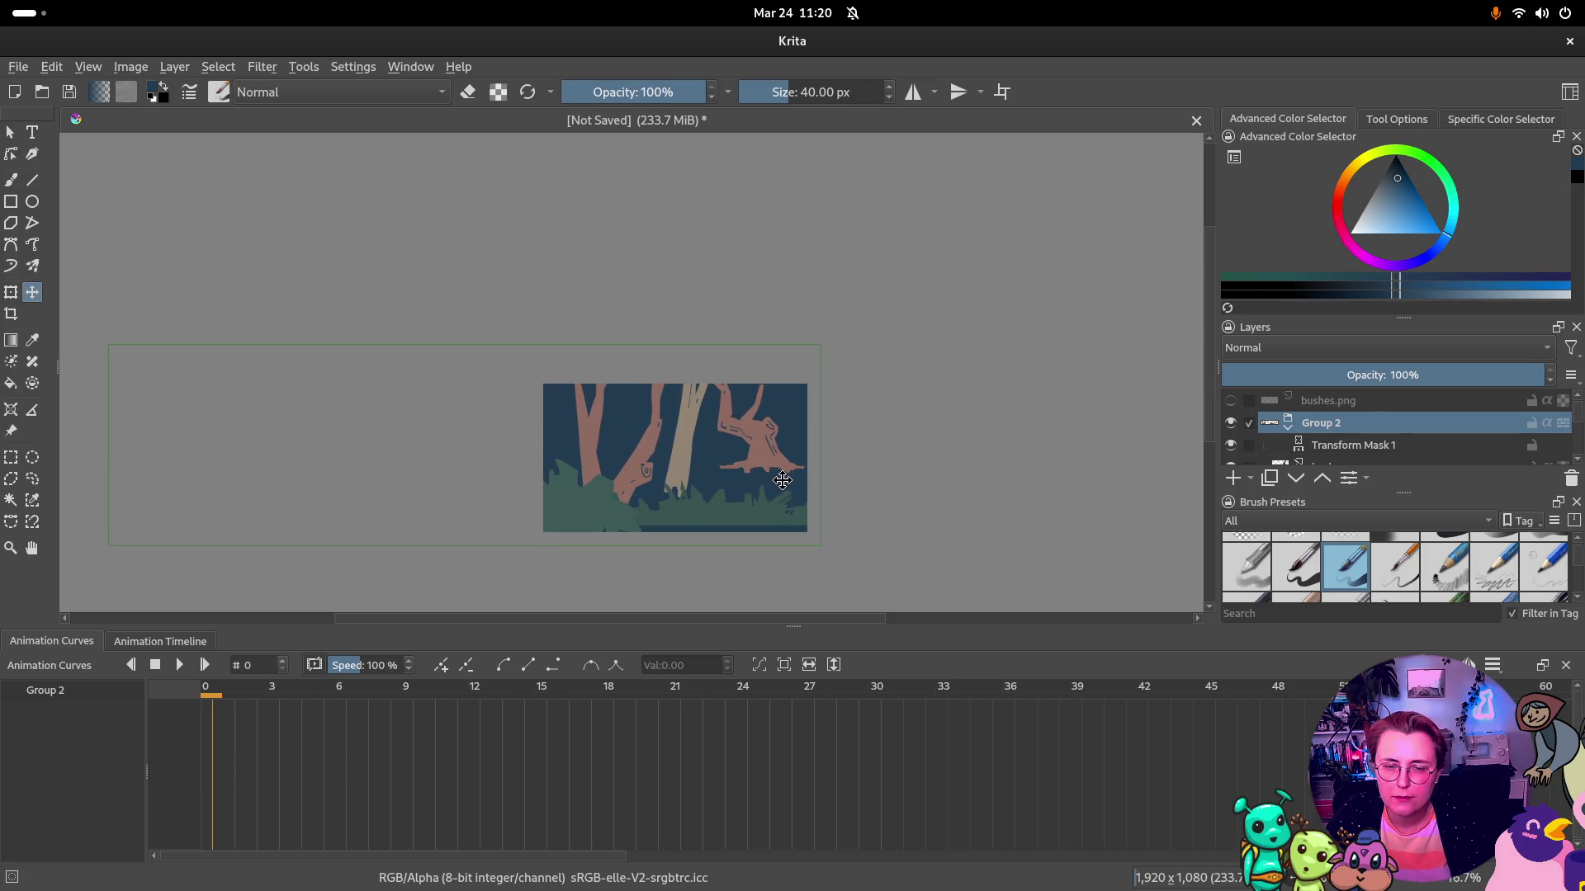
scroll(1344, 436, down, 2)
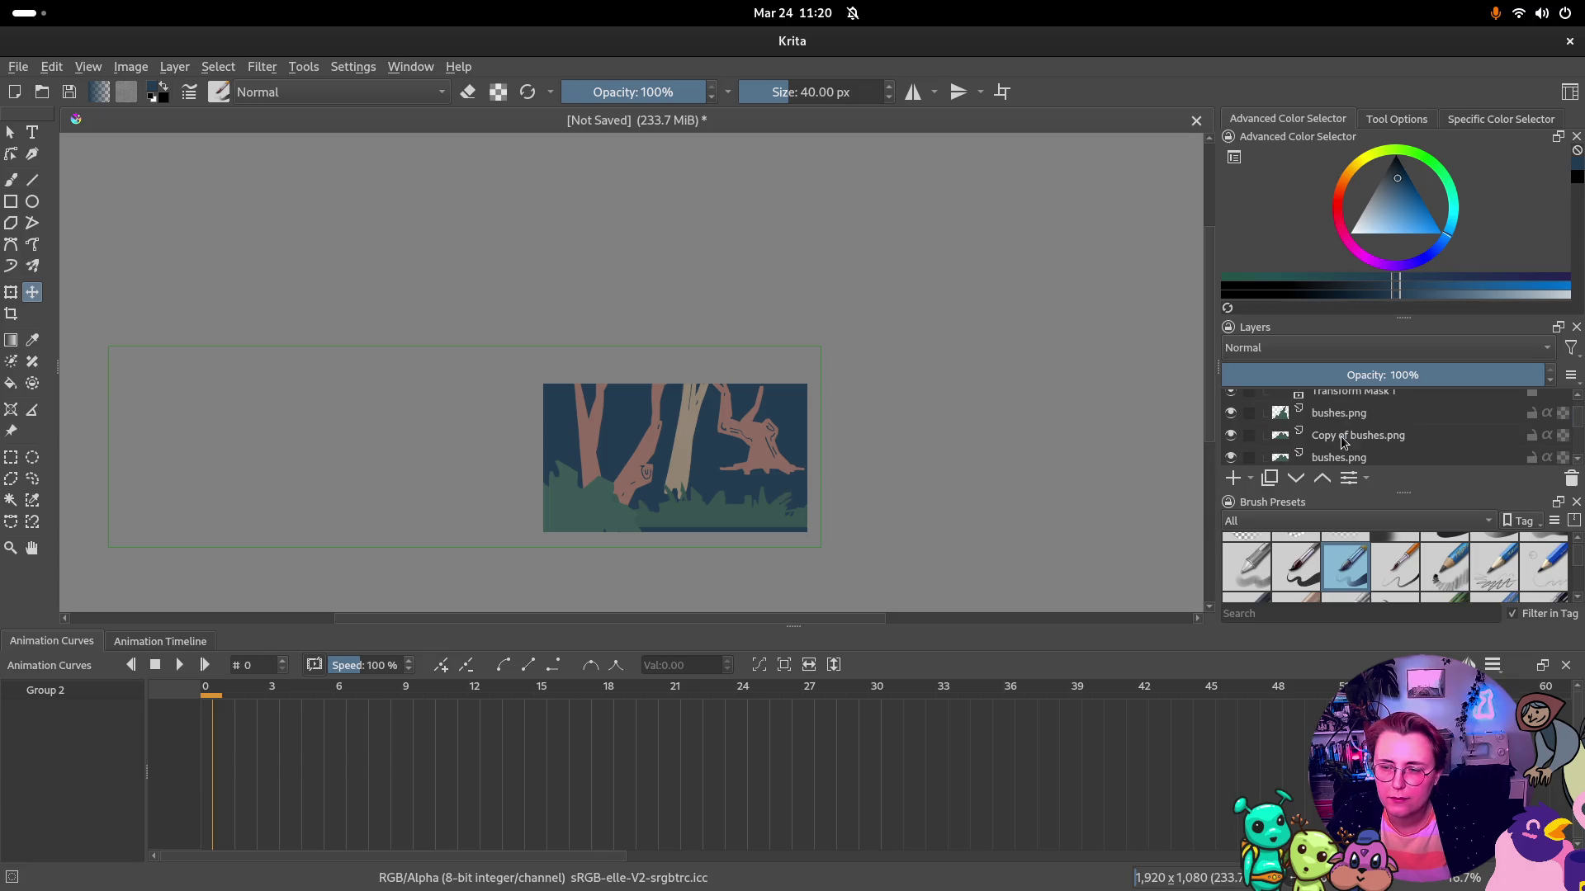
click(1343, 436)
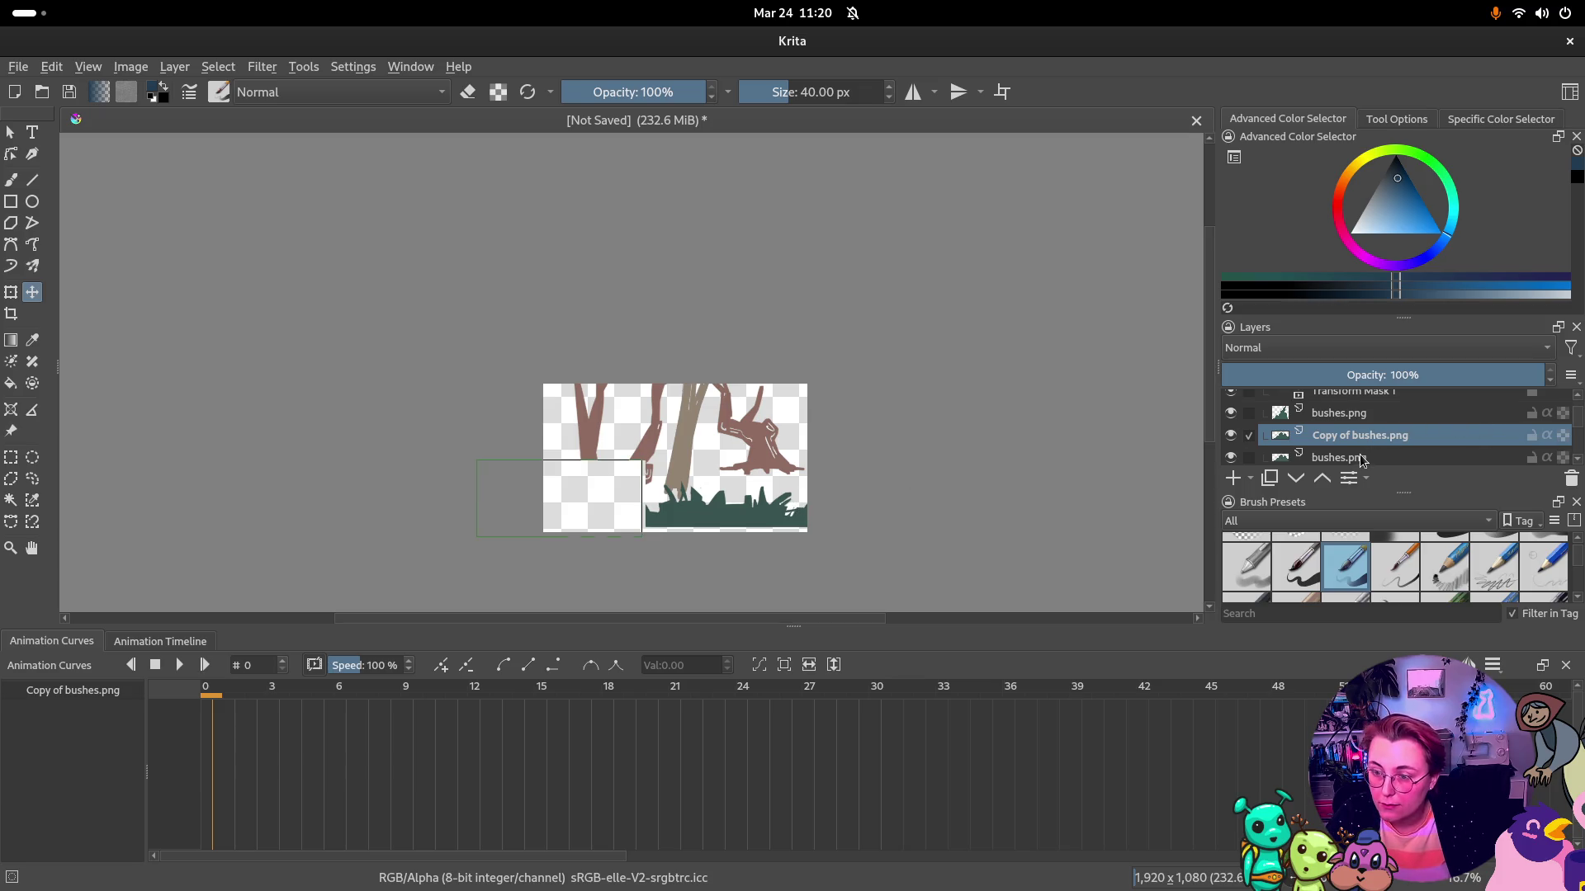
scroll(1359, 455, down, 1)
drag(792, 488, 798, 525)
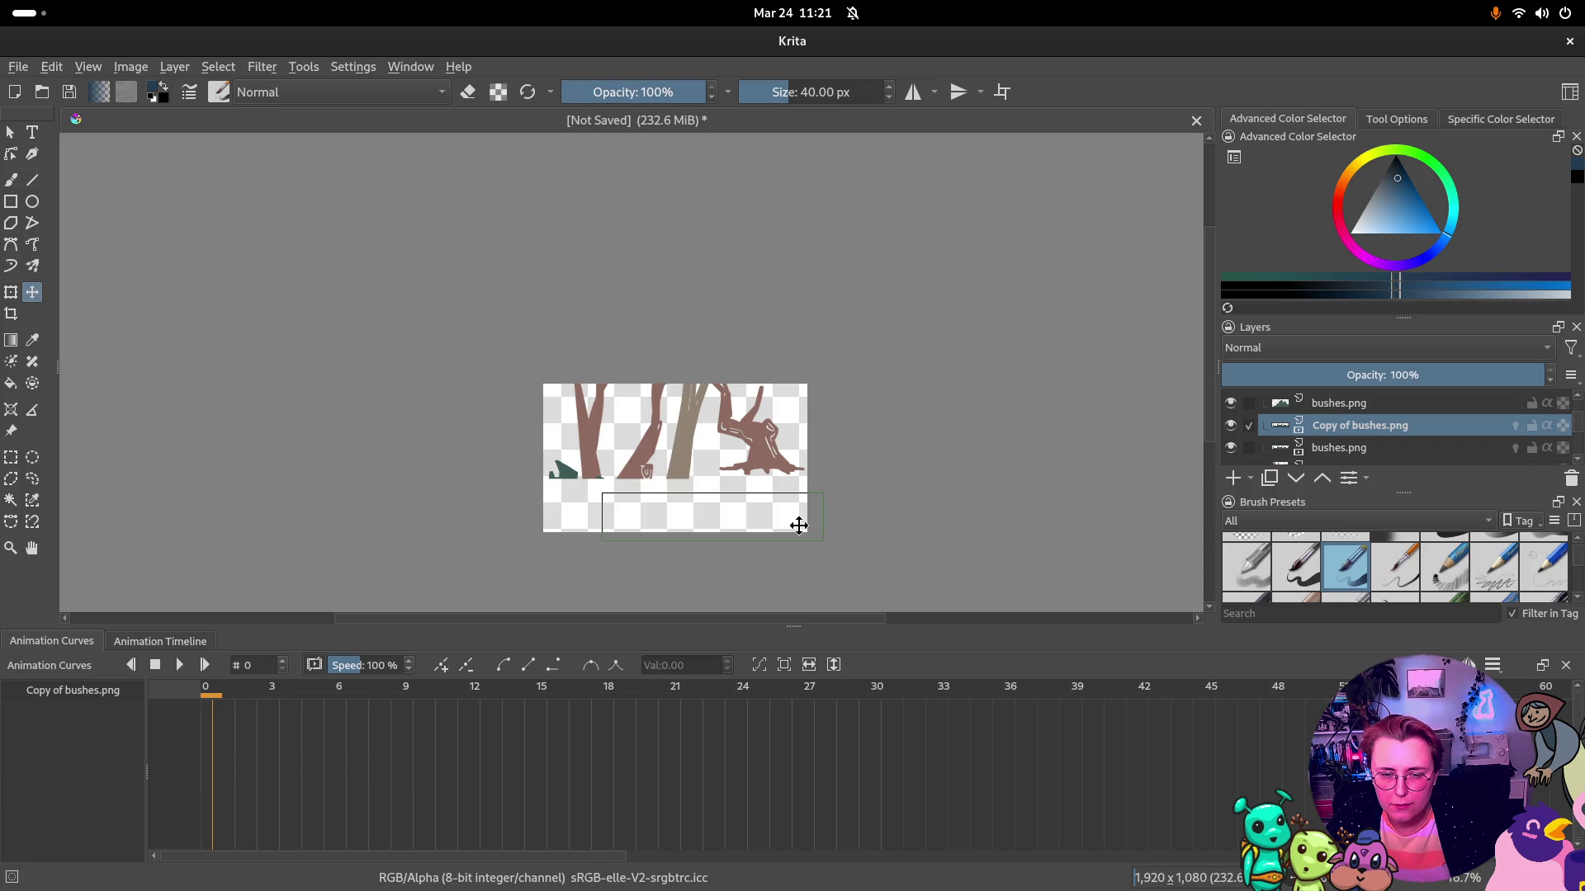
scroll(1349, 433, down, 2)
scroll(1350, 446, down, 2)
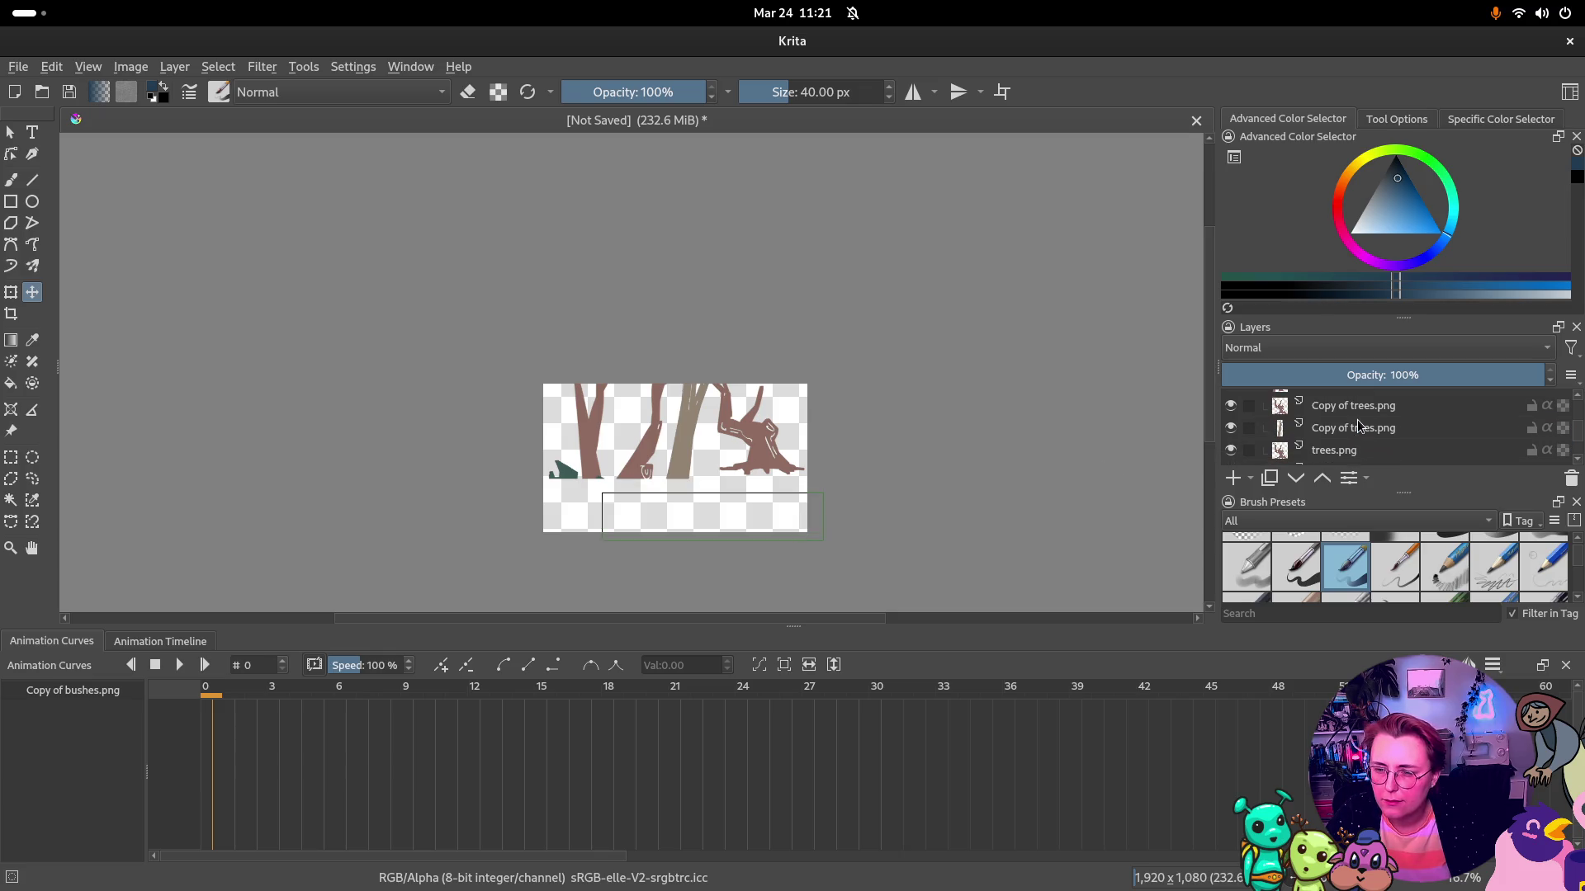
Reorder trees.png among its copies and make Group 2 the active layer
click(1352, 450)
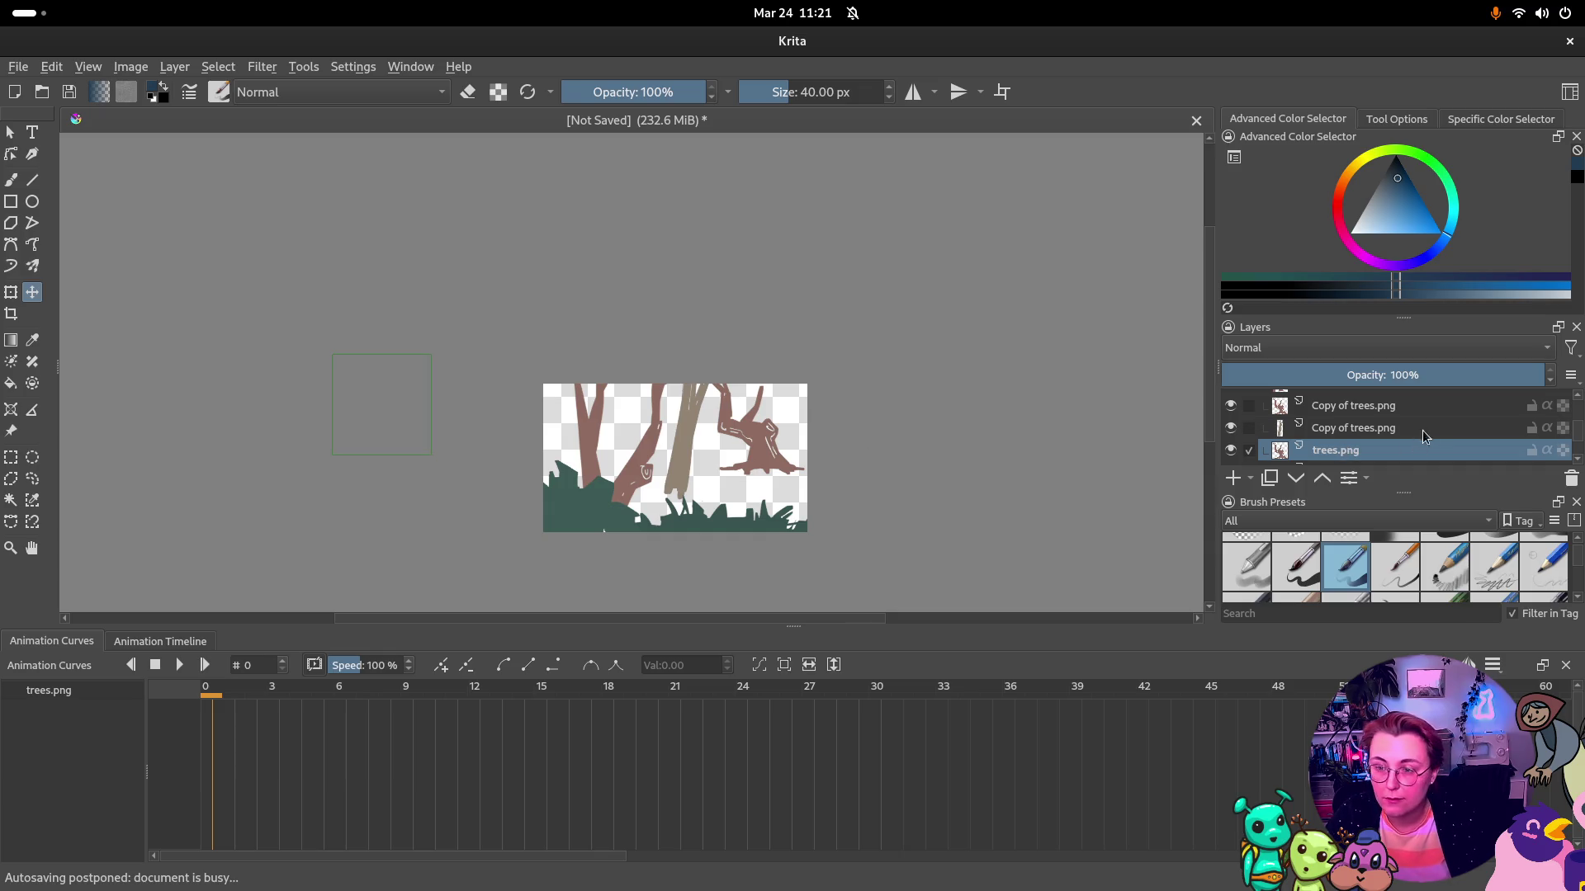
drag(1389, 448, 1388, 433)
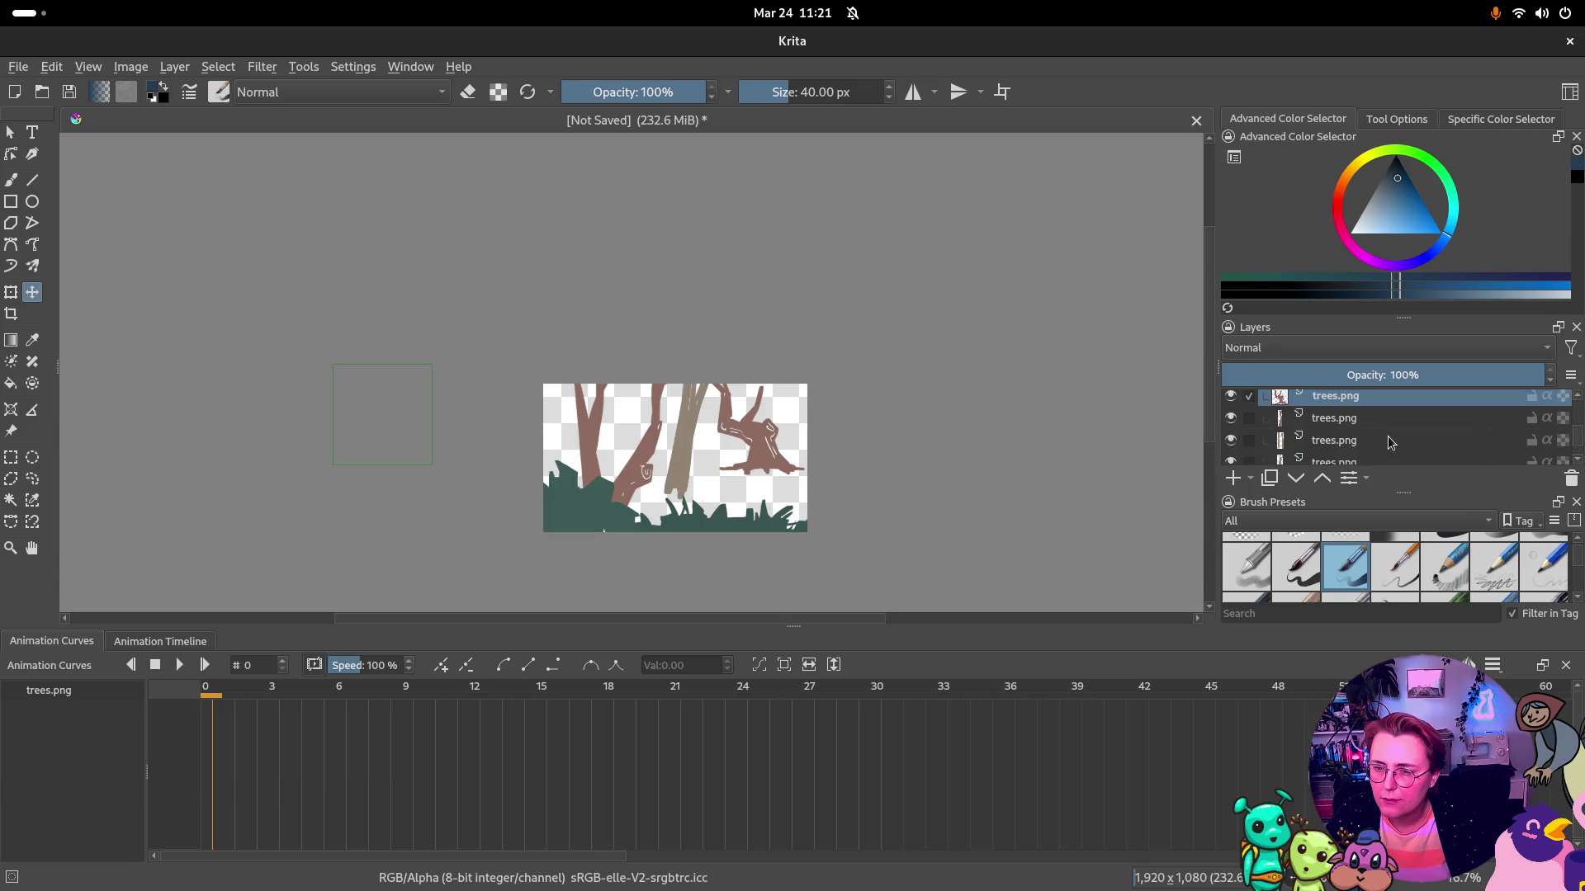
click(1390, 437)
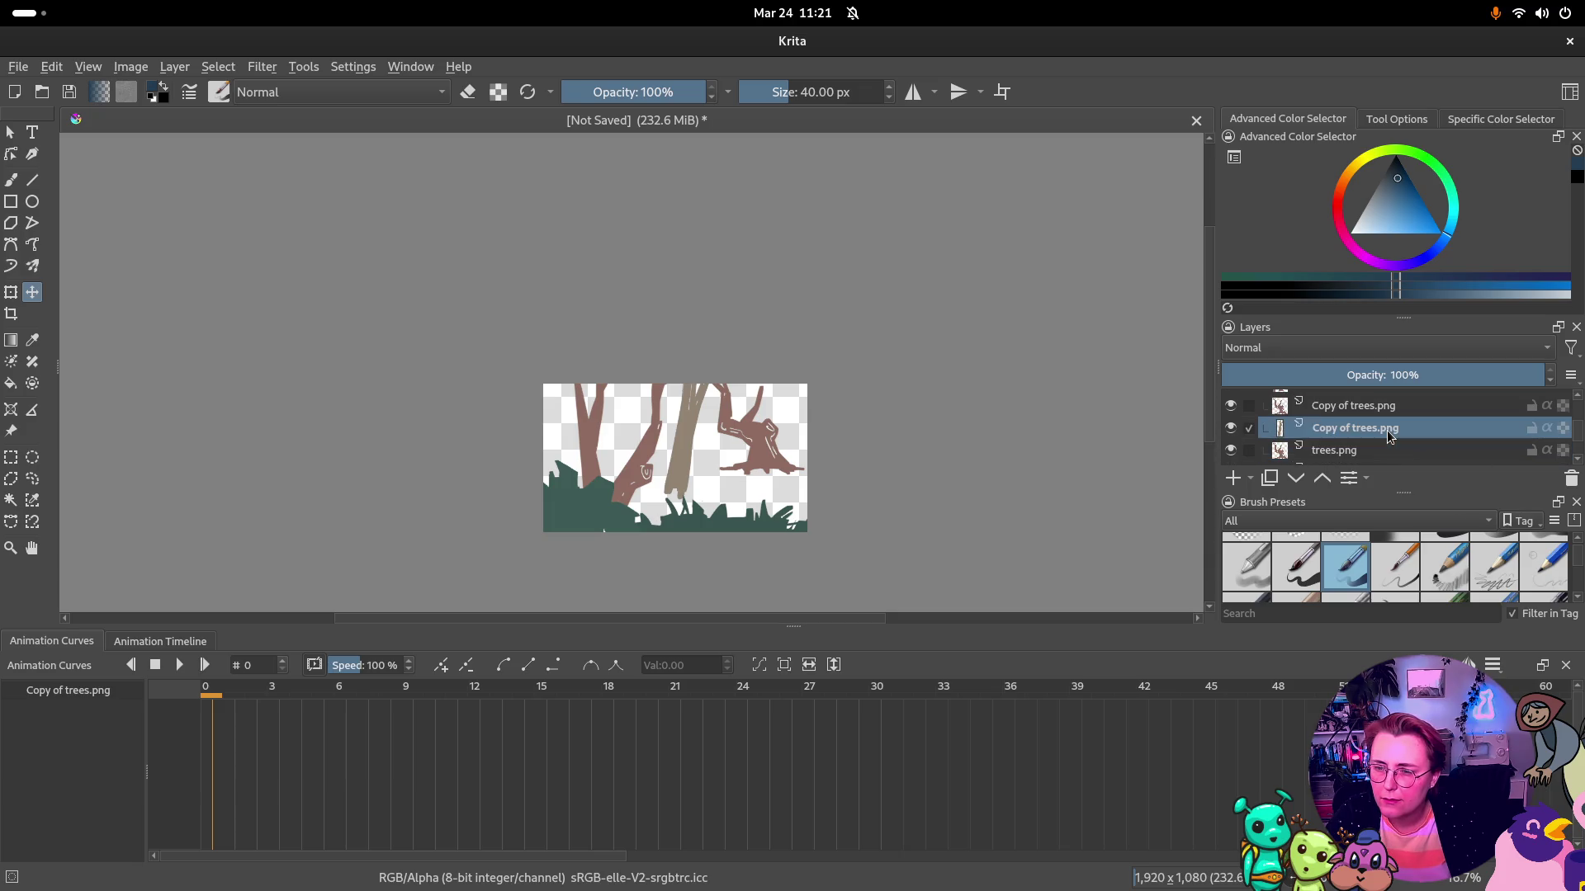
click(1397, 407)
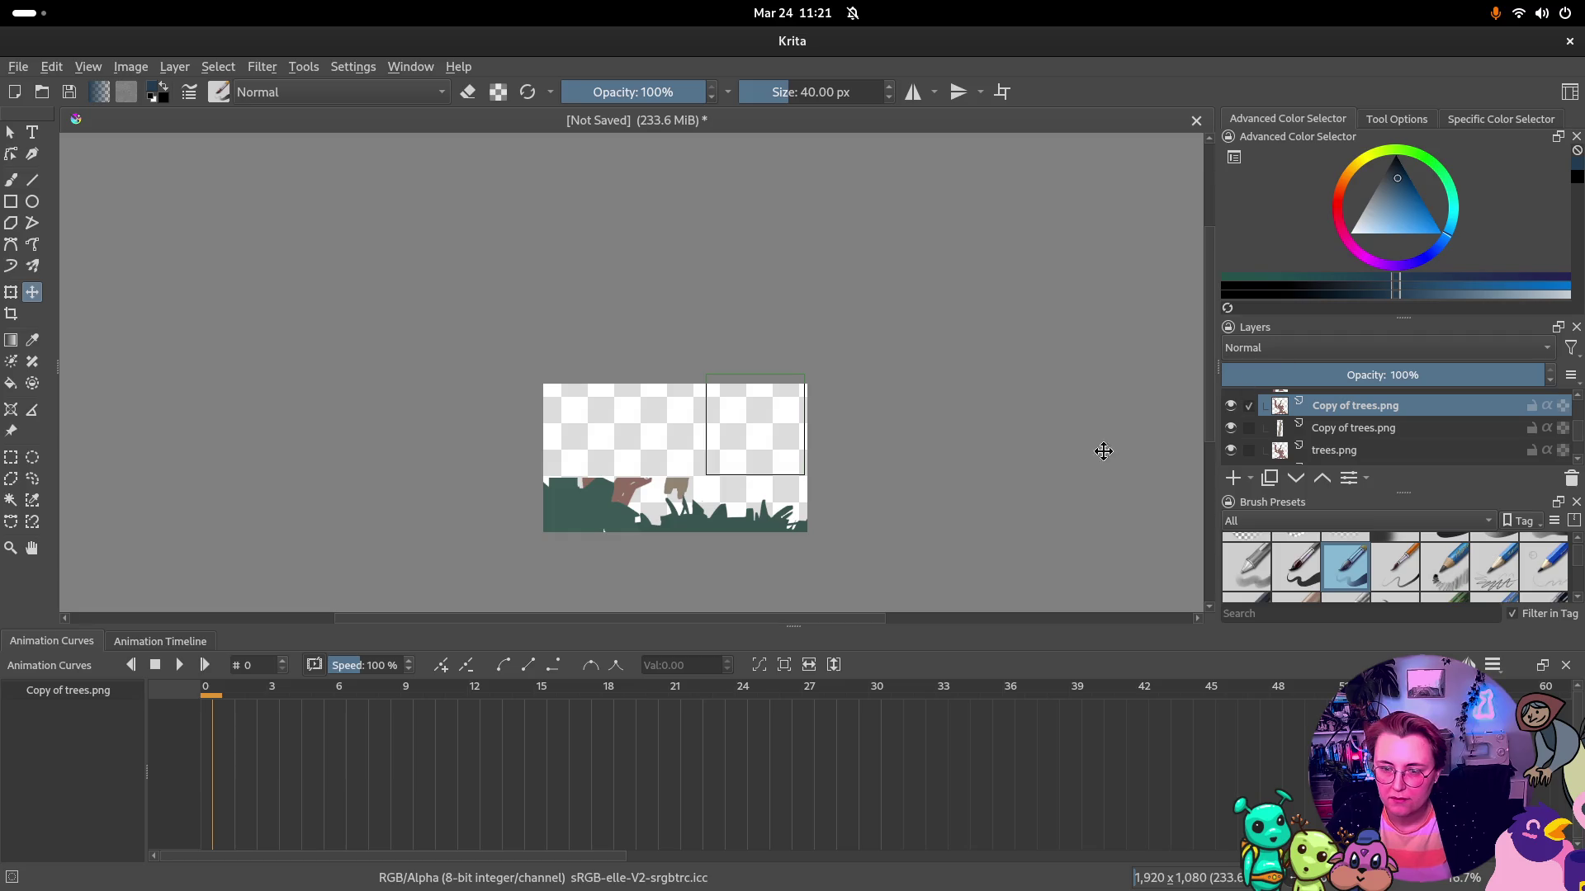
key(Page_Up)
key(Page_Up)
Move the Group 2 scene slightly up and about 22 px right
click(846, 442)
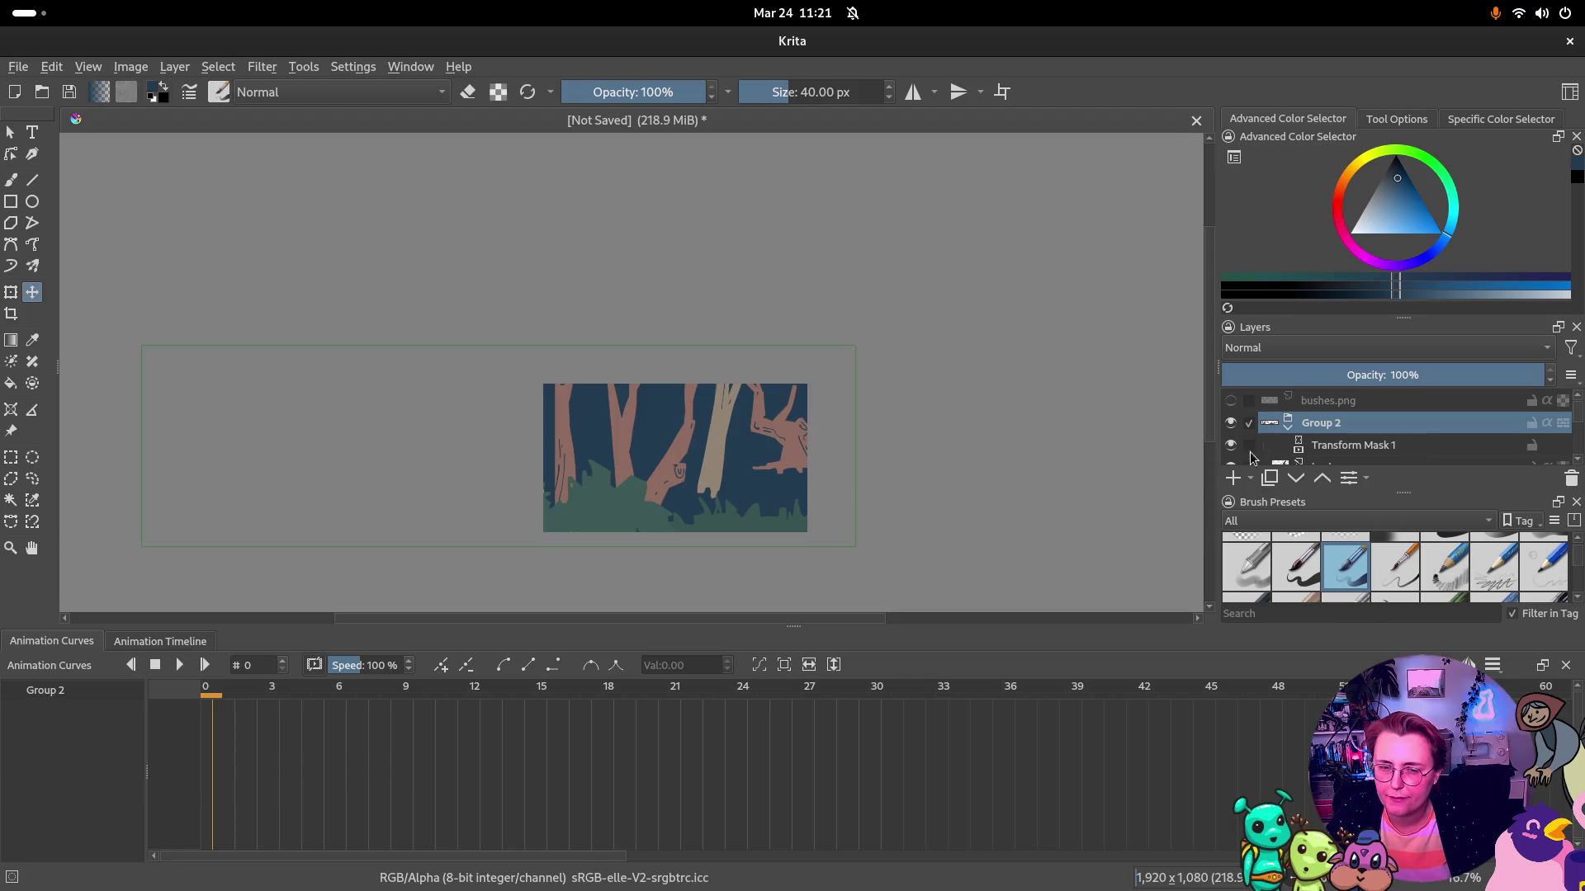
mouse_move(748, 520)
mouse_down()
mouse_move(746, 501)
mouse_move(1089, 503)
mouse_move(1122, 553)
mouse_up()
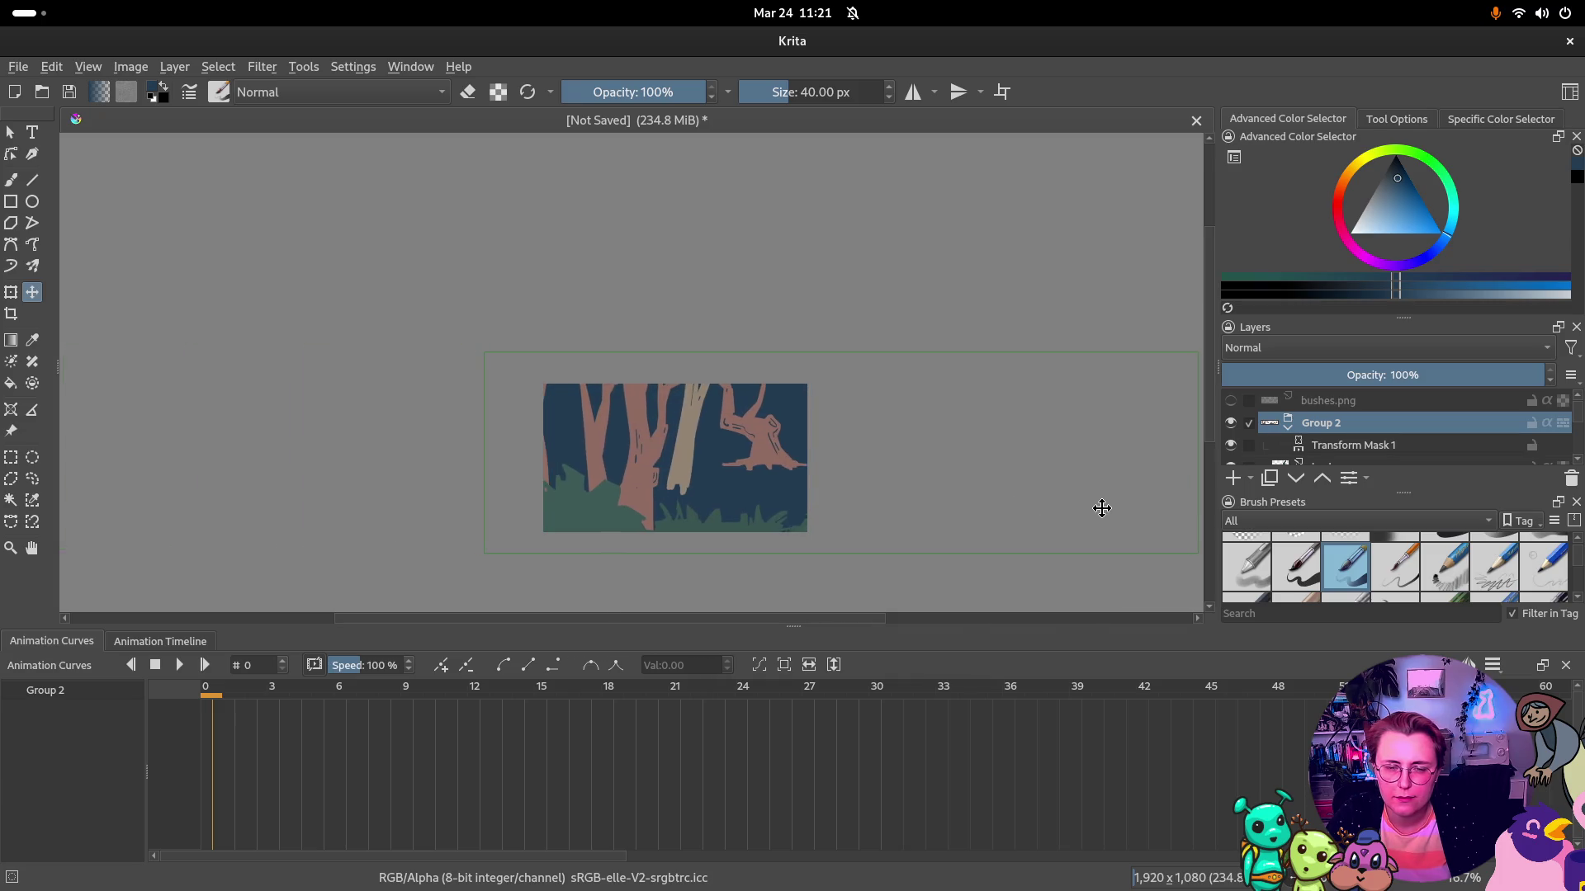
mouse_move(736, 523)
mouse_down()
mouse_move(763, 529)
mouse_move(618, 521)
mouse_move(663, 518)
mouse_up()
scroll(1429, 404, up, 2)
scroll(1413, 396, down, 2)
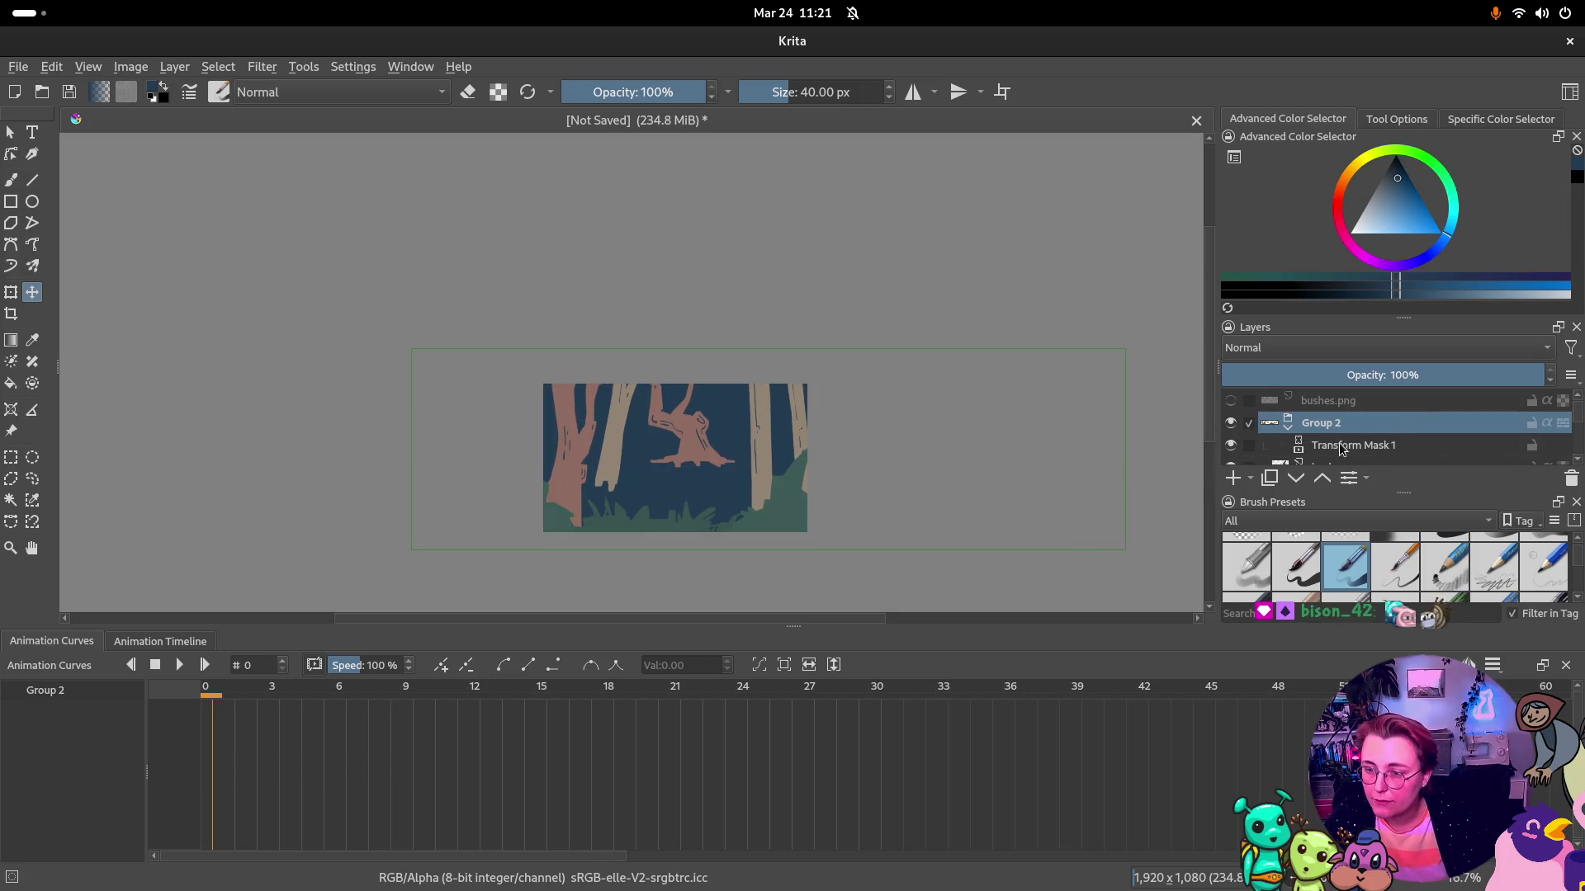
scroll(1340, 432, down, 2)
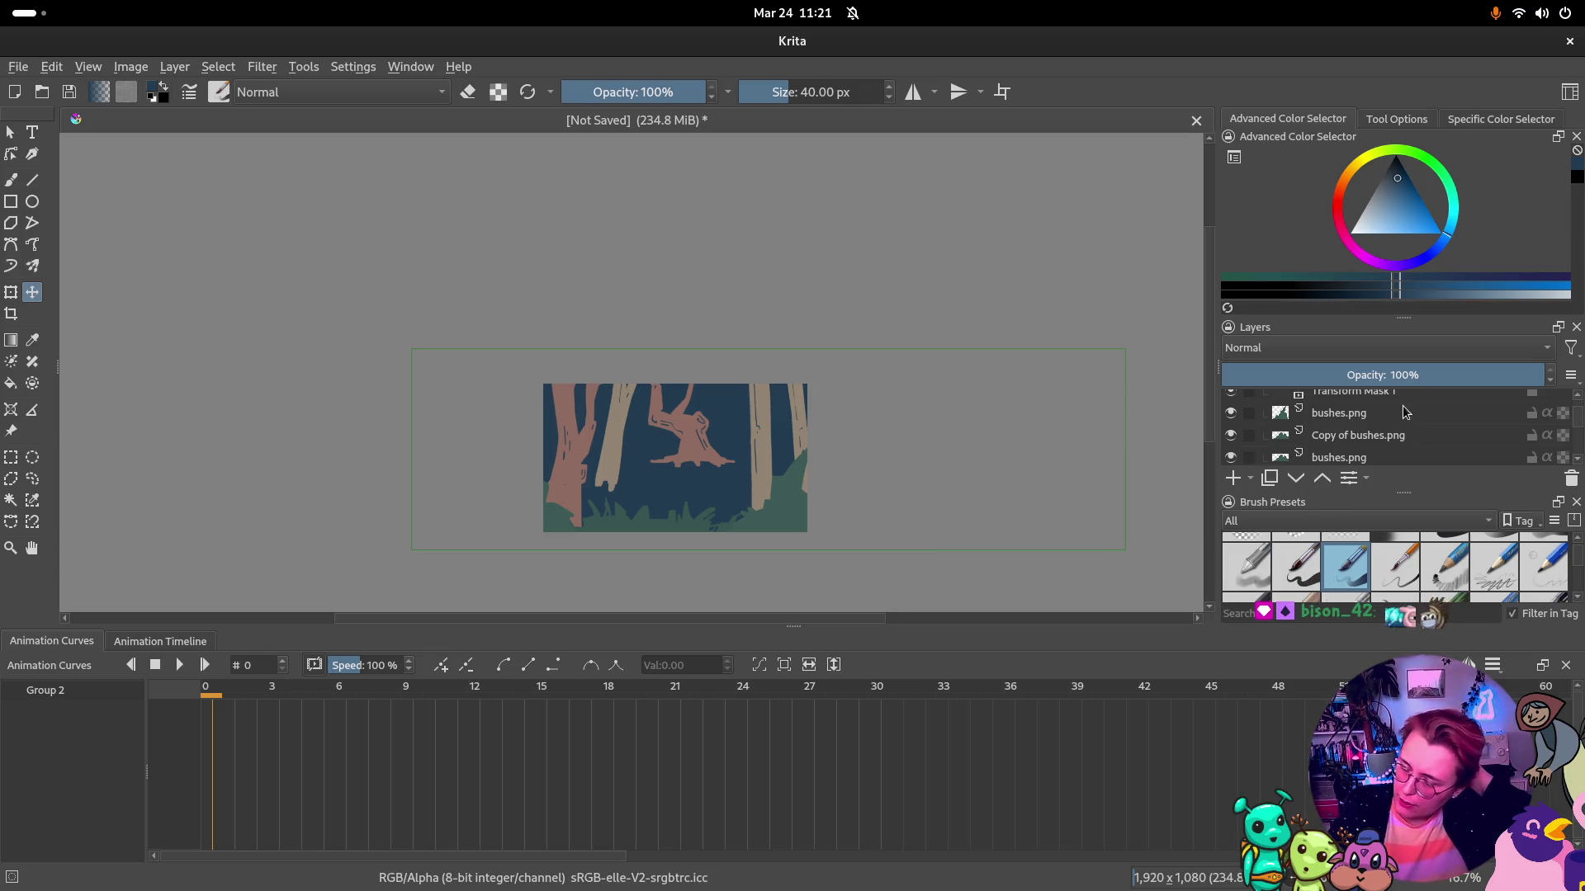
scroll(1368, 433, down, 2)
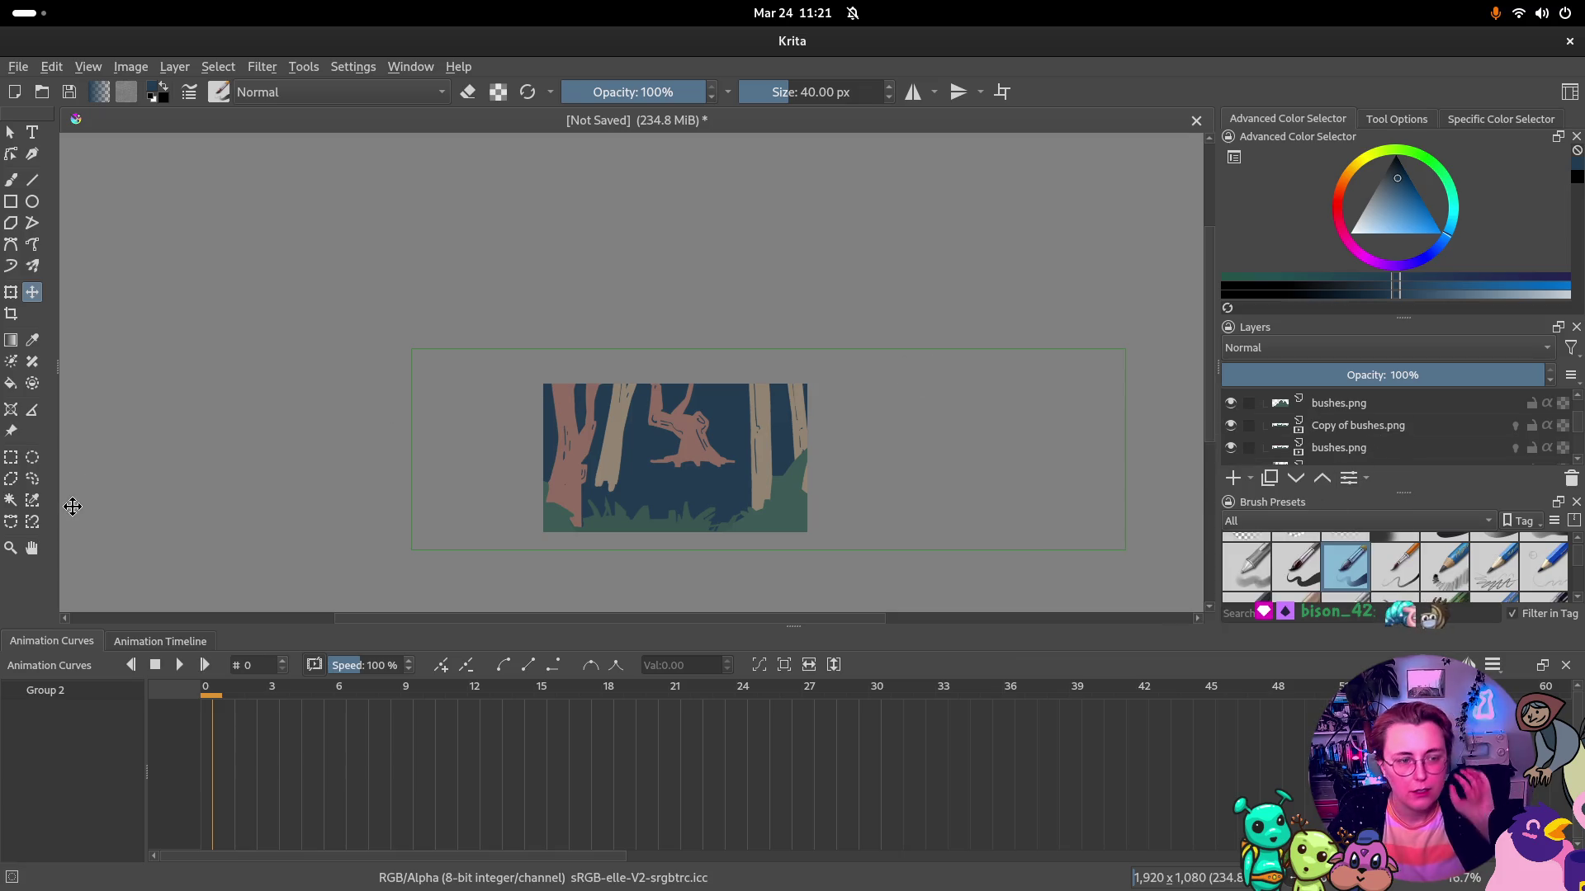
click(132, 67)
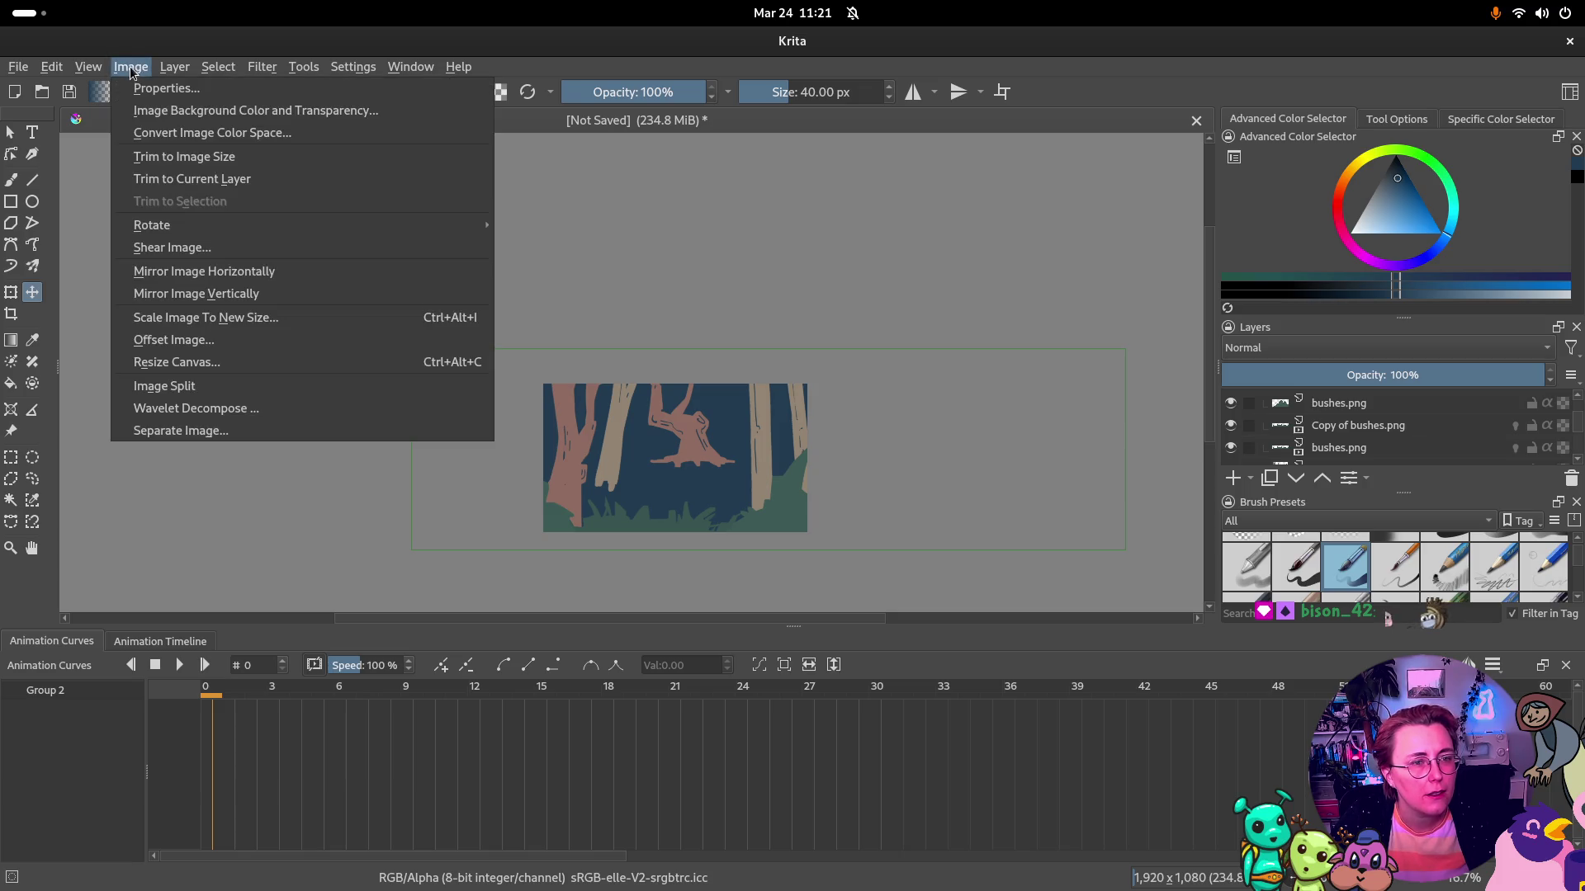
Drop trees.png onto the canvas and open it as a new document
click(680, 306)
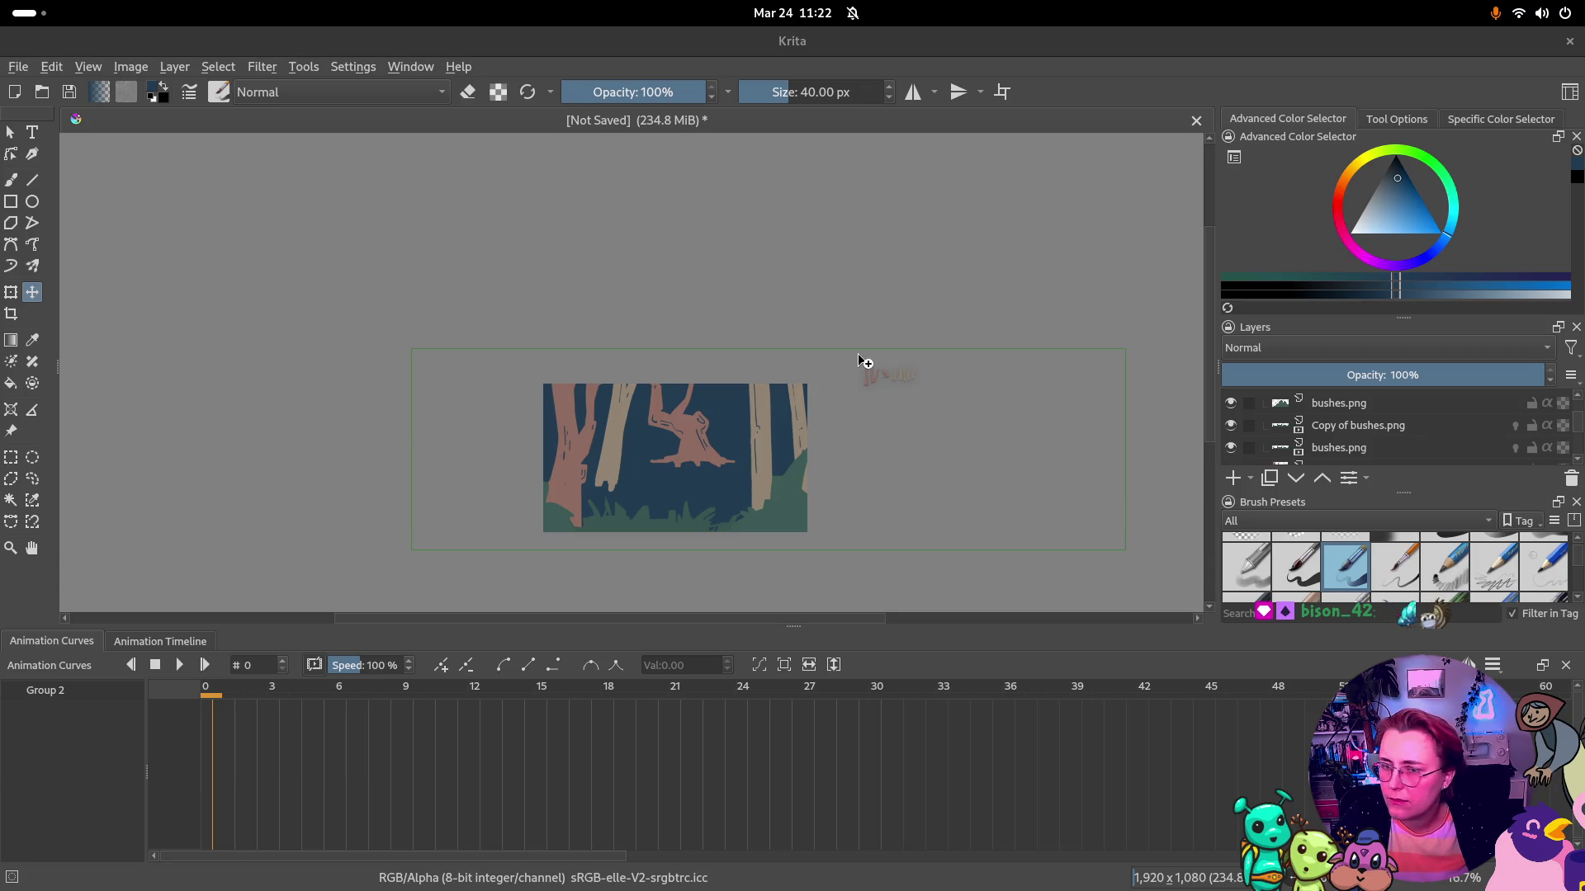
drag(858, 353, 857, 353)
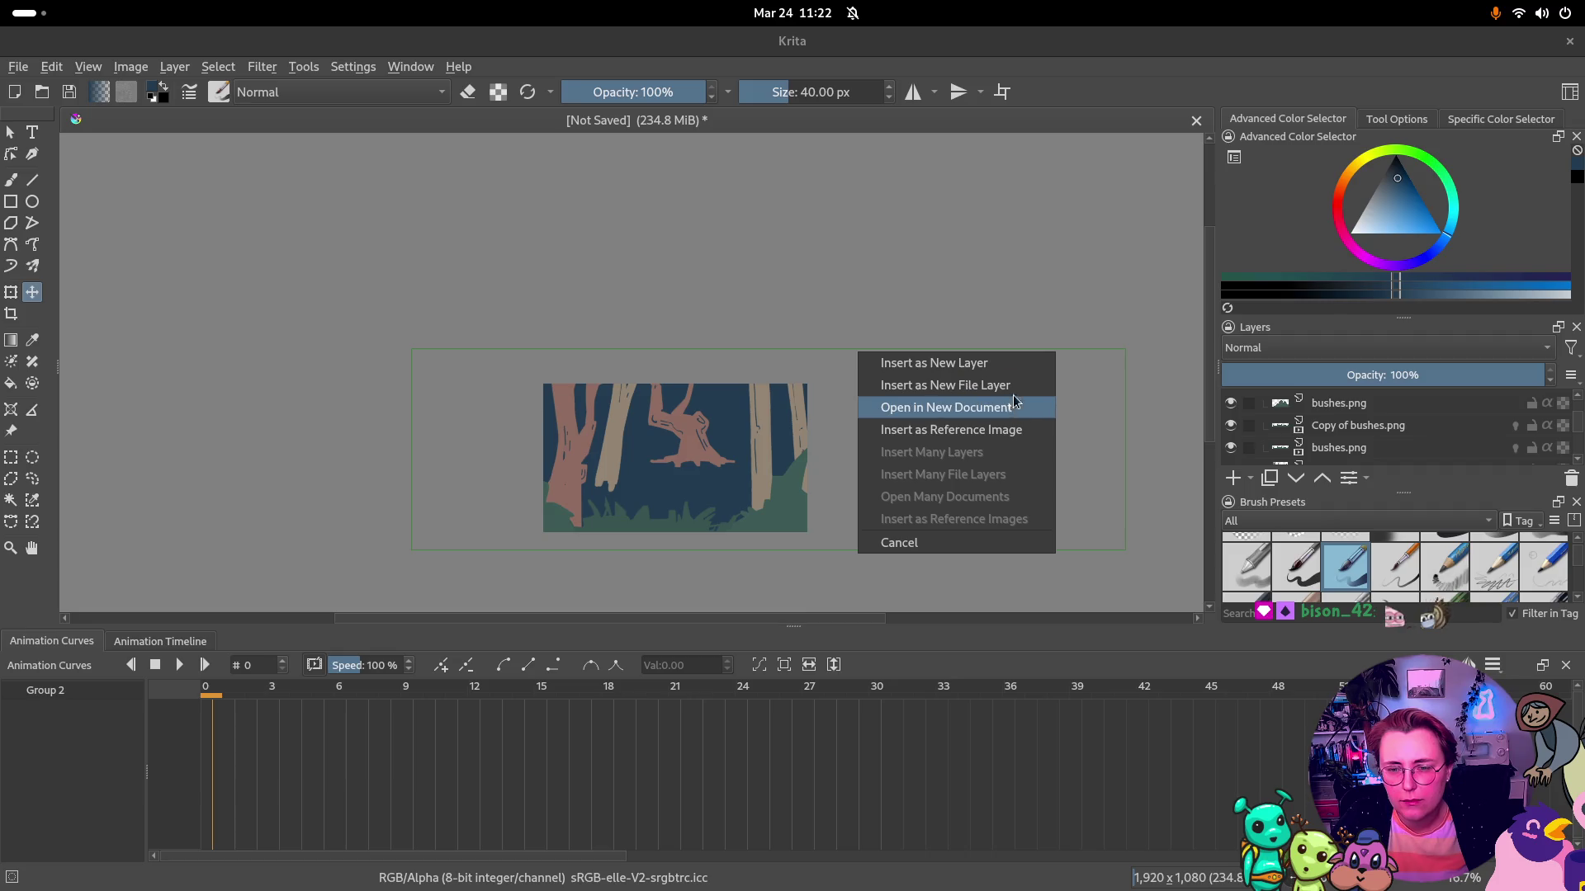
click(944, 408)
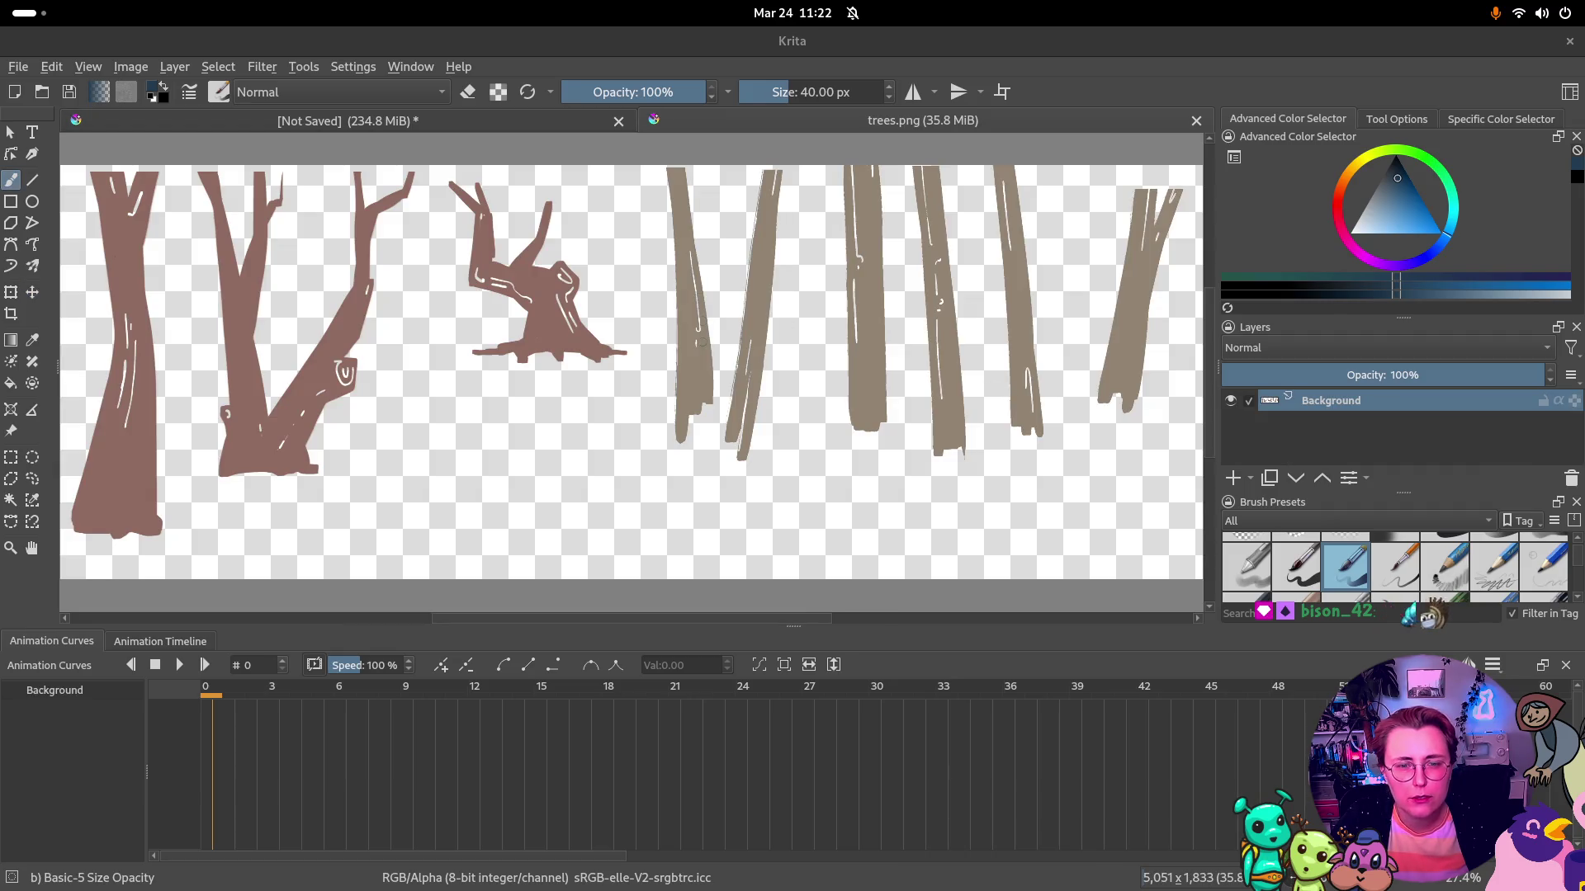
scroll(792, 322, down, 2)
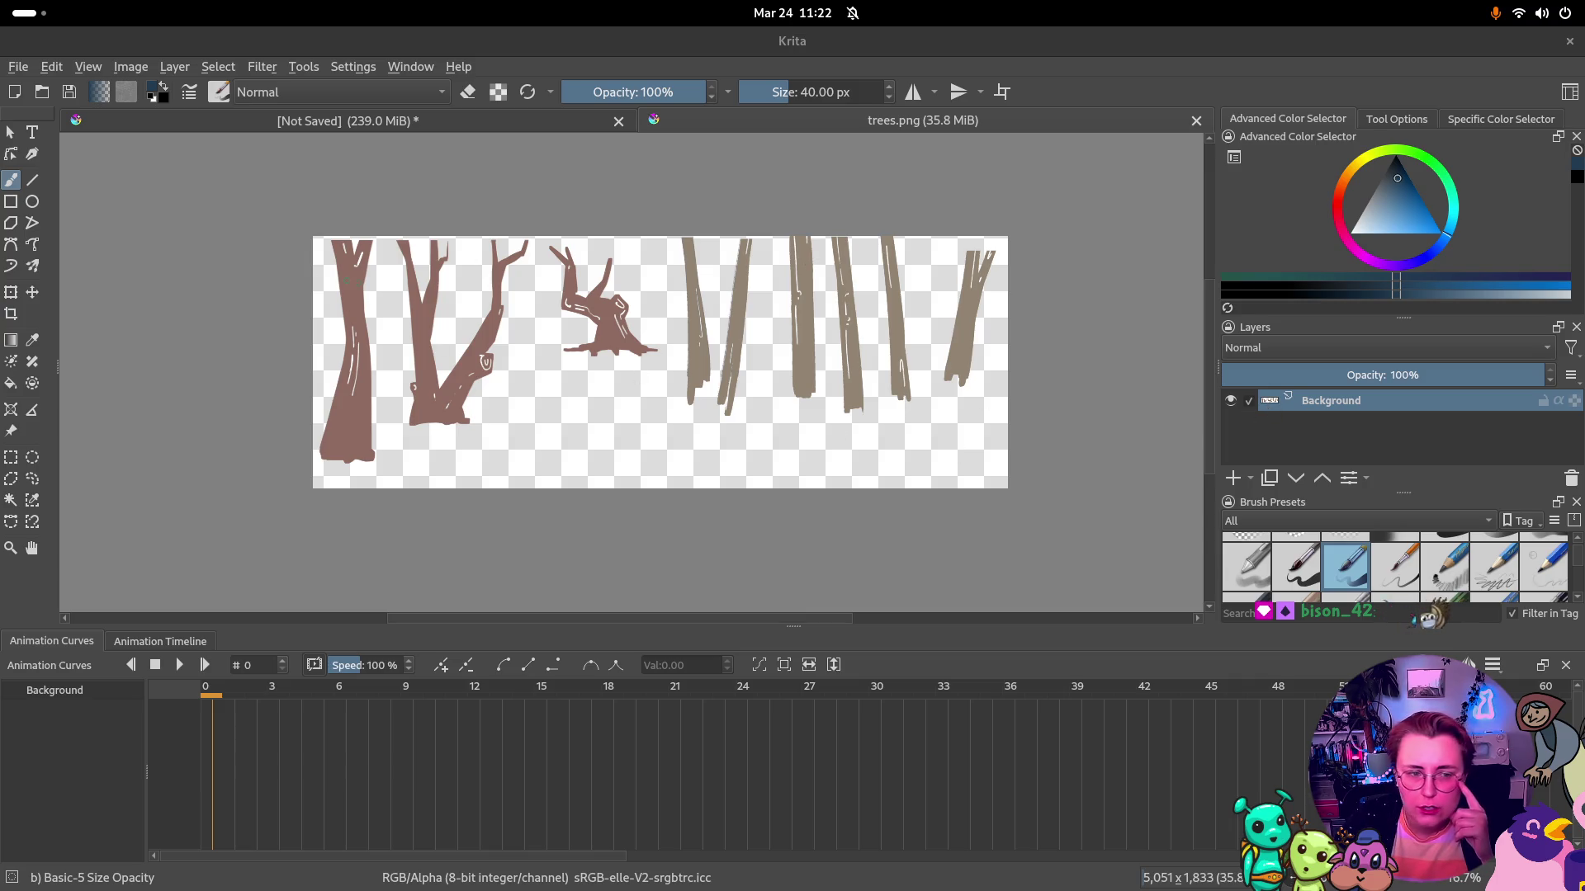
Rectangle-select the brown stump, copy it to a new layer and place it among the grey trunks
click(10, 456)
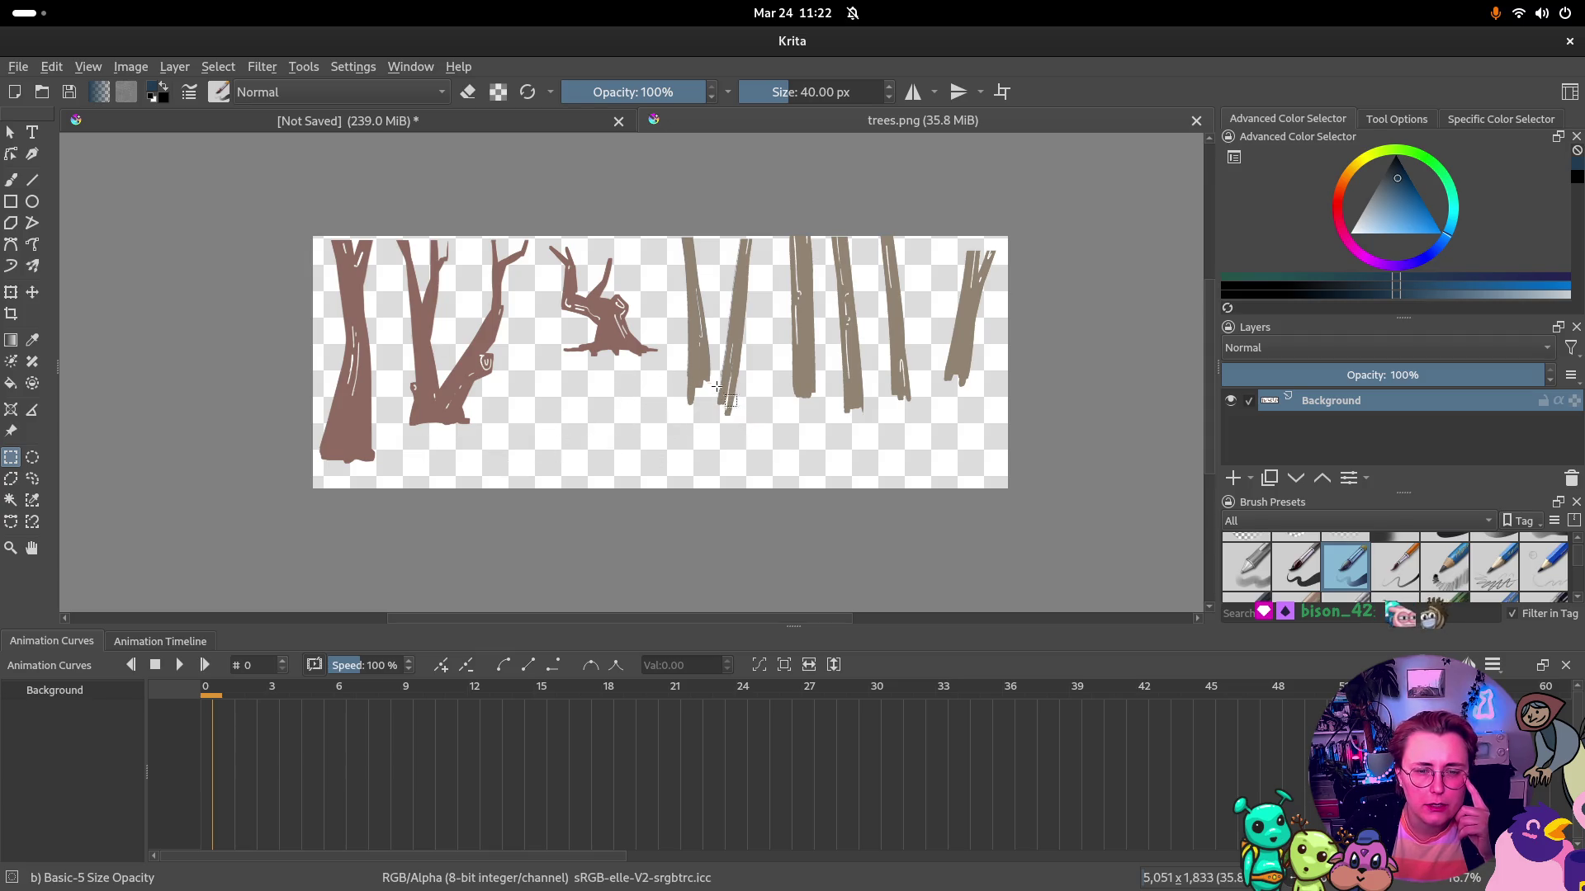
drag(675, 391, 542, 236)
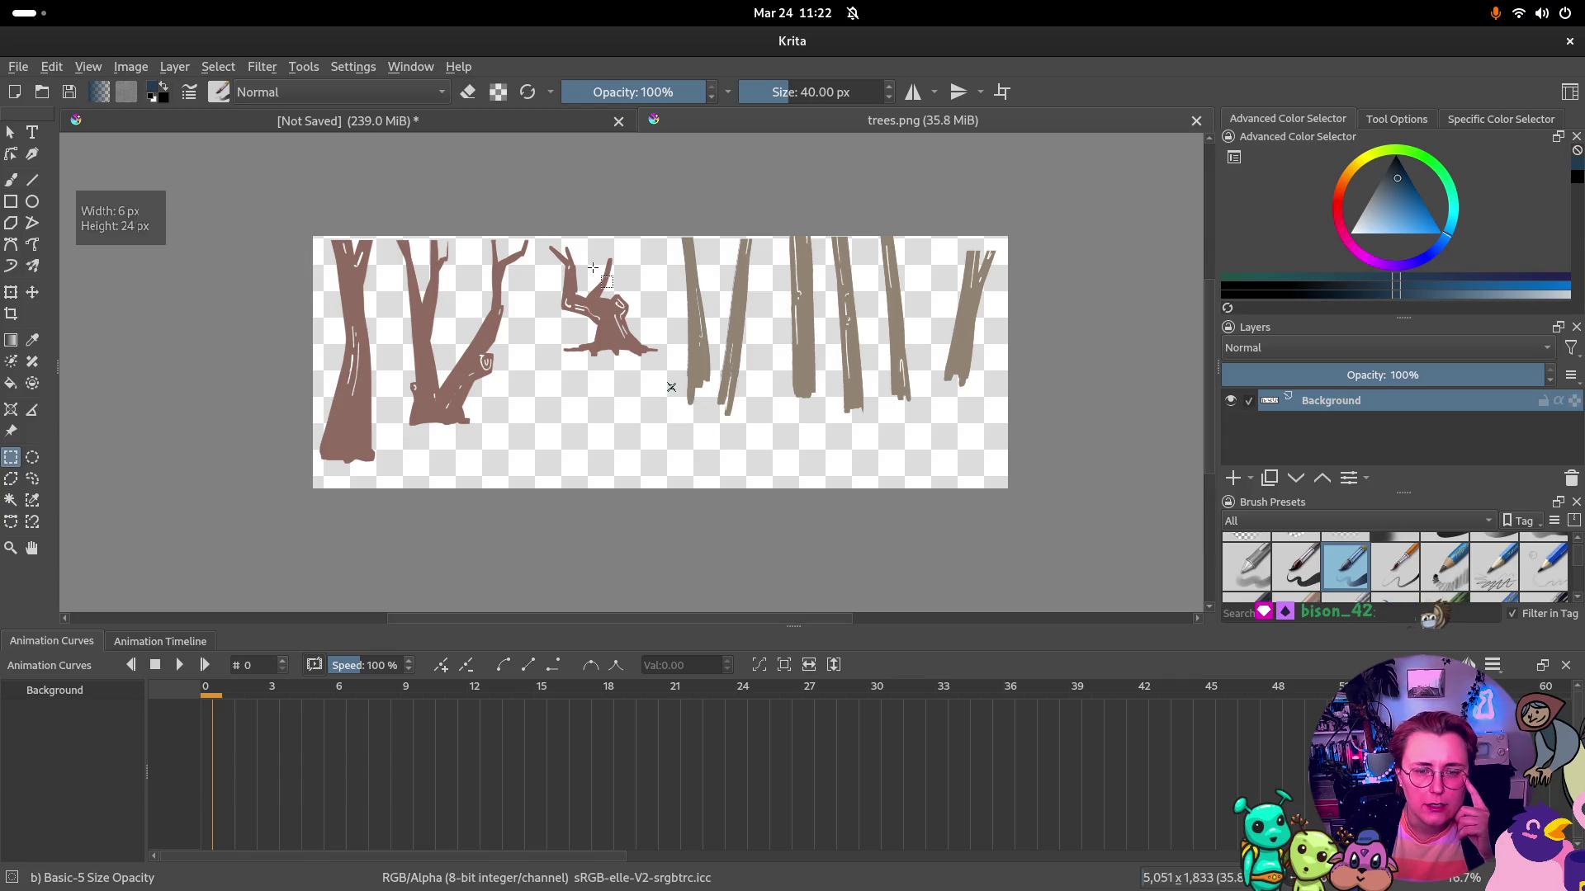
key(t)
drag(608, 317, 875, 319)
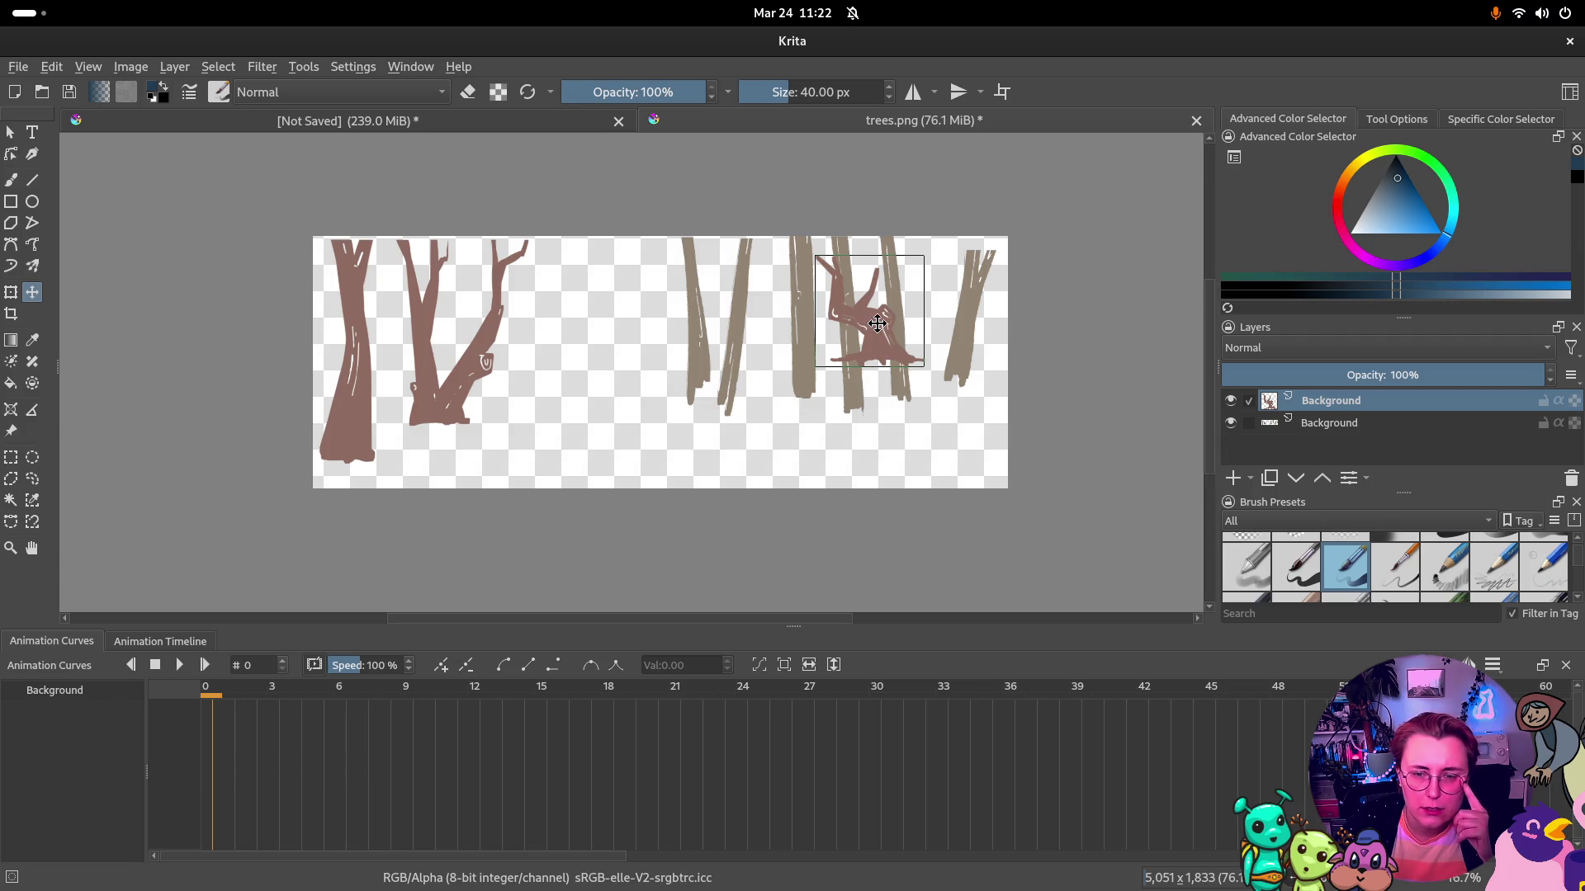
click(1328, 422)
Hide the stump layer, select the three middle grey trunks and move them left beside the brown trees
click(1232, 401)
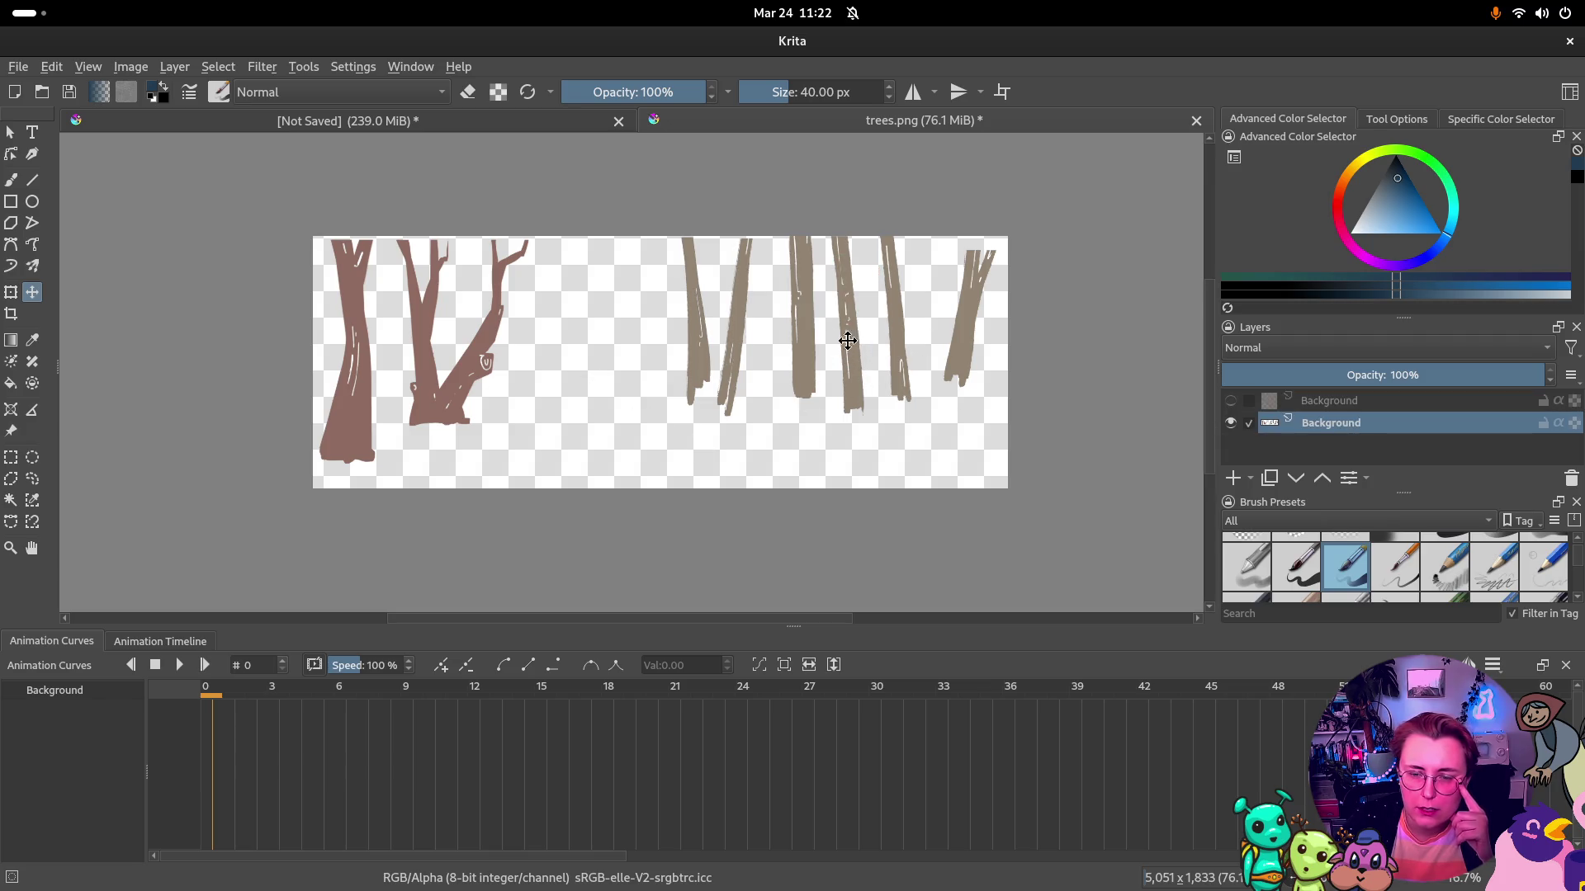
click(9, 456)
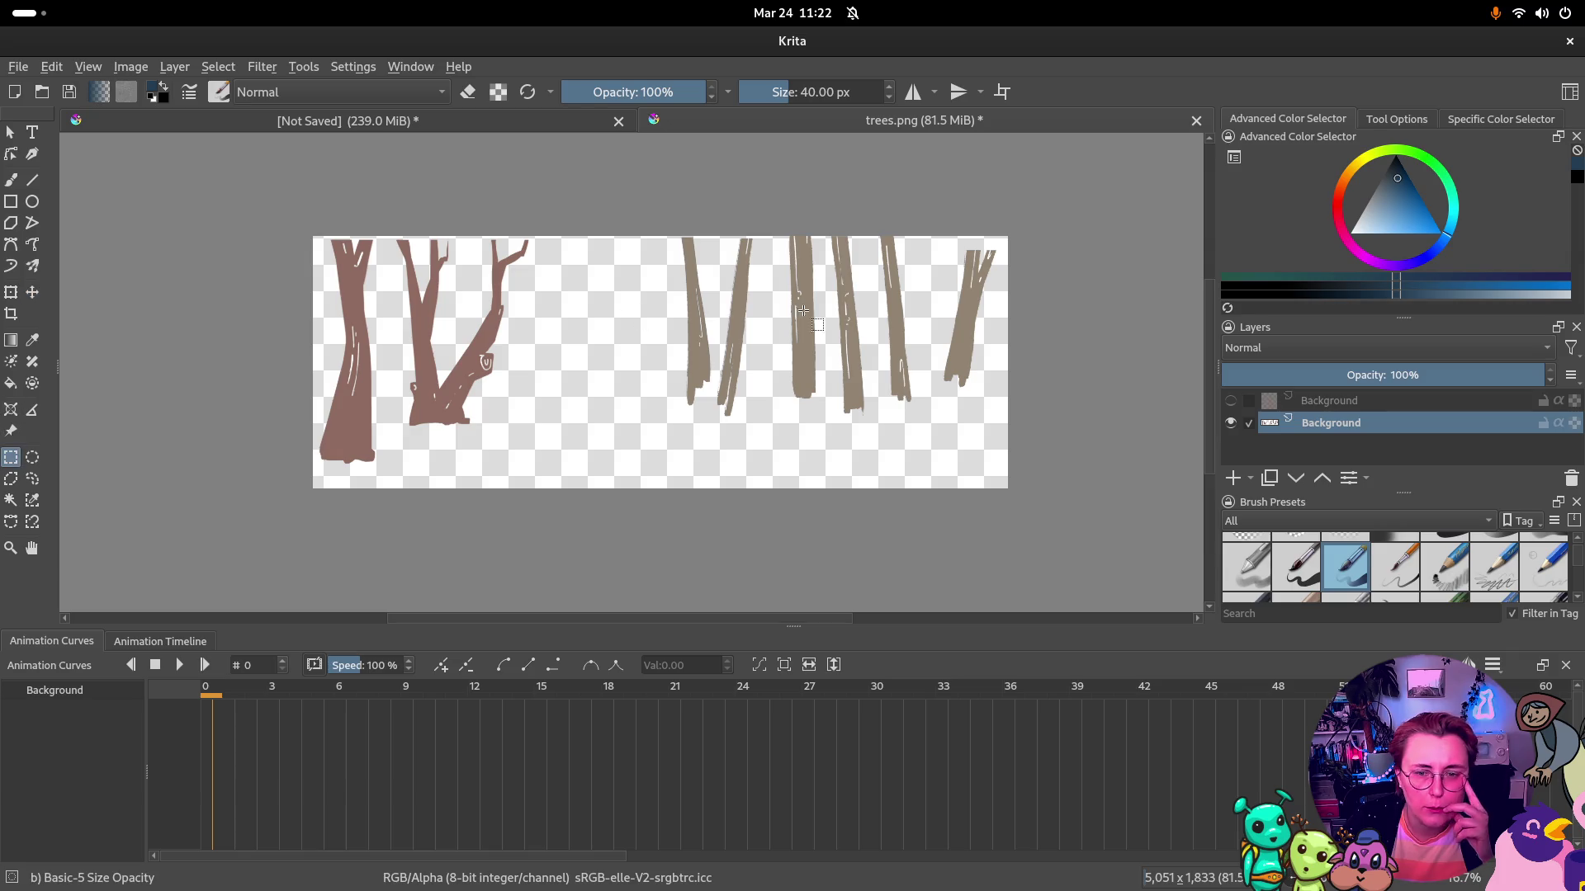
drag(770, 444, 917, 227)
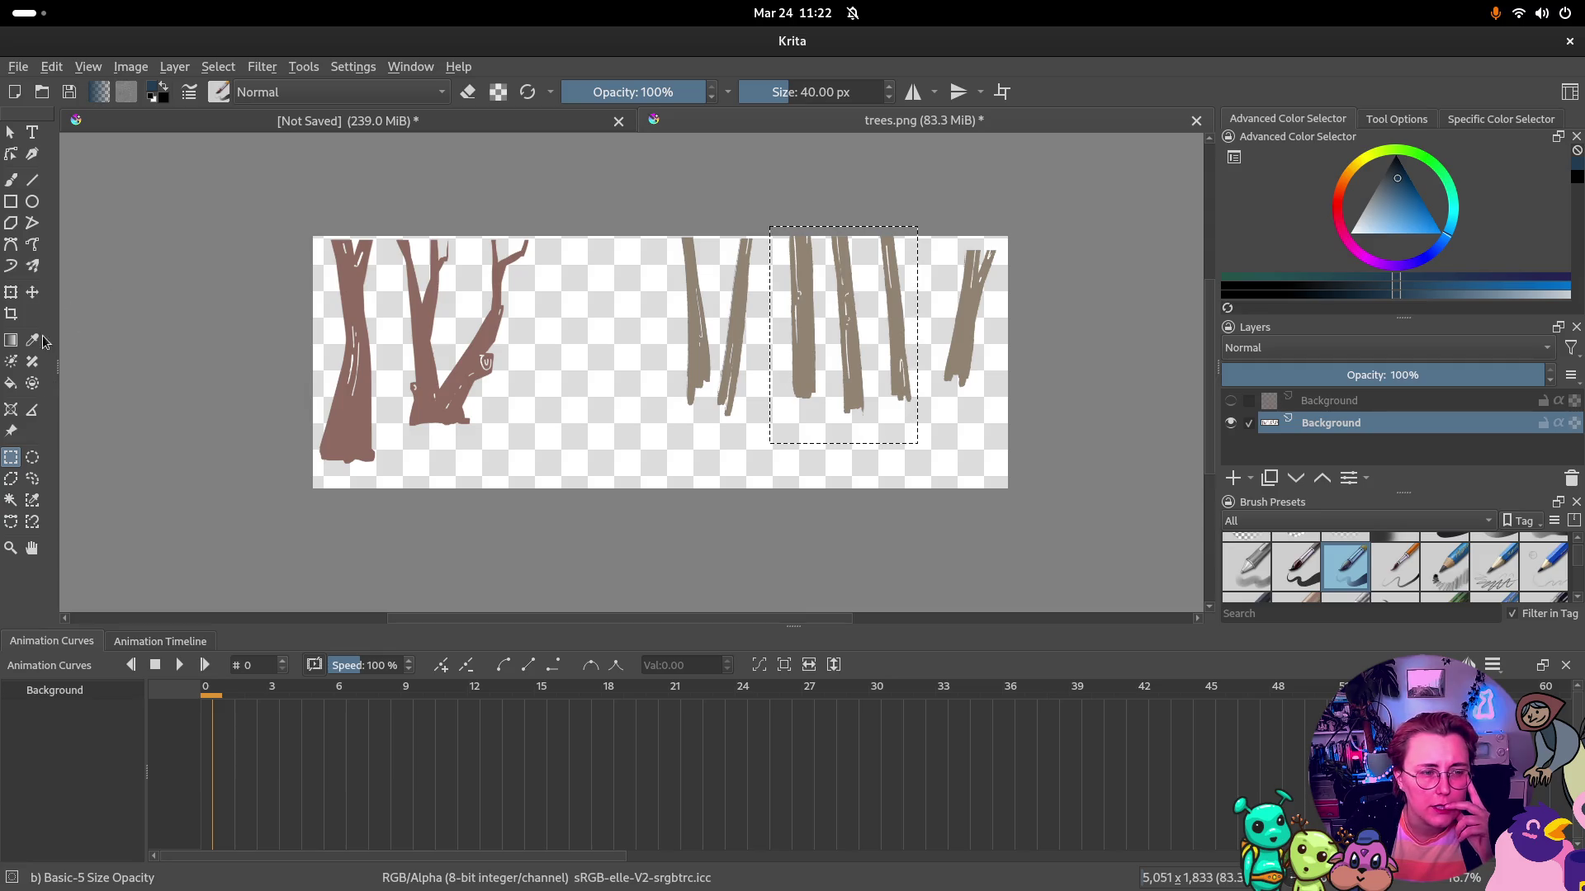
click(32, 290)
drag(839, 362, 601, 360)
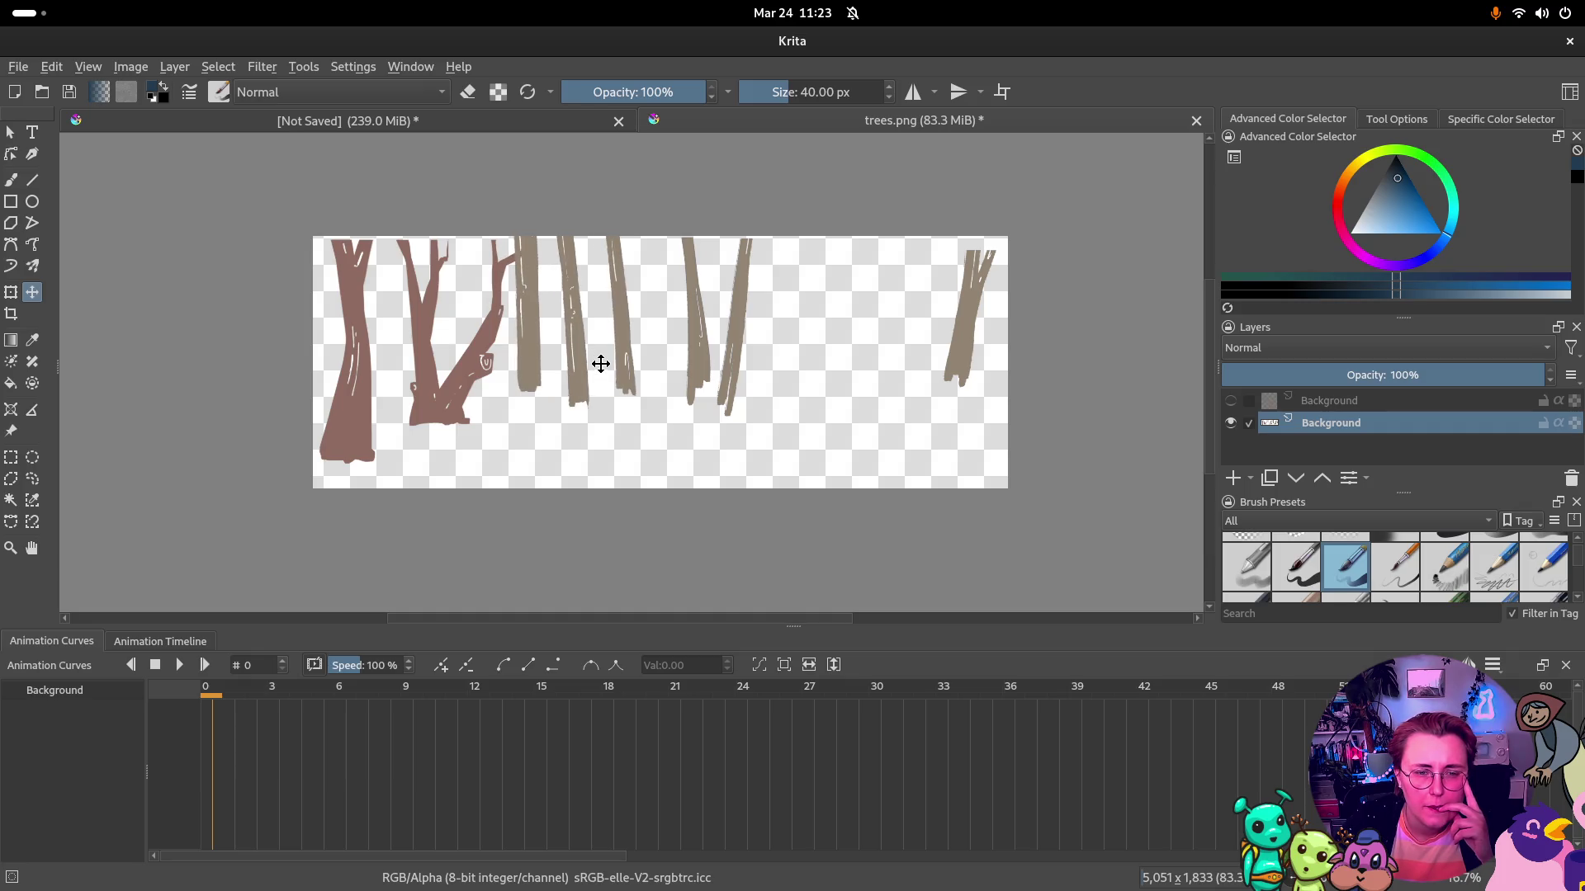
drag(601, 360, 619, 362)
click(619, 363)
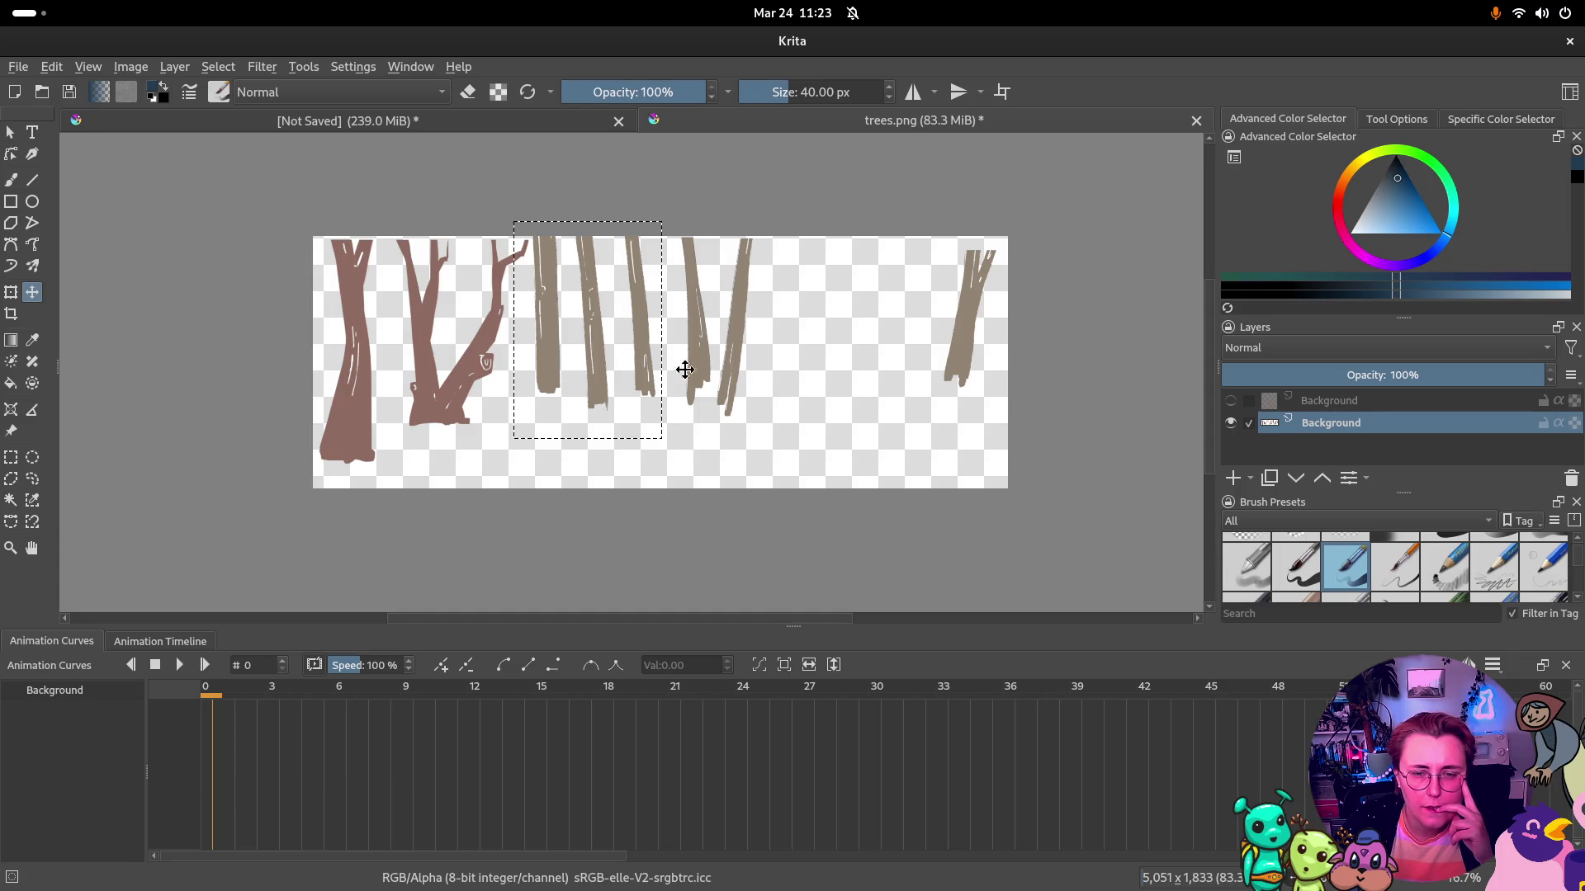
Show the stump layer, then select the rightmost grey trunk and reposition it near the top edge
click(1231, 400)
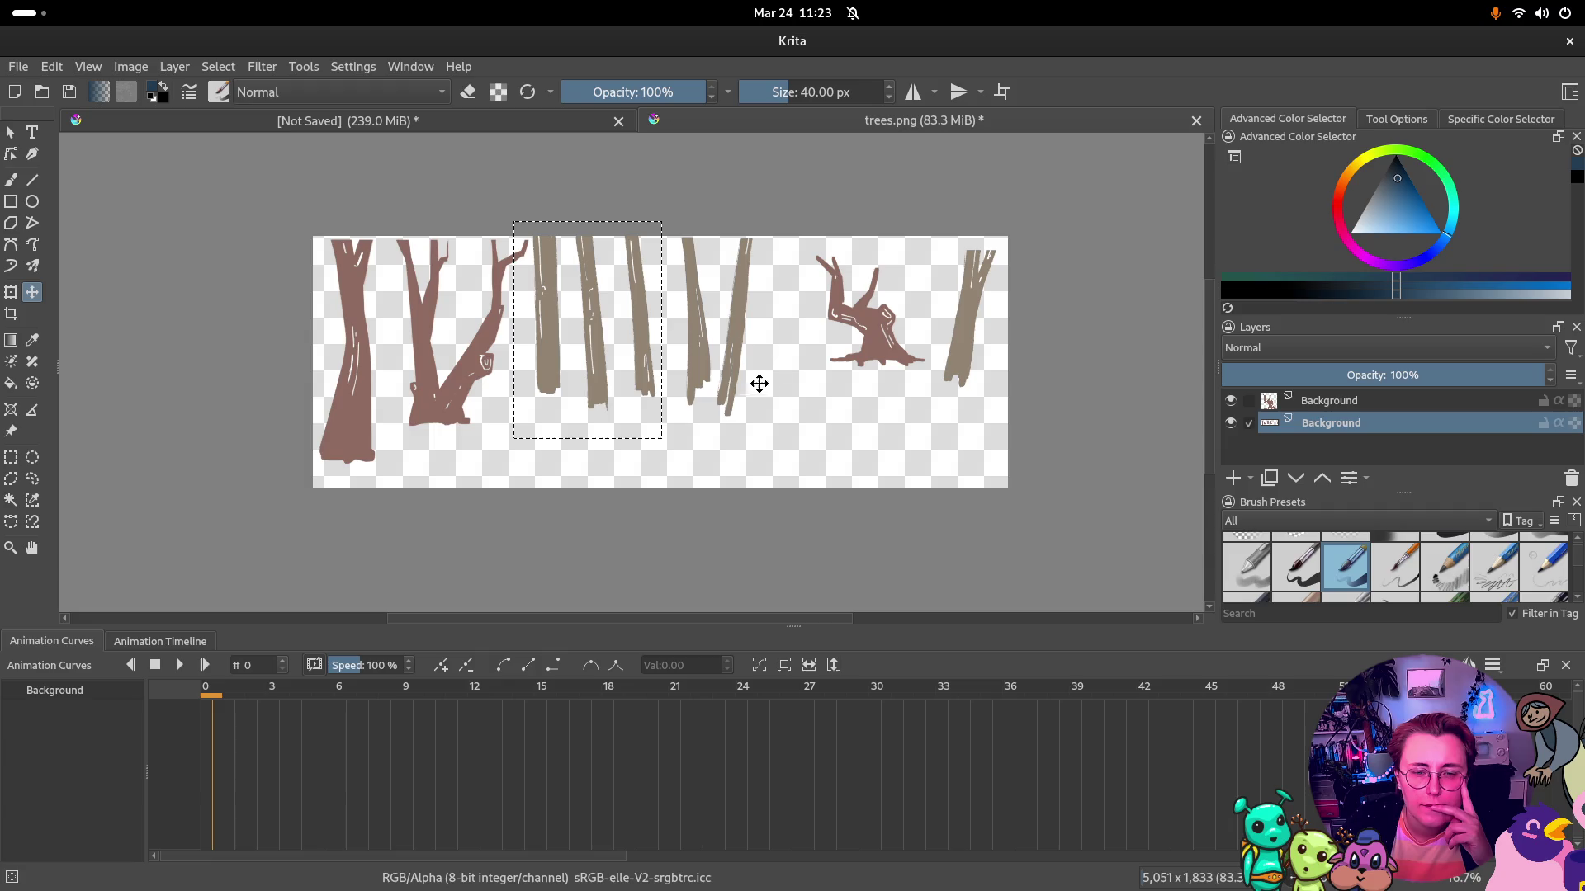
click(10, 458)
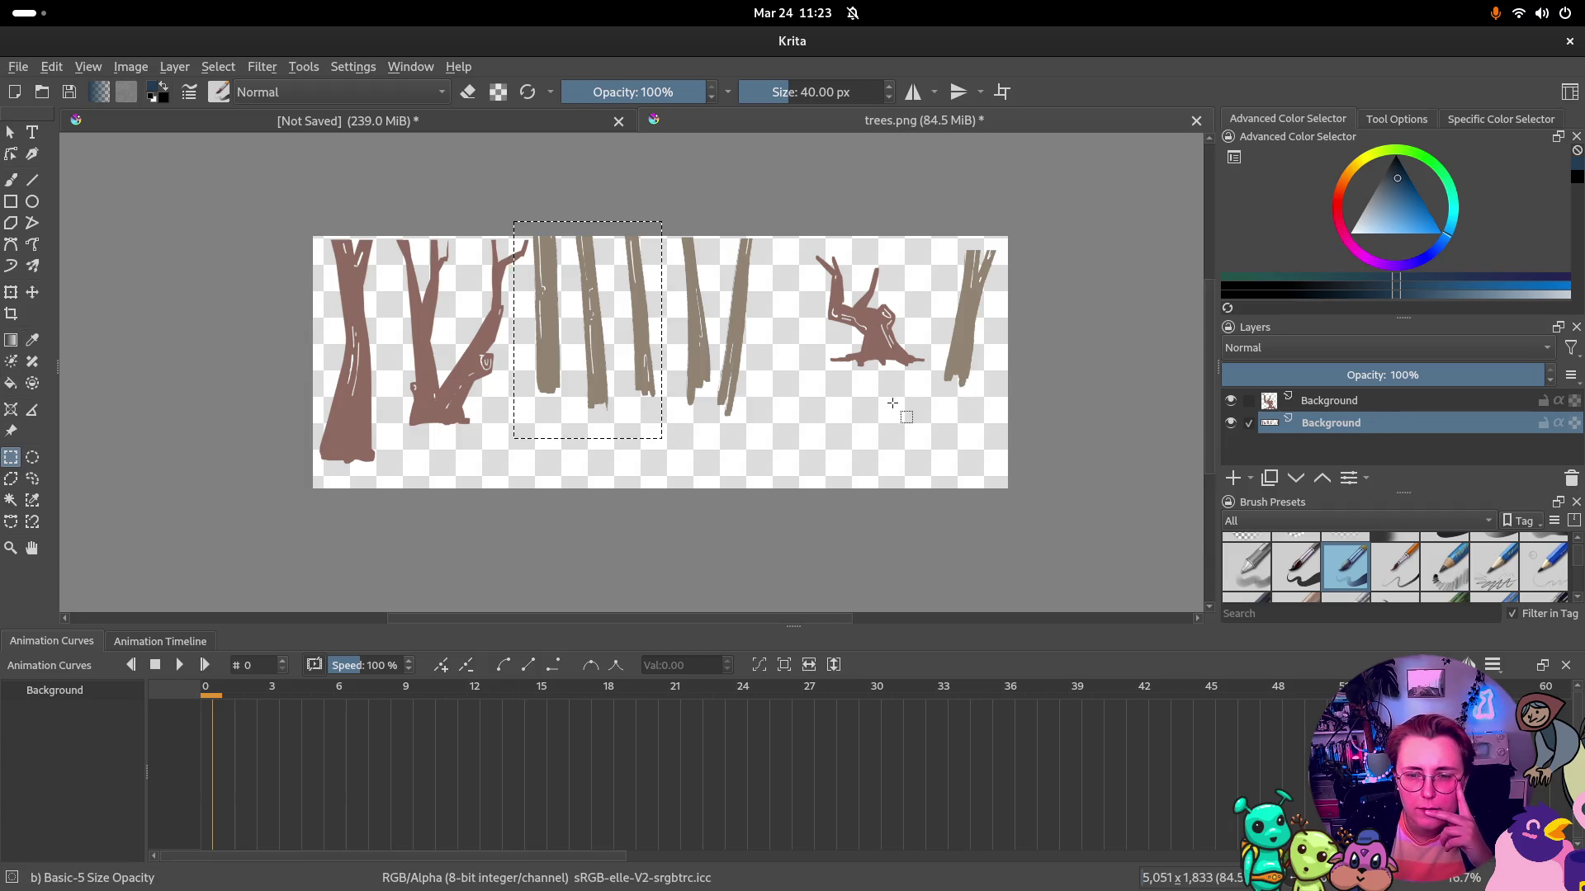
drag(1009, 249, 954, 415)
mouse_move(974, 307)
mouse_down()
mouse_move(941, 409)
mouse_move(1013, 242)
mouse_up()
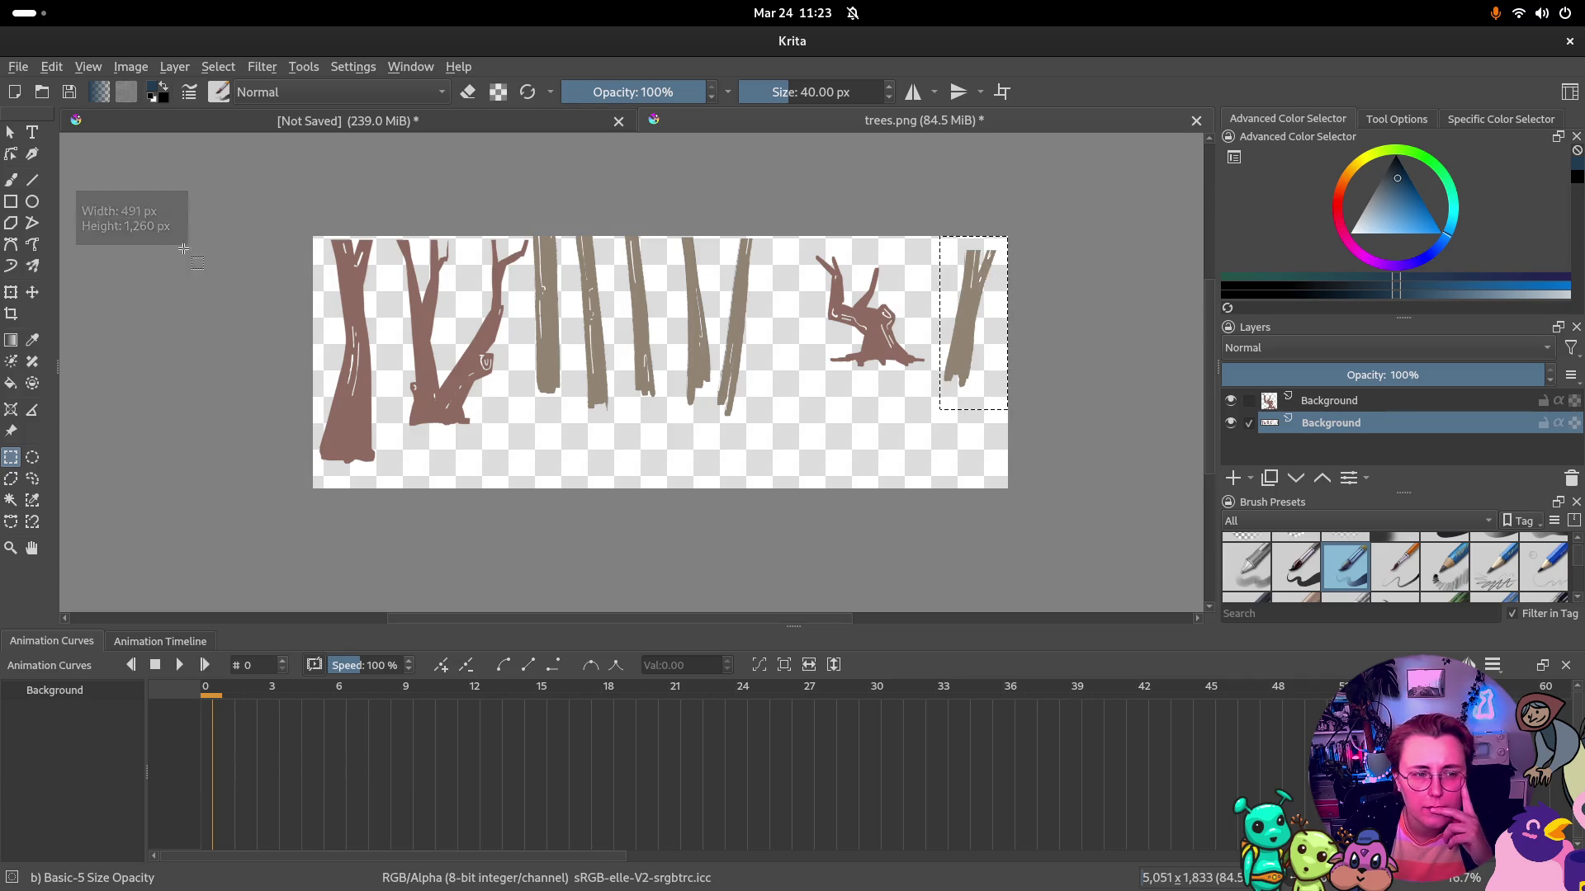
key(t)
drag(974, 372, 972, 332)
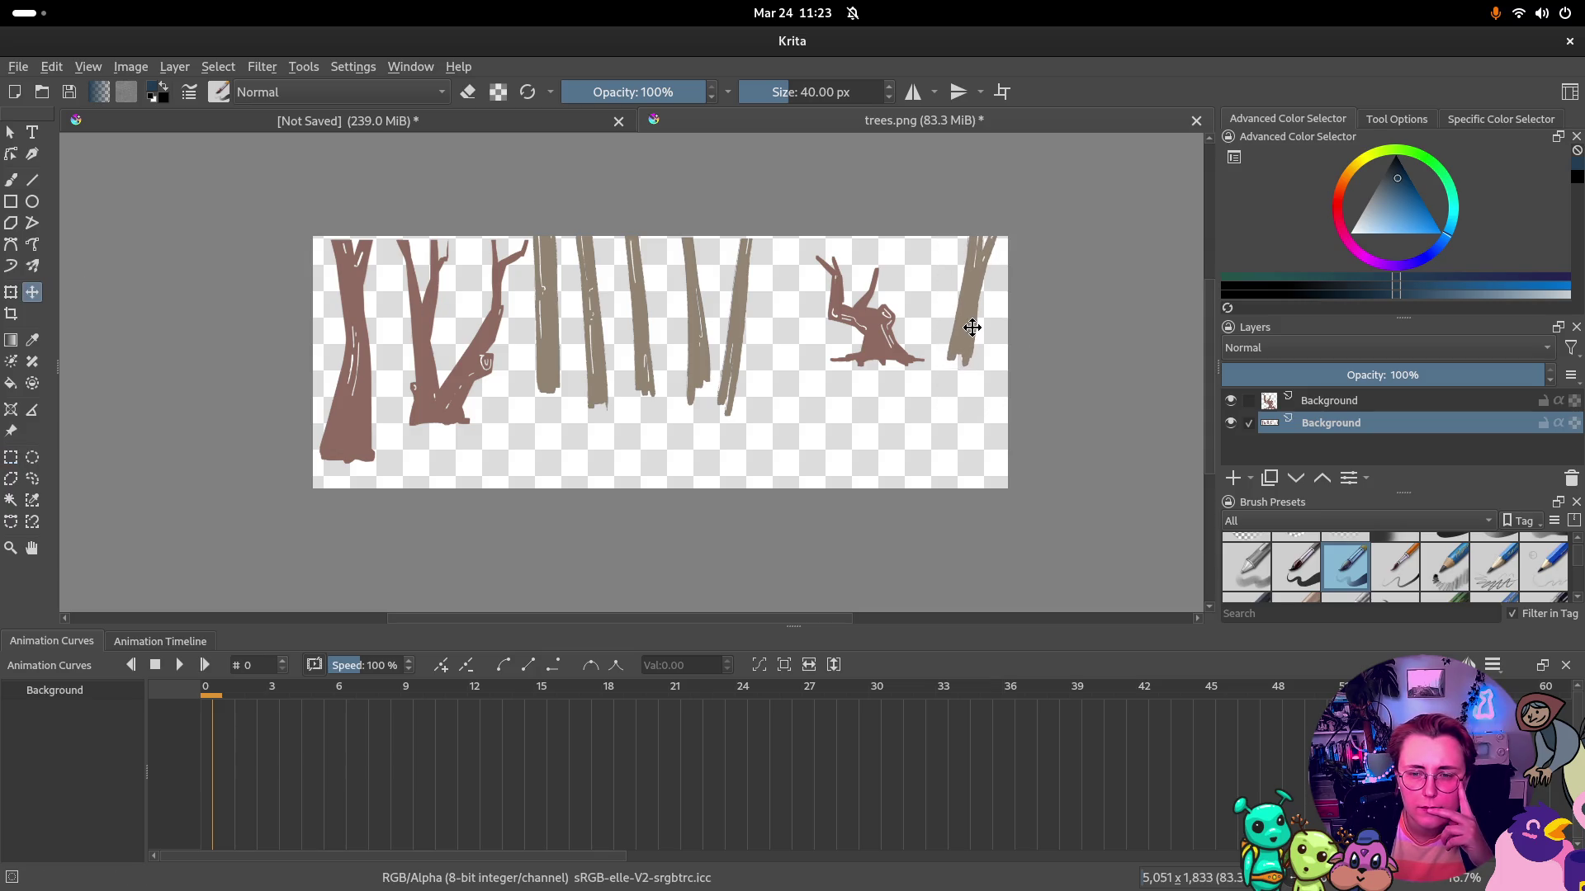
drag(971, 328, 984, 325)
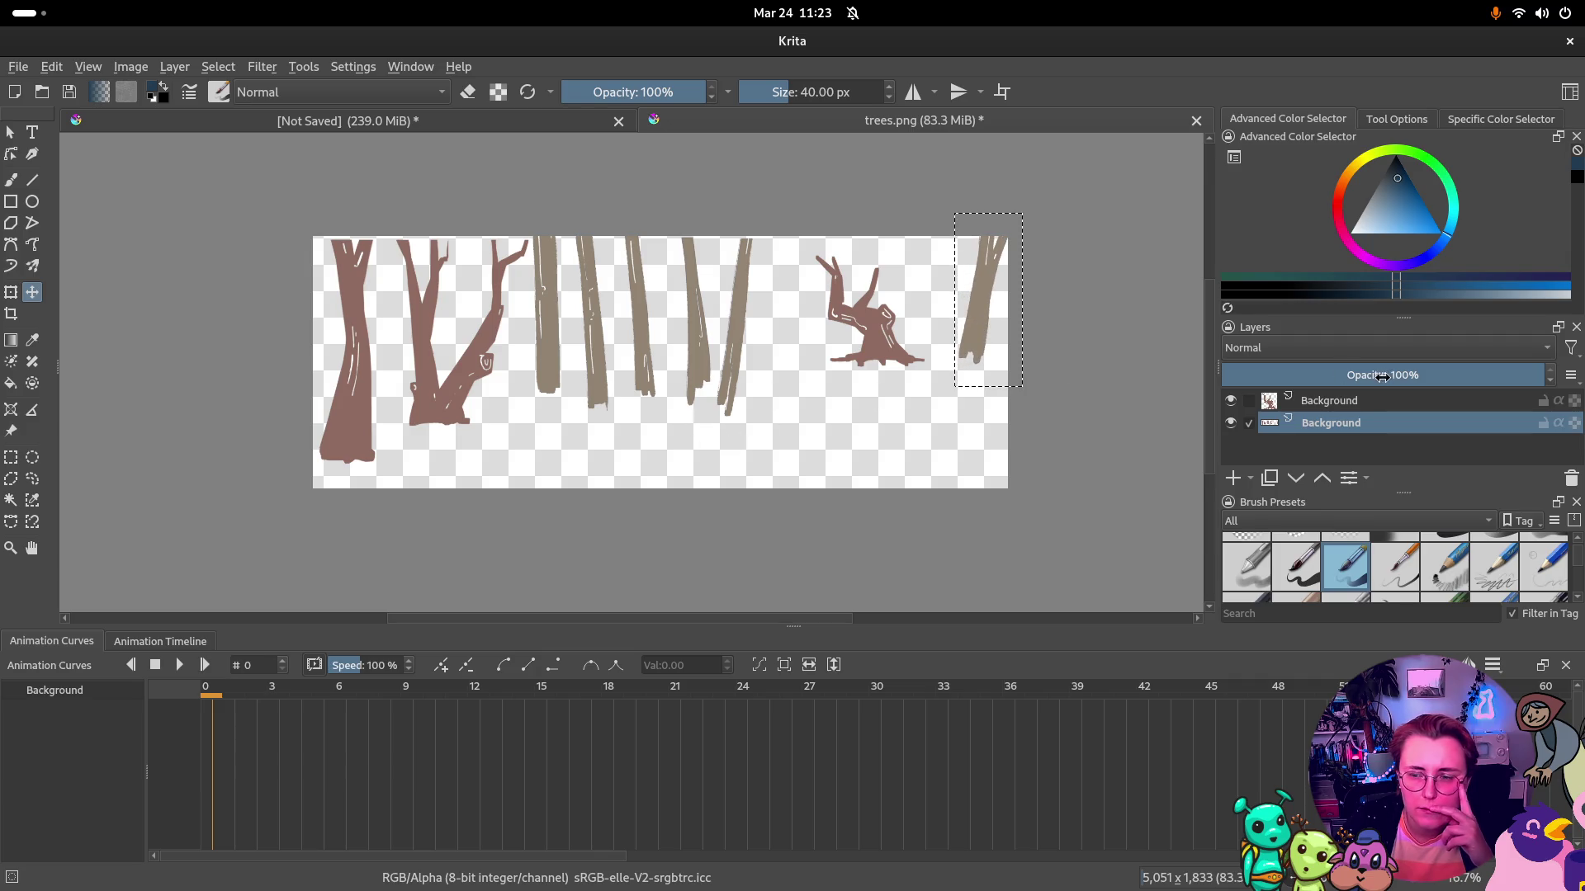
drag(984, 354, 959, 354)
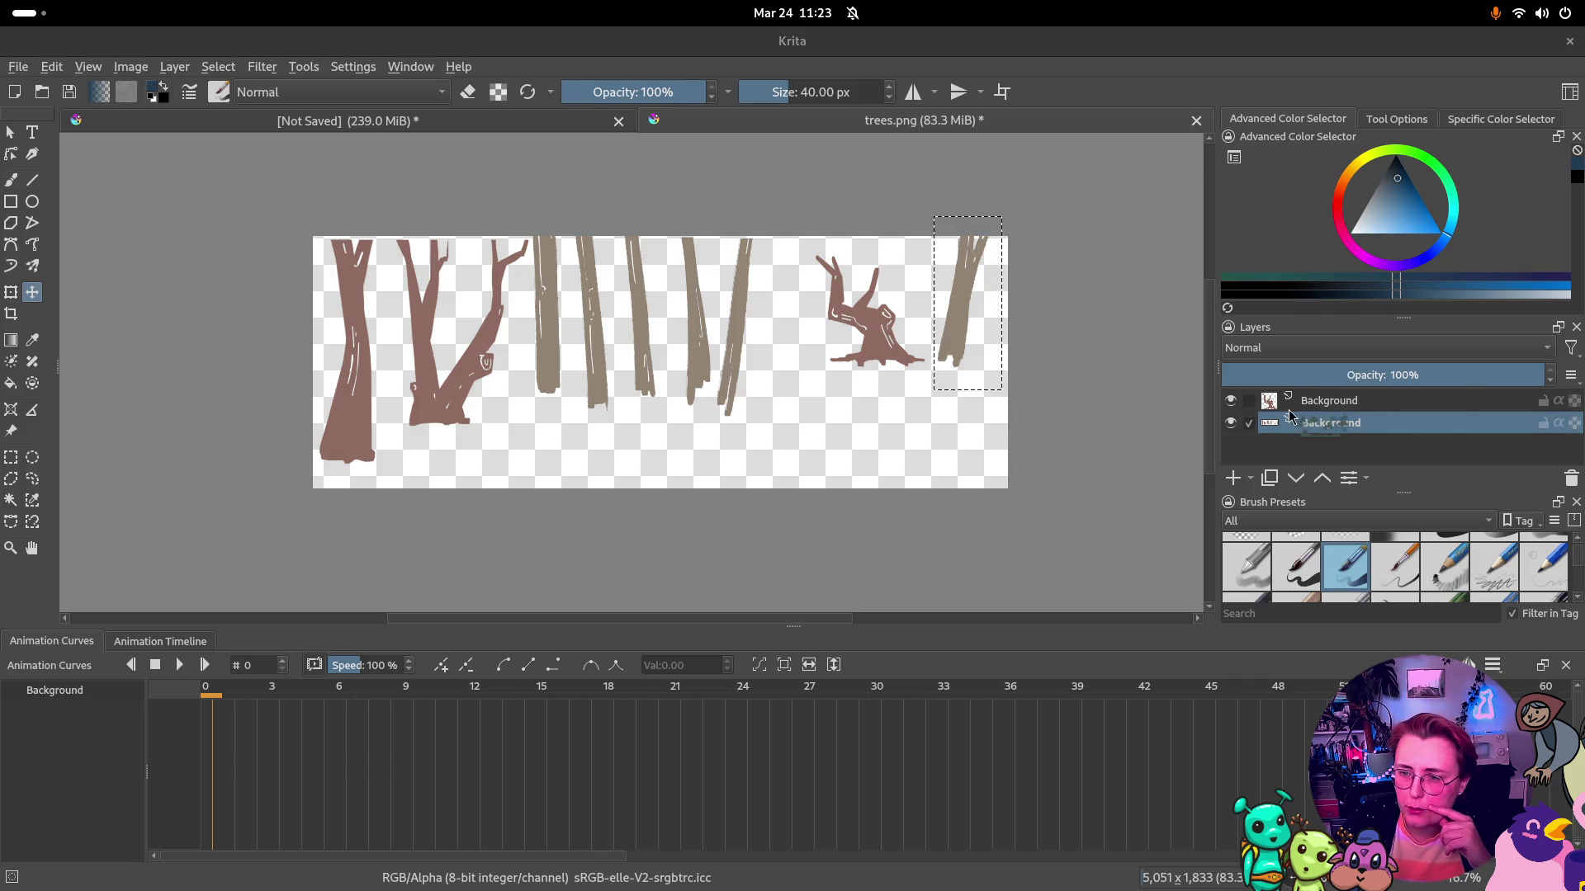
click(1326, 401)
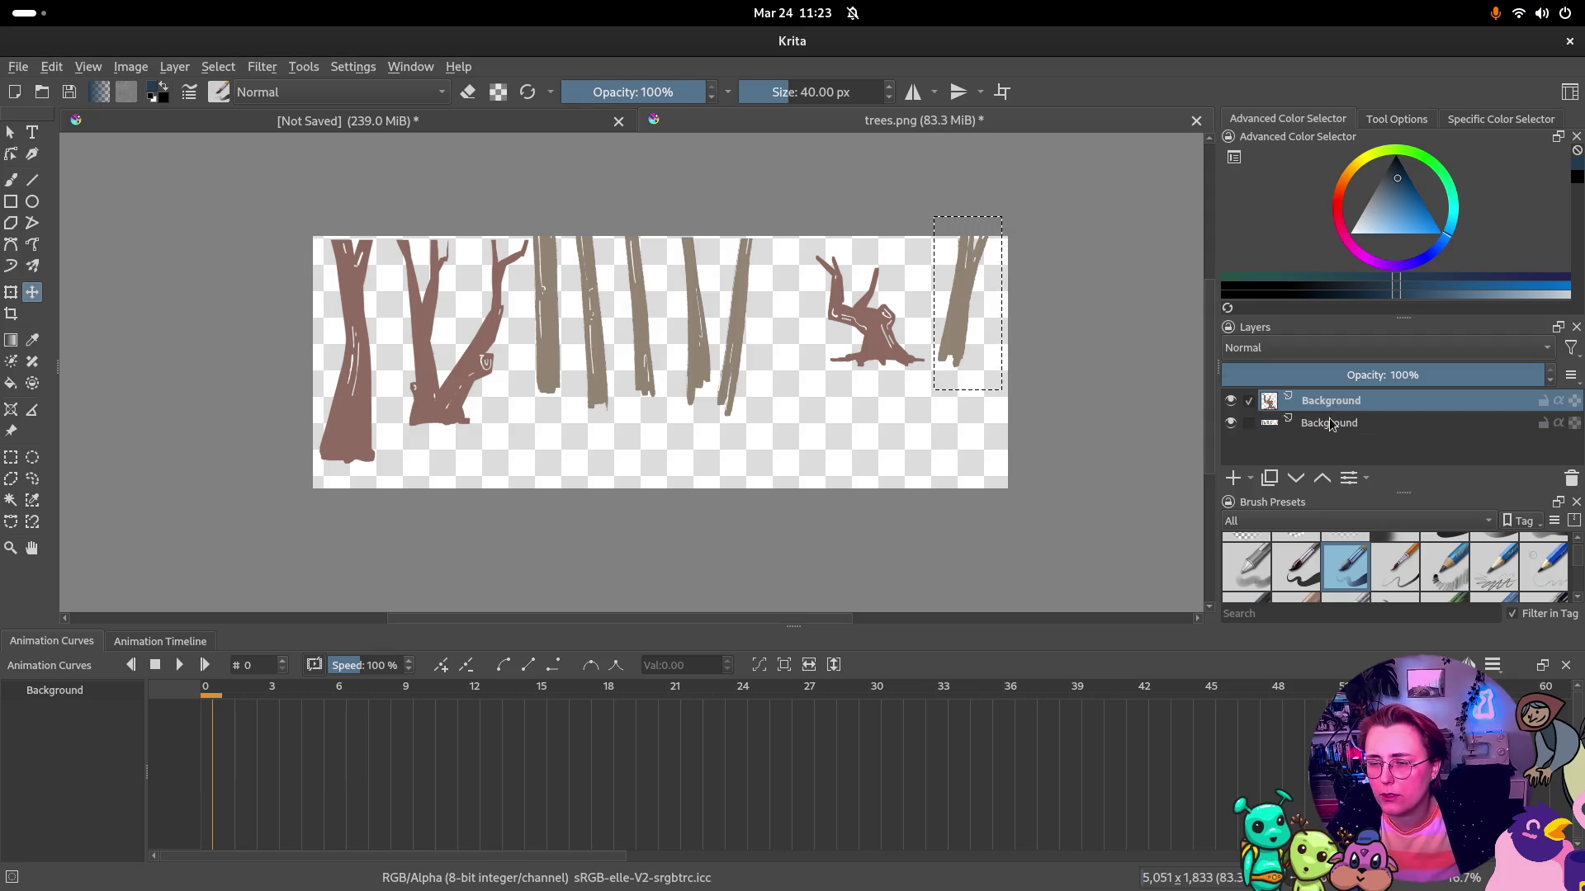
Merge the two Background layers and insert bushes.png as a new layer, nudged slightly right
right_click(1316, 419)
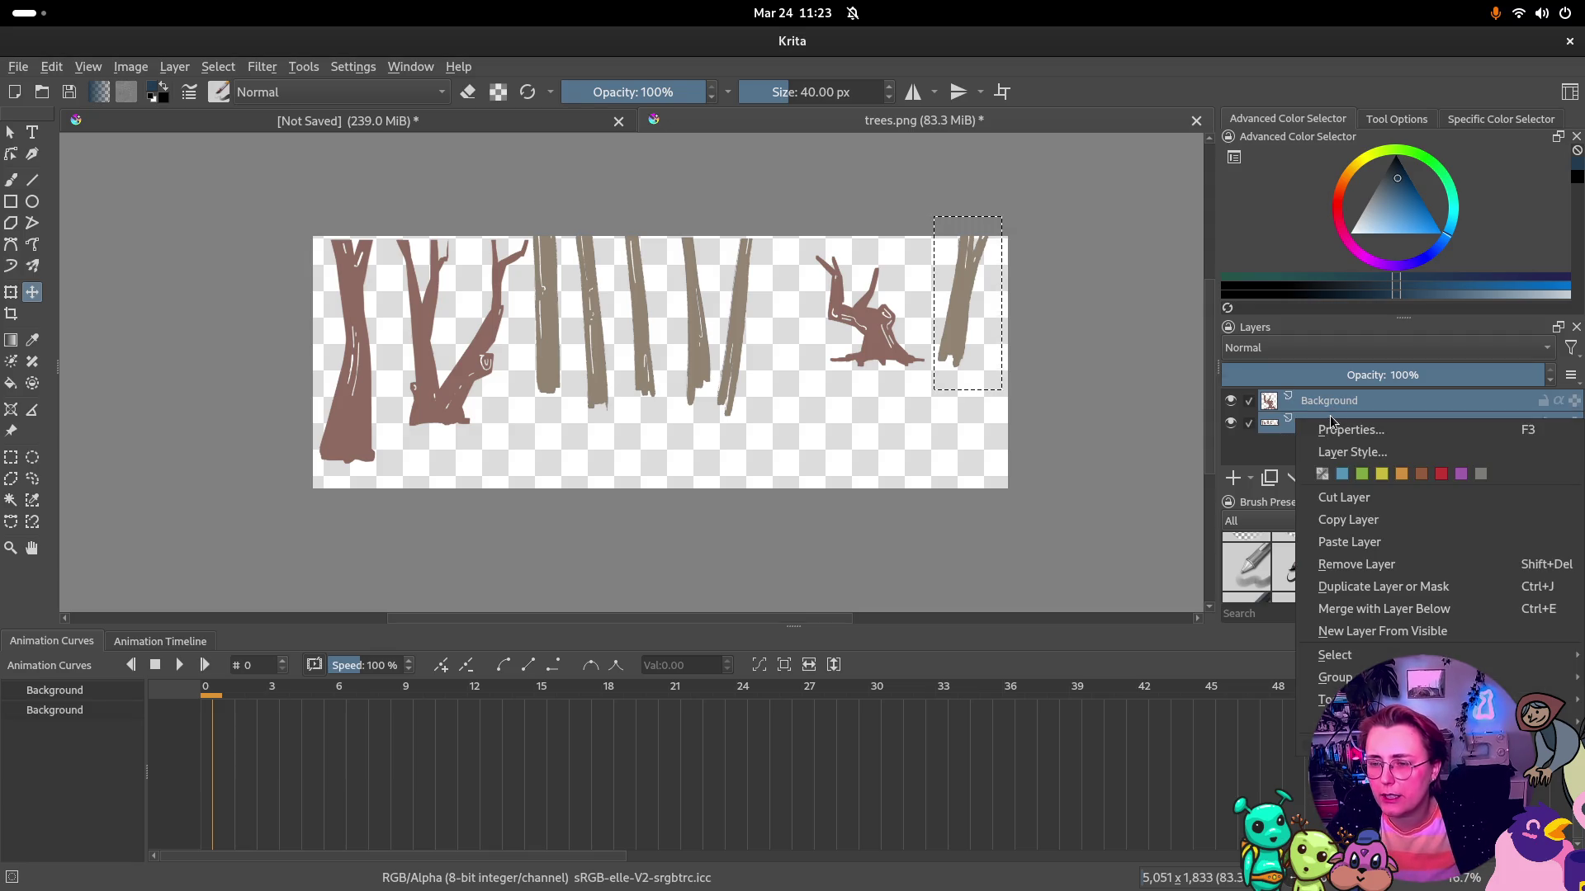
click(1384, 607)
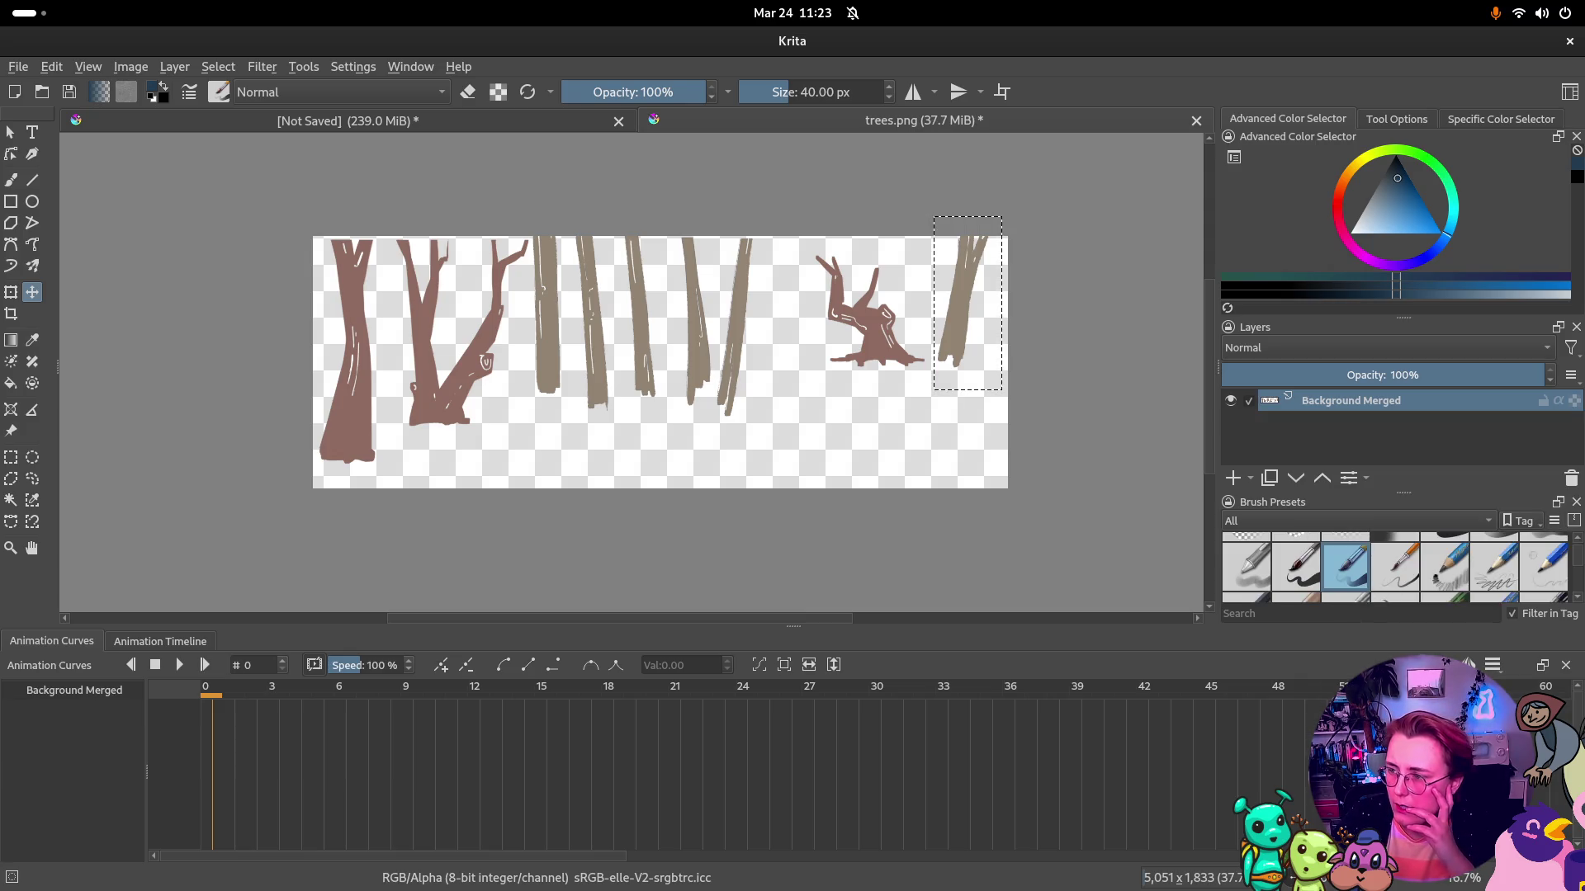
drag(1040, 434, 963, 421)
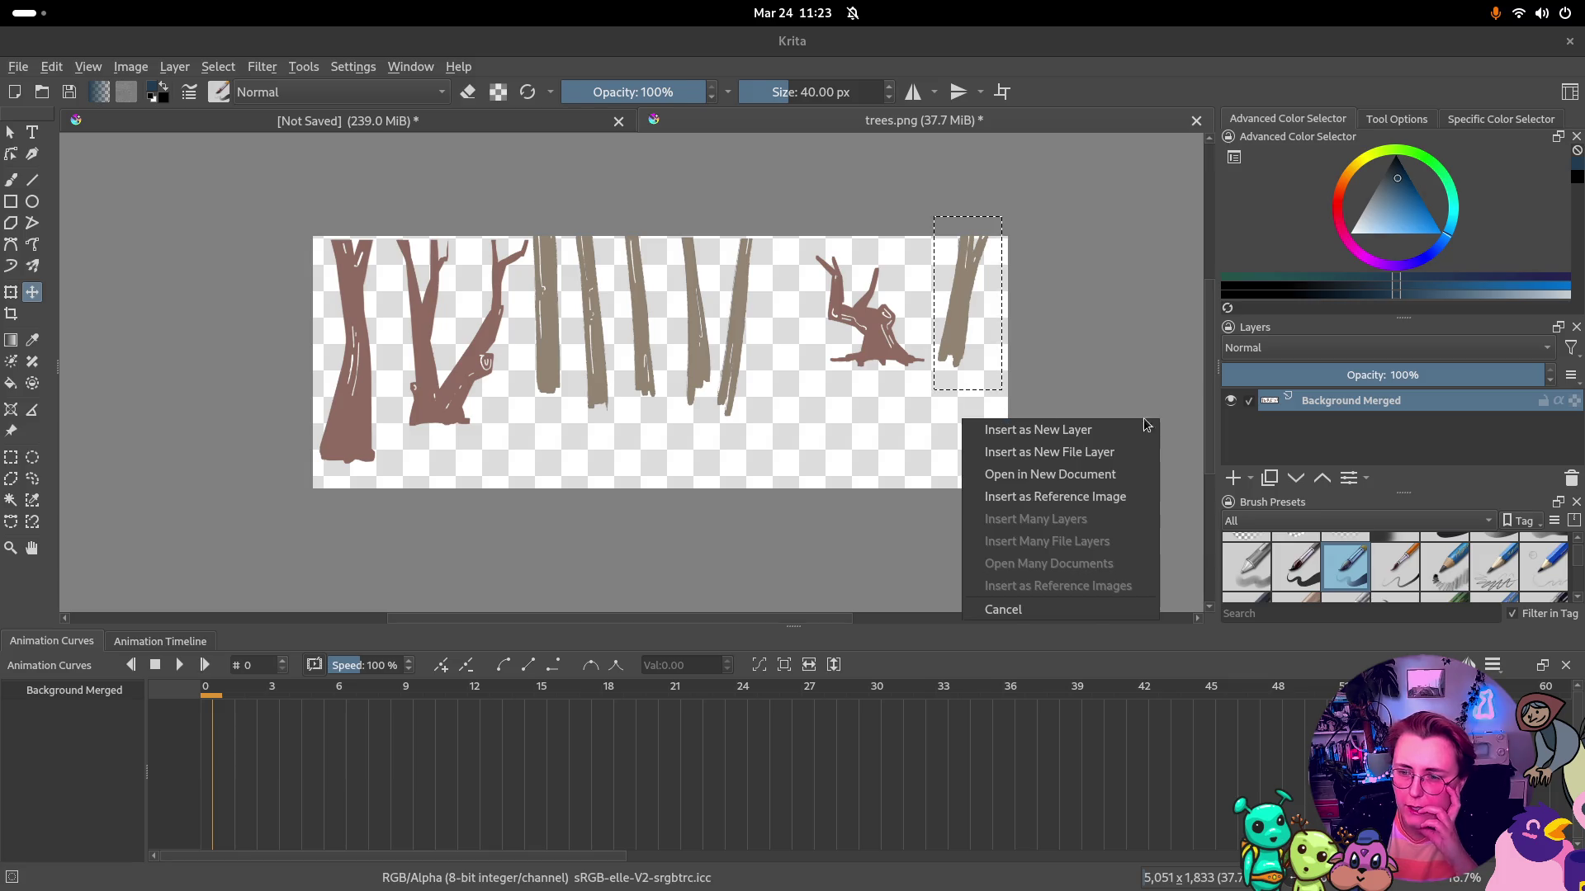
click(1038, 430)
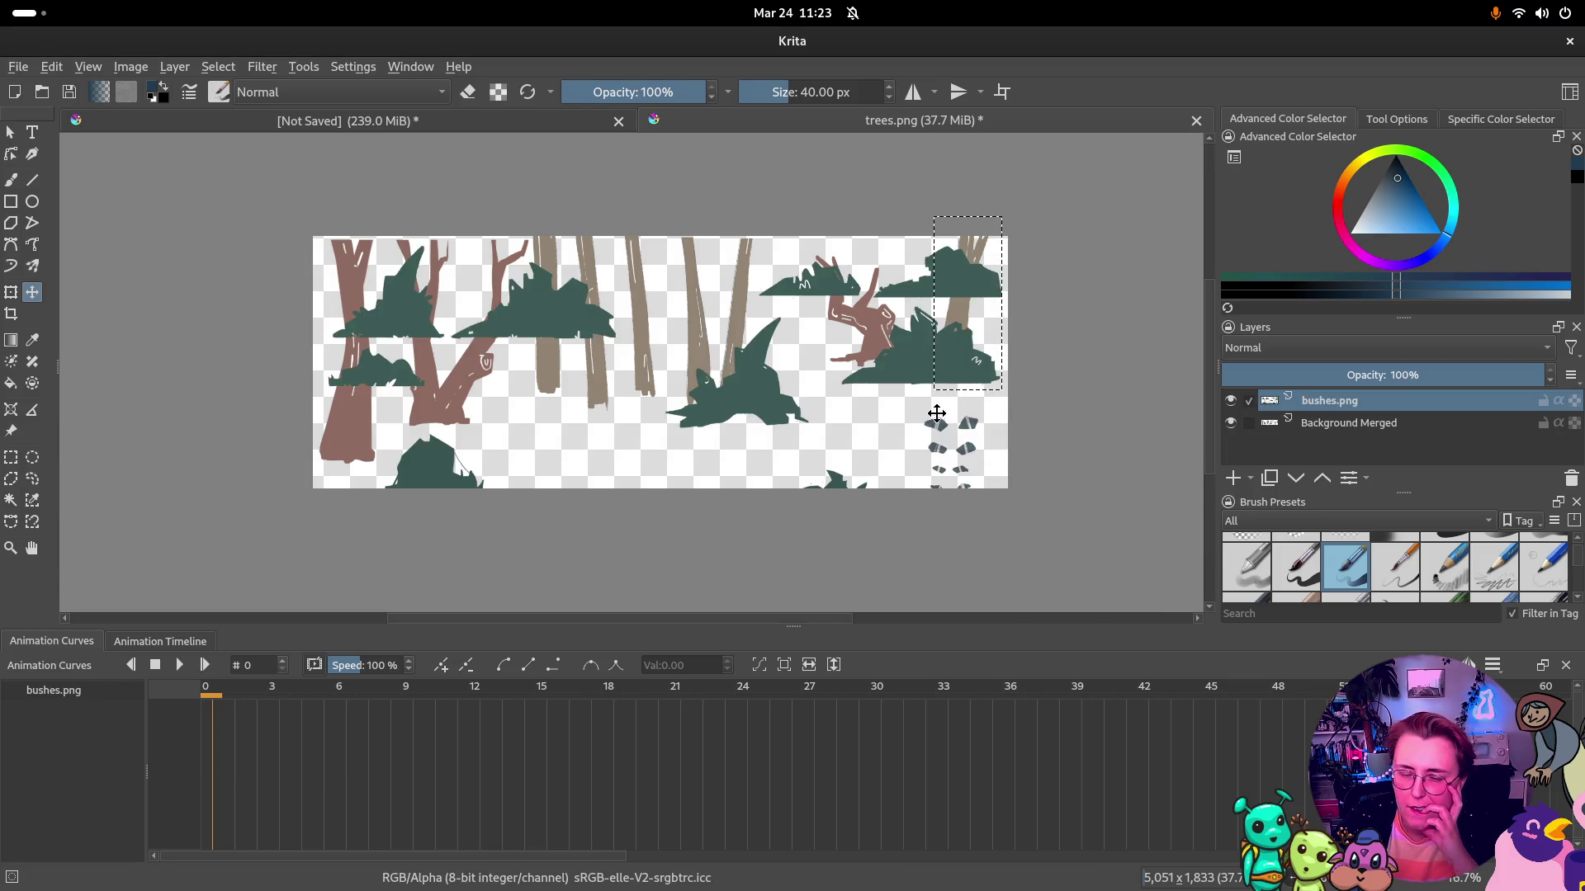
key(ctrl+shift+a)
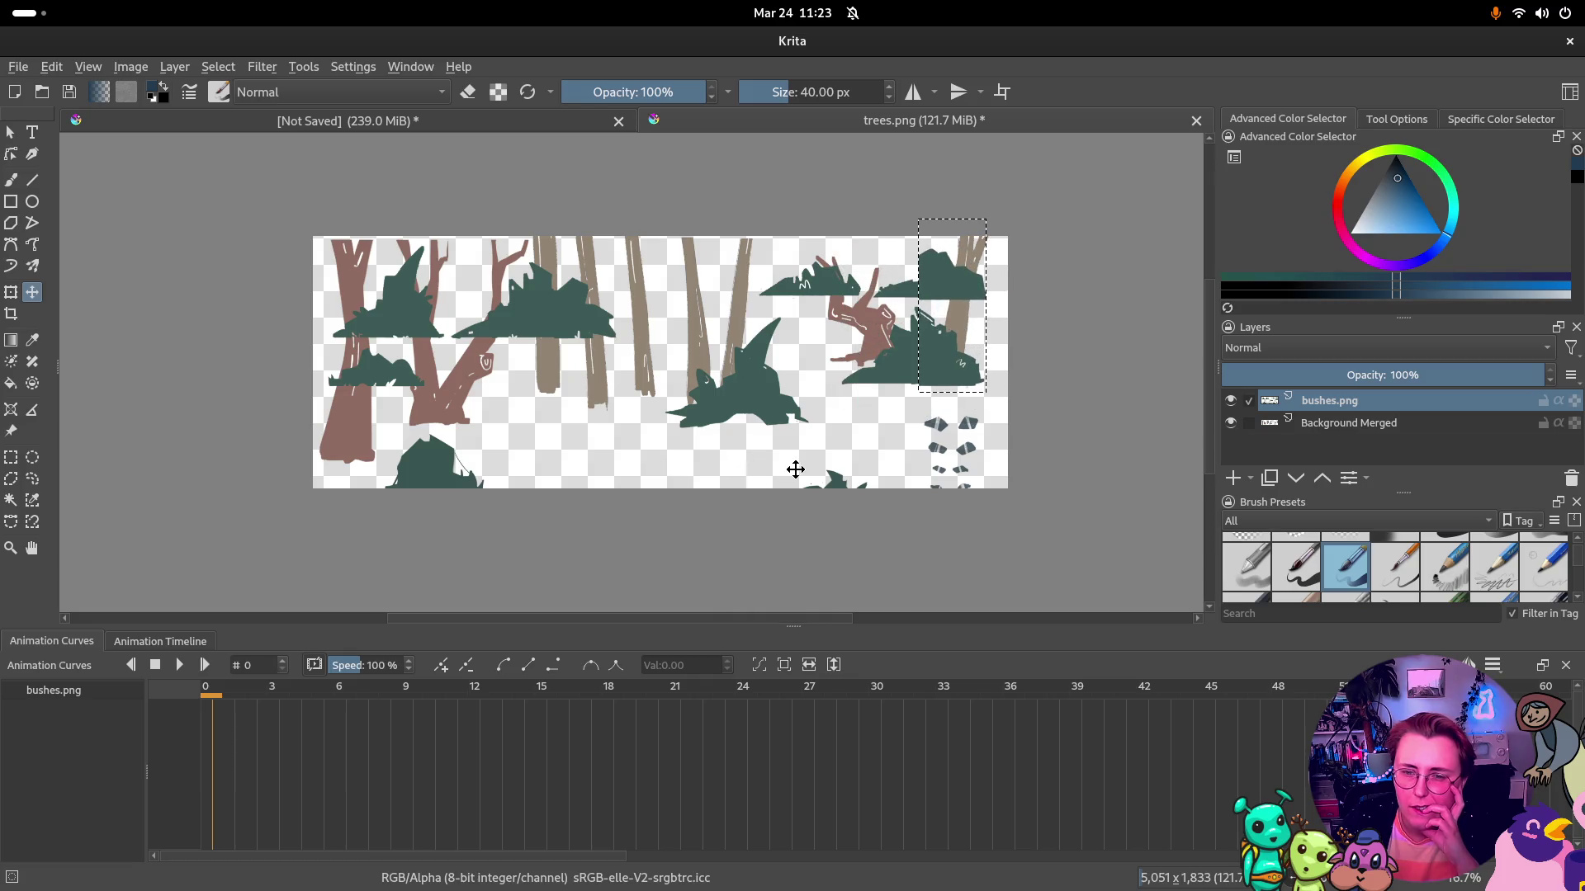
drag(952, 380, 969, 372)
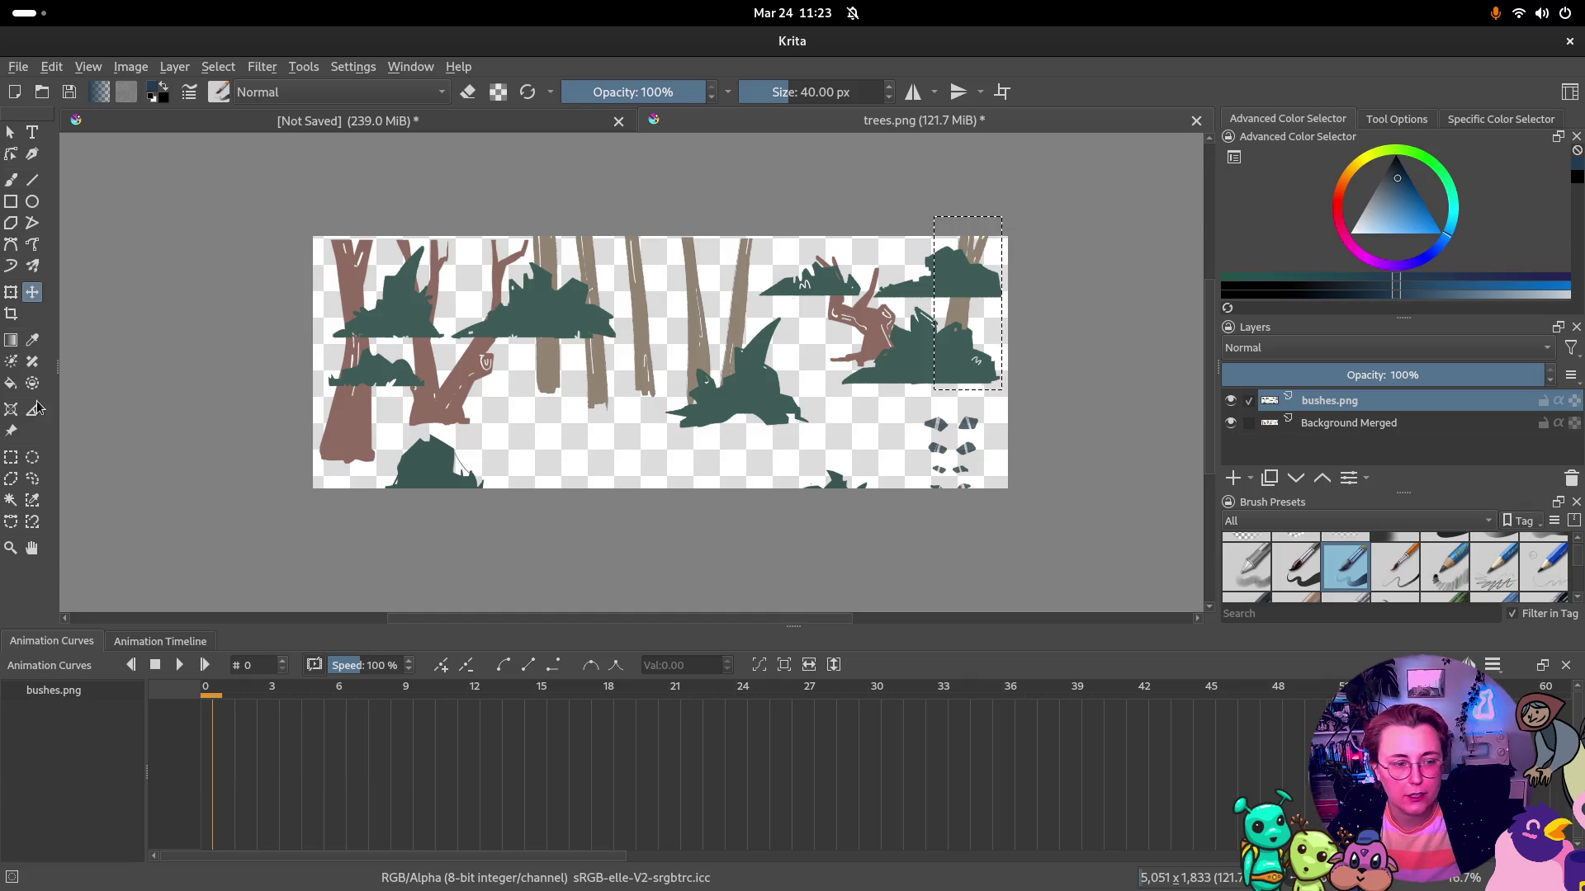
Select the bush clump among the middle branches and move it down to the ground
click(11, 458)
drag(533, 303, 628, 380)
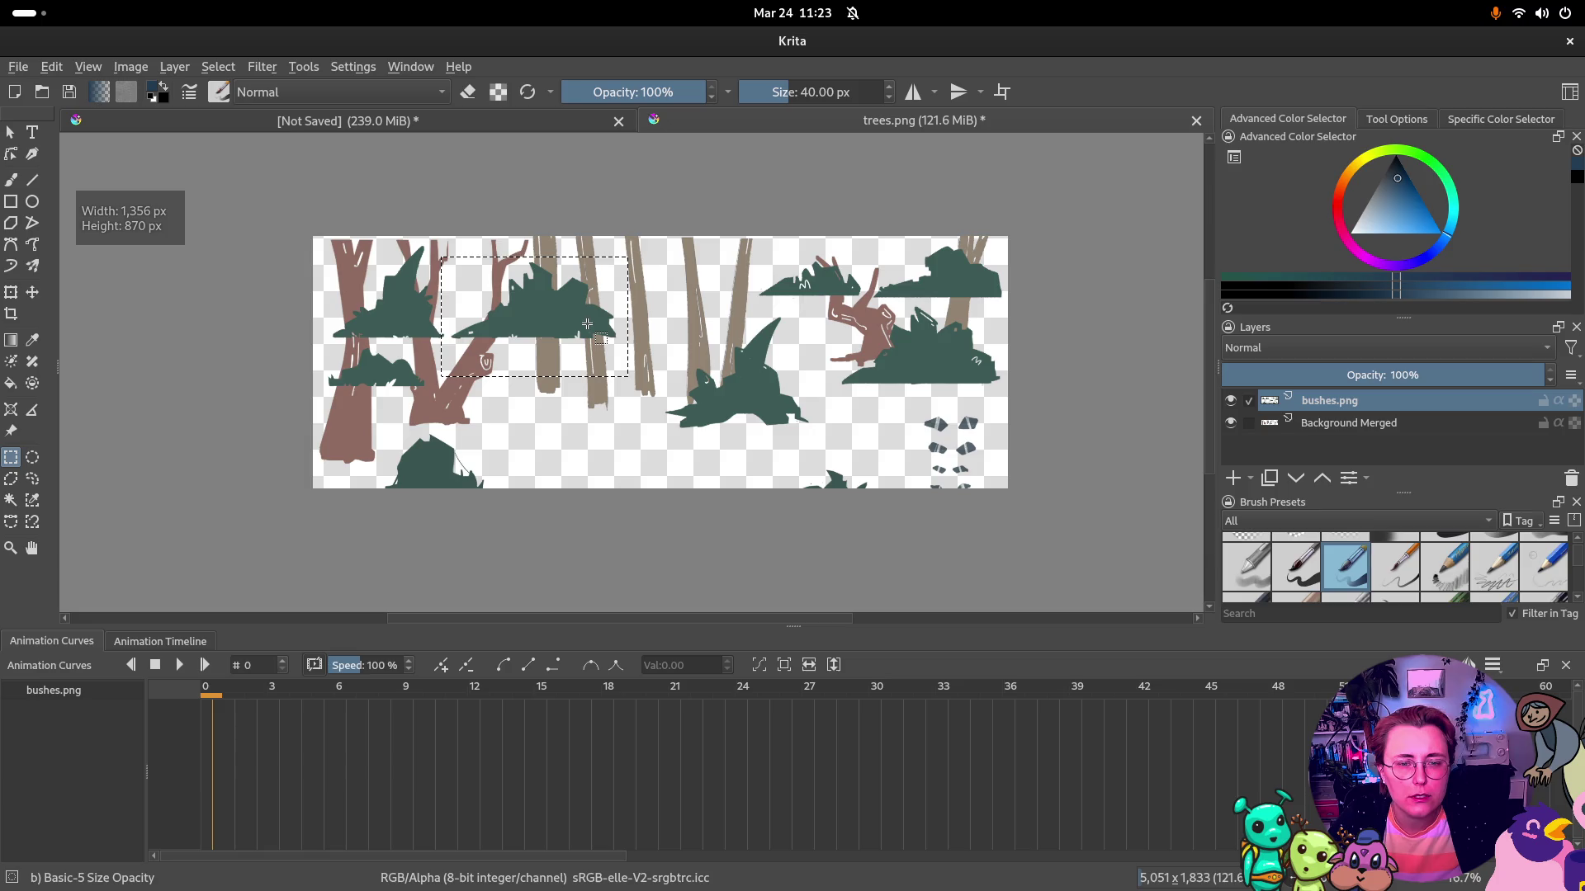
click(33, 292)
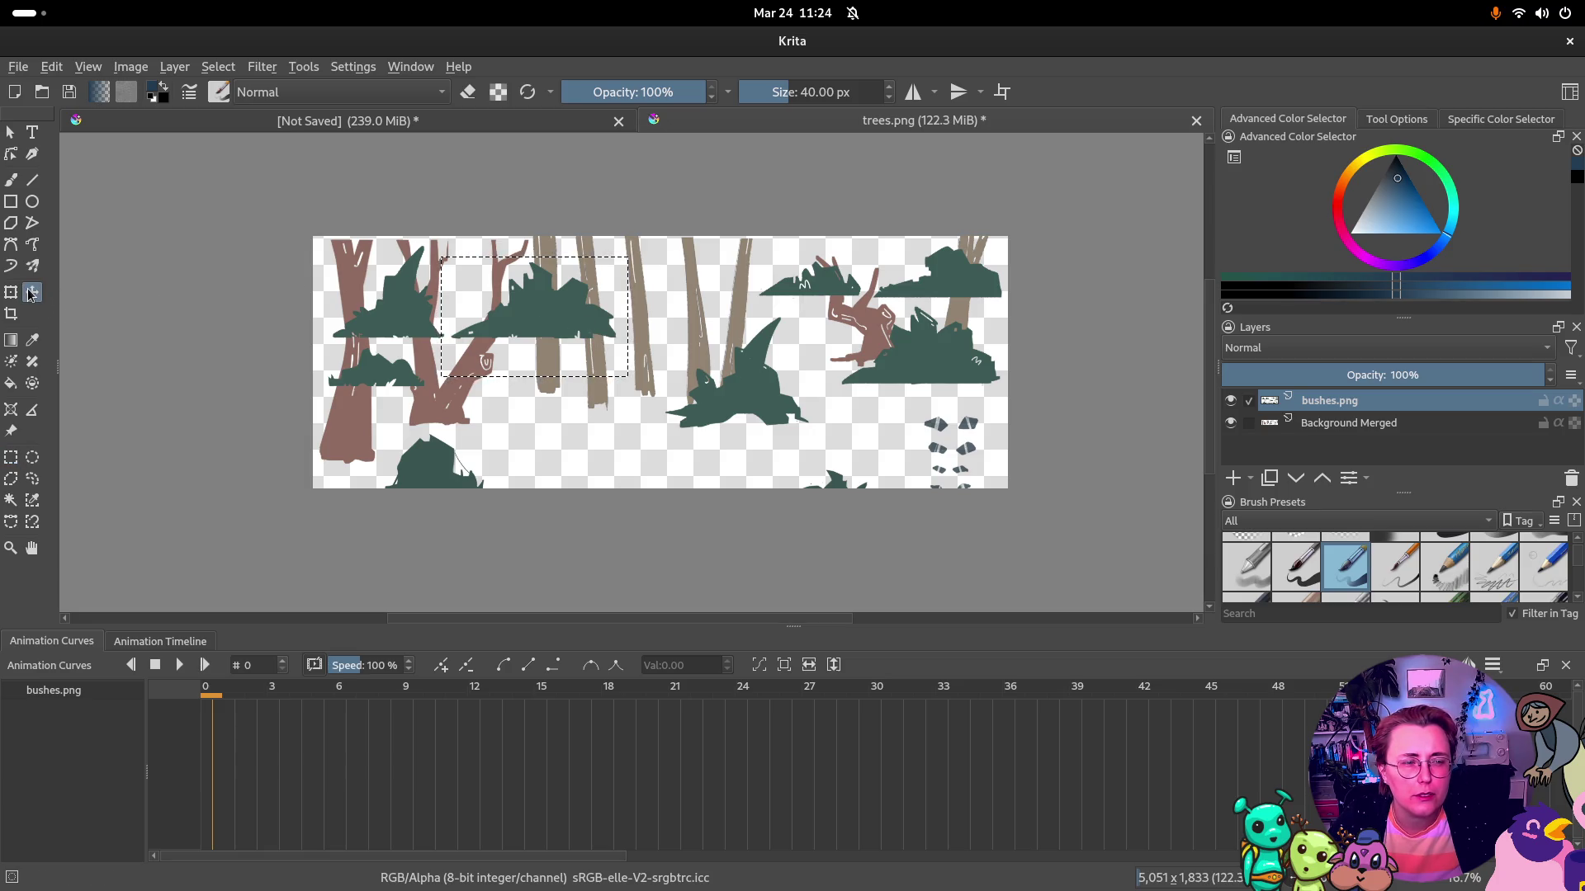
key(ctrl+shift+a)
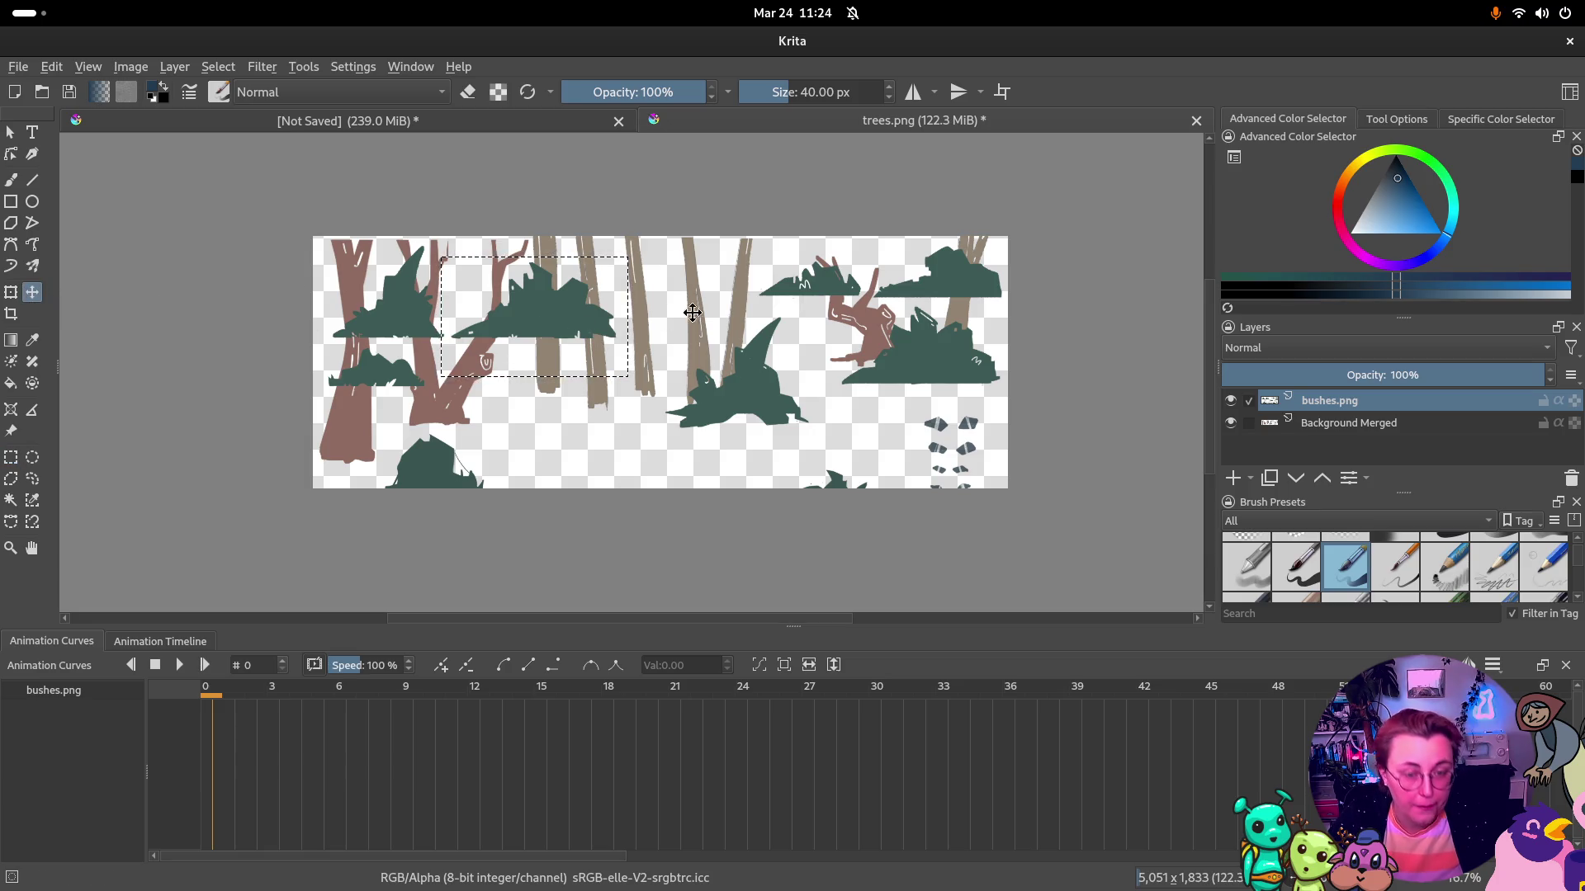
drag(539, 322, 551, 412)
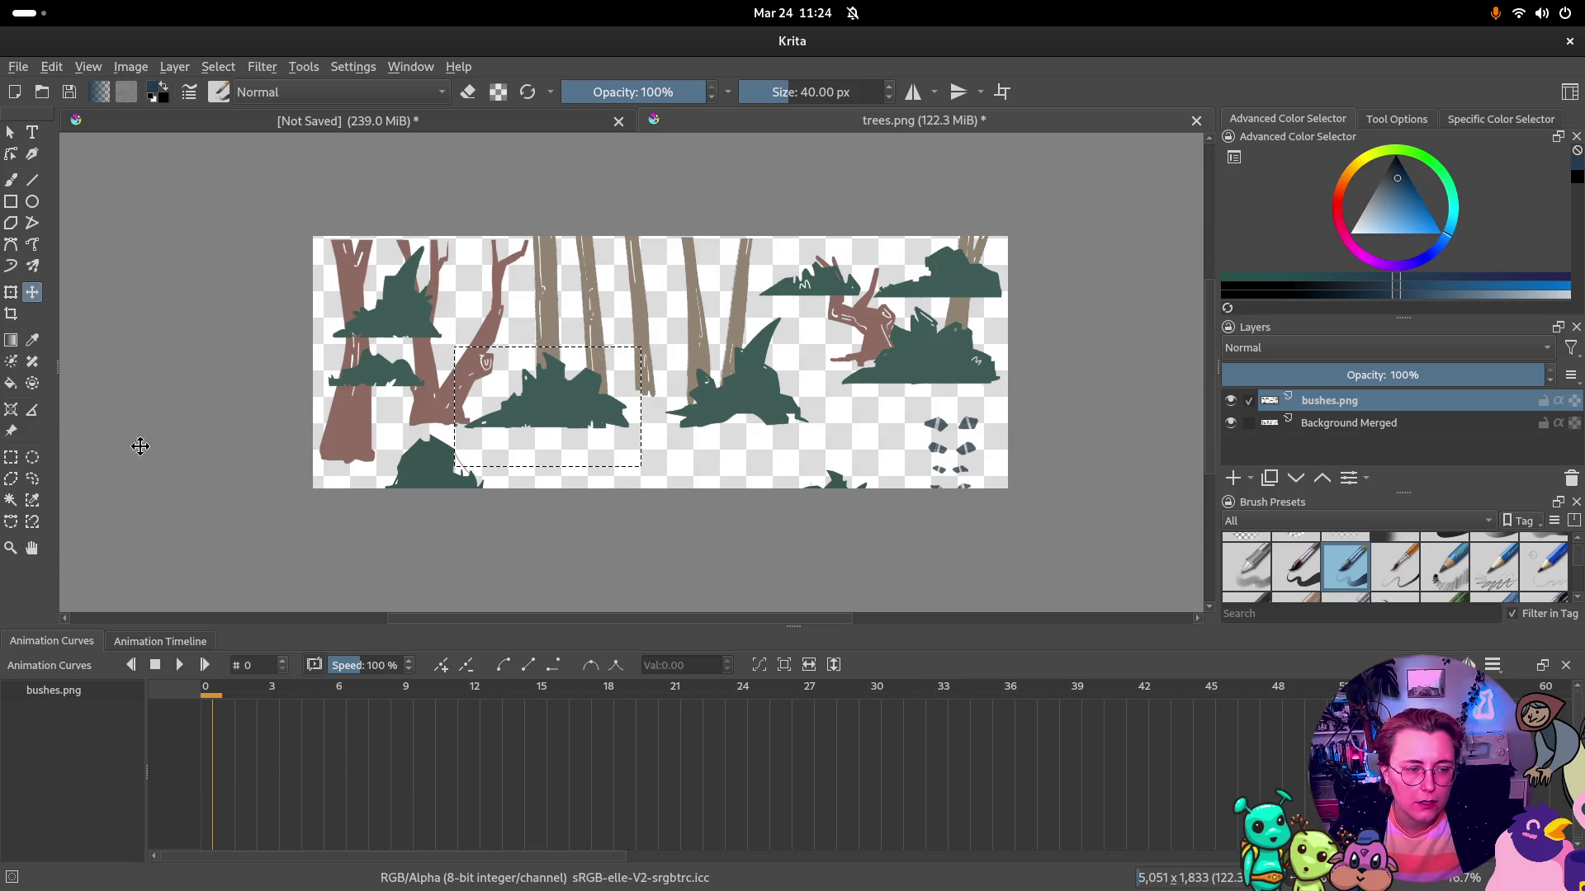
Move the small left bush down between the large ground bushes, then select the upper-left clump
click(13, 458)
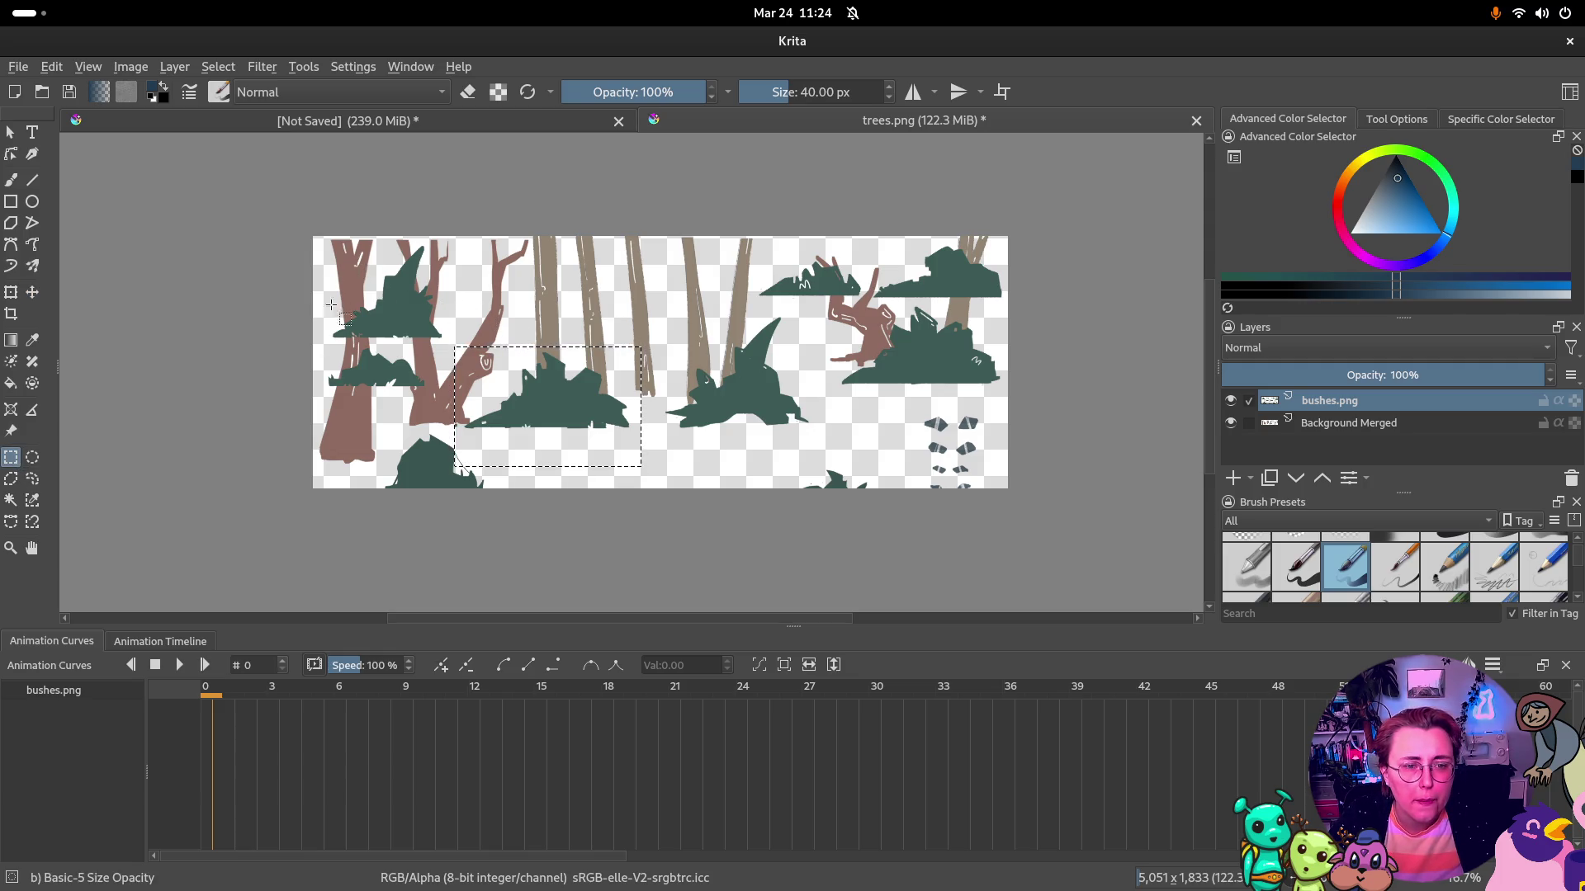
drag(316, 346, 442, 402)
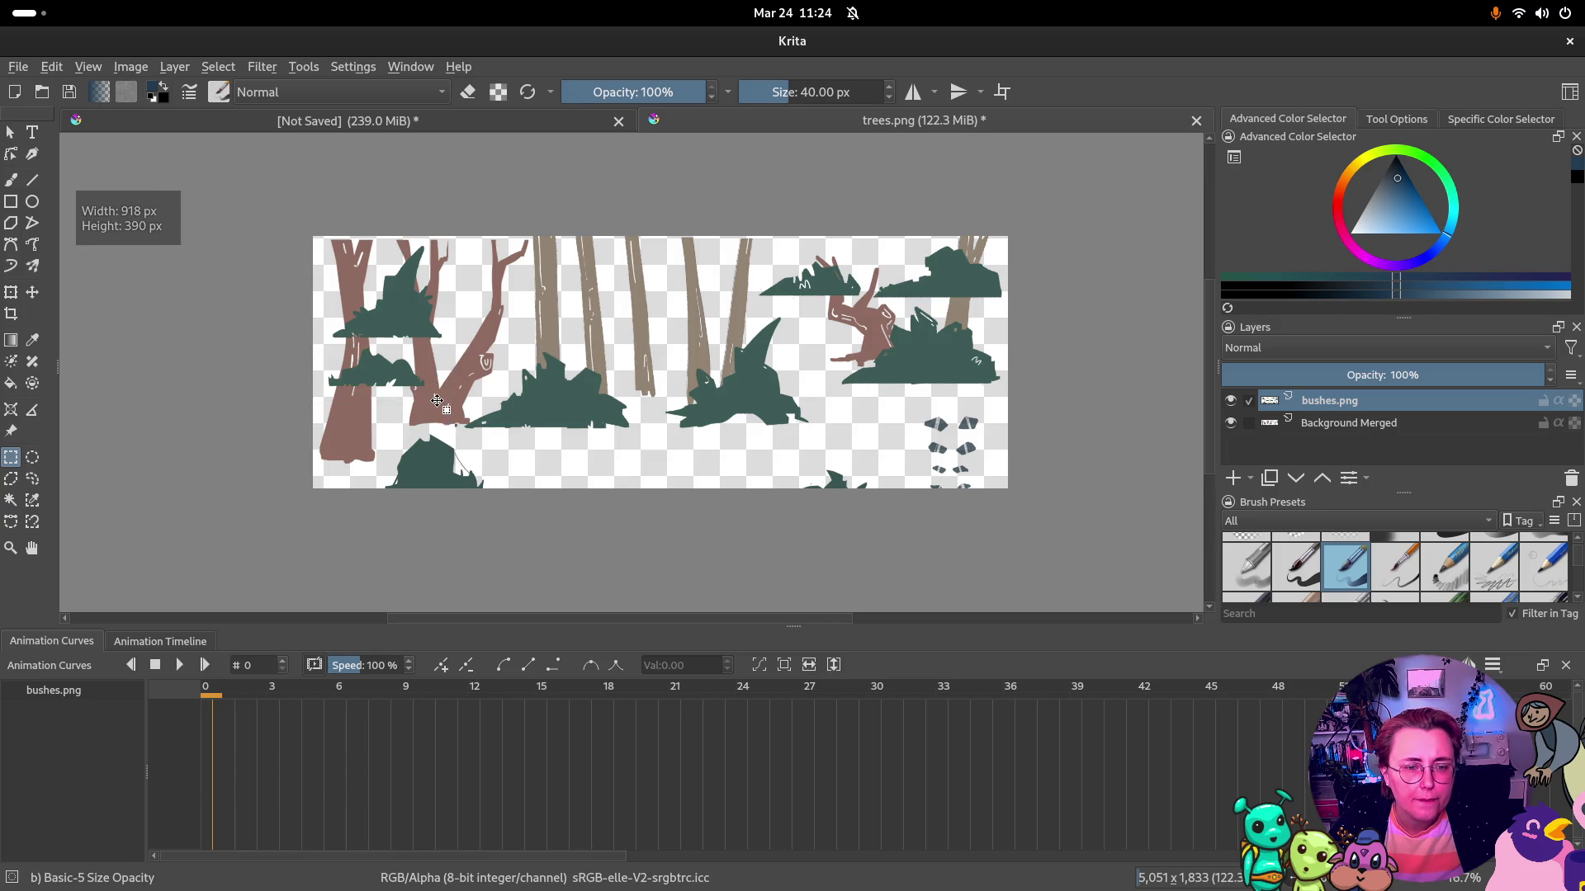
key(t)
drag(378, 369, 557, 432)
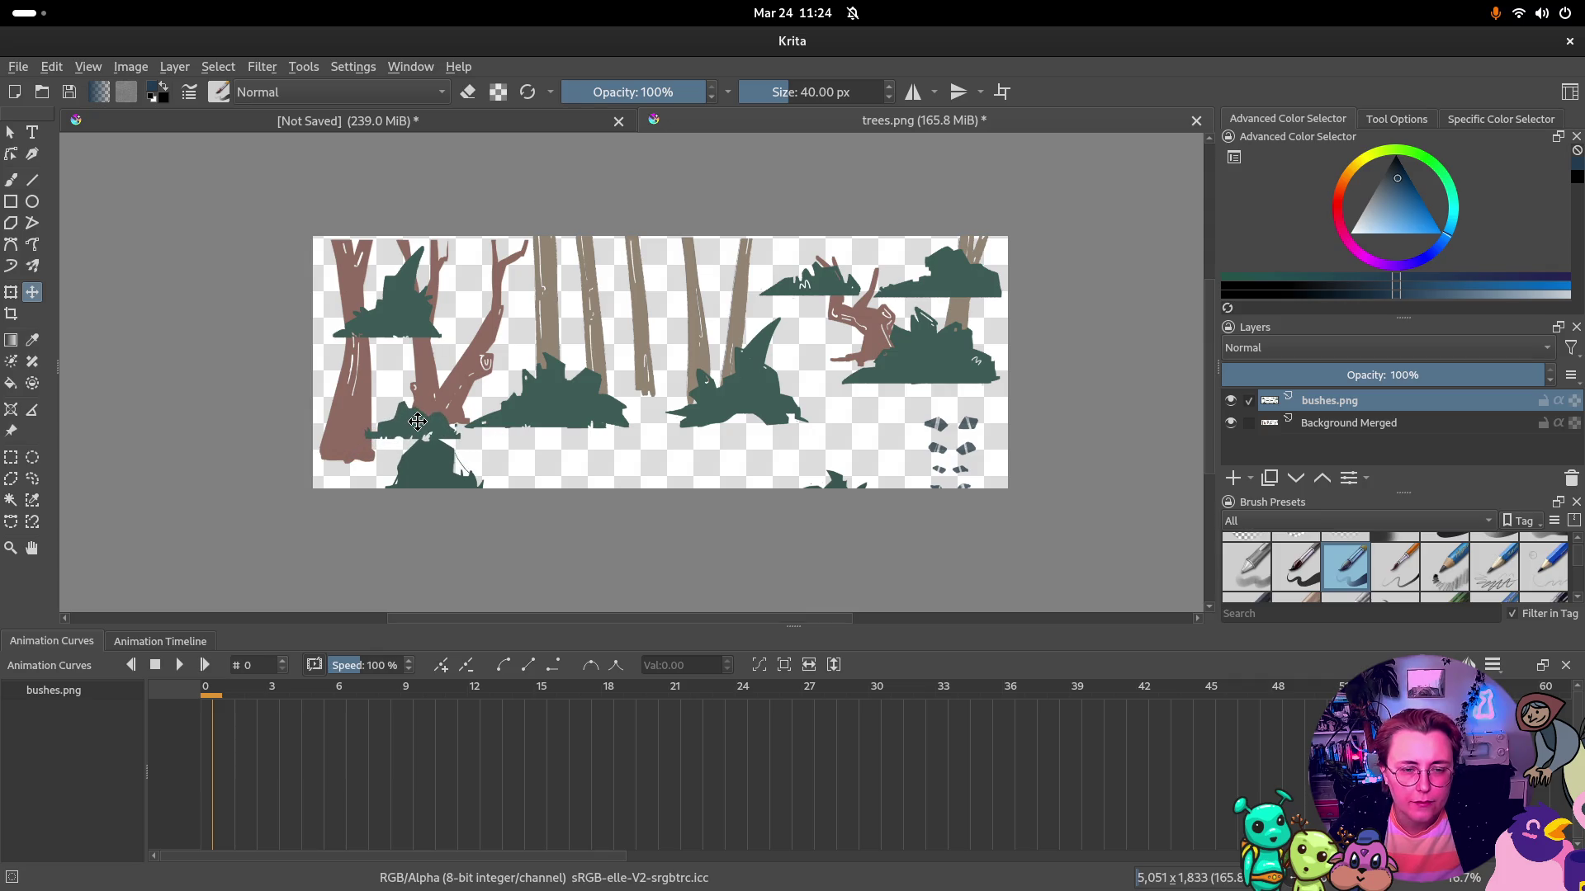
drag(418, 421, 643, 384)
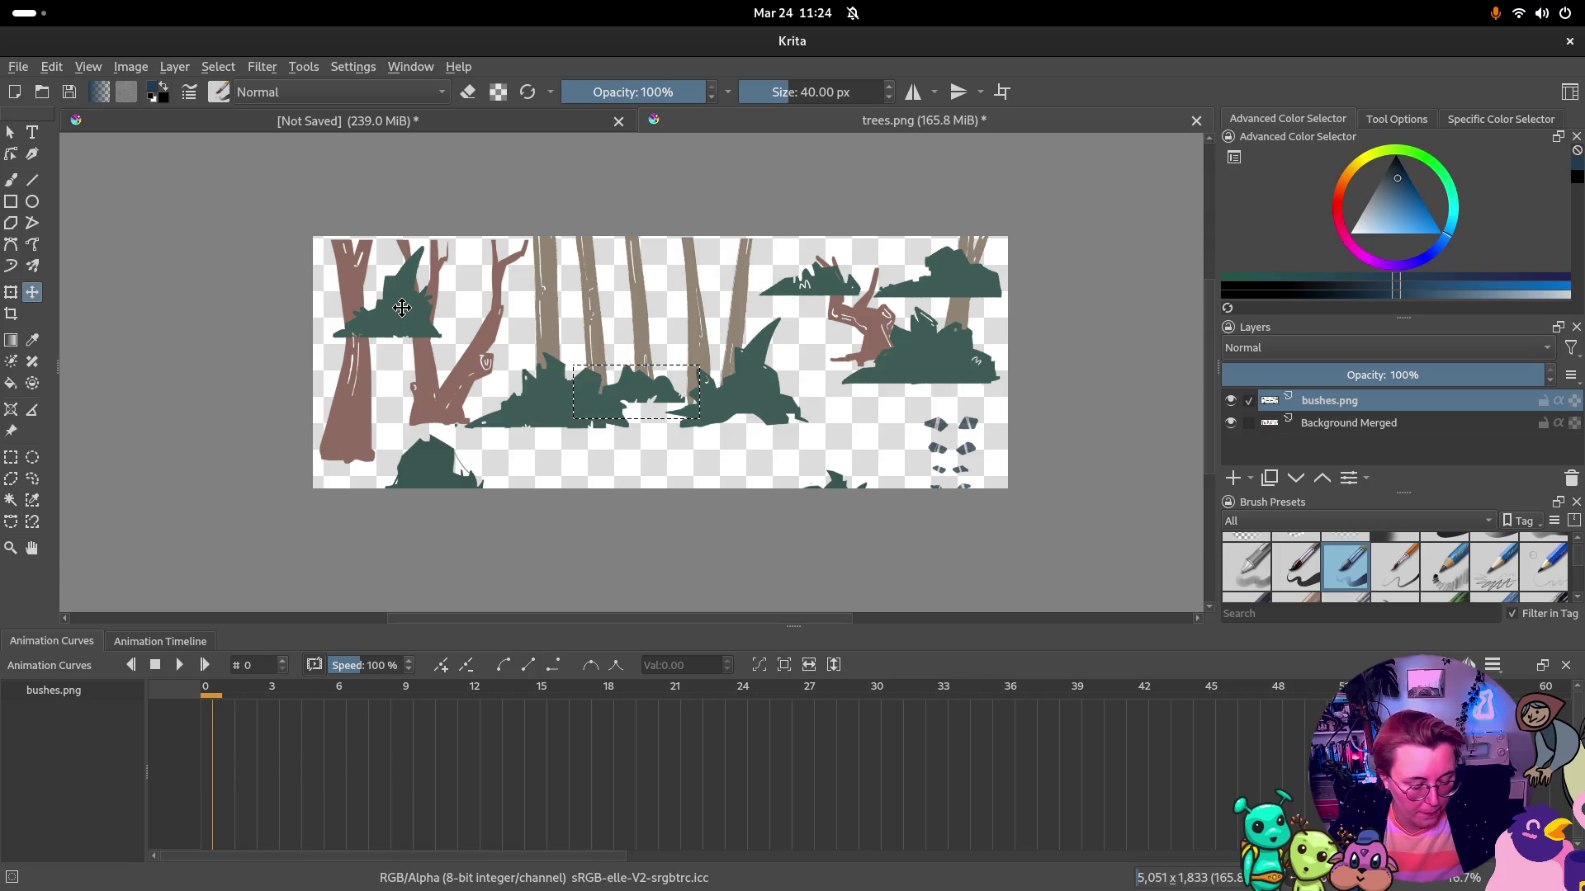
key(ctrl+r)
mouse_move(329, 244)
mouse_down()
mouse_move(440, 370)
mouse_move(457, 355)
mouse_up()
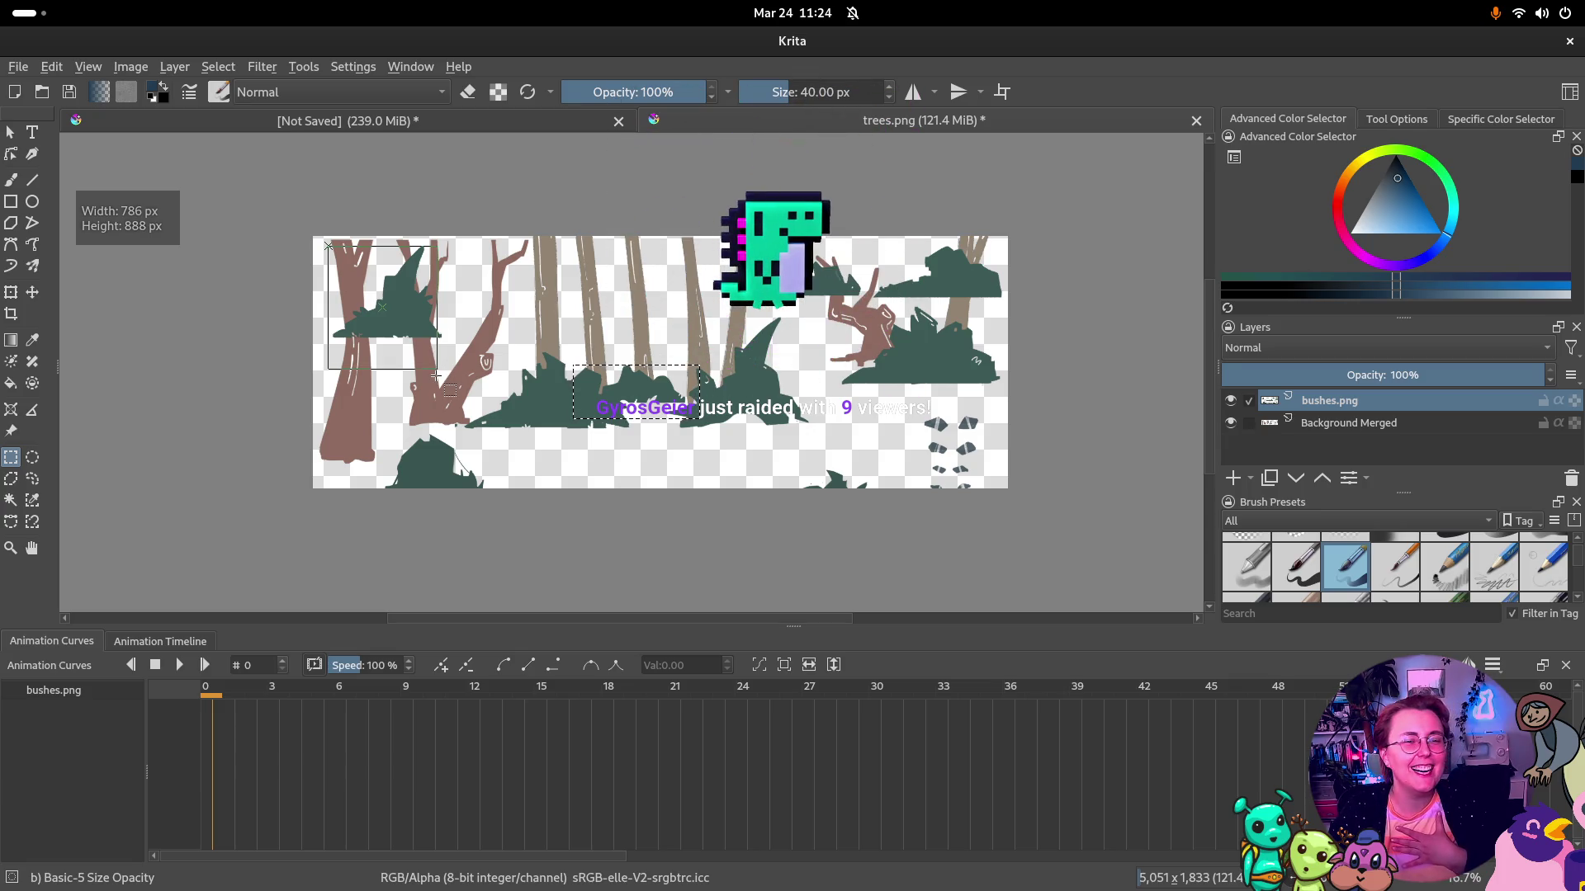
click(1519, 13)
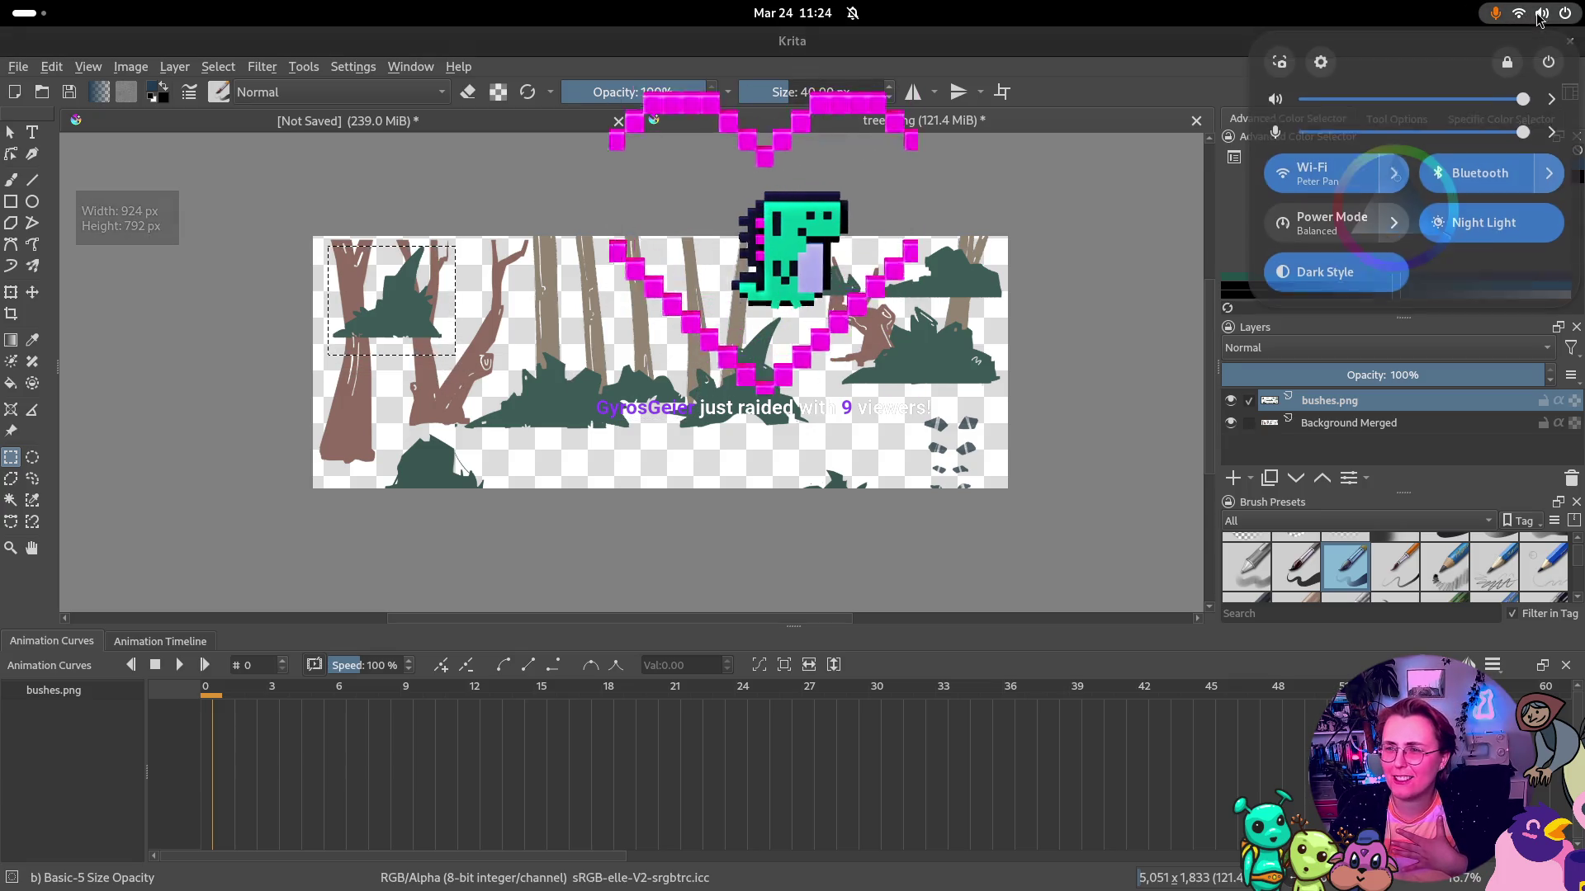
drag(1408, 100, 1457, 101)
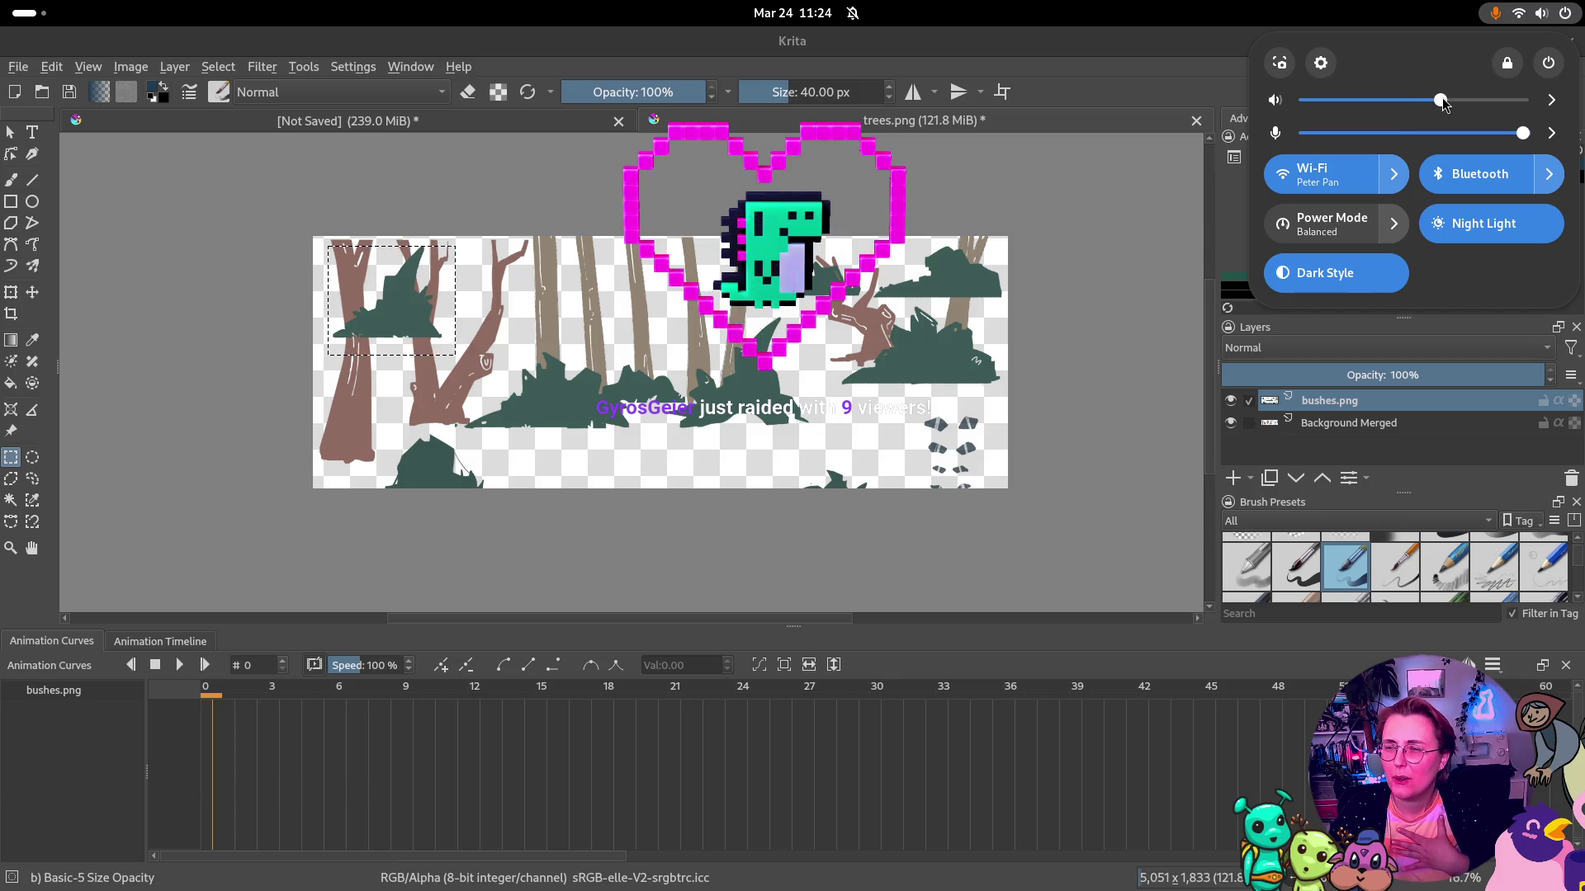
click(1263, 26)
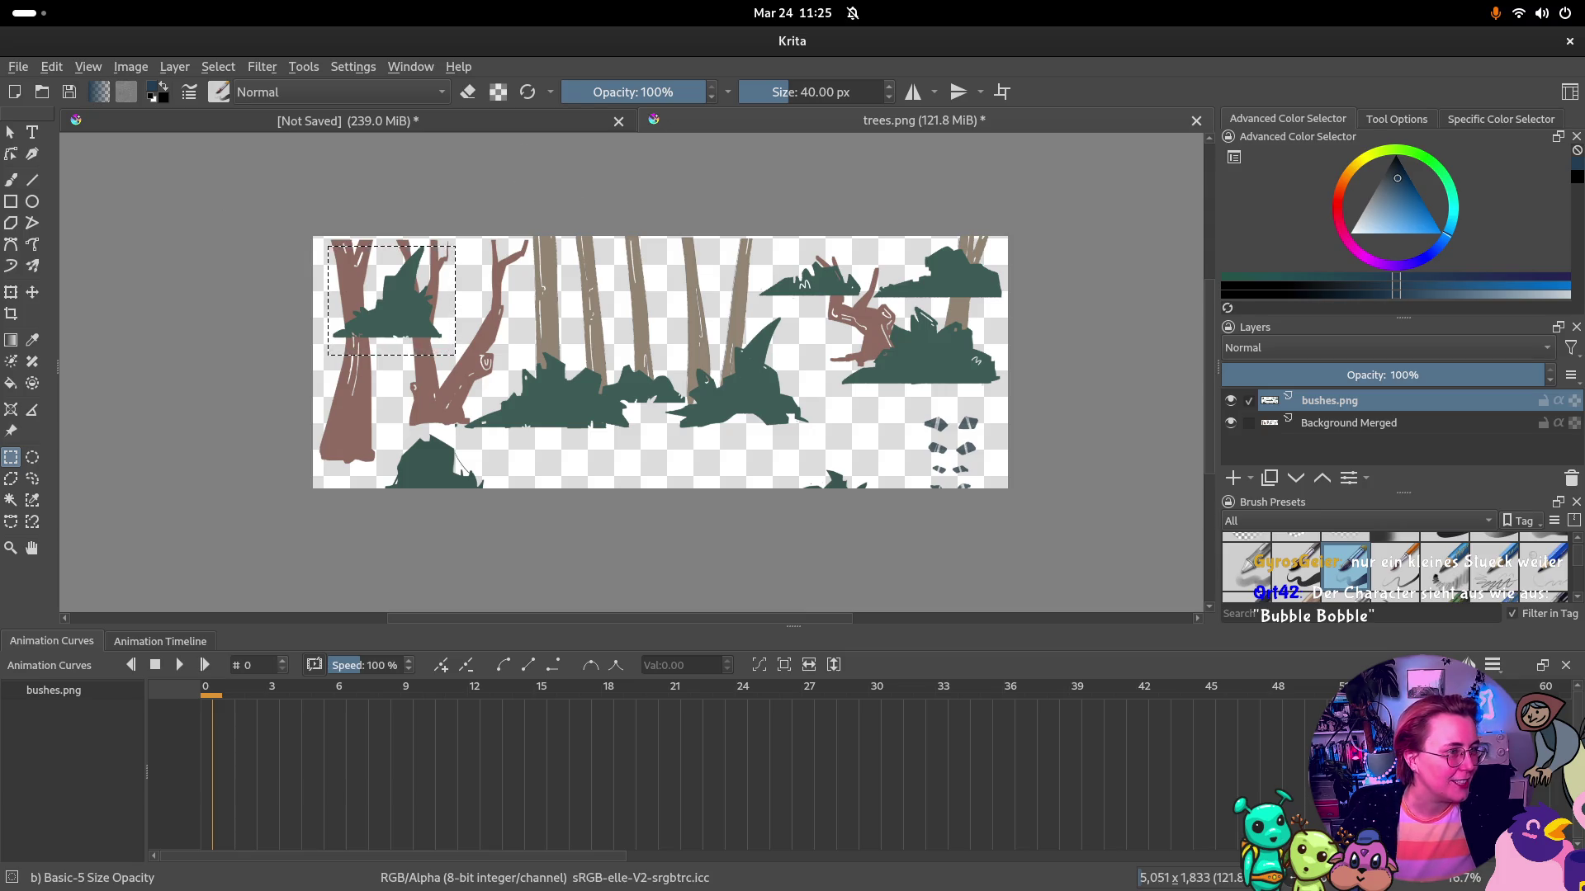
Return to Krita from the window overview and switch to moving the selected upper-left bush
key(super)
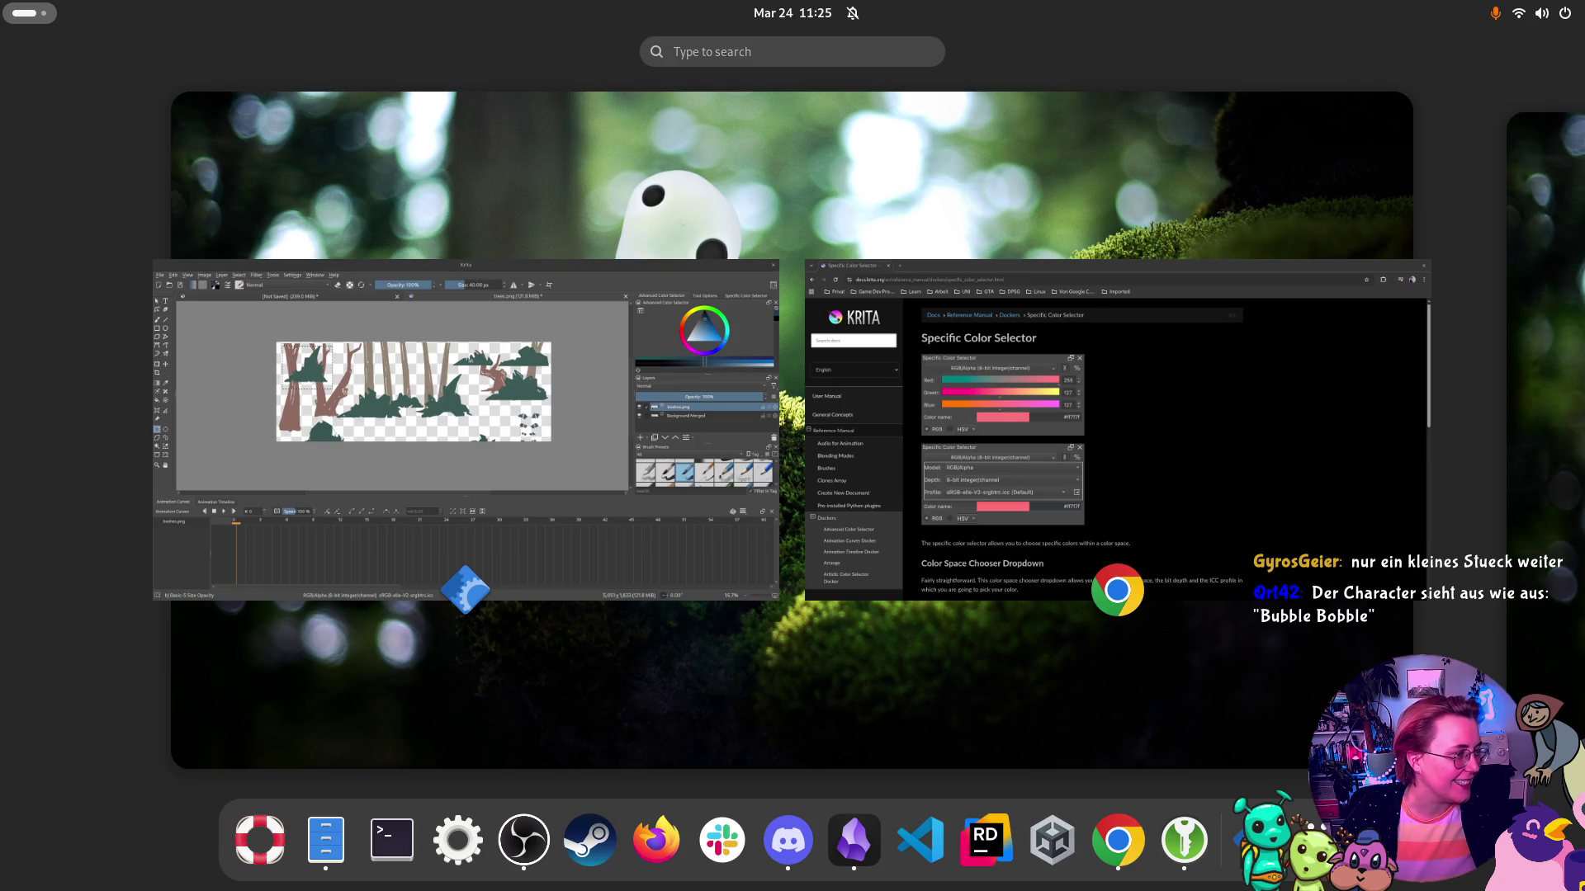
key(super)
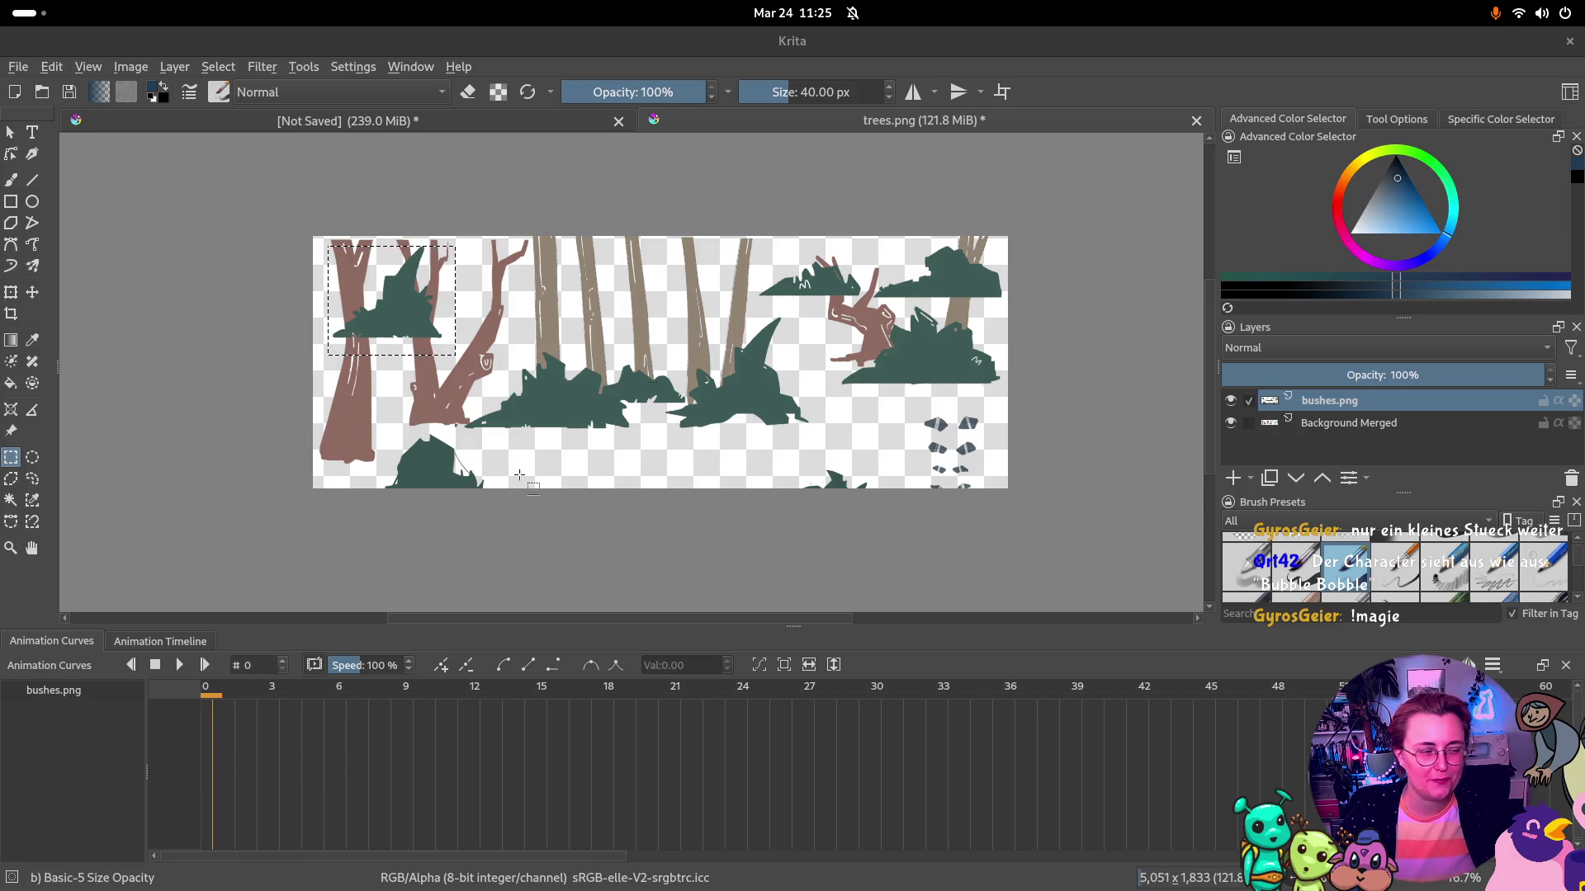
key(super)
key(super)
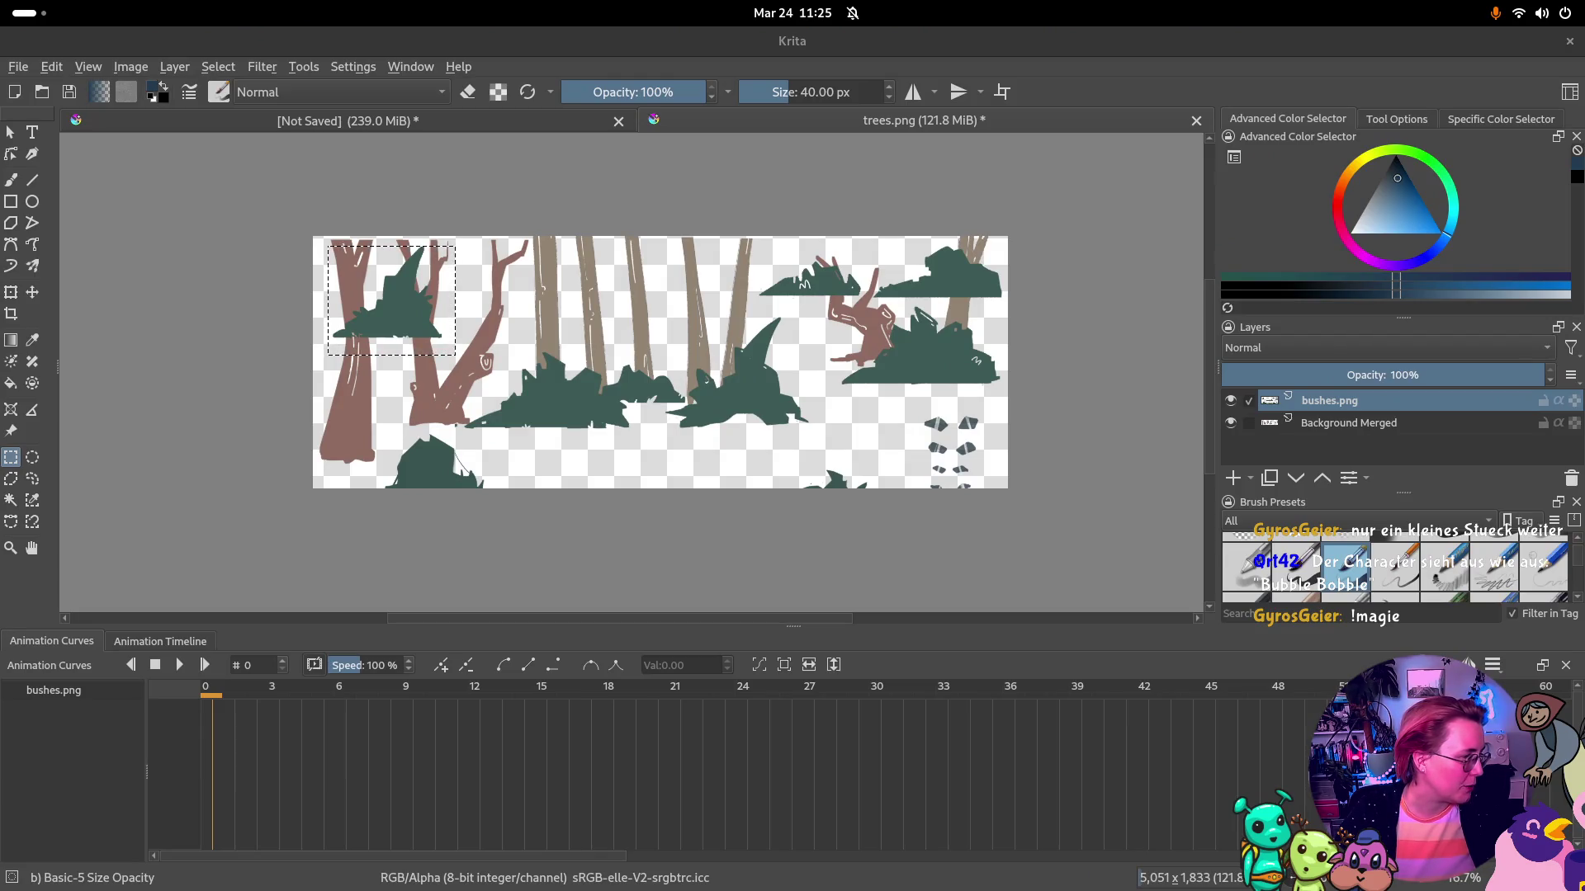
key(super)
key(super)
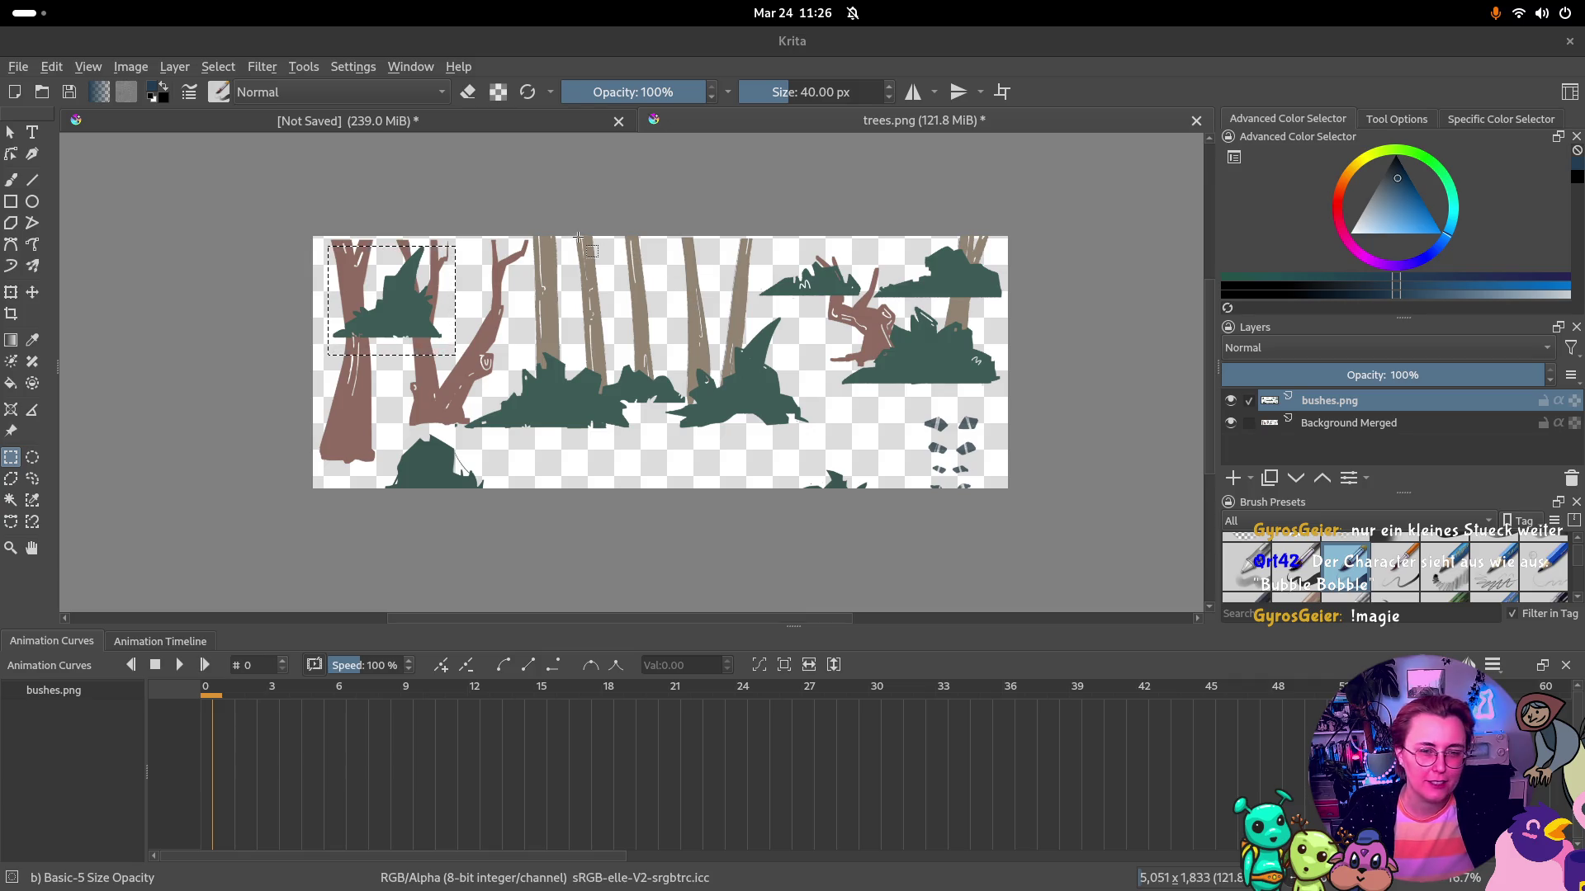
click(33, 290)
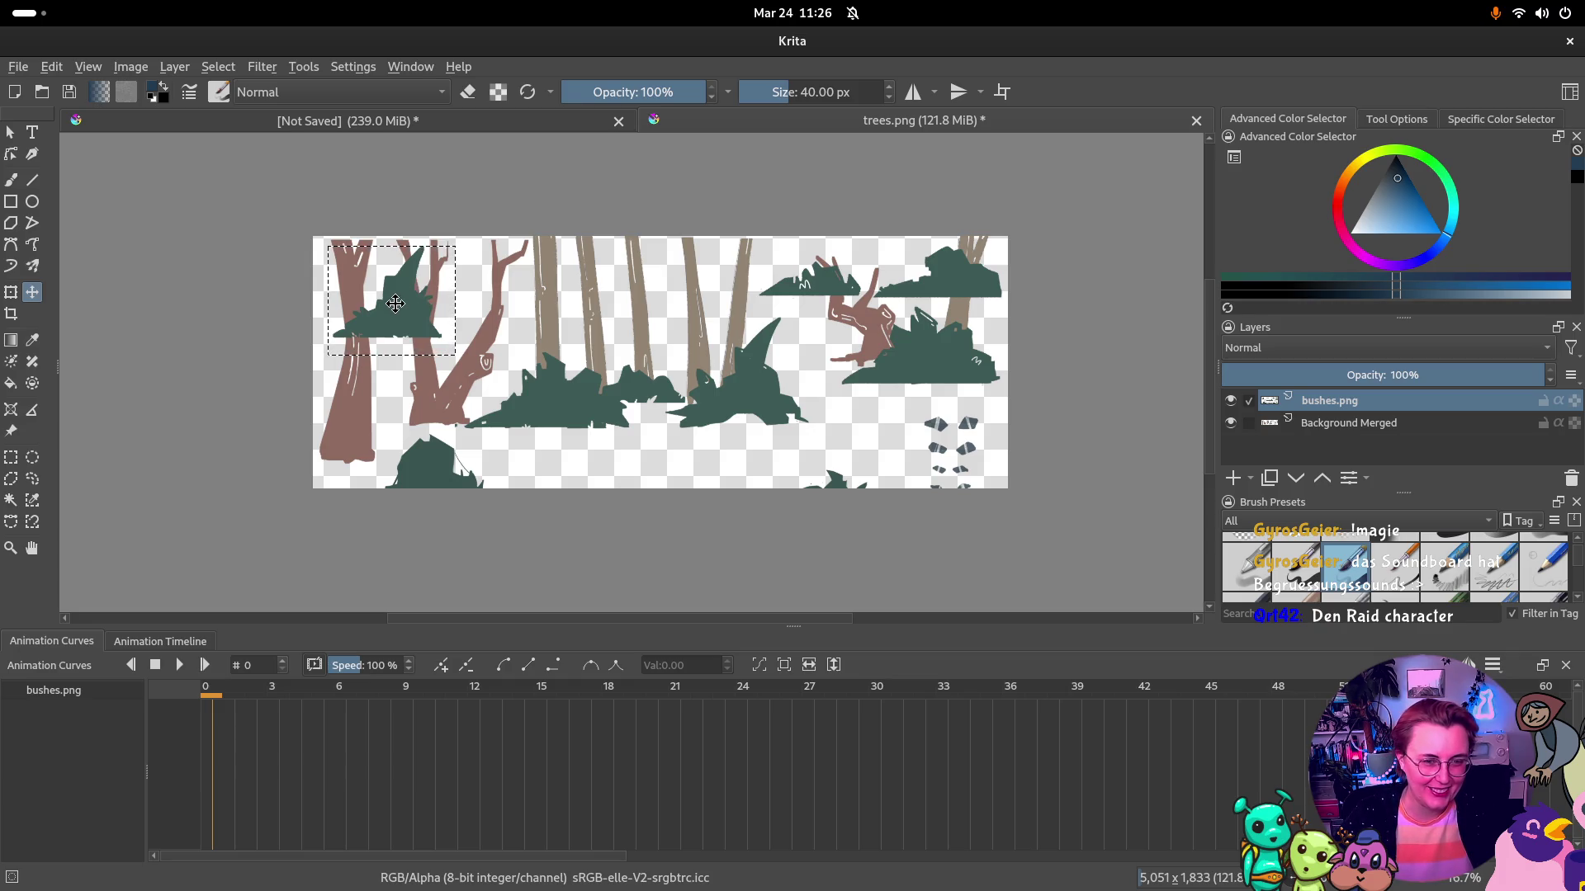
drag(388, 309, 375, 437)
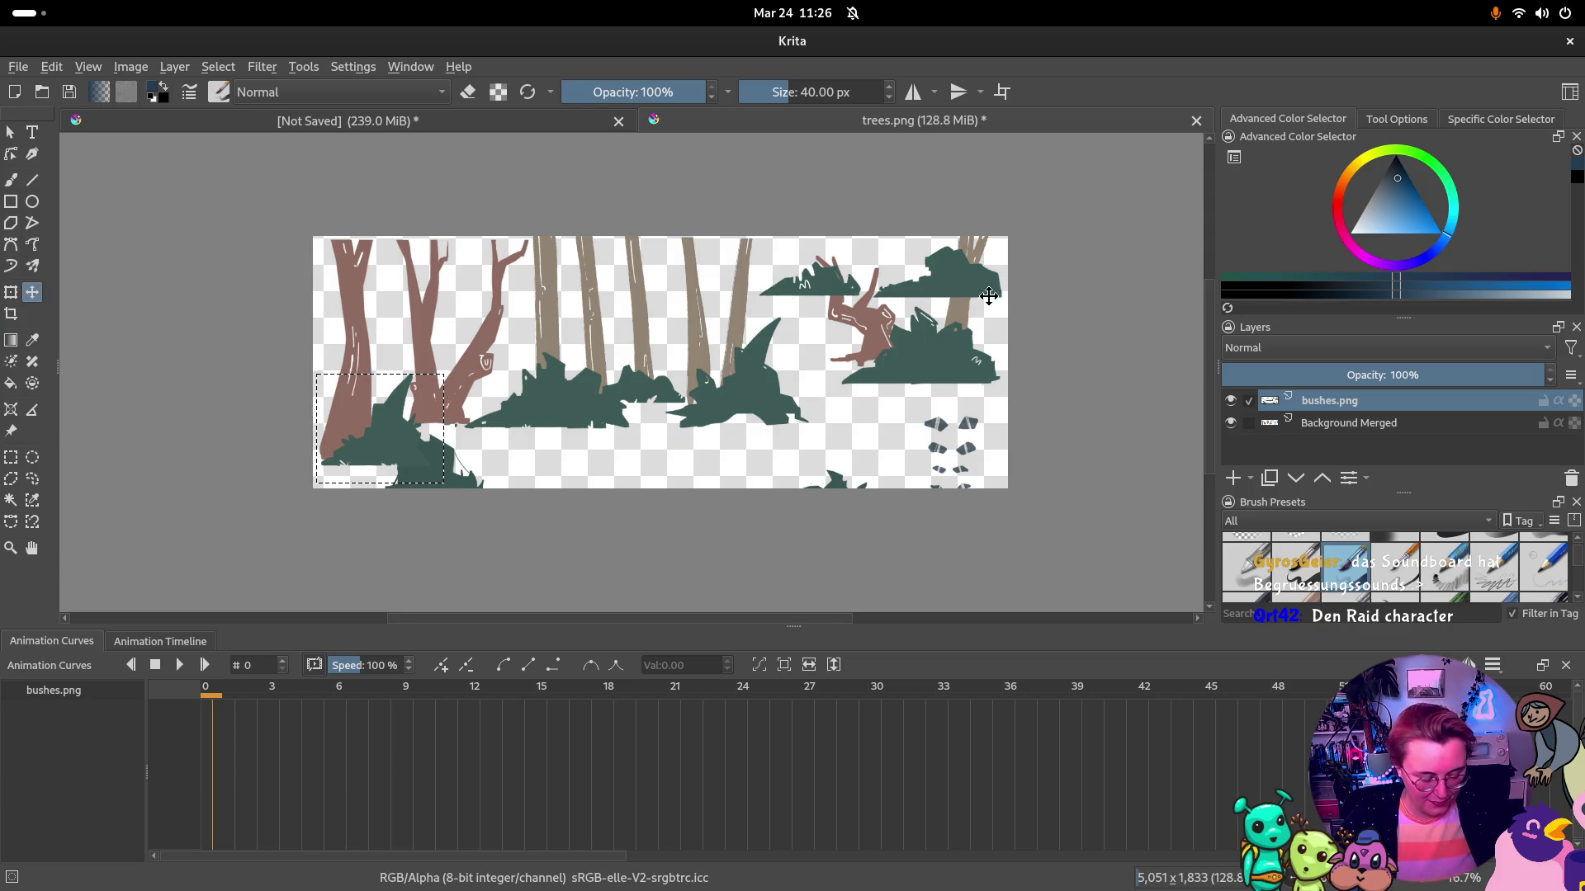
key(ctrl+r)
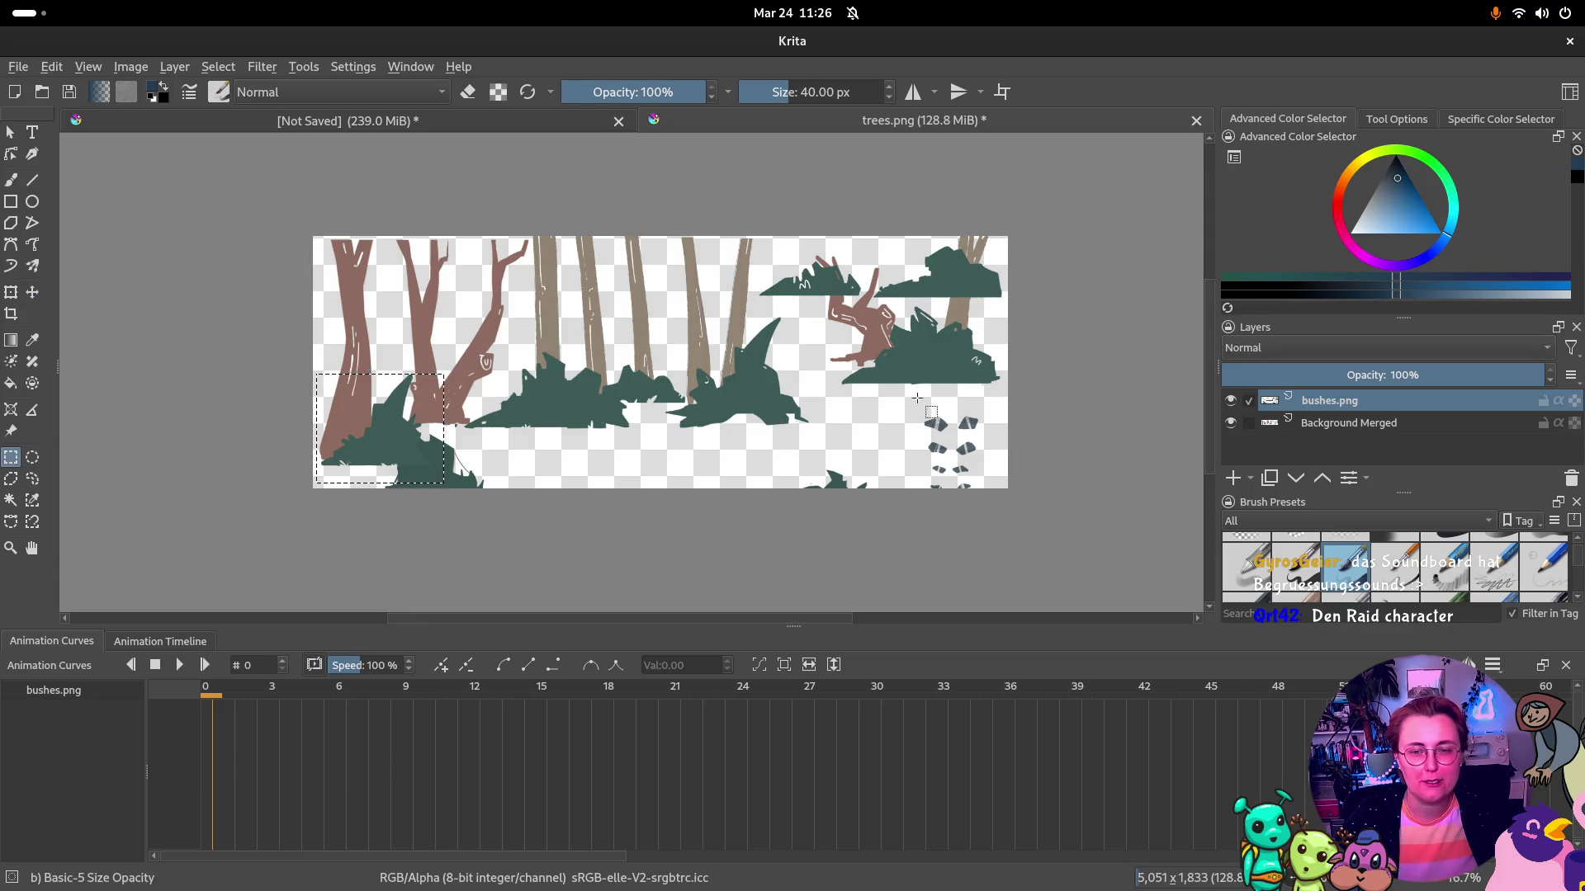
drag(737, 237, 866, 304)
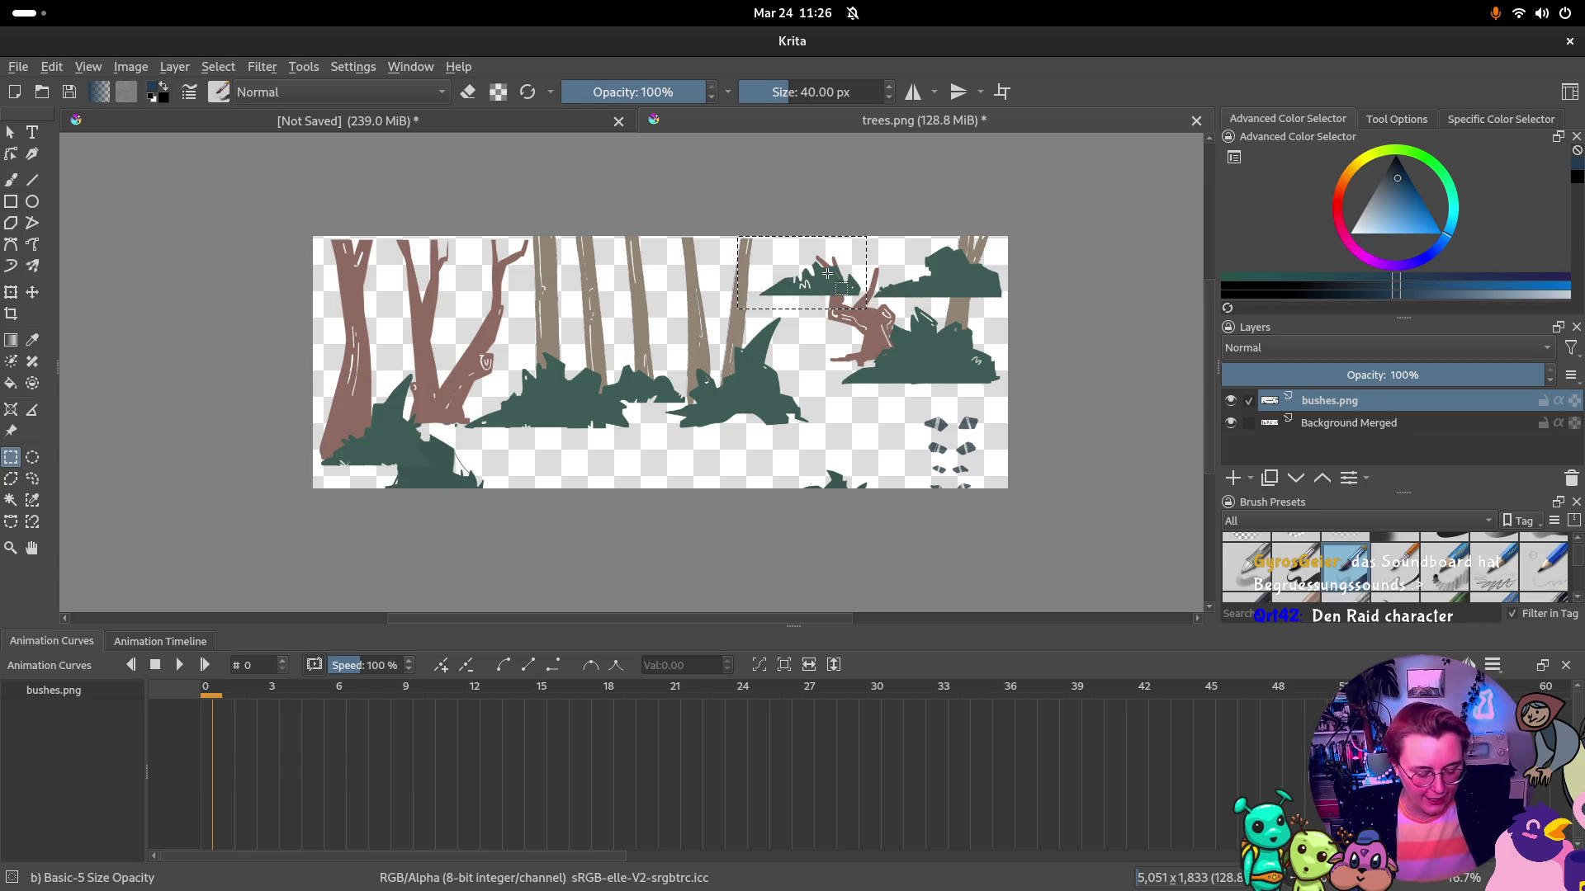
key(t)
mouse_move(818, 270)
mouse_down()
mouse_move(886, 411)
mouse_move(821, 430)
mouse_up()
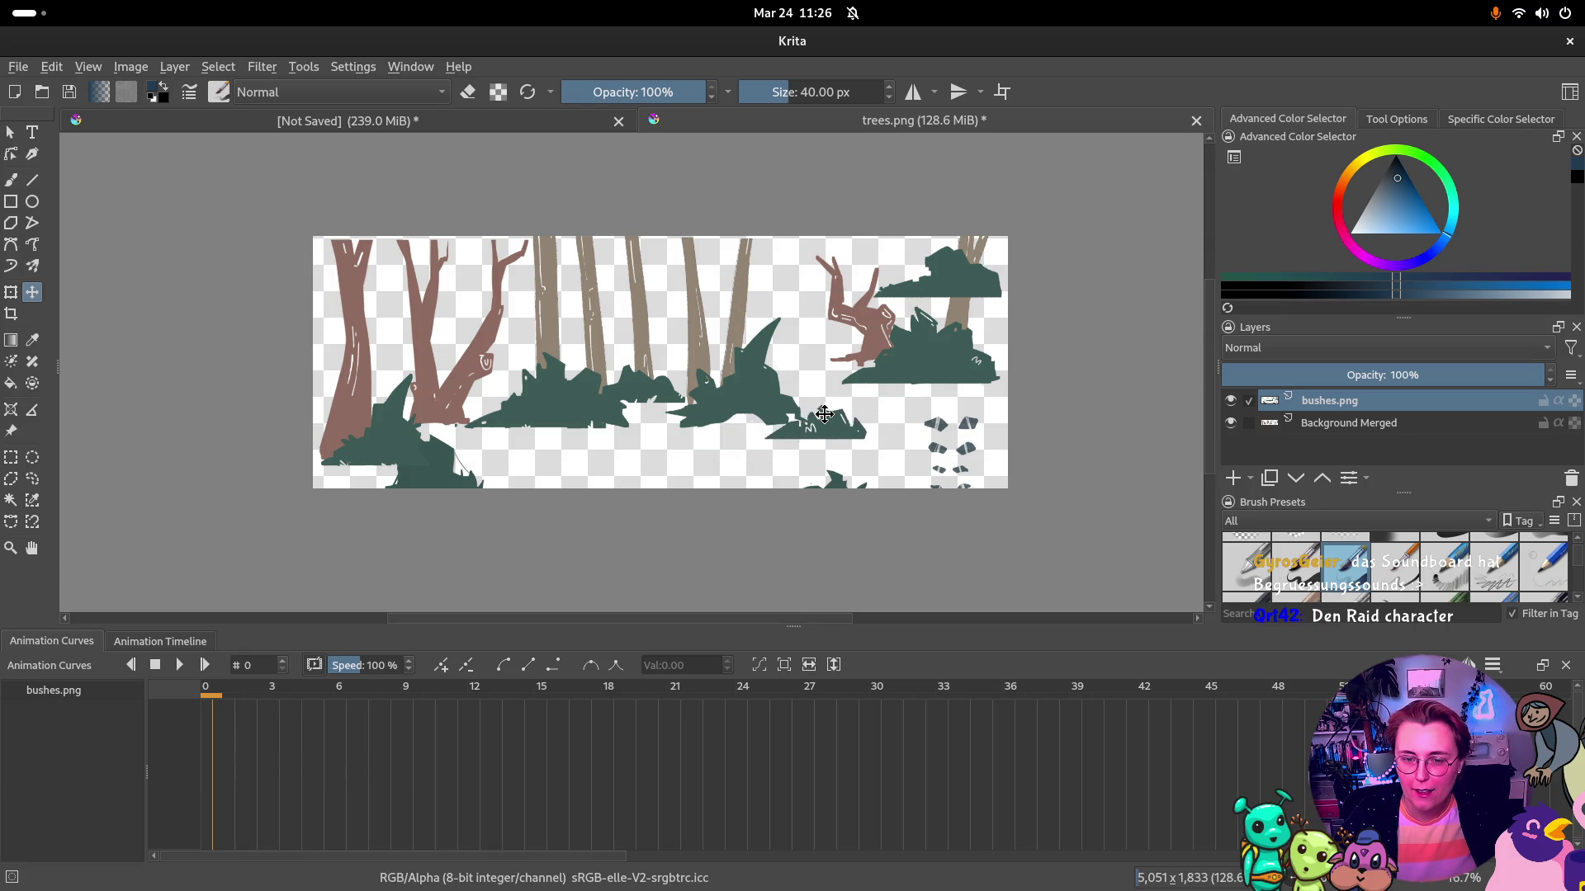
drag(821, 430, 881, 337)
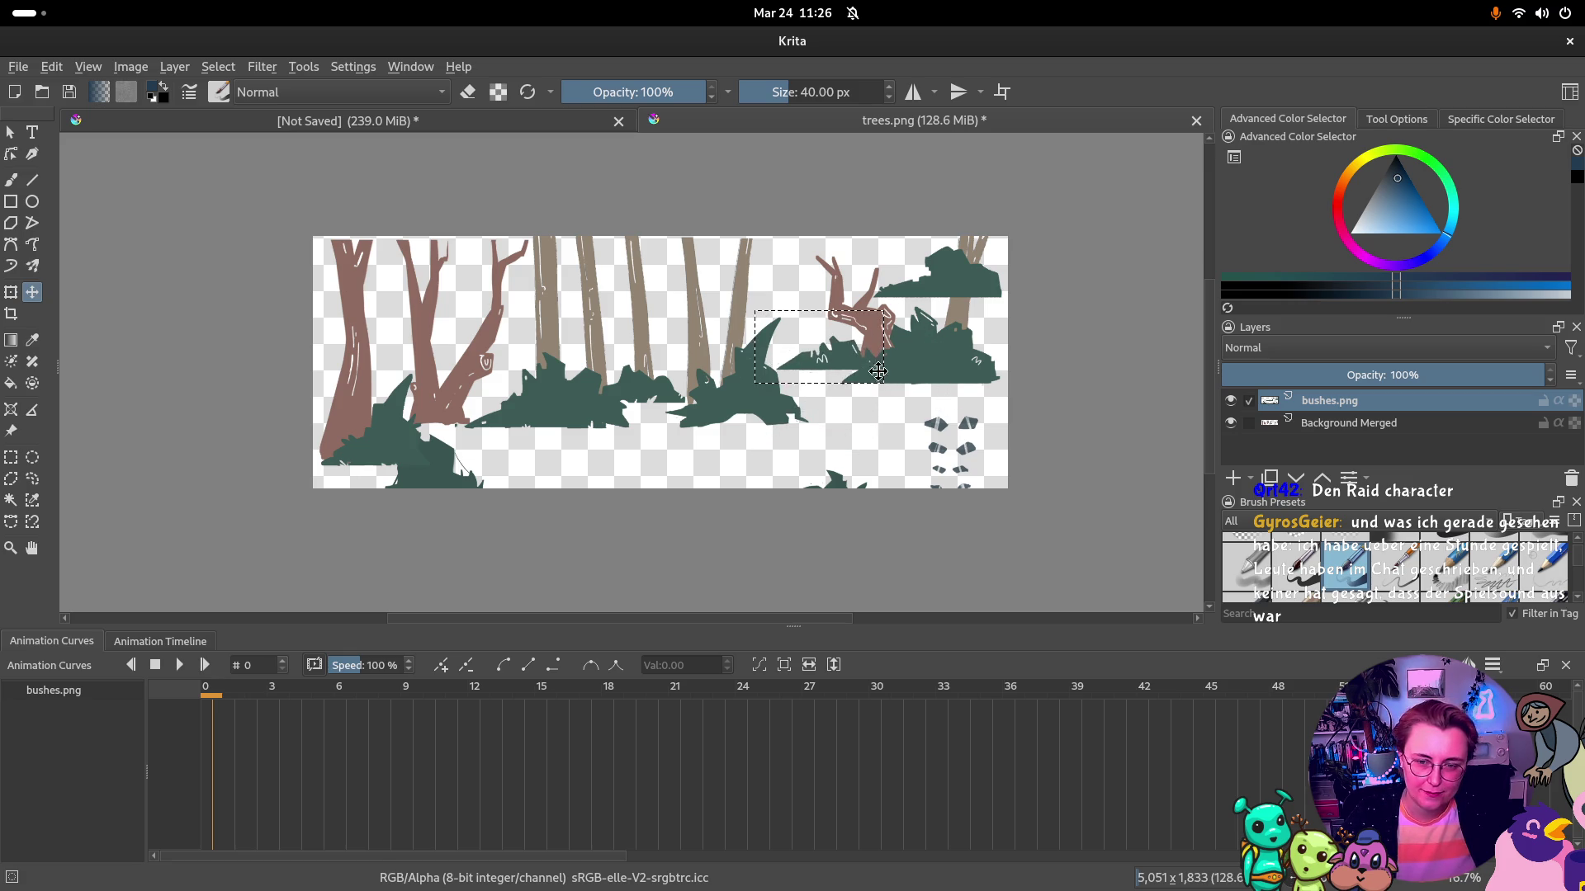
drag(882, 336, 832, 330)
key(ctrl+z)
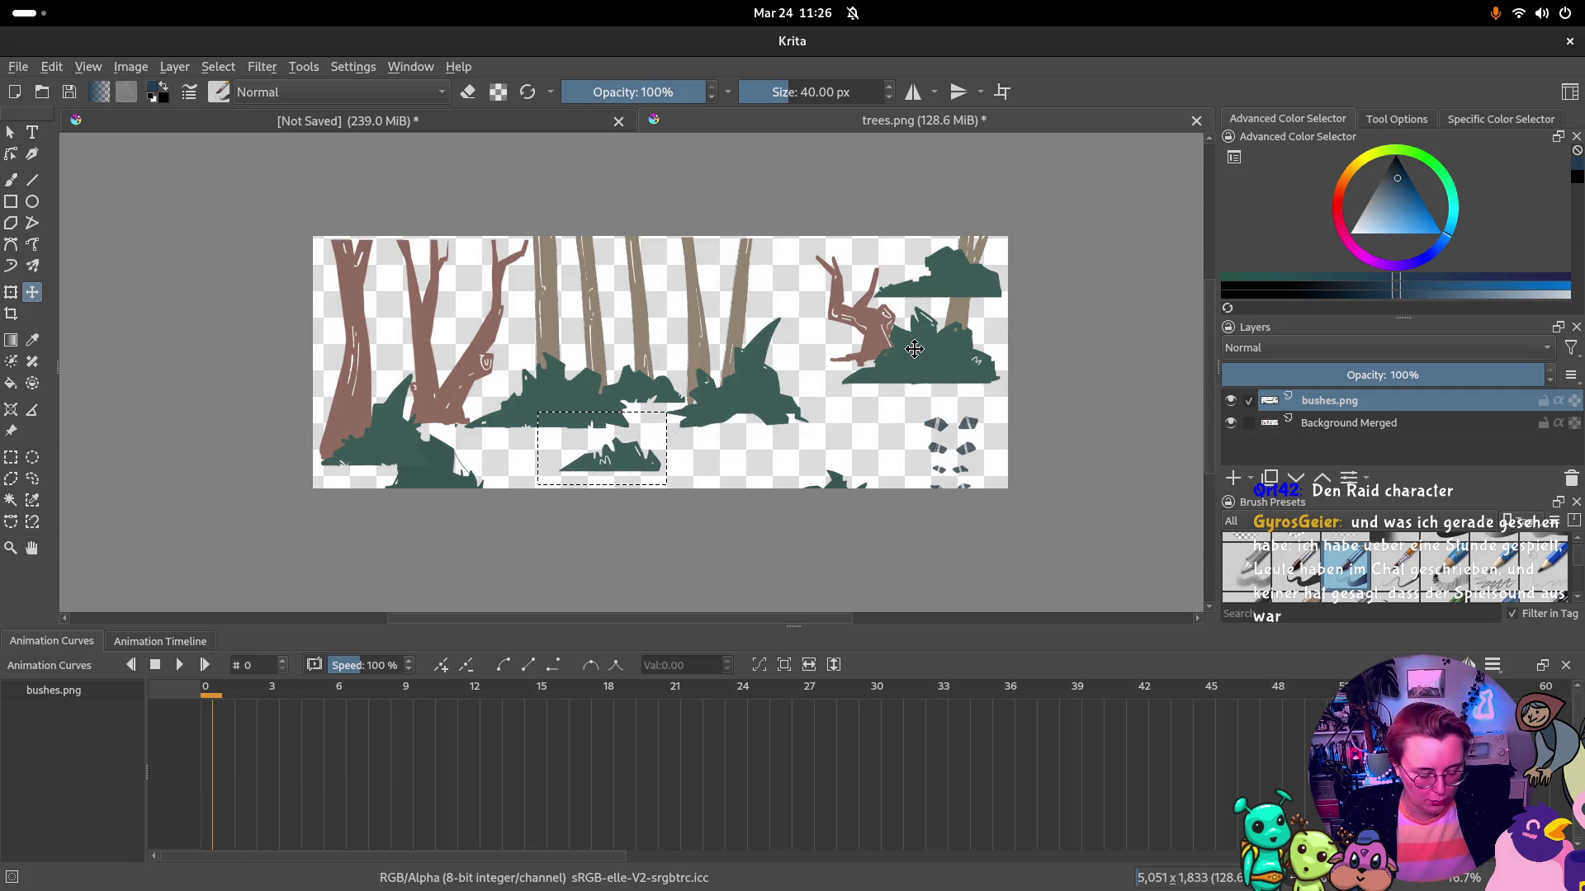
key(ctrl+r)
drag(837, 302, 1025, 411)
key(t)
mouse_move(916, 372)
mouse_down()
mouse_move(942, 469)
mouse_move(799, 445)
mouse_up()
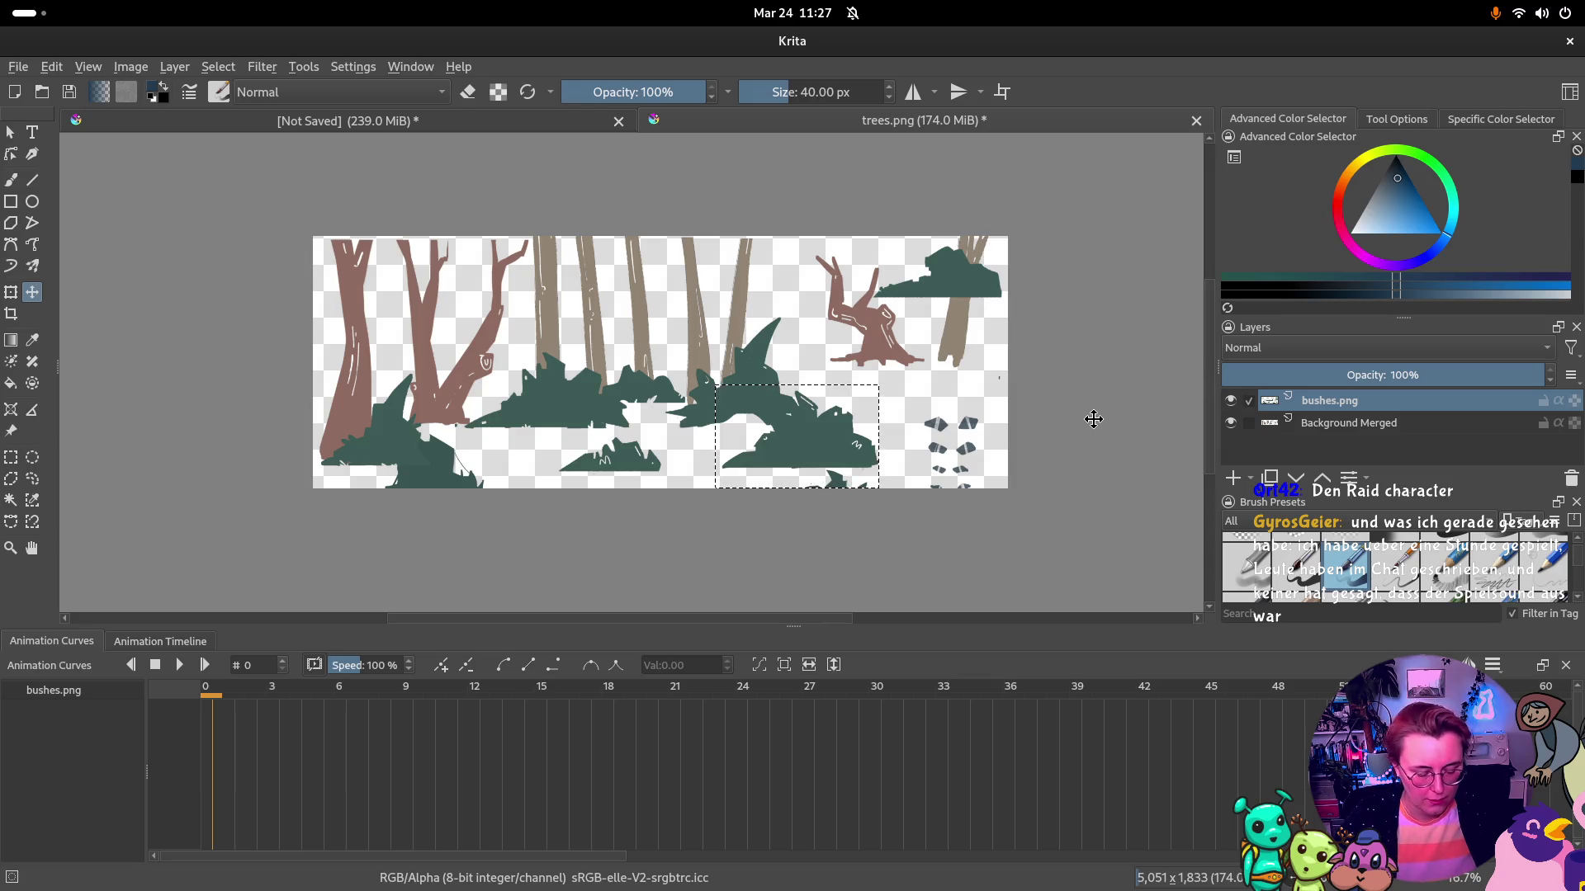
key(ctrl+r)
click(1080, 423)
drag(915, 388, 995, 487)
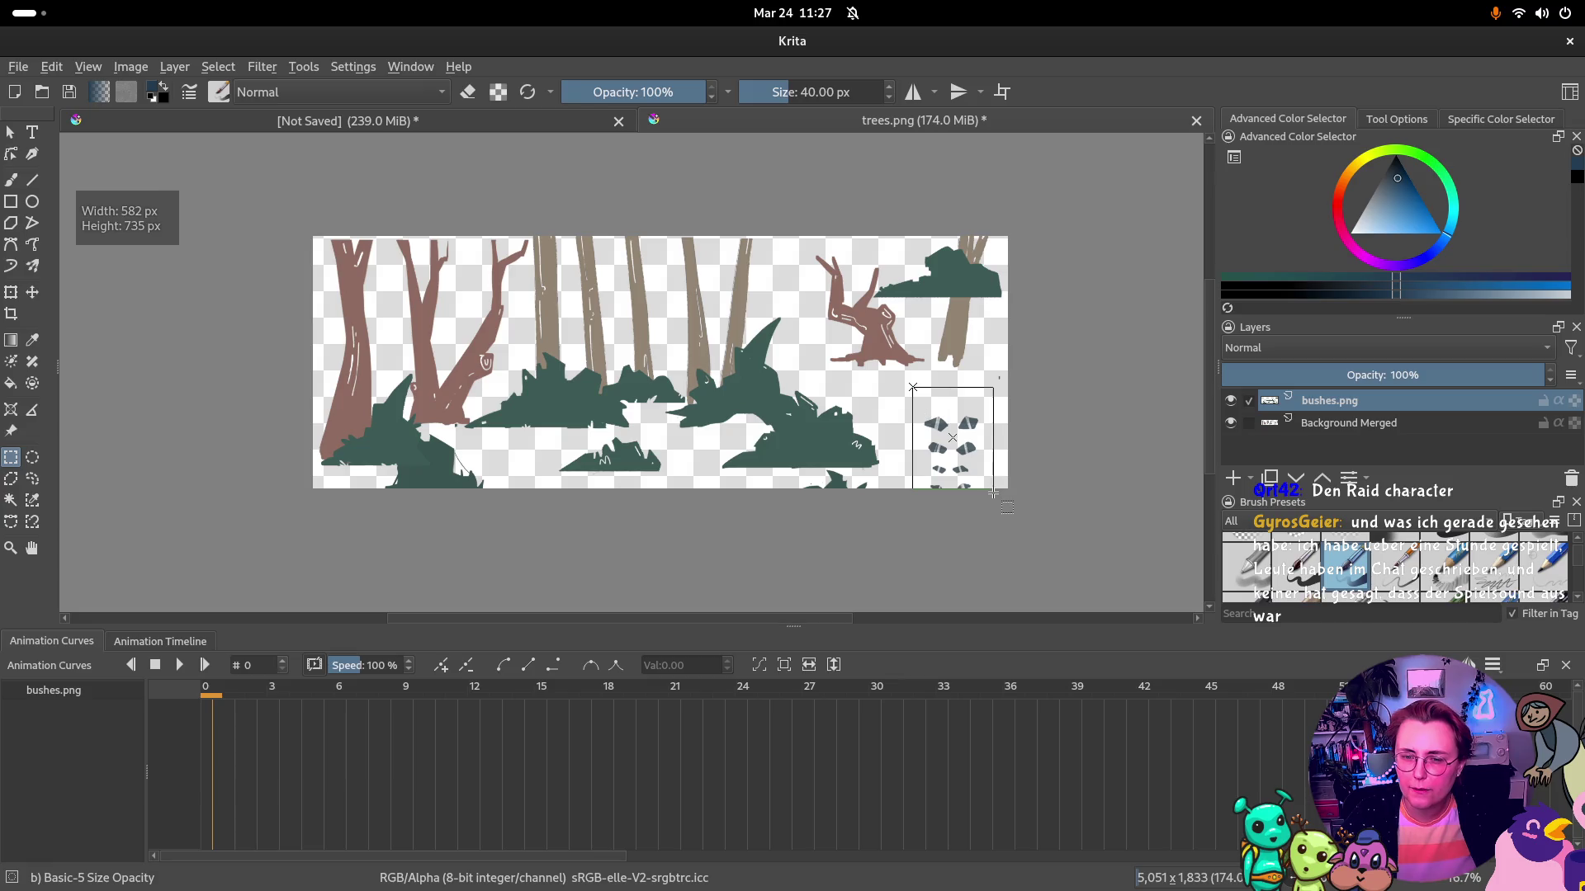
key(Delete)
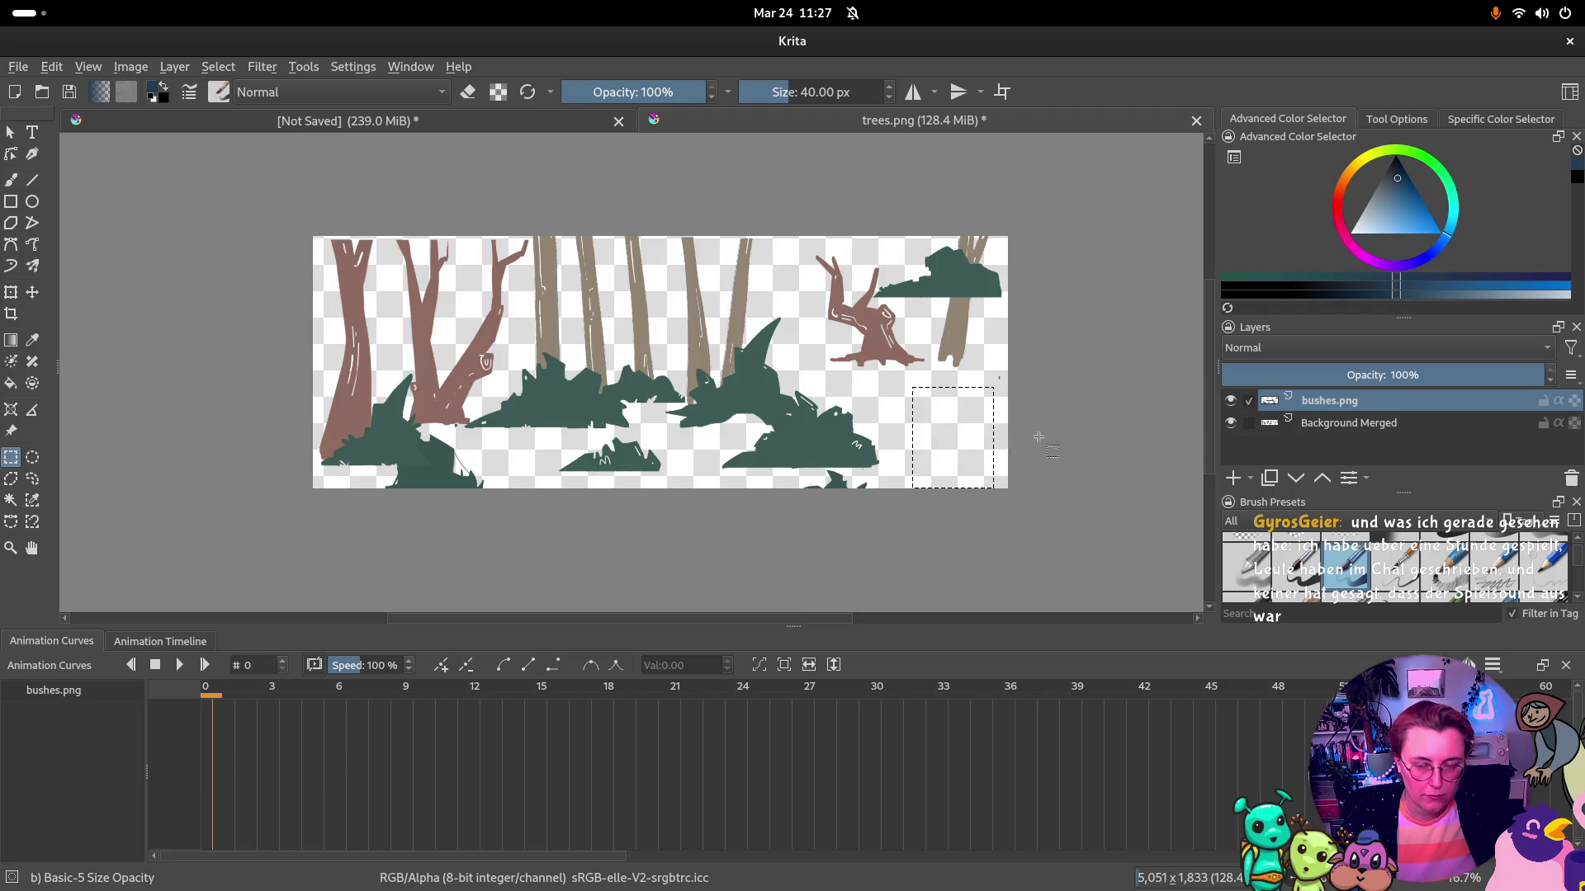
key(ctrl+shift+a)
key(t)
drag(966, 435, 974, 358)
key(ctrl+r)
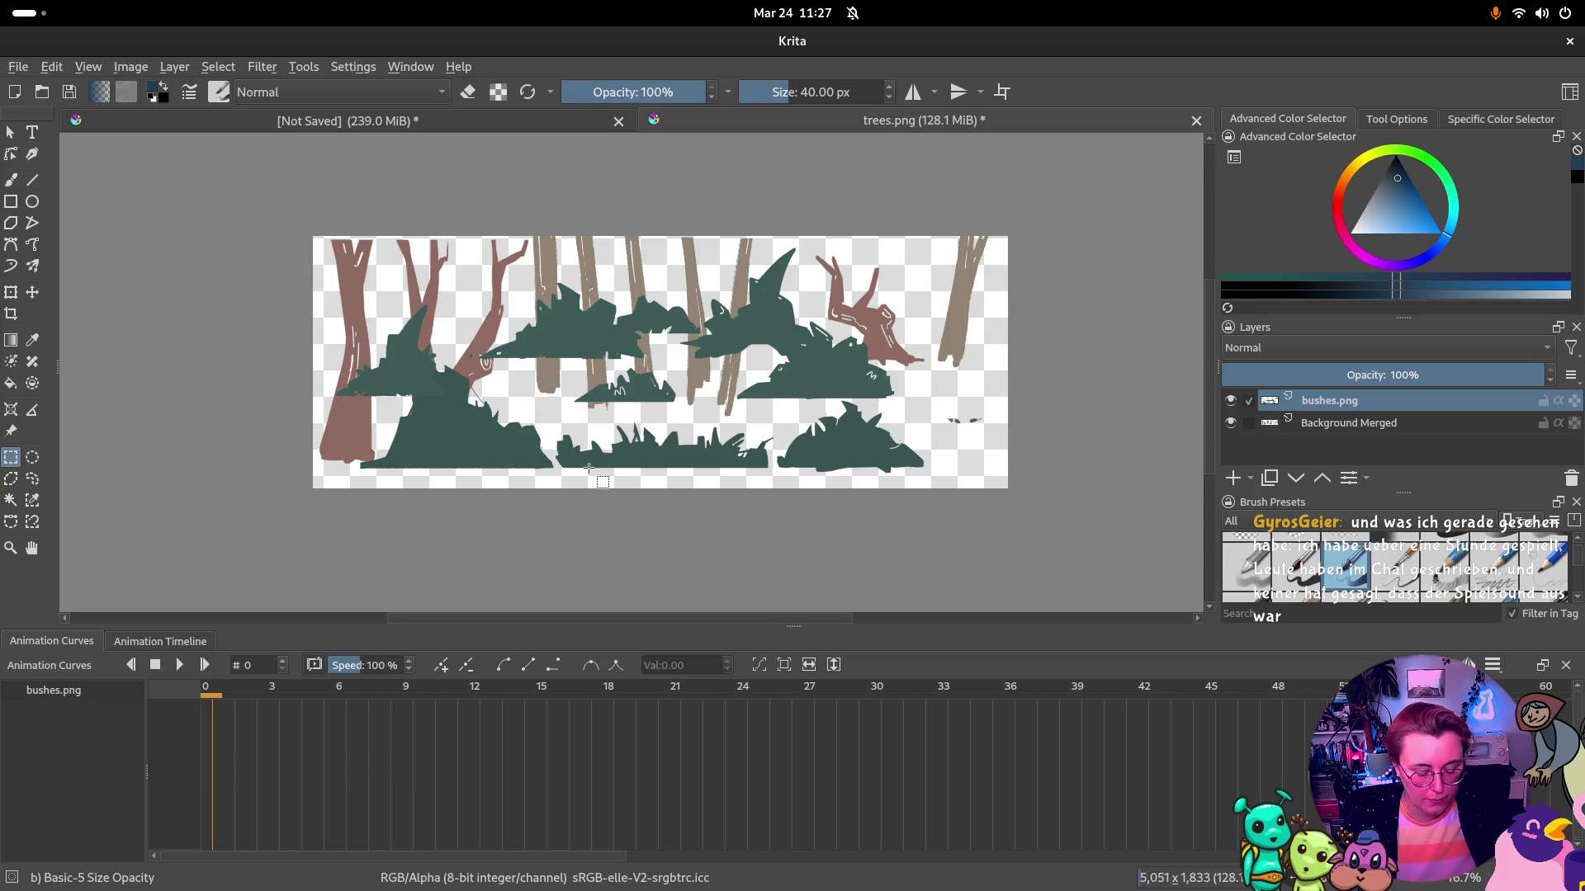
key(ctrl+Tab)
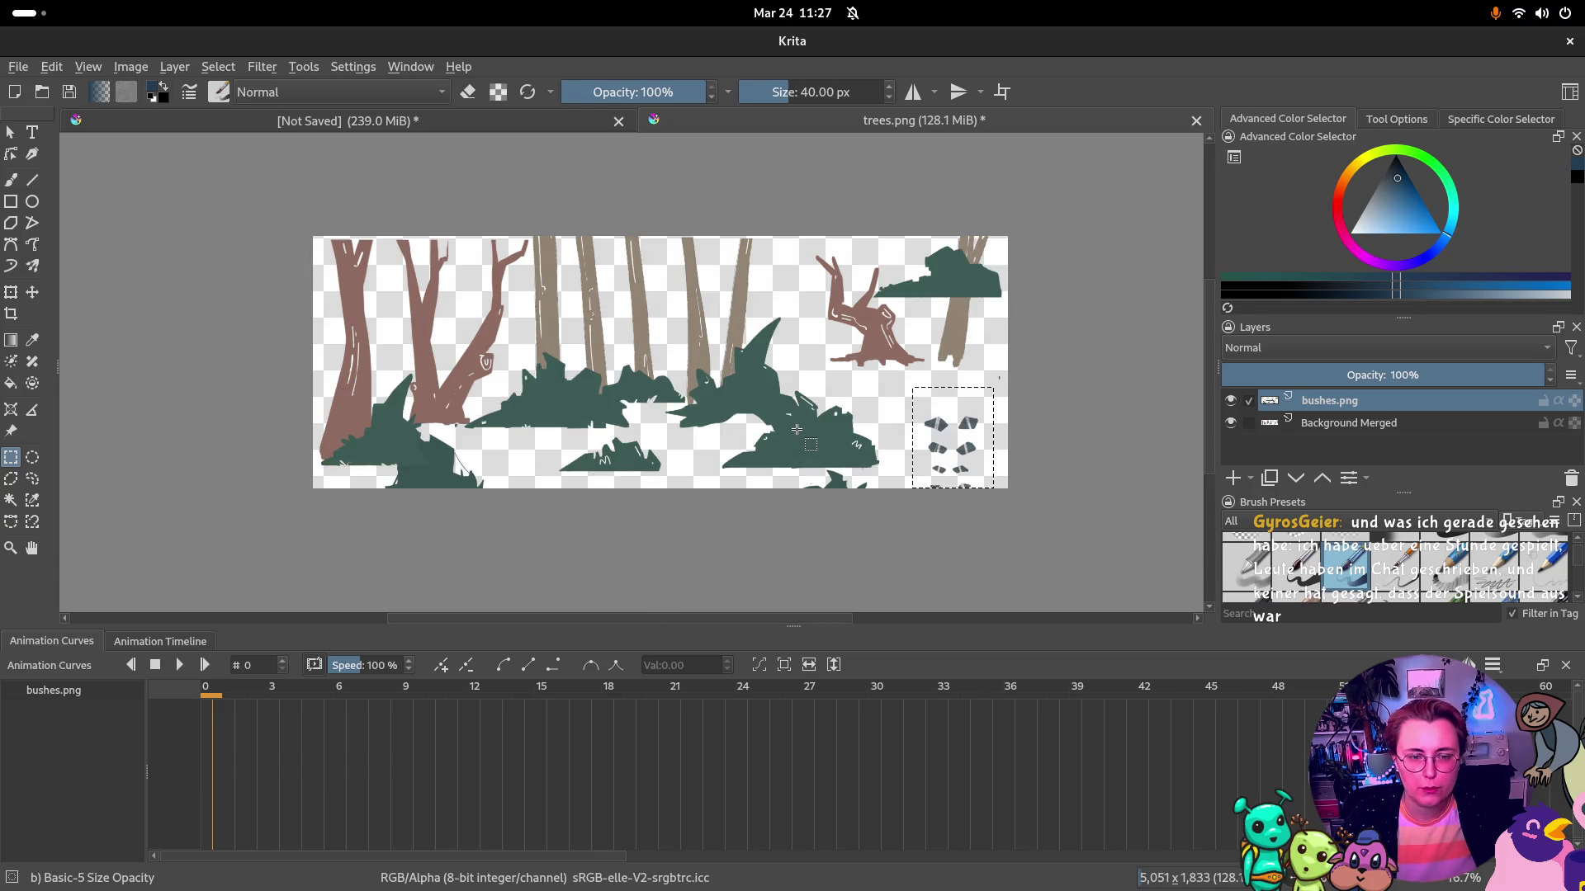
drag(1000, 403, 836, 301)
key(ctrl+shift+z)
key(ctrl+shift+z)
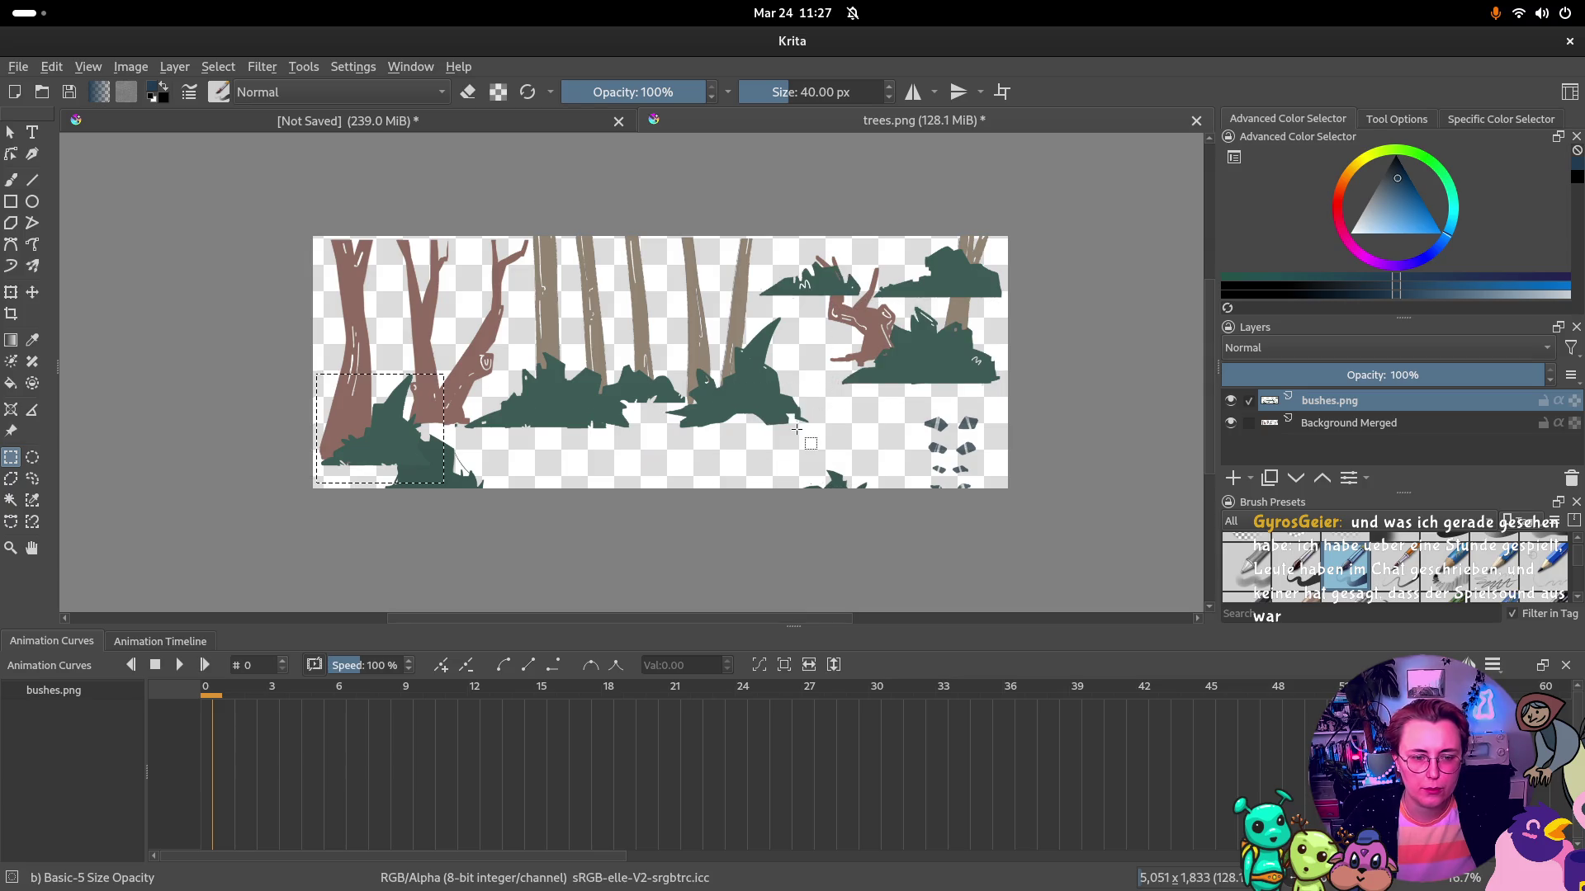
key(ctrl+shift+z)
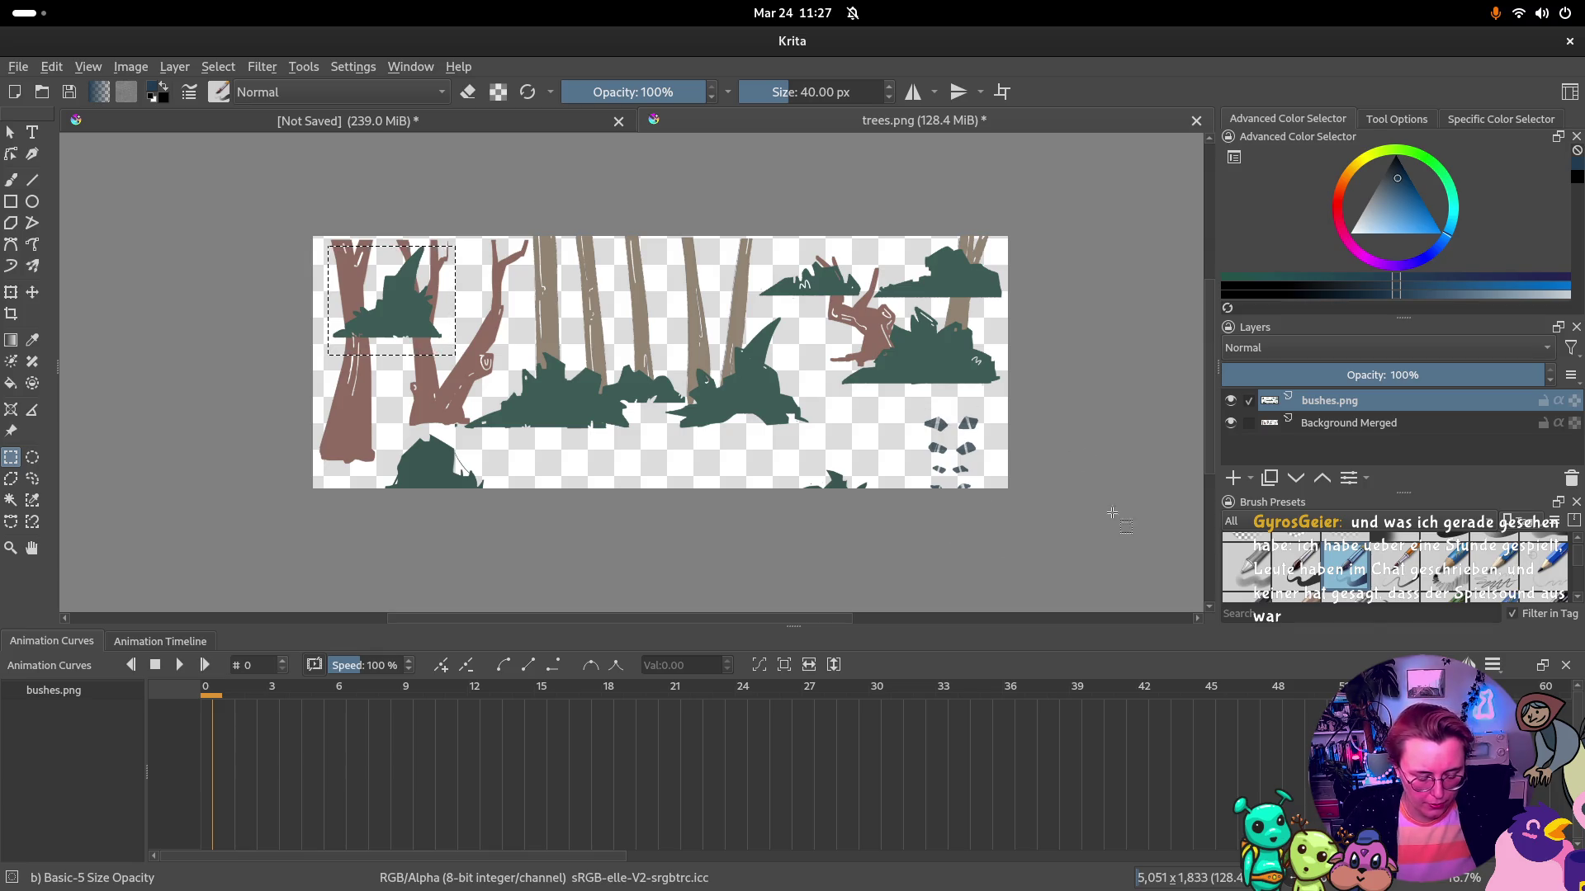
drag(1123, 490, 1131, 490)
key(t)
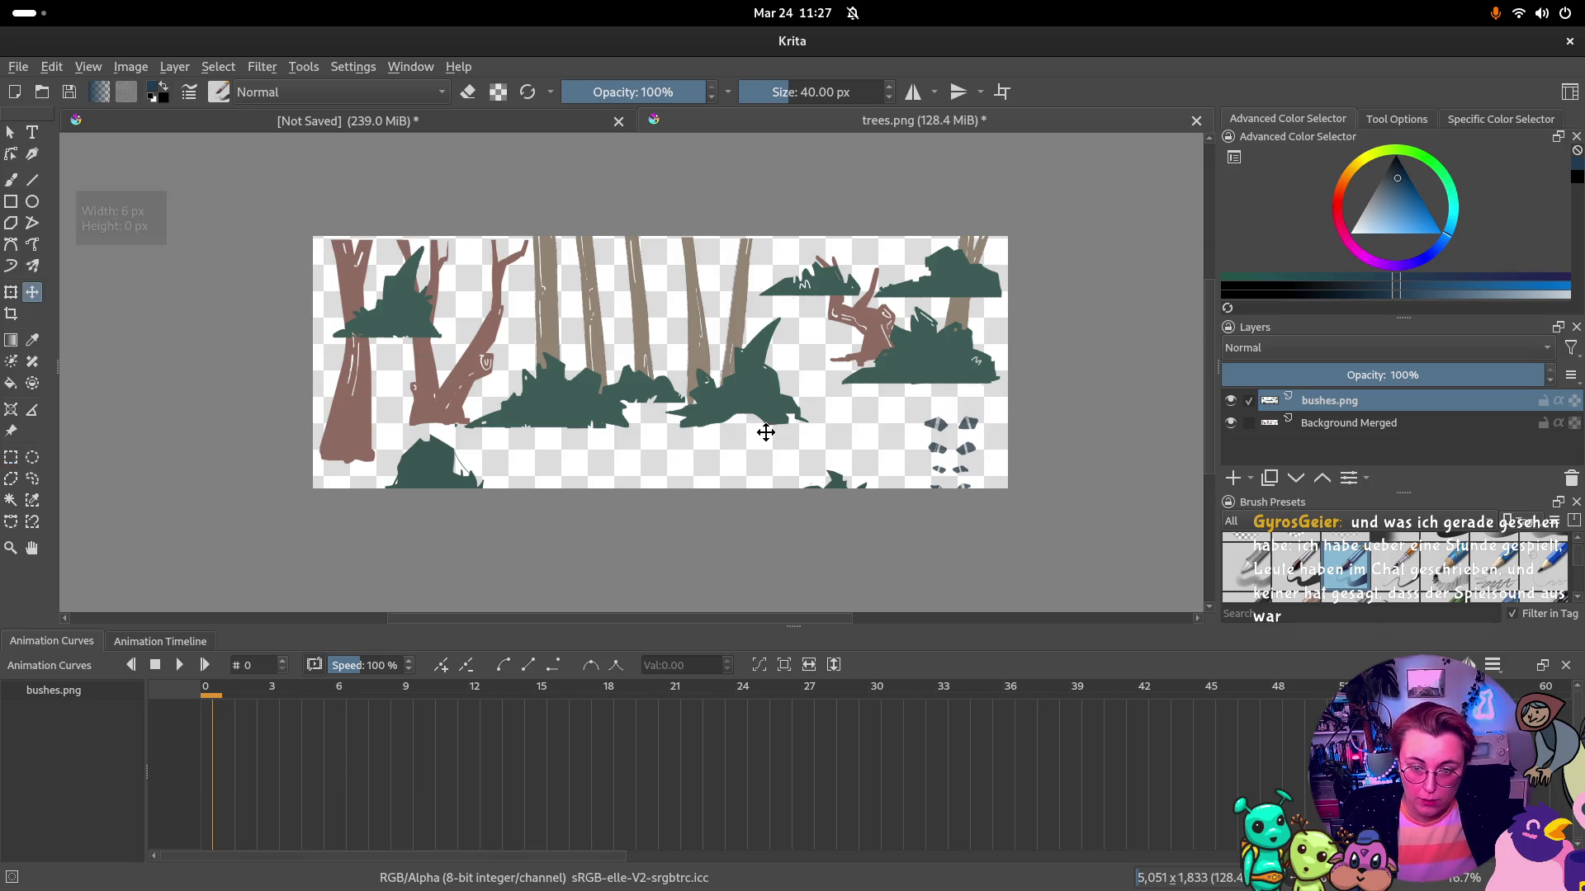
Shift the whole bushes layer upward and try selections around the lower-left bush
mouse_move(764, 434)
mouse_down()
mouse_move(773, 357)
mouse_move(782, 374)
mouse_up()
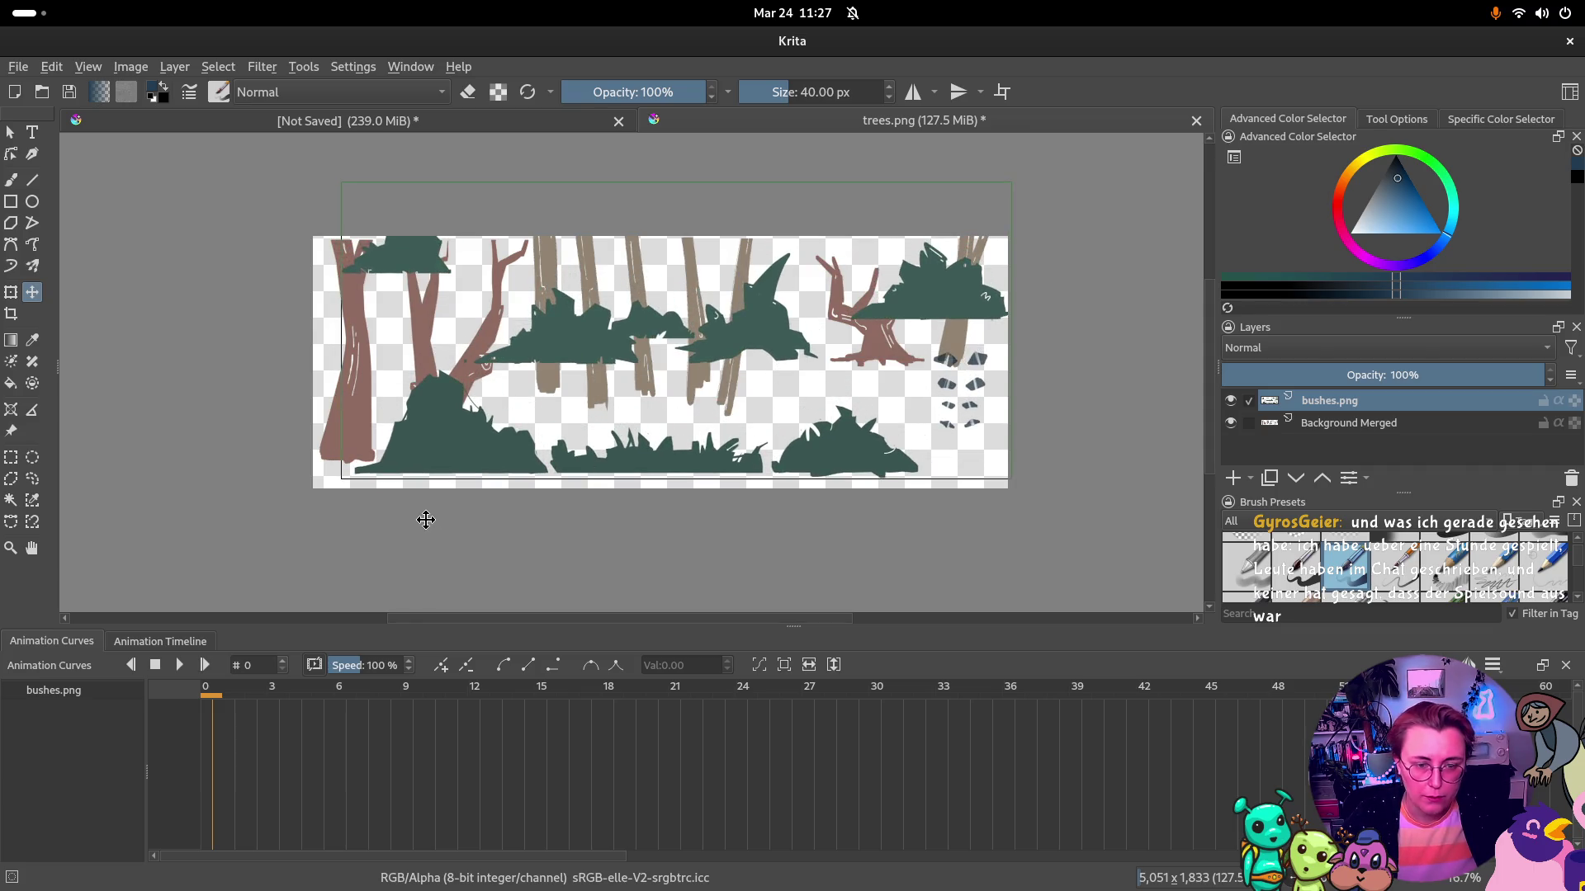
key(ctrl+r)
drag(352, 361, 552, 480)
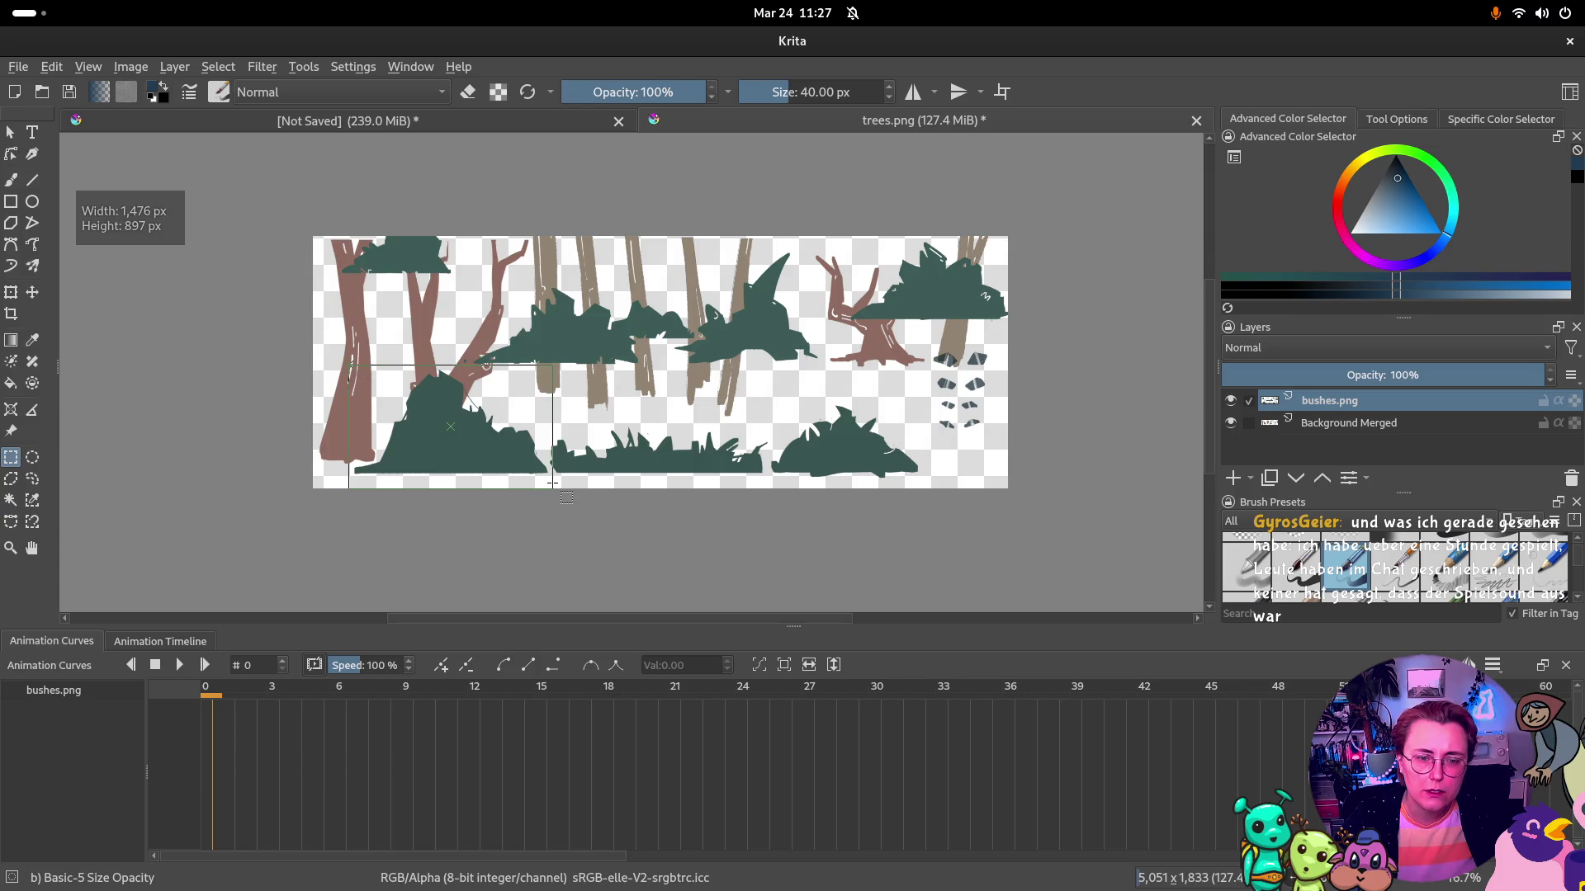
drag(426, 436, 464, 468)
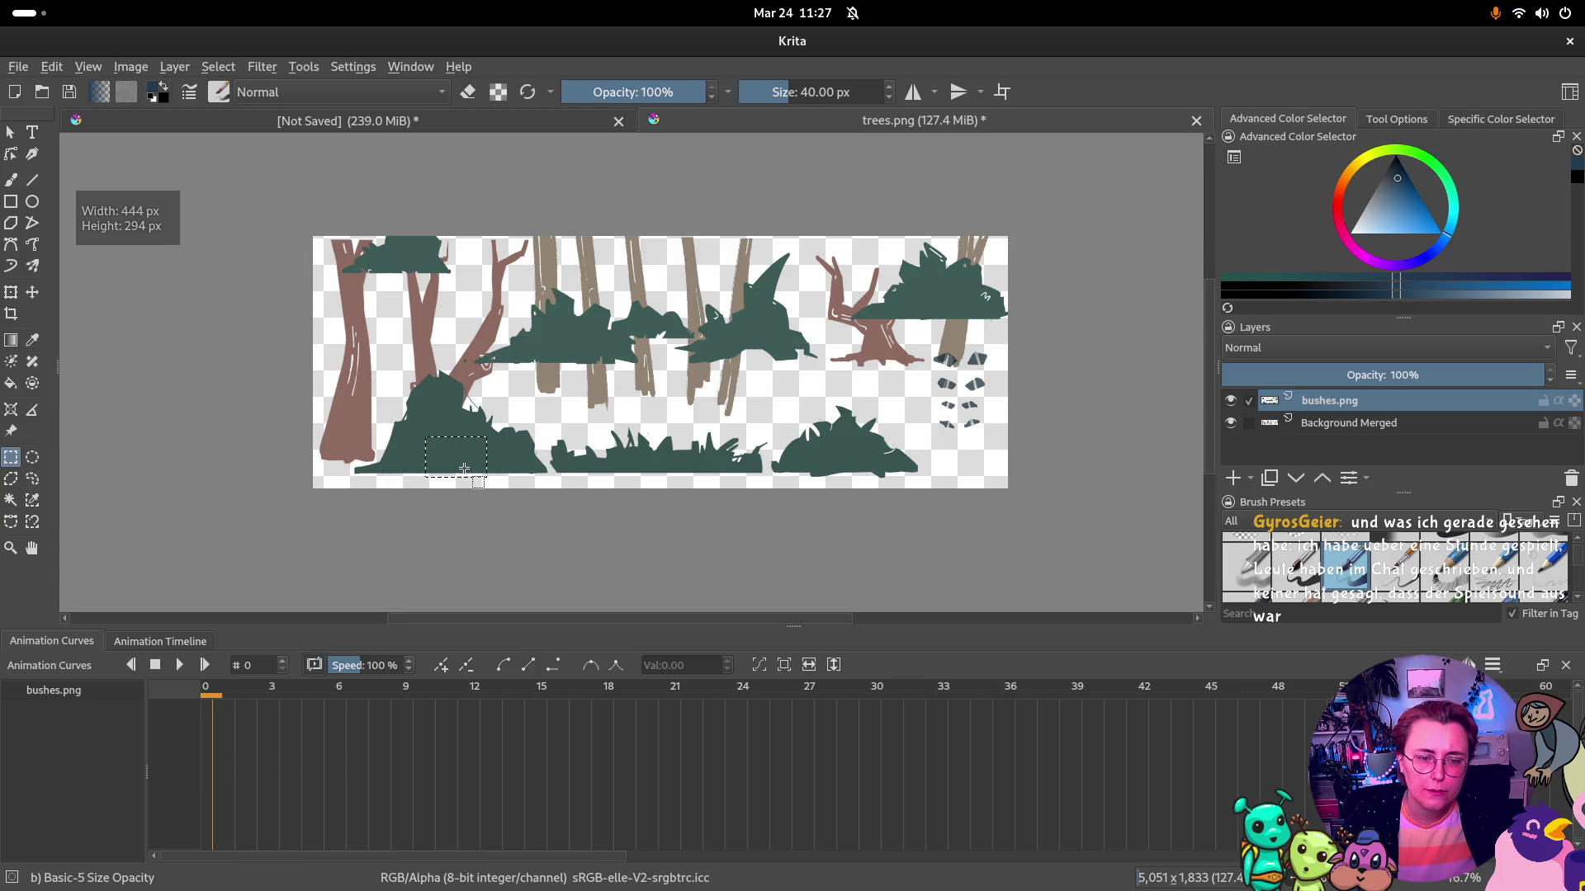
drag(352, 361, 552, 483)
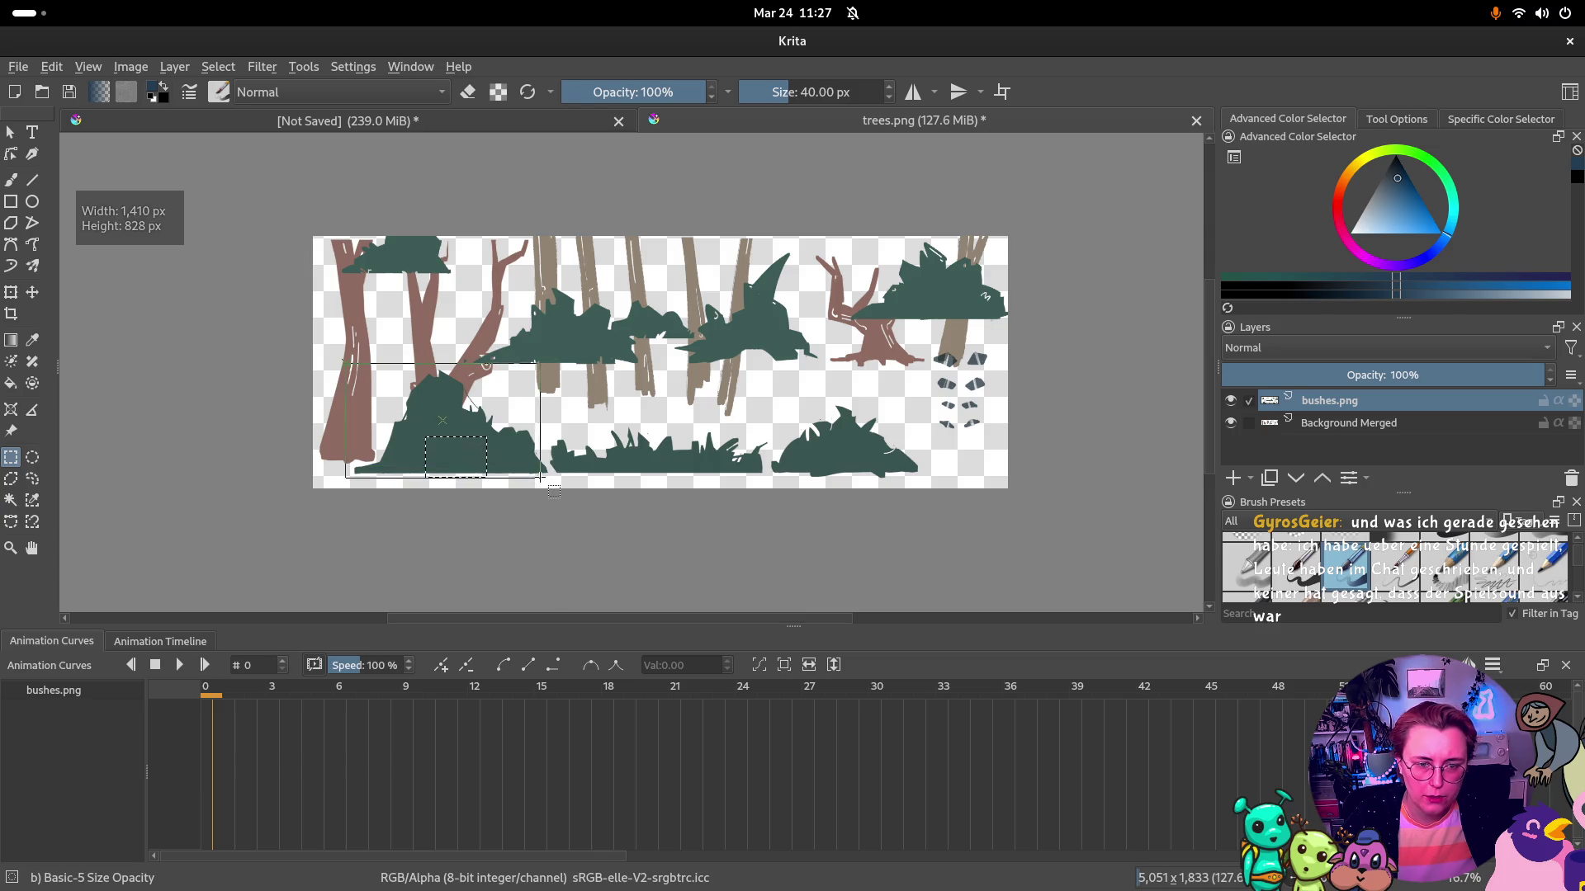
mouse_move(493, 423)
mouse_down()
mouse_move(542, 465)
mouse_move(335, 377)
mouse_up()
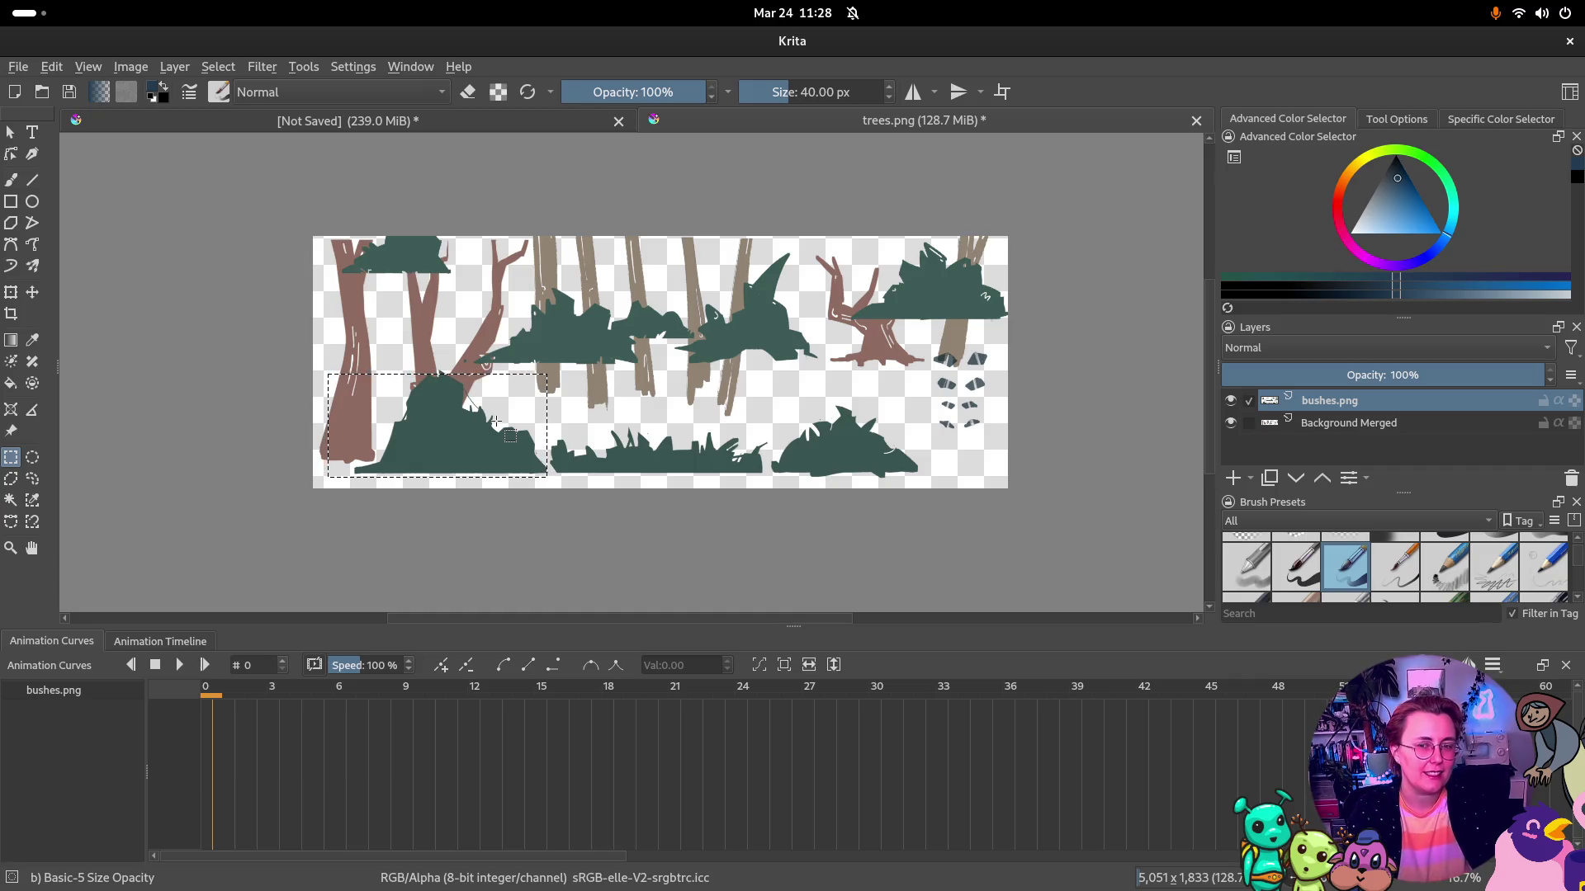
Erase the dark sprites at the right, then select the large lower-left bush
drag(927, 351, 1001, 440)
key(Delete)
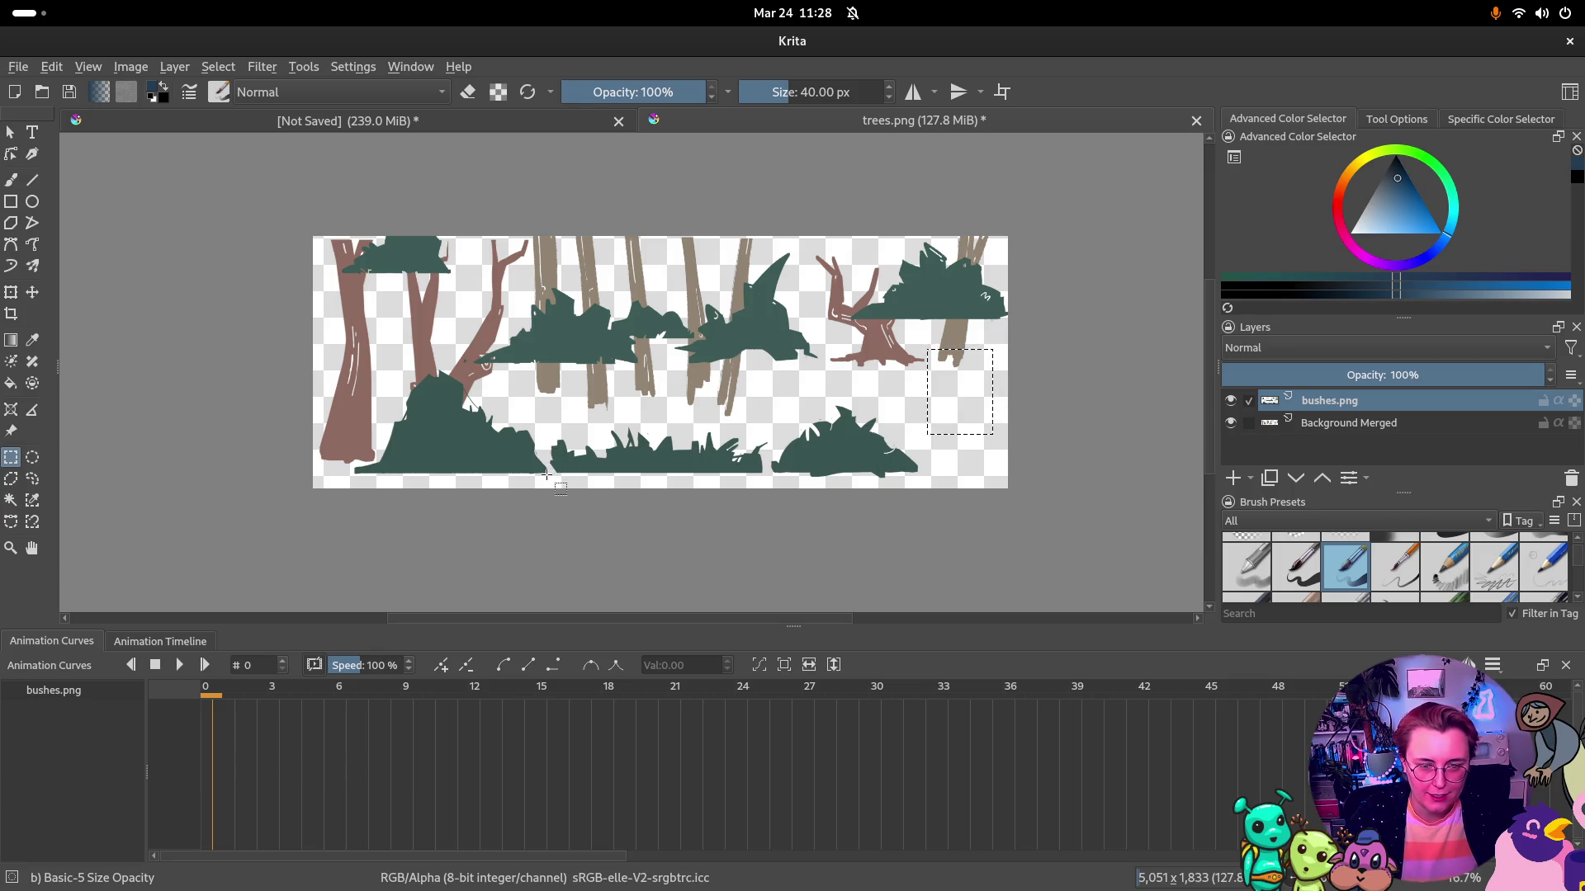
mouse_move(549, 477)
mouse_down()
mouse_move(331, 375)
mouse_move(347, 368)
mouse_up()
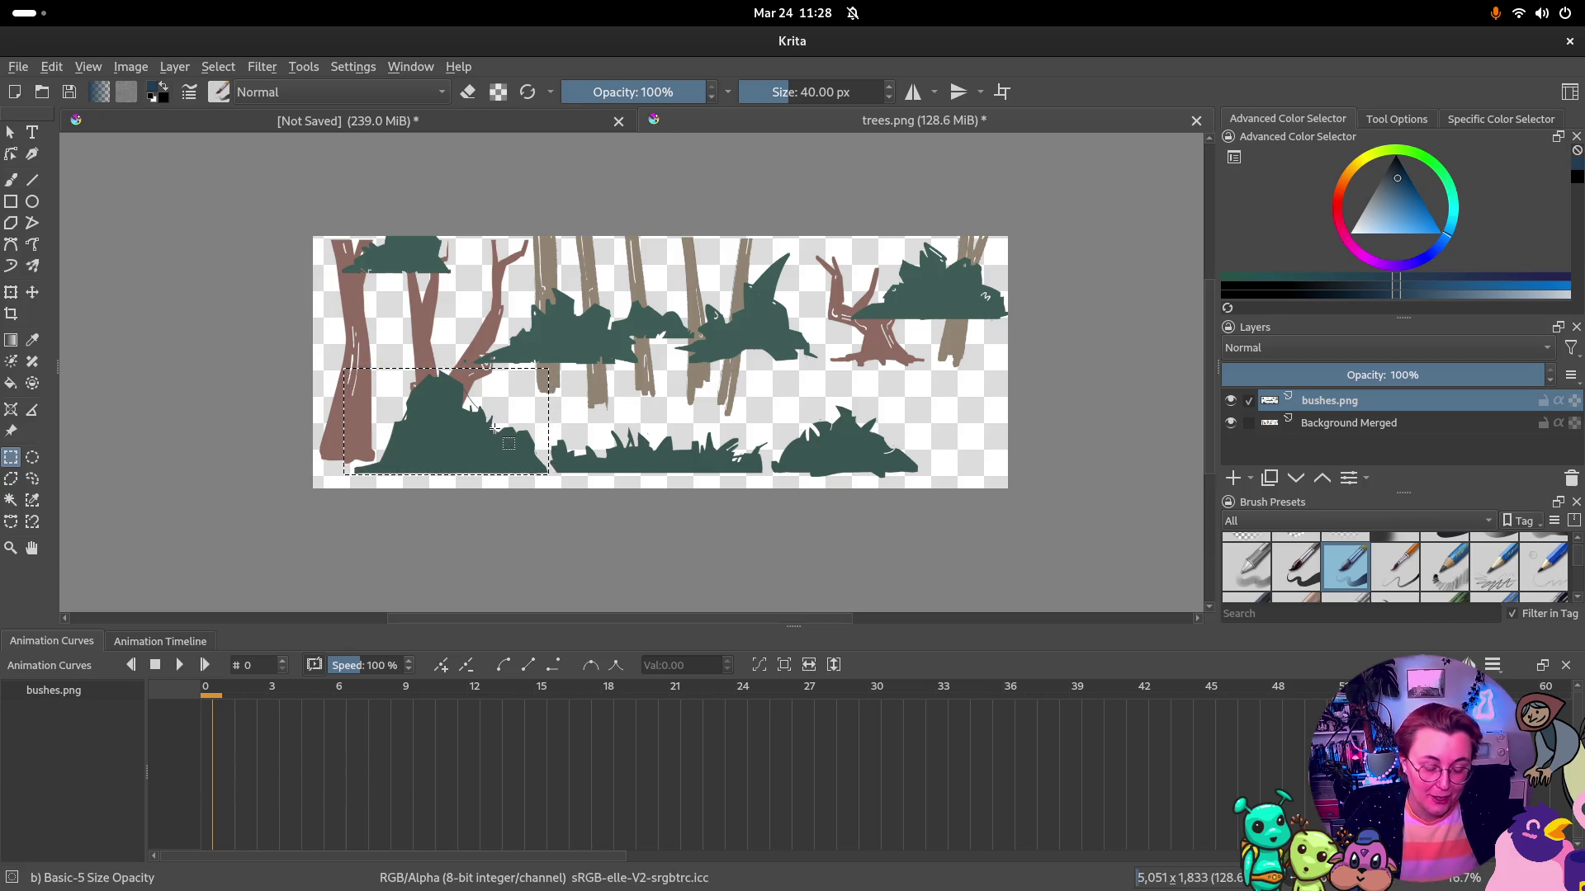
Move the large bush left and down, then select the bottom-middle grass strip and shift it left
key(t)
mouse_move(494, 429)
mouse_down()
mouse_move(410, 461)
mouse_move(434, 447)
mouse_up()
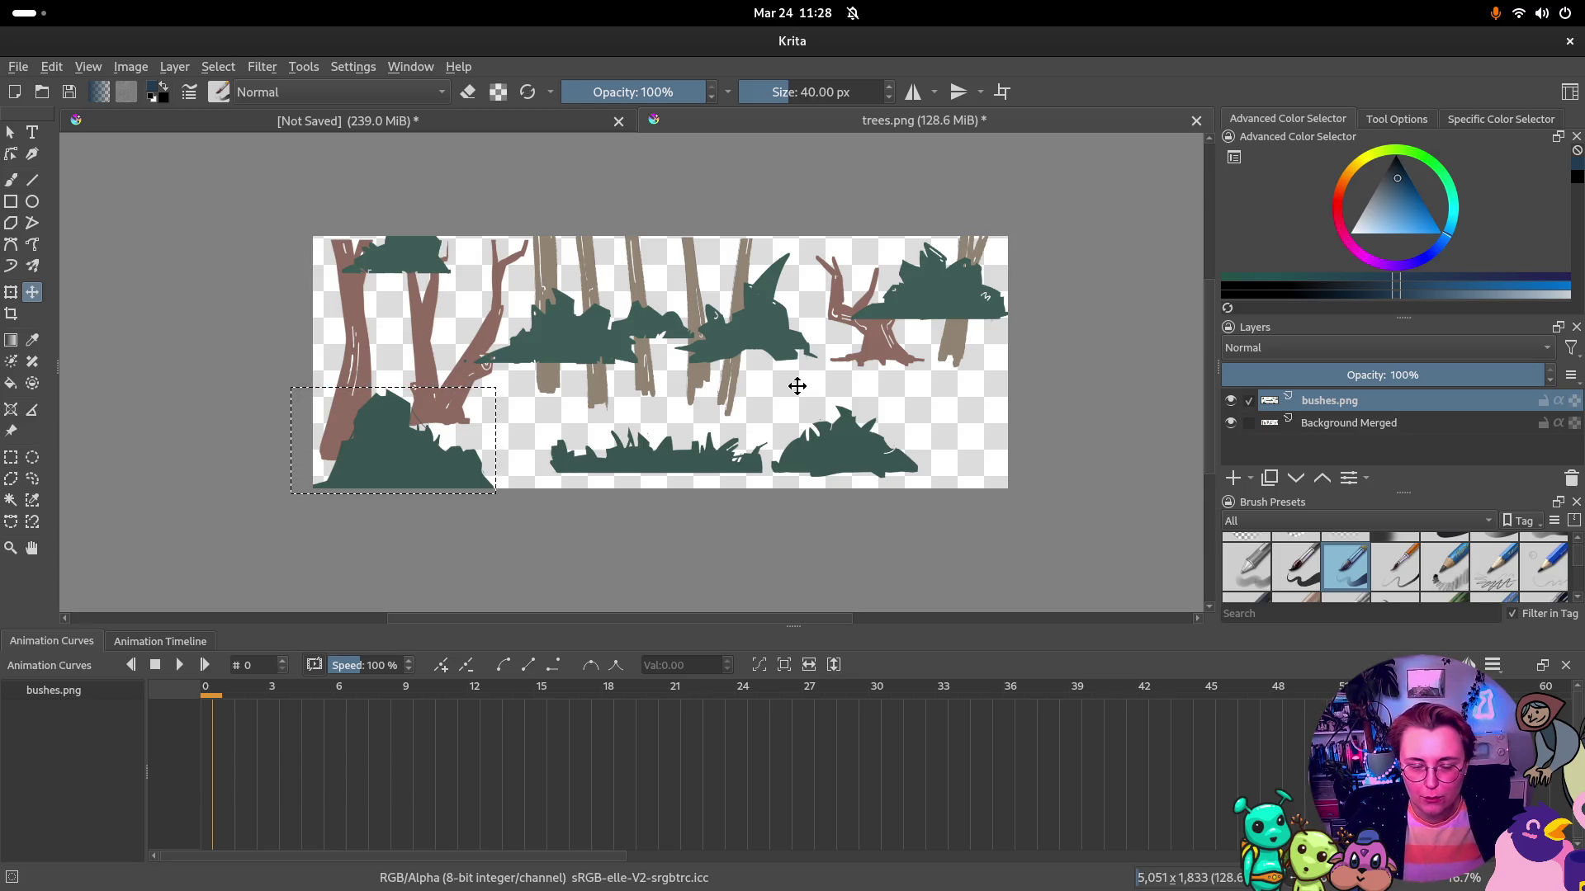
key(ctrl+r)
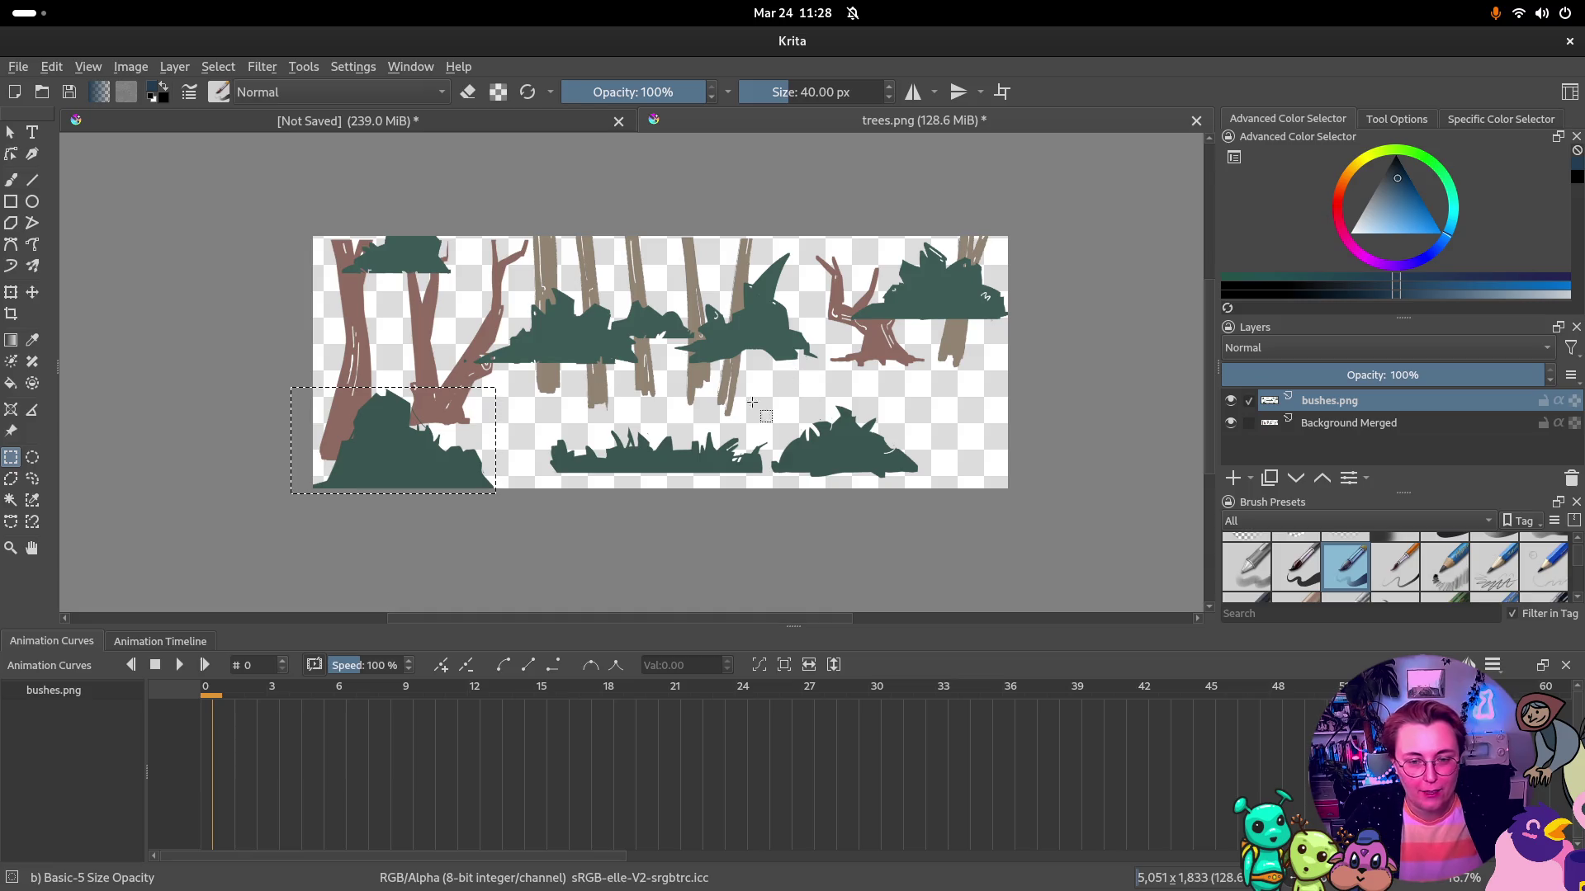
drag(773, 422, 522, 473)
click(769, 477)
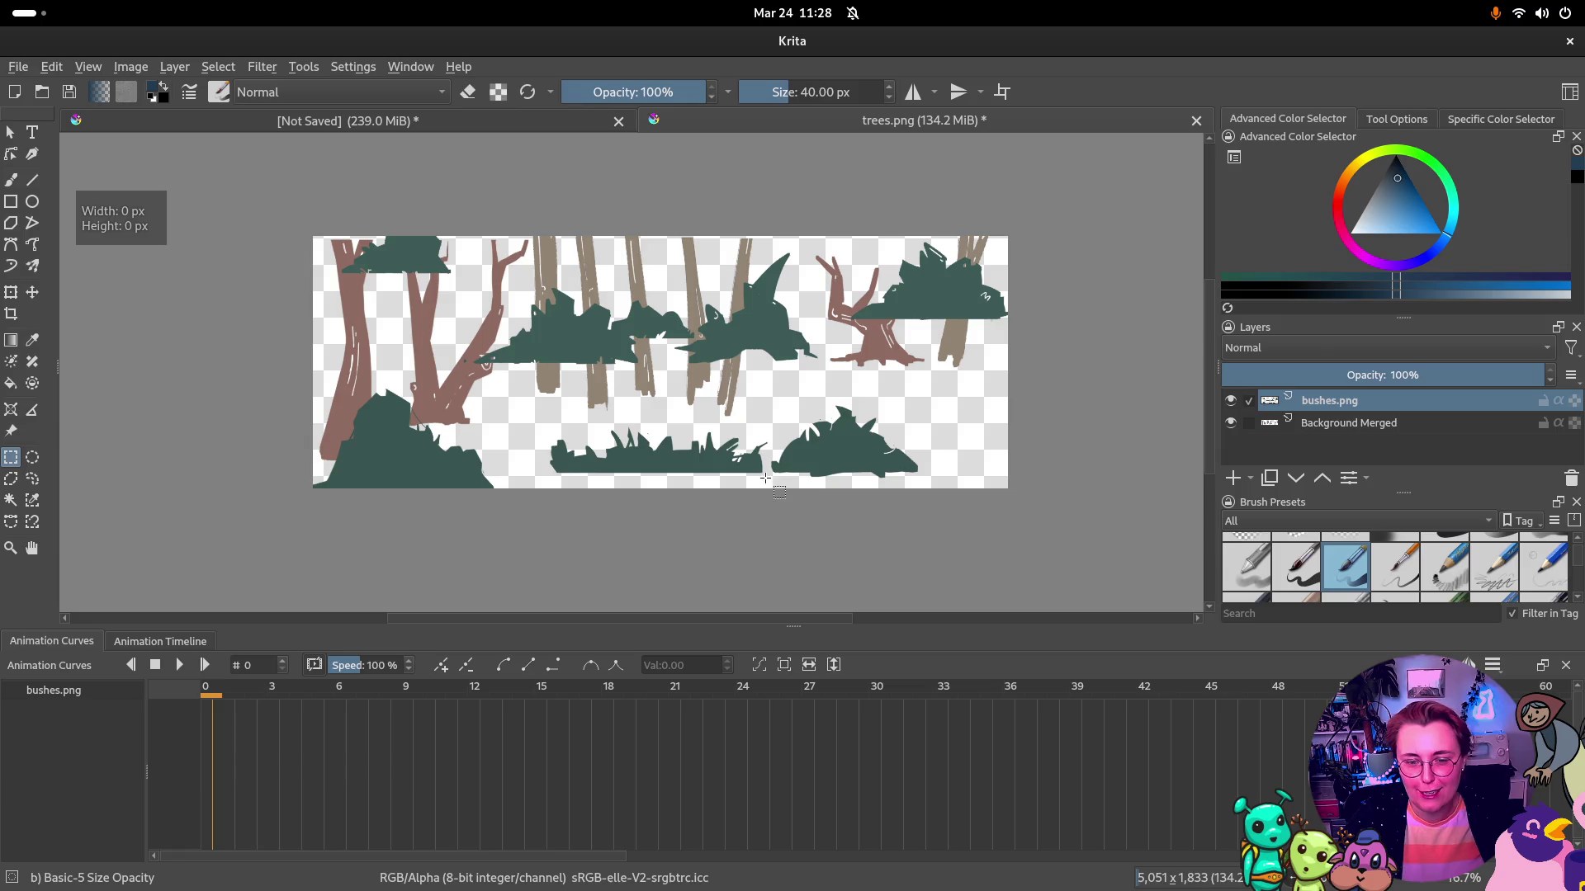
mouse_move(775, 481)
mouse_down()
mouse_move(676, 437)
mouse_move(559, 438)
mouse_move(545, 423)
mouse_up()
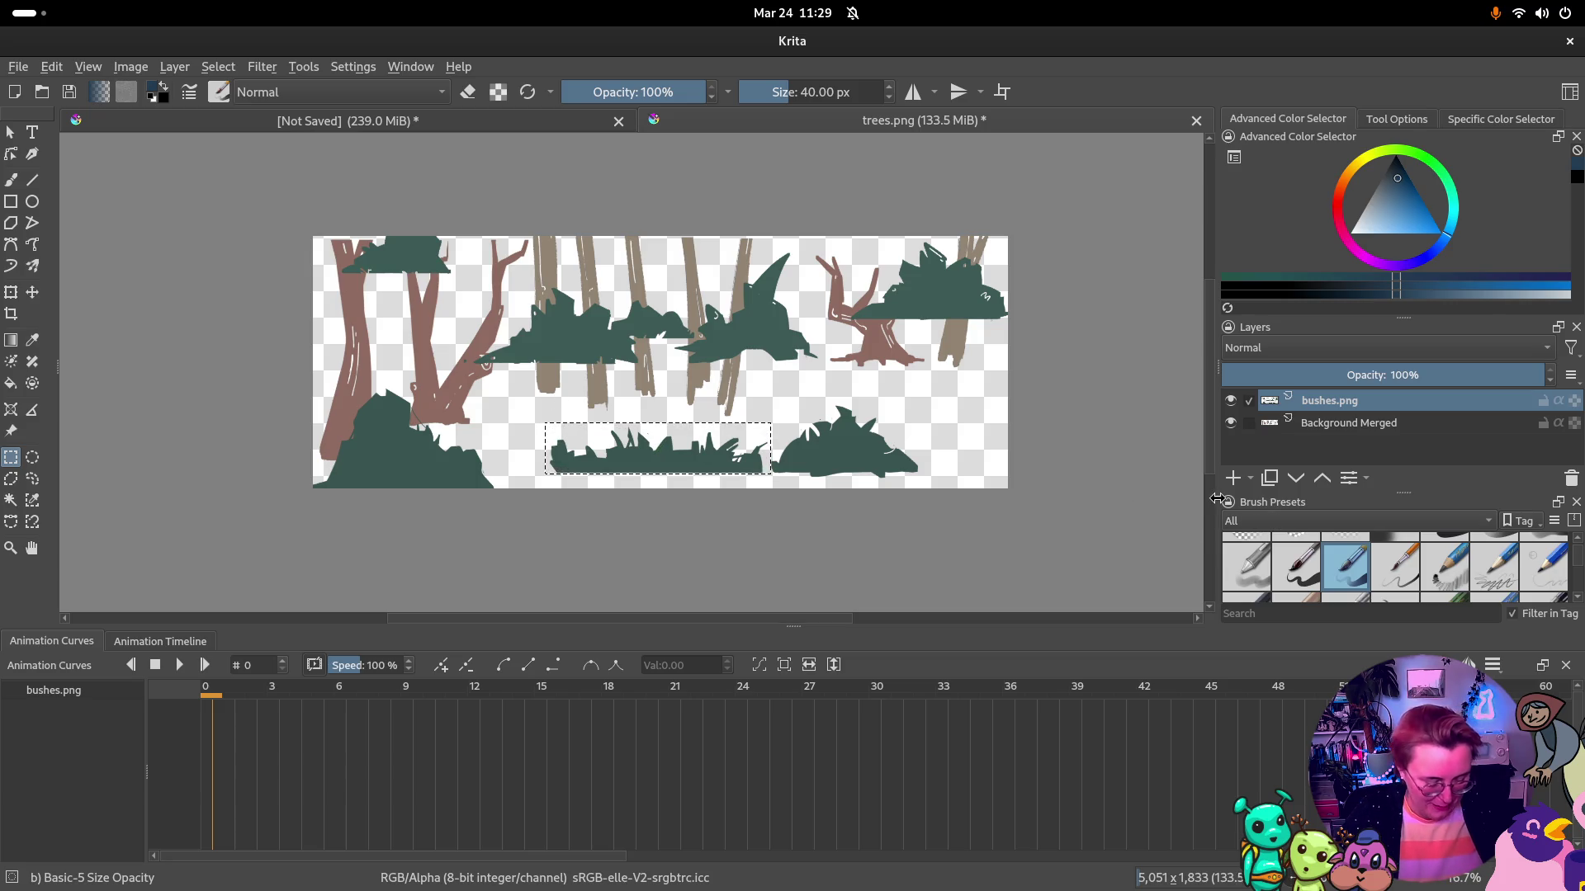
key(t)
drag(699, 459, 644, 465)
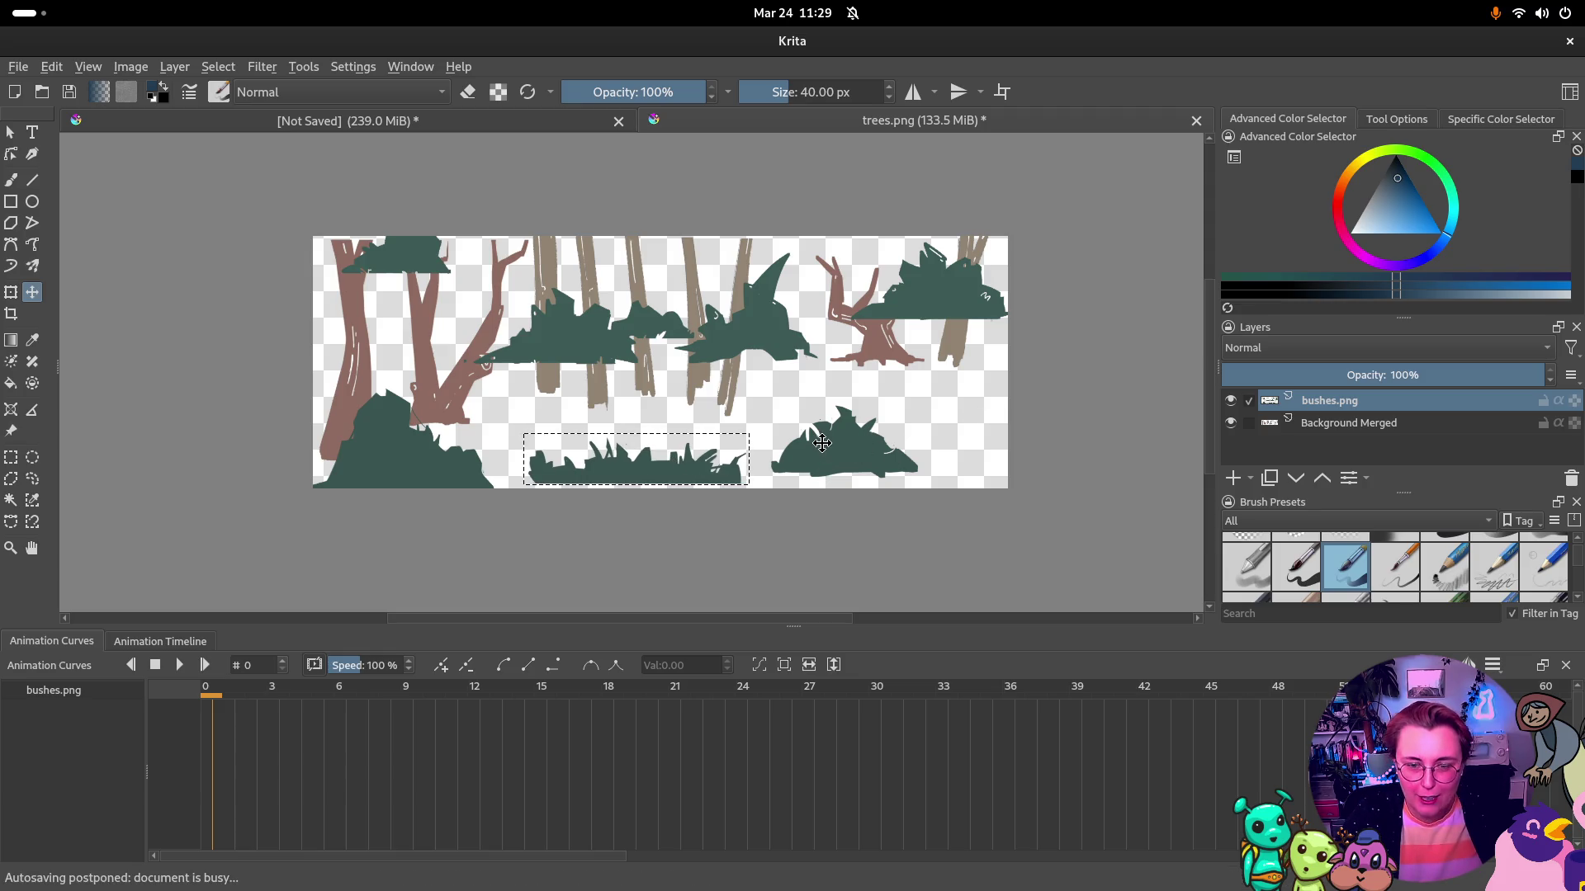
Lower the upper-middle bushes slightly, then shift the bushes layer content upward
key(ctrl+r)
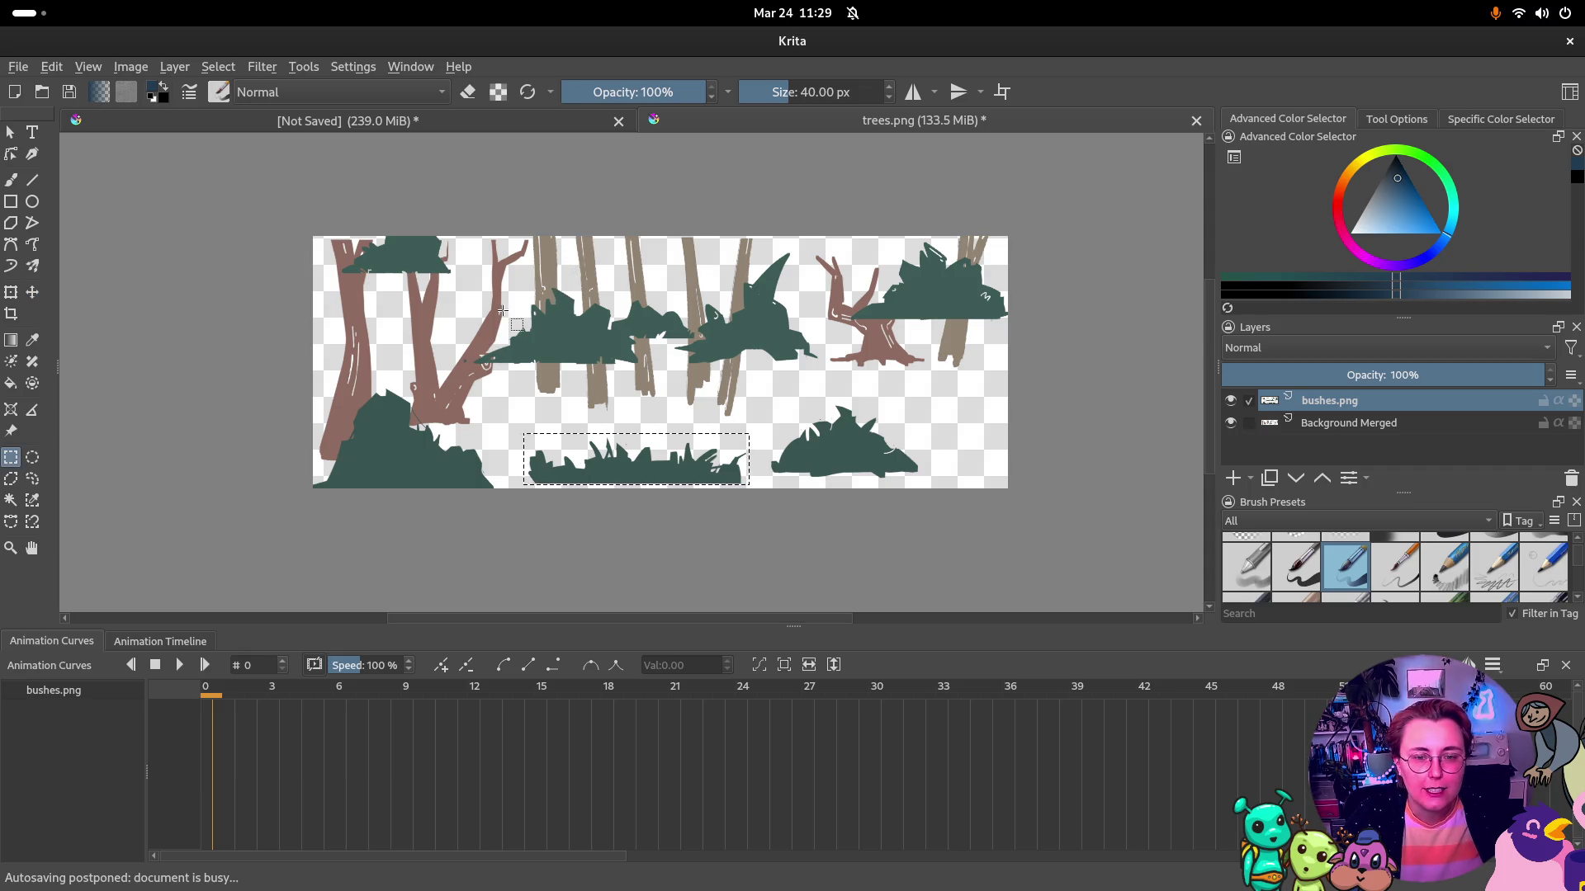
mouse_move(460, 283)
mouse_down()
mouse_move(676, 377)
mouse_move(831, 384)
mouse_move(458, 253)
mouse_up()
click(827, 365)
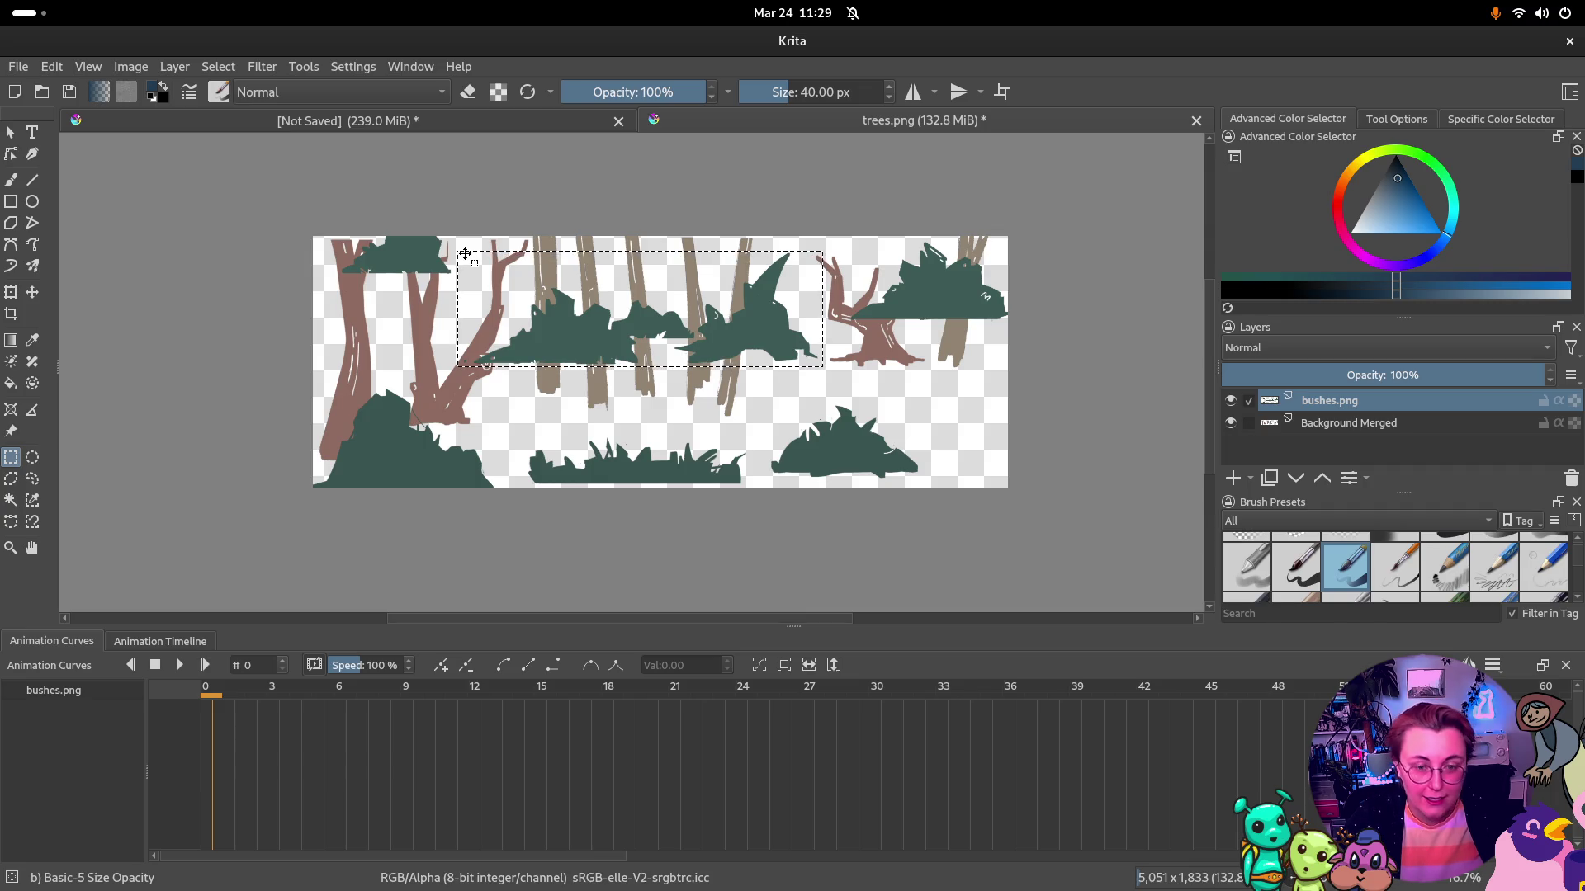
key(t)
drag(656, 296, 630, 365)
scroll(459, 261, down, 1)
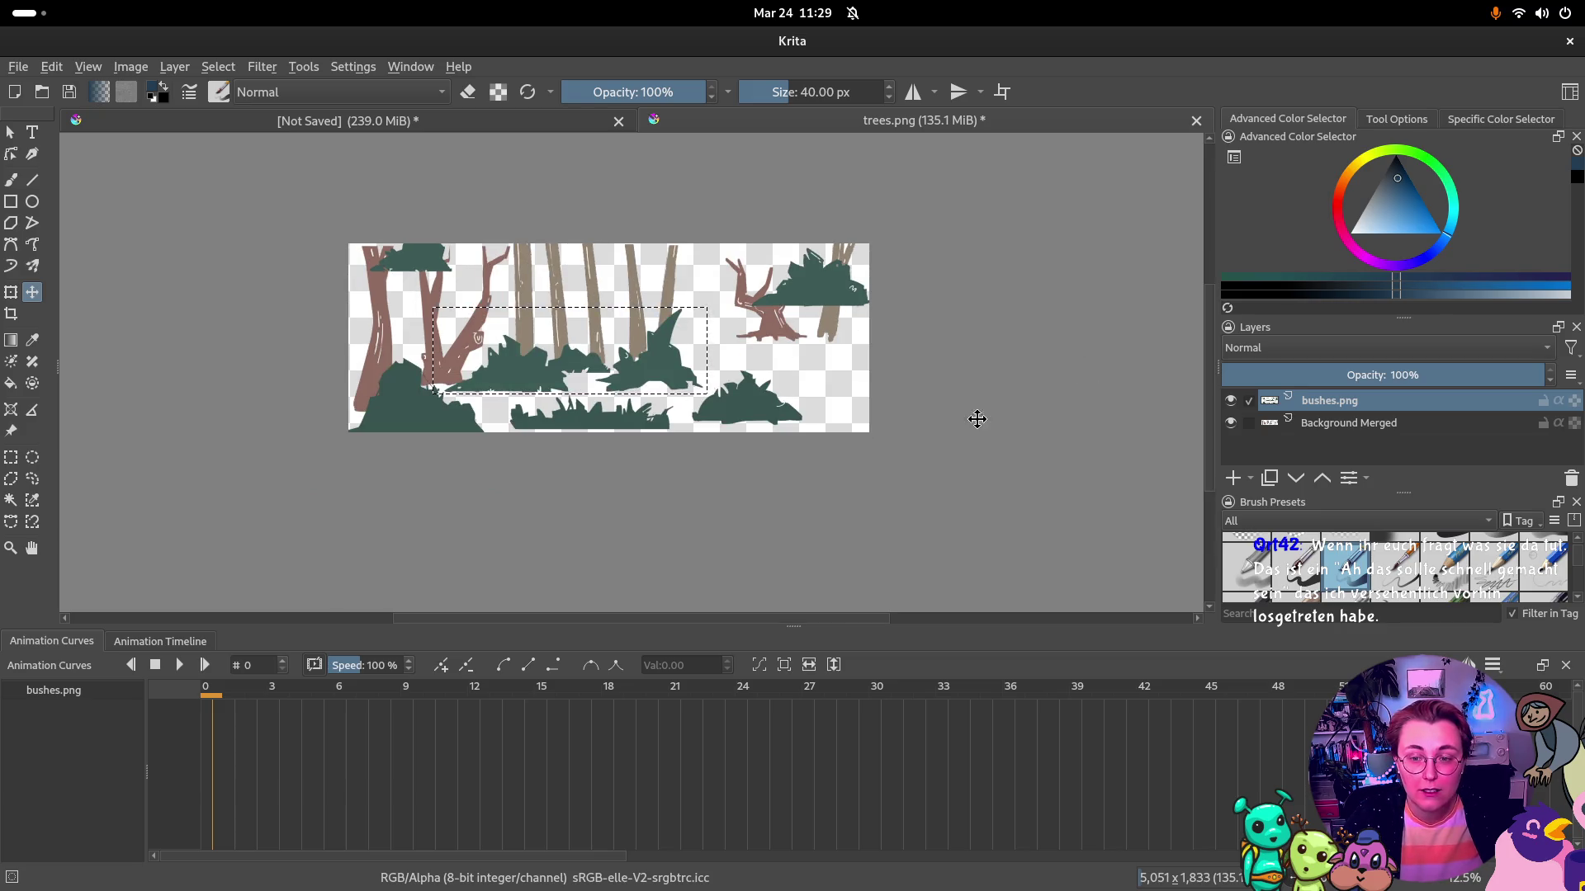
key(ctrl+r)
drag(809, 374, 820, 384)
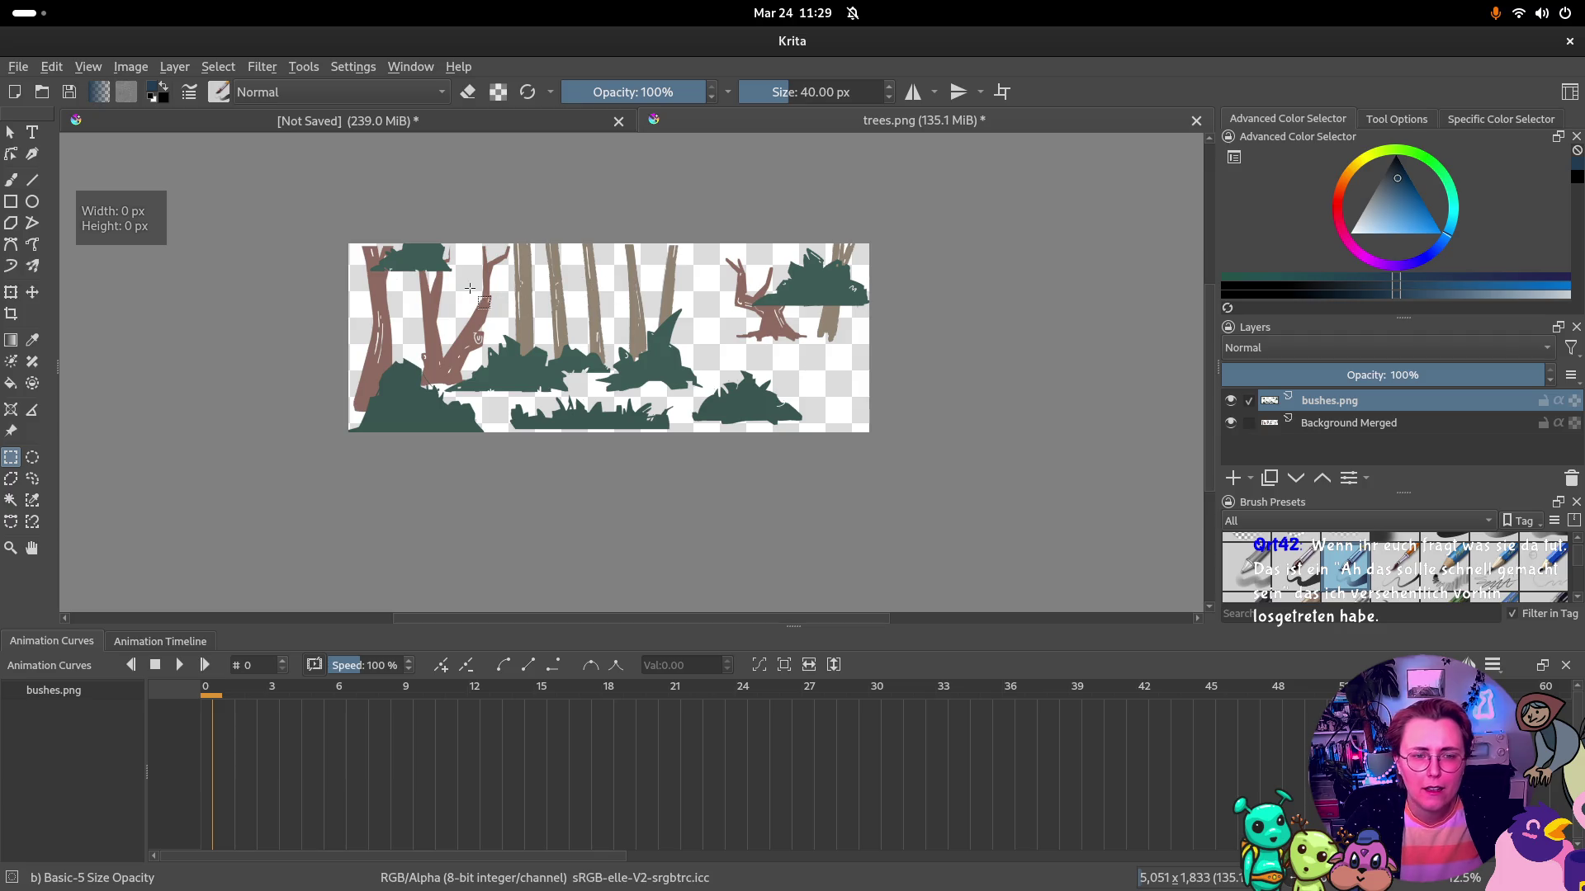
key(t)
mouse_move(520, 294)
mouse_down()
mouse_move(497, 344)
mouse_move(527, 344)
mouse_up()
Select the top-left bush and move it down to the bottom left
key(ctrl+r)
drag(396, 272, 466, 349)
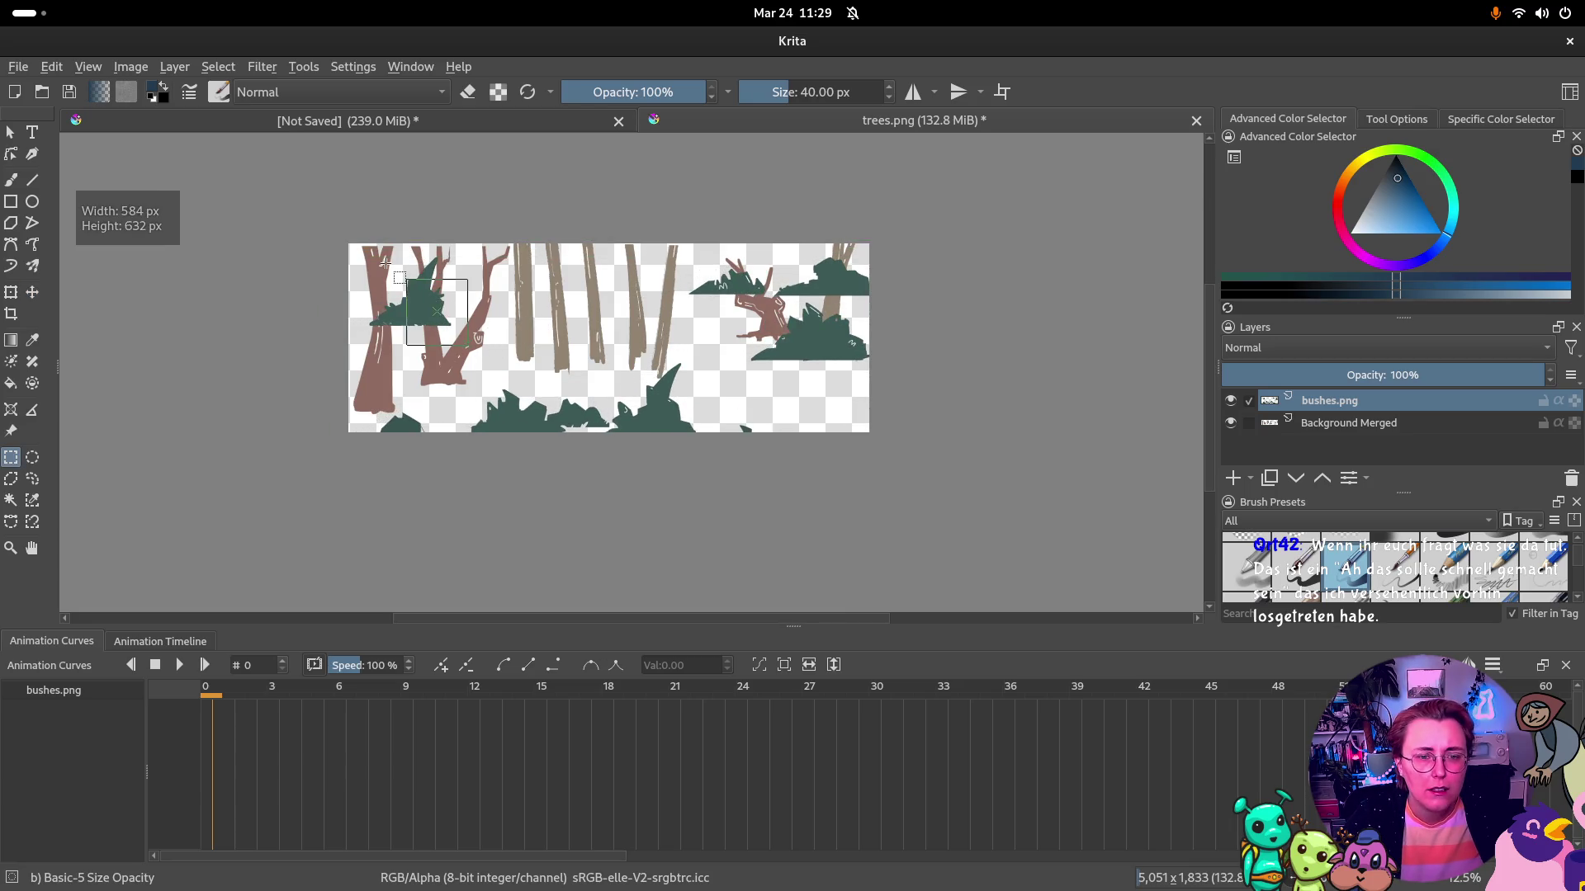
drag(386, 258, 356, 245)
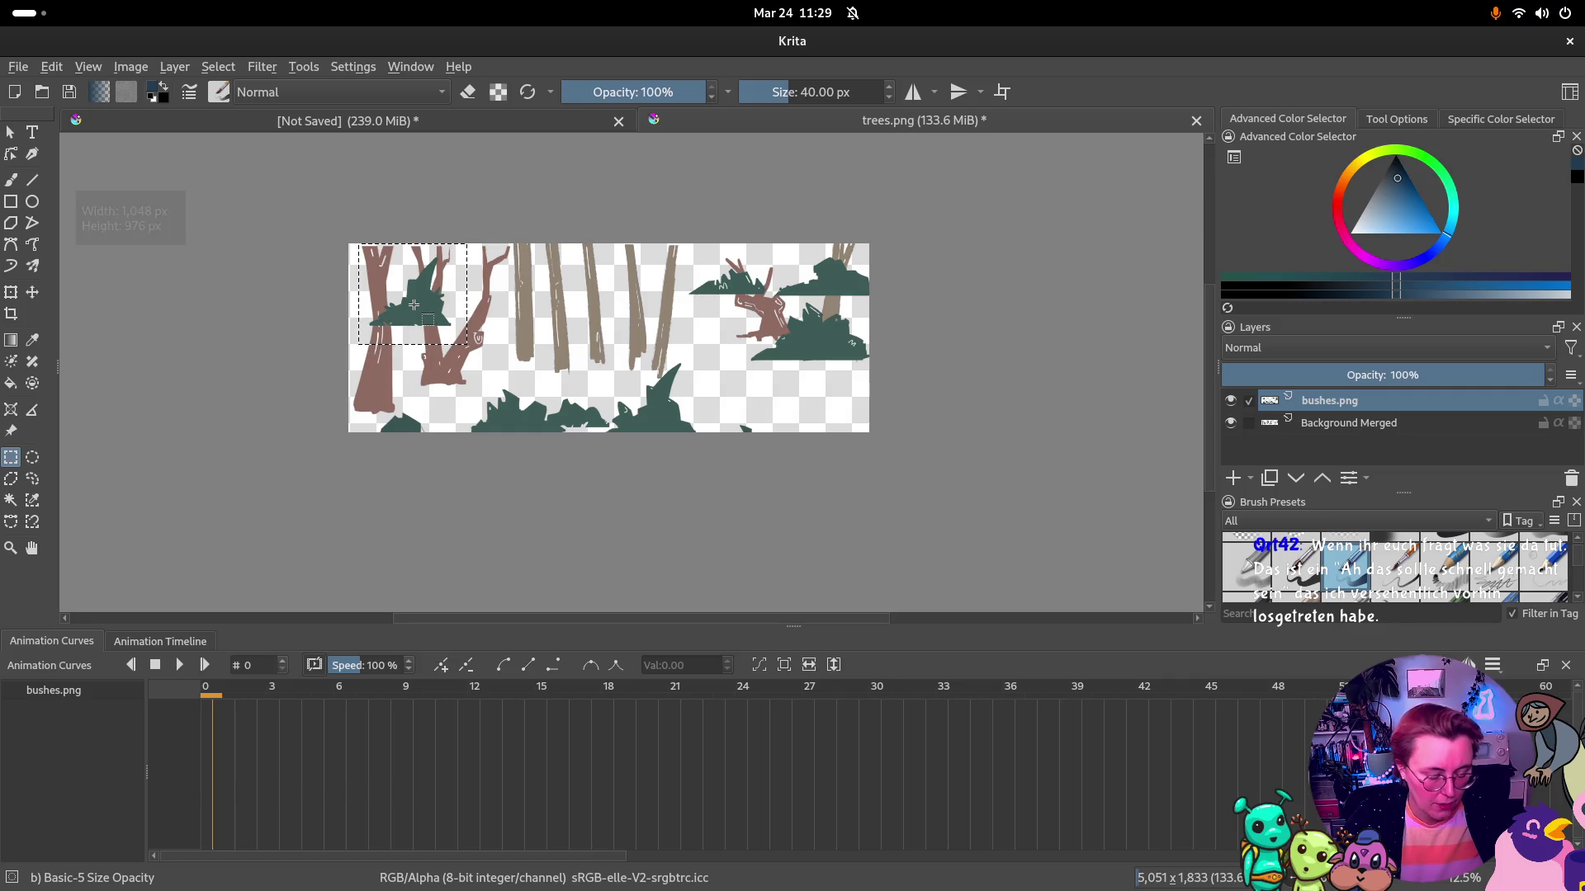
key(t)
mouse_move(436, 310)
mouse_down()
mouse_move(456, 384)
mouse_move(449, 365)
mouse_up()
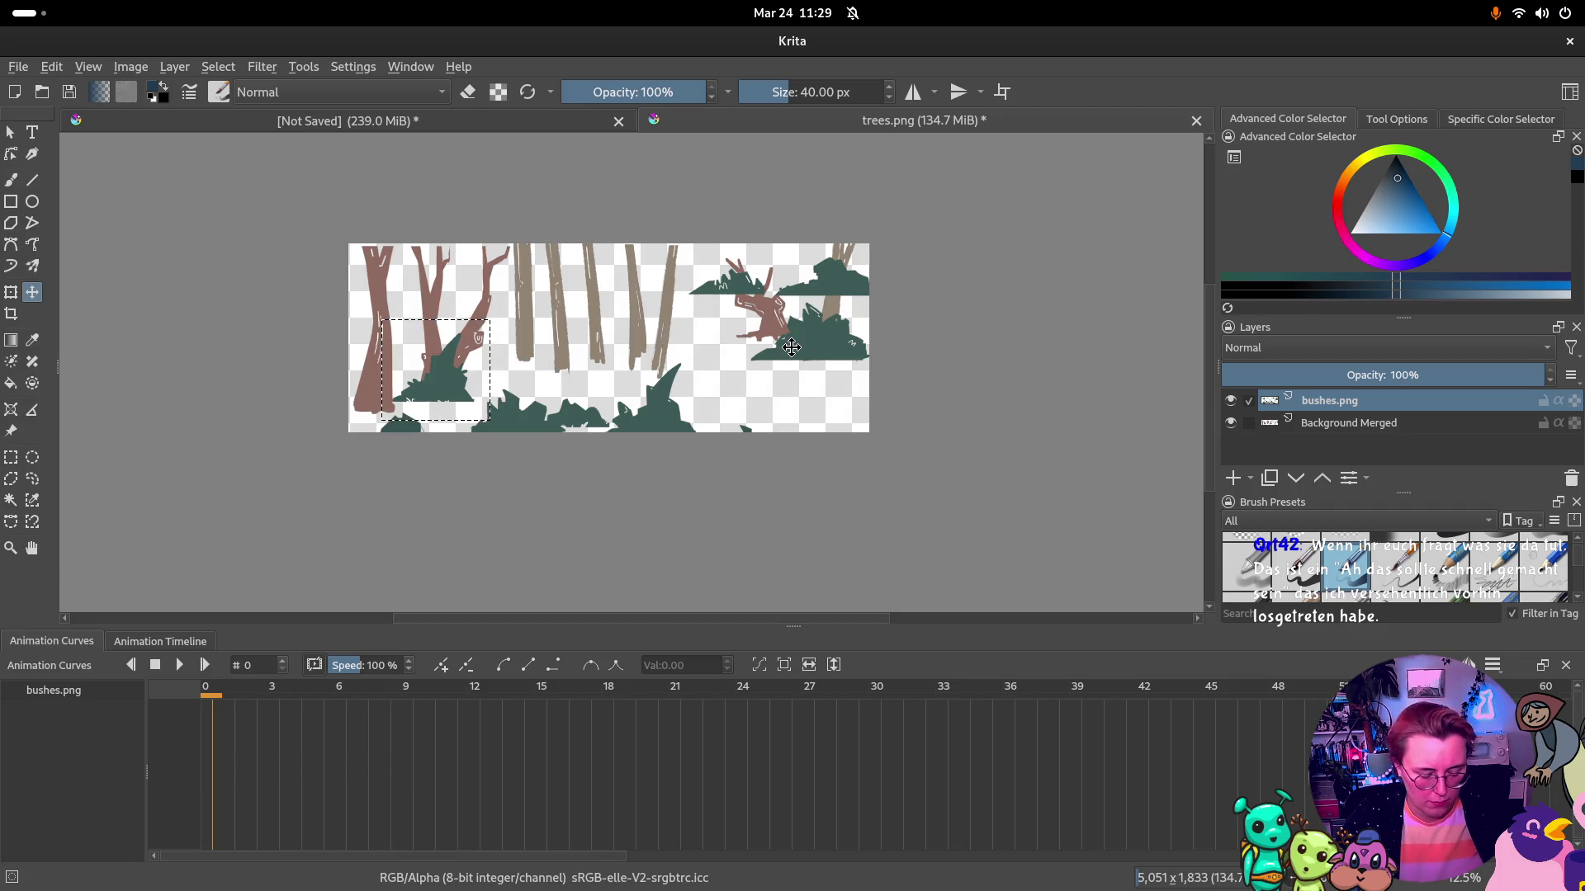
Select the right-side bushes and move them left and up
key(ctrl+r)
mouse_move(677, 243)
mouse_down()
mouse_move(884, 379)
mouse_move(854, 416)
mouse_up()
key(t)
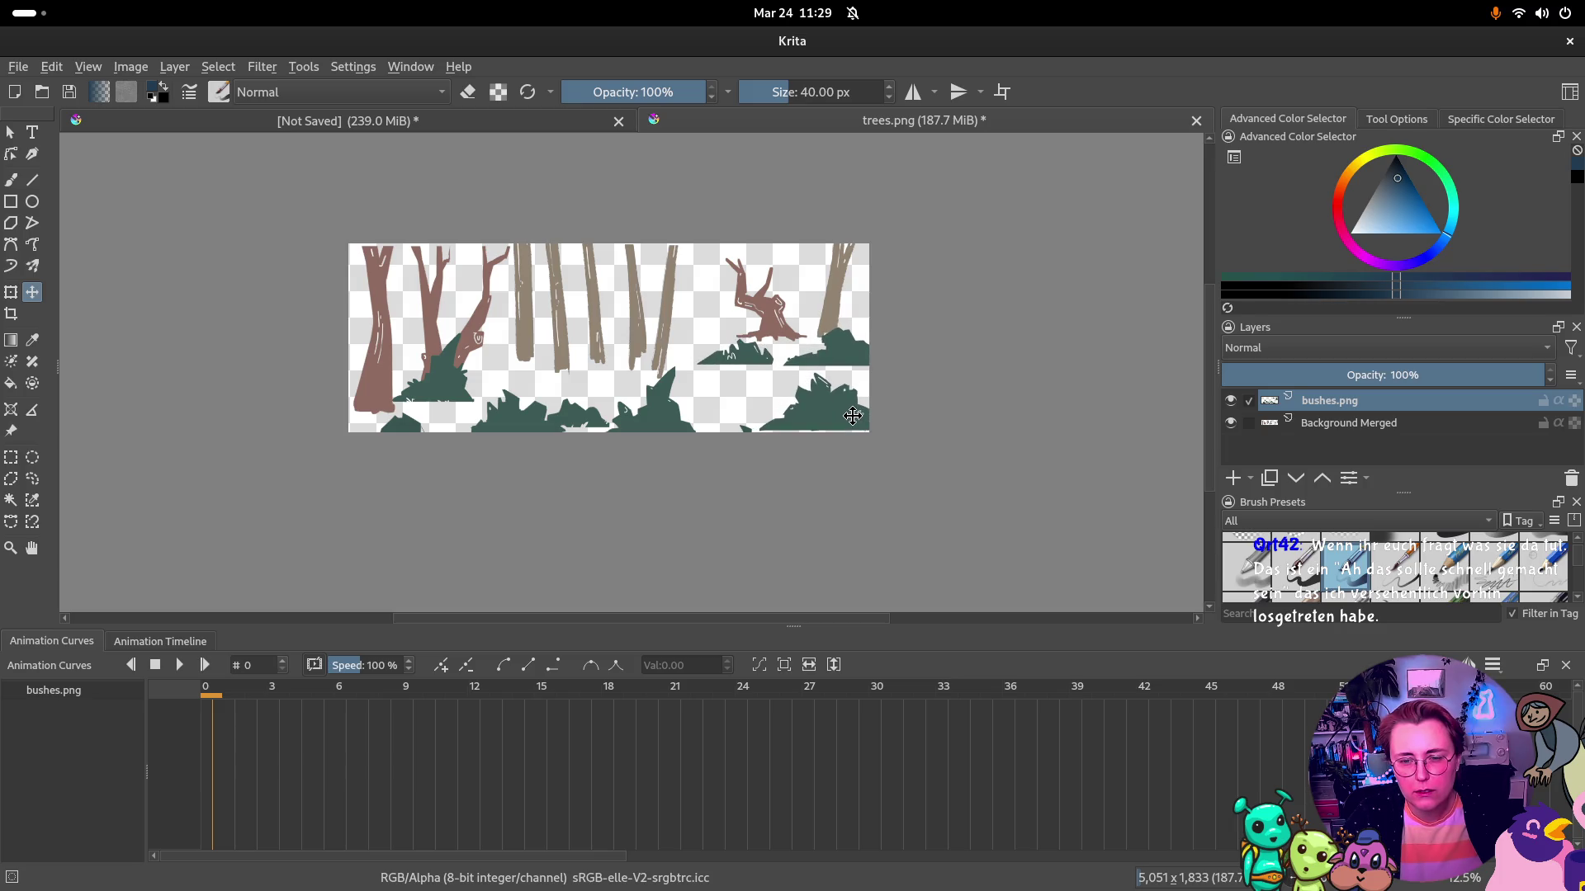
mouse_move(853, 417)
mouse_down()
mouse_move(812, 401)
mouse_move(827, 409)
mouse_up()
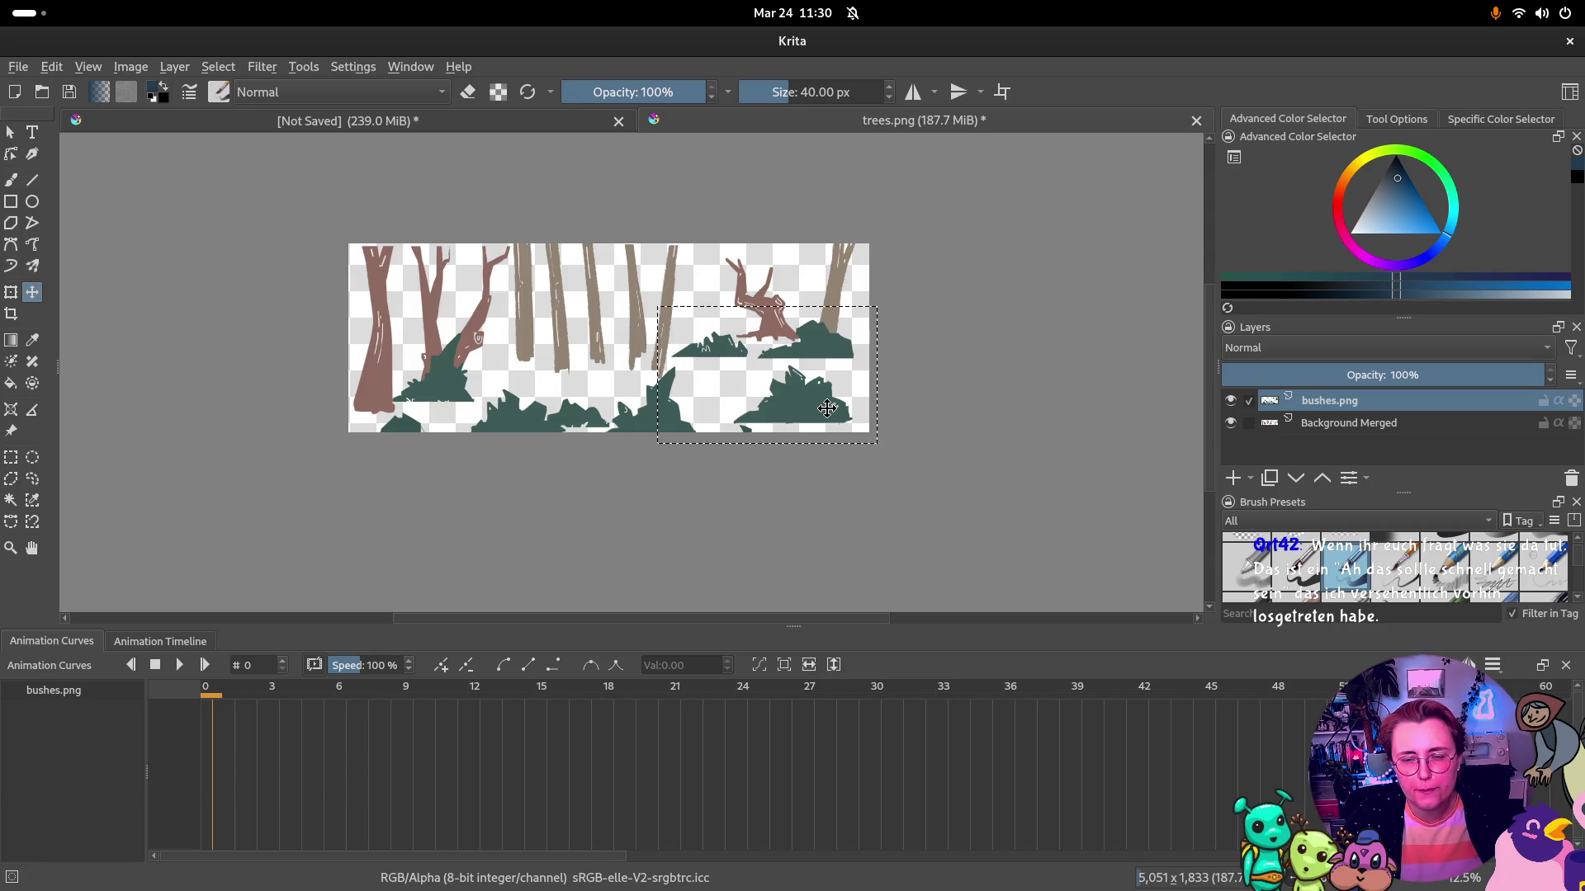
Undo the recent bush moves and nudge the whole bushes layer up and slightly left
key(ctrl+r)
click(977, 363)
key(t)
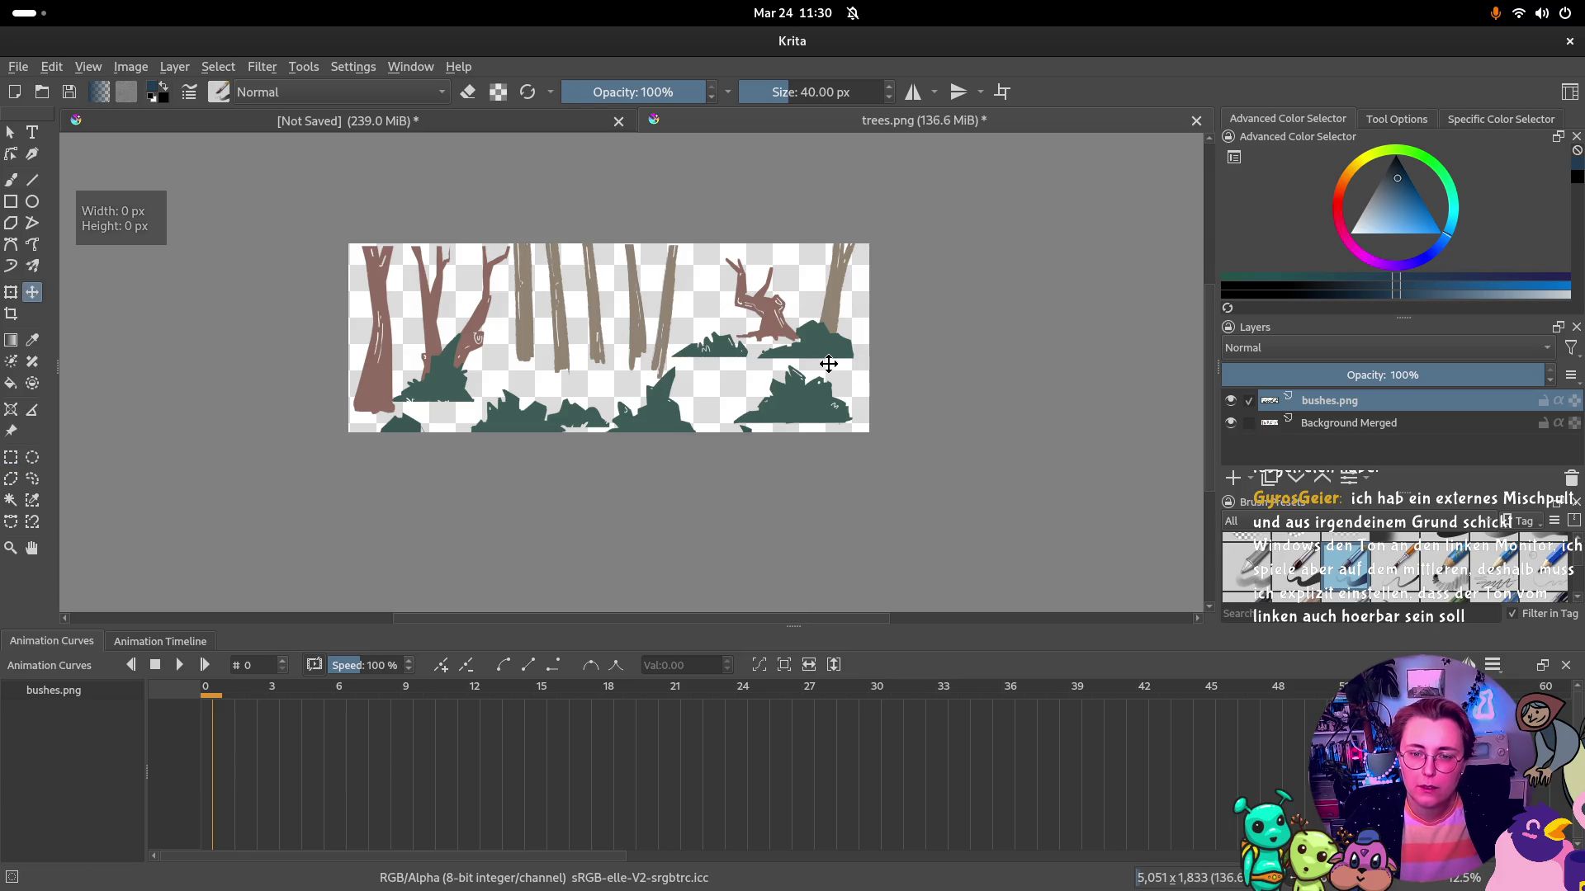
key(ctrl+z)
key(Up)
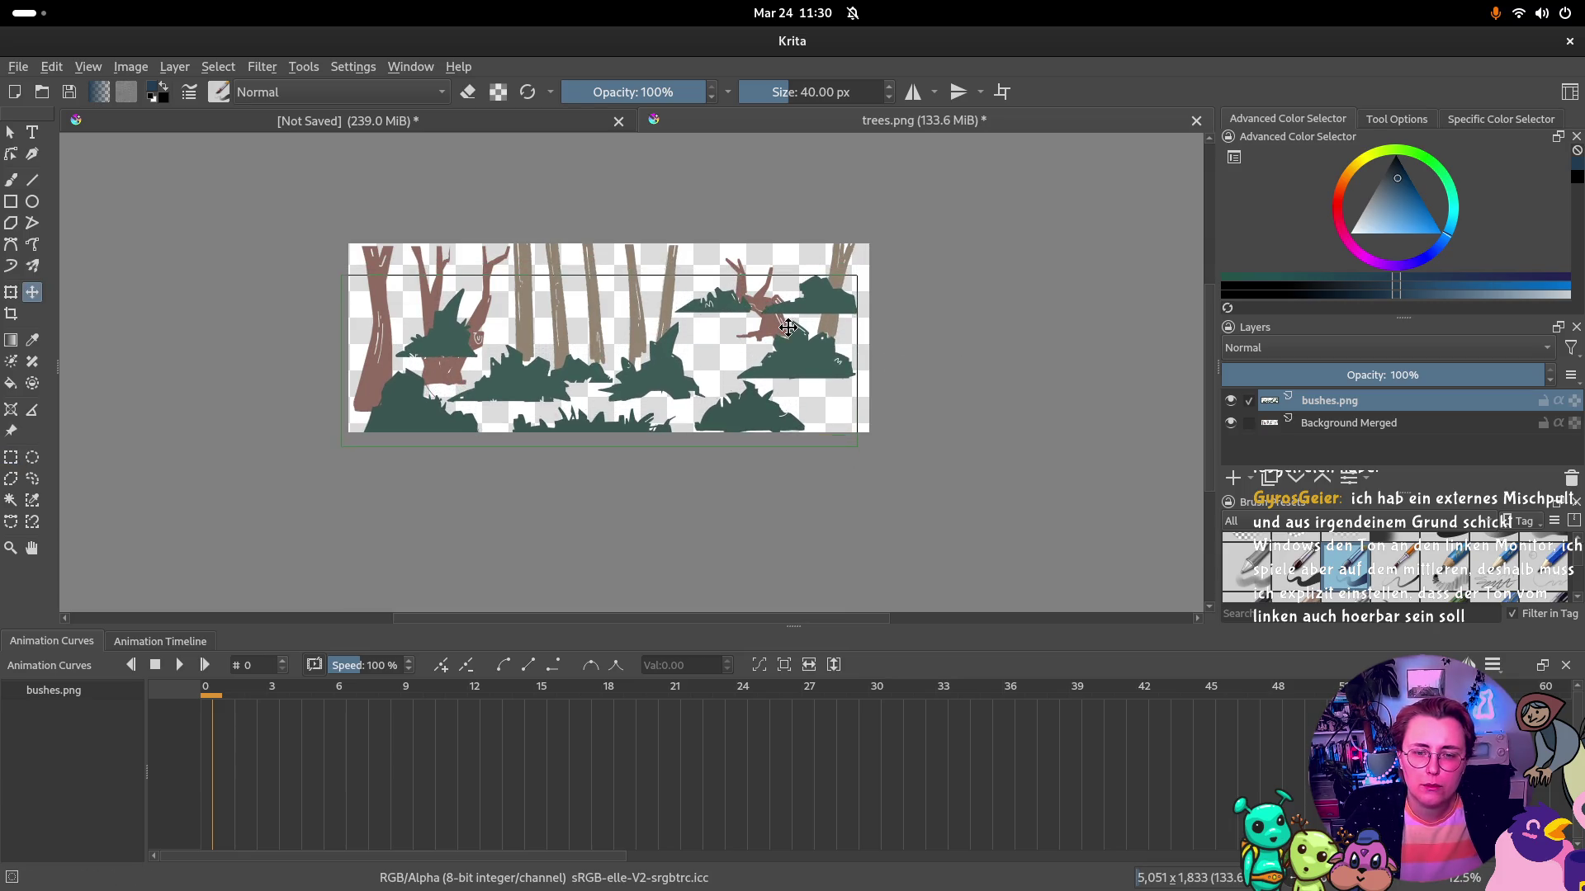
key(Up)
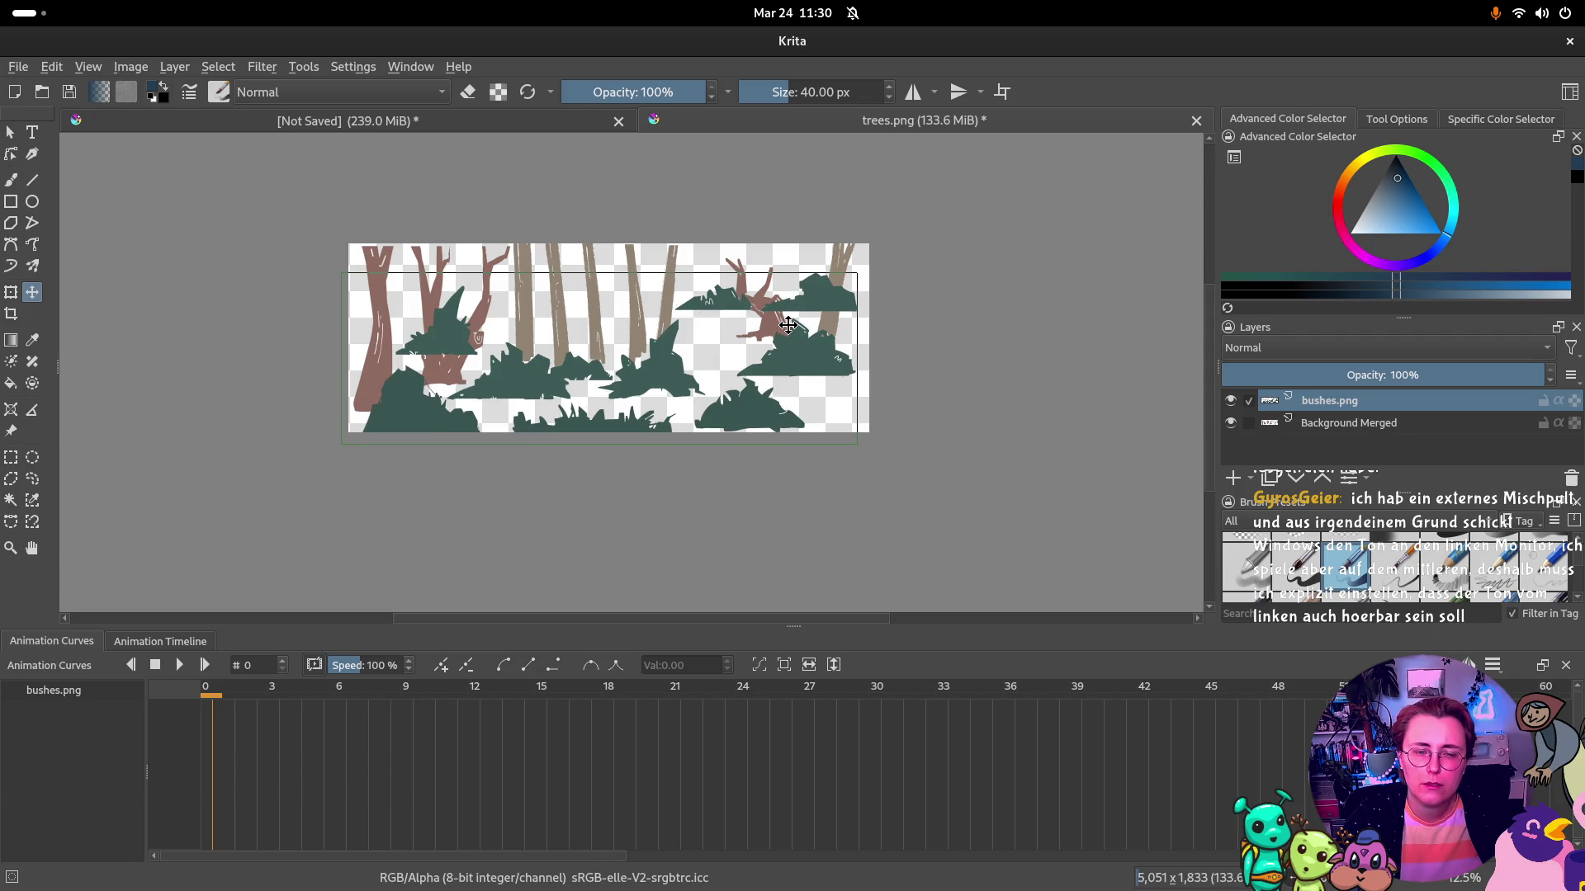
drag(788, 325, 777, 331)
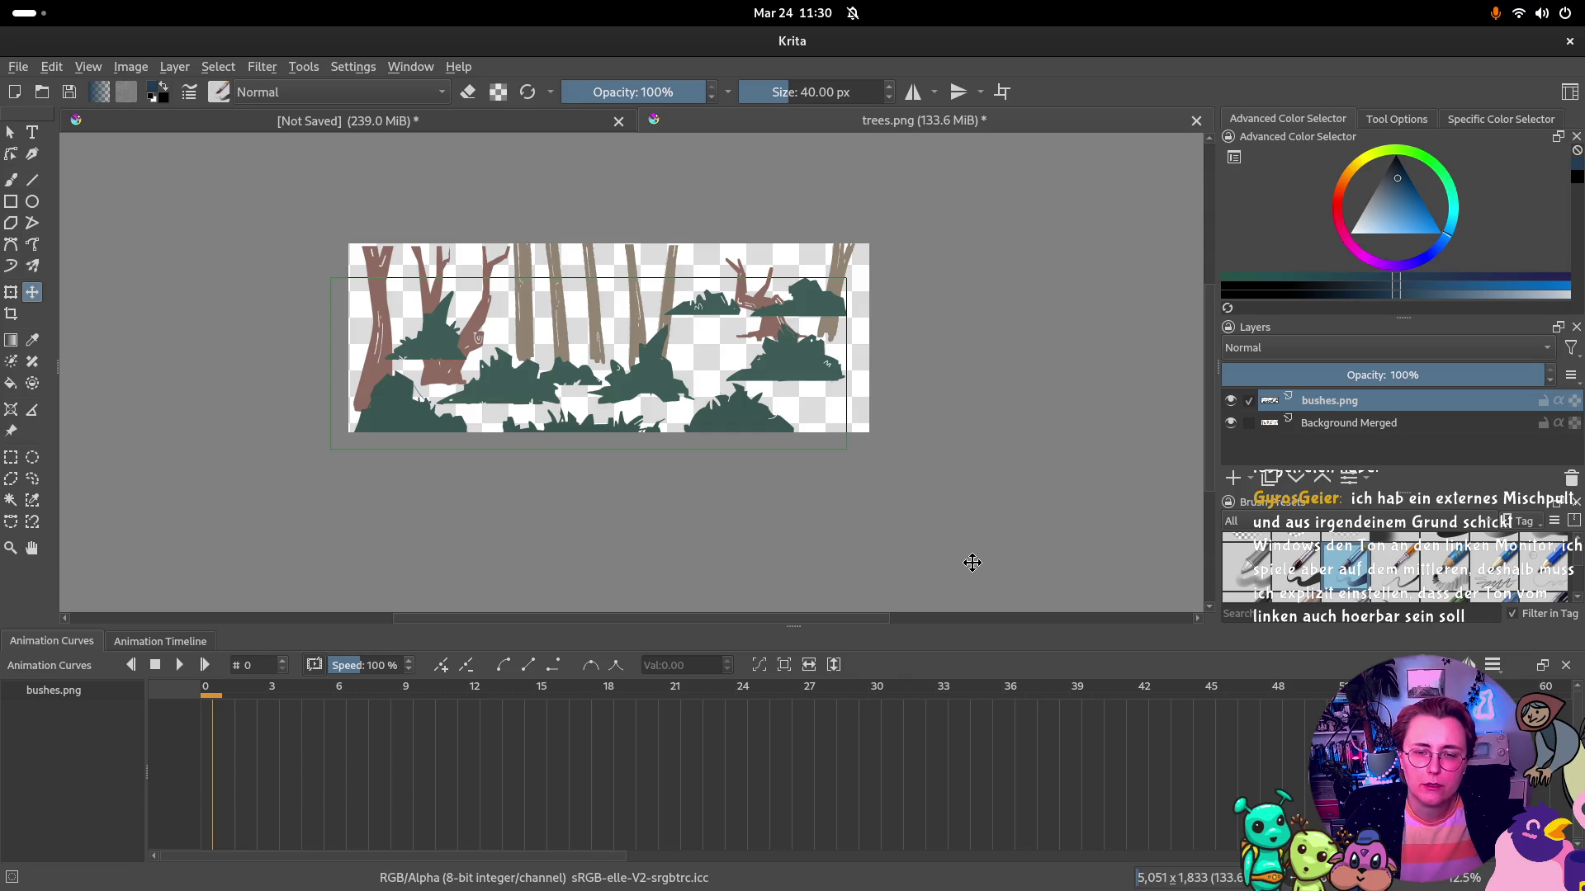
Move a right-hand bush fragment down-right, then delete the bush in the top-right corner
key(ctrl+r)
mouse_move(673, 279)
mouse_down()
mouse_move(807, 384)
mouse_move(693, 352)
mouse_up()
key(t)
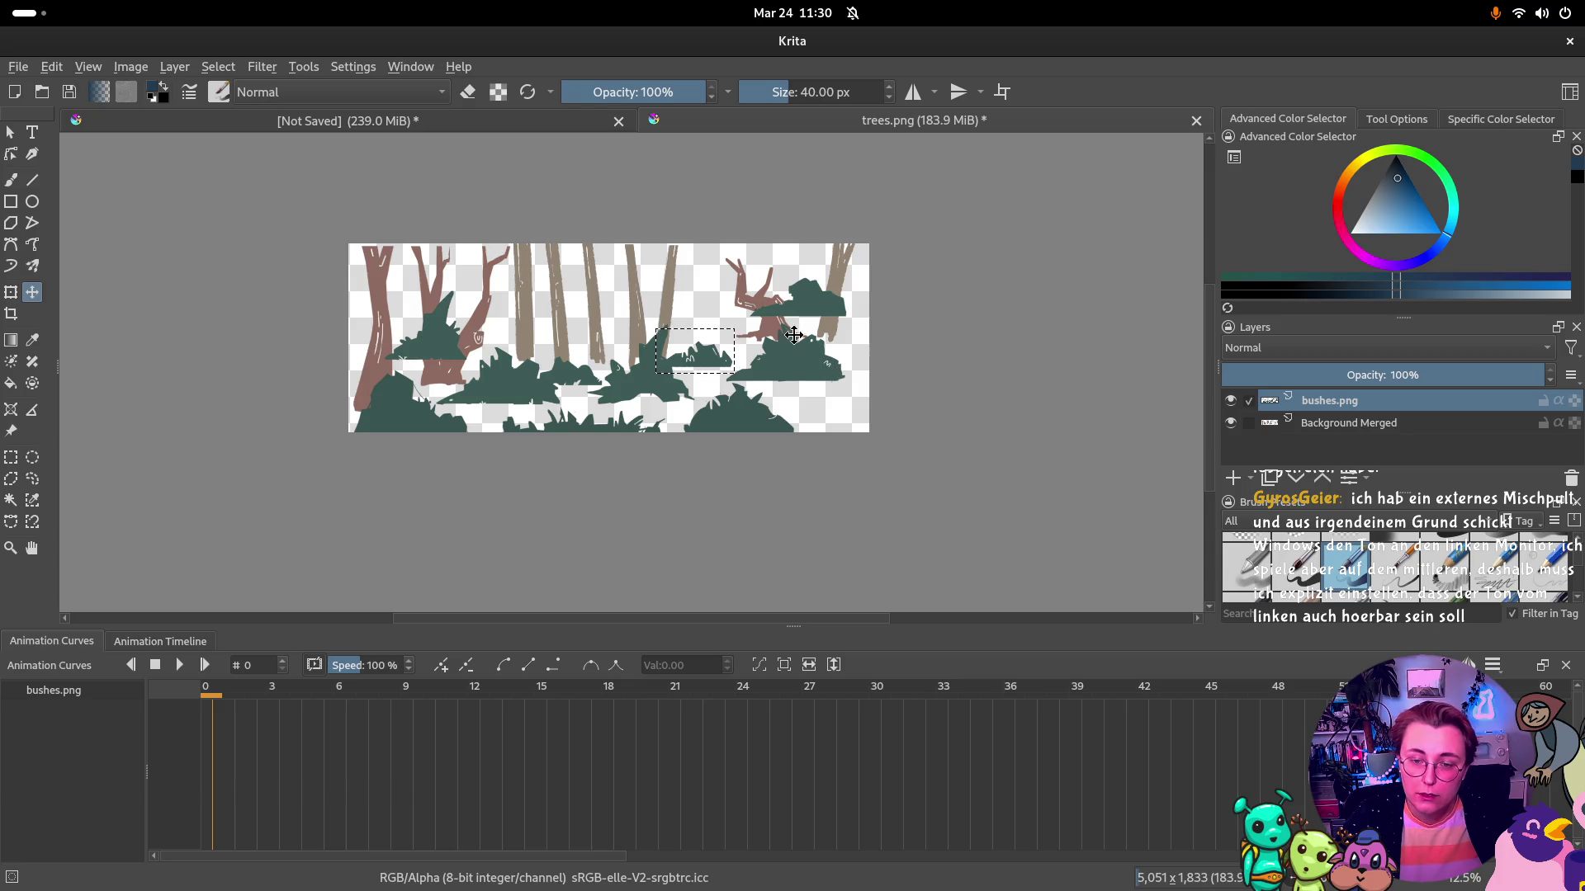
key(ctrl+r)
drag(740, 258, 855, 325)
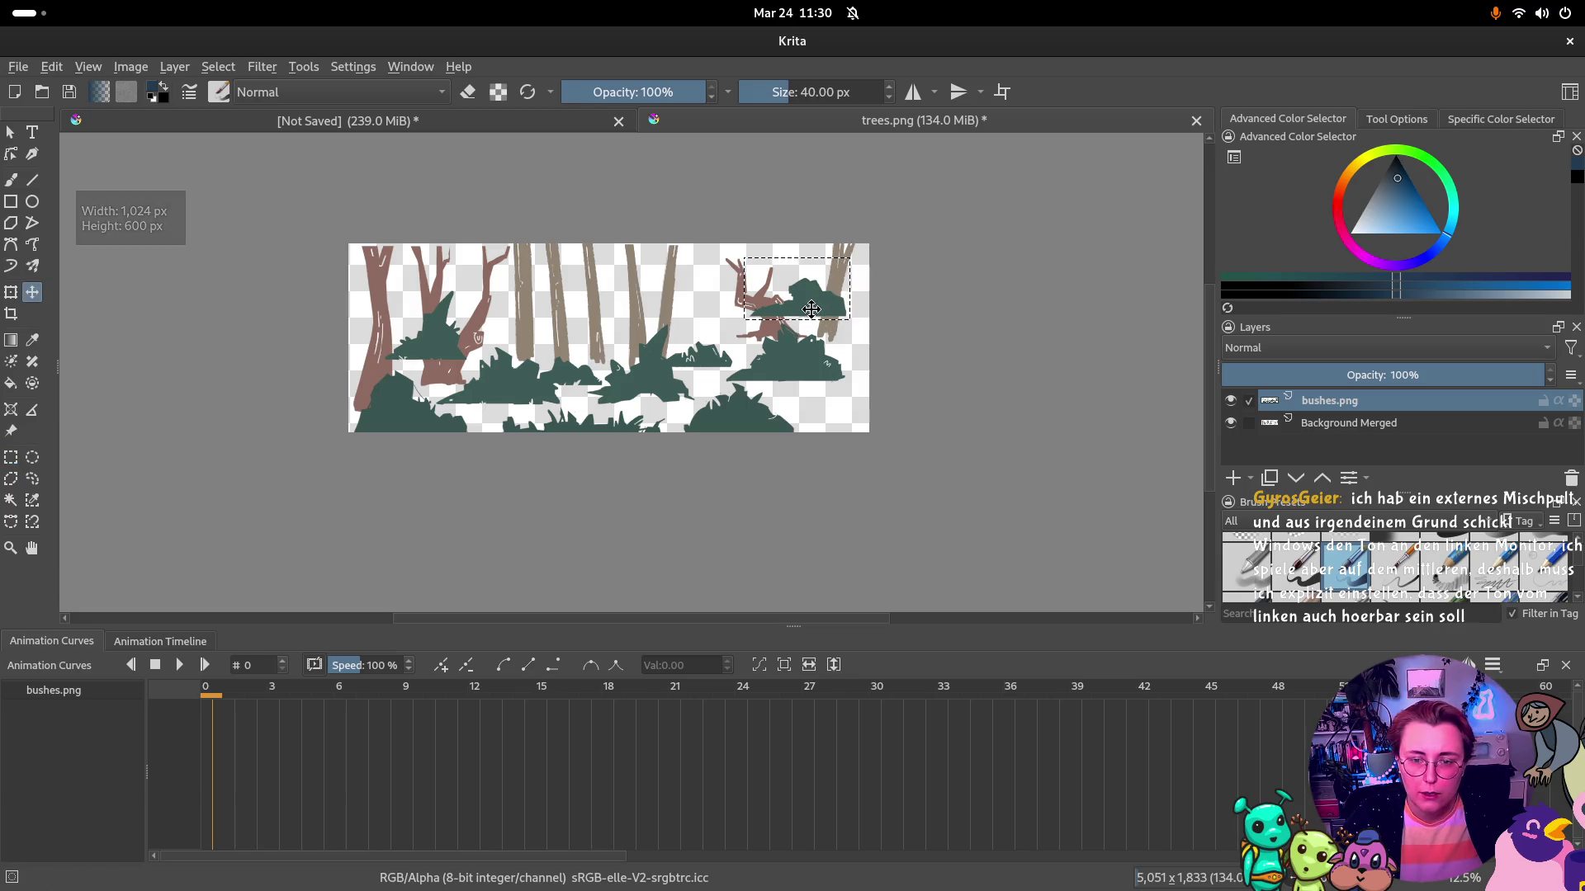
key(Delete)
key(ctrl+shift+a)
Shift the bottom-right bush outward and try moving a middle bush piece, undoing the misplaced move
key(t)
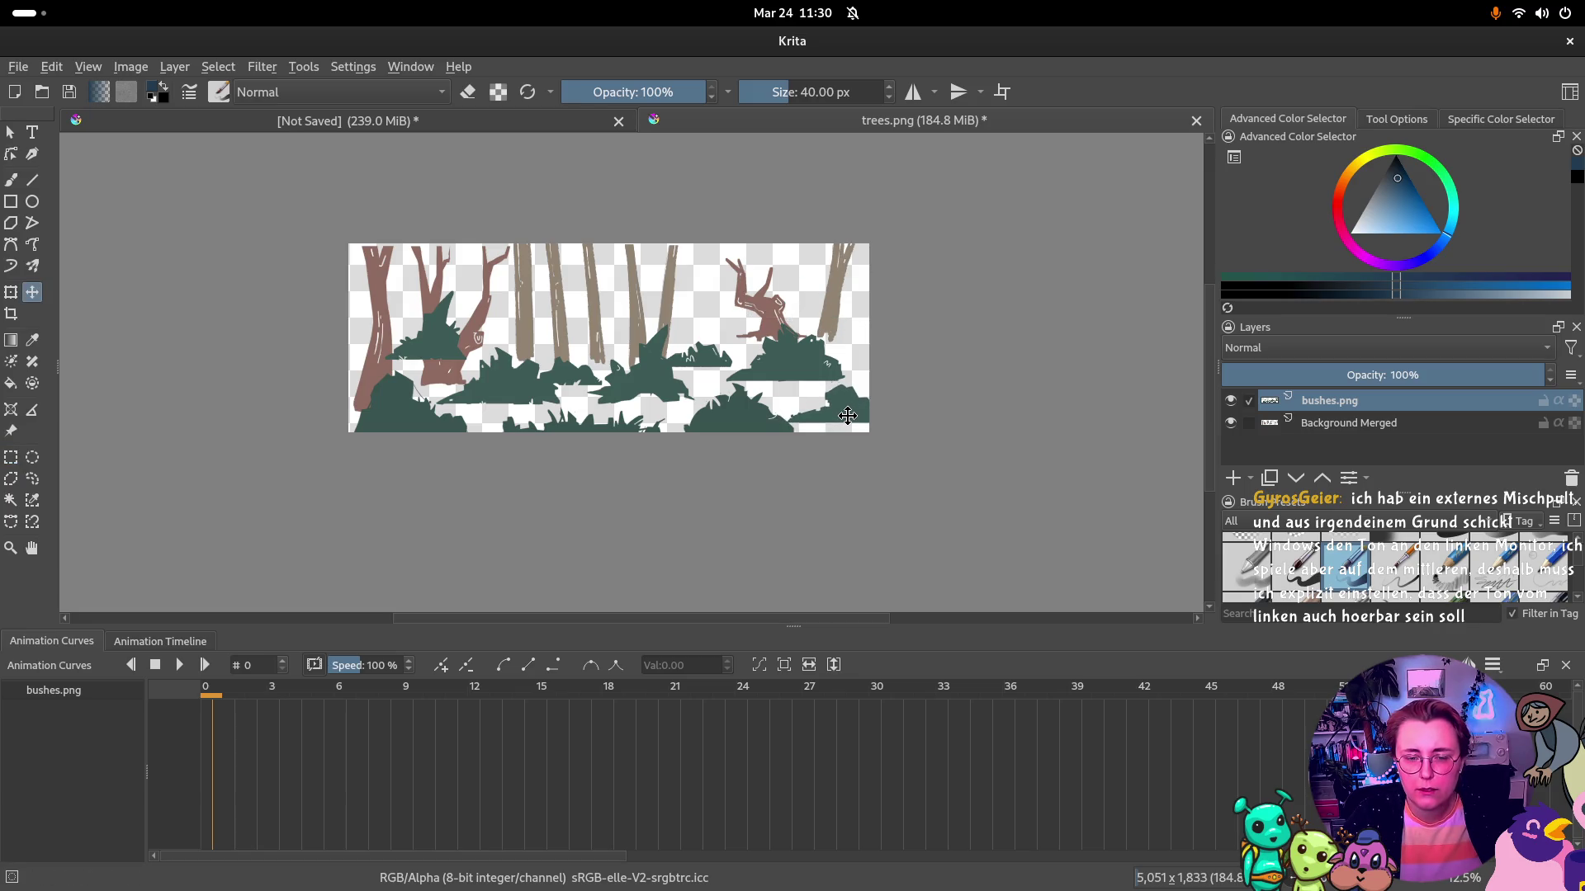
drag(848, 415, 862, 421)
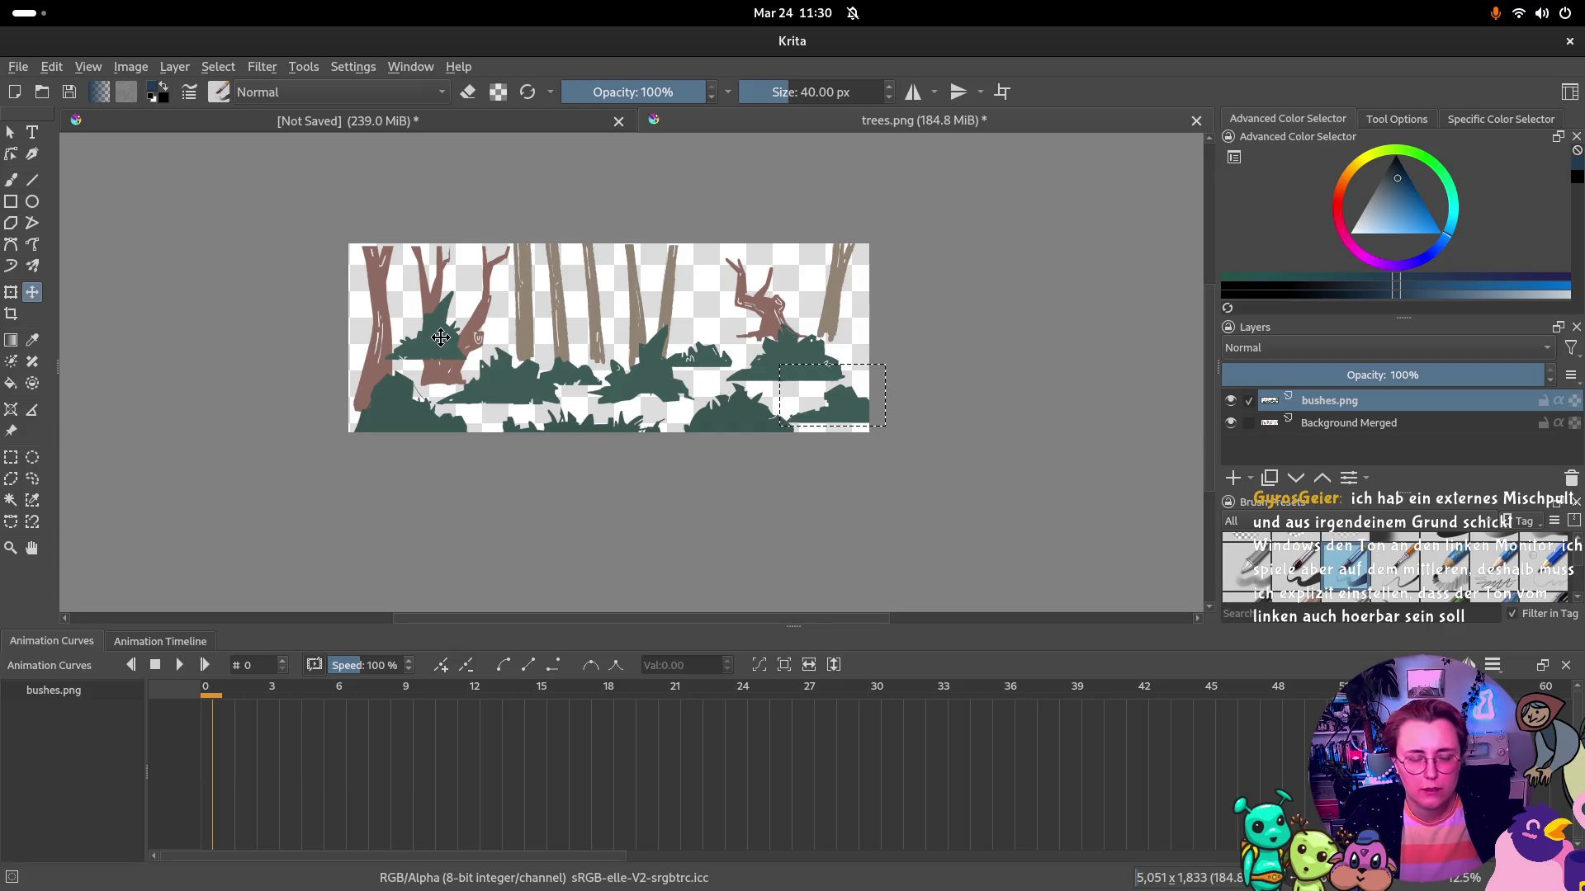
key(ctrl+r)
mouse_move(386, 288)
mouse_down()
mouse_move(485, 374)
mouse_move(448, 381)
mouse_up()
key(t)
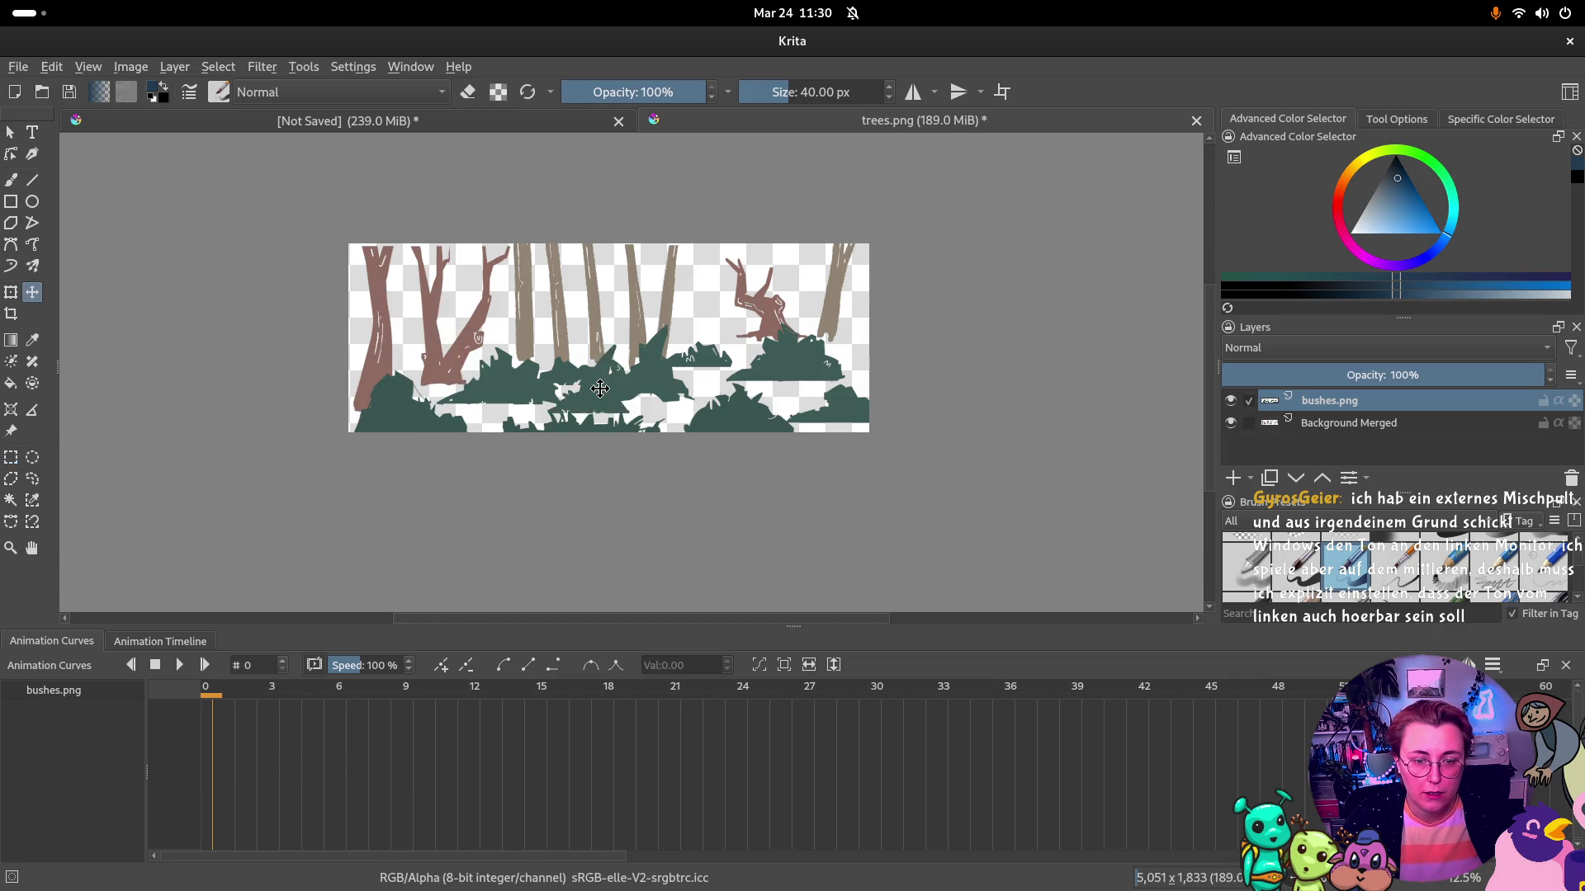
mouse_move(574, 388)
mouse_down()
mouse_move(548, 387)
mouse_move(573, 299)
mouse_up()
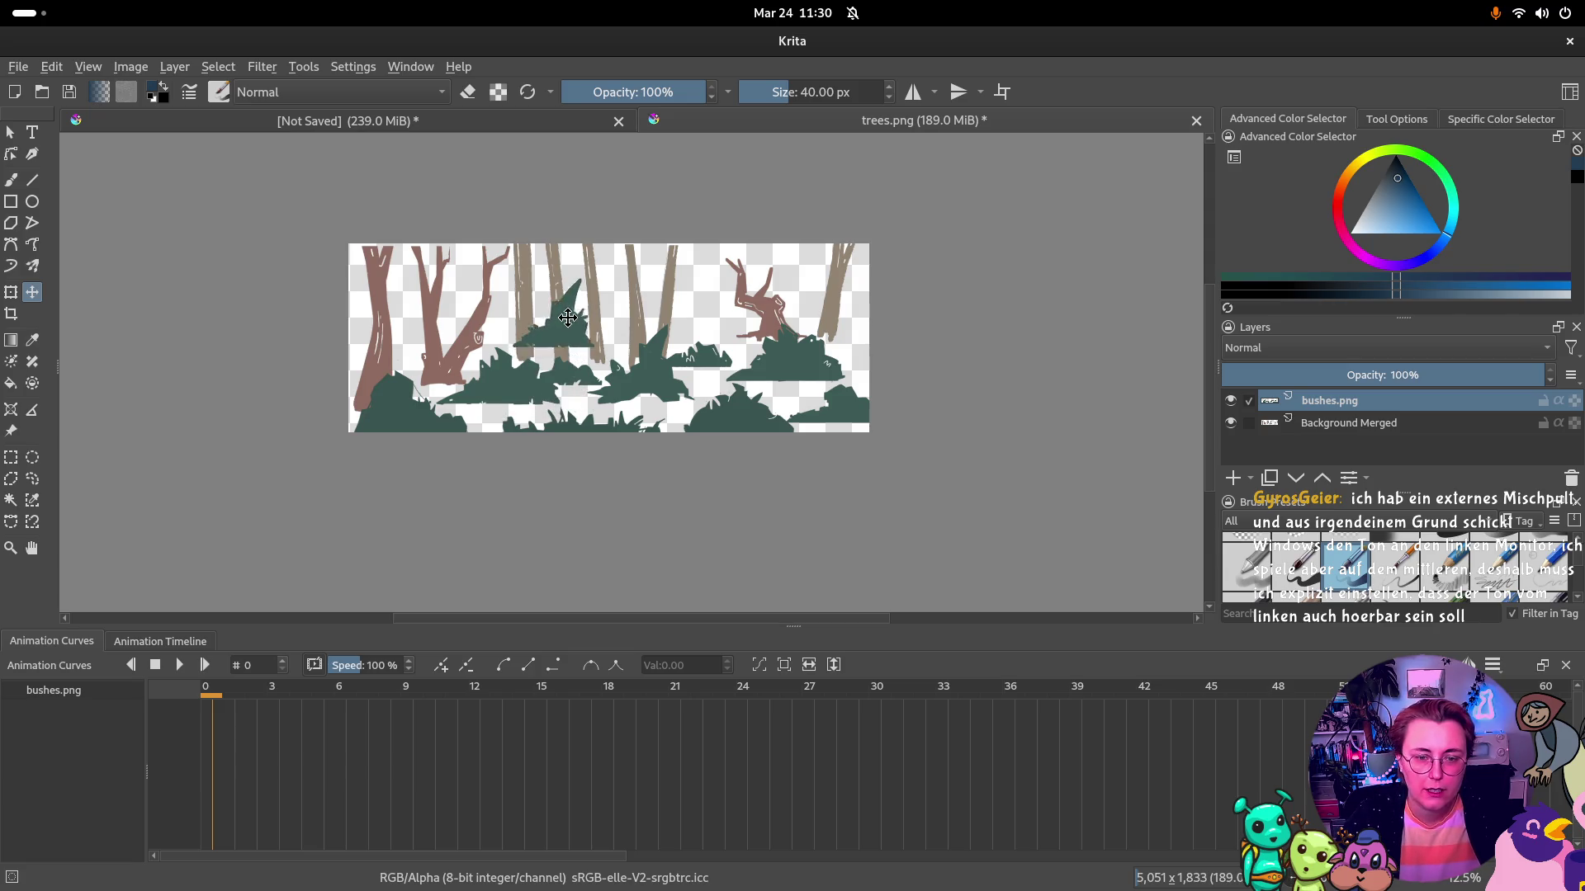
key(ctrl+z)
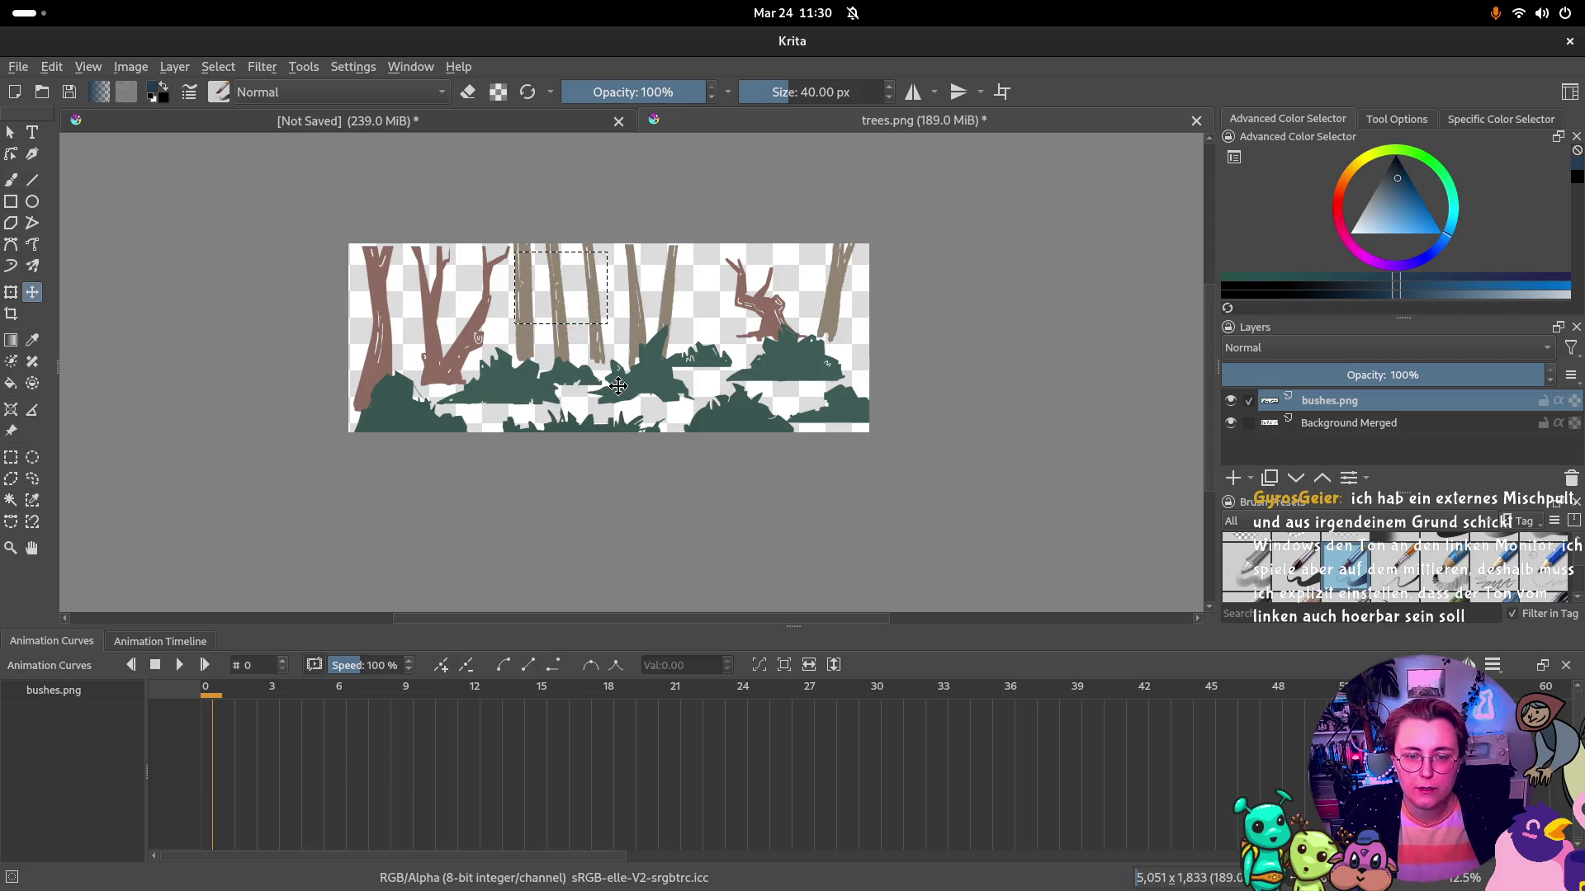
key(ctrl+x)
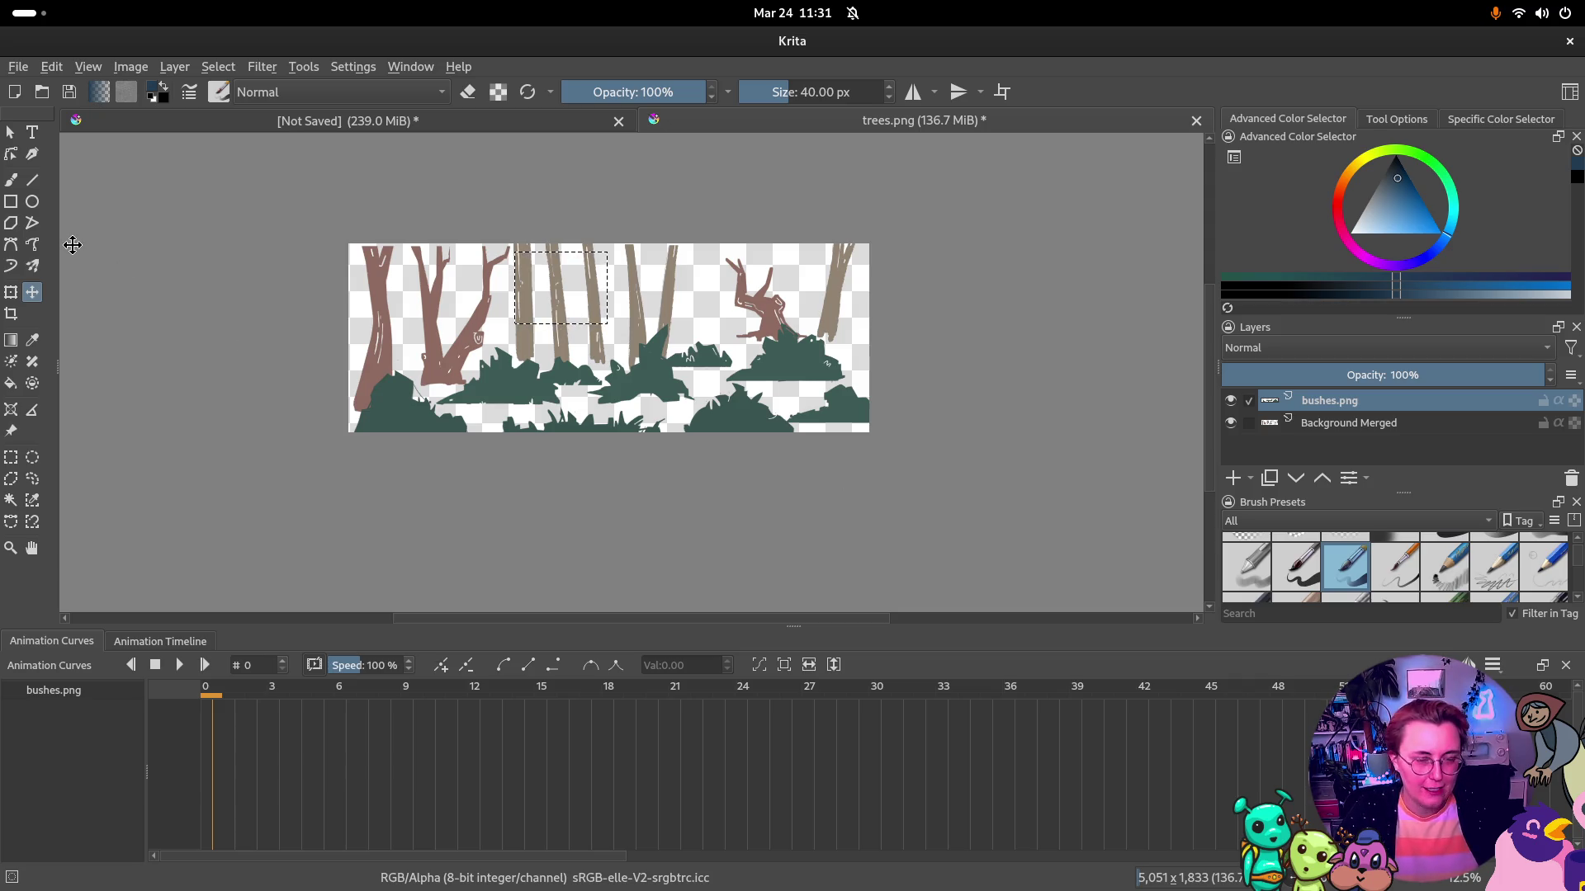
Select bushes.png together with Background Merged and nudge both layers slightly
key(ctrl+r)
click(370, 378)
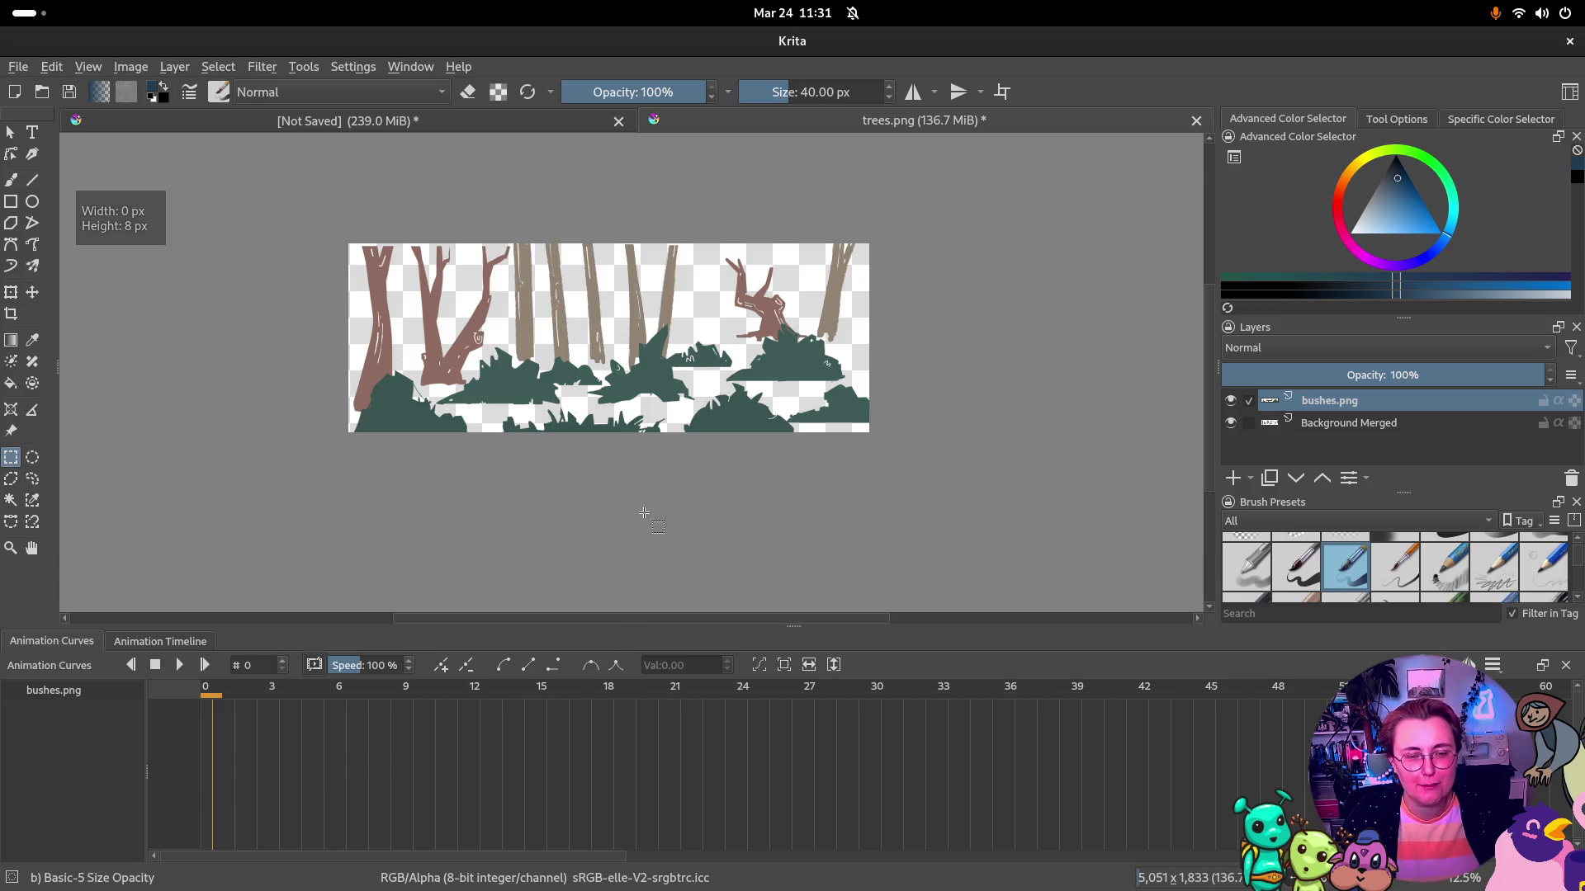
shift+click(1349, 429)
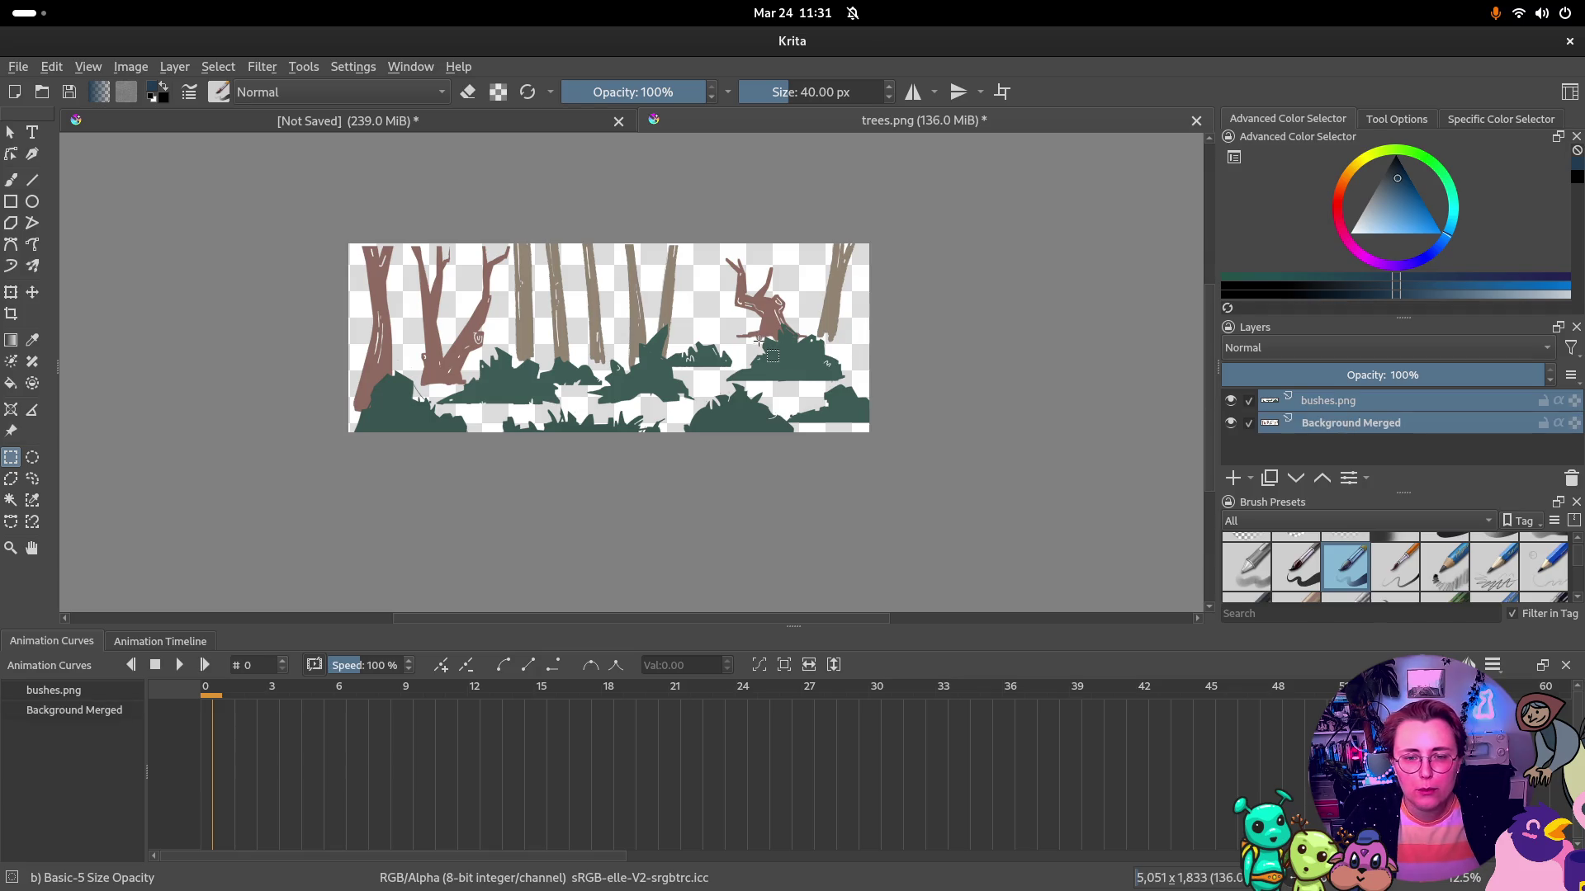
key(t)
drag(481, 315, 483, 322)
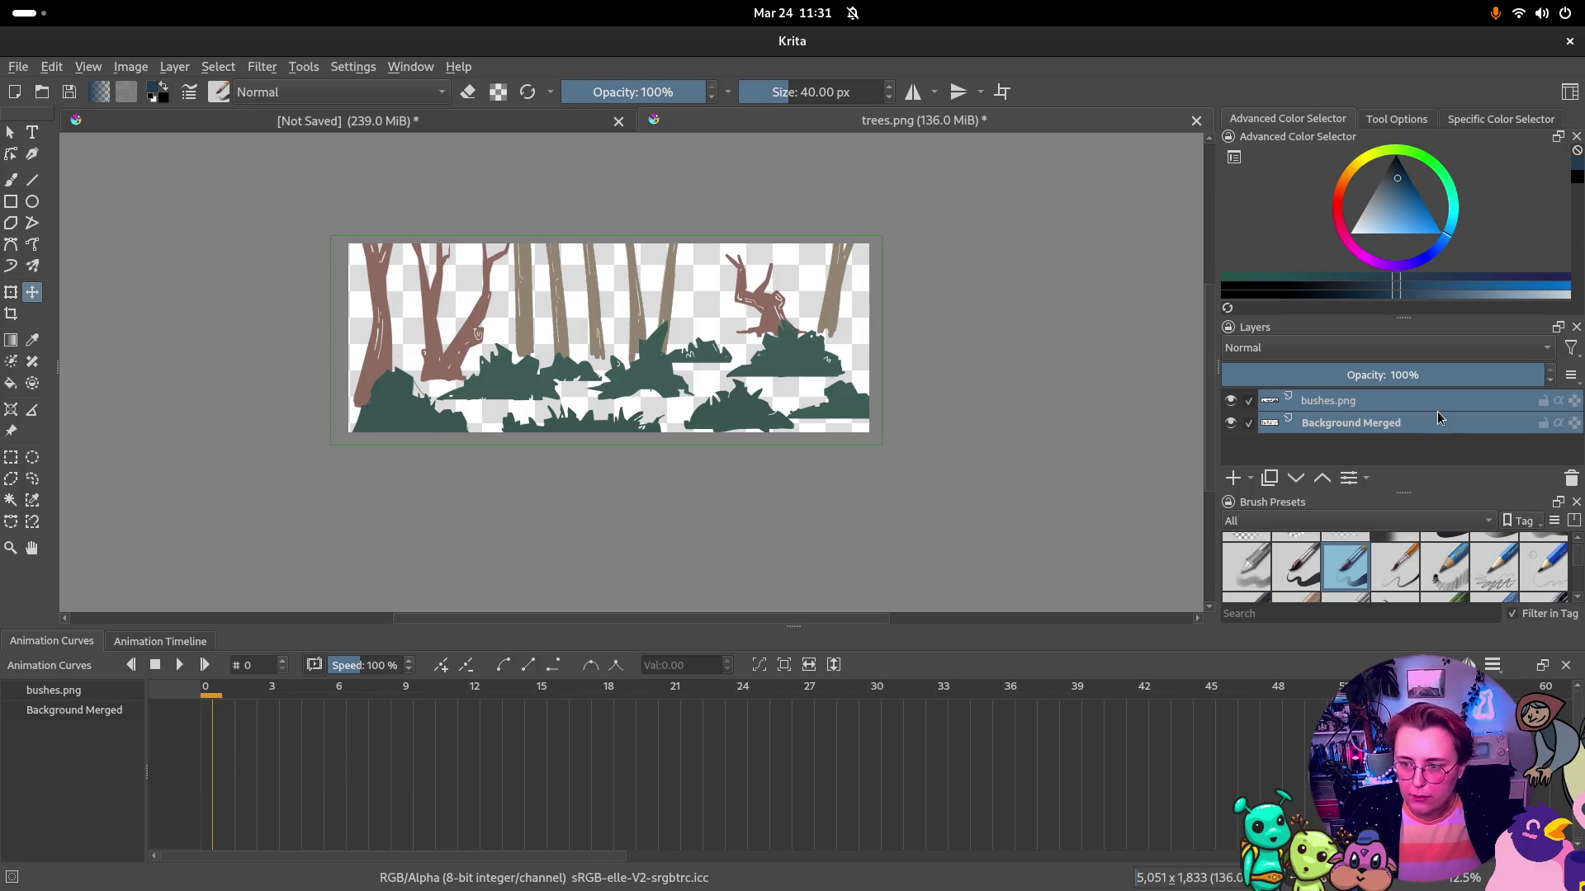
Merge bushes.png into Background Merged, then bring tree crowns.png in as a new layer
click(1385, 406)
right_click(1384, 407)
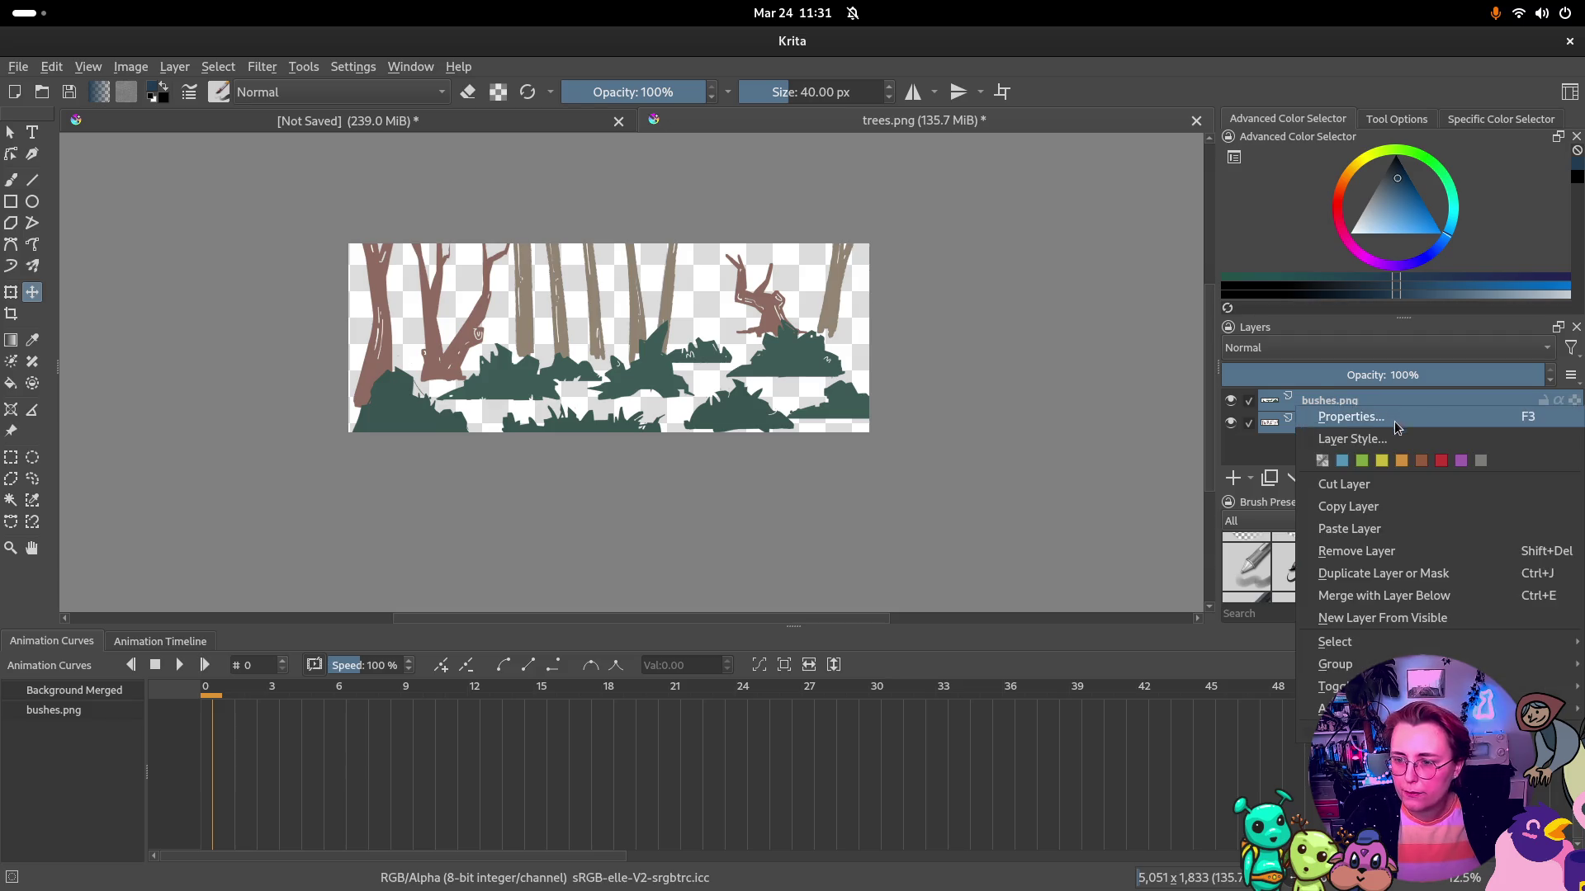
click(1432, 598)
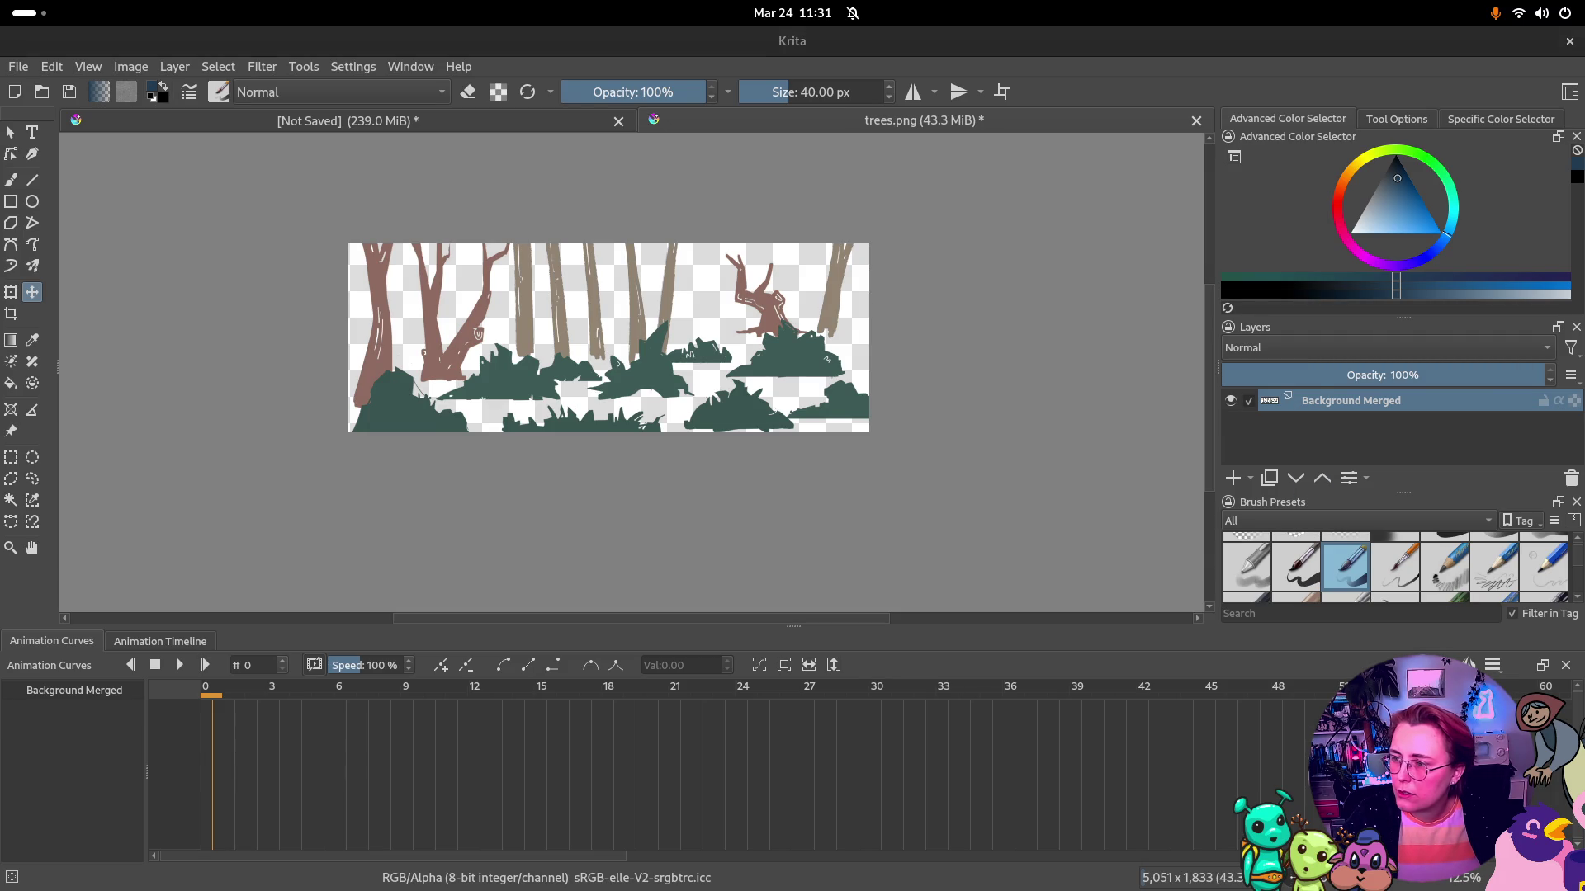
drag(792, 42, 762, 353)
click(832, 357)
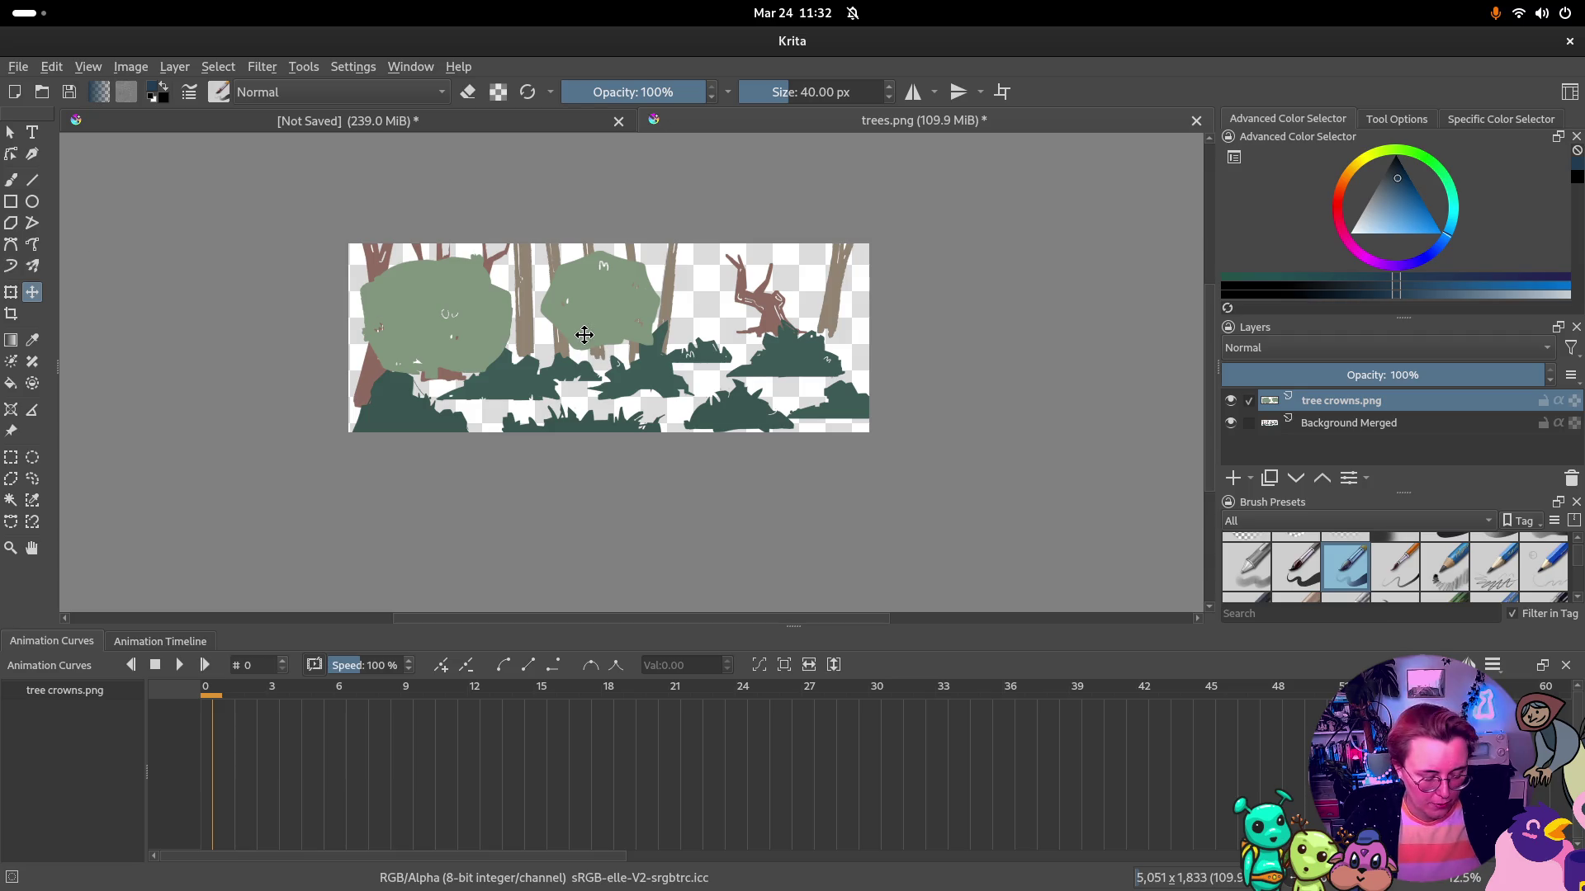
Move the middle tree crown to the top right and push the left crown up past the top edge
key(ctrl+r)
drag(542, 364, 684, 245)
key(t)
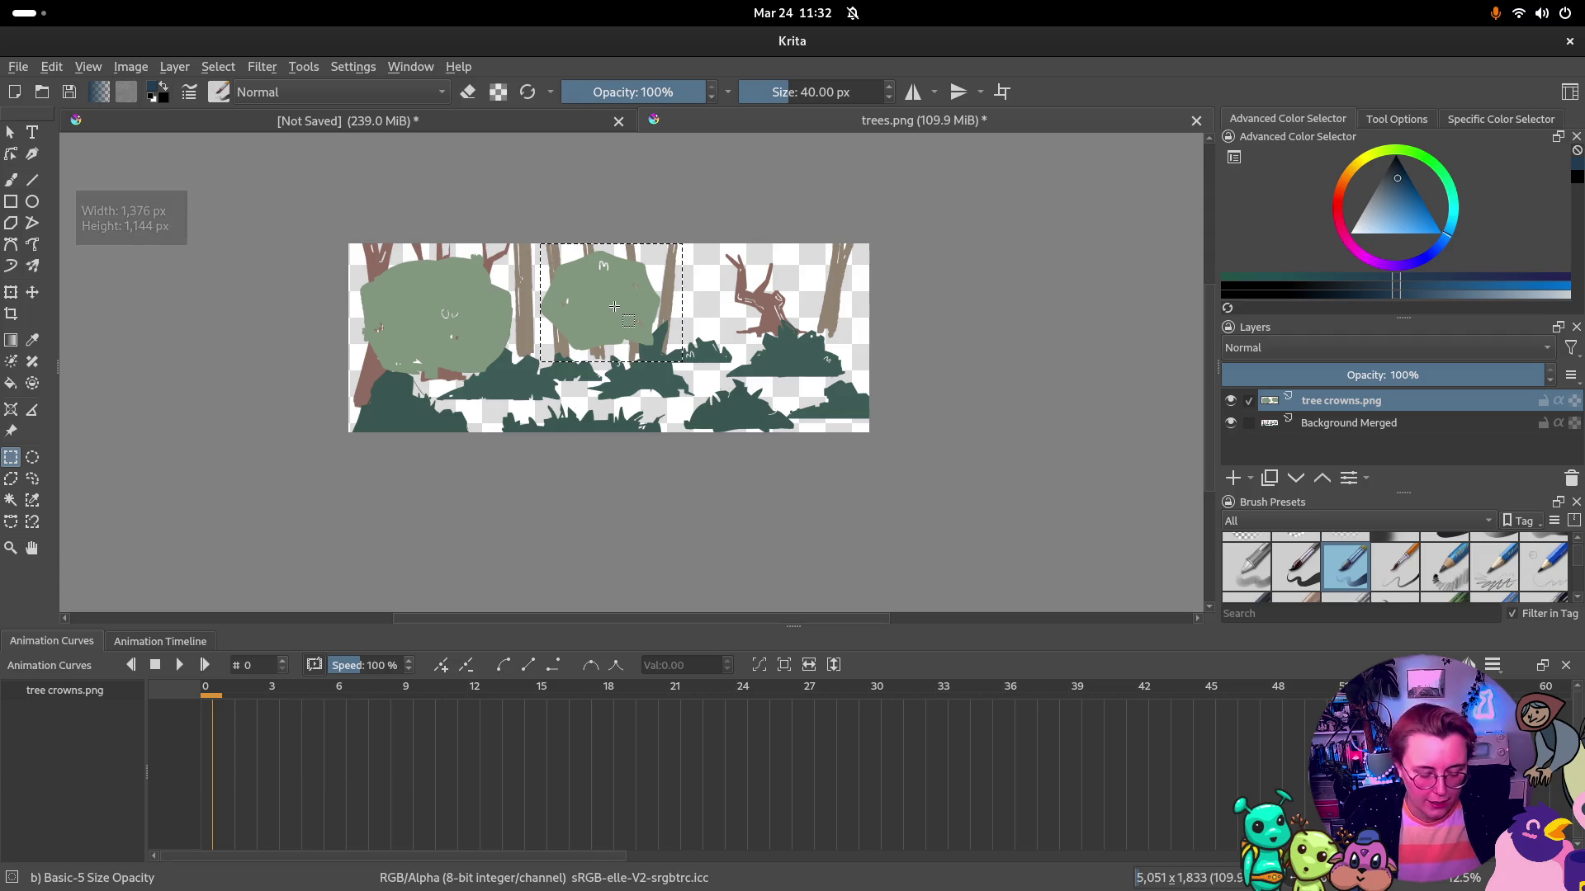
drag(616, 310, 760, 263)
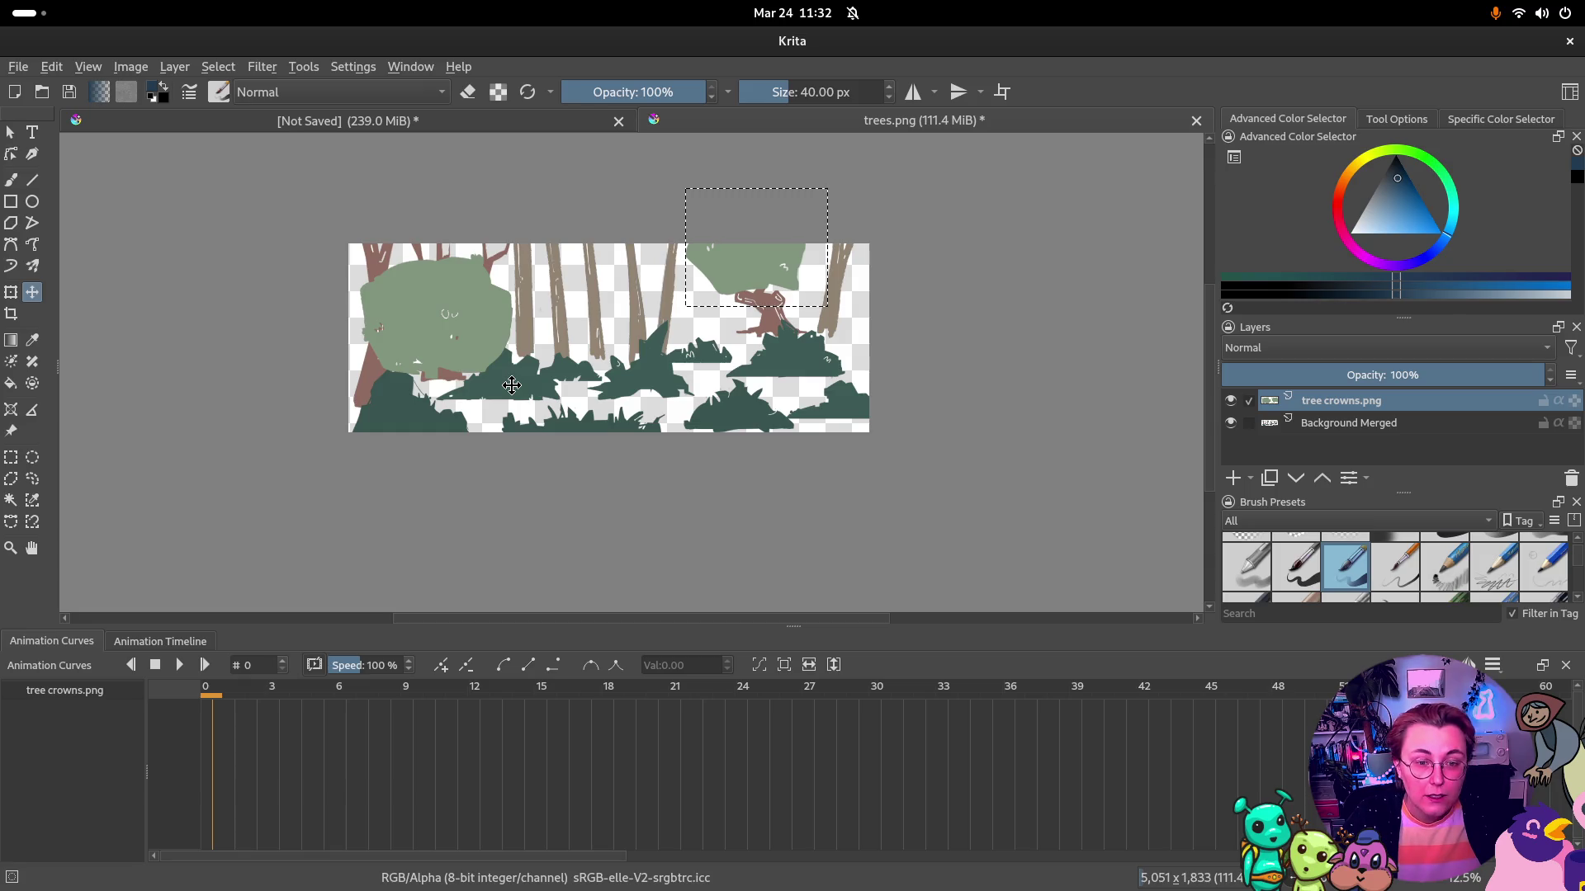
key(ctrl+r)
drag(543, 256, 353, 400)
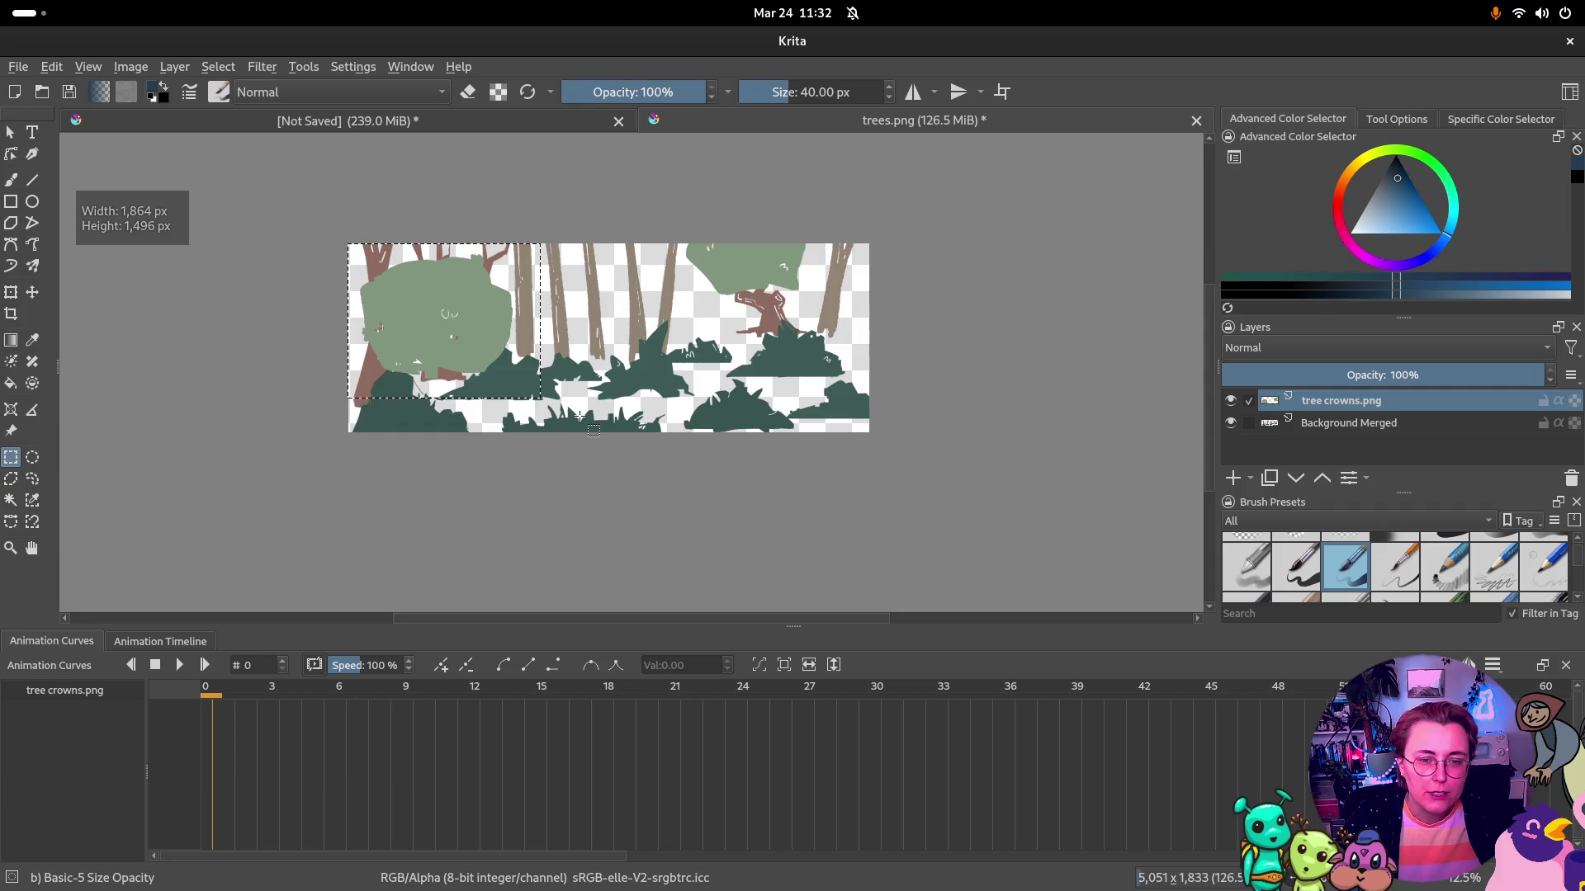
key(t)
drag(436, 310, 447, 237)
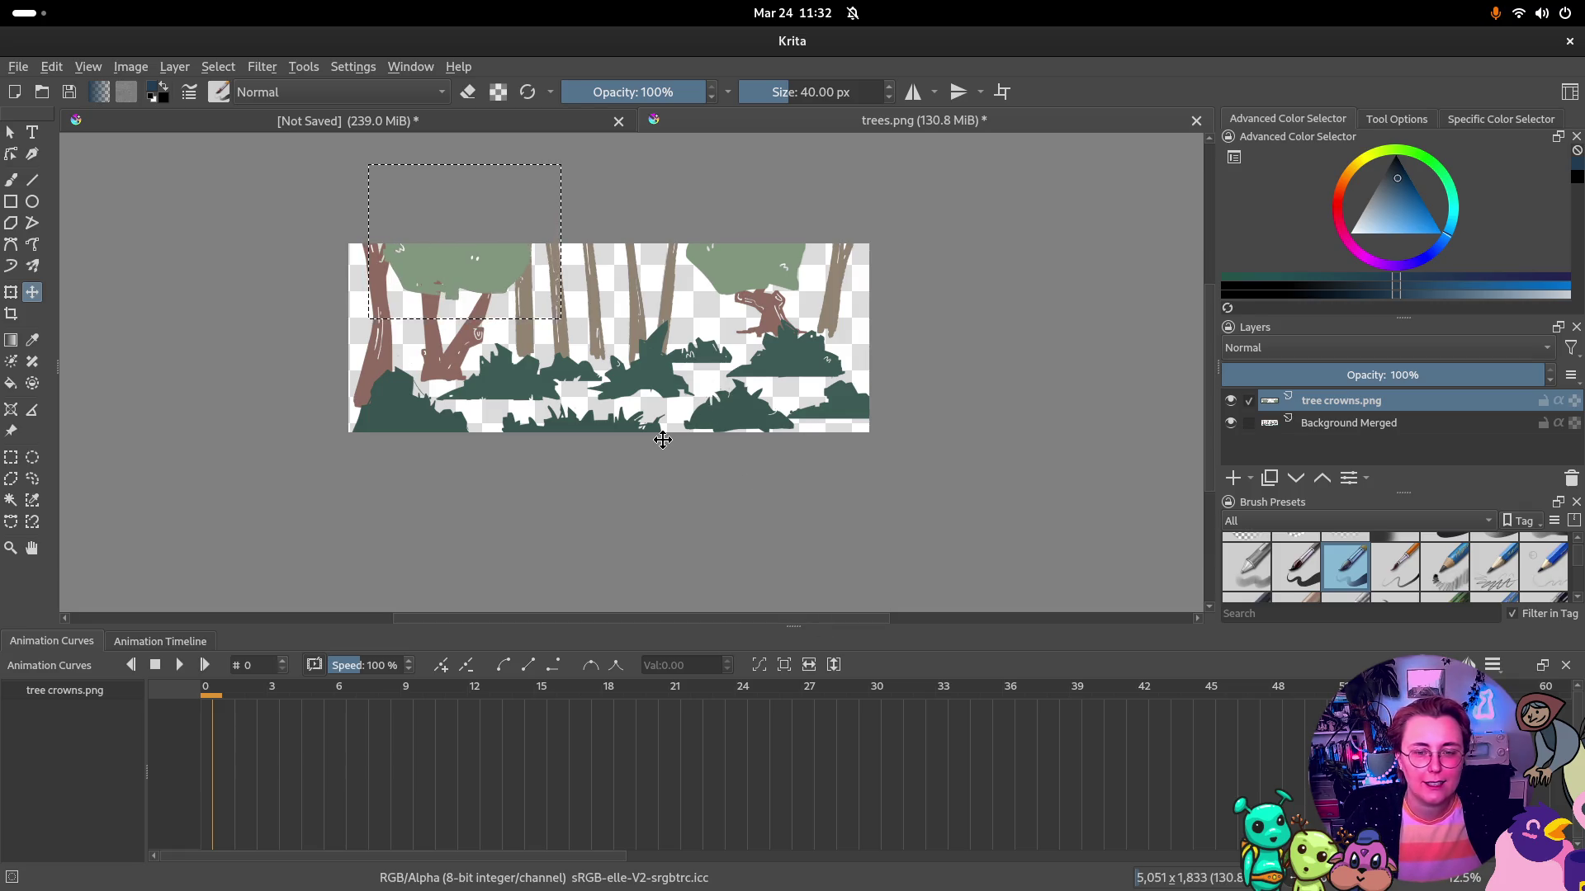
Merge tree crowns into Background Merged and add Paint Layer 1 beneath it
click(1343, 424)
right_click(1343, 425)
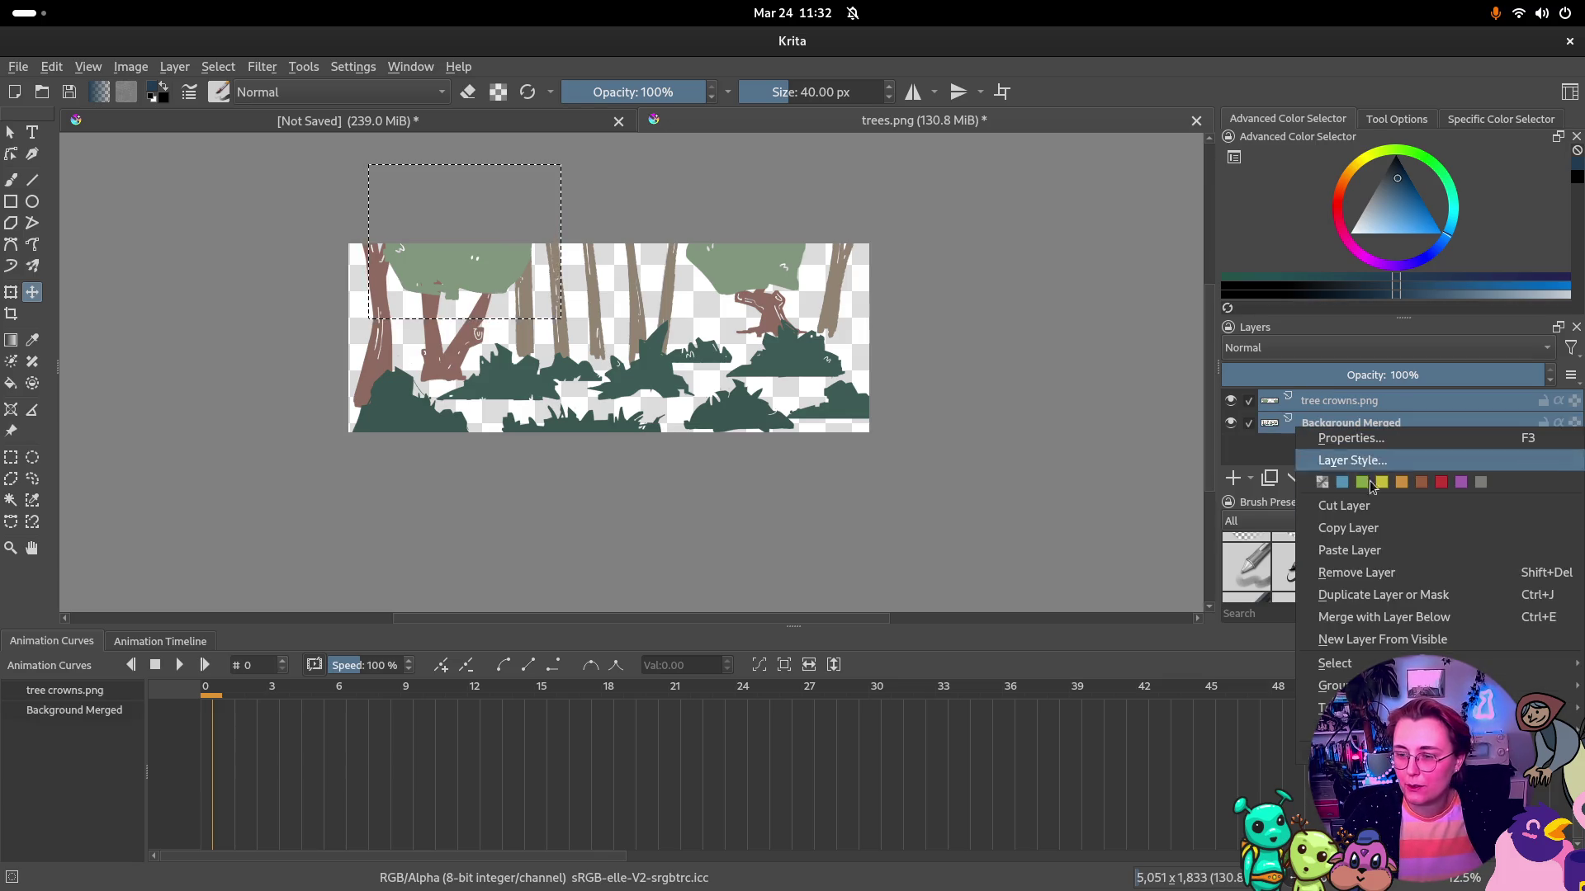
click(1400, 620)
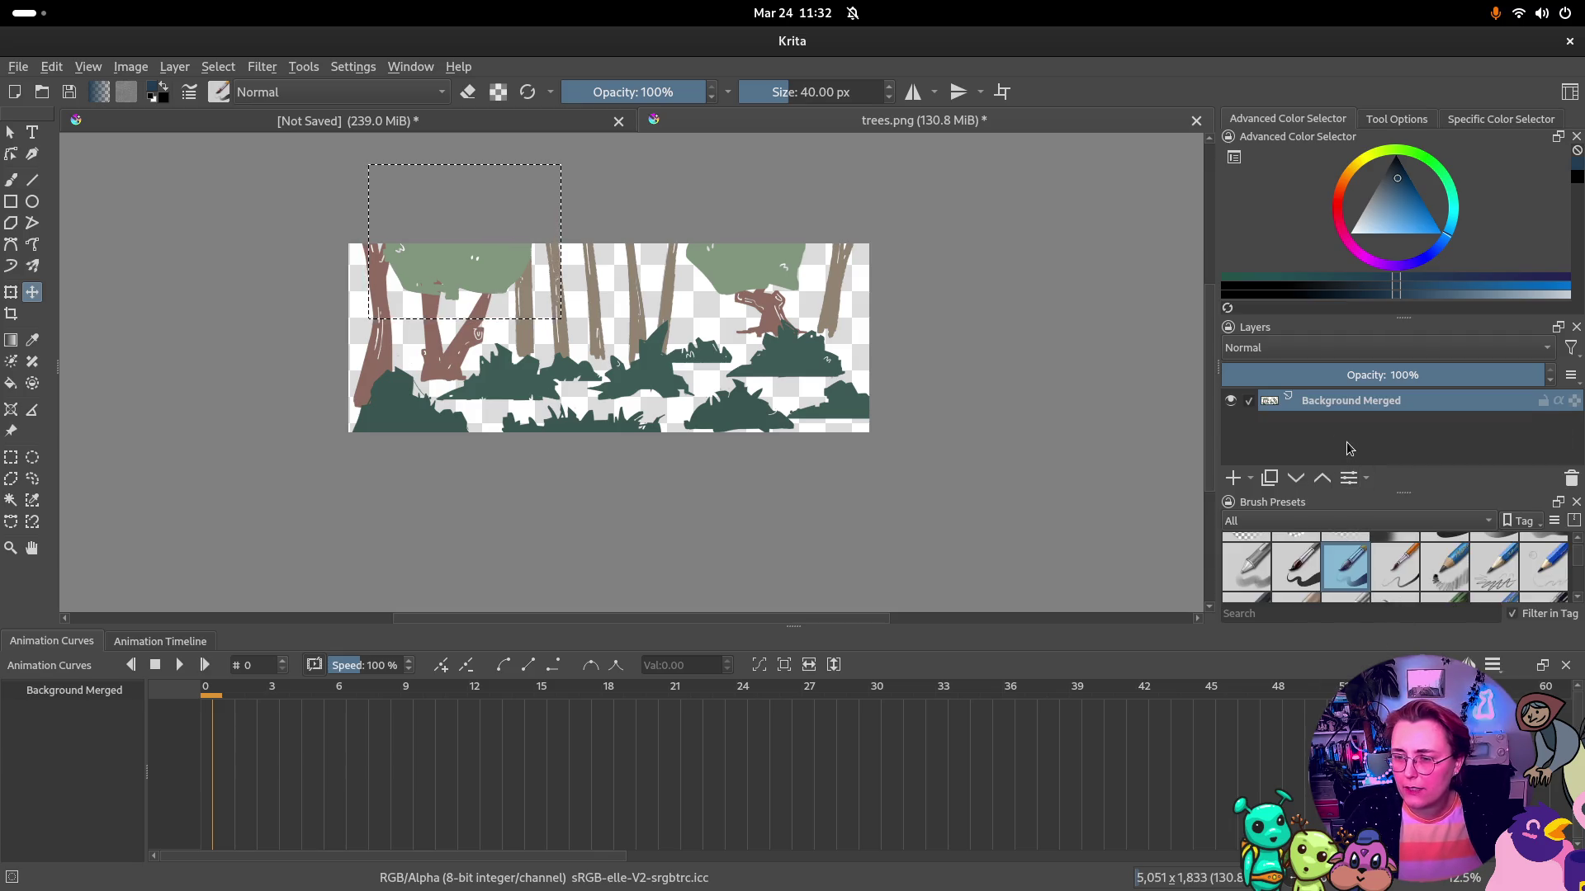
click(1234, 478)
drag(1333, 401, 1348, 441)
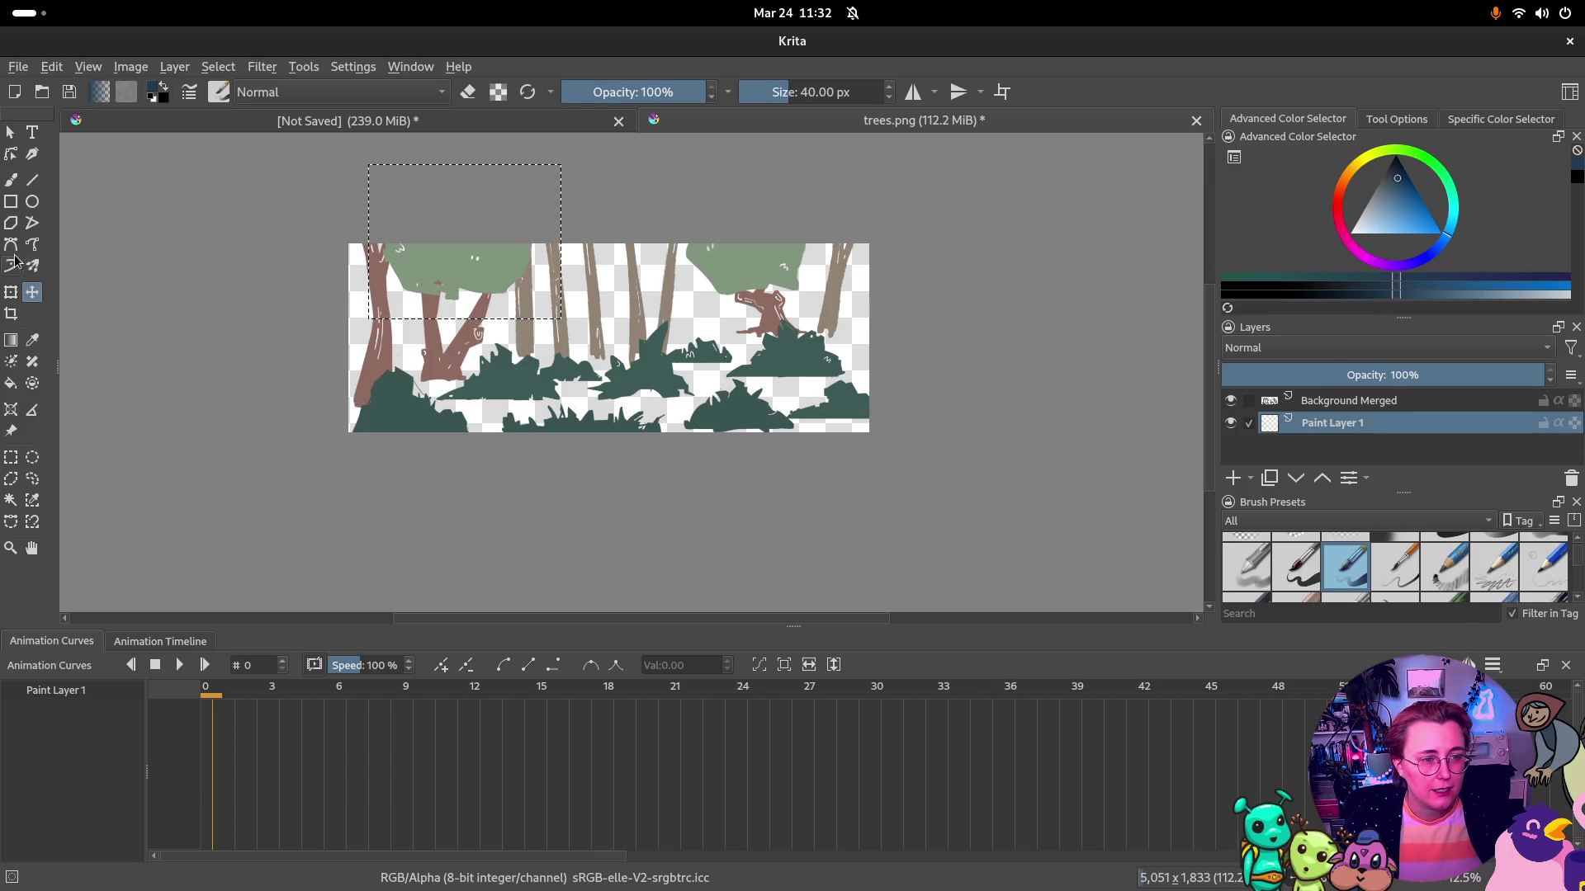
Fill the scene's transparent gaps with dark blue on Paint Layer 1
click(11, 385)
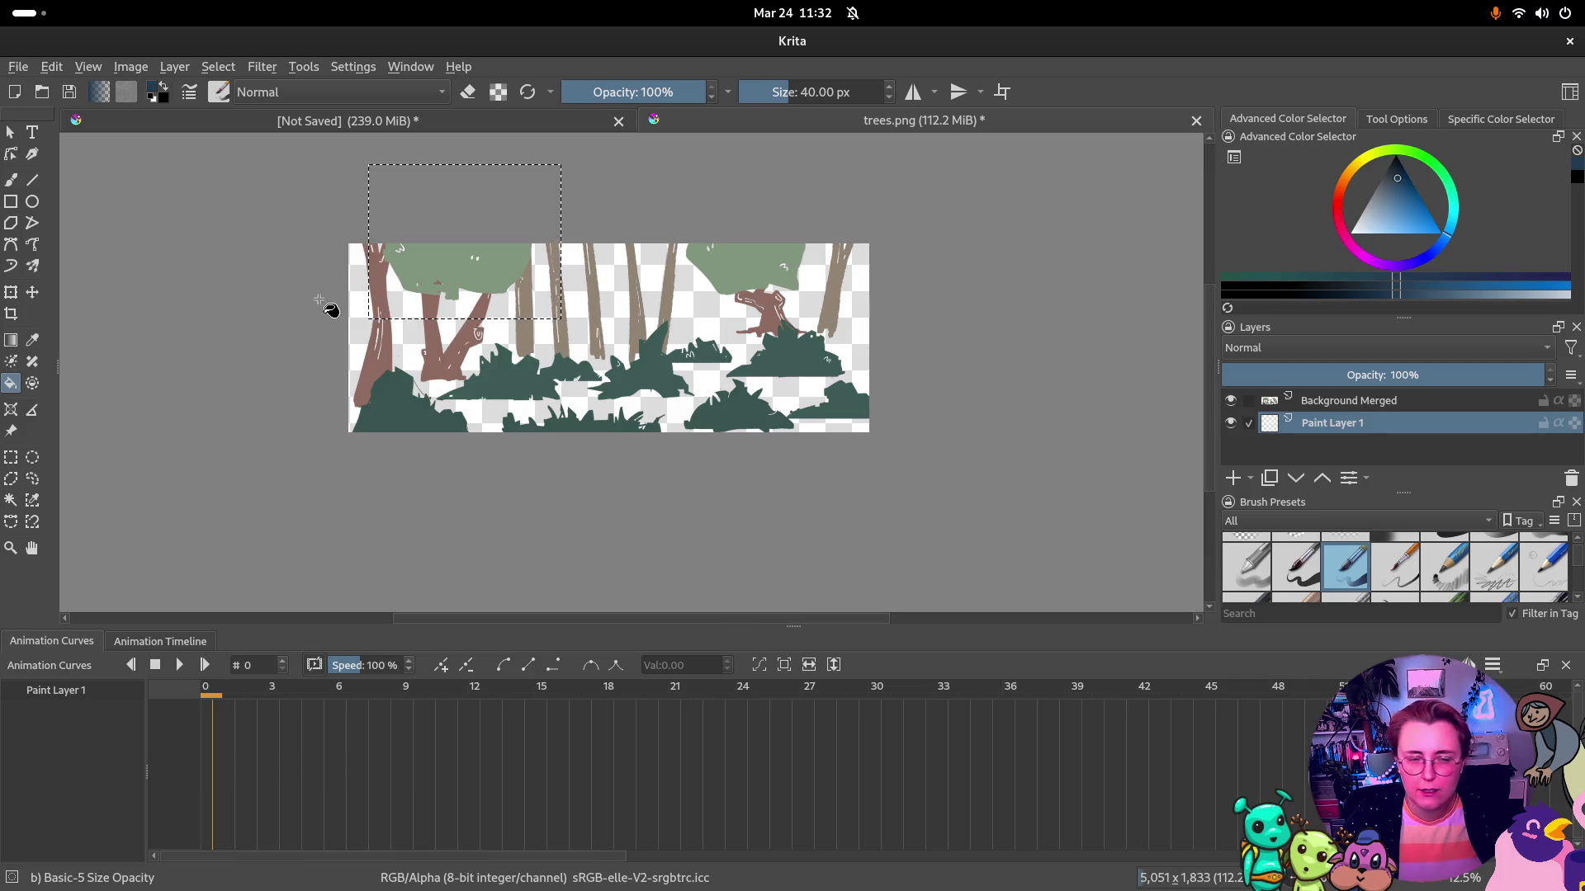
key(ctrl+r)
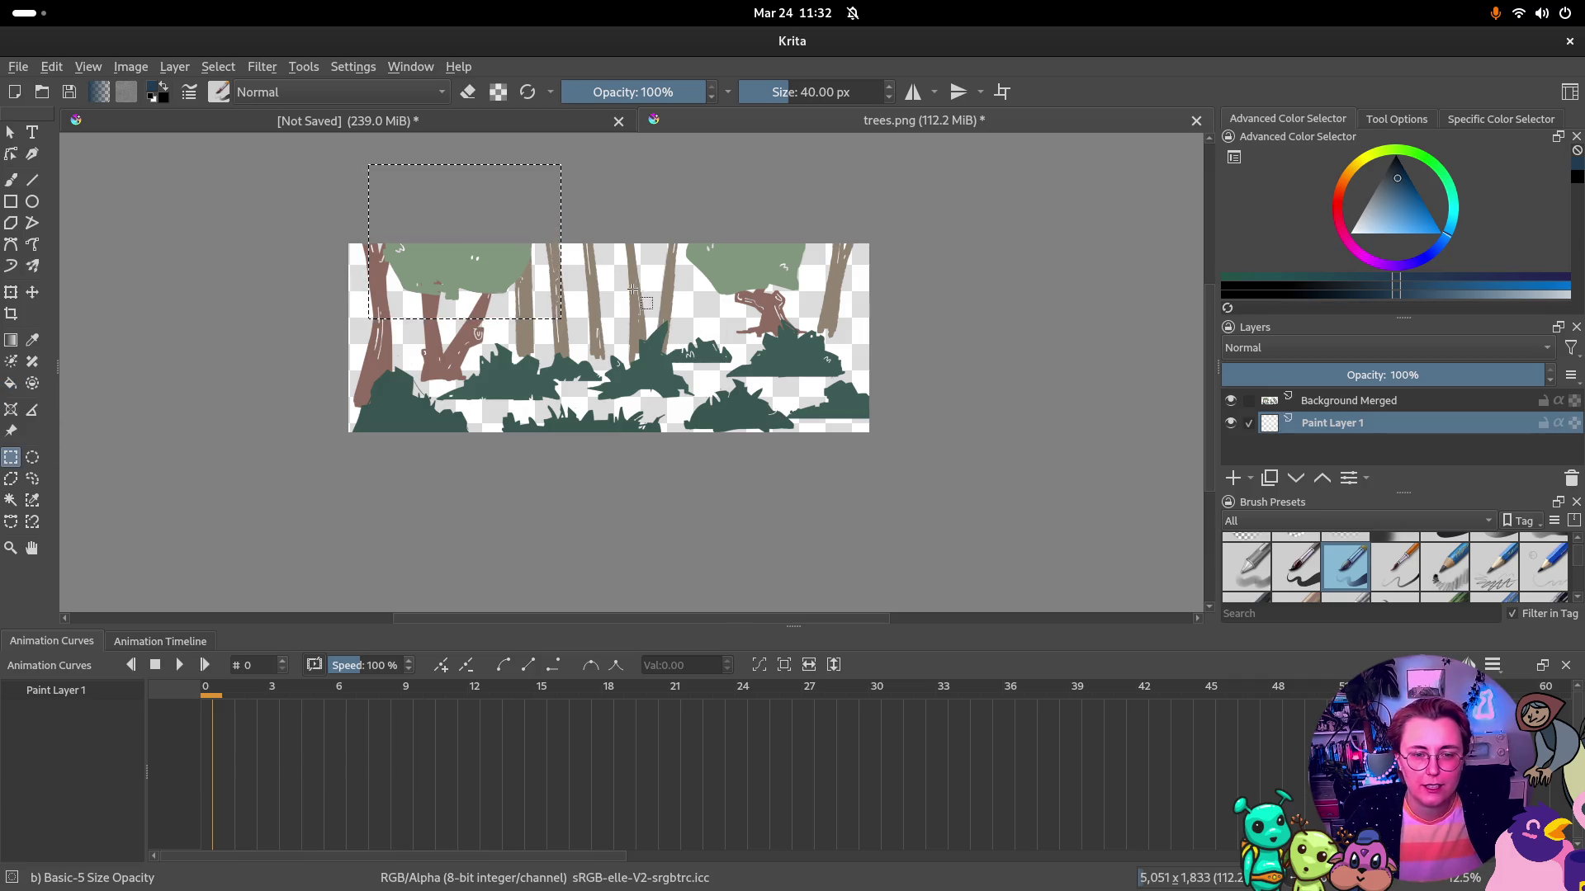
click(655, 300)
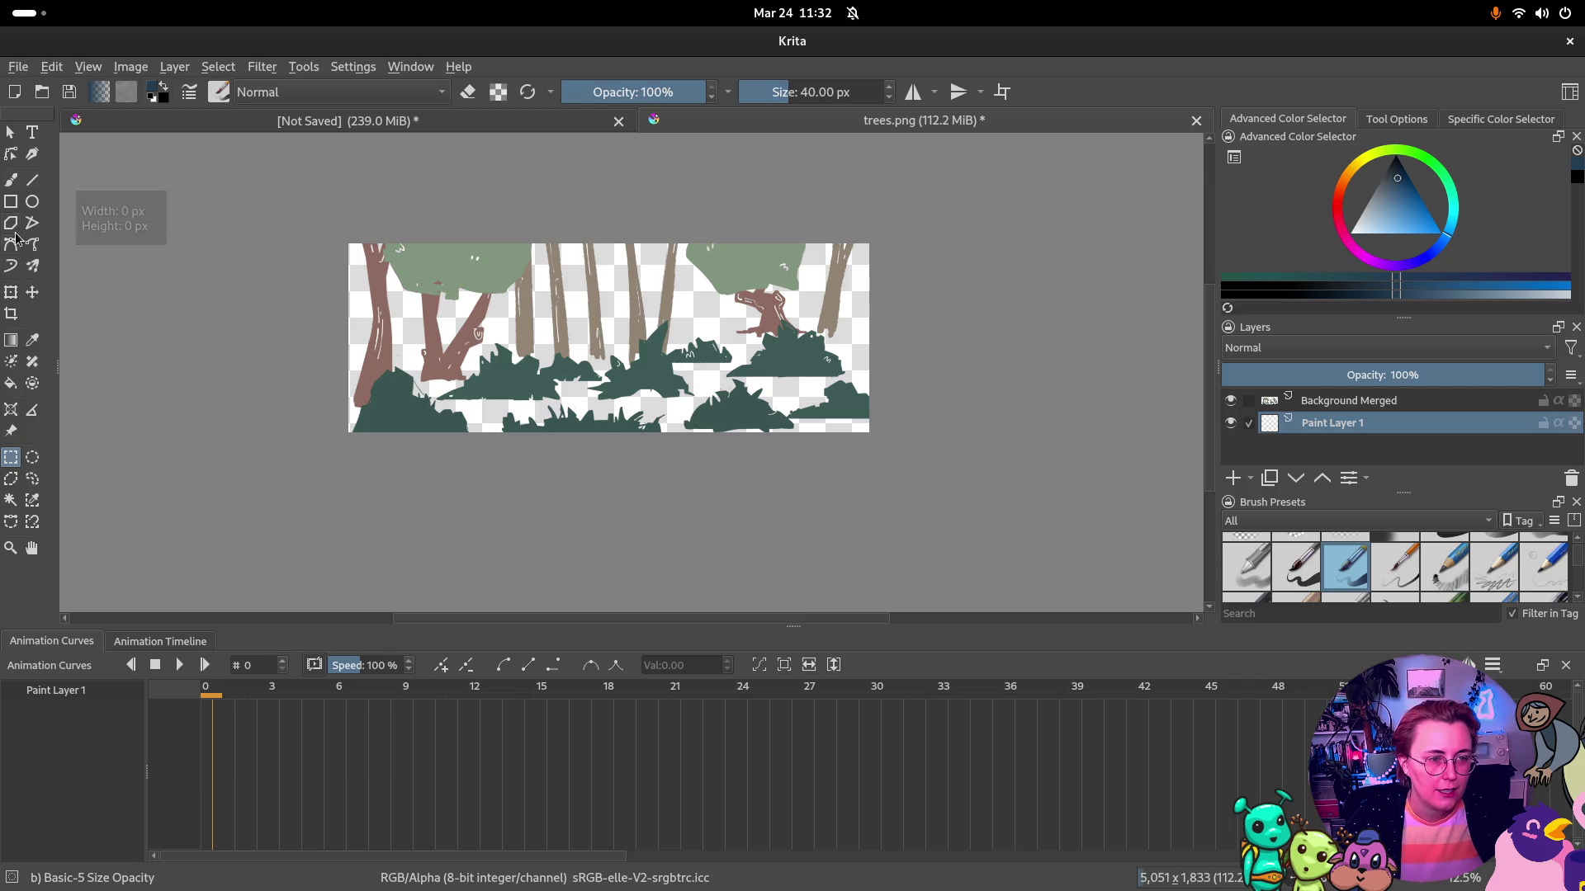
click(12, 383)
click(642, 313)
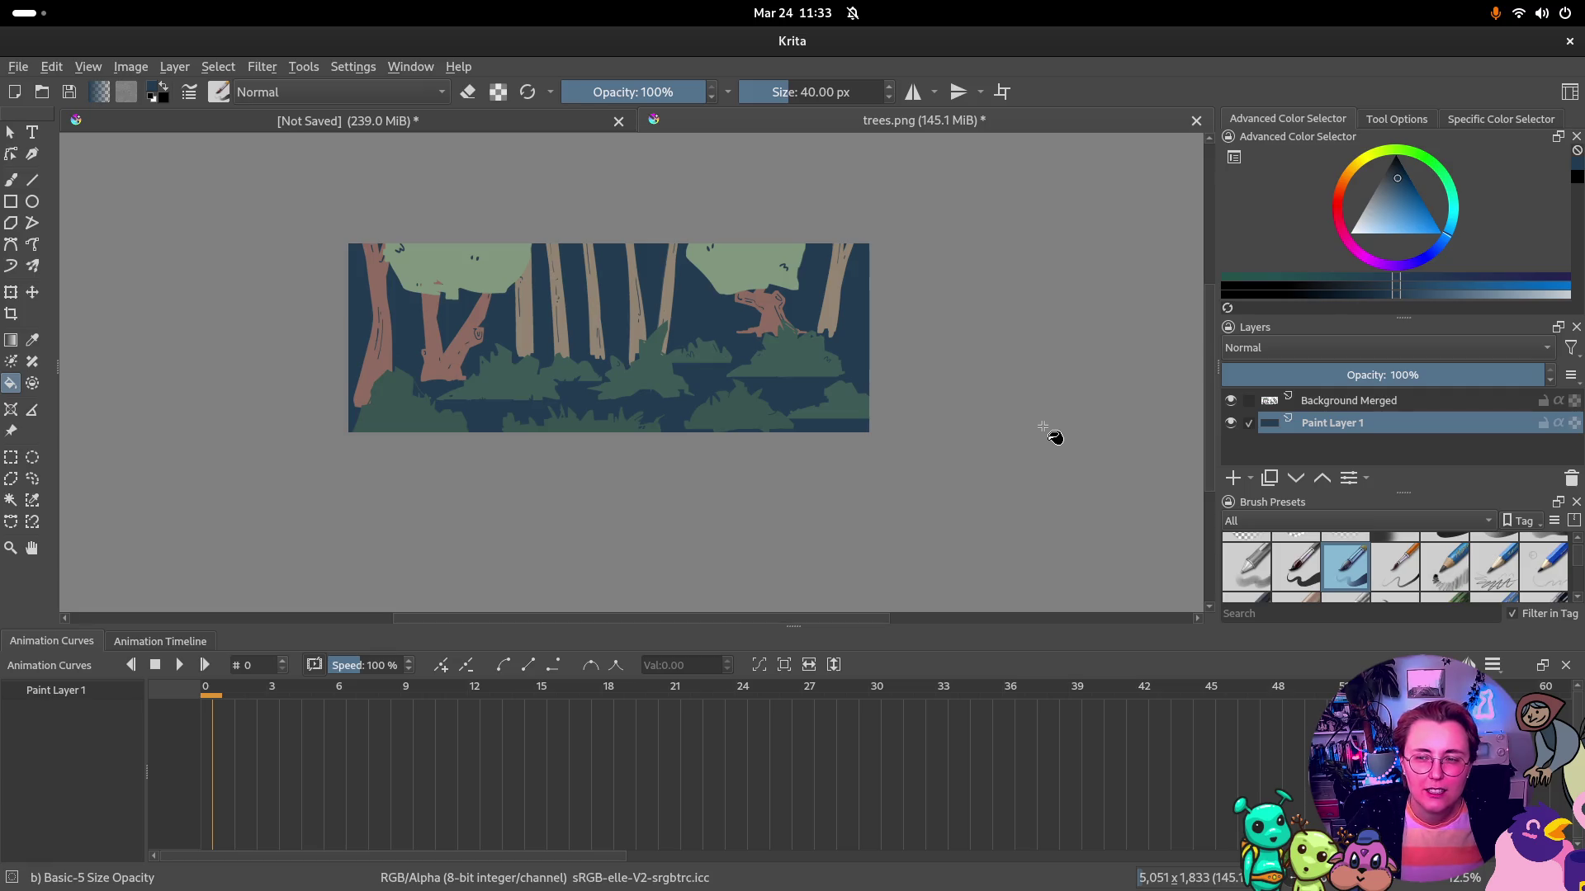
Merge Background Merged down into Paint Layer 1 Merged and duplicate the result
click(1373, 400)
right_click(1368, 403)
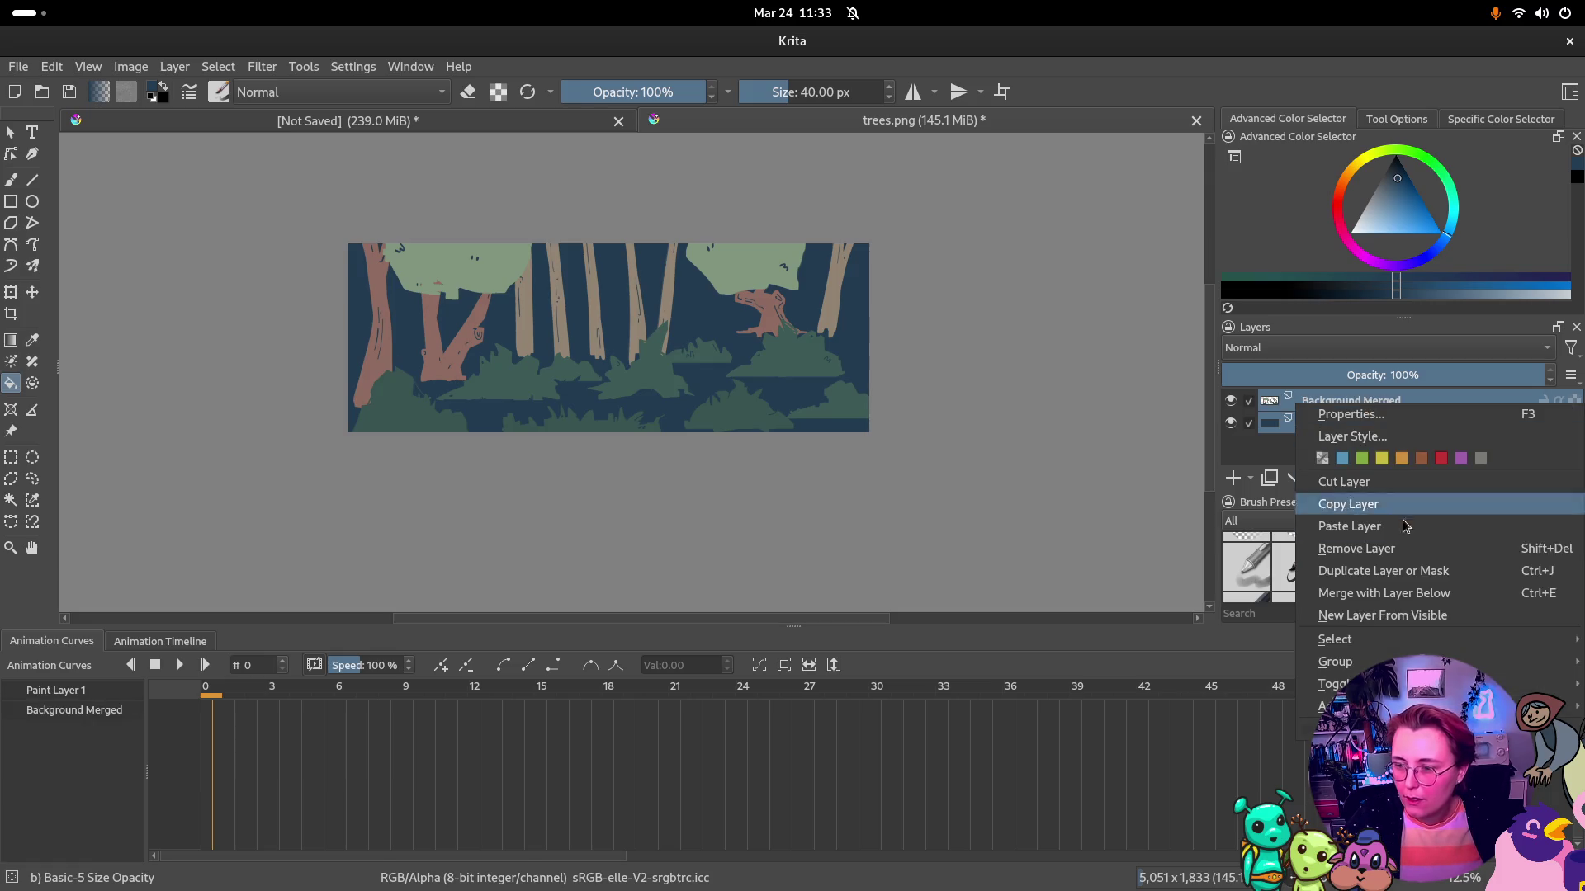
click(1410, 594)
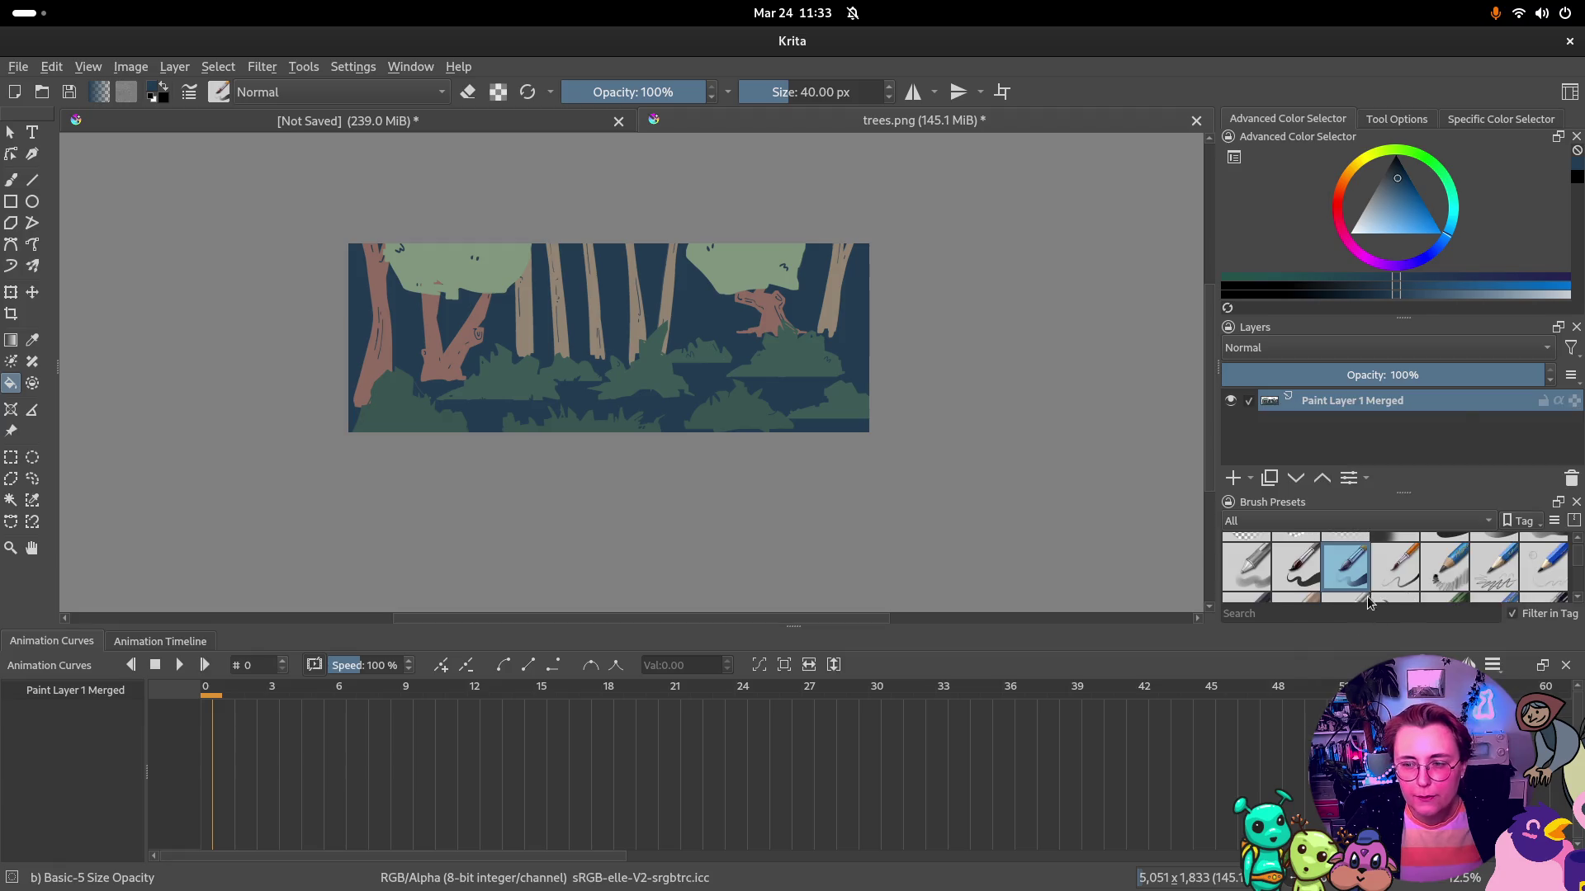
right_click(1378, 409)
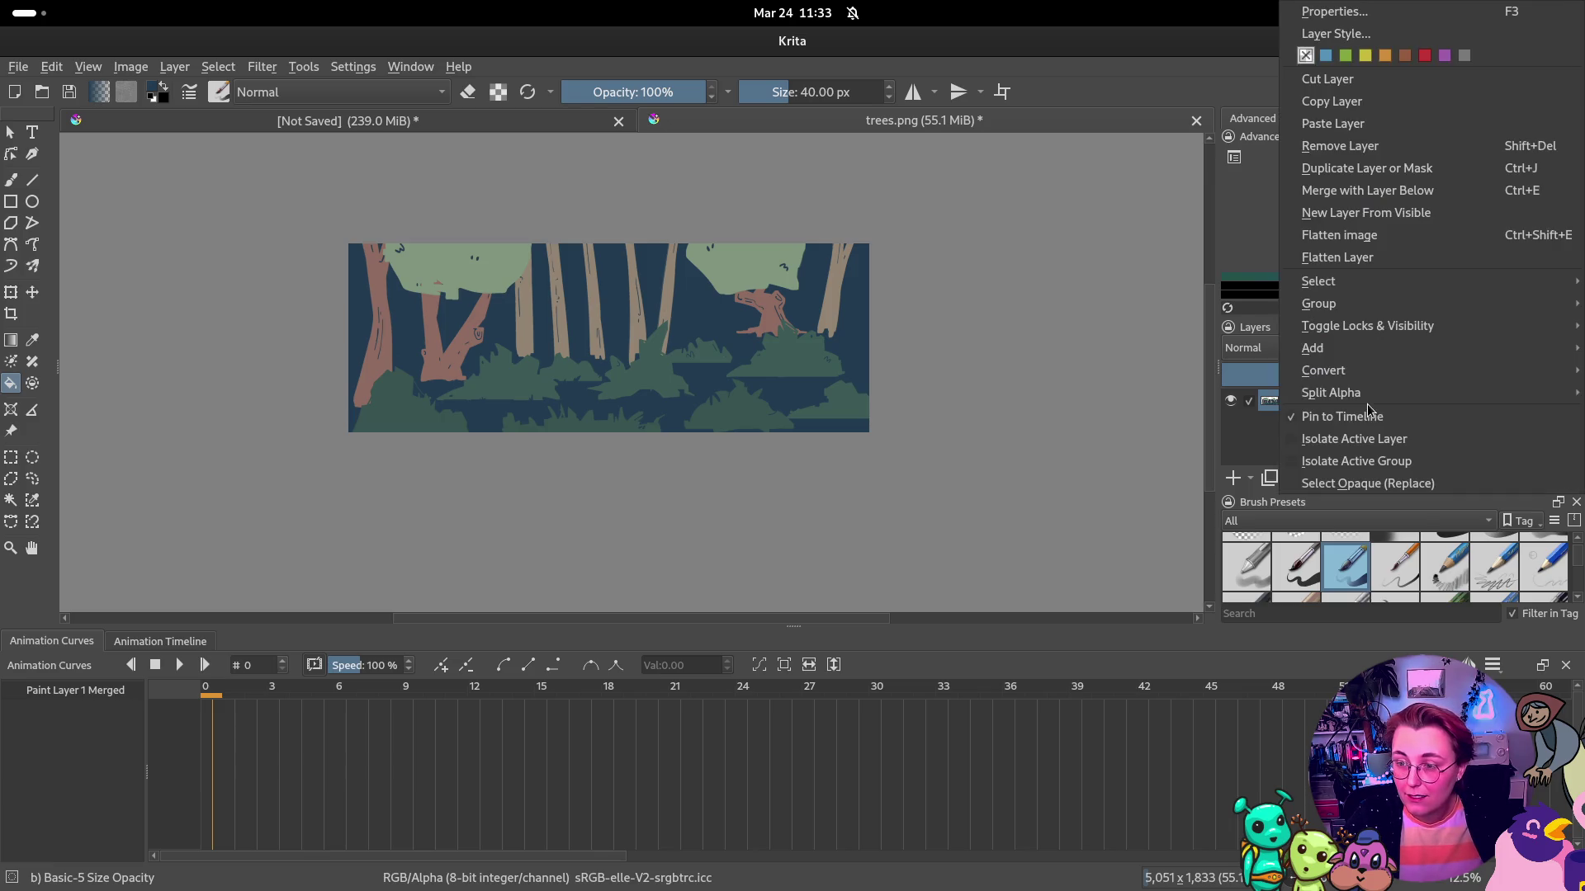
click(1405, 173)
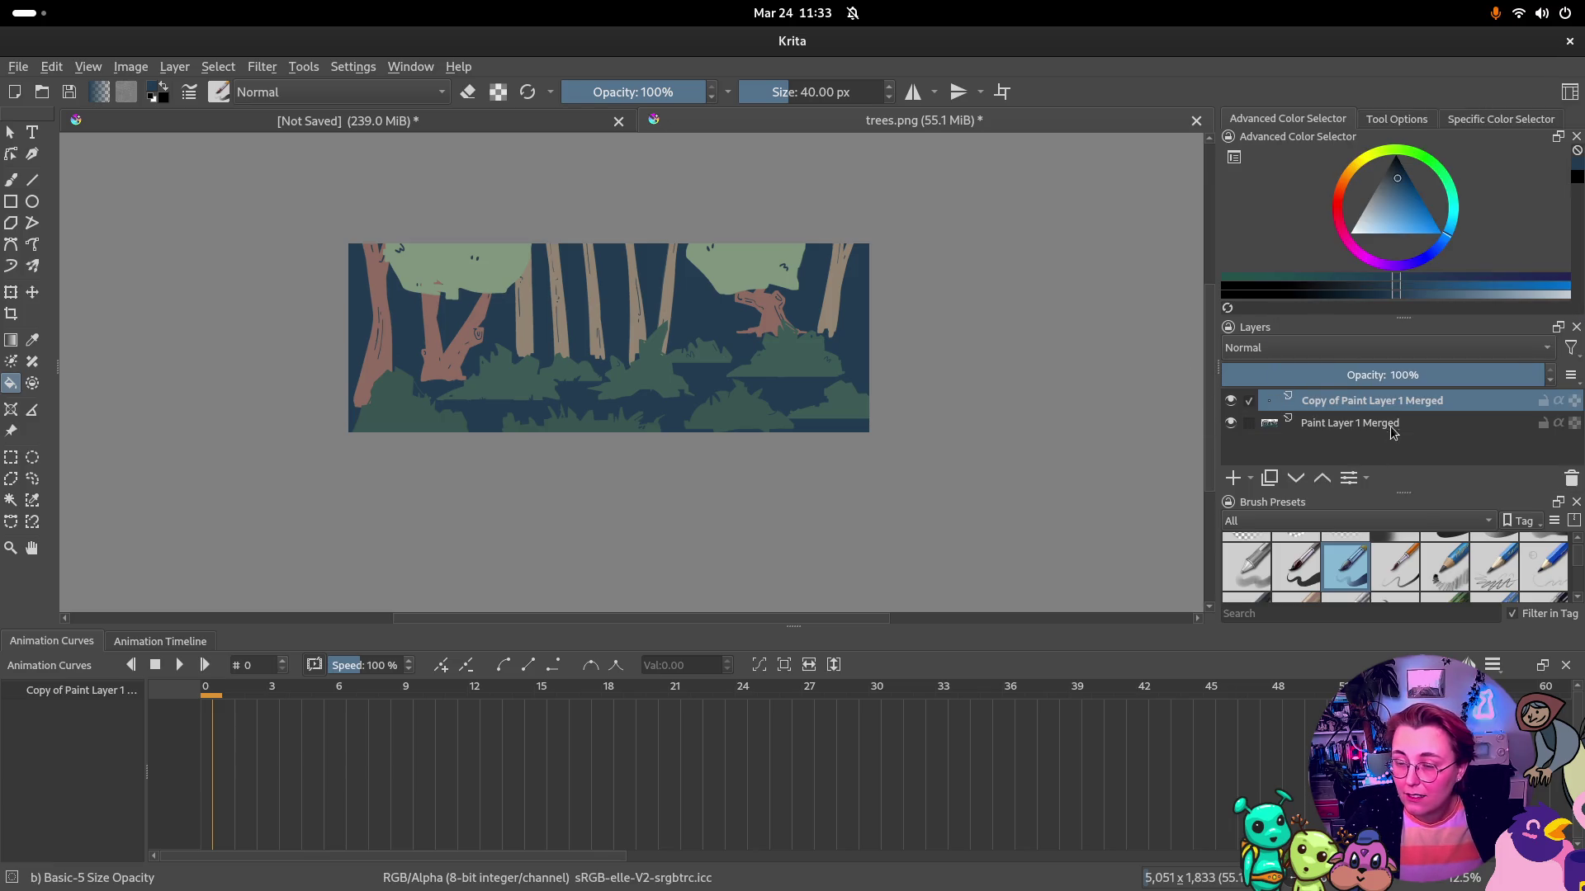
Set the Move tool to move the layer with its content and apply a first horizontal position
click(33, 293)
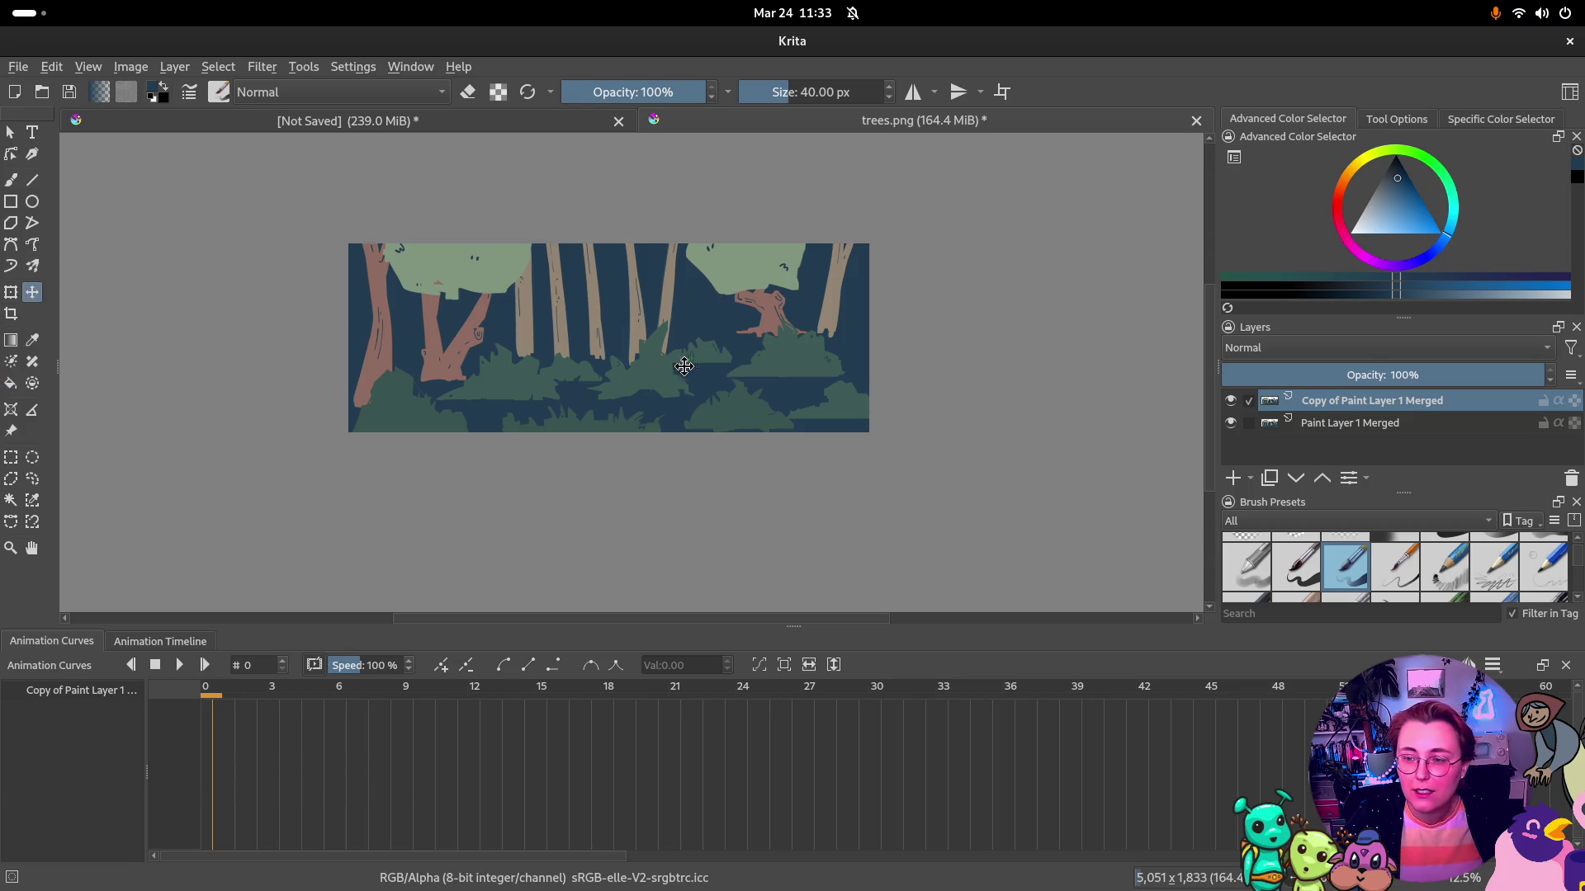
click(1397, 119)
scroll(1376, 244, down, 2)
double_click(1376, 244)
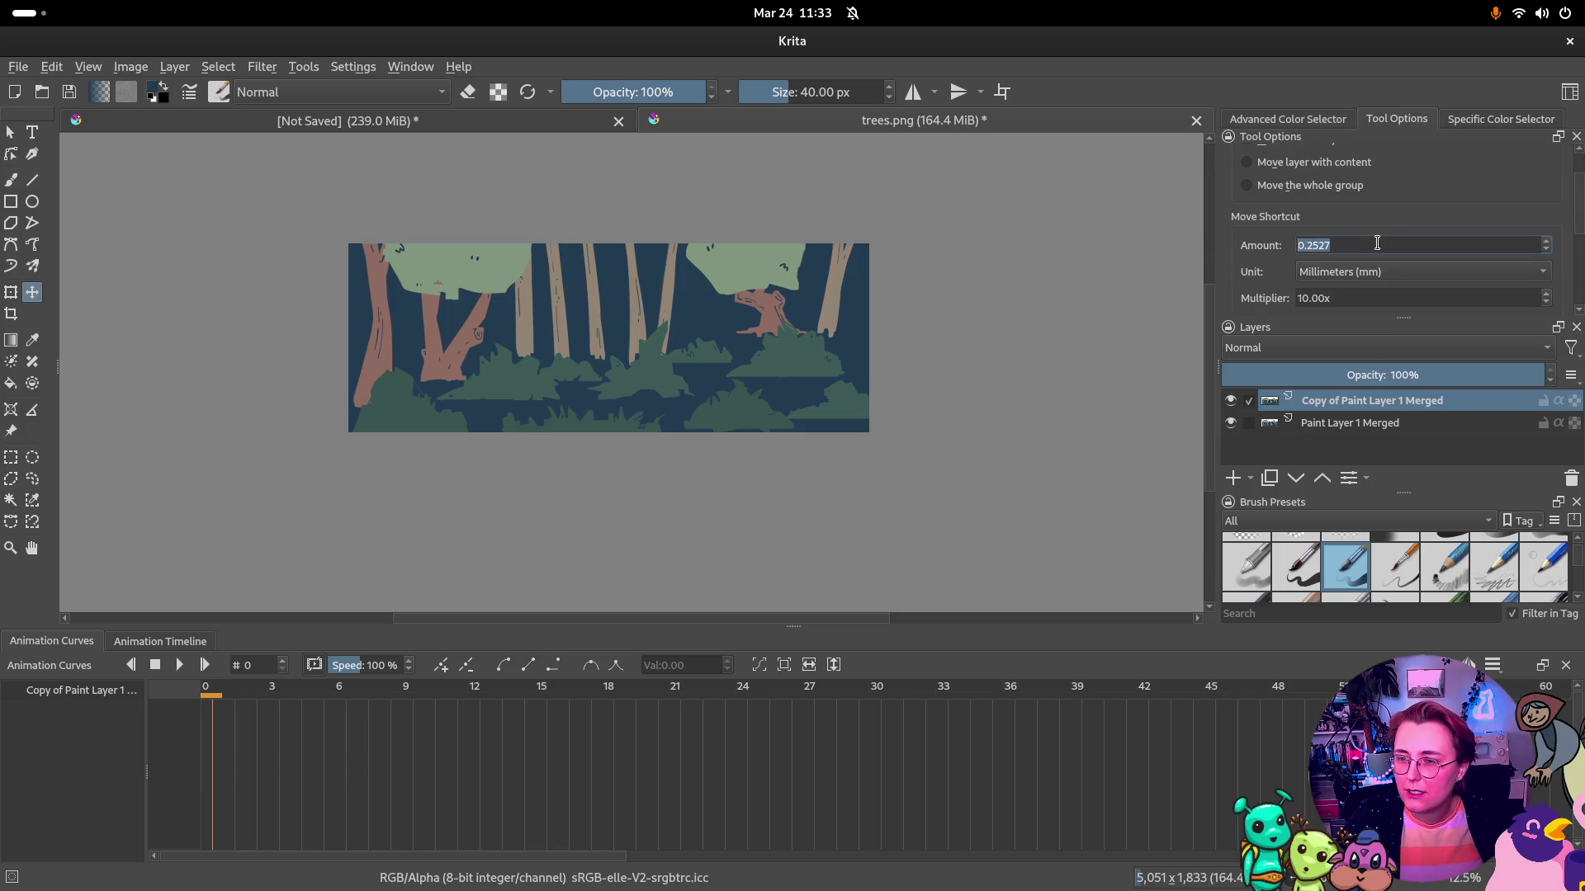
scroll(1384, 187, down, 1)
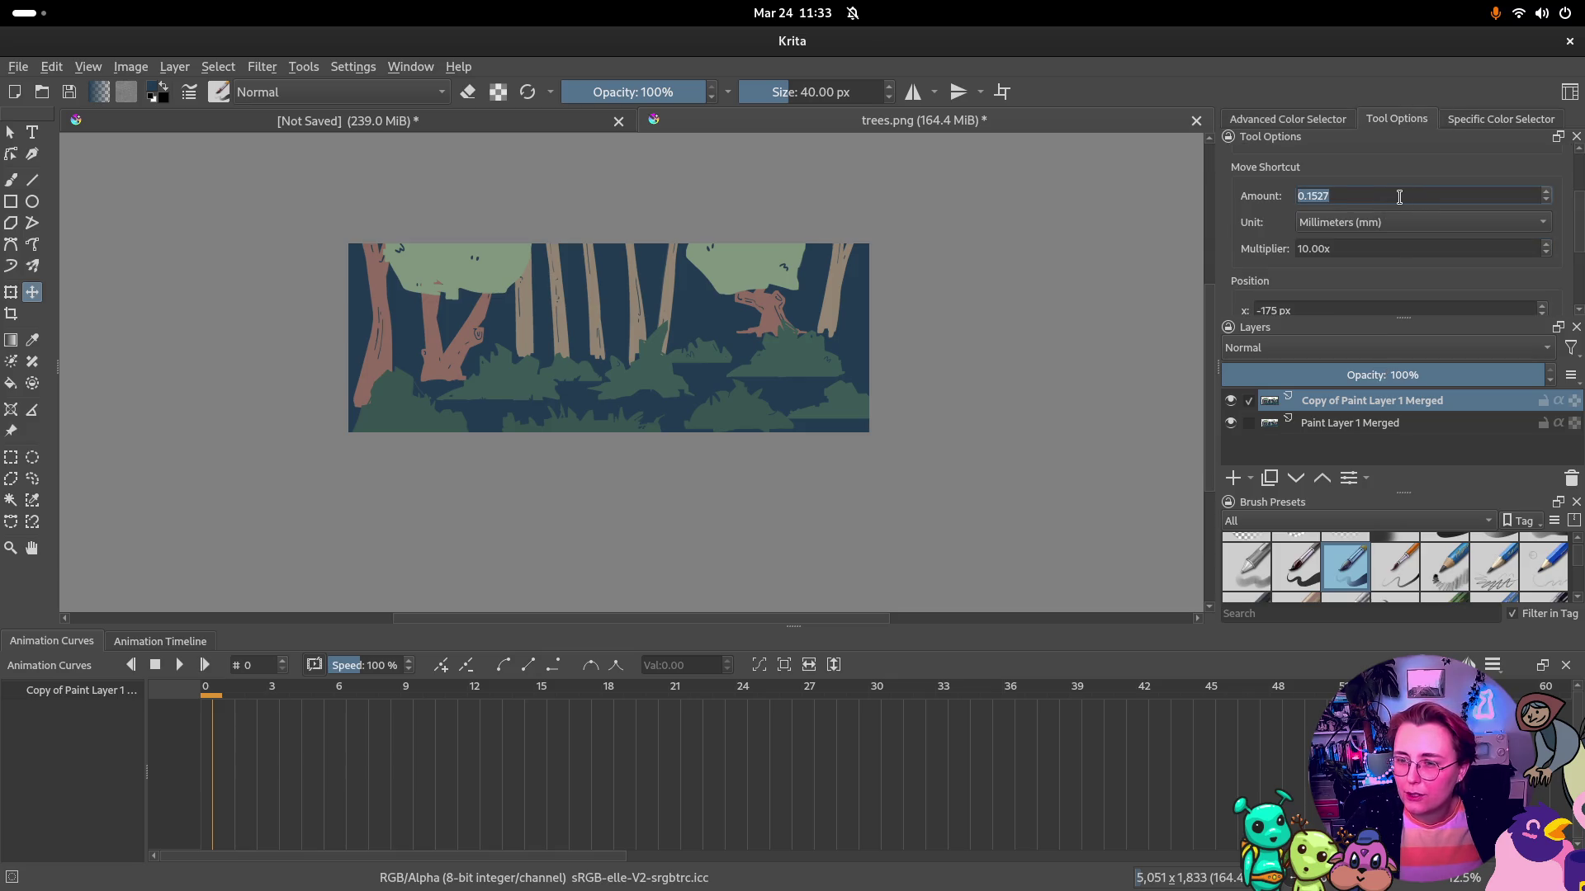
scroll(1313, 285, down, 2)
scroll(1437, 232, up, 3)
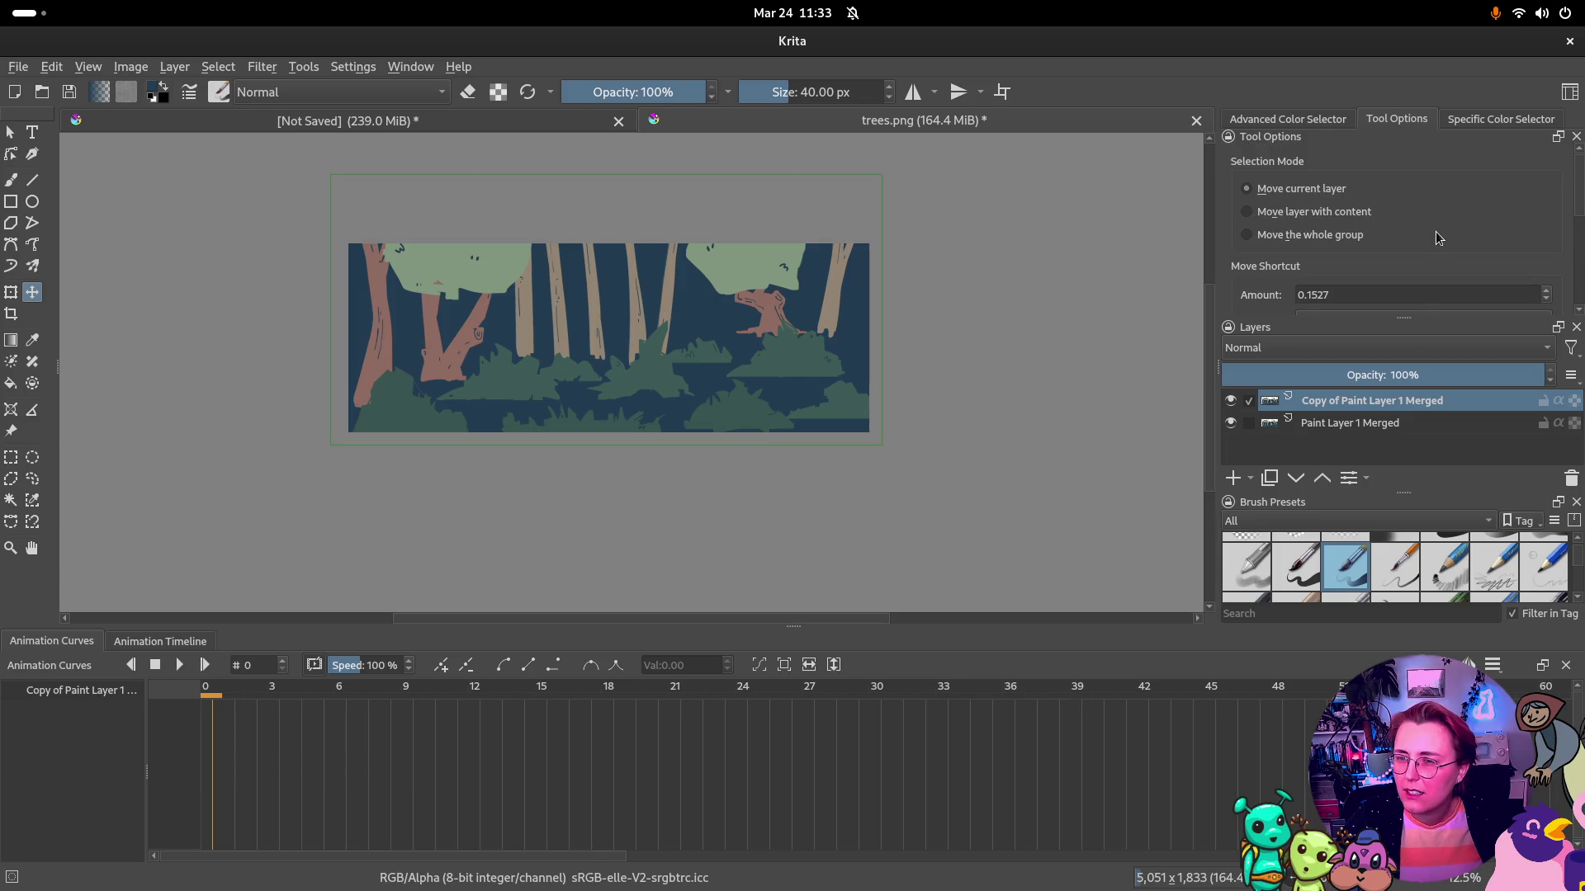
click(1340, 212)
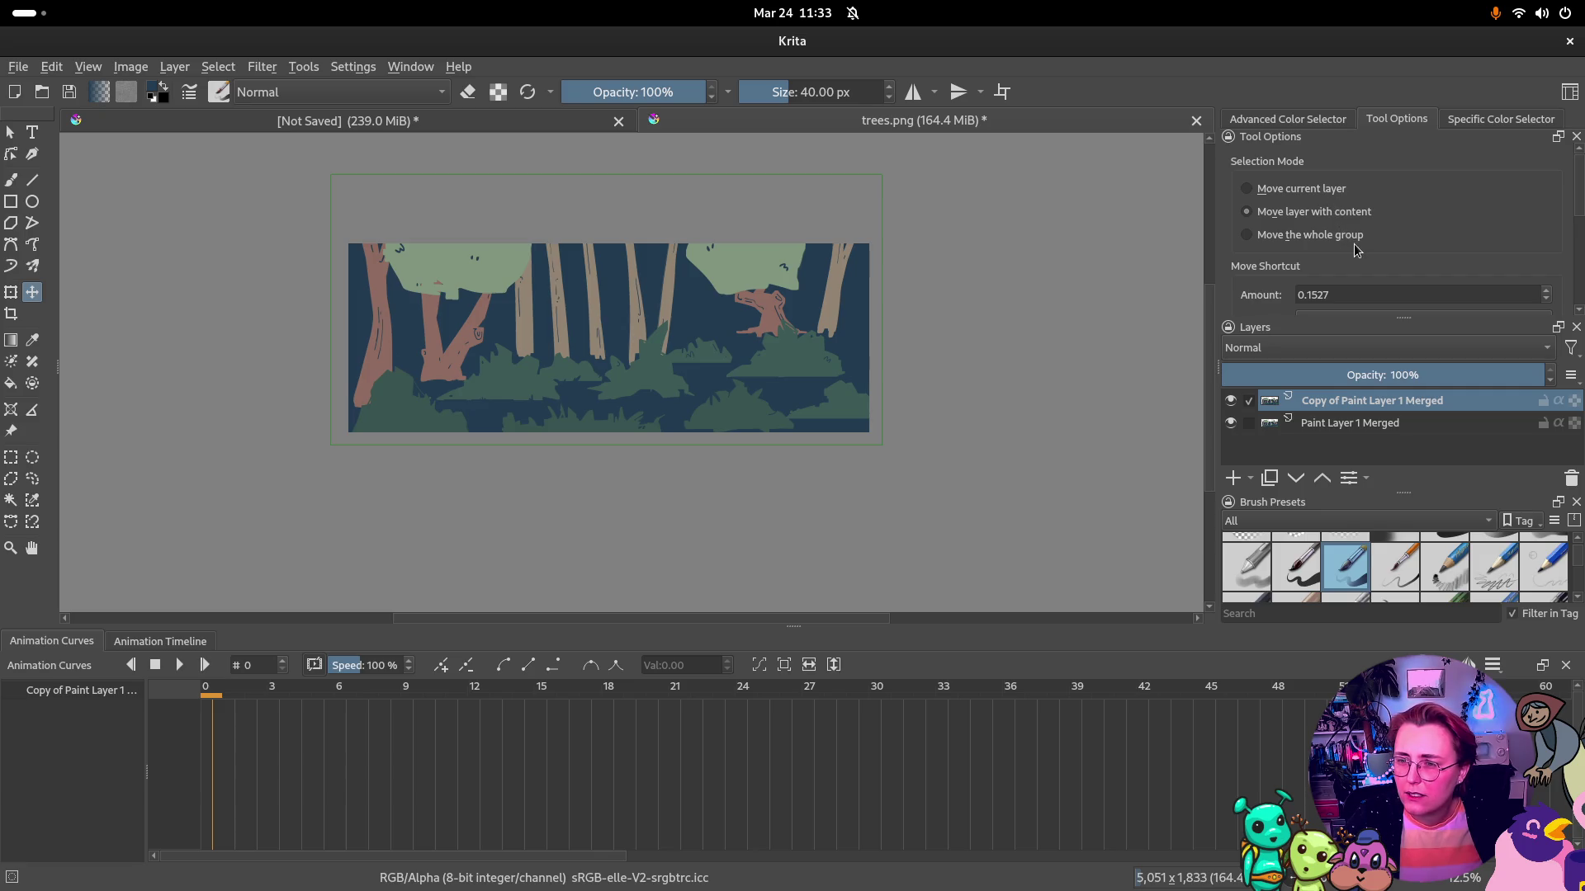
scroll(1437, 252, down, 1)
scroll(1438, 252, down, 2)
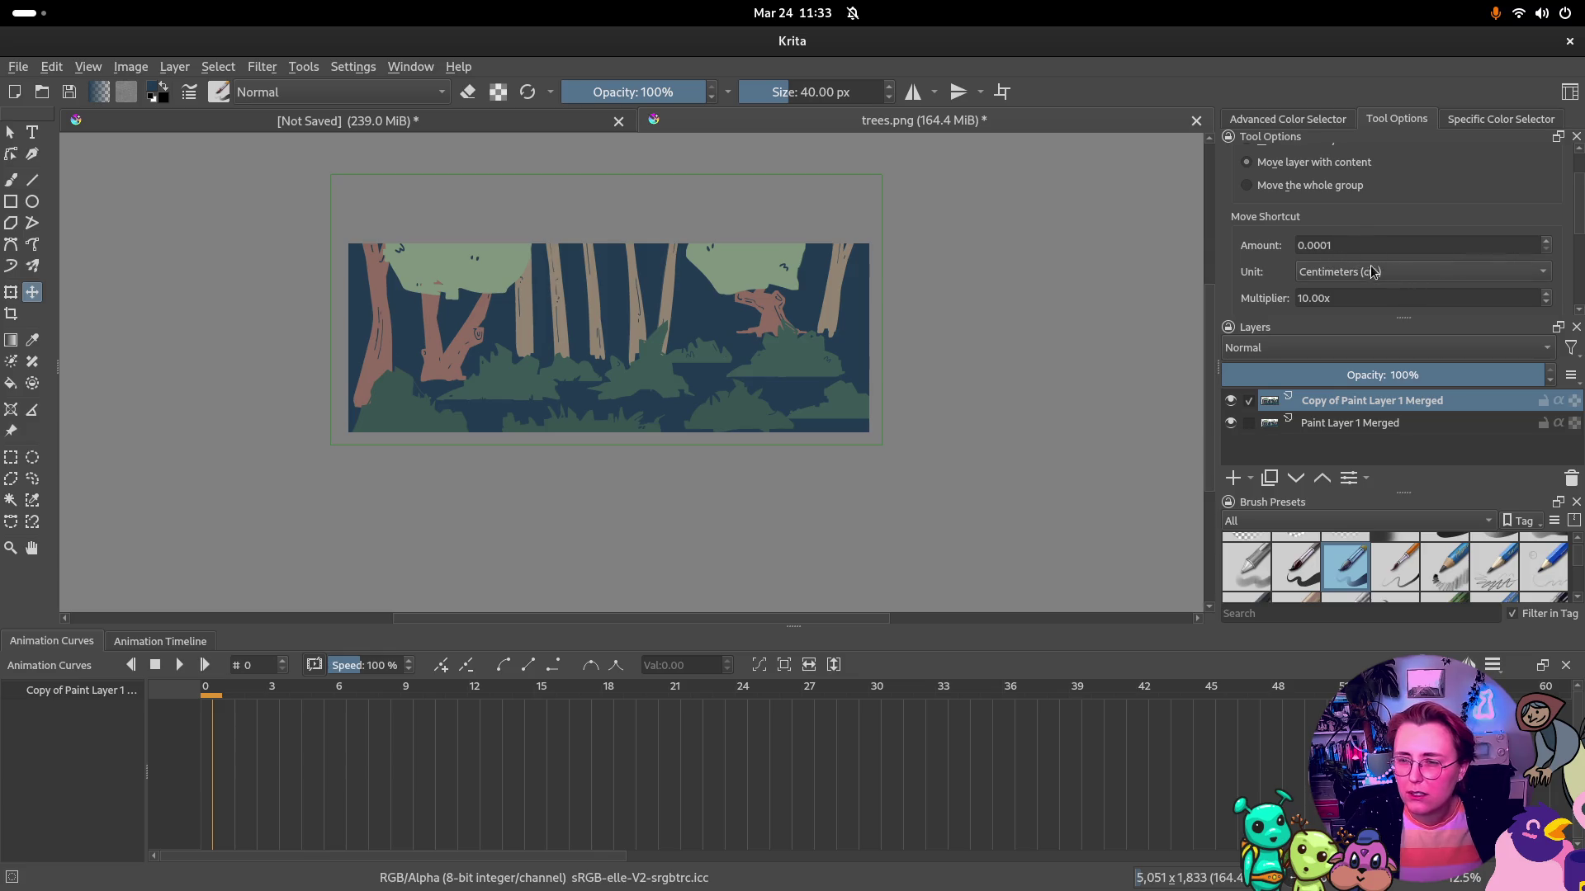
scroll(1238, 276, down, 2)
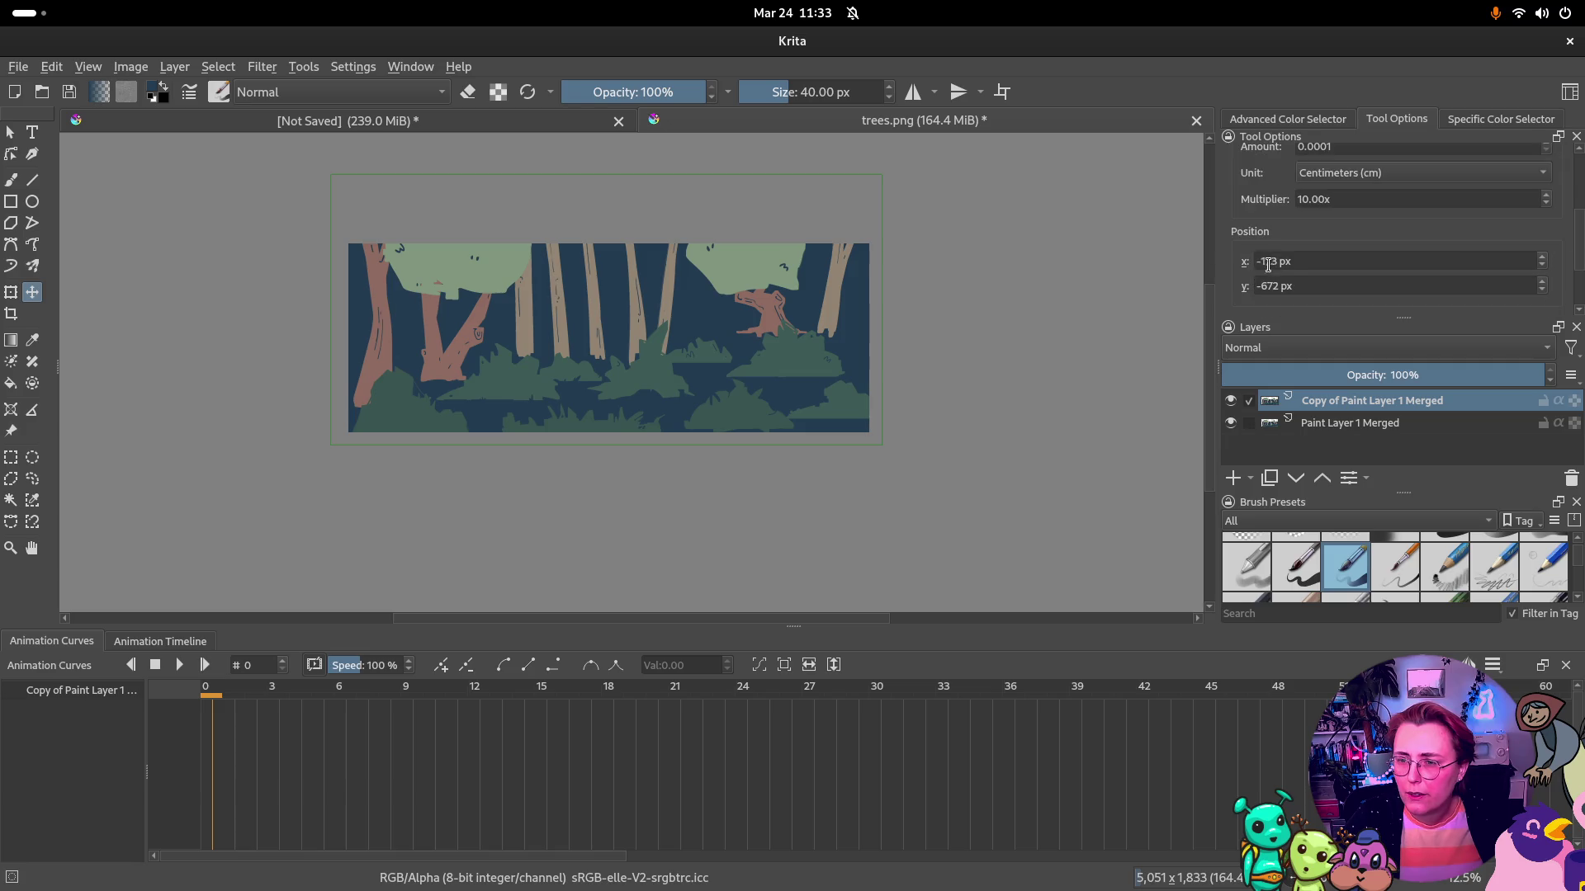
scroll(1434, 262, down, 1)
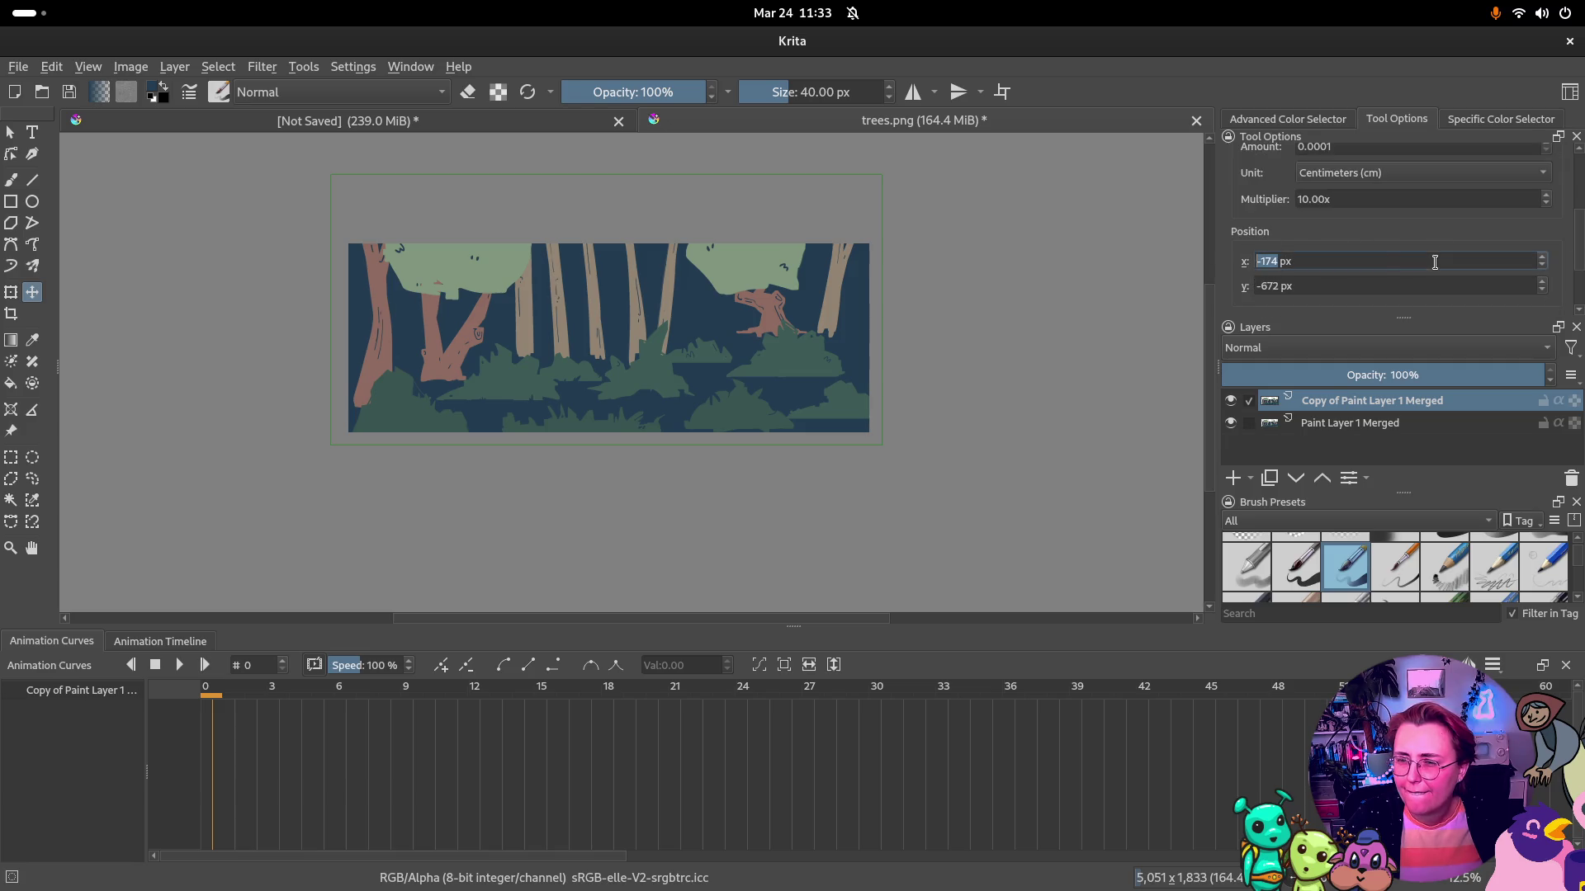
text(500)
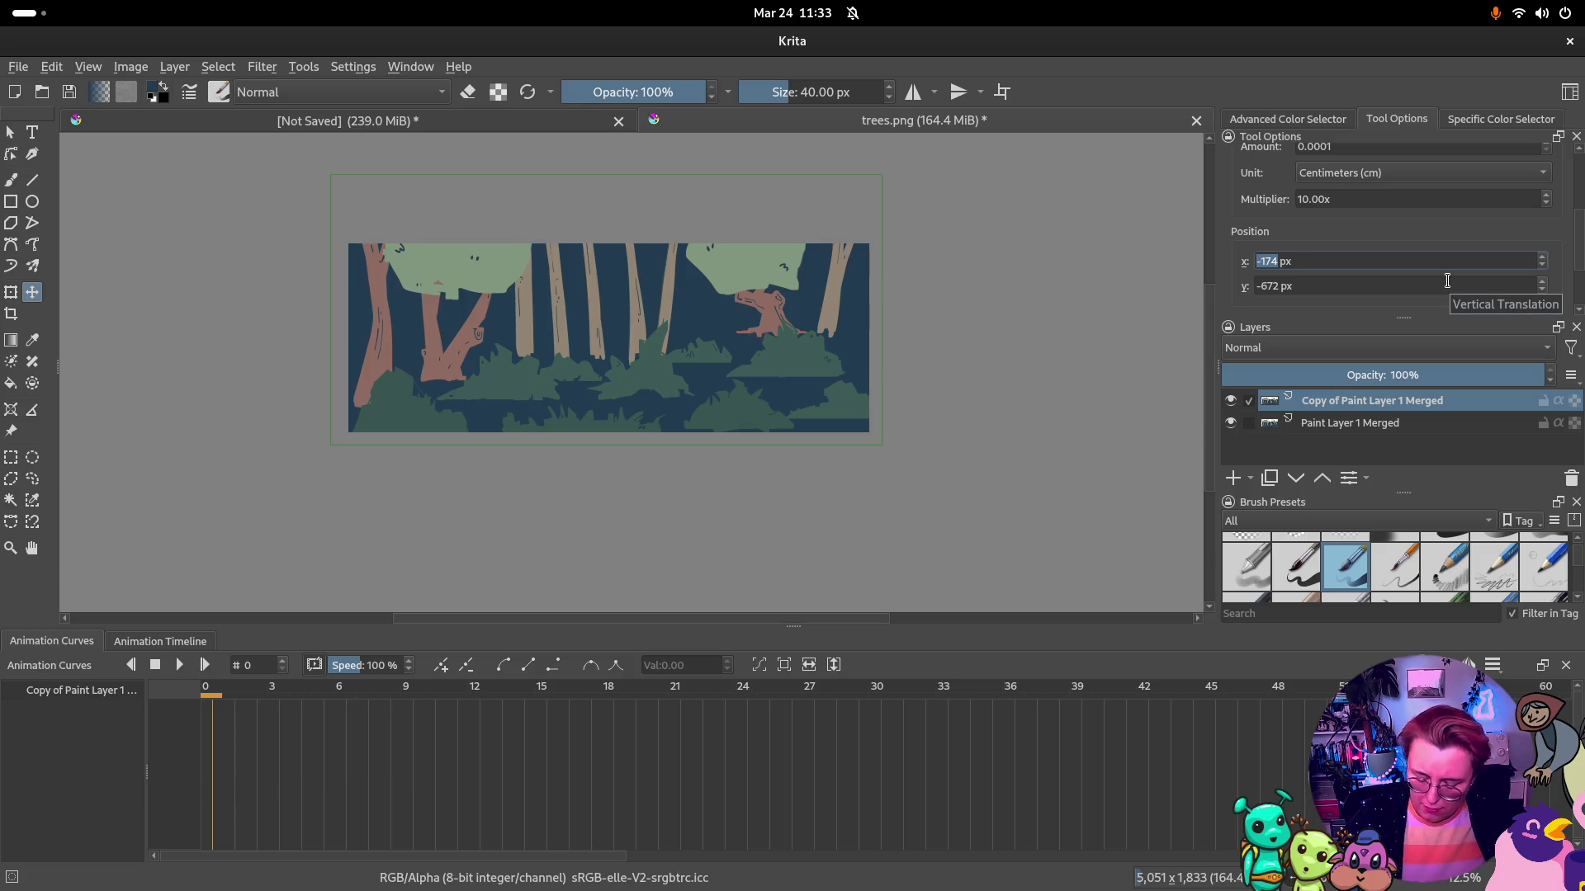
key(Return)
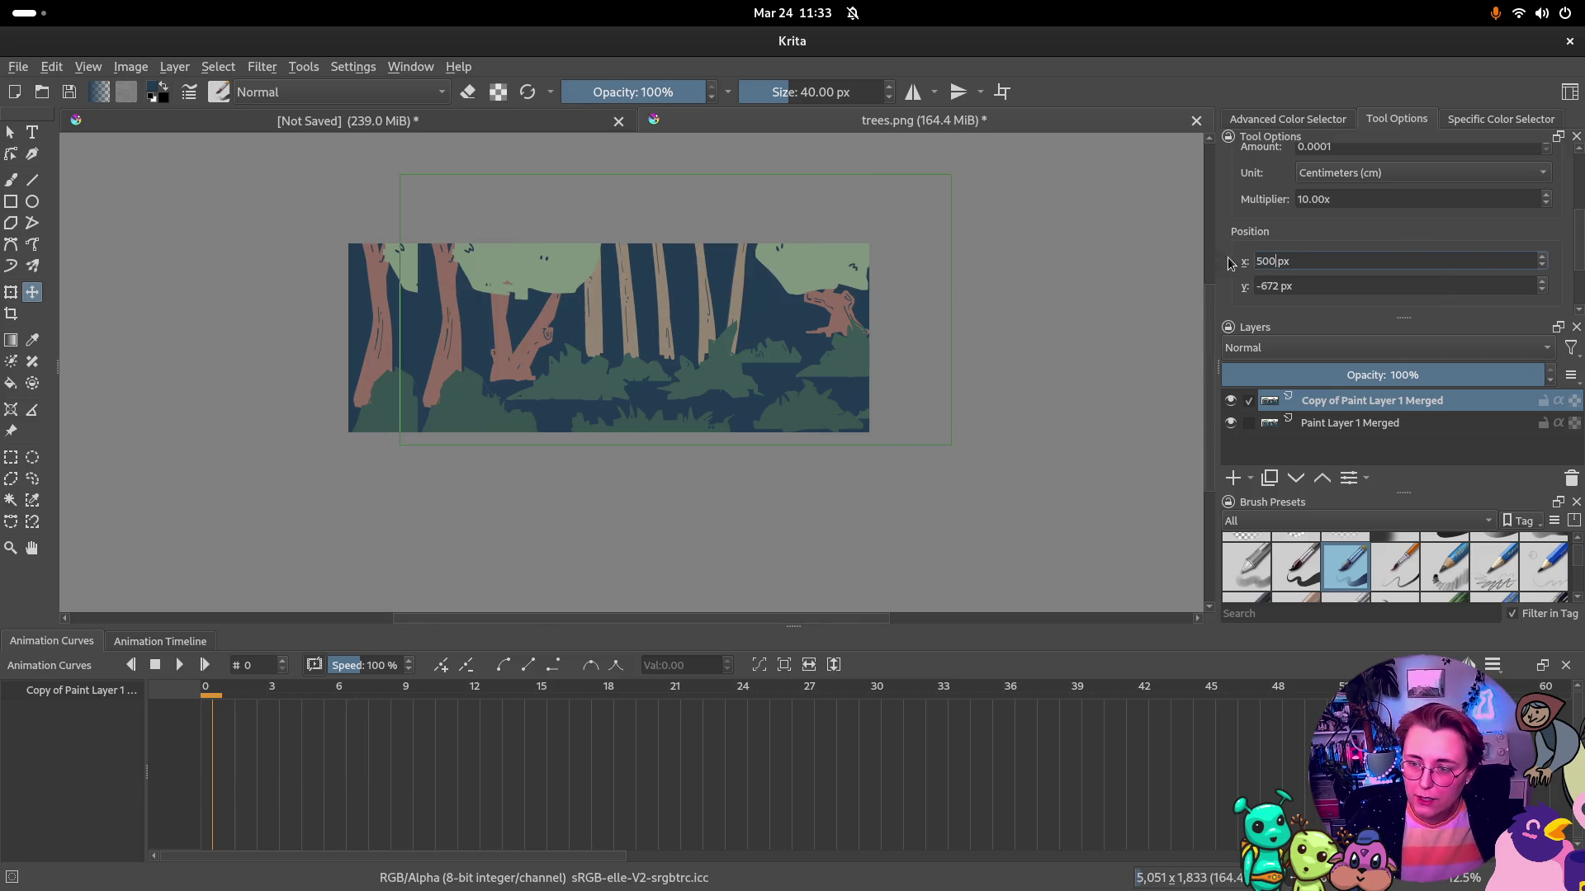
Adjust the copy's Position X through 300 and 5051, ending at 5054 px past the right edge
double_click(1264, 261)
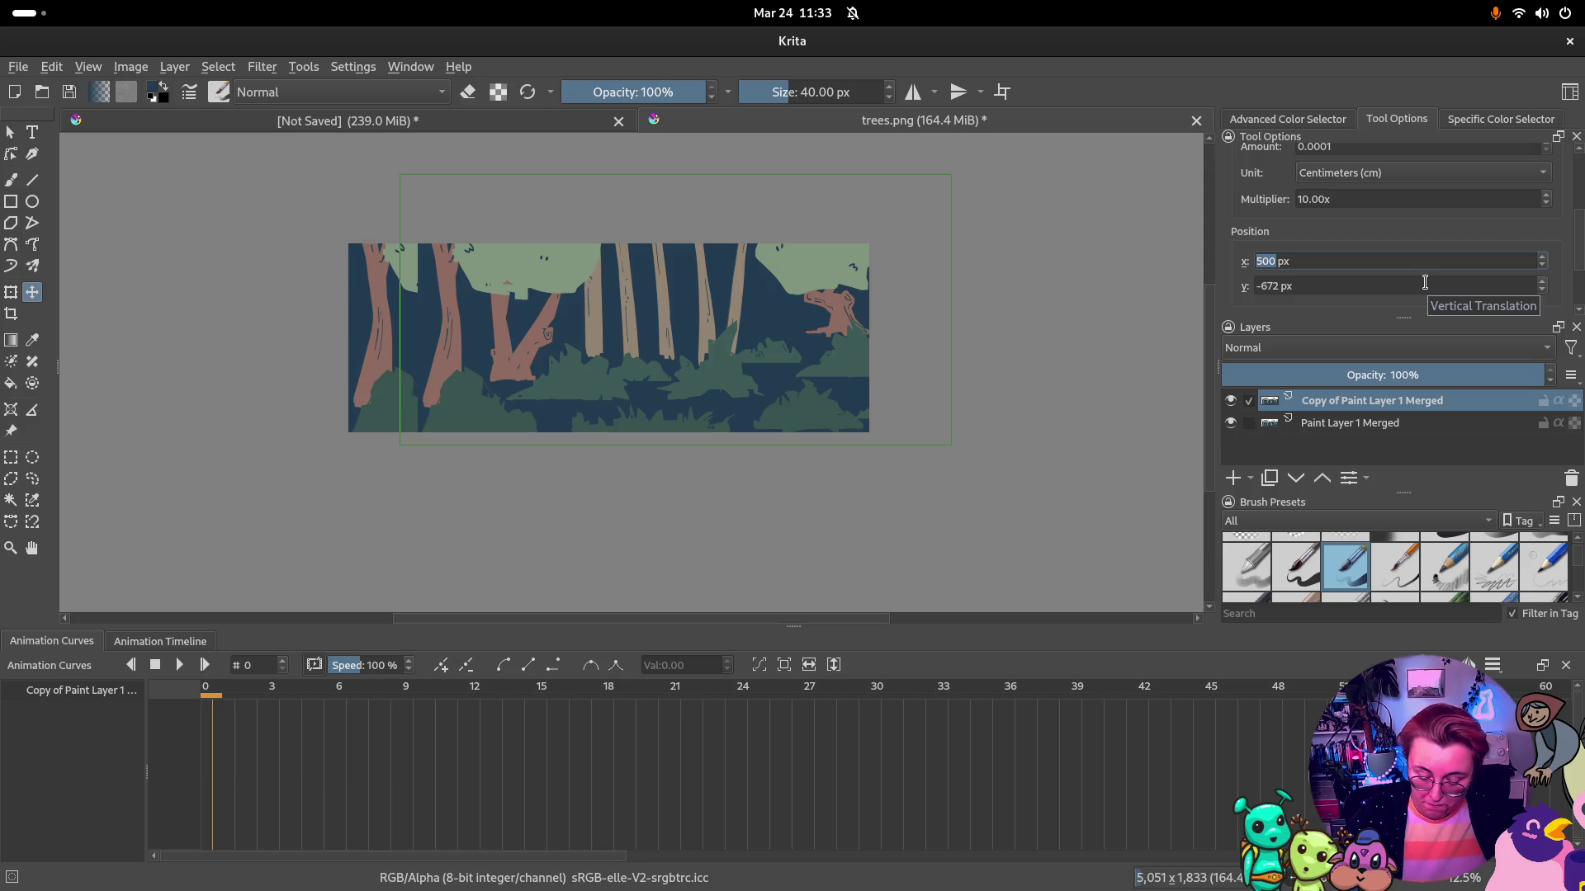
text(300)
key(Return)
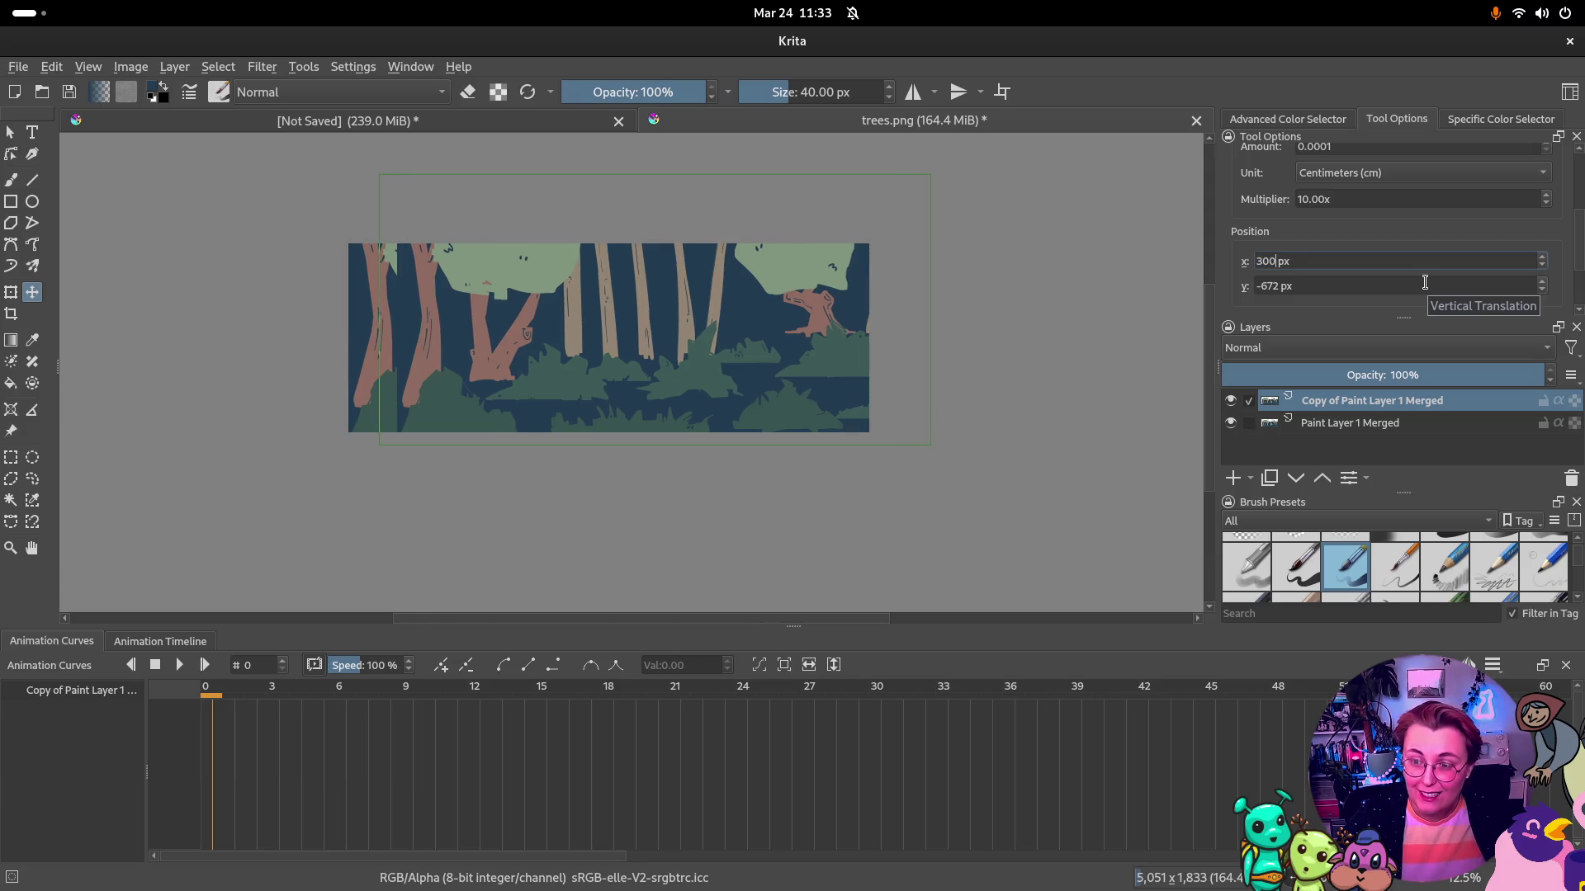
text(0)
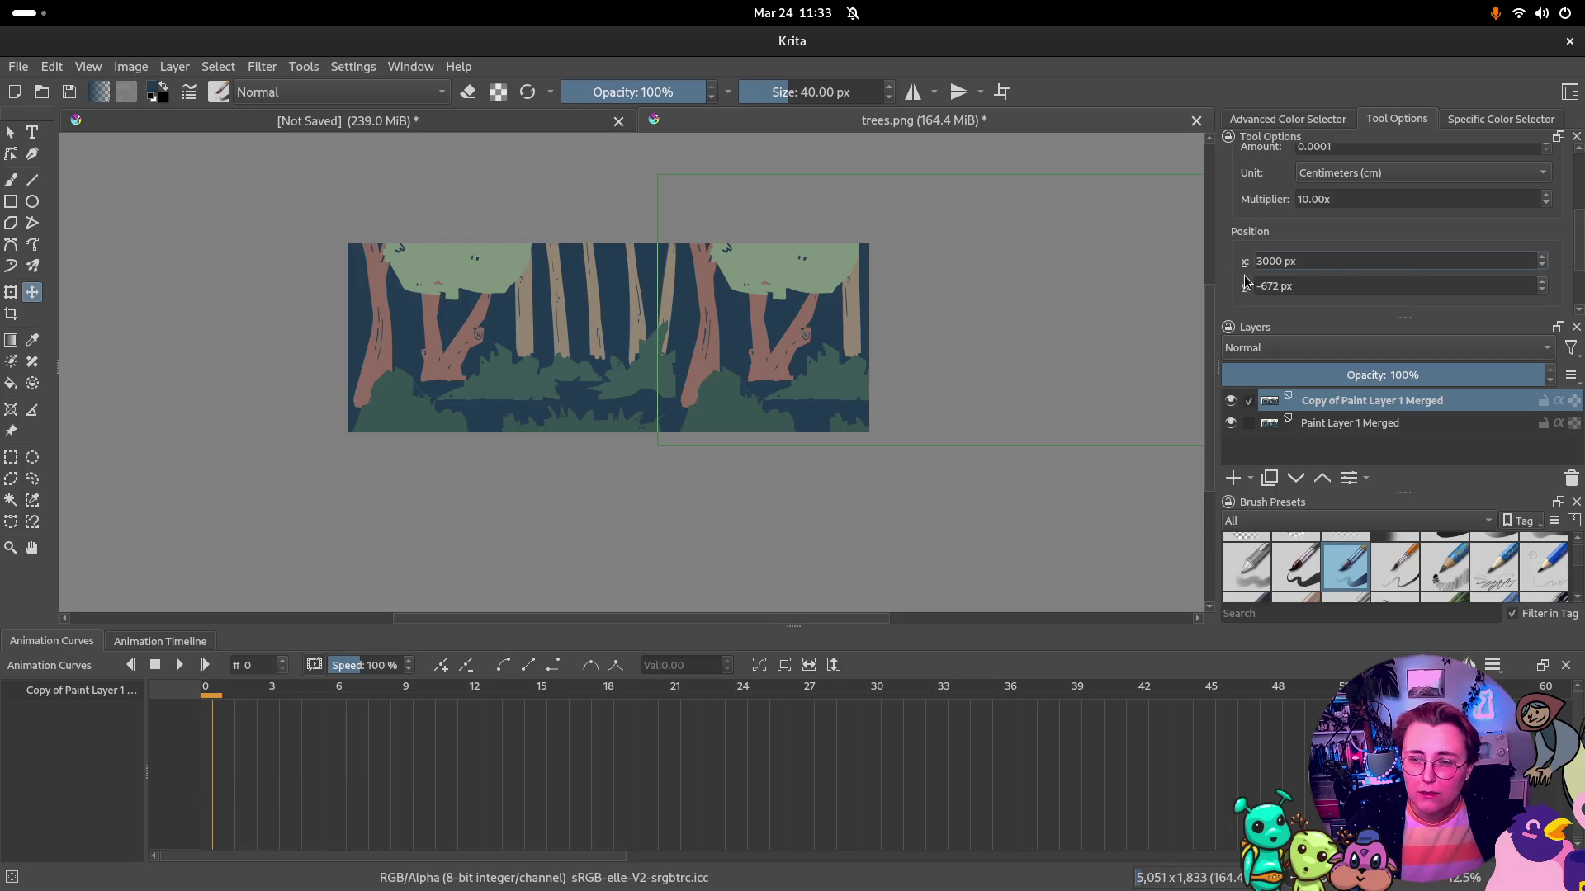
double_click(1271, 259)
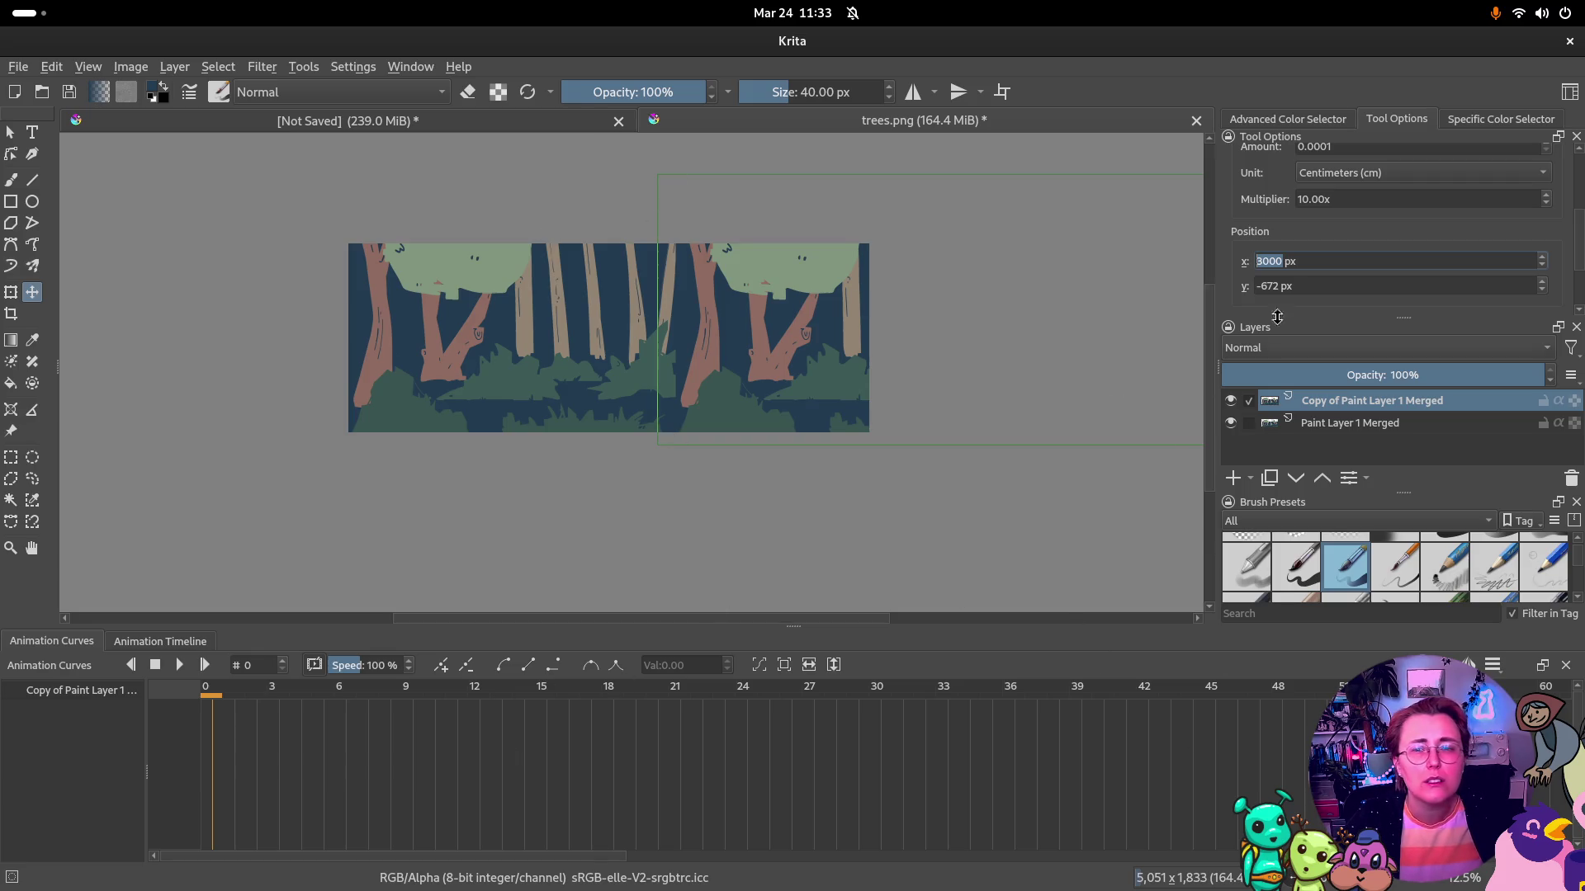
text(500)
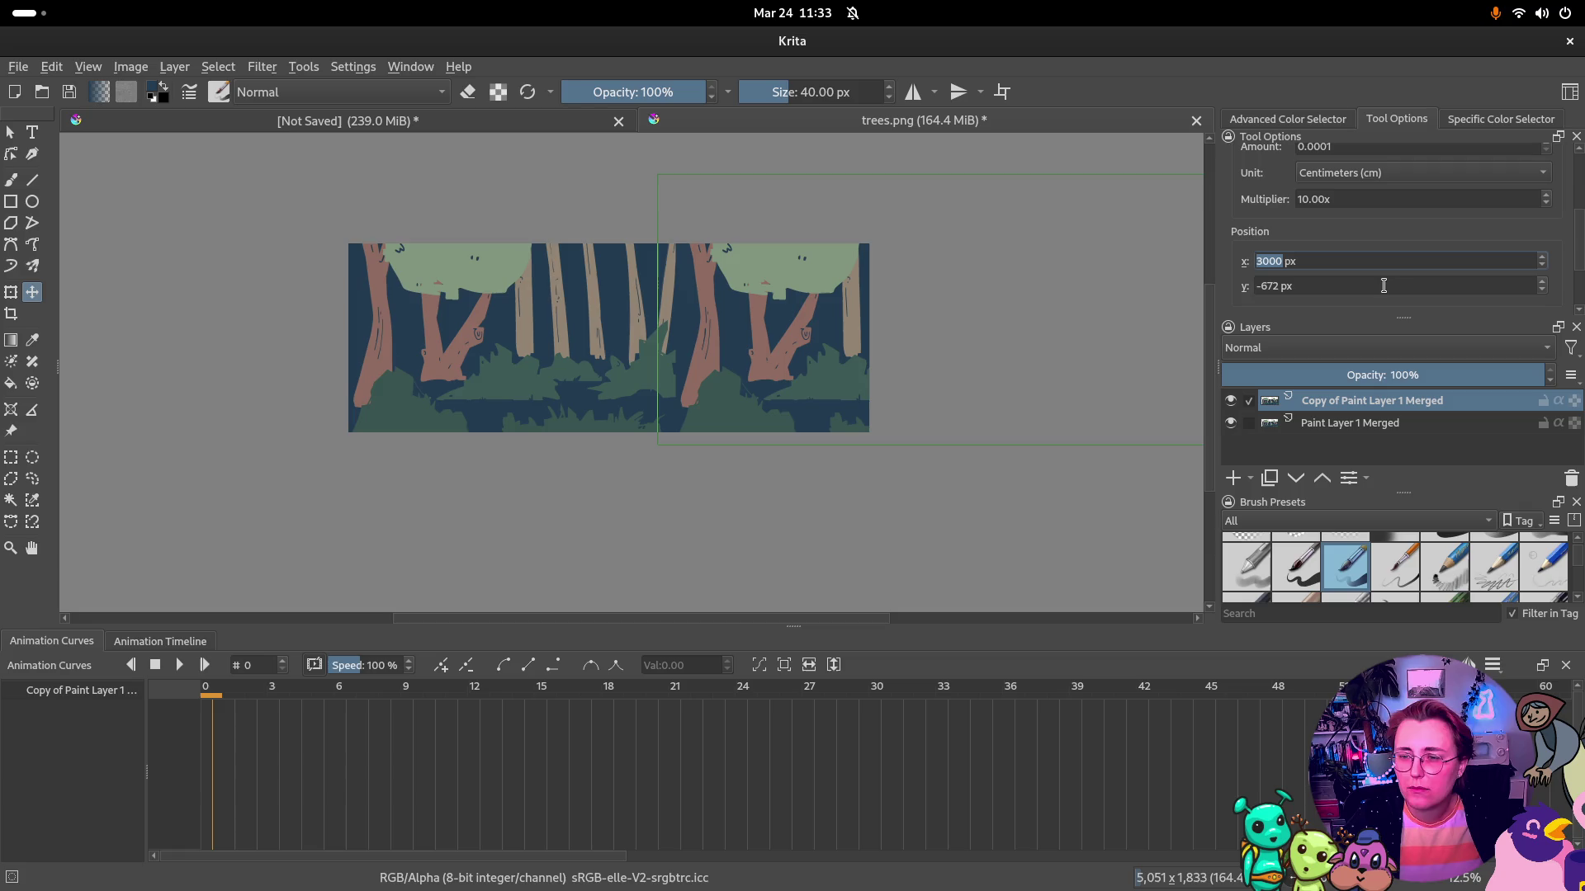
key(Return)
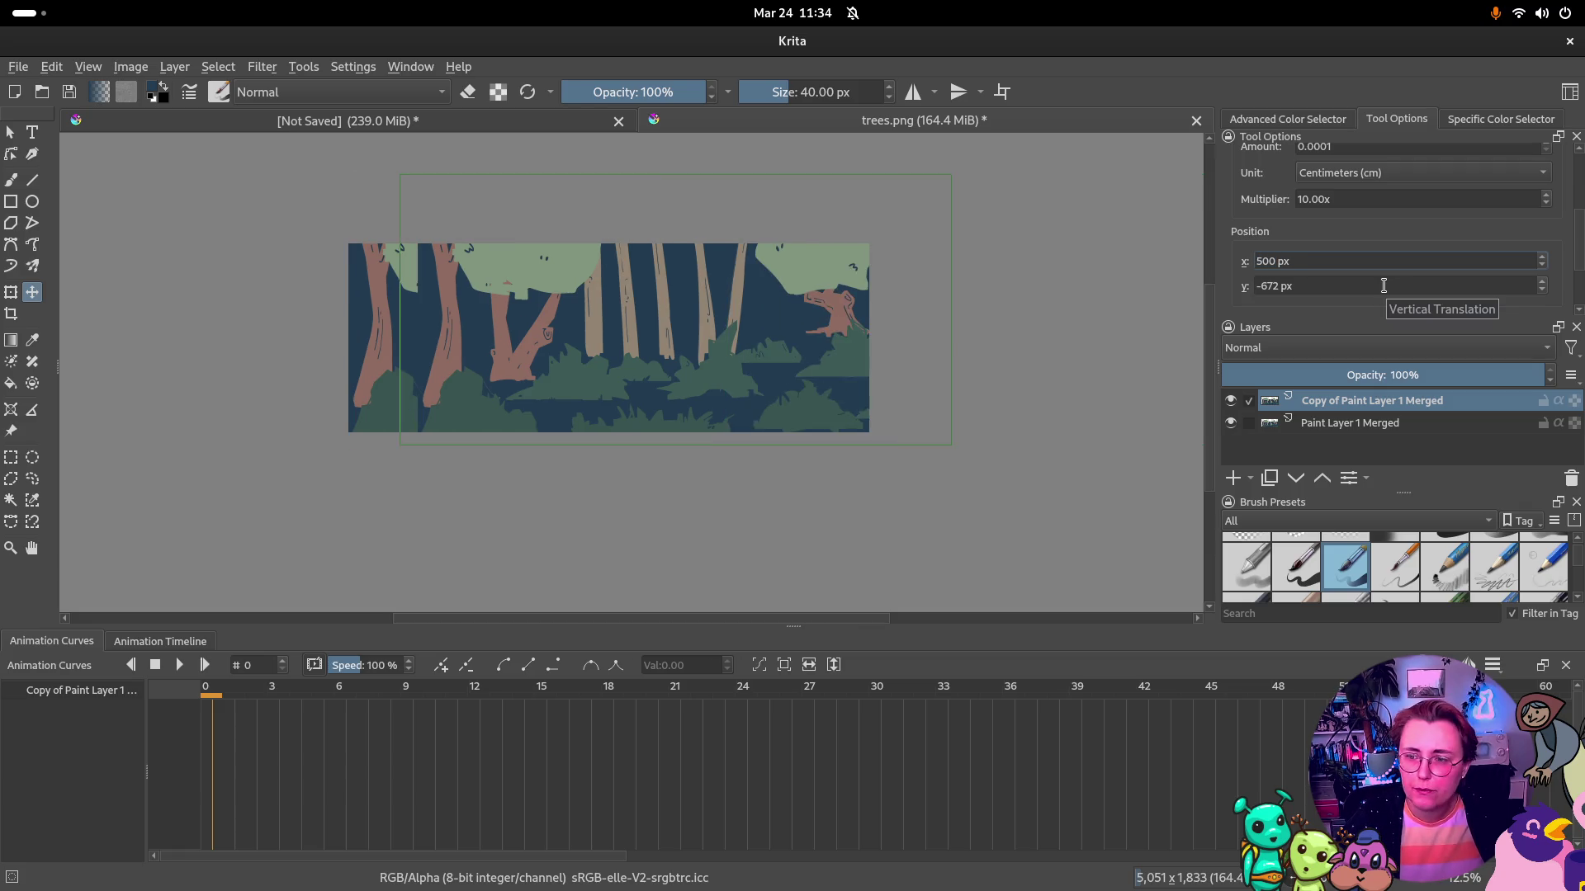
text(0)
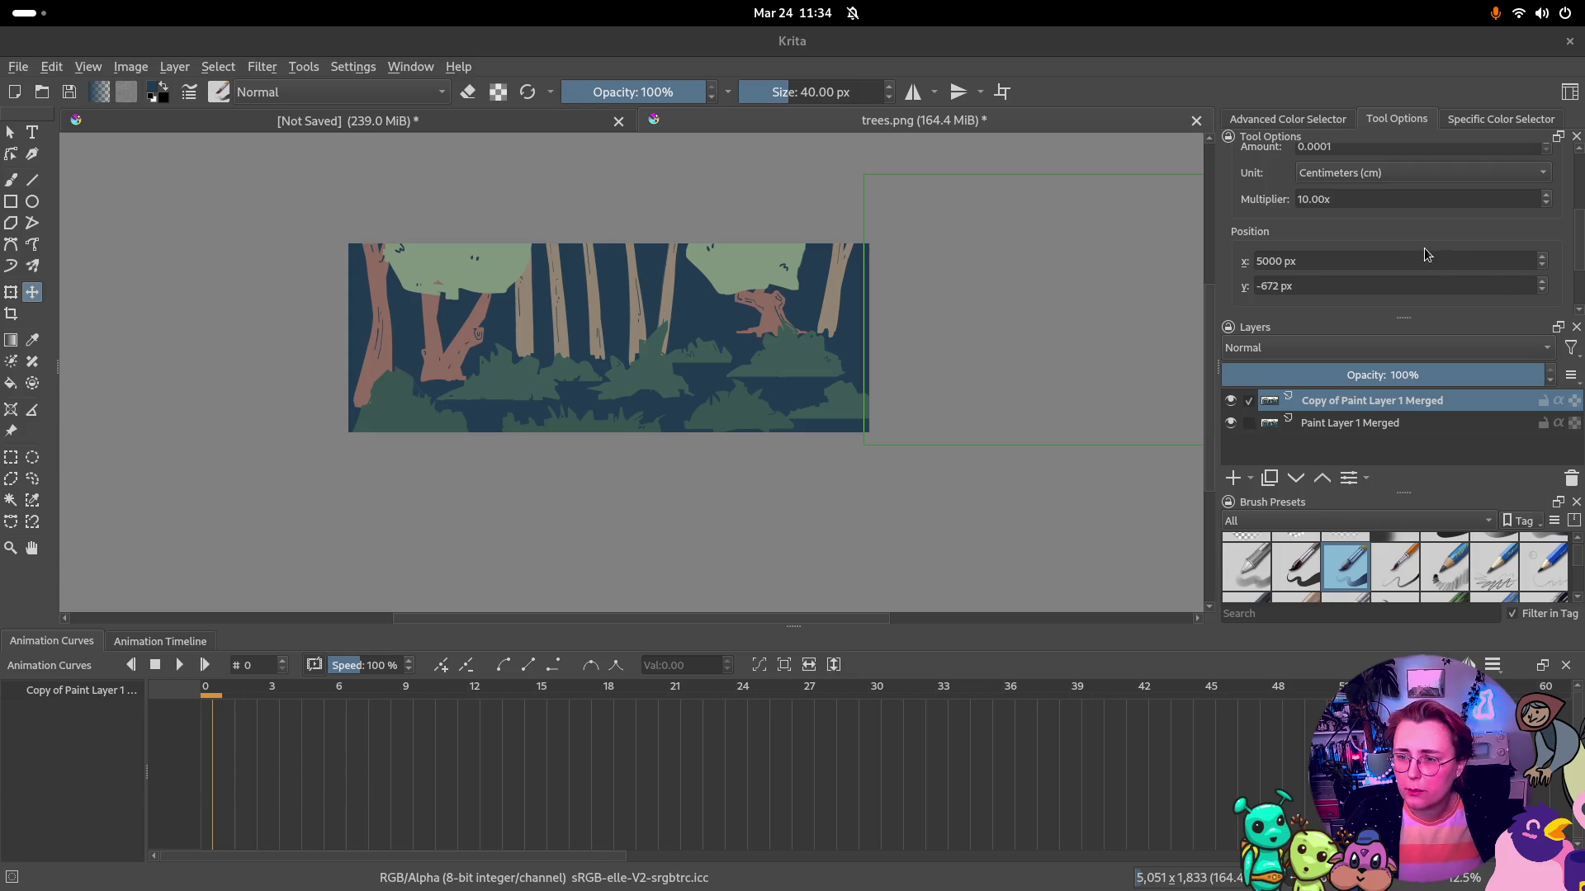
drag(1288, 261, 1280, 262)
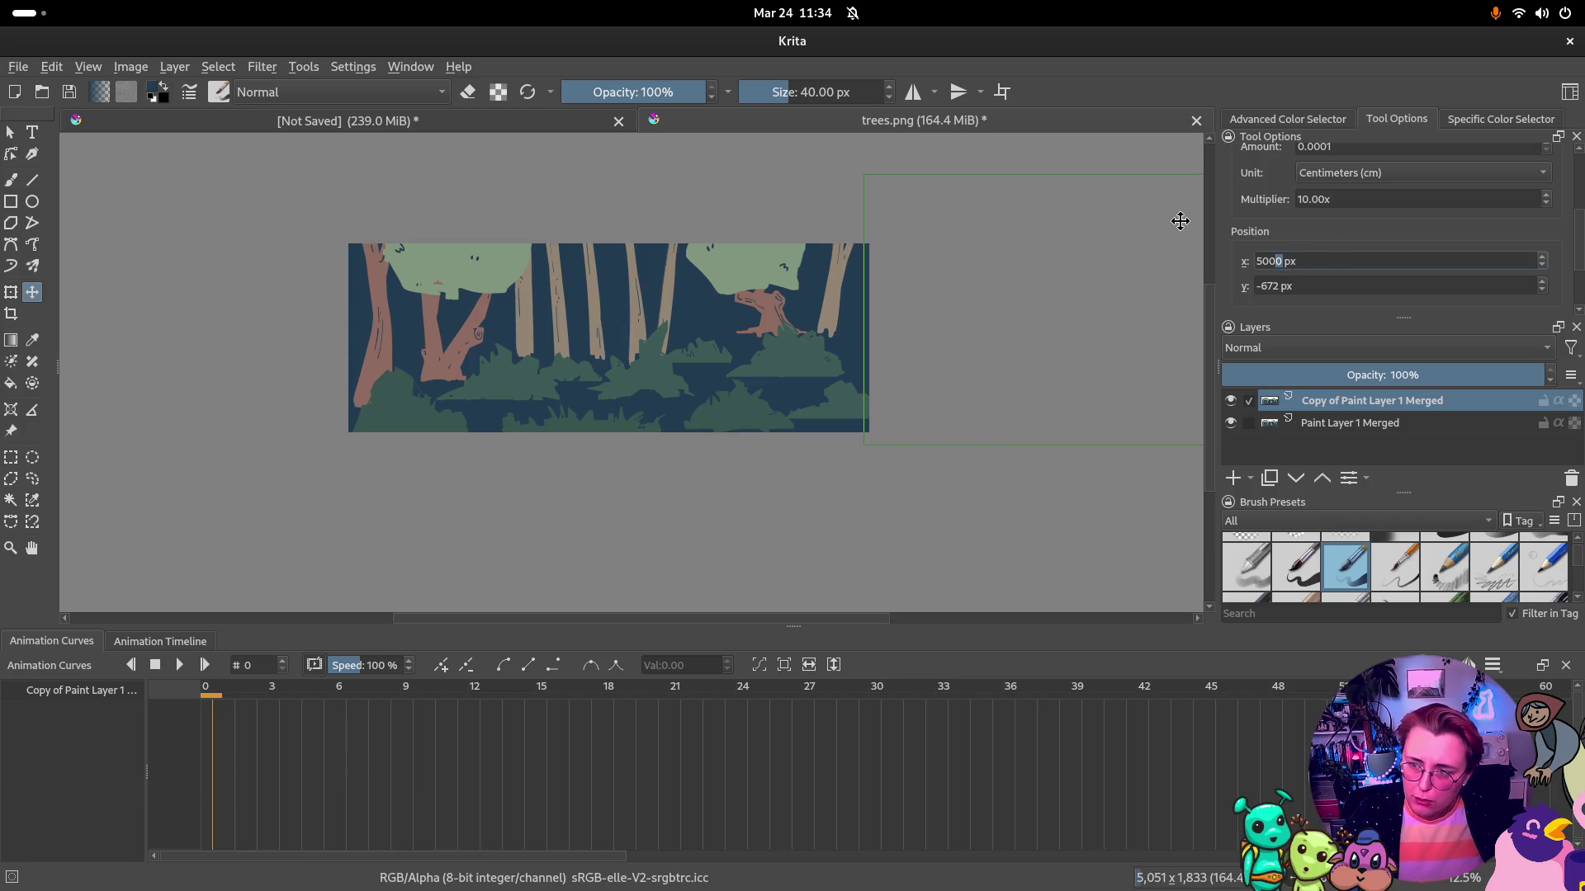
double_click(1268, 261)
text(5051)
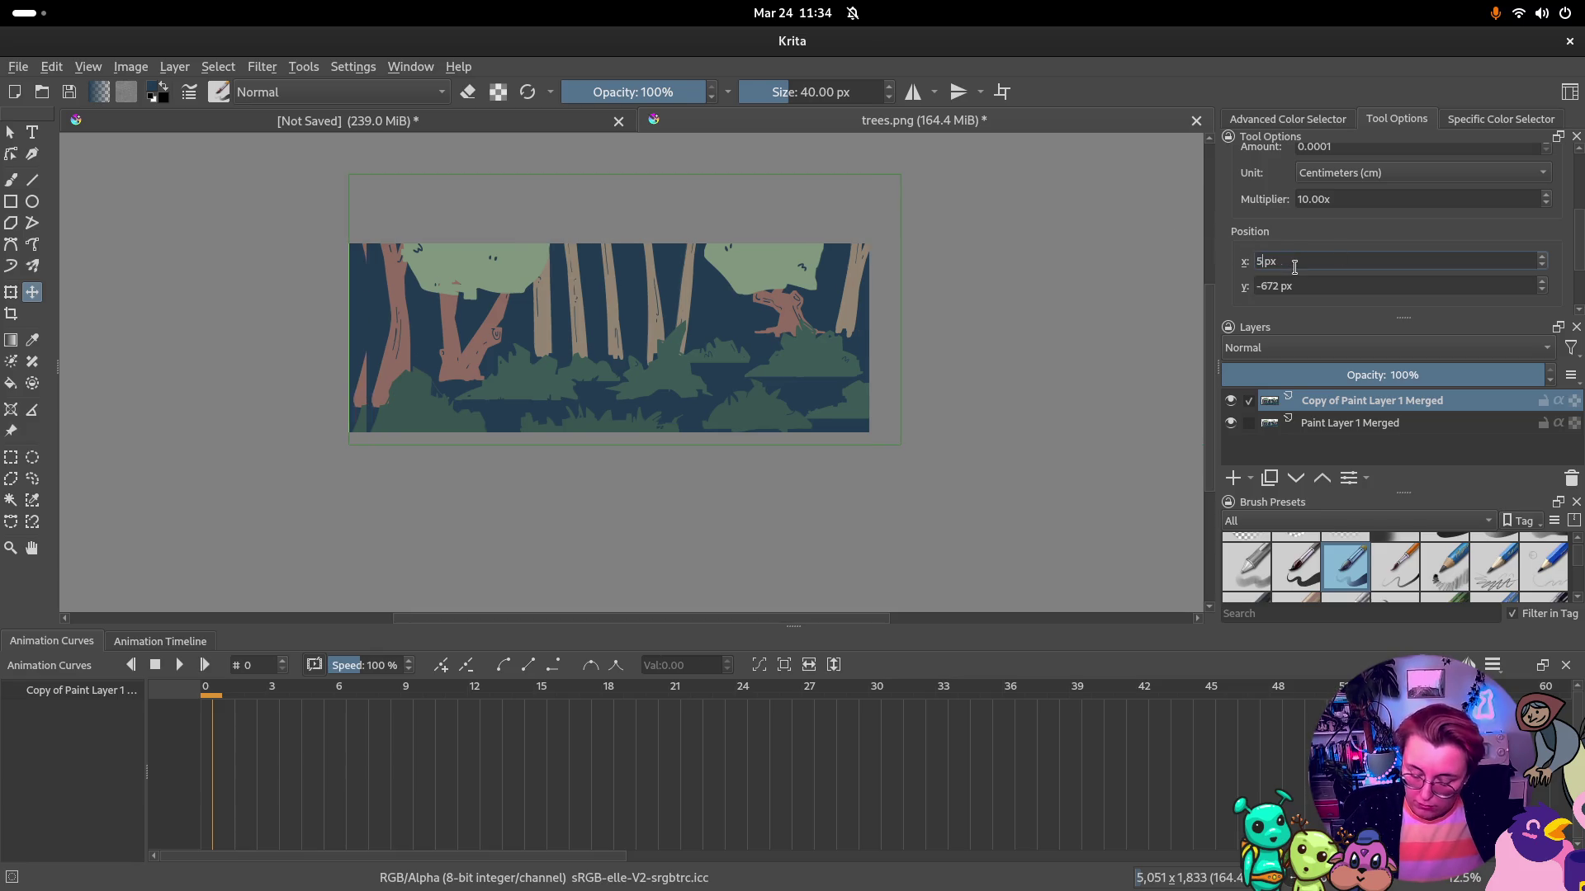
key(Return)
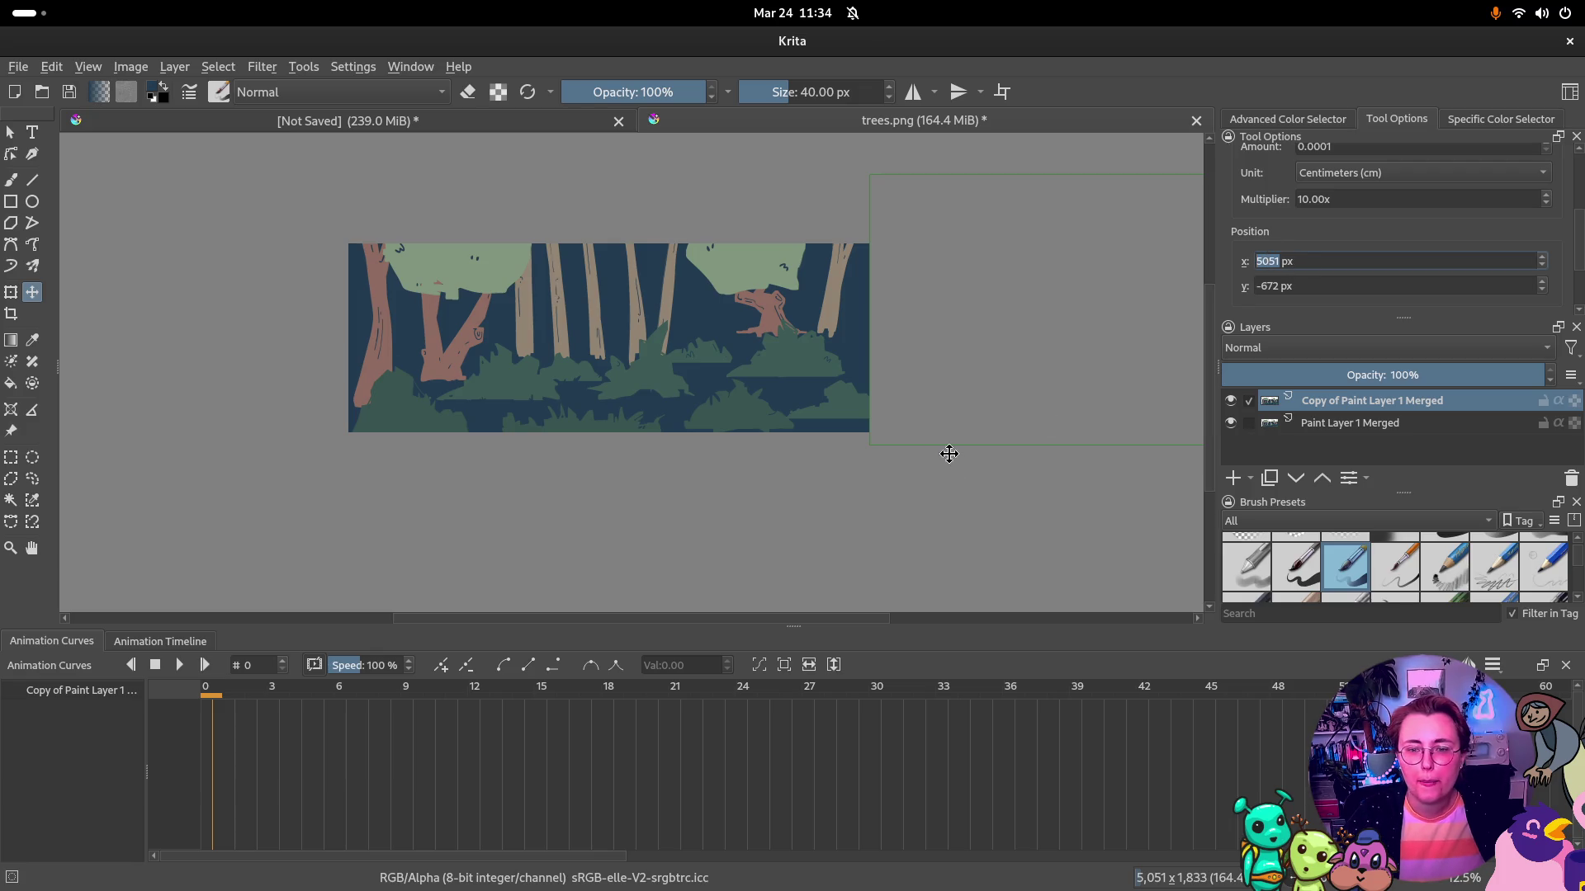
scroll(1356, 271, down, 3)
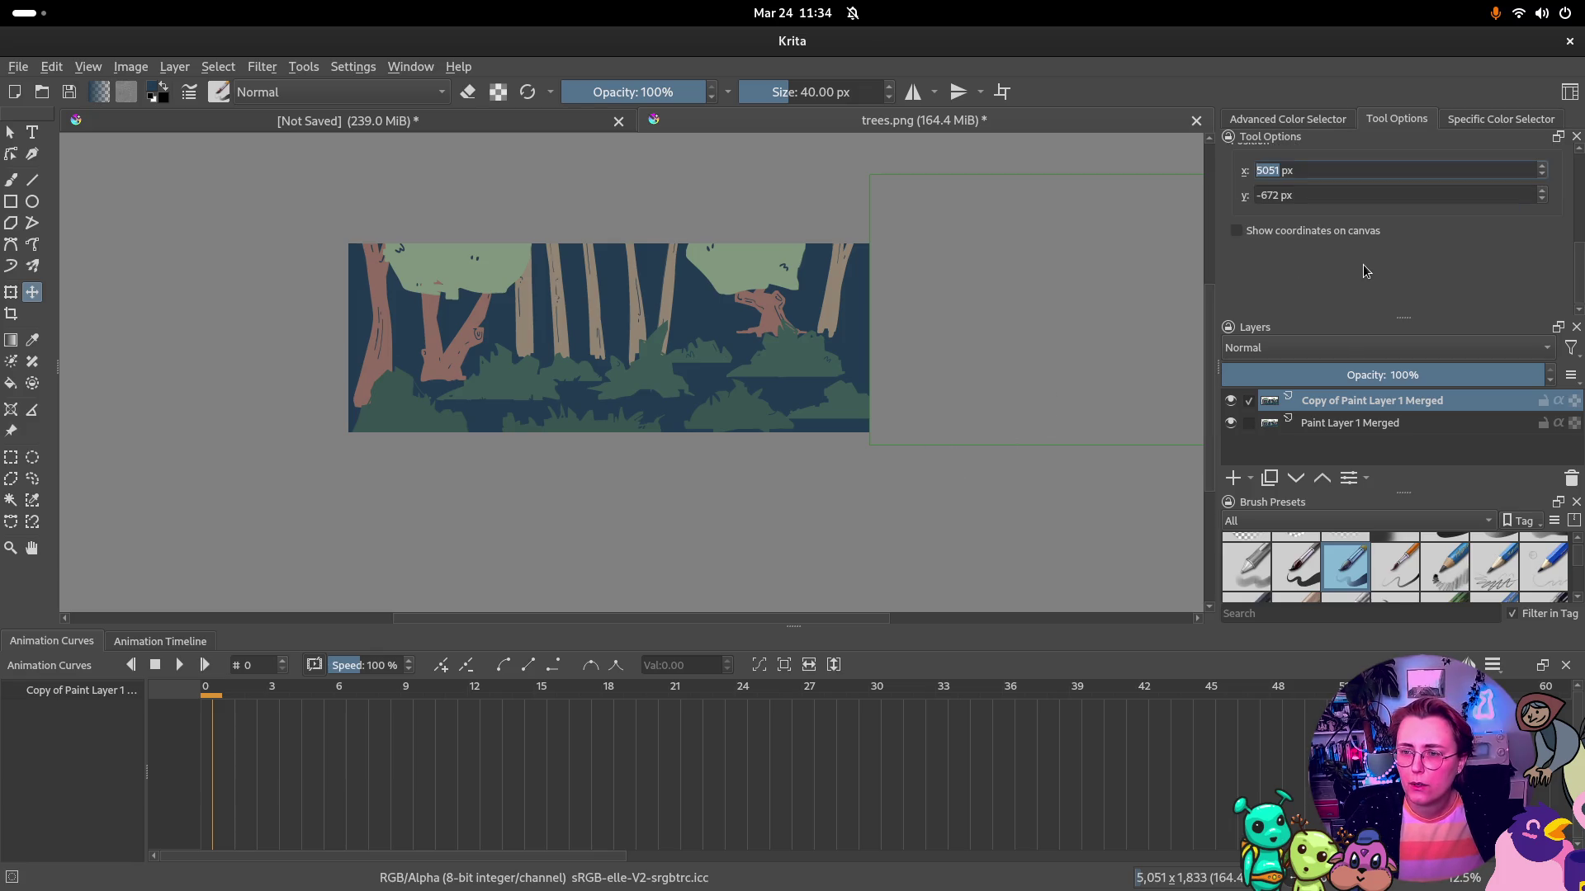
scroll(1355, 271, up, 5)
scroll(1243, 284, down, 2)
click(1237, 283)
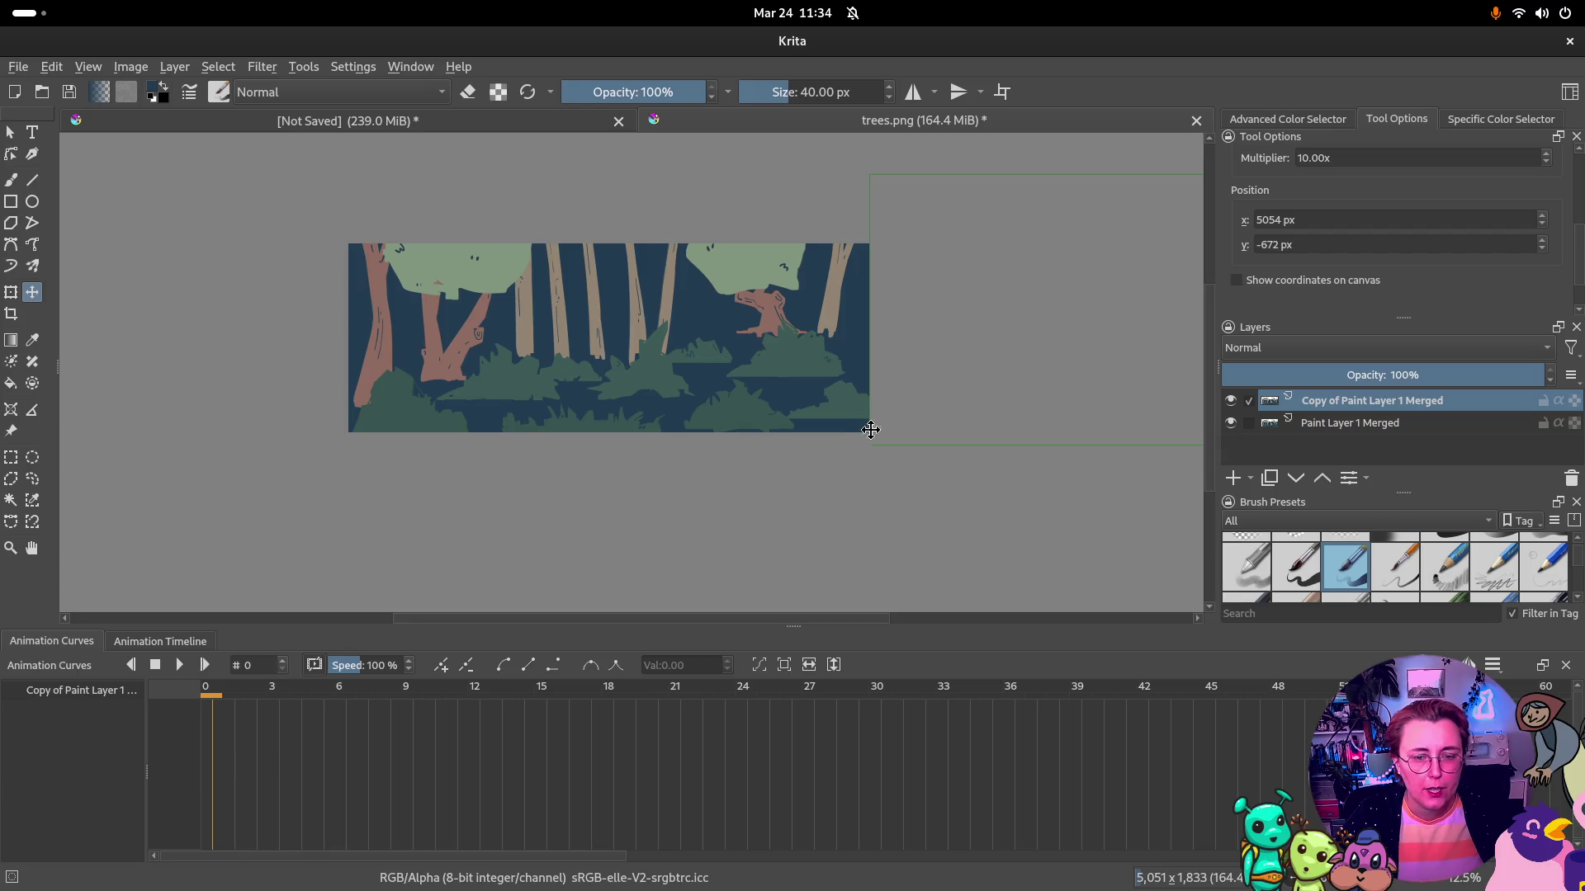
Duplicate Paint Layer 1 Merged, merge the copy down, and bring up the Add mask options
right_click(1320, 424)
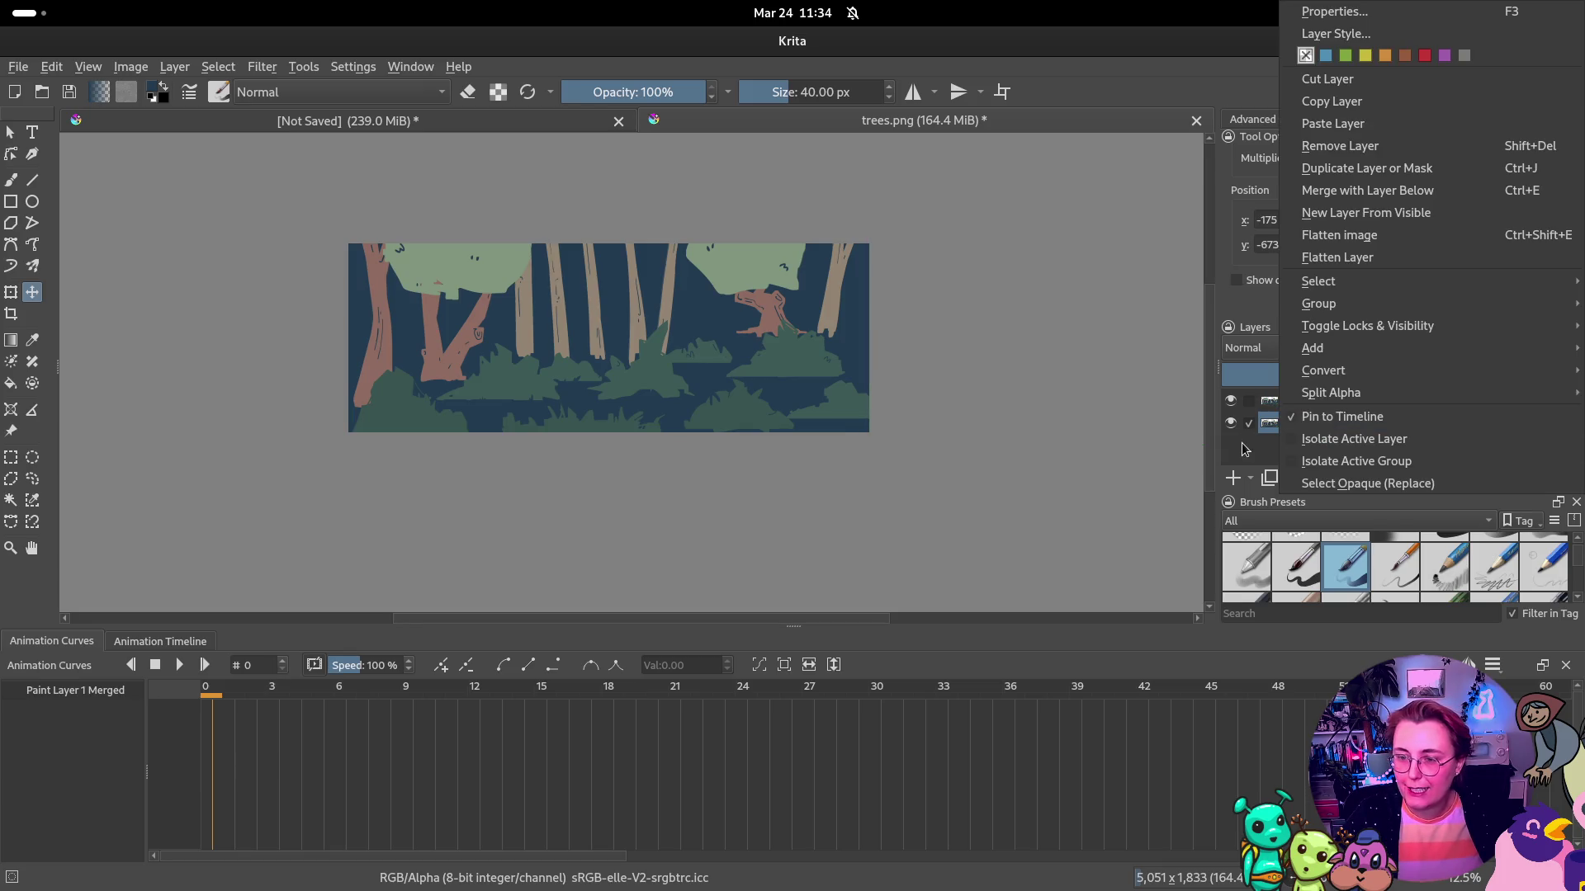
click(1245, 448)
key(ctrl+j)
right_click(1300, 421)
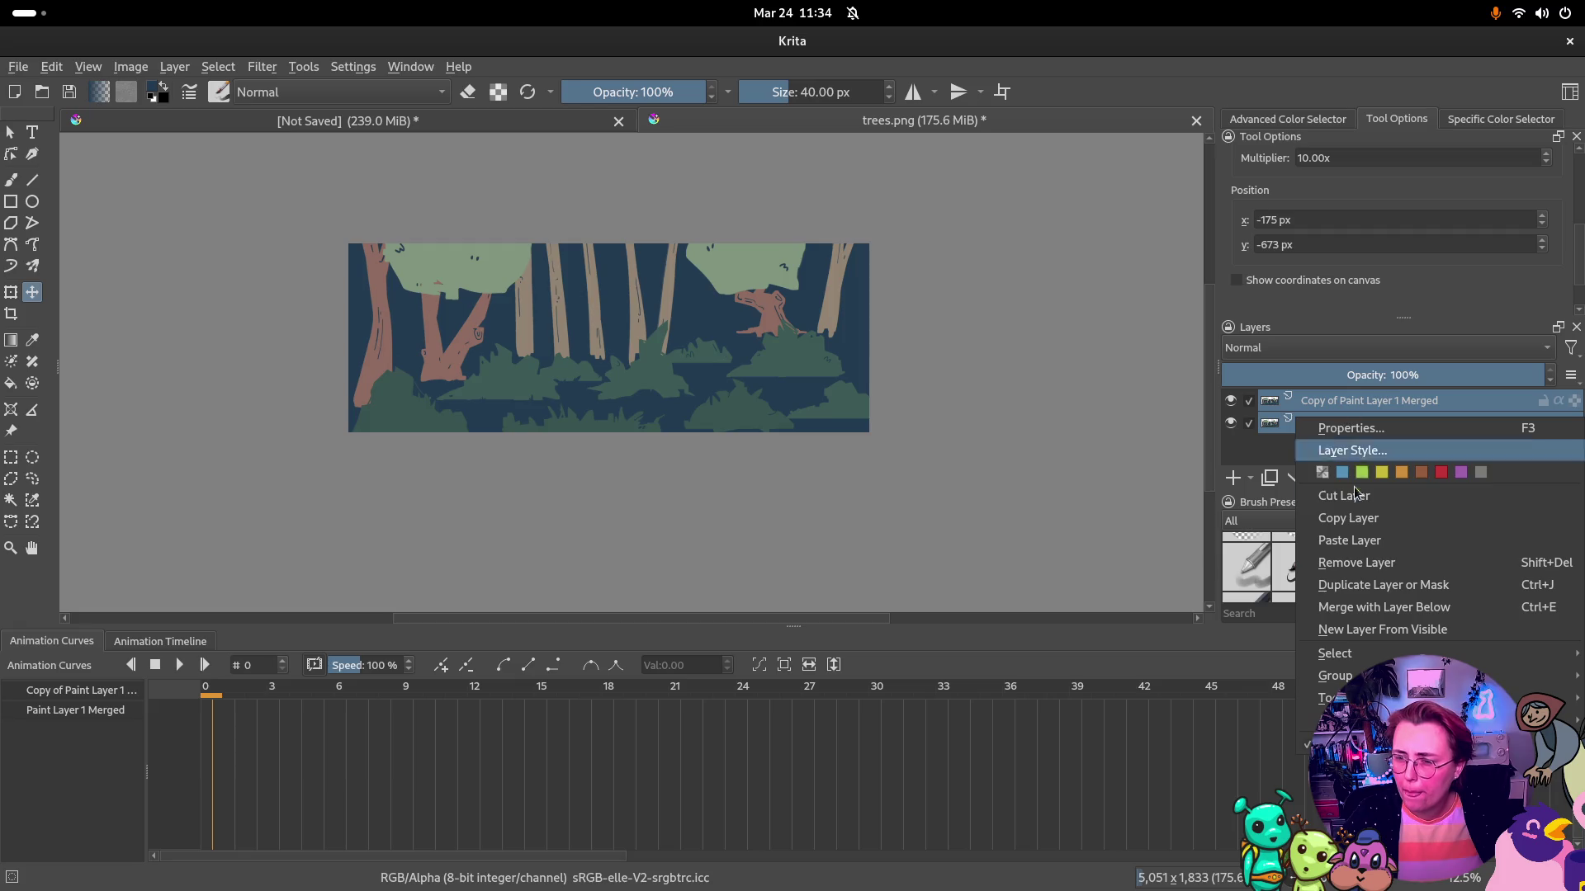
click(1383, 606)
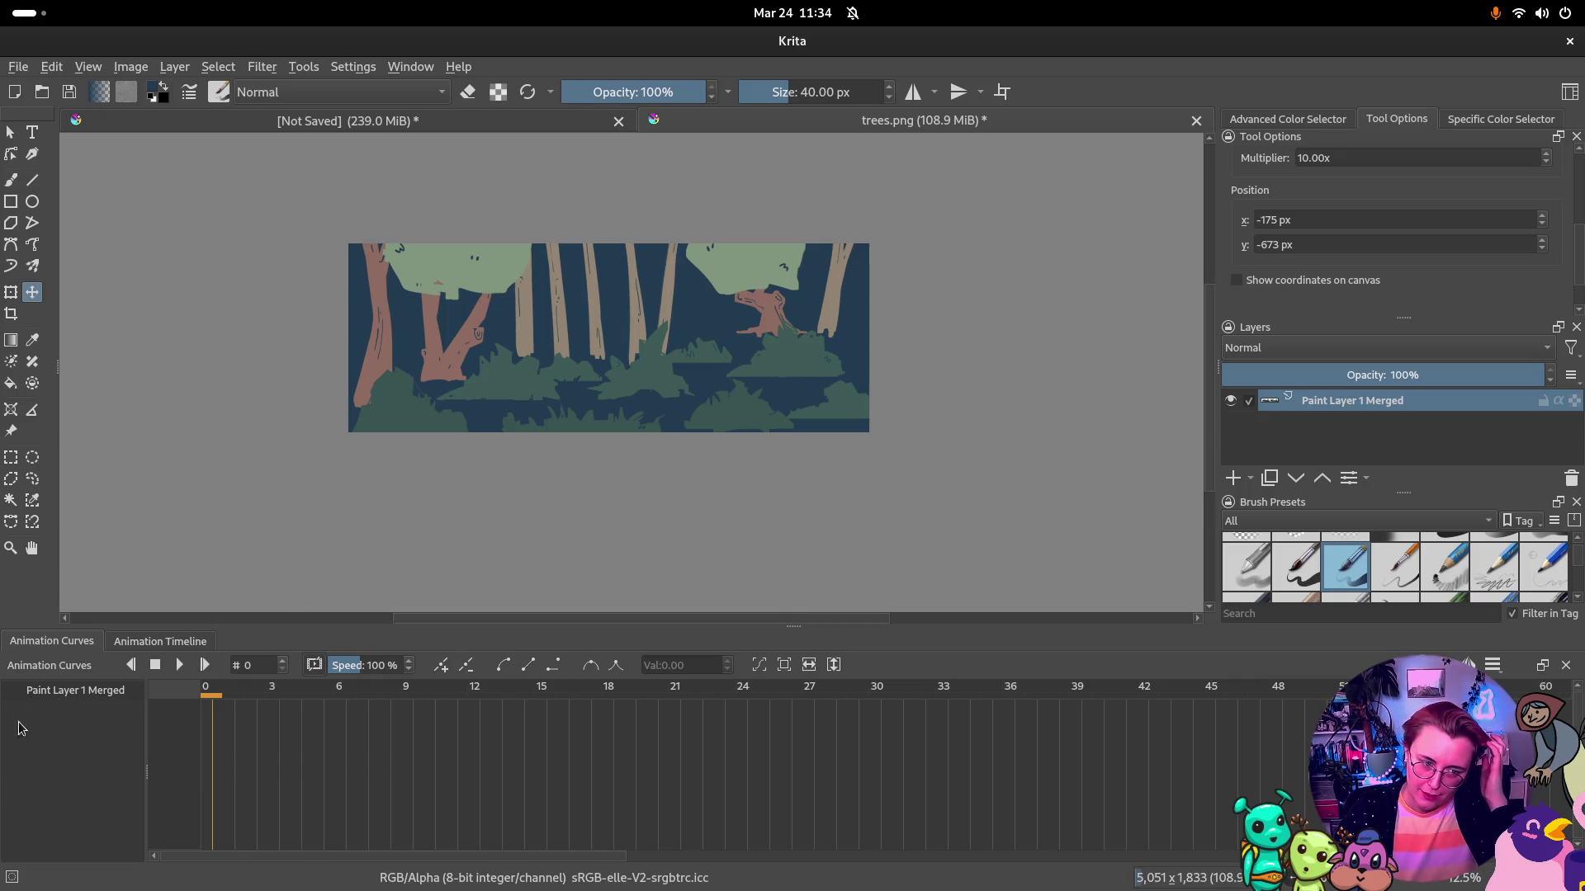
right_click(1372, 401)
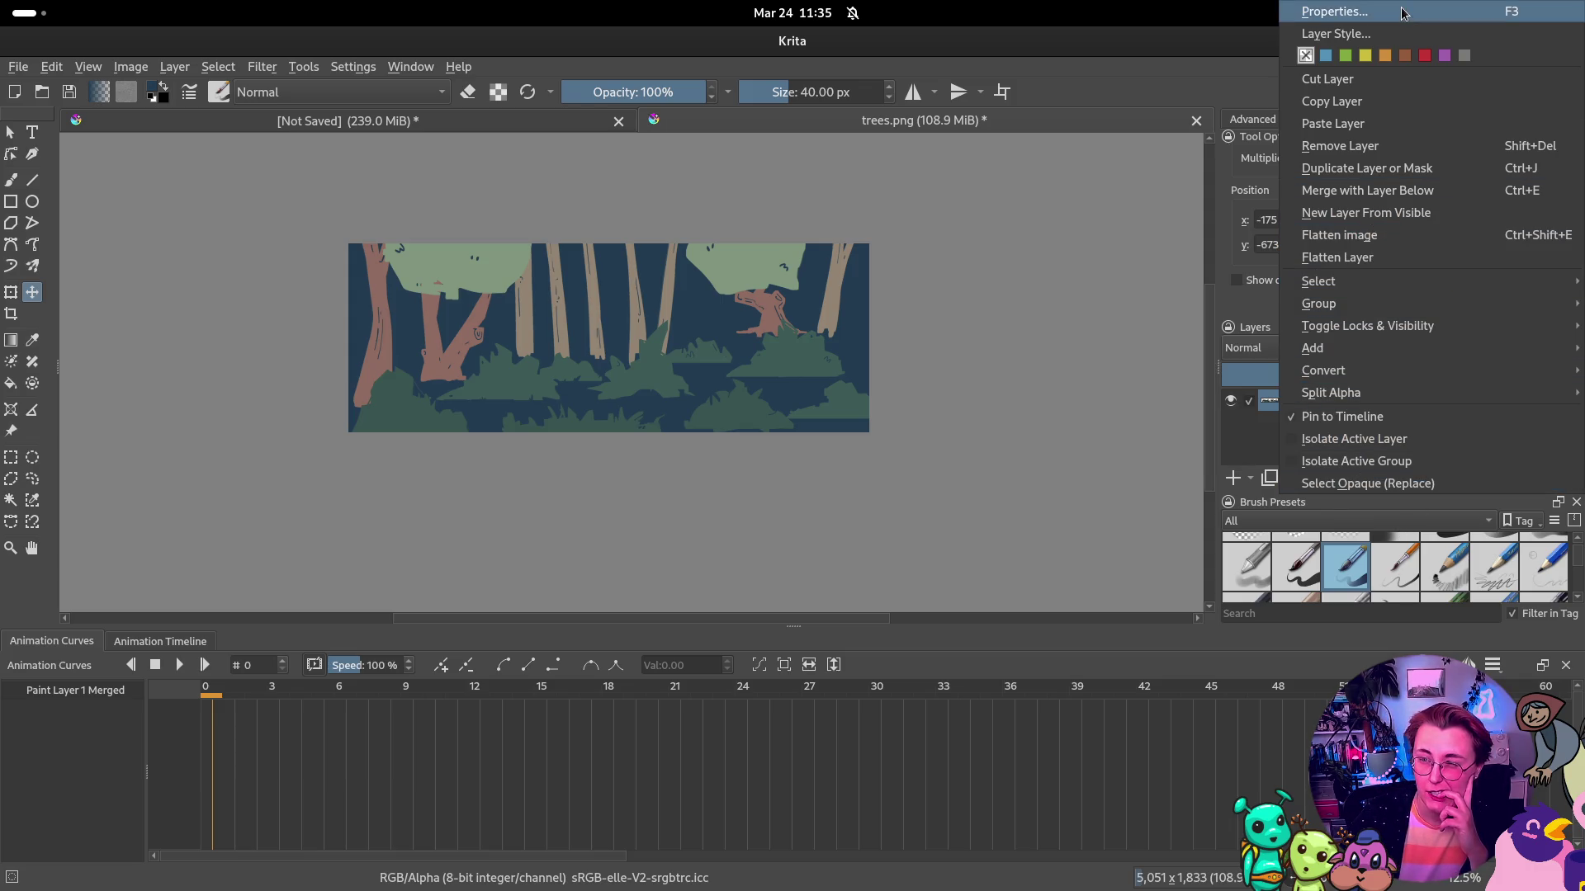
Add Transform Mask 1 to the layer with transform keyframes at frames 0 and 30
mouse_move(1313, 349)
click(1146, 415)
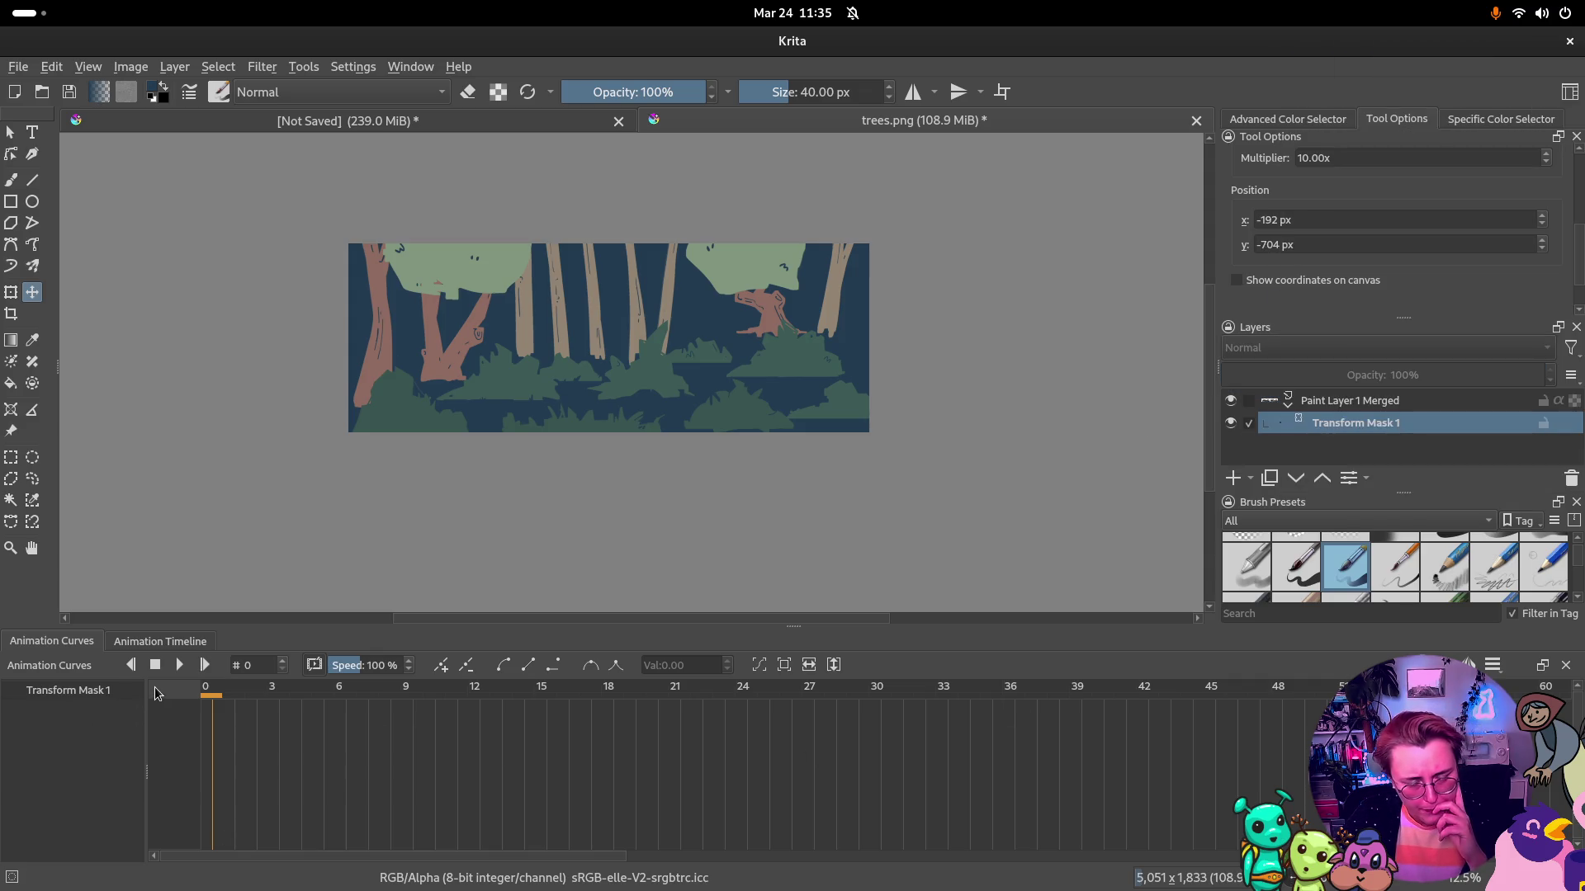
click(445, 667)
click(880, 694)
click(444, 666)
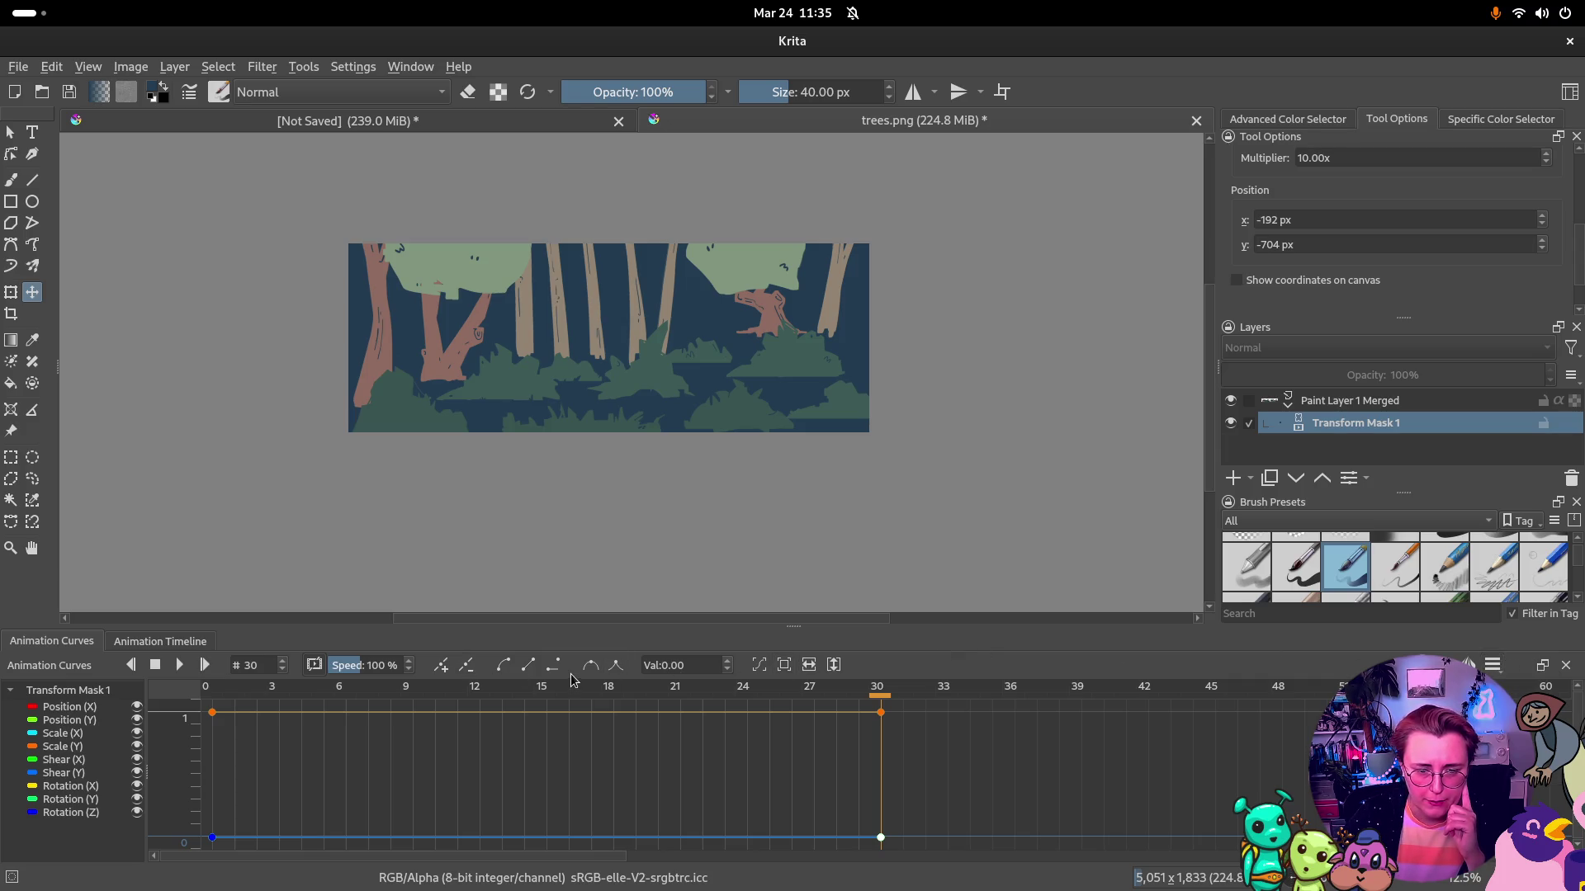
Select the Position (X) curve and hide Position (Y) in Animation Curves, adjusting canvas zoom
click(71, 707)
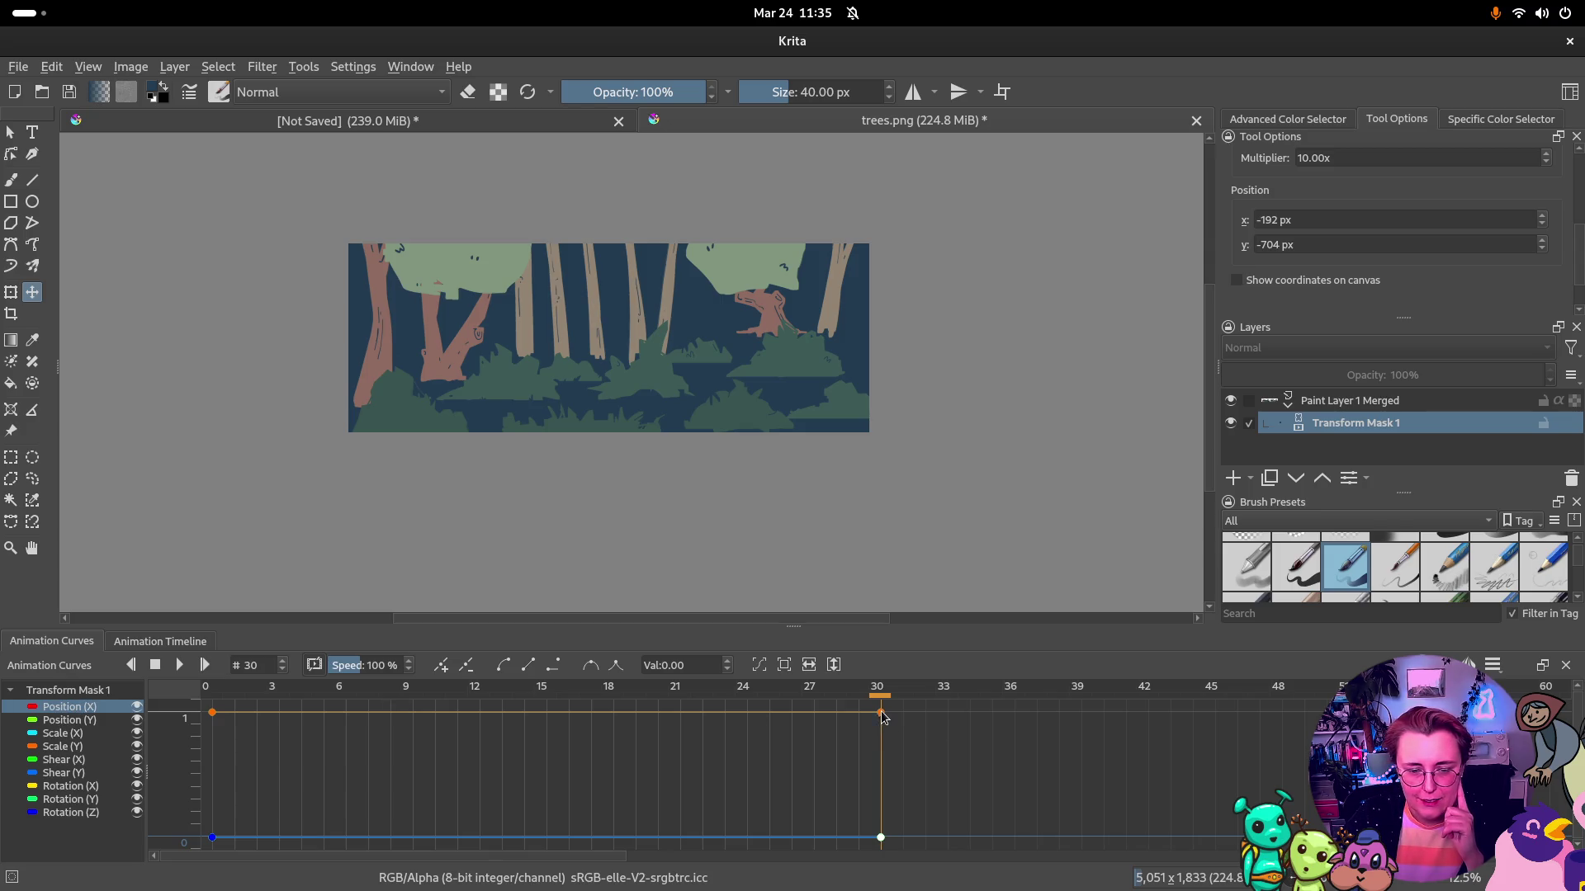
click(33, 719)
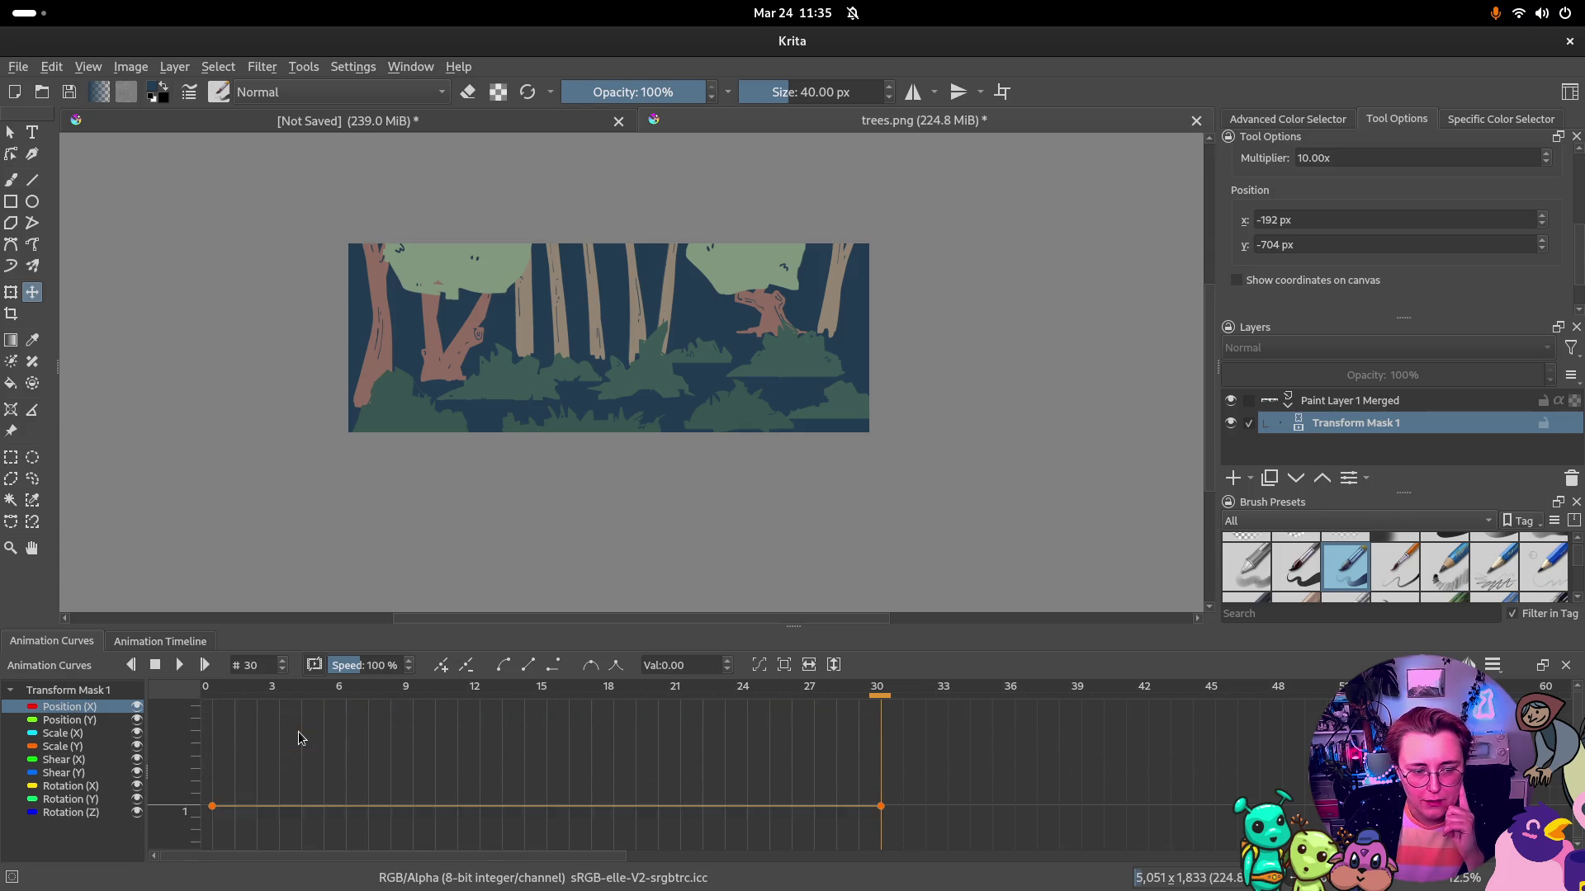
right_click(70, 715)
click(130, 735)
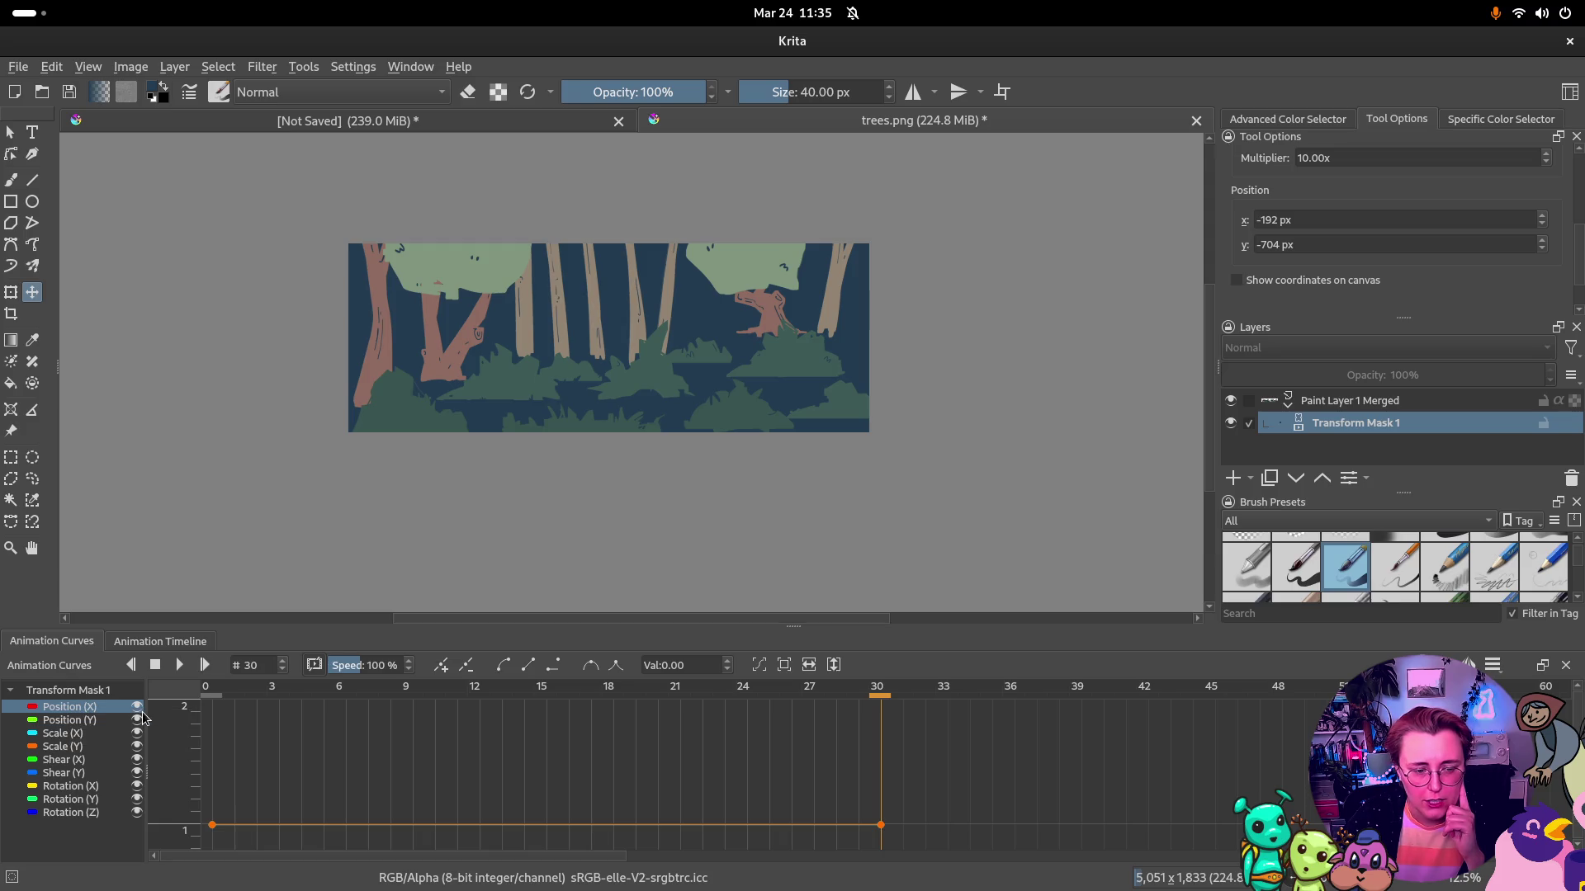
scroll(1410, 264, up, 5)
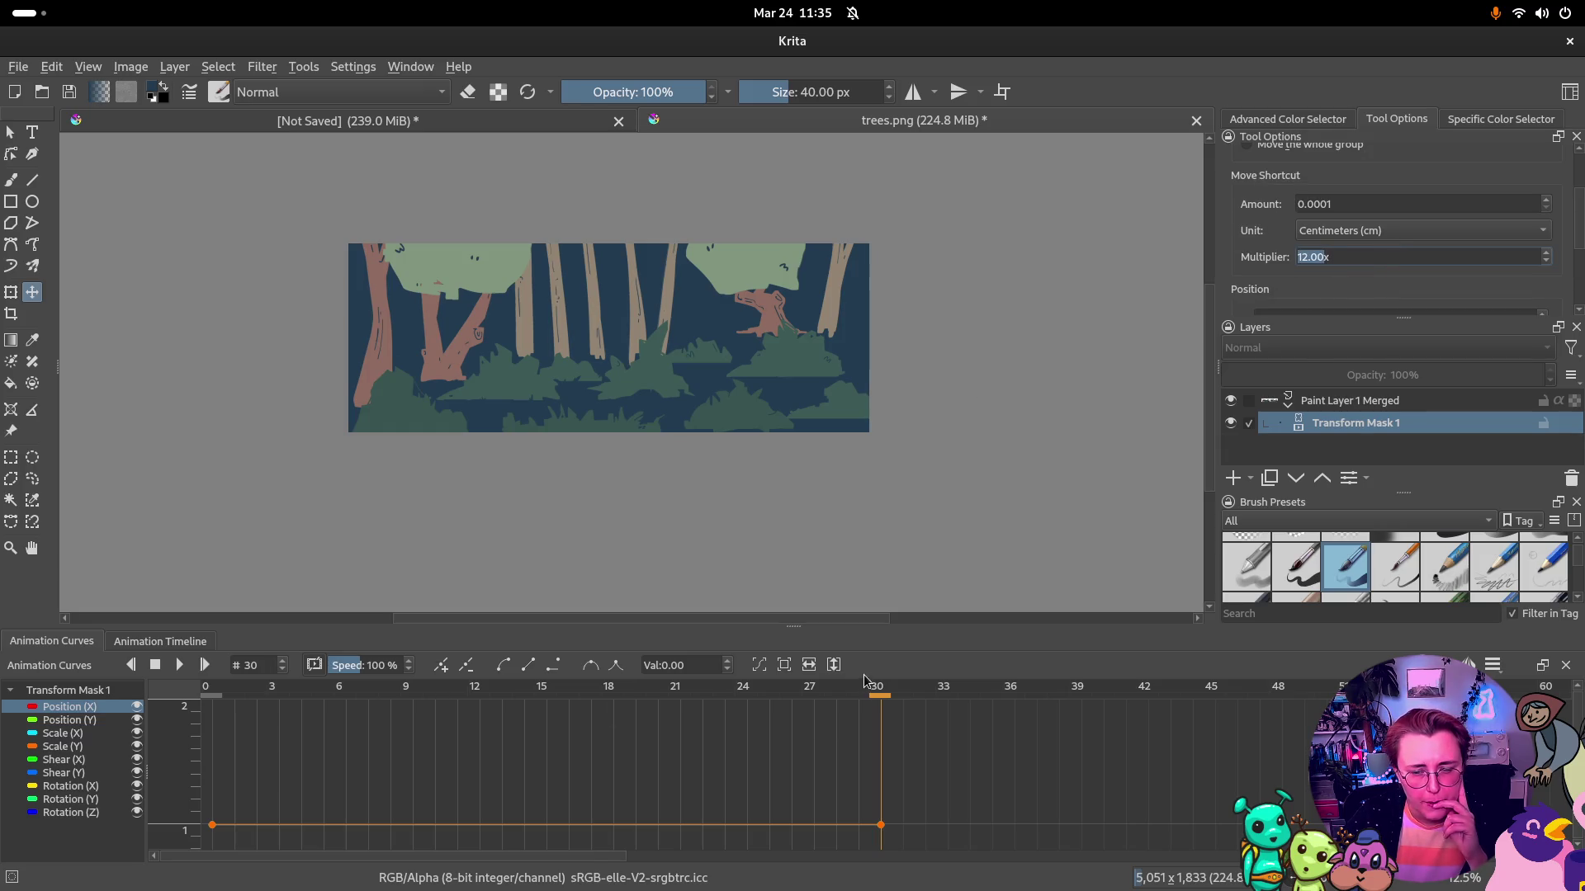
scroll(532, 768, down, 4)
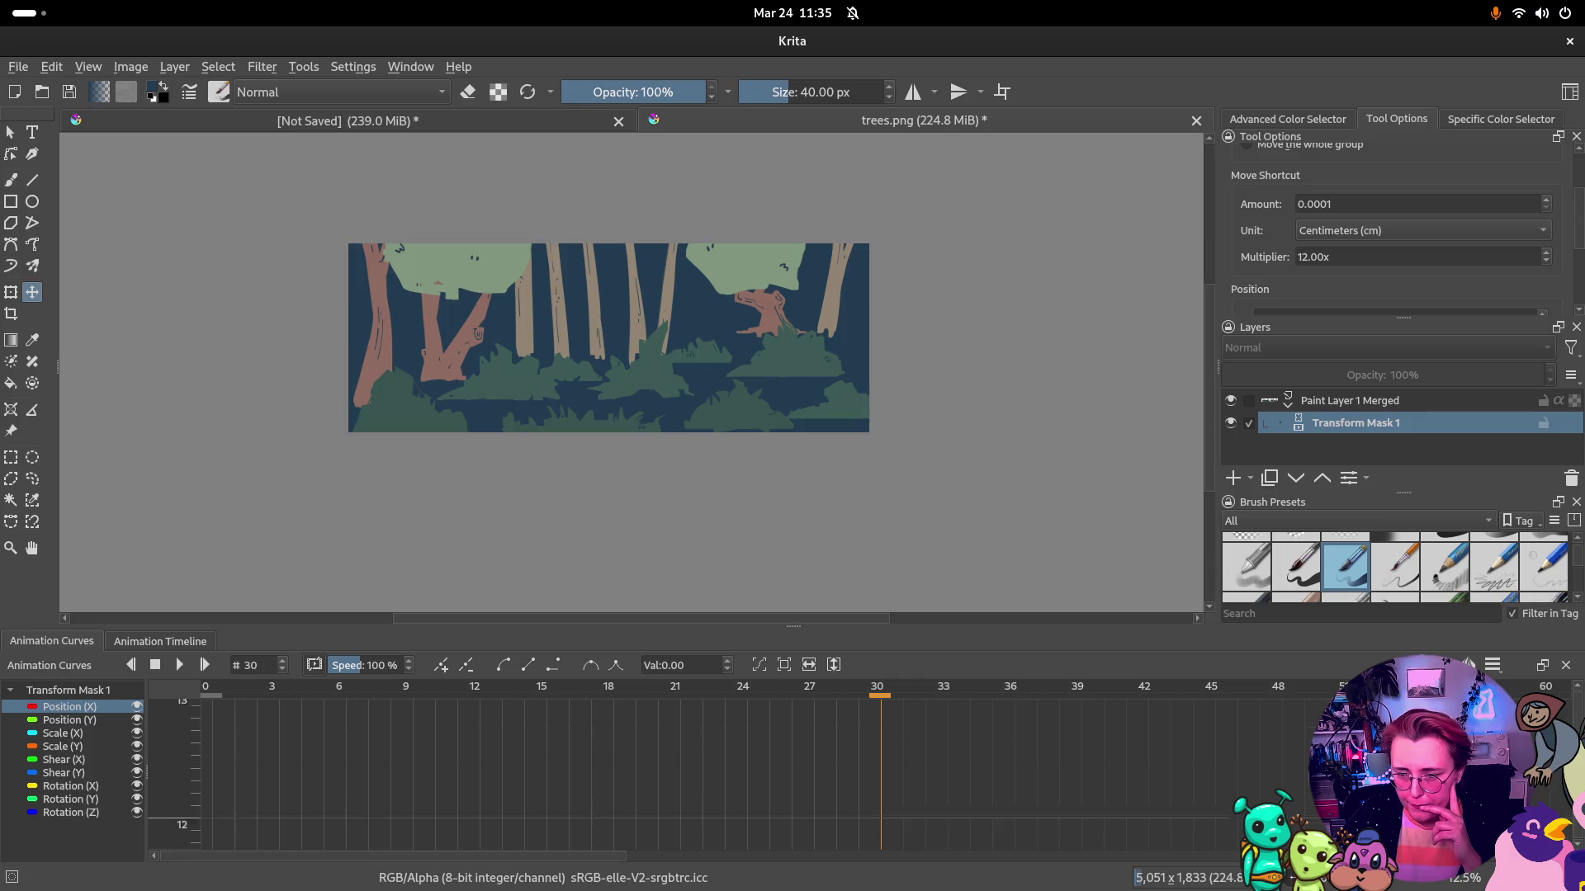
scroll(728, 793, down, 3)
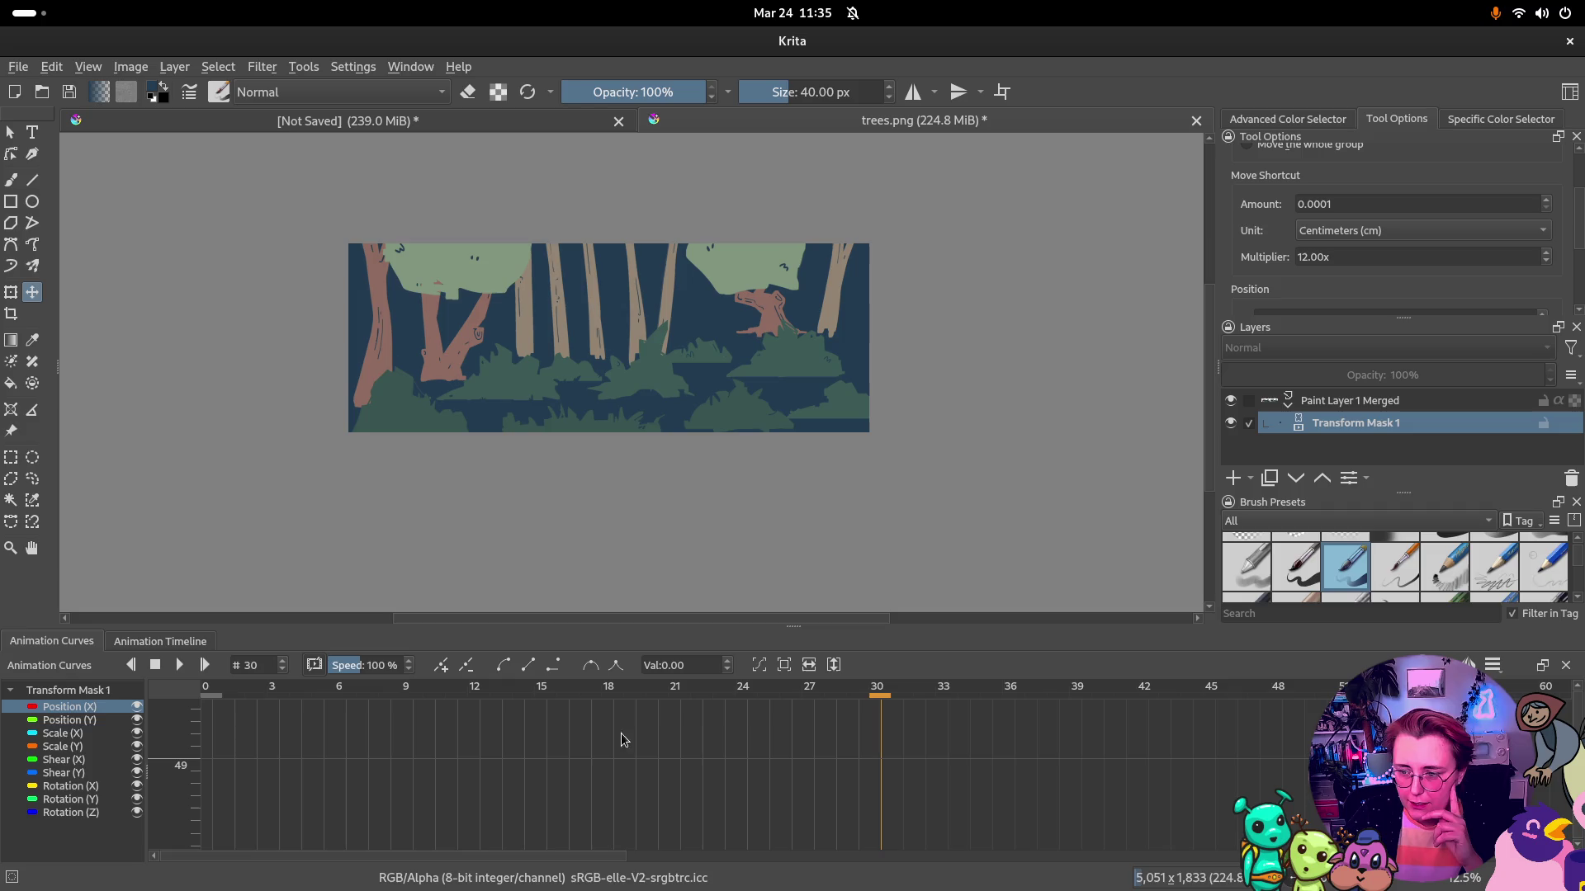
key(2)
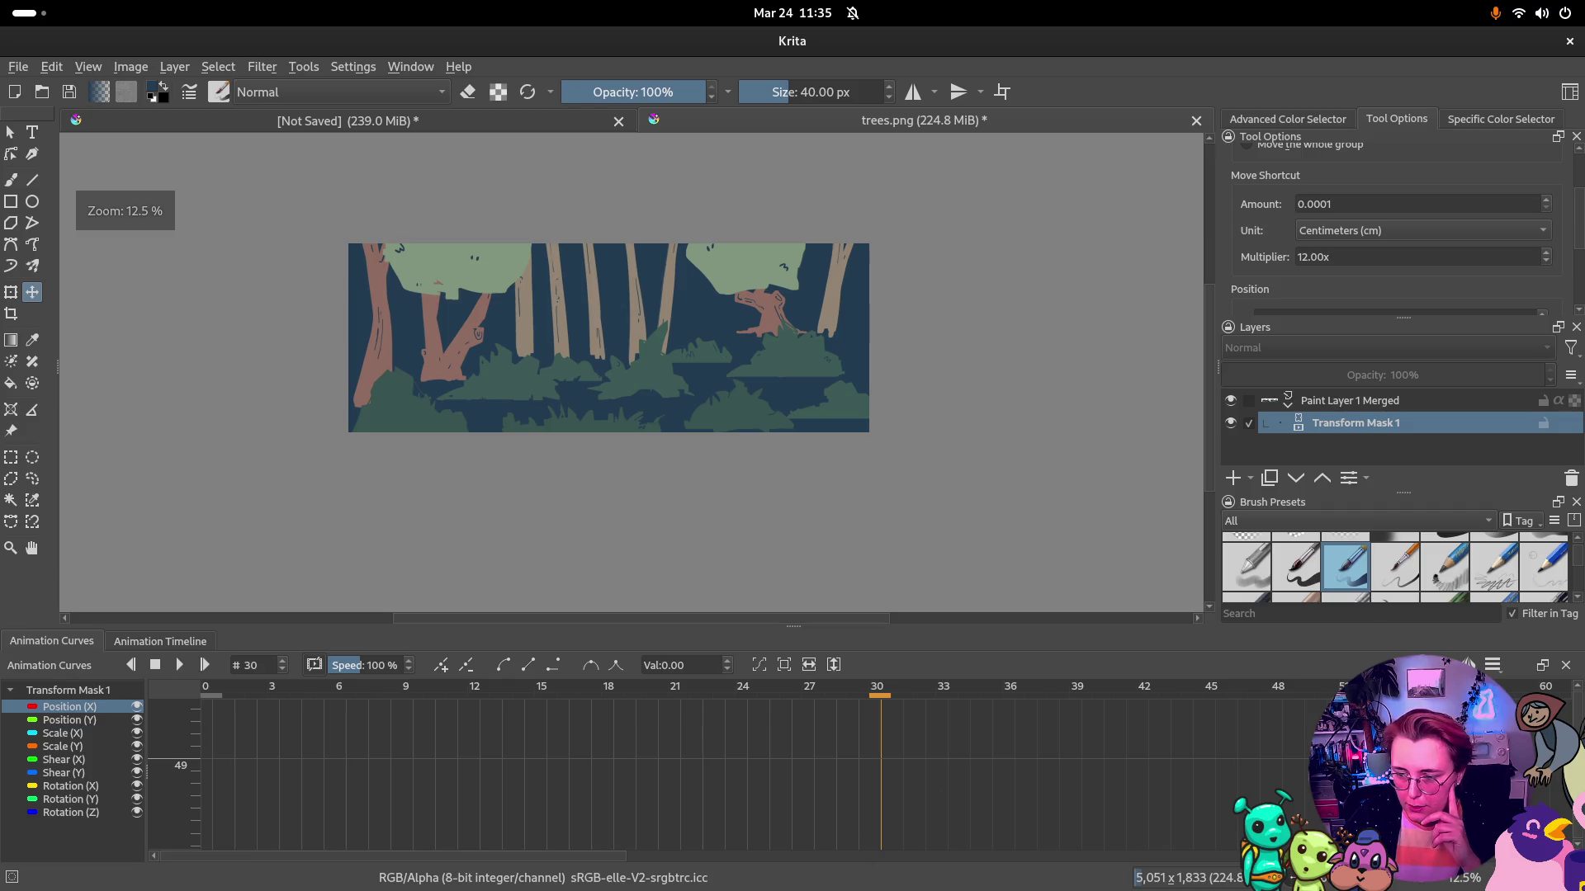
key(3)
key(minus)
key(minus)
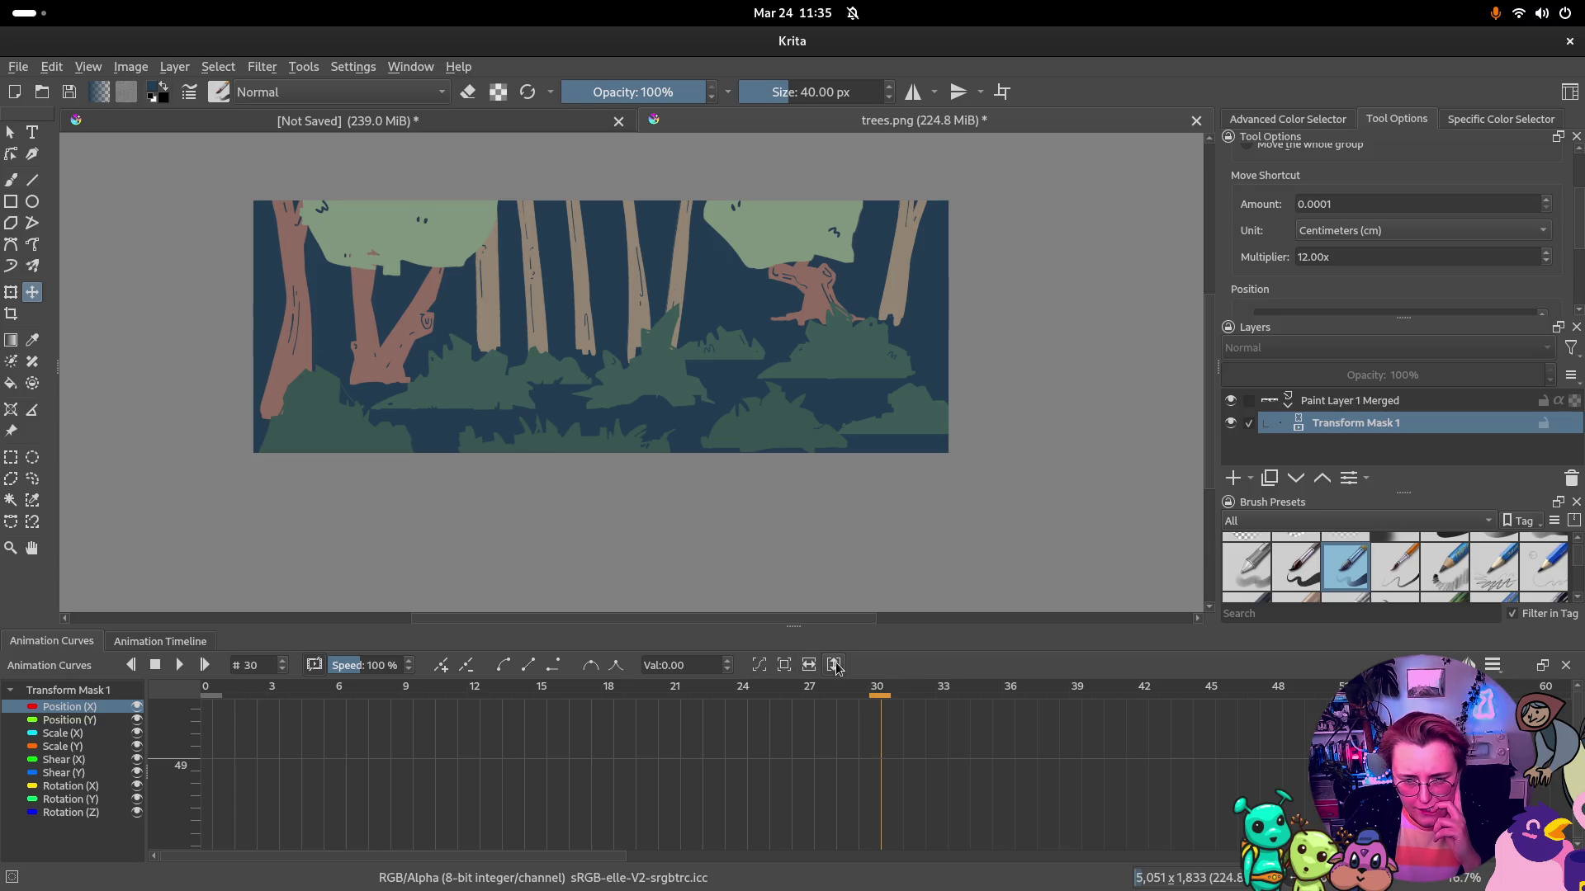
click(785, 665)
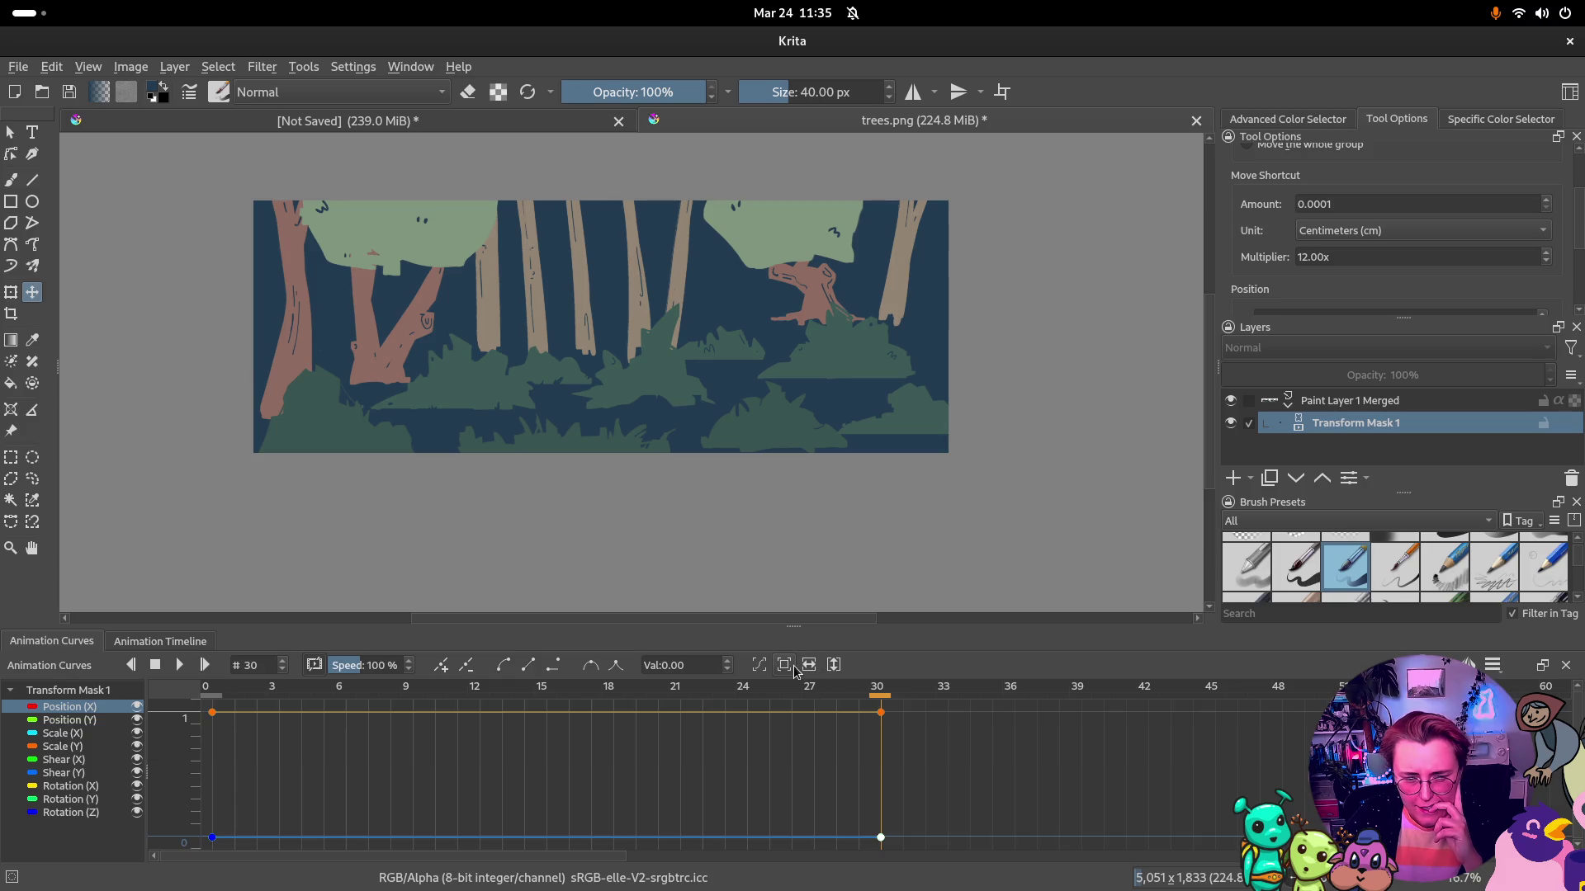
scroll(716, 768, down, 3)
scroll(718, 768, down, 3)
scroll(723, 748, down, 3)
scroll(721, 746, down, 2)
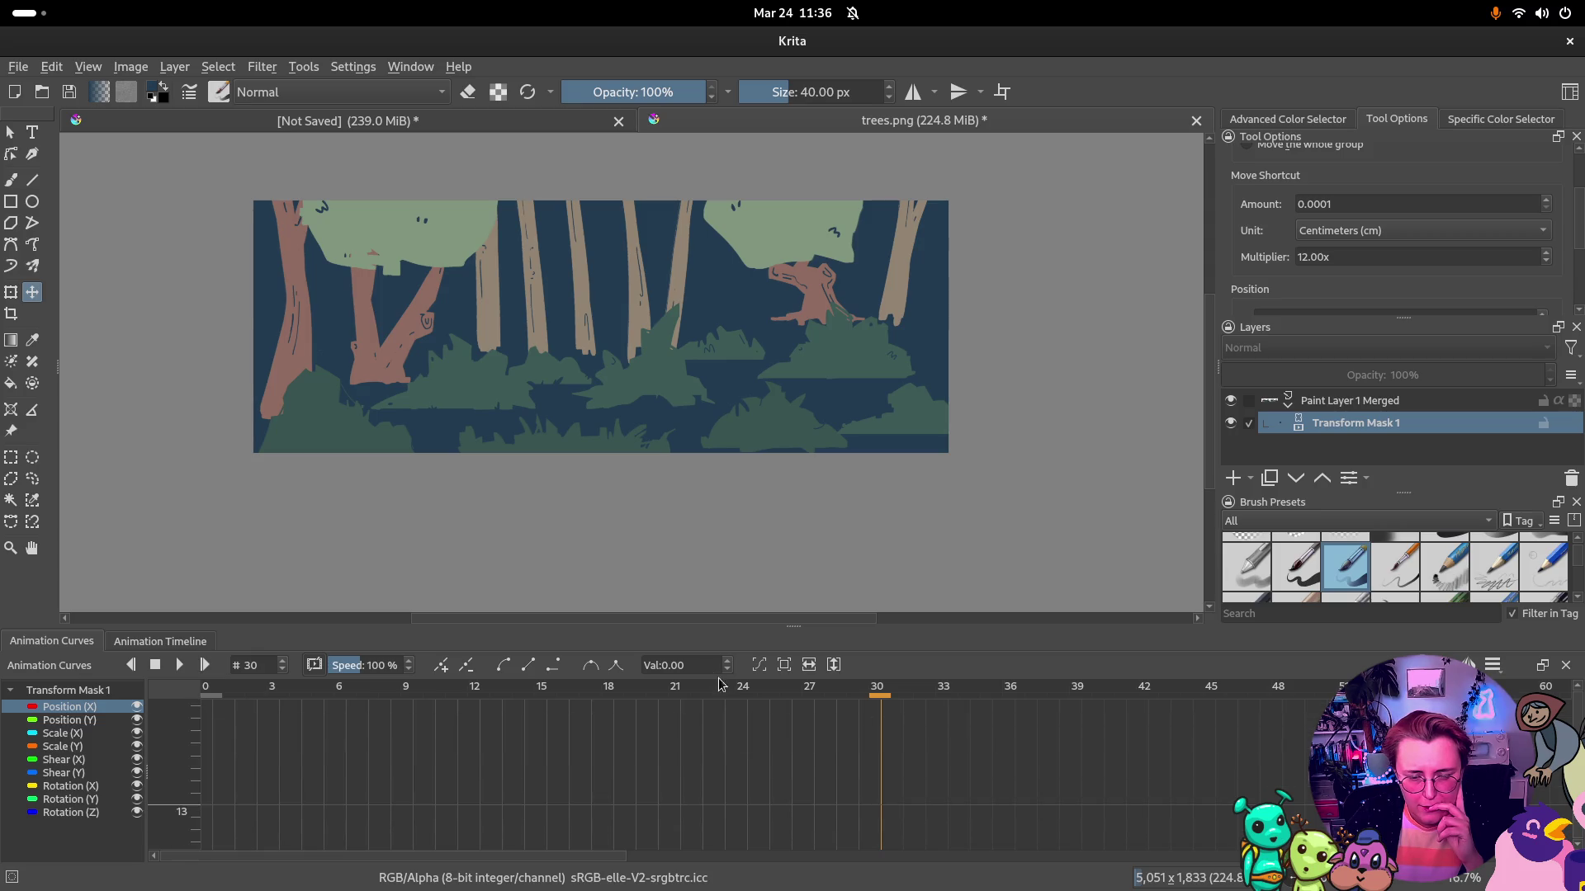
scroll(693, 756, down, 3)
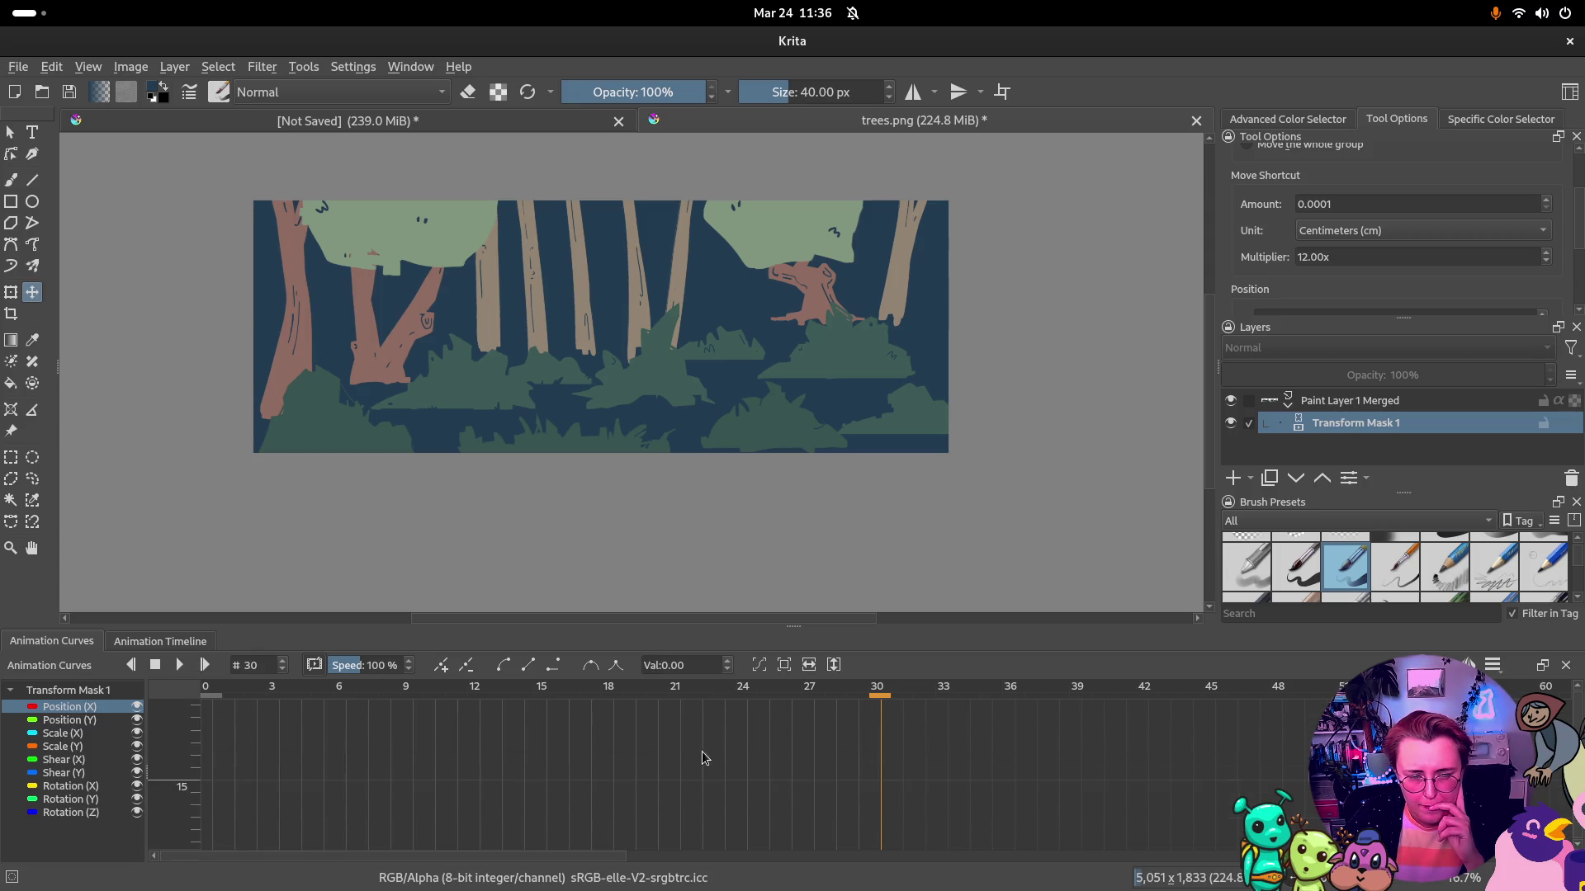
scroll(706, 760, down, 3)
scroll(657, 749, down, 2)
scroll(718, 753, down, 2)
scroll(718, 753, down, 3)
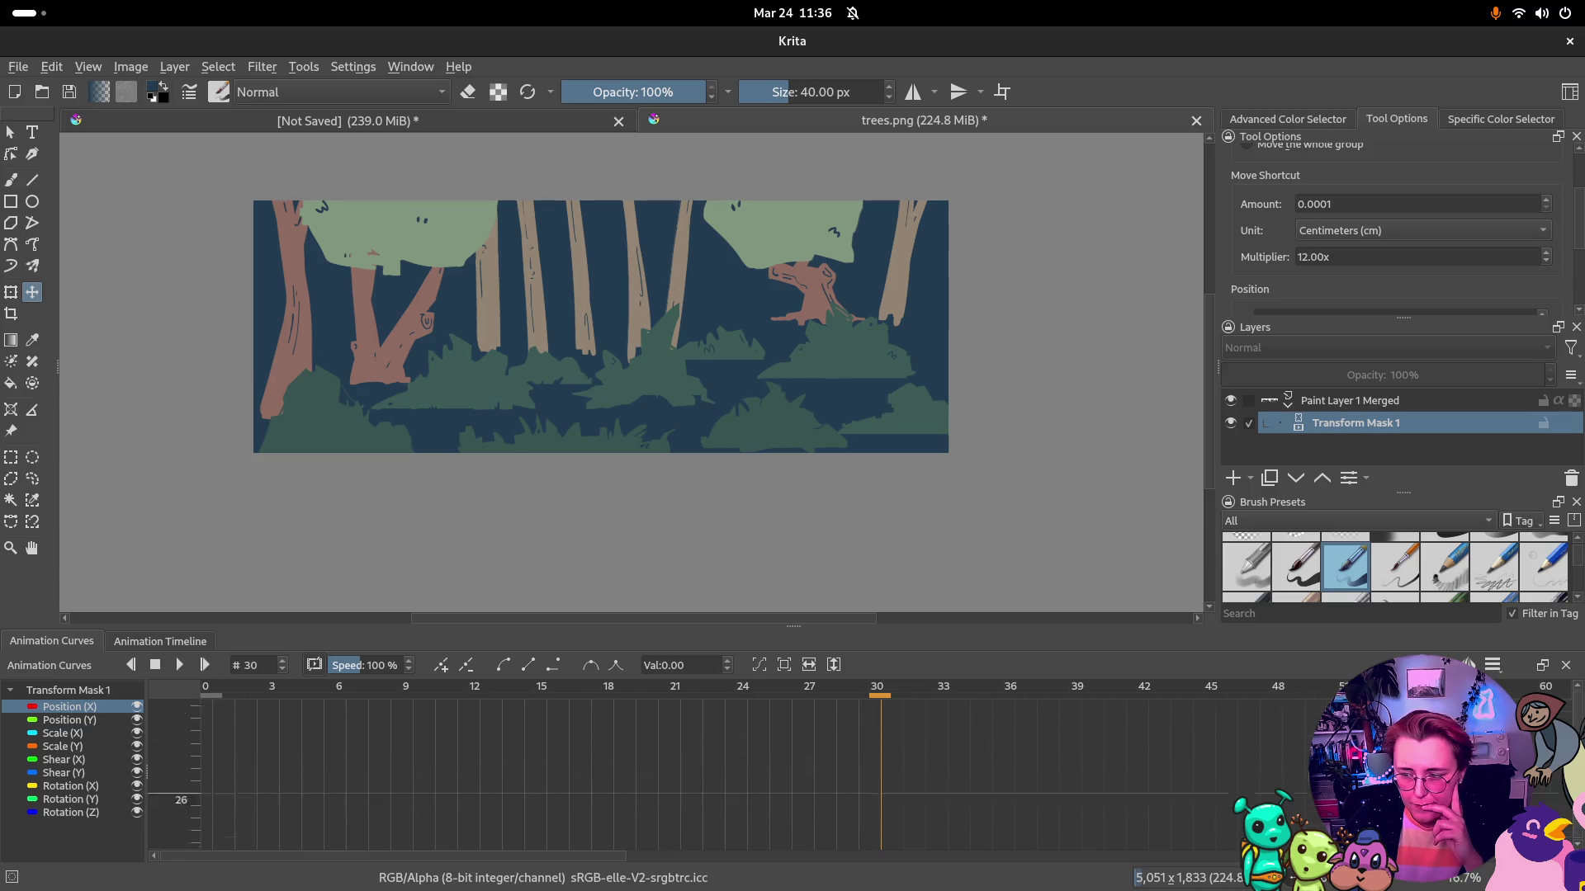
scroll(719, 753, down, 3)
scroll(718, 754, down, 3)
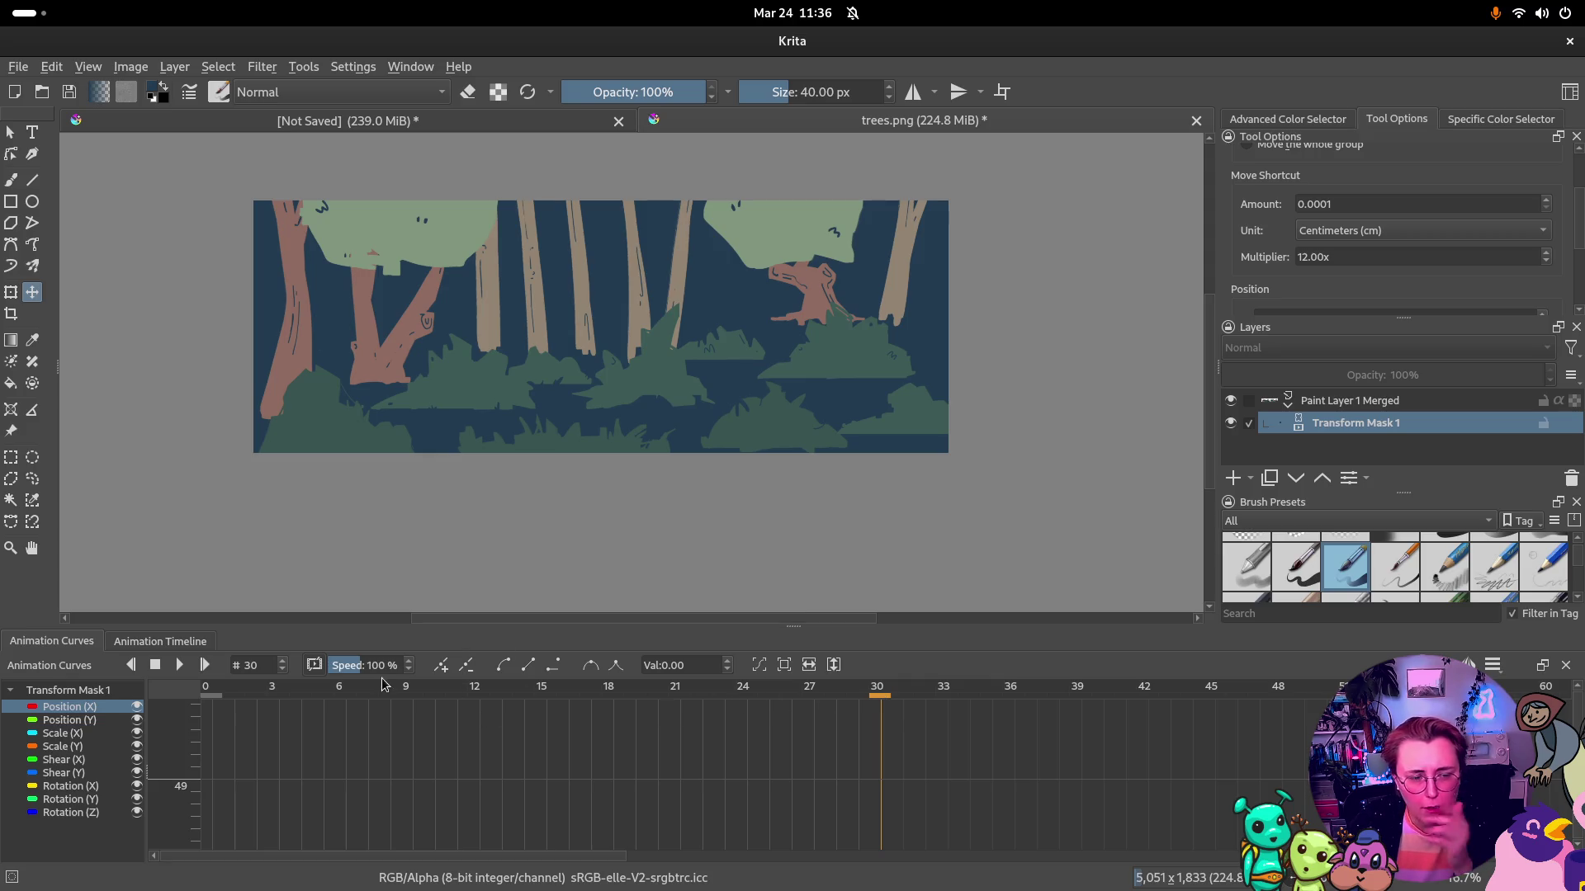
right_click(99, 707)
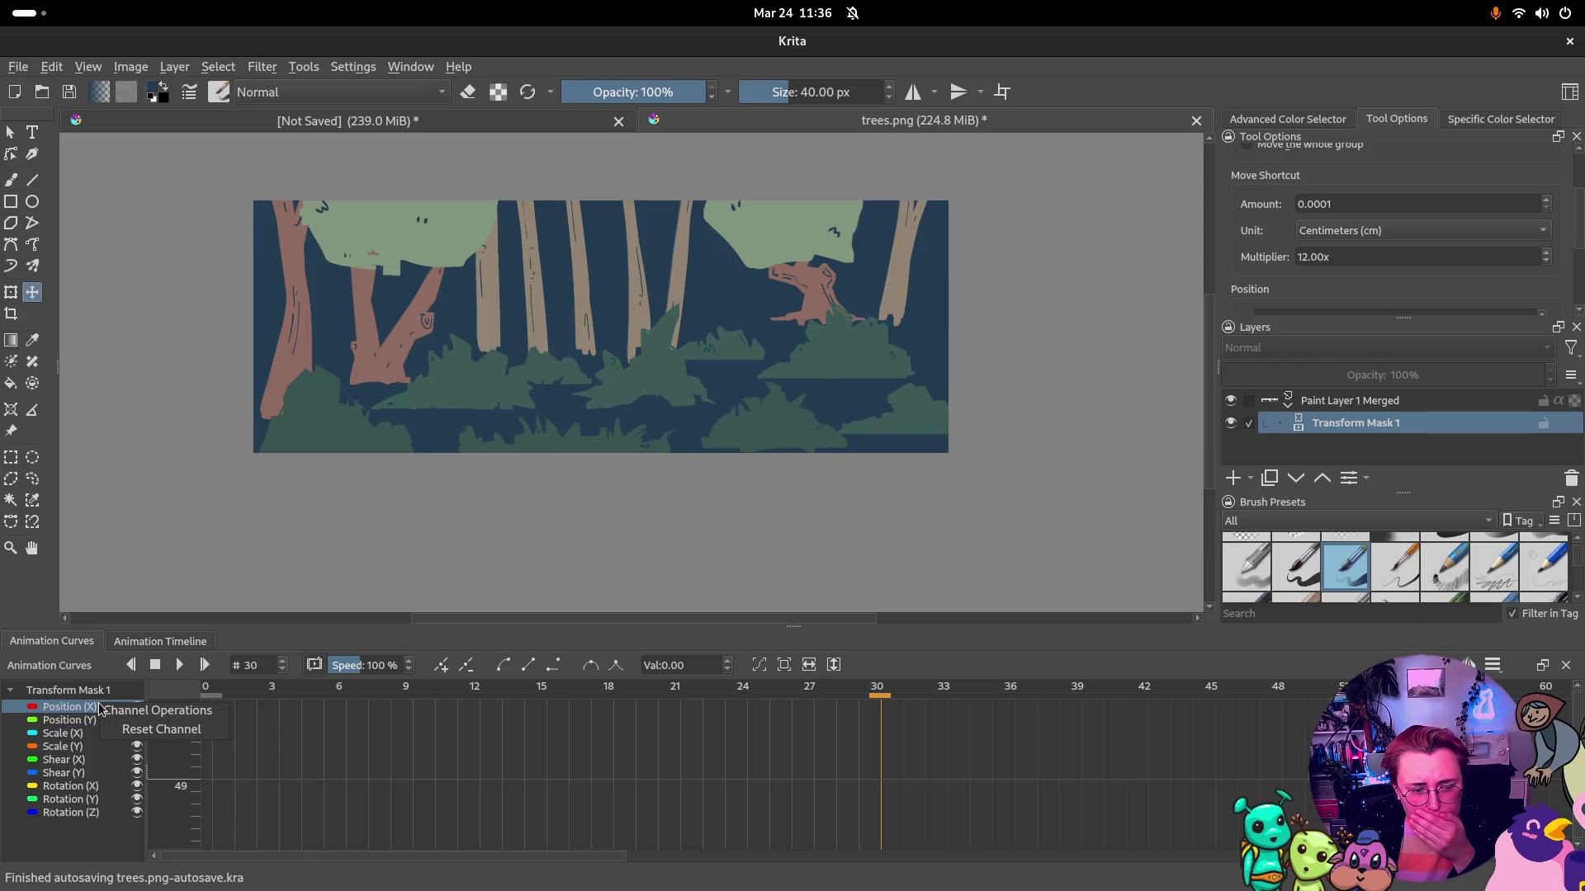
click(161, 730)
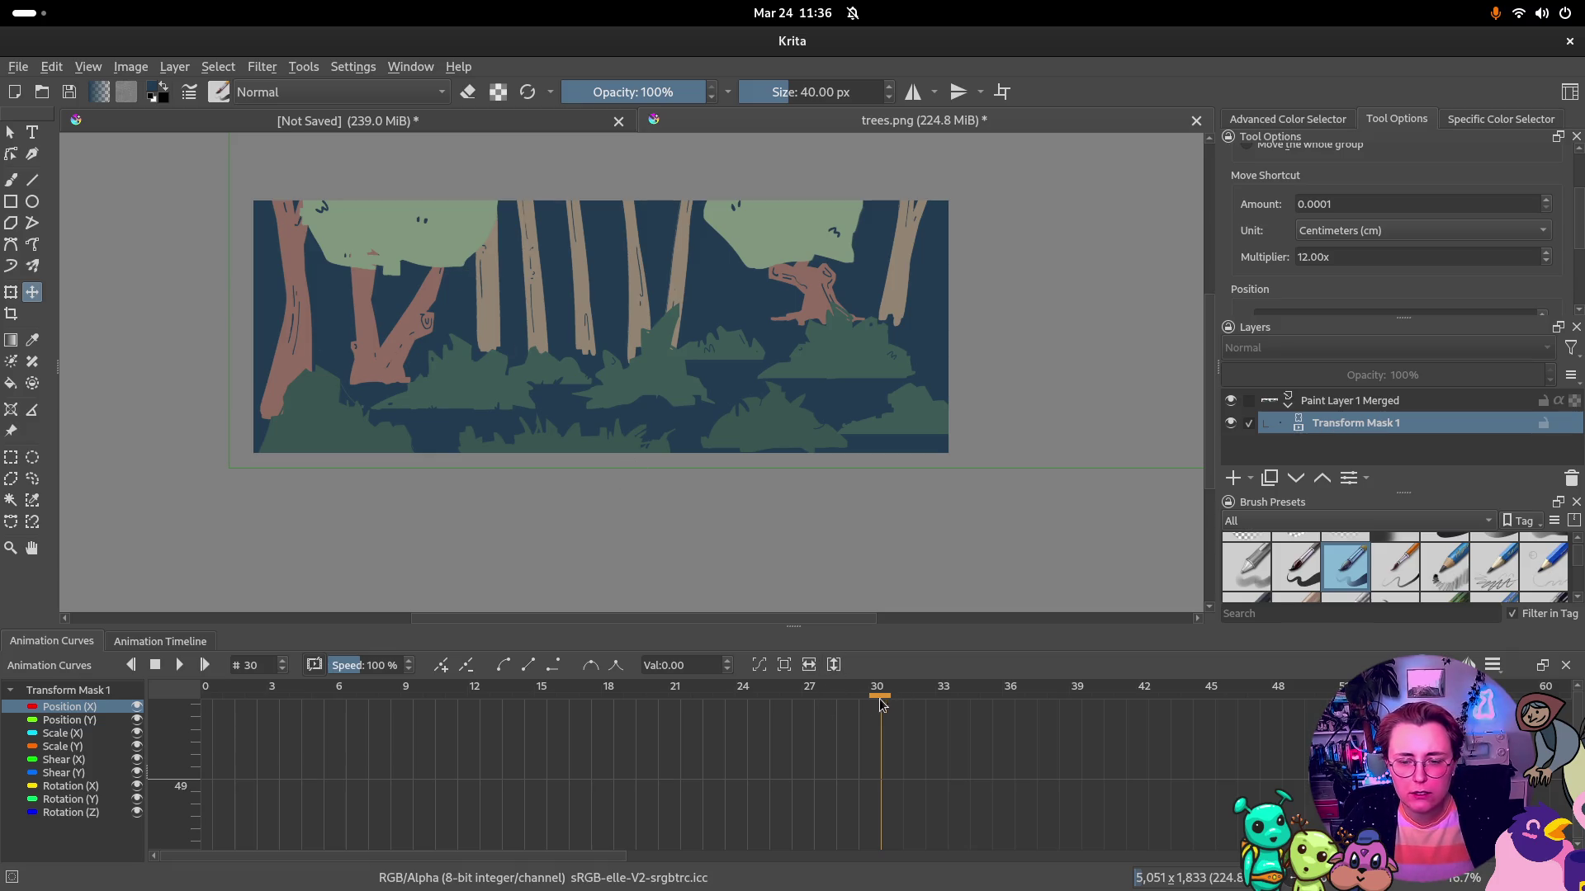
Duplicate Paint Layer 1 Merged with Ctrl+J, shift the copy left, then switch to the browser docs
drag(805, 337, 709, 341)
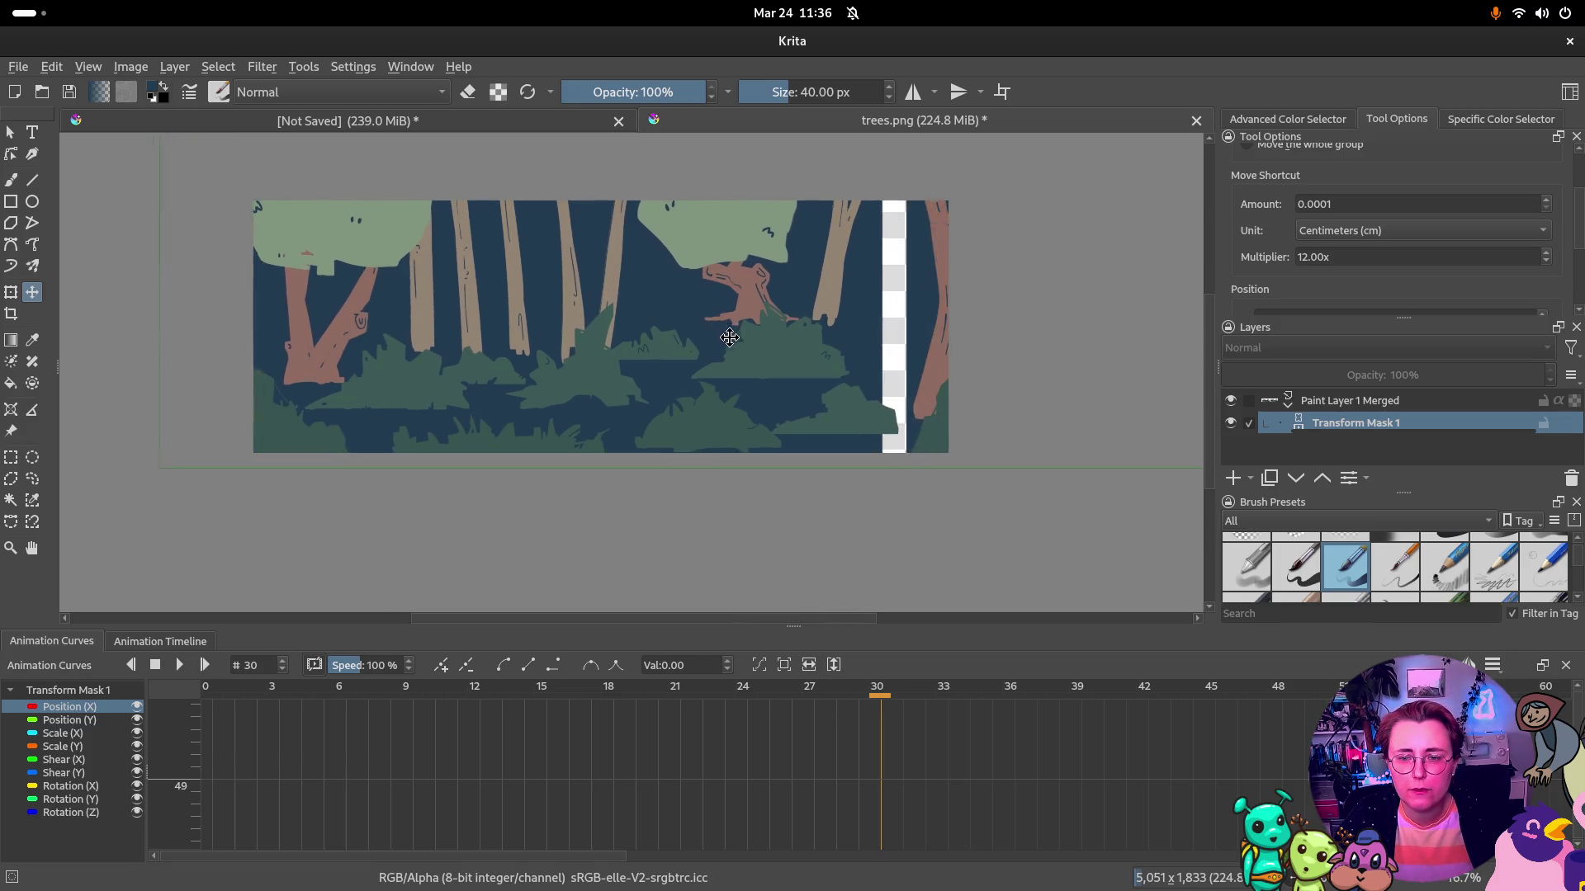
key(ctrl+z)
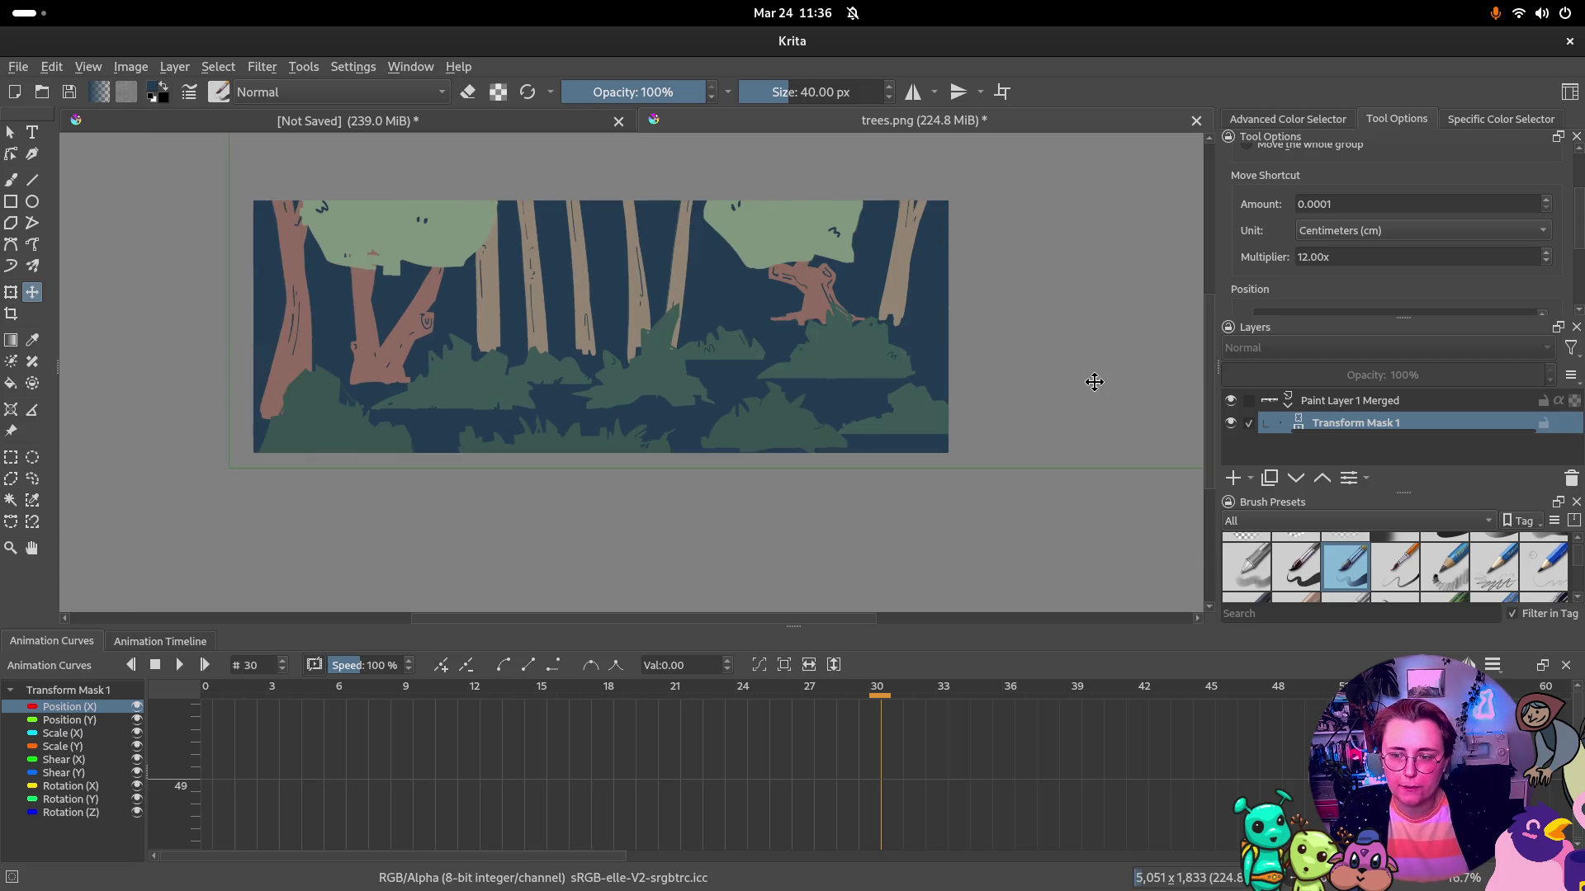
click(1375, 402)
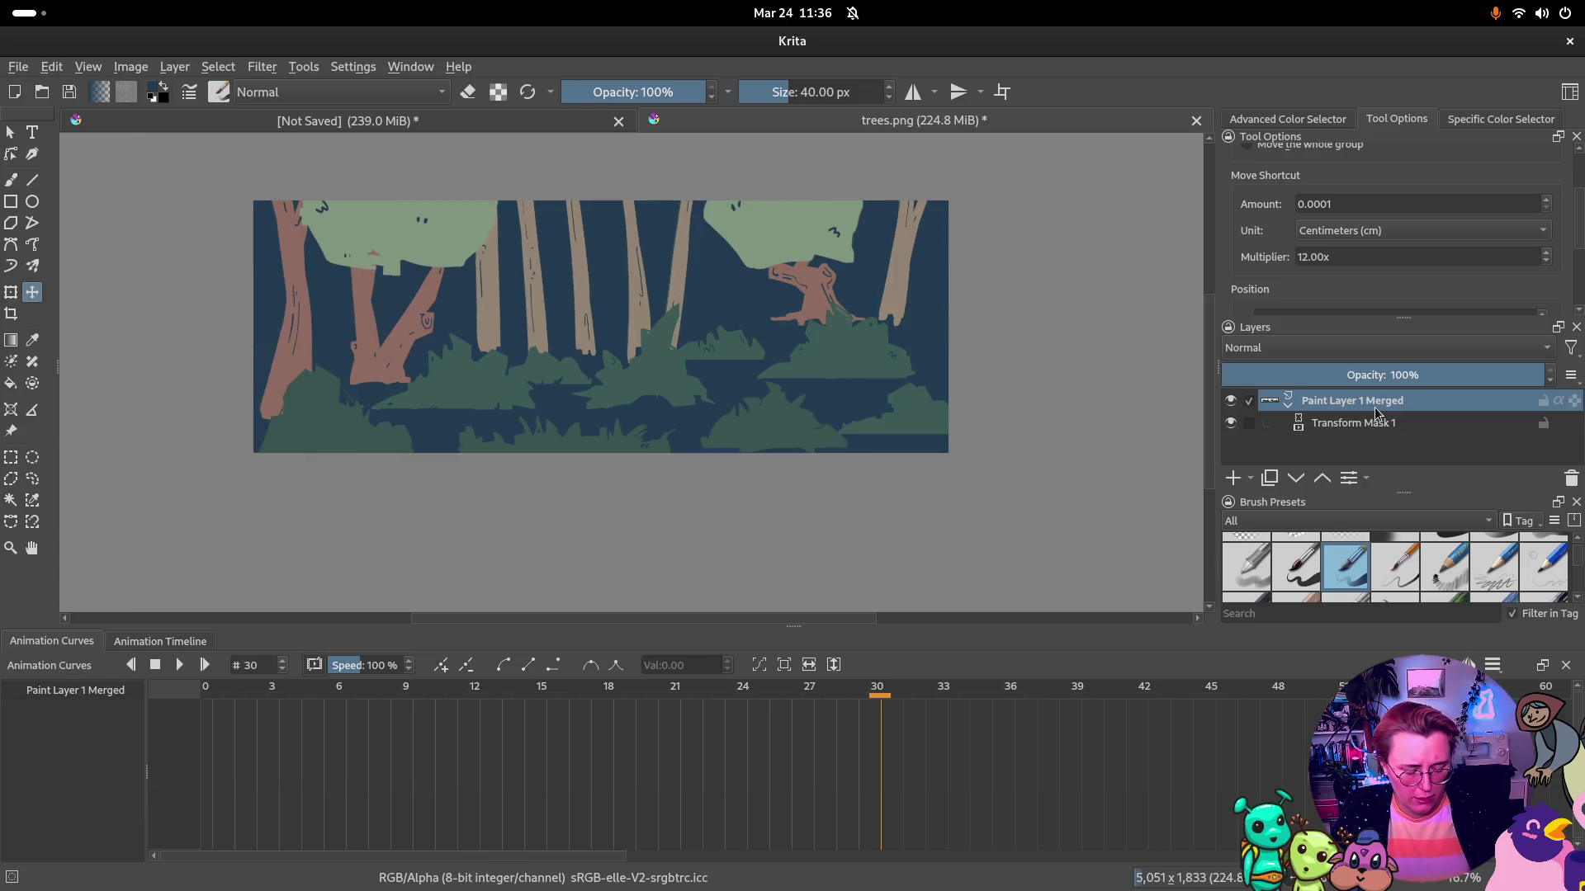
key(ctrl+j)
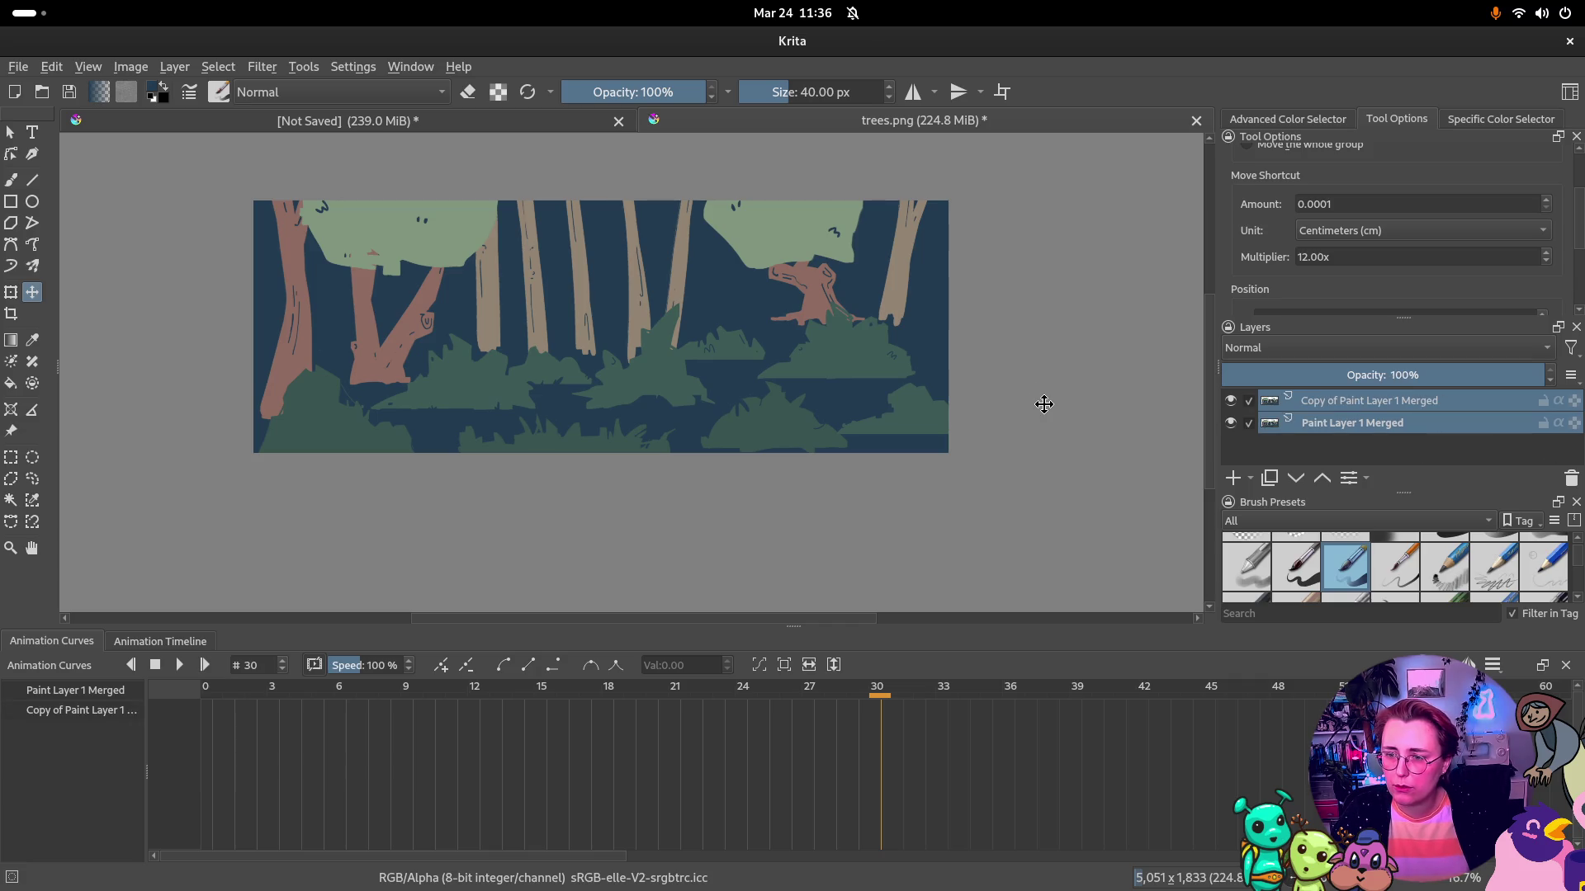
drag(781, 382, 762, 381)
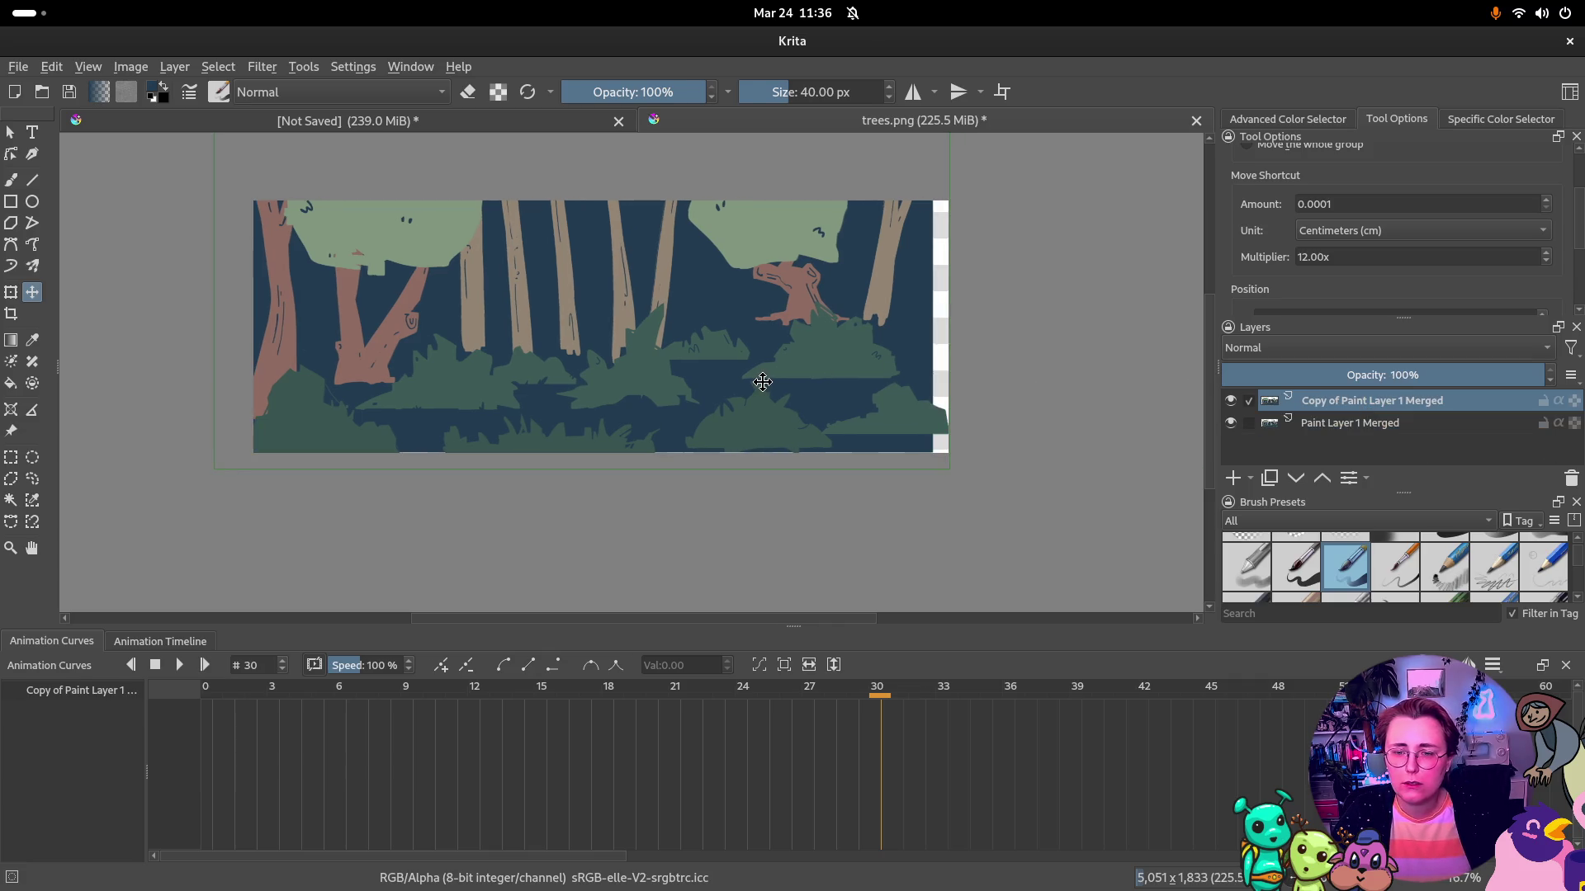
key(alt+Tab)
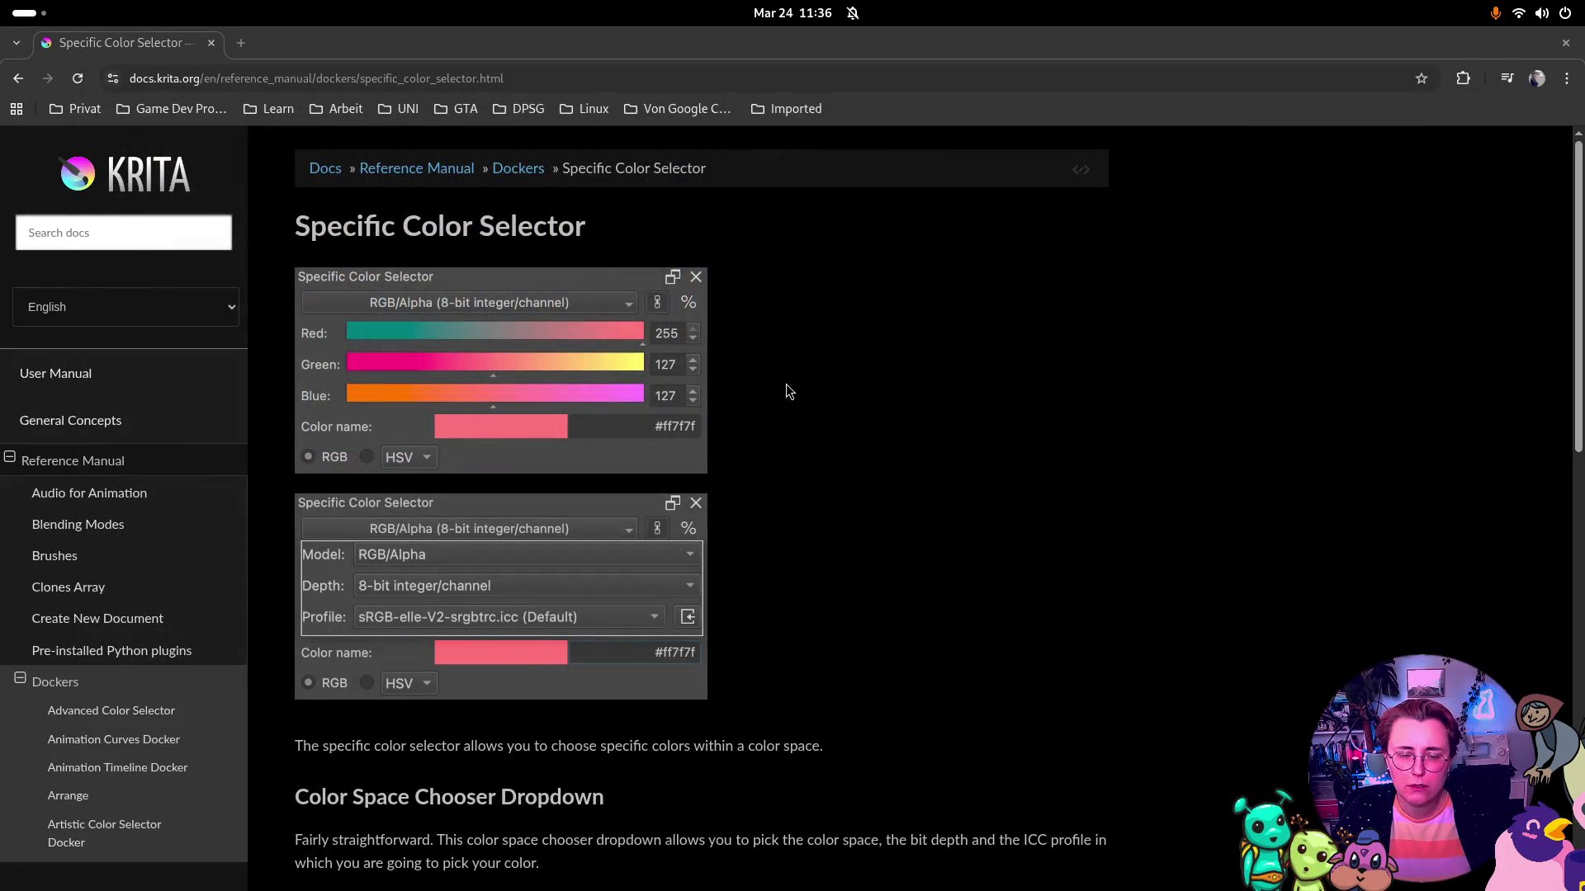
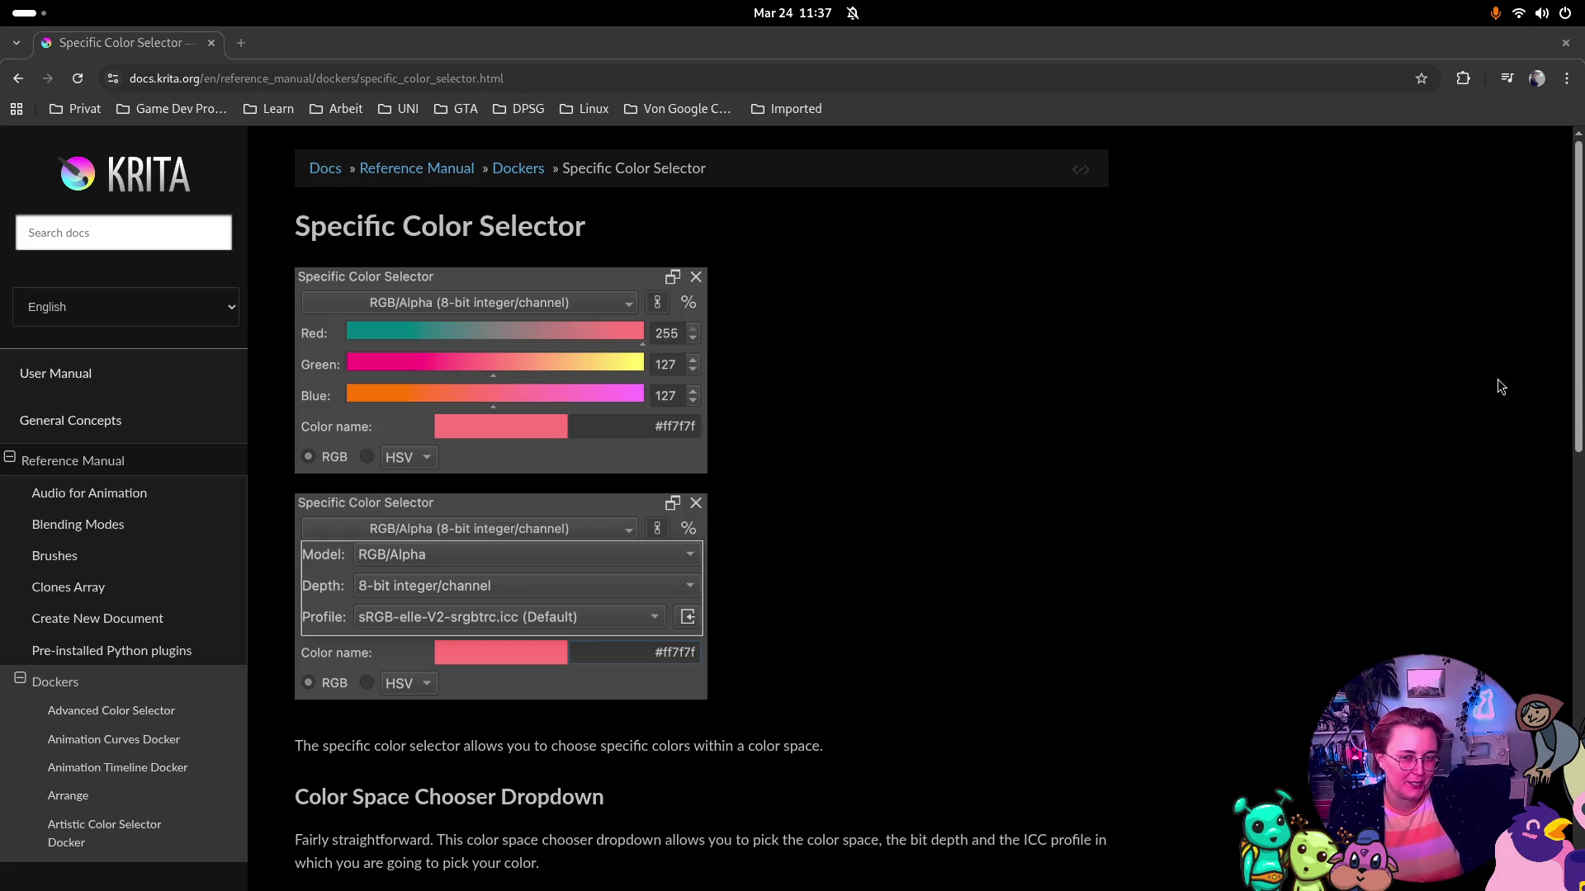
Briefly show and dismiss the desktop Activities overview while Krita launches
key(super)
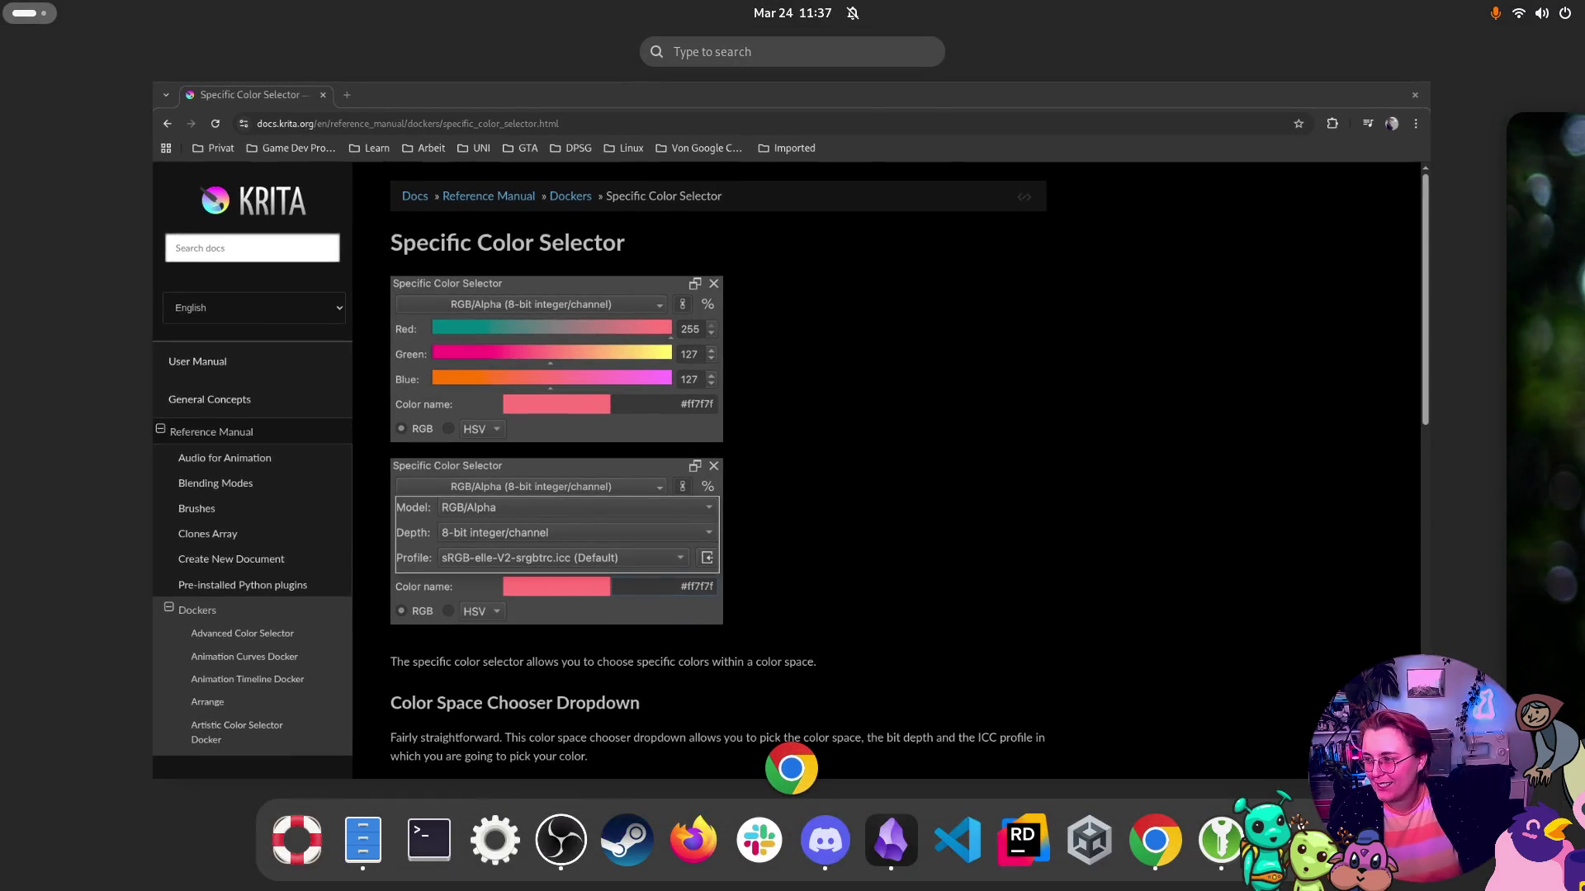
key(super)
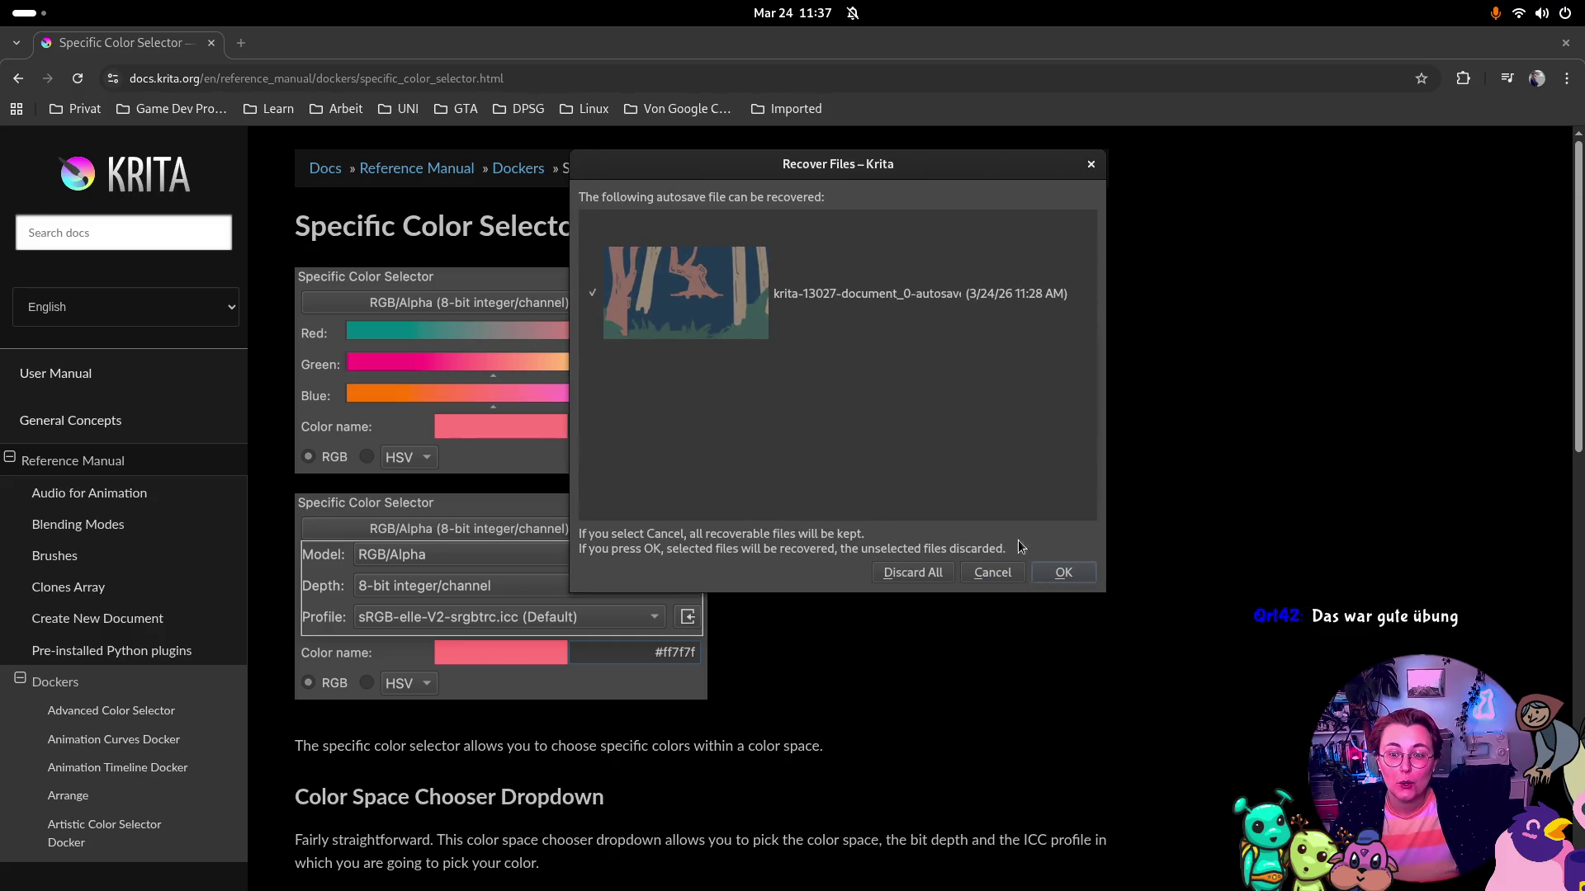
Recover the autosaved forest document and bring the Krita window to the front
click(1053, 572)
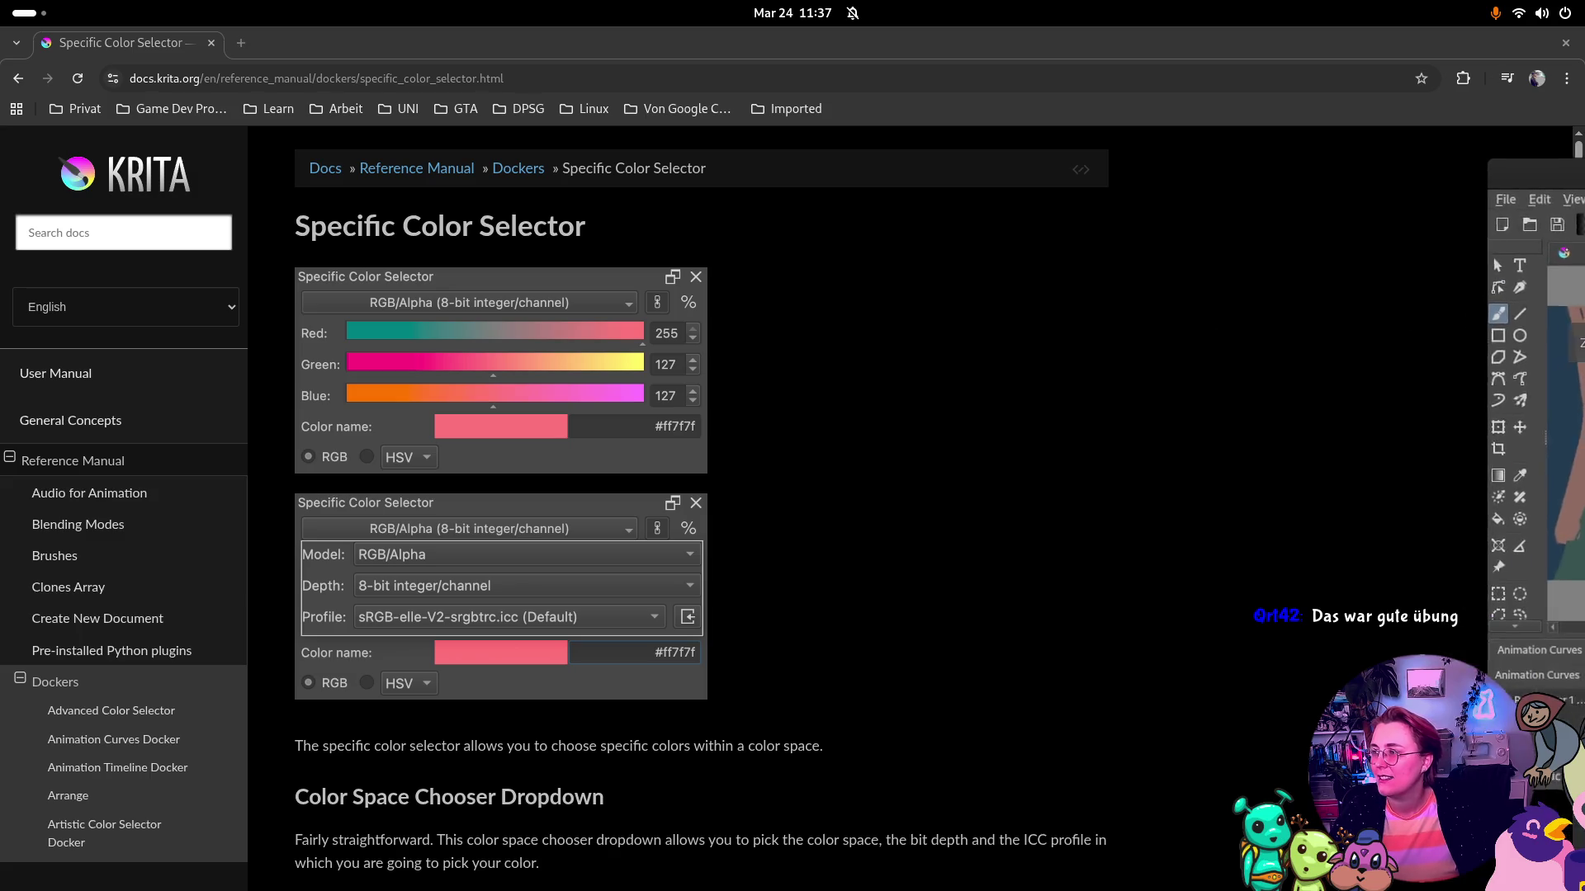
key(alt+Tab)
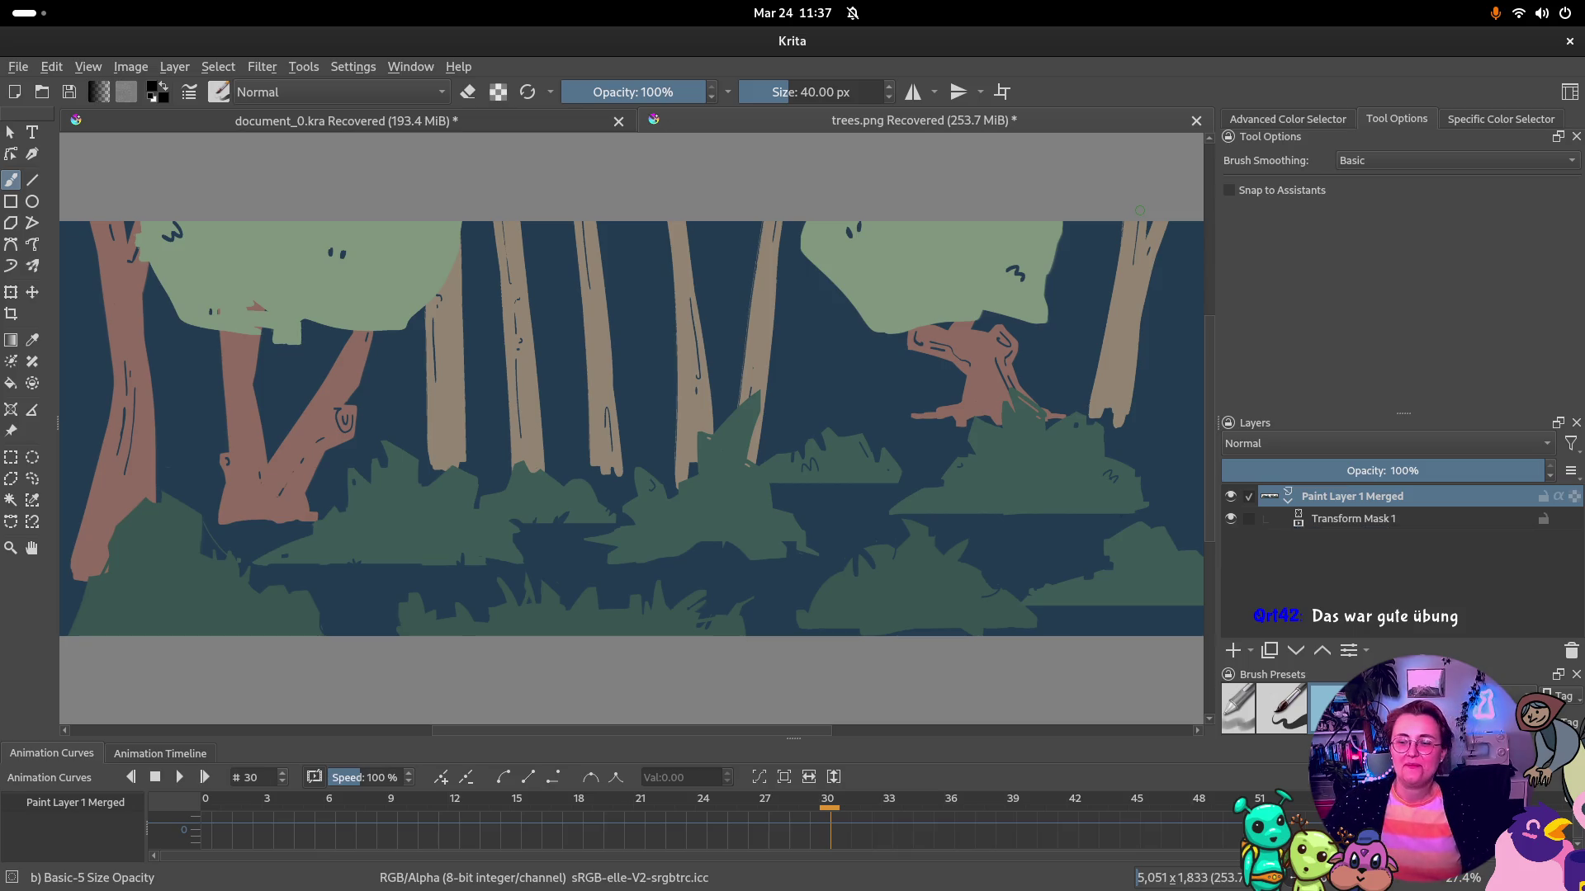
click(1353, 519)
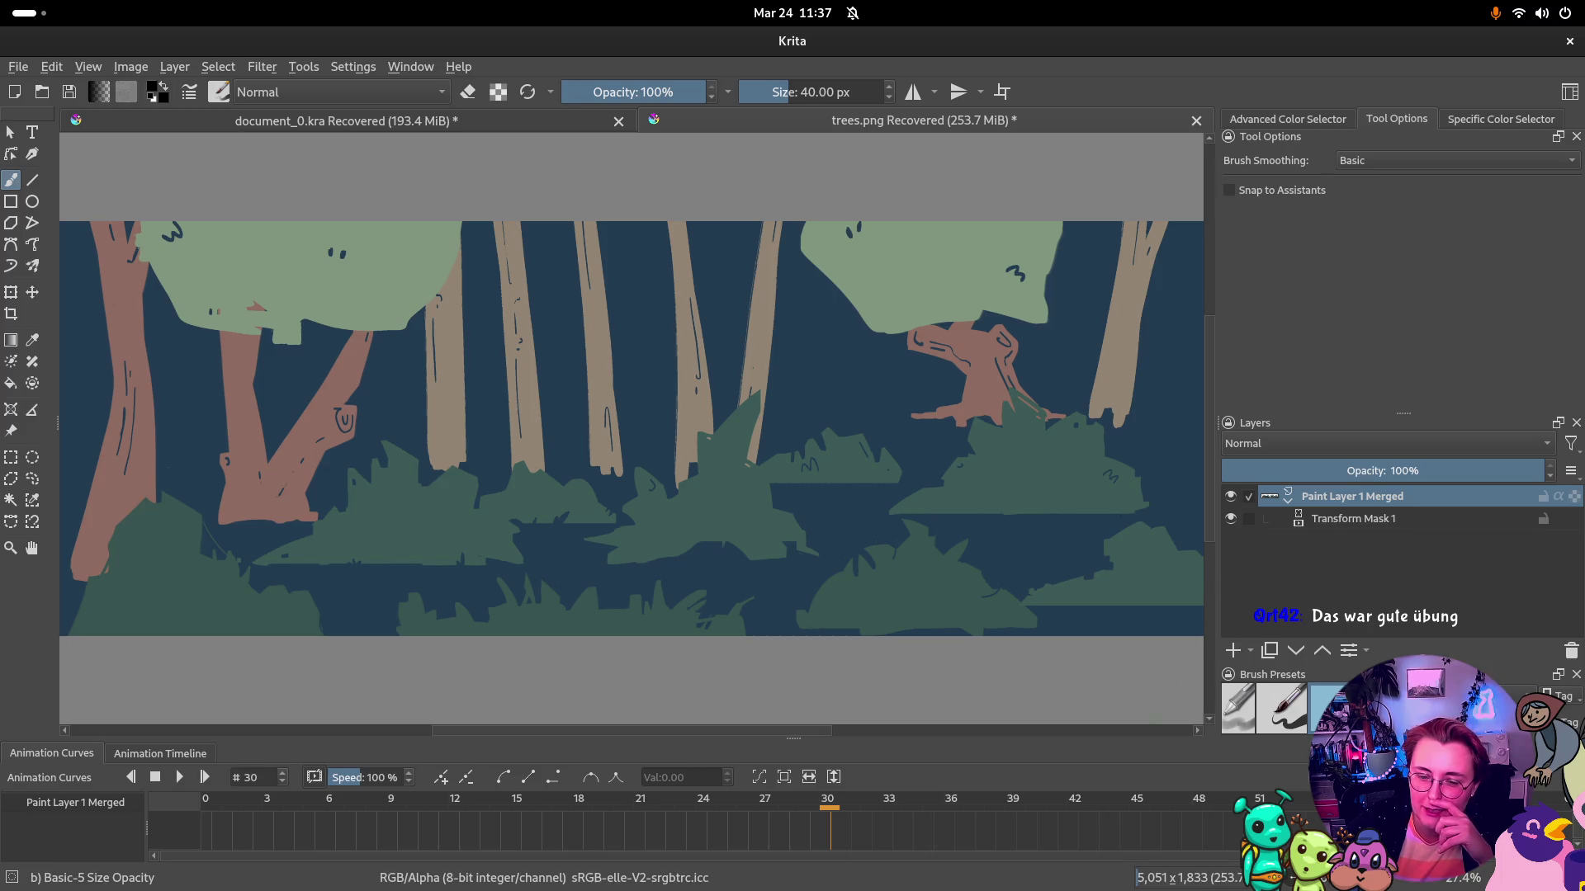
scroll(991, 434, down, 3)
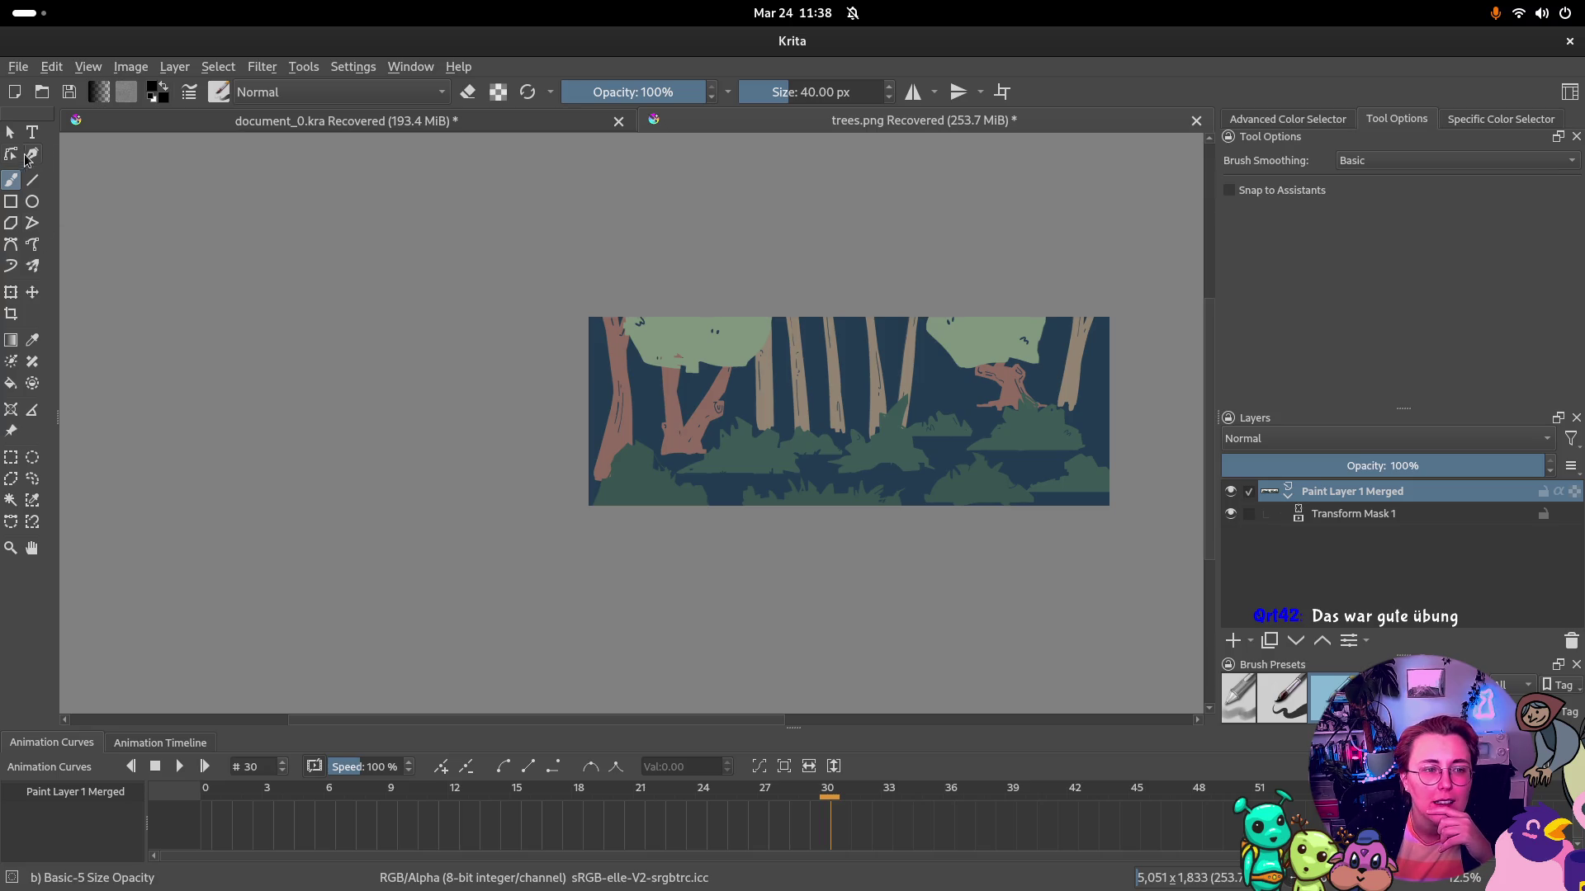
Test-shift the forest layer leftward across the canvas with the Move tool
click(33, 294)
drag(670, 412, 551, 416)
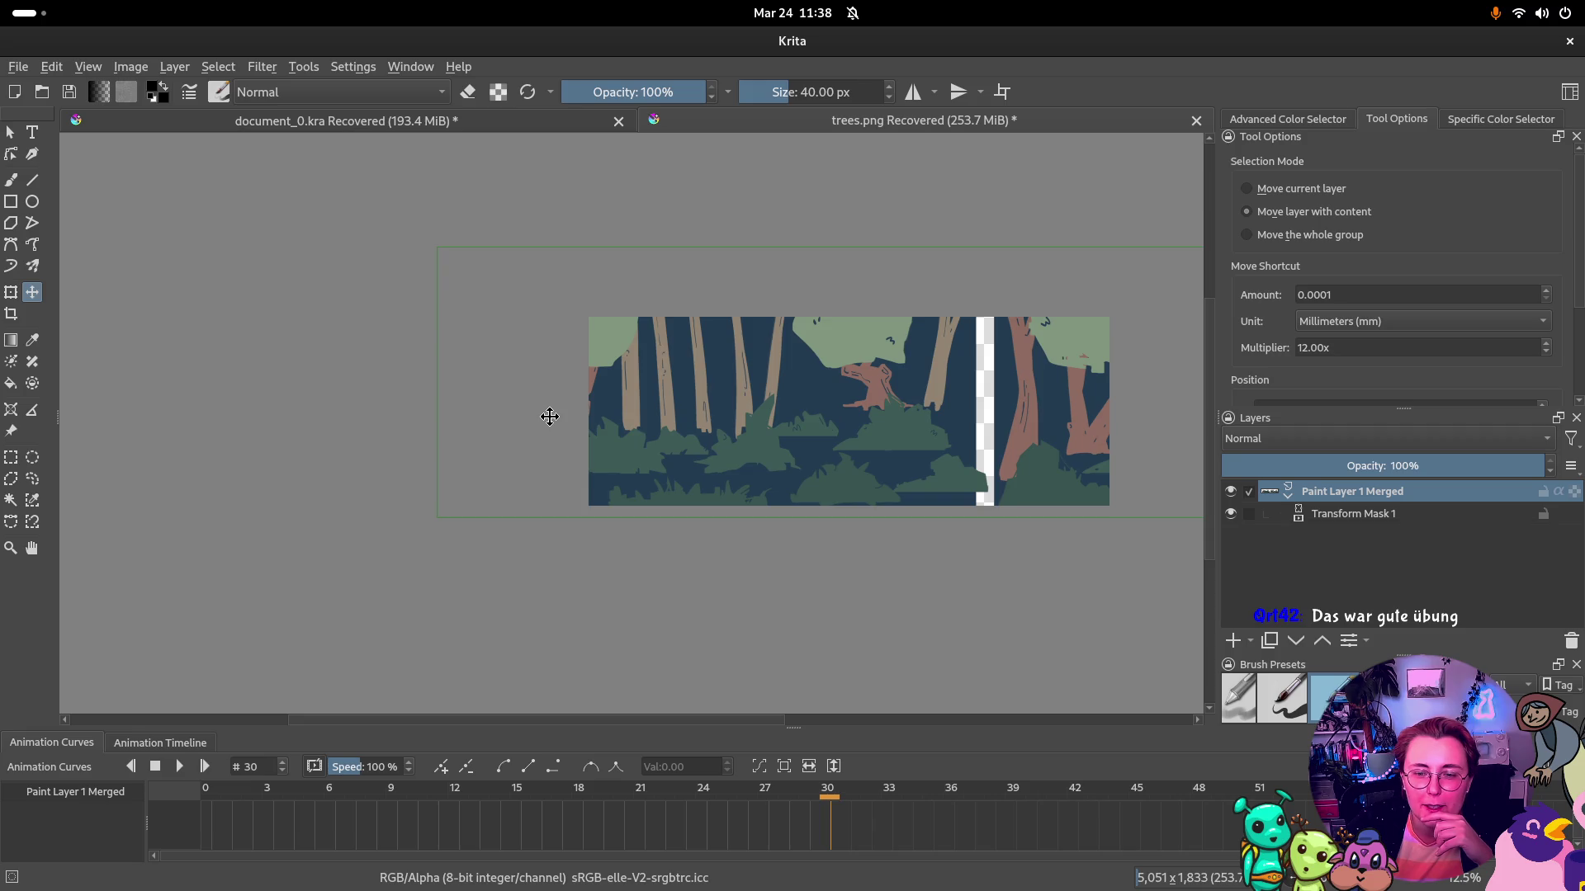
drag(904, 424, 562, 423)
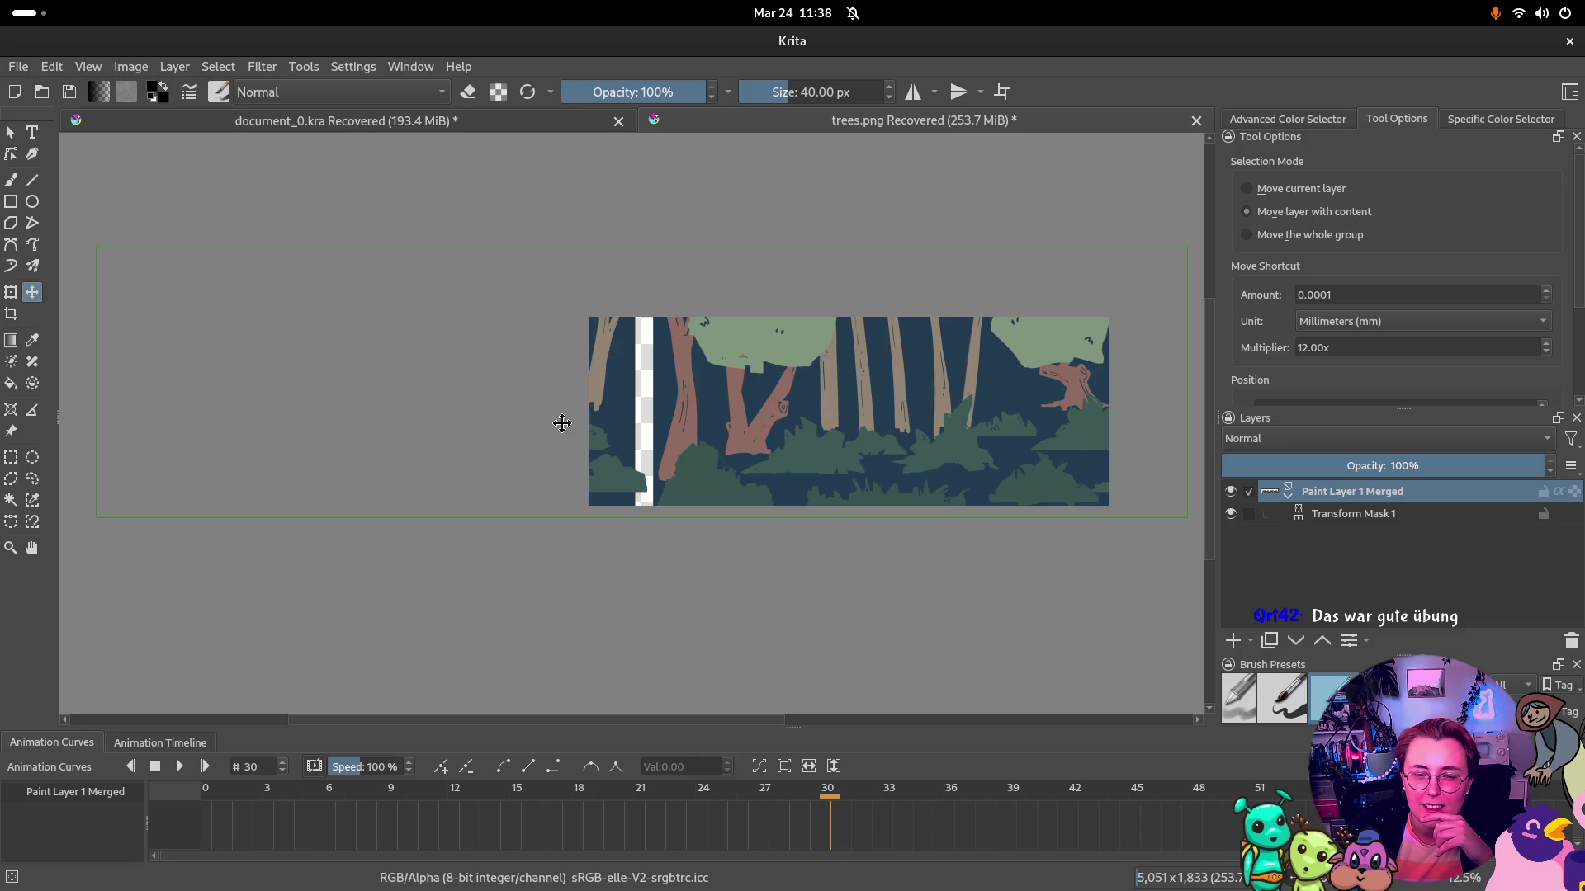
drag(700, 431, 640, 431)
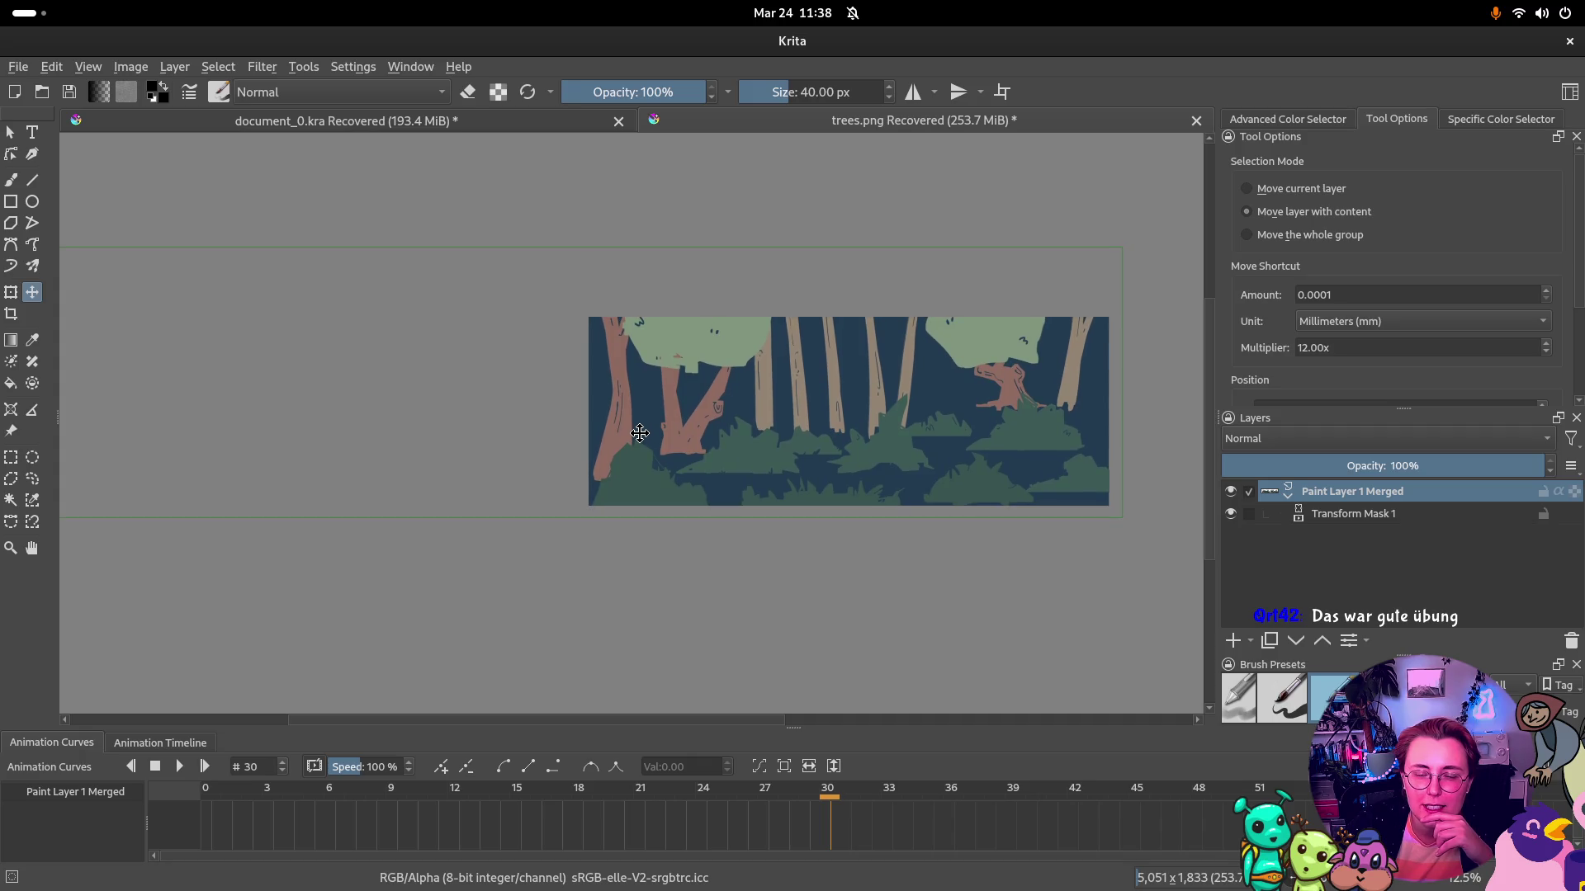
Select a 5192 × 1921 px rectangle enclosing the whole forest image
click(11, 457)
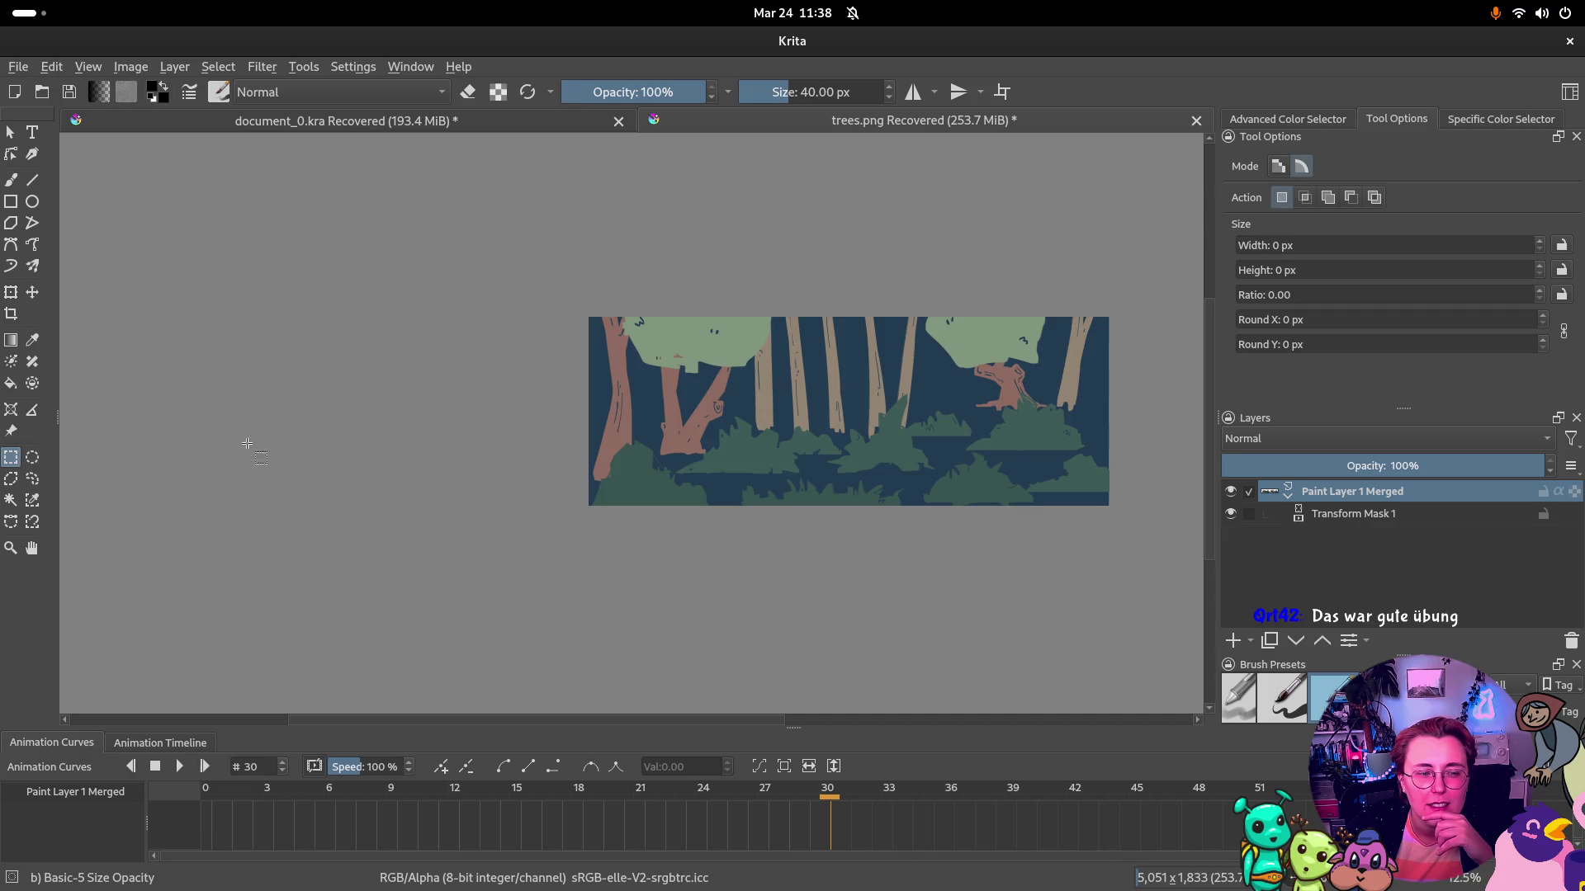
drag(1123, 316, 593, 501)
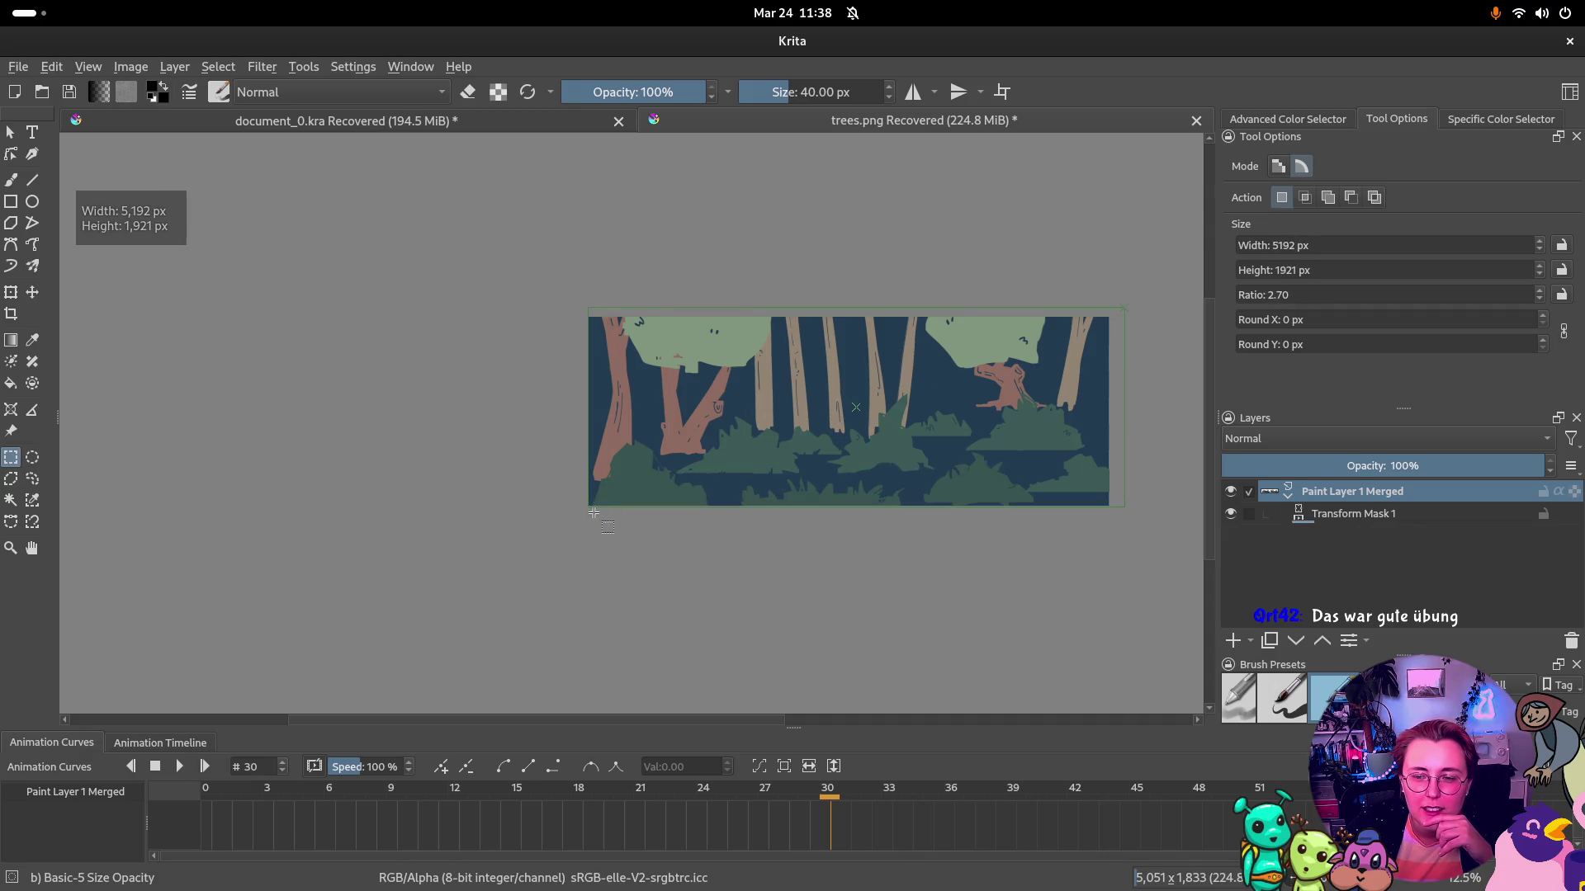
scroll(595, 512, up, 3)
scroll(619, 450, down, 3)
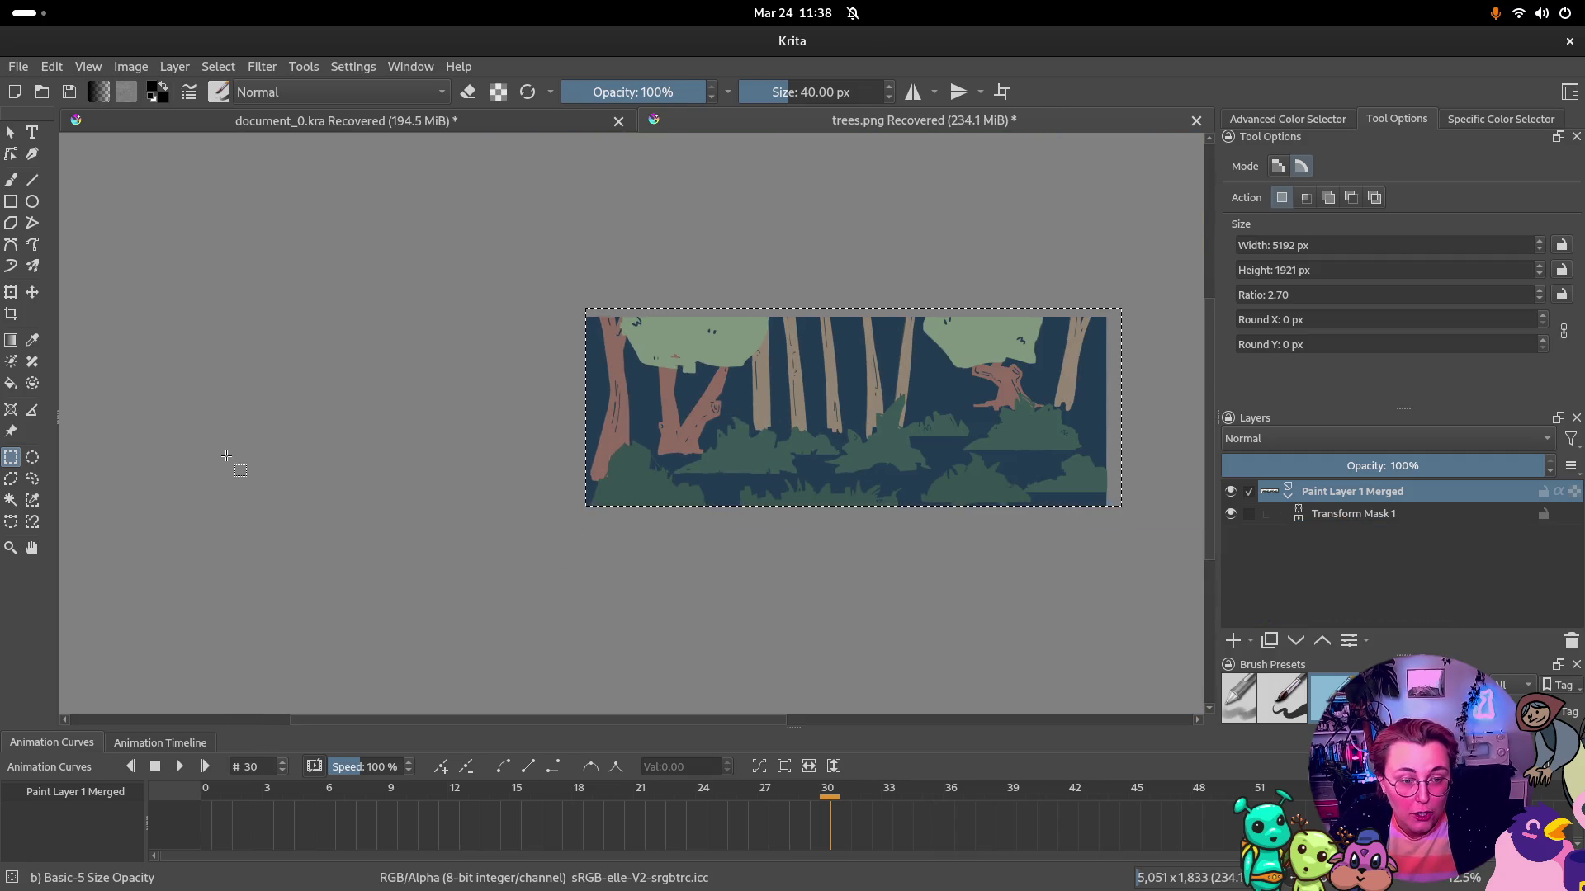
right_click(777, 450)
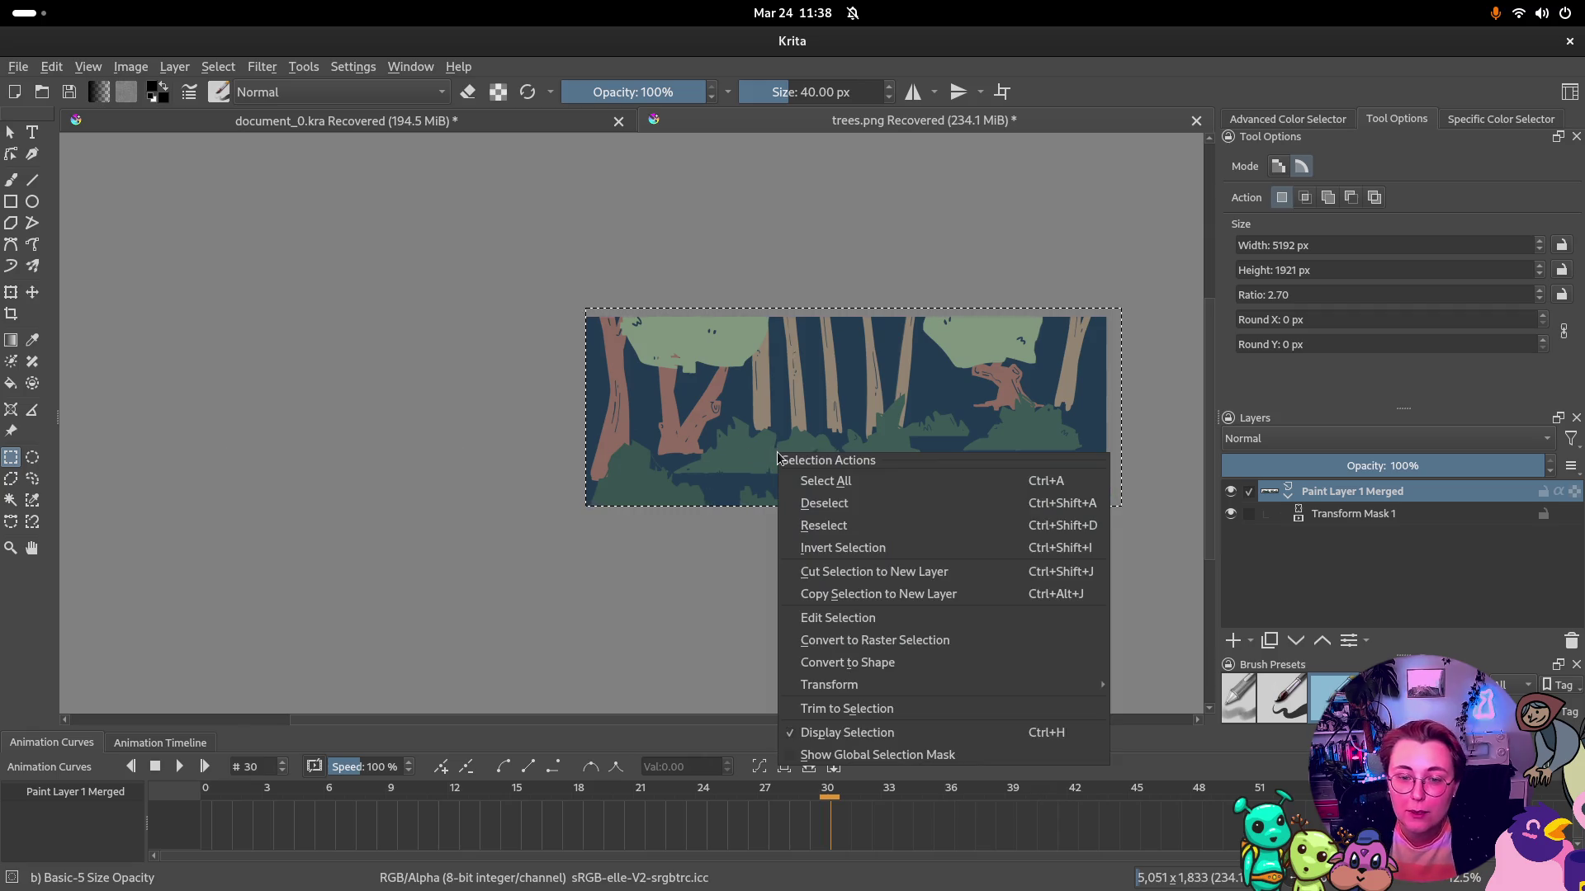
Copy the selection to a new layer and remove the top layer's transform mask
click(875, 576)
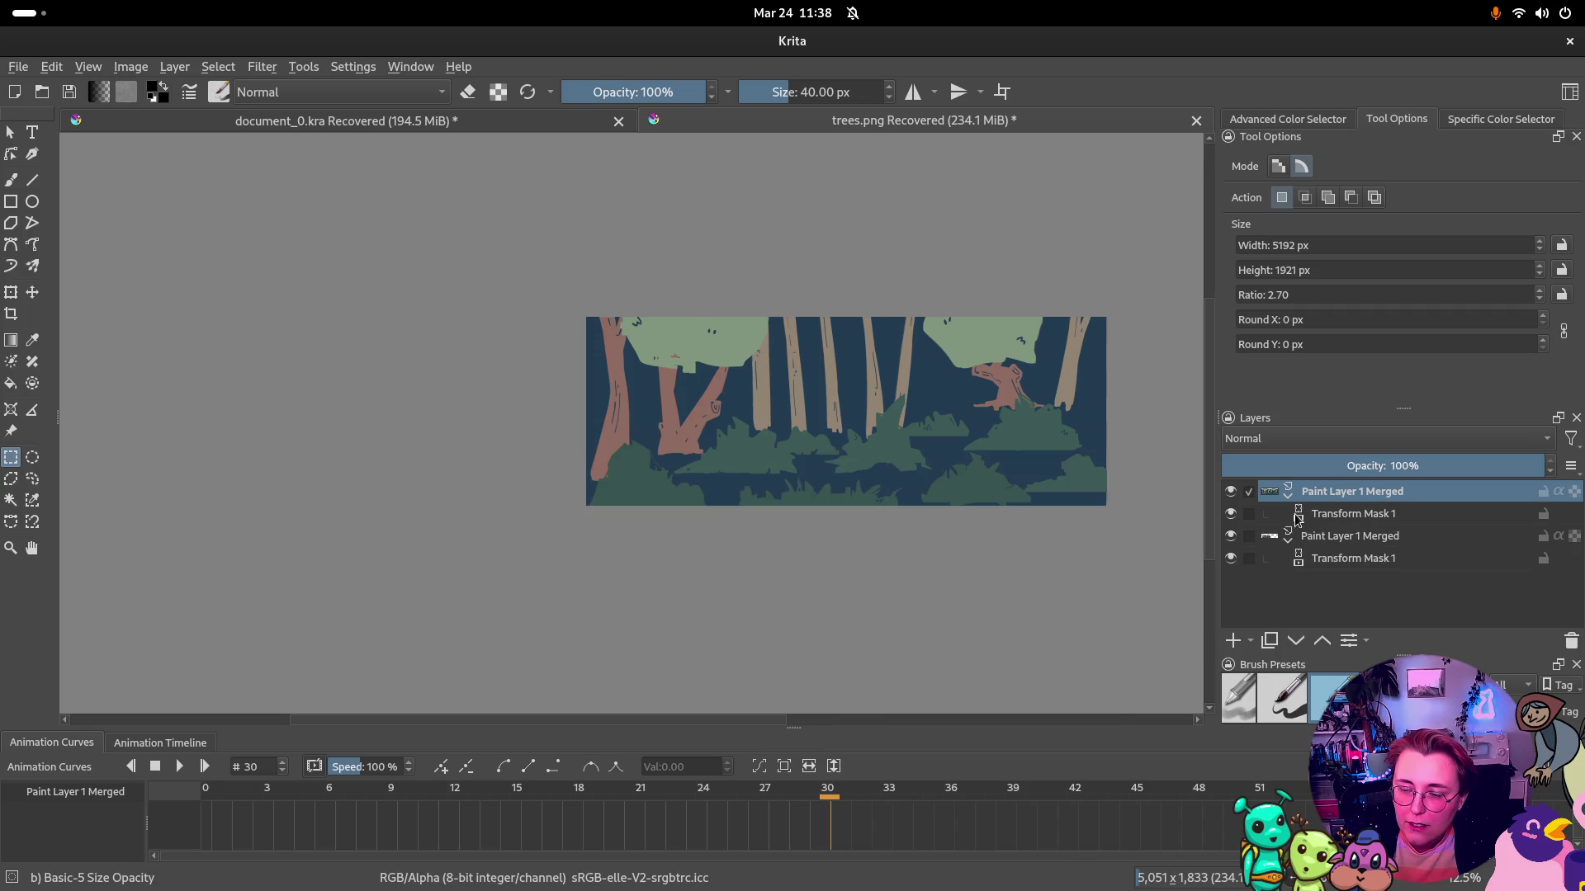
click(1349, 513)
right_click(1350, 513)
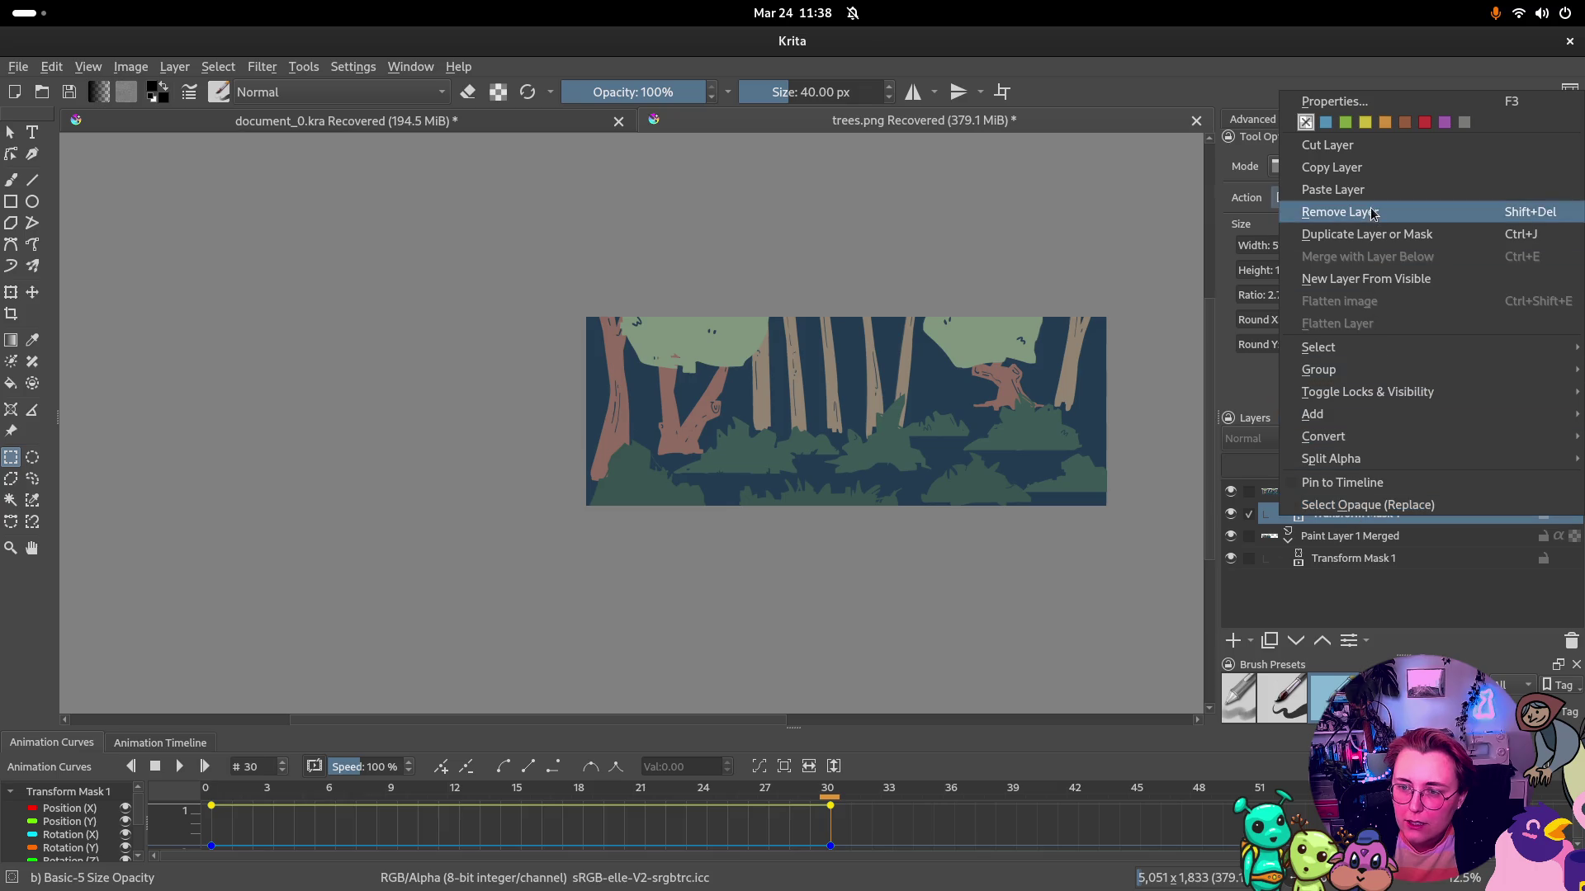
click(1340, 211)
Remove the remaining transform mask and make the upper forest layer active for moving
click(1399, 537)
right_click(1399, 535)
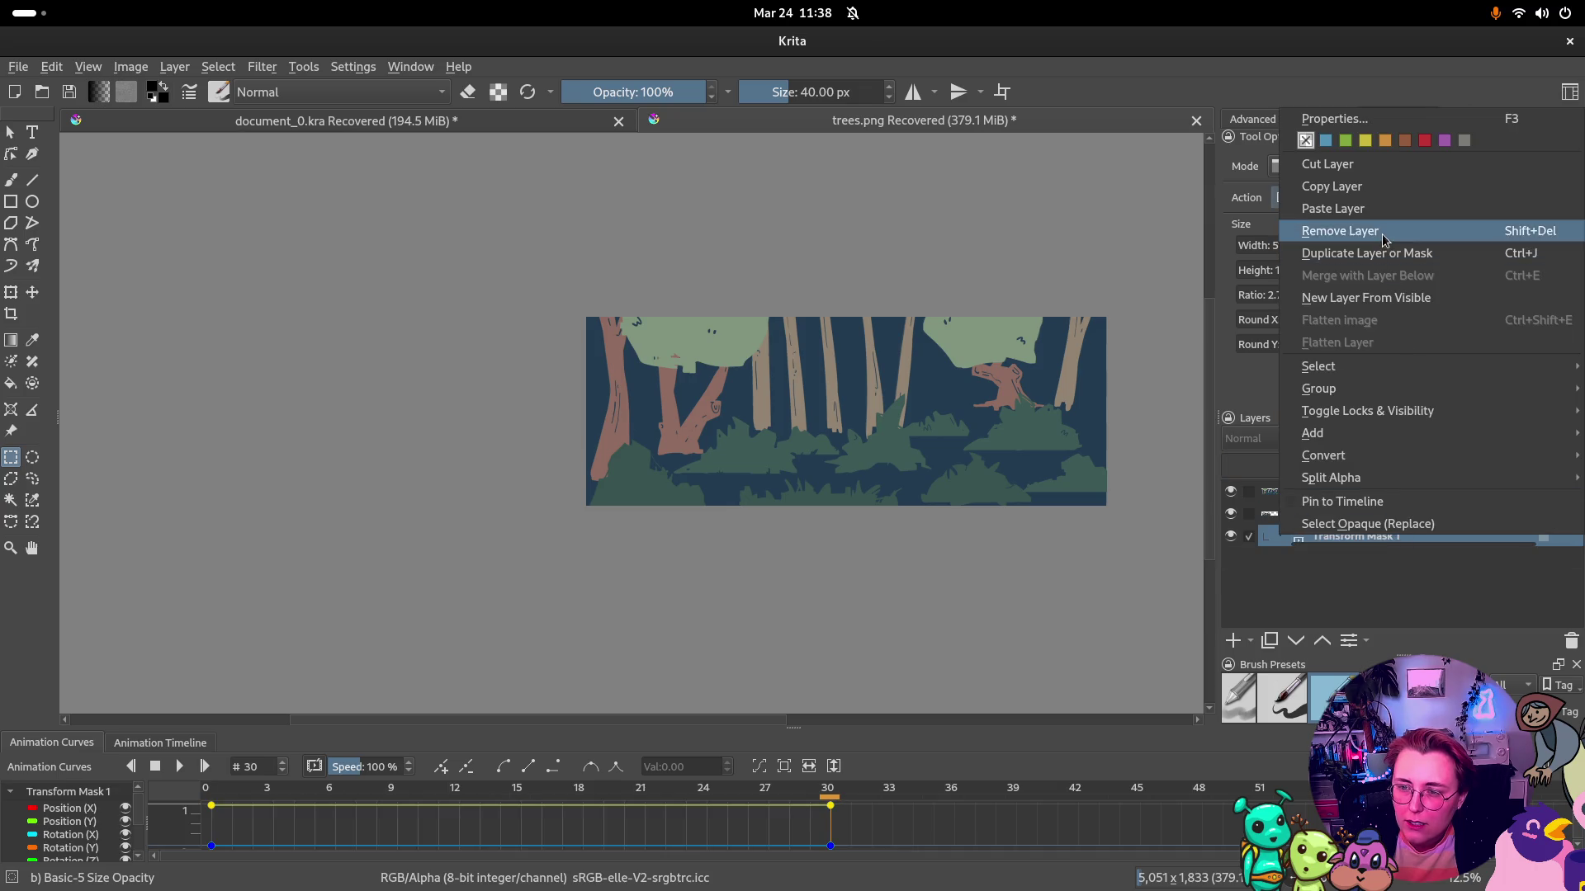
click(1350, 226)
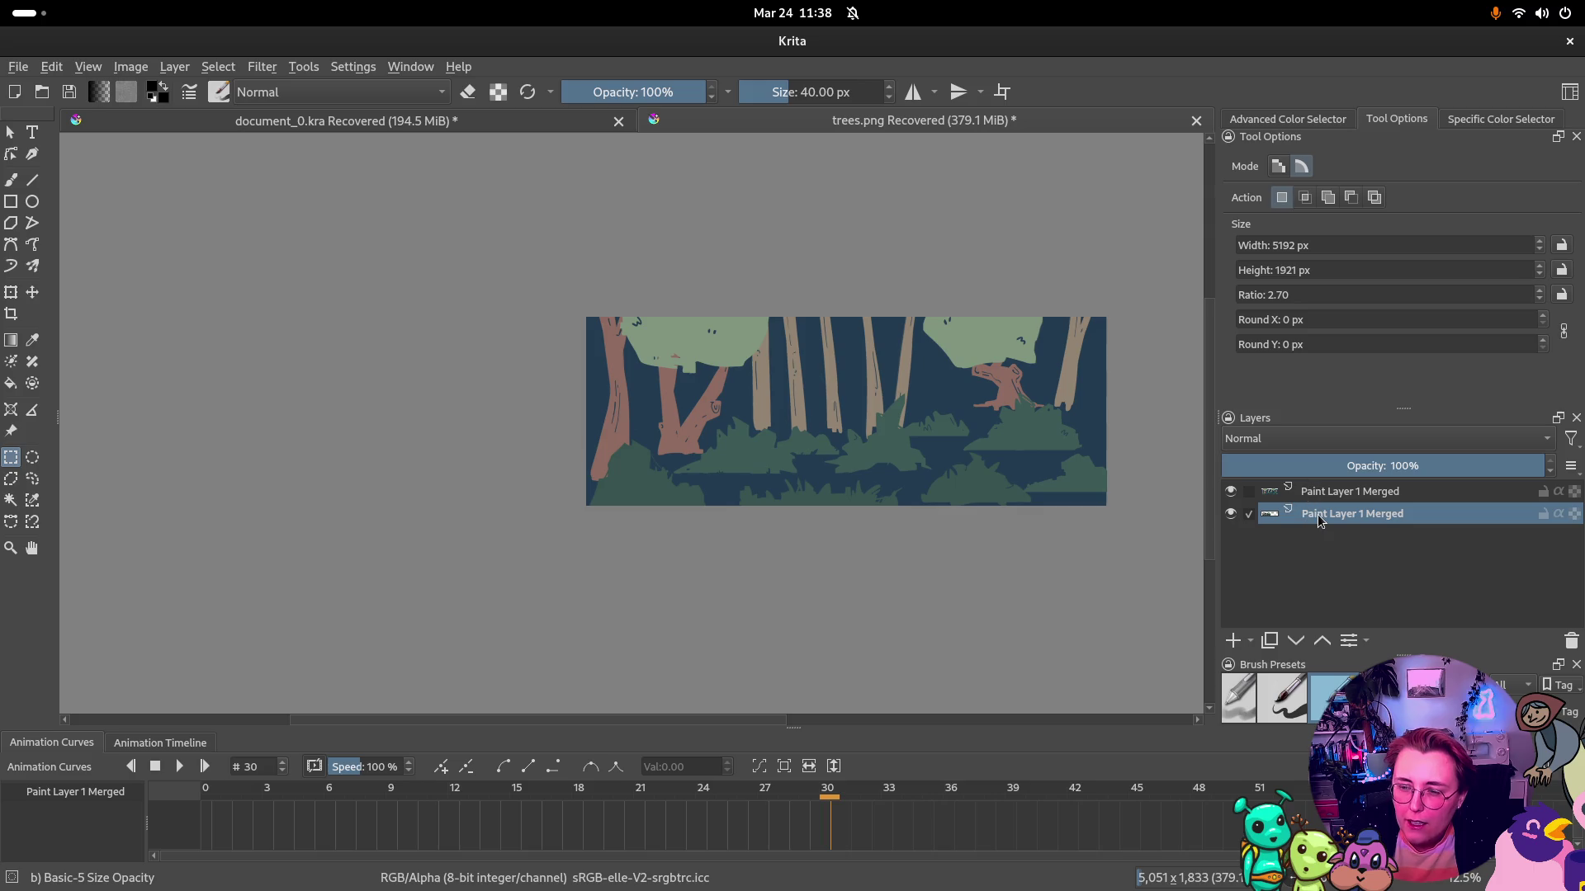
click(1345, 491)
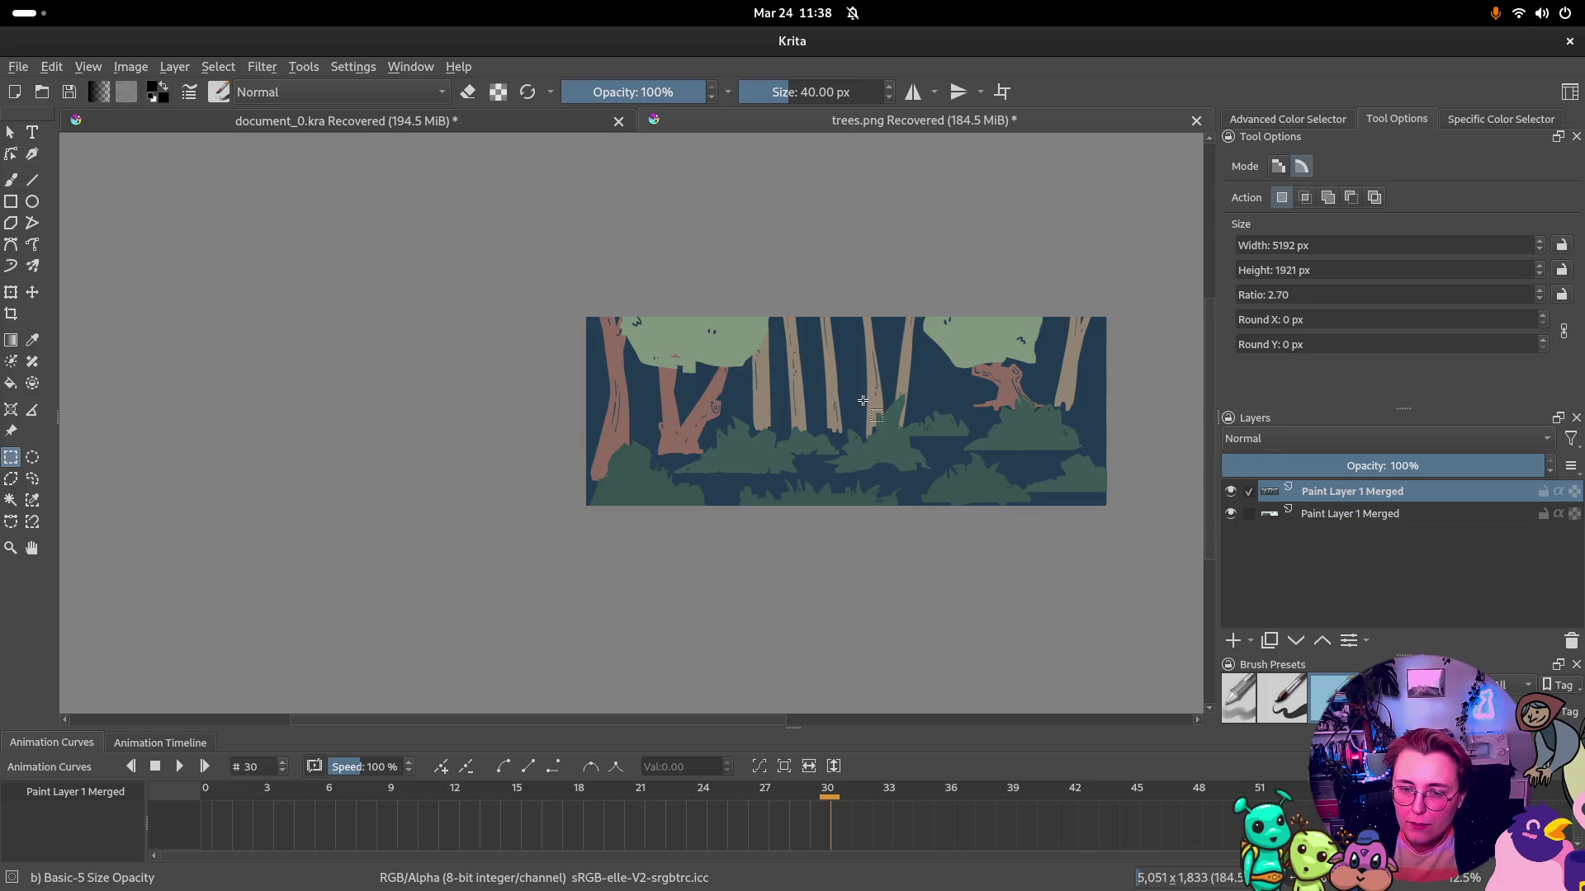
click(33, 292)
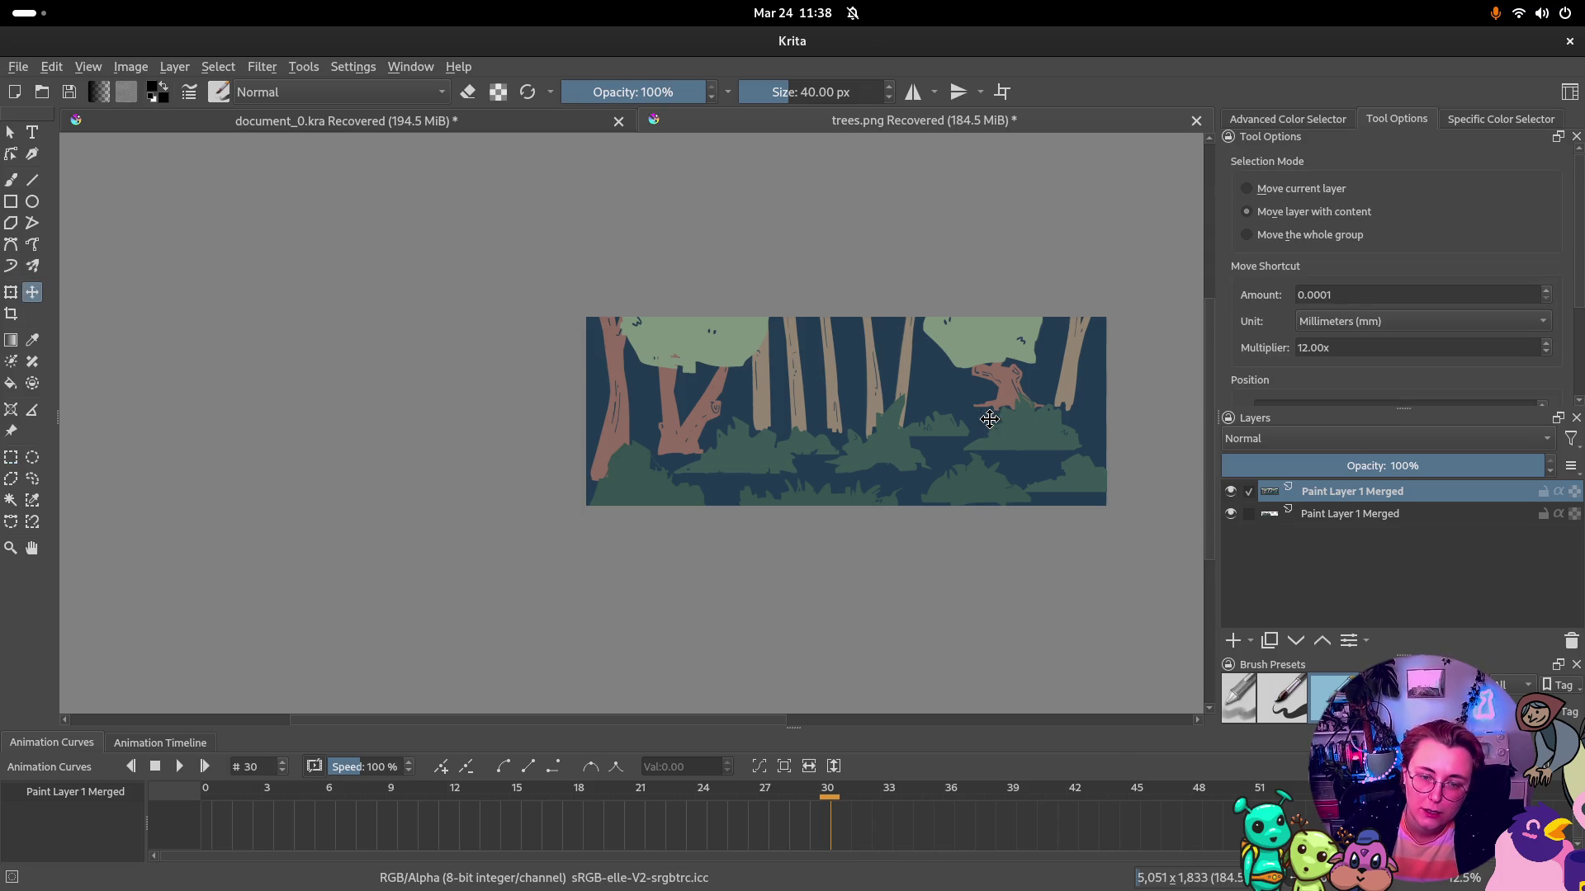
drag(990, 419, 975, 418)
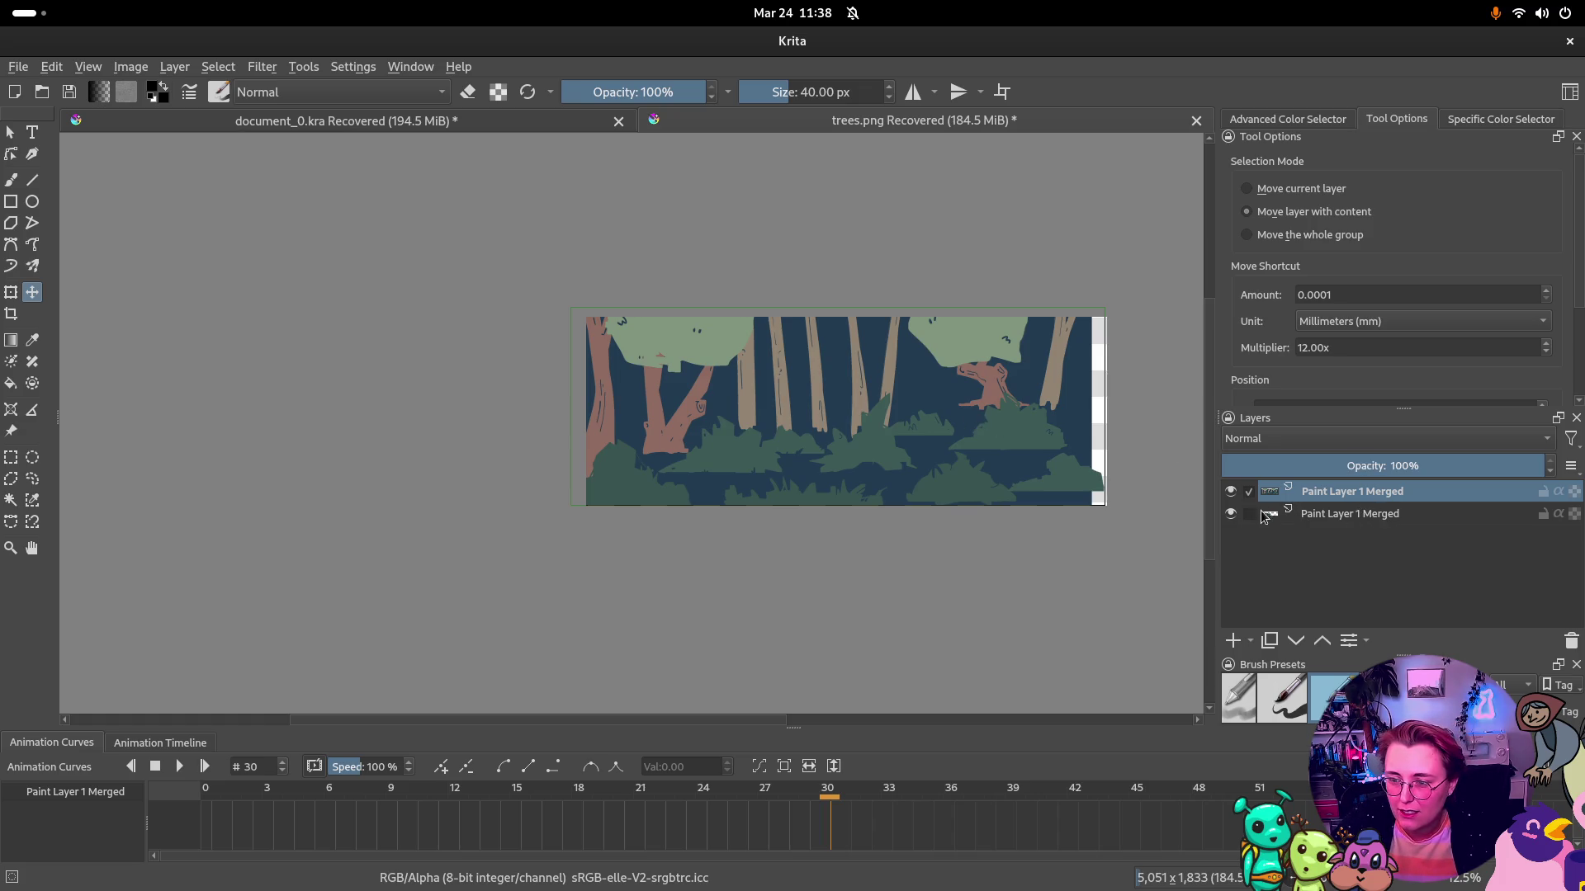
click(1300, 520)
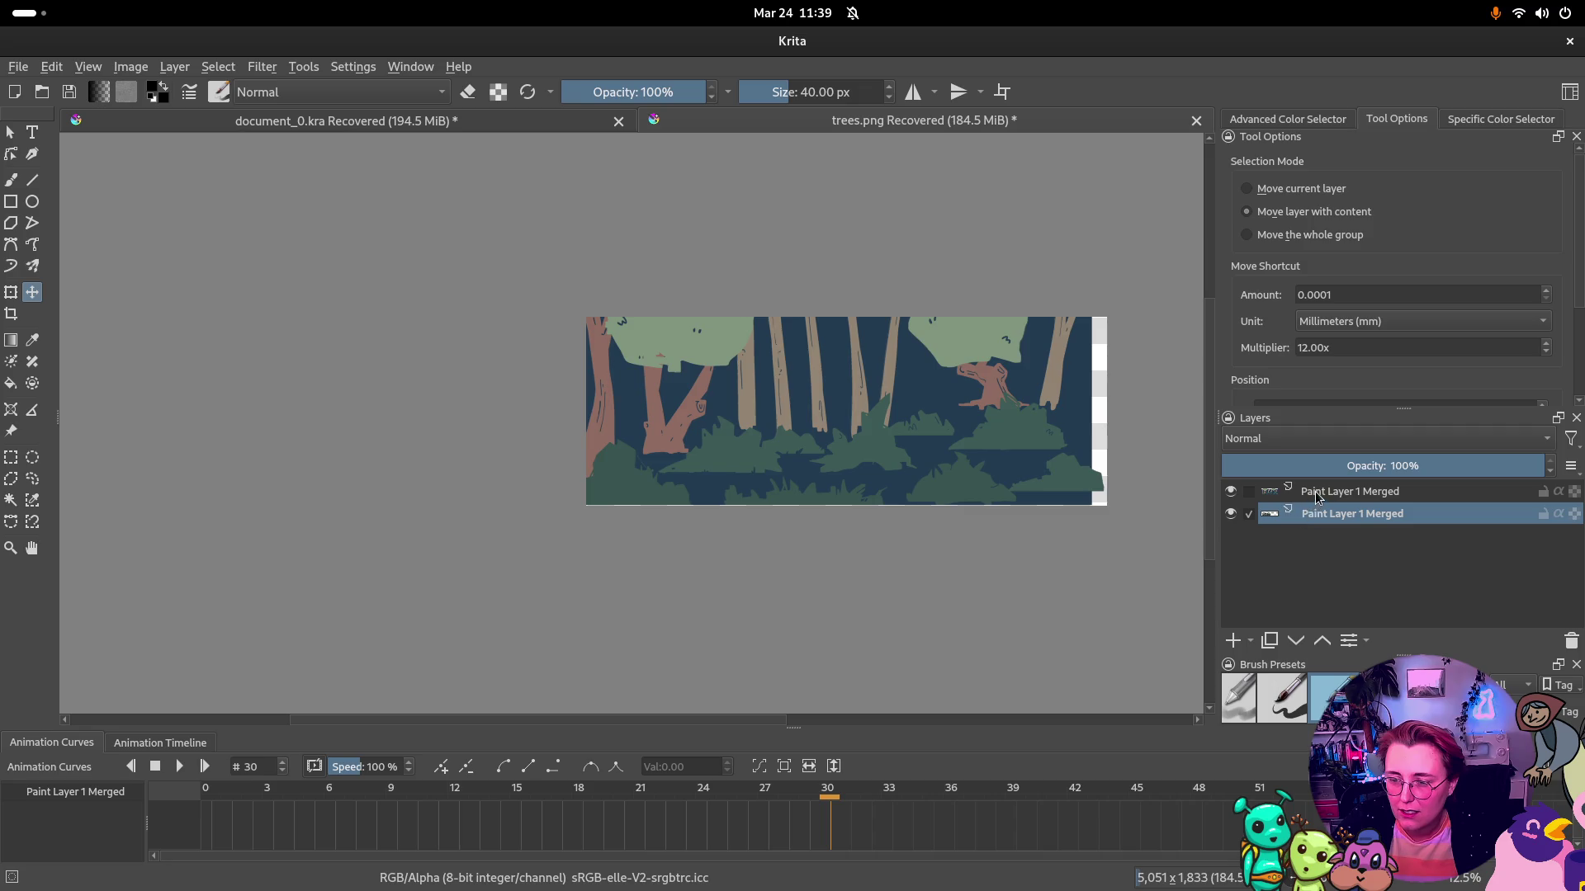
shift+click(1319, 492)
mouse_move(782, 427)
mouse_down()
mouse_move(947, 485)
mouse_move(1133, 474)
mouse_up()
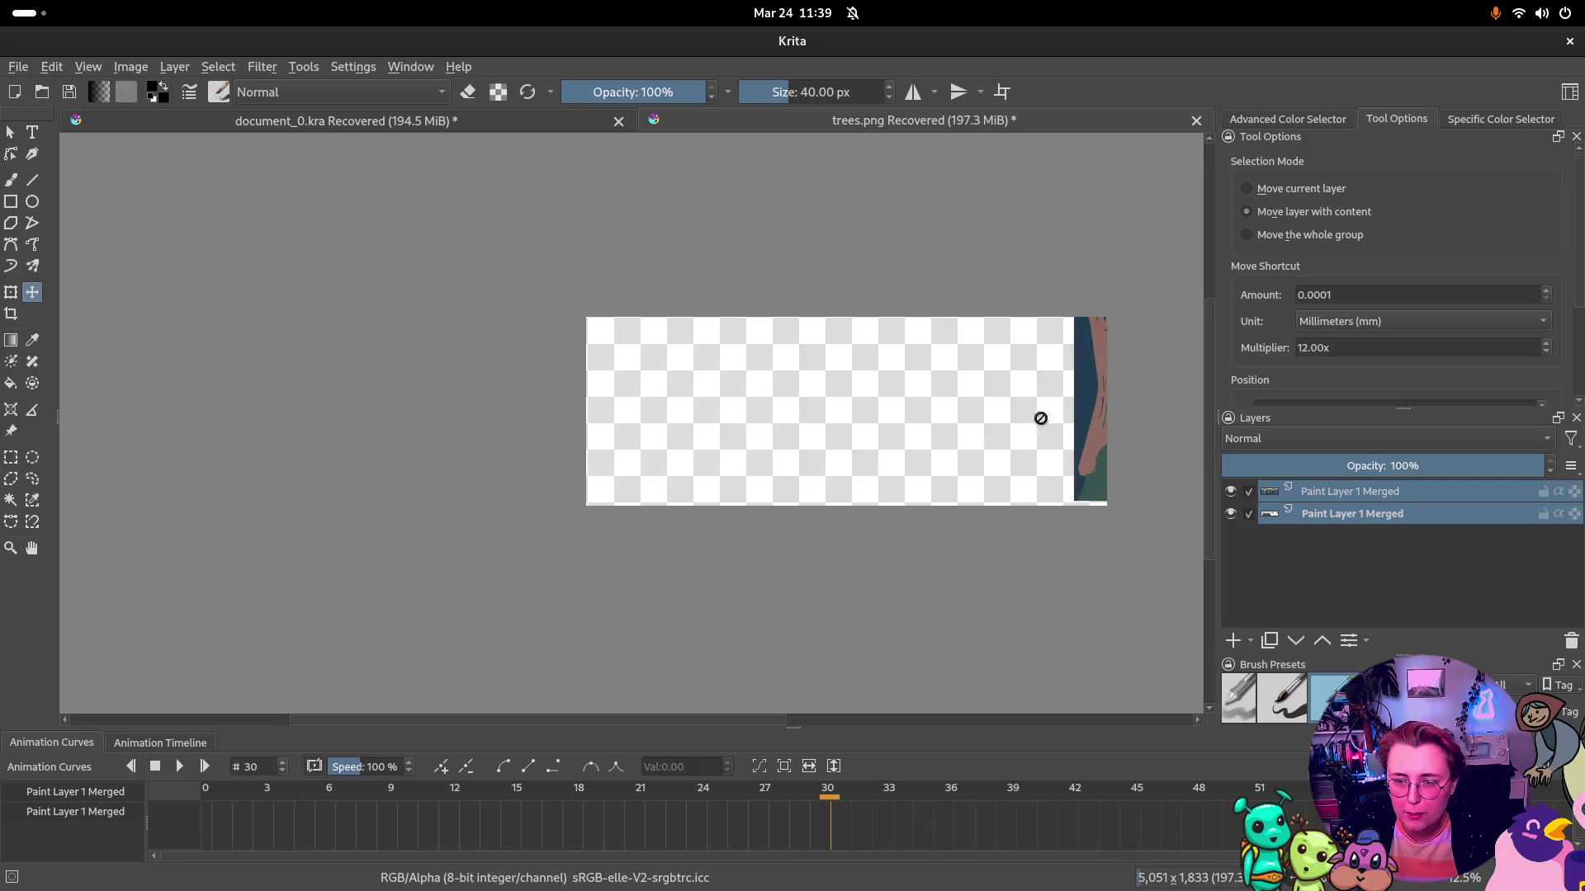
key(ctrl+z)
click(1350, 515)
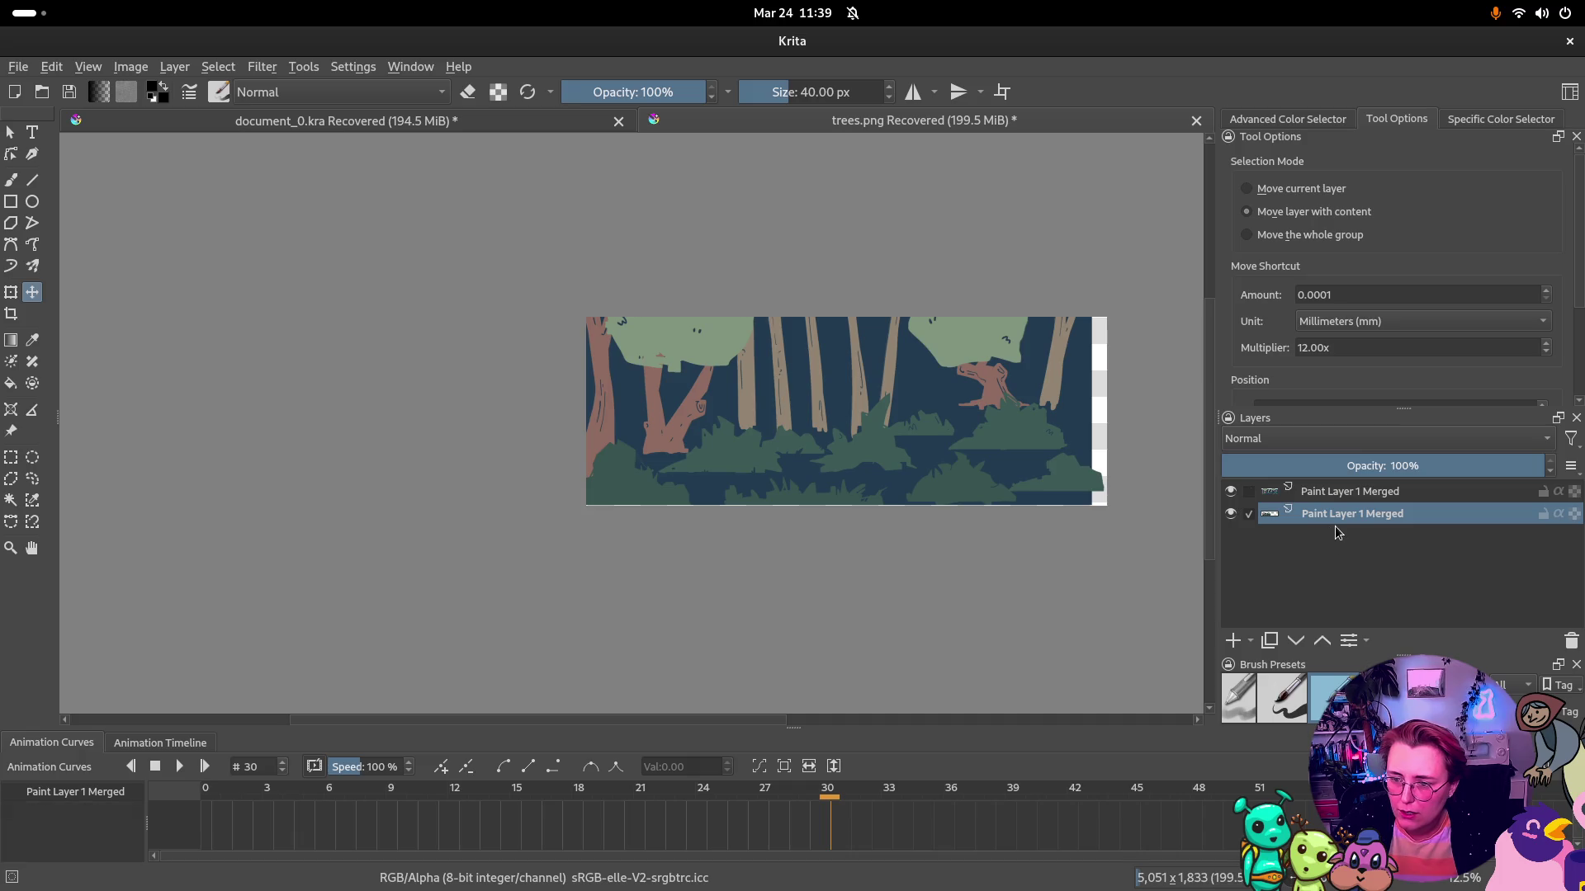
drag(749, 440, 672, 430)
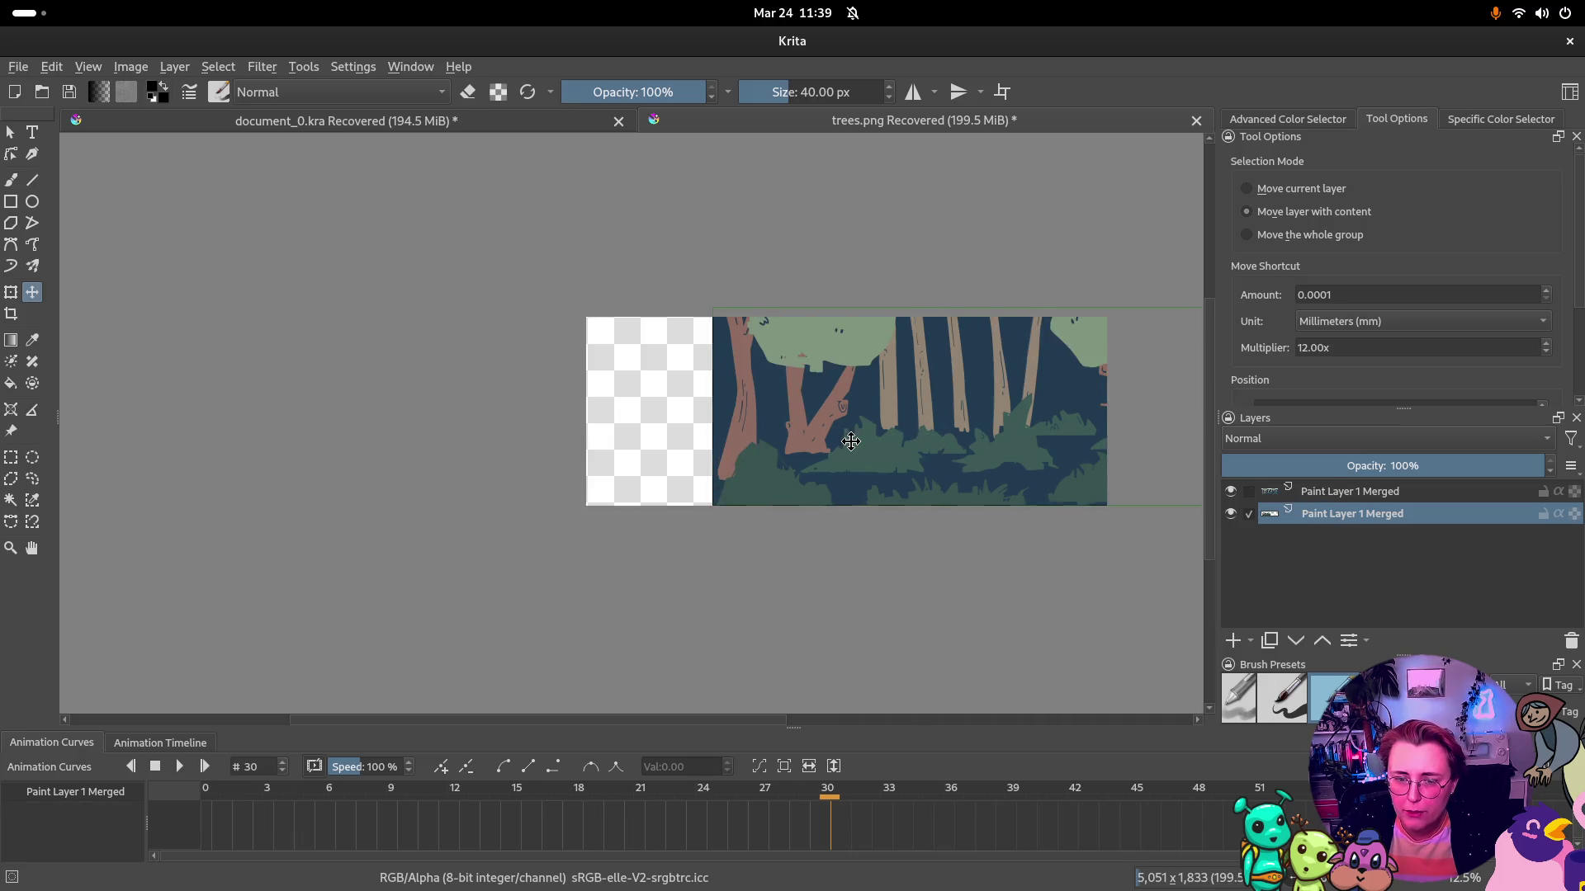
key(ctrl+z)
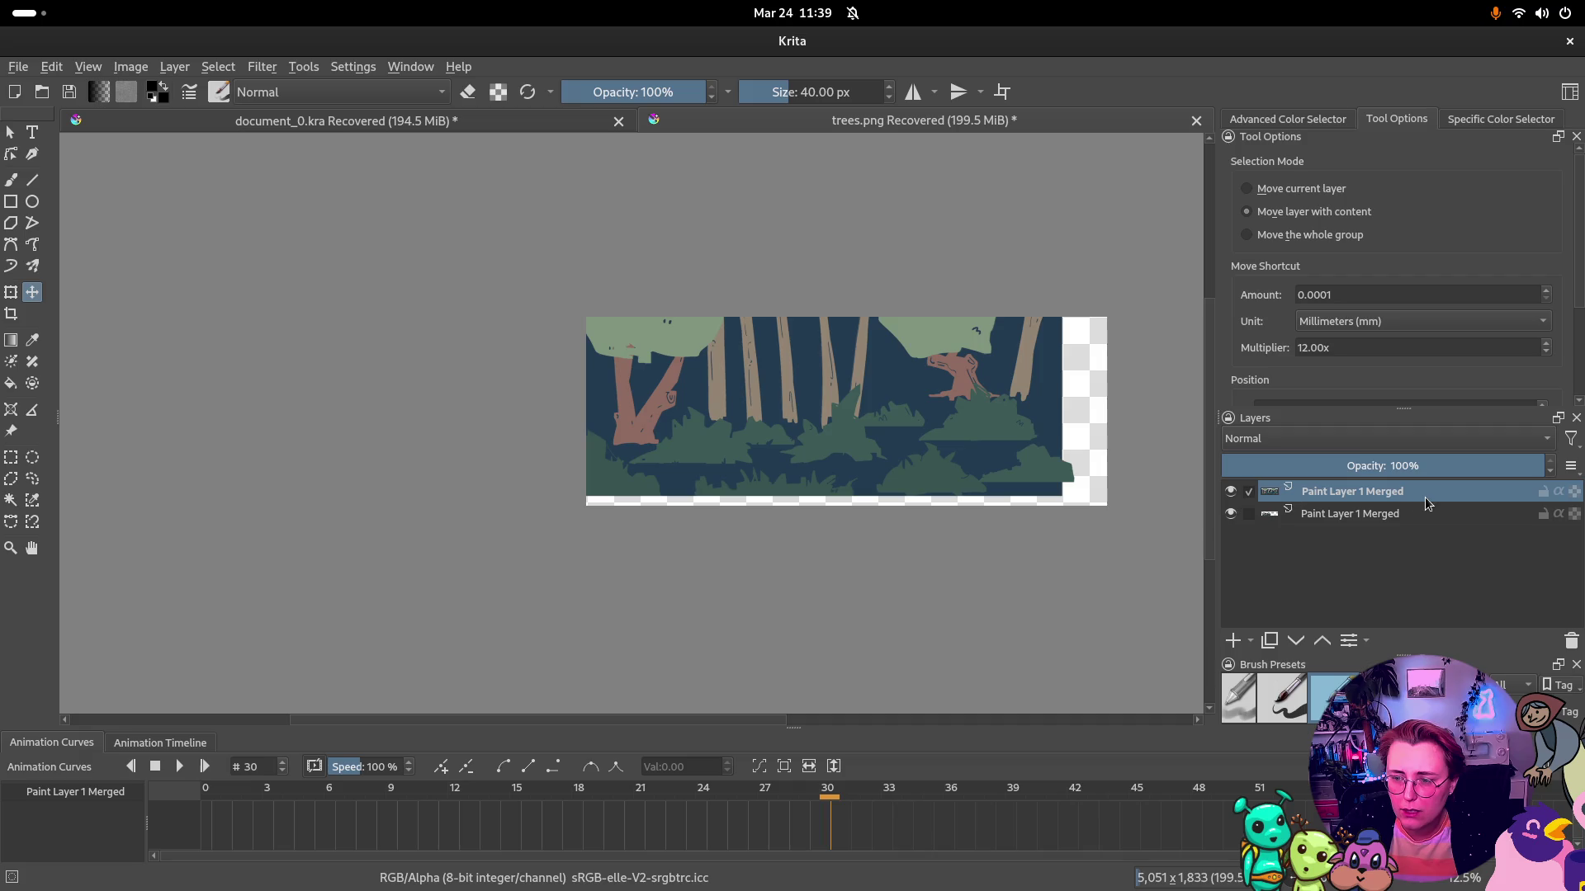
mouse_move(742, 430)
mouse_down()
mouse_move(1015, 436)
mouse_move(709, 480)
mouse_move(759, 467)
mouse_up()
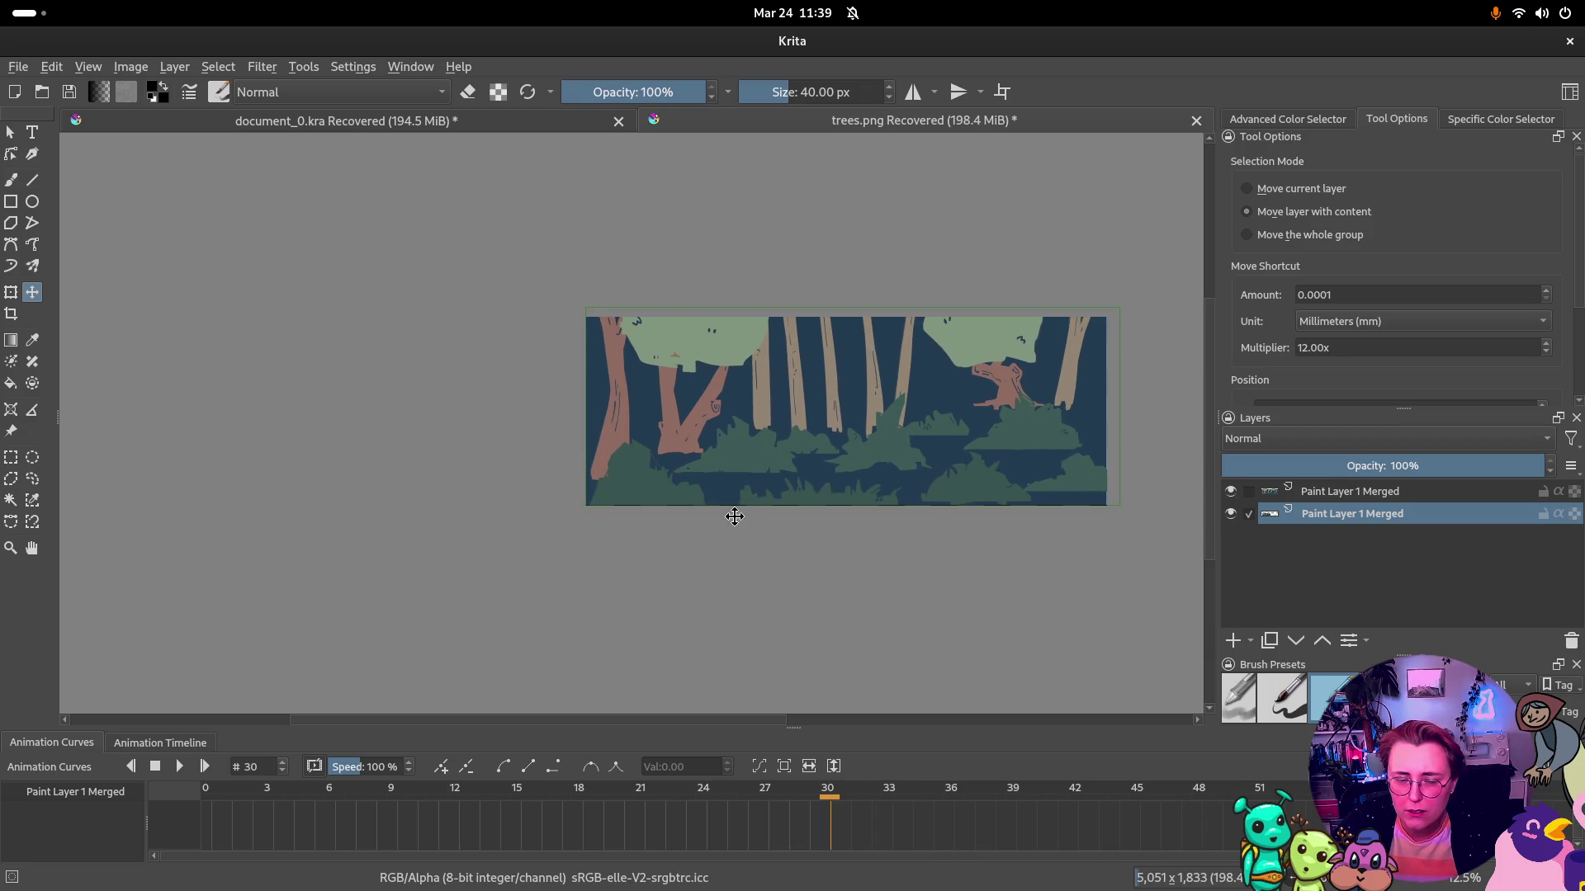
click(1424, 492)
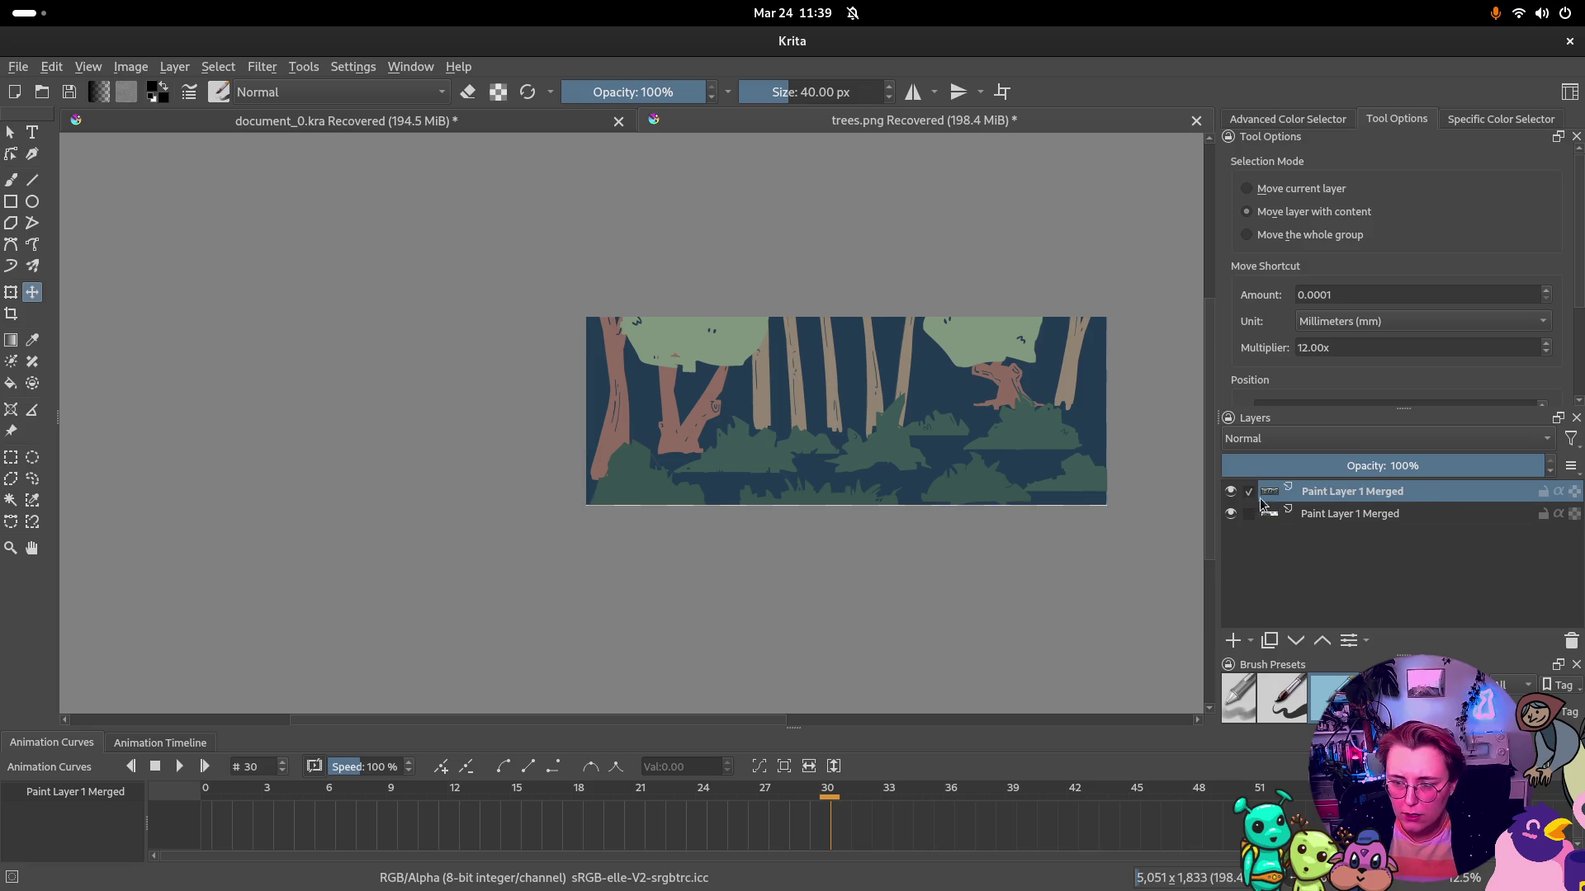
click(1315, 518)
click(1329, 496)
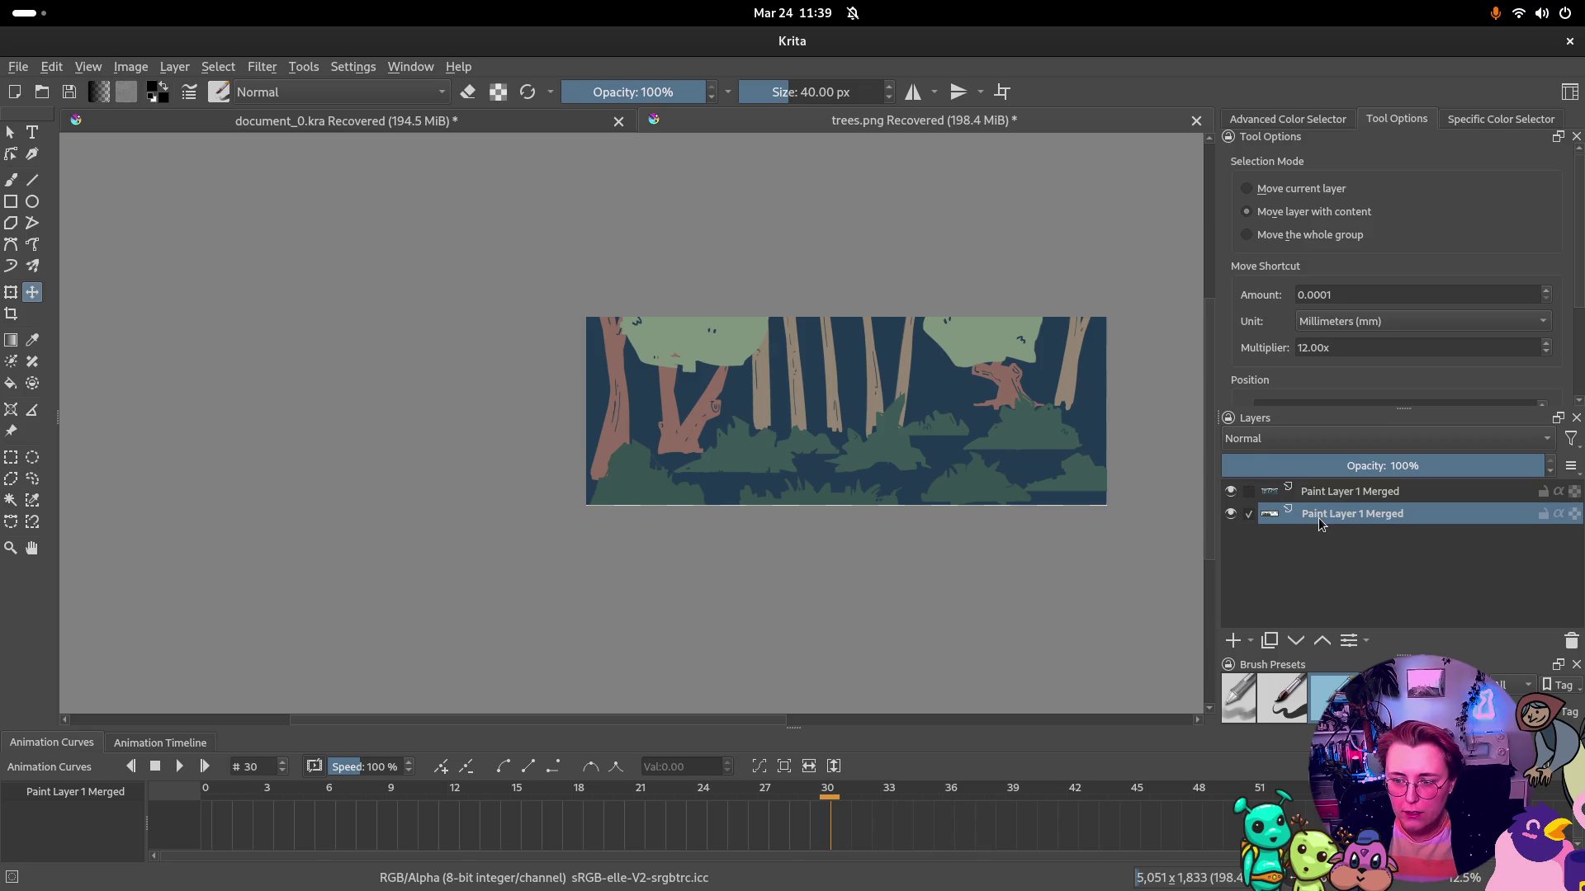
key(Page_Up)
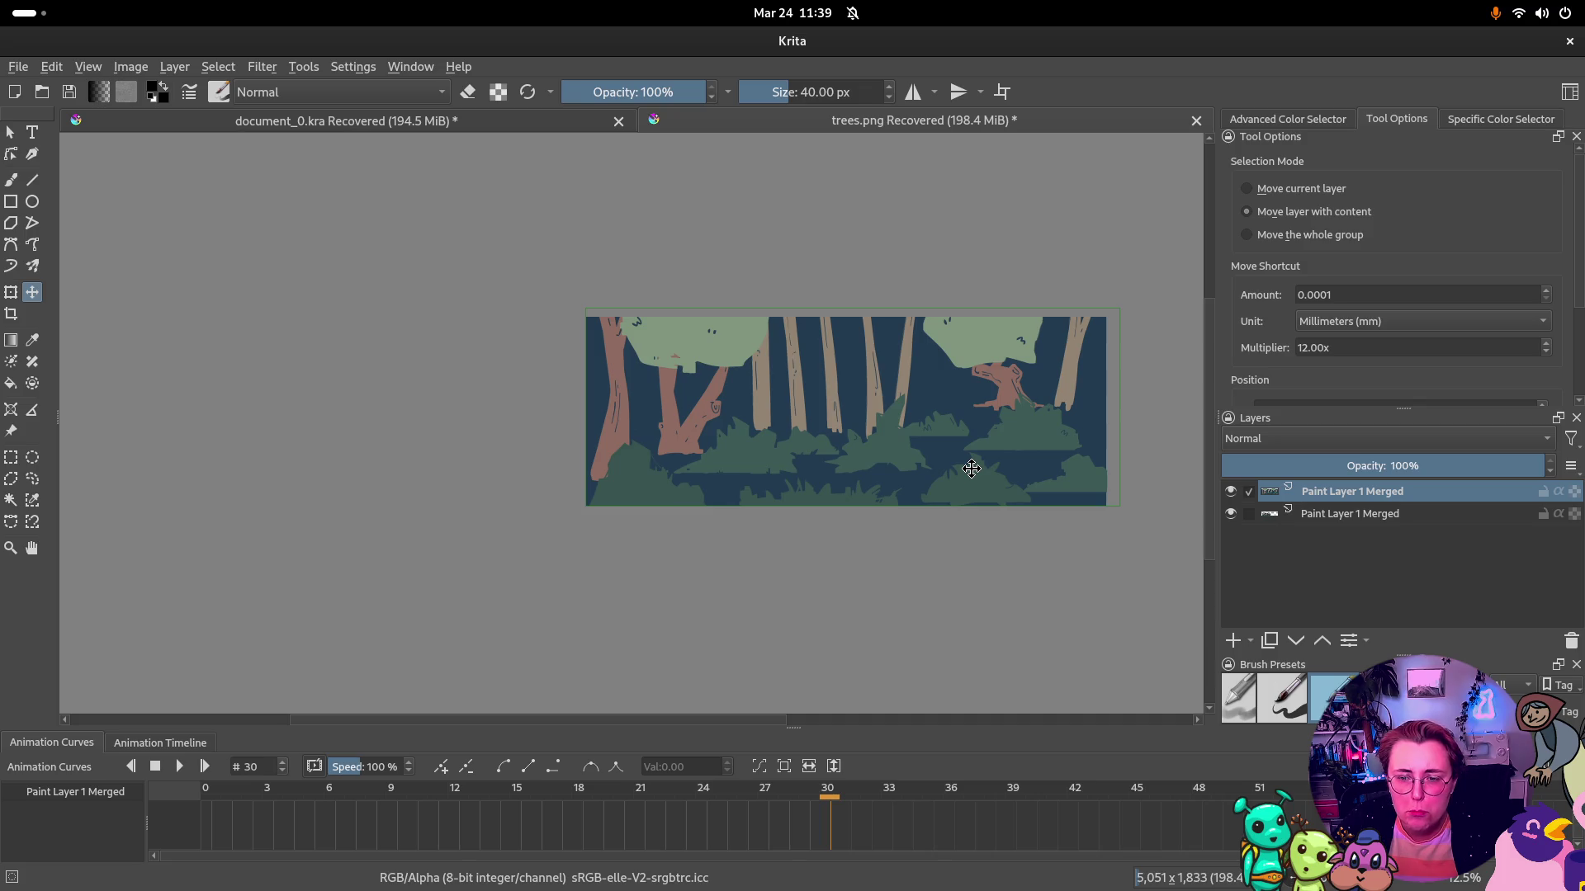
click(1350, 513)
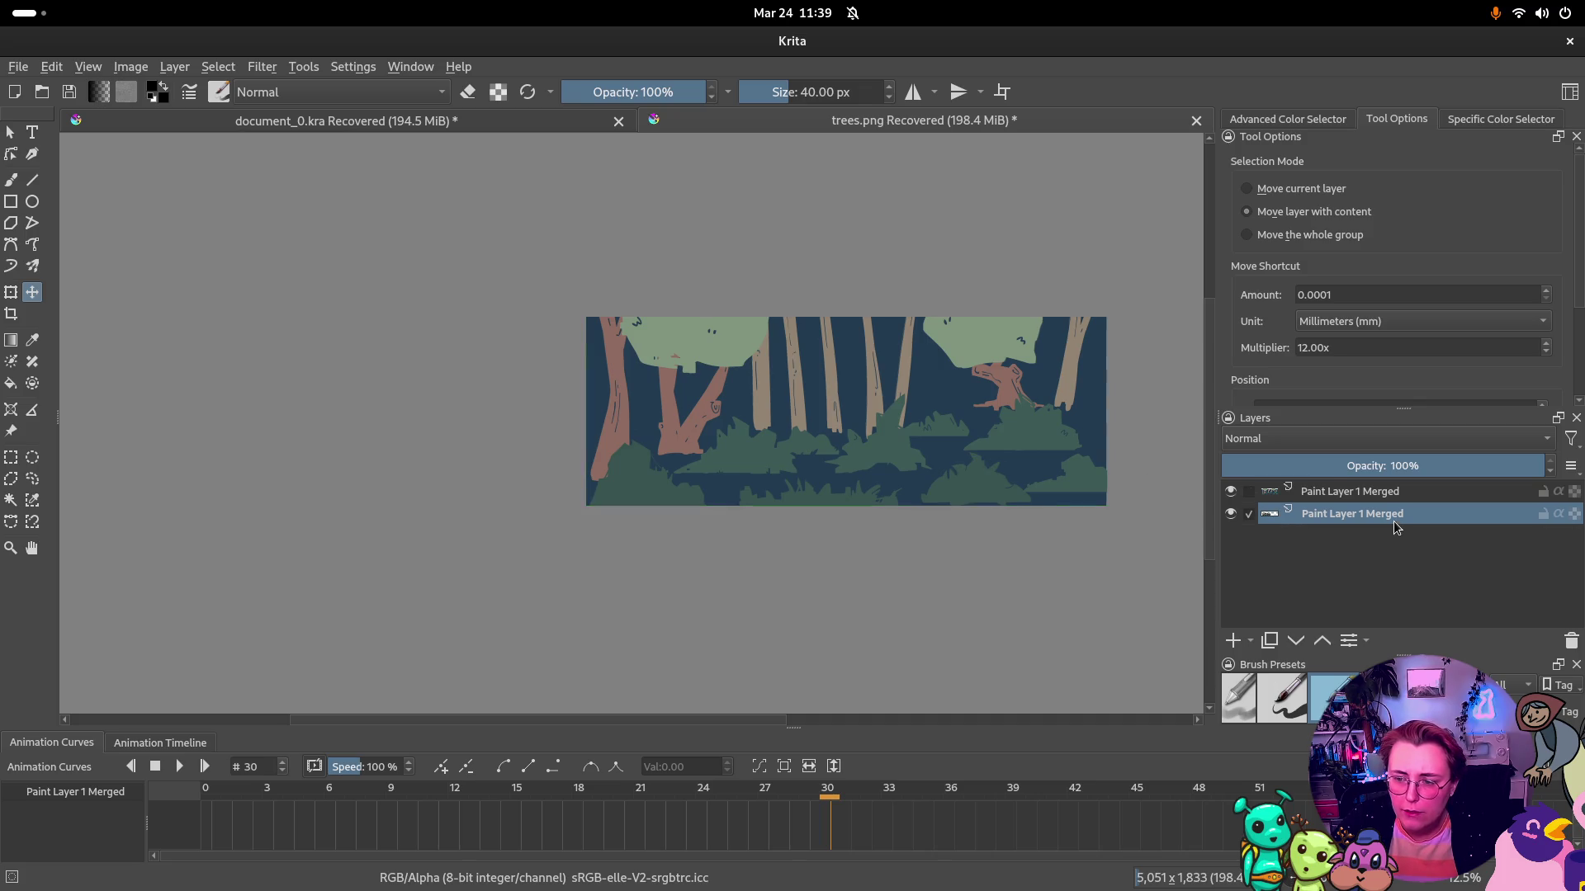
Delete the unwanted lower layer and duplicate Paint Layer 1 Merged
right_click(1349, 513)
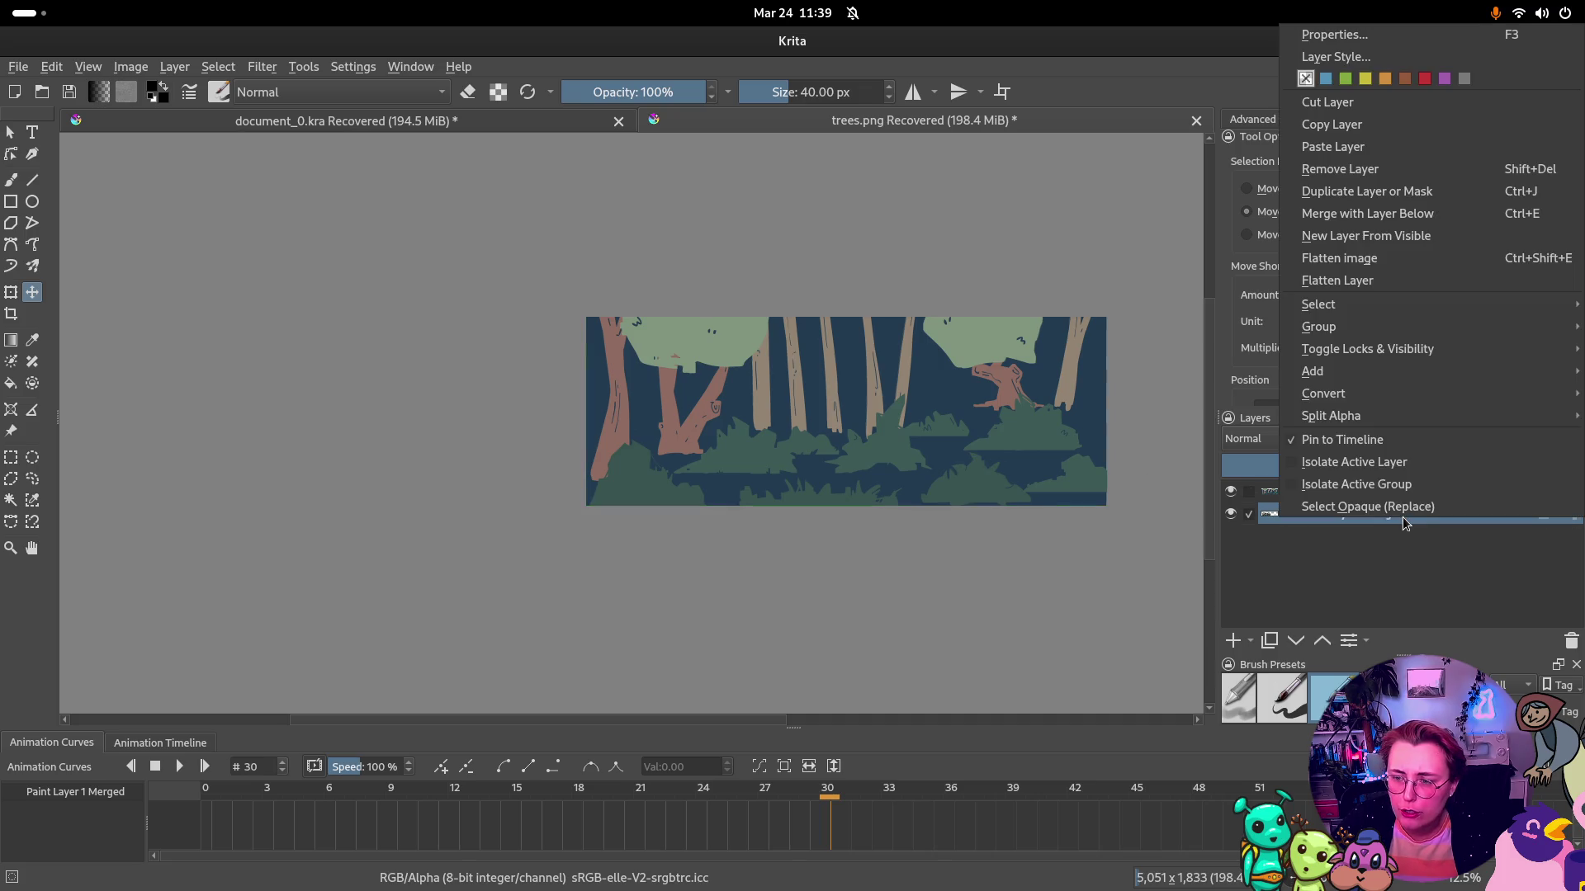
click(1362, 168)
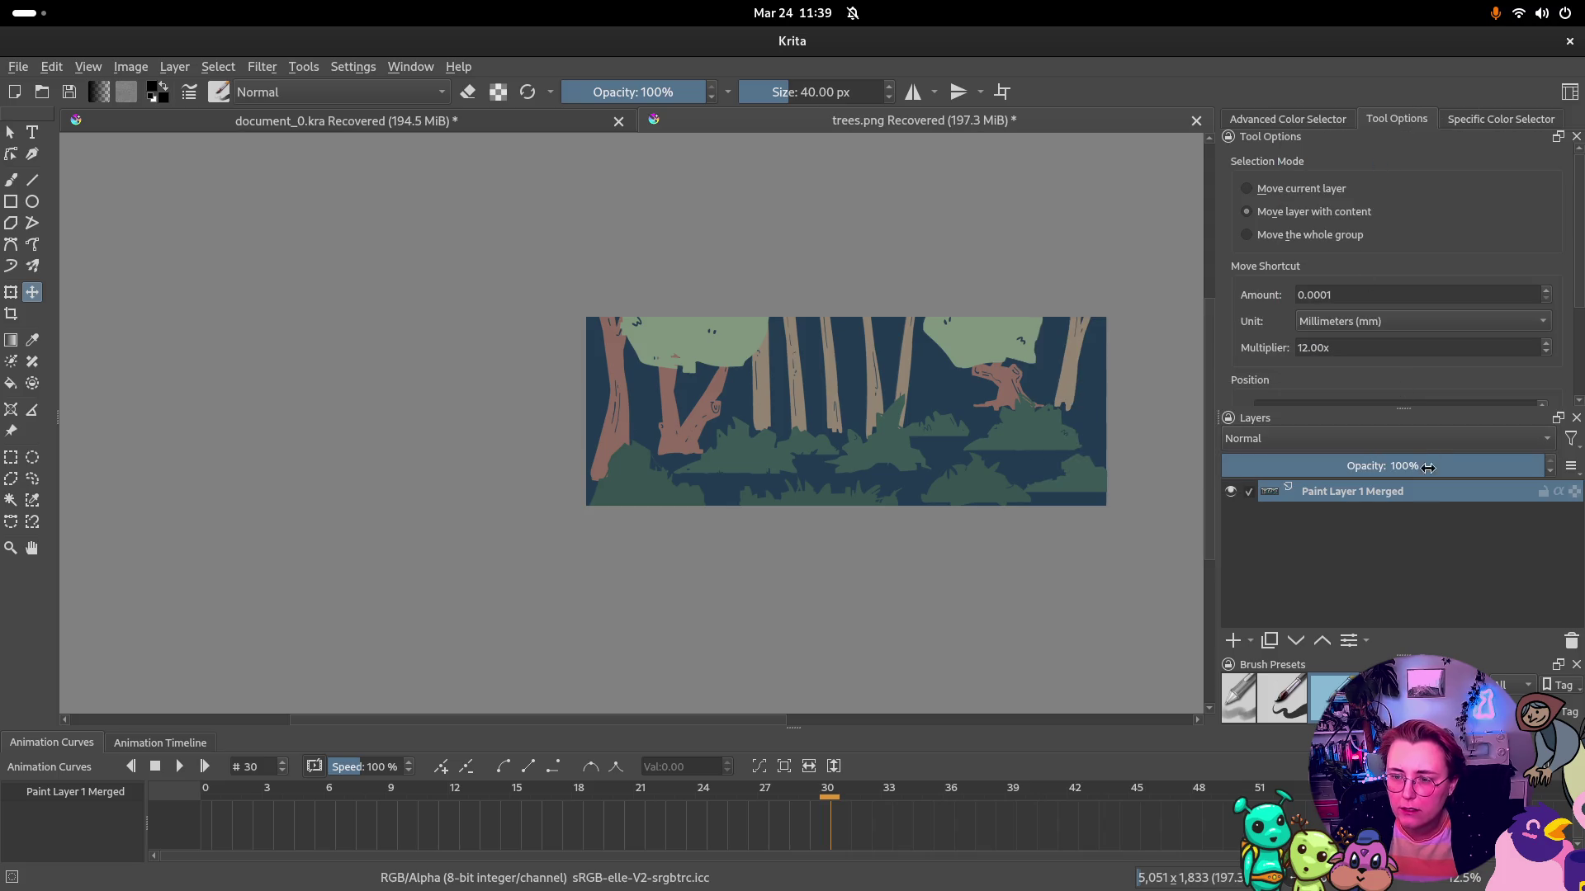
right_click(1350, 492)
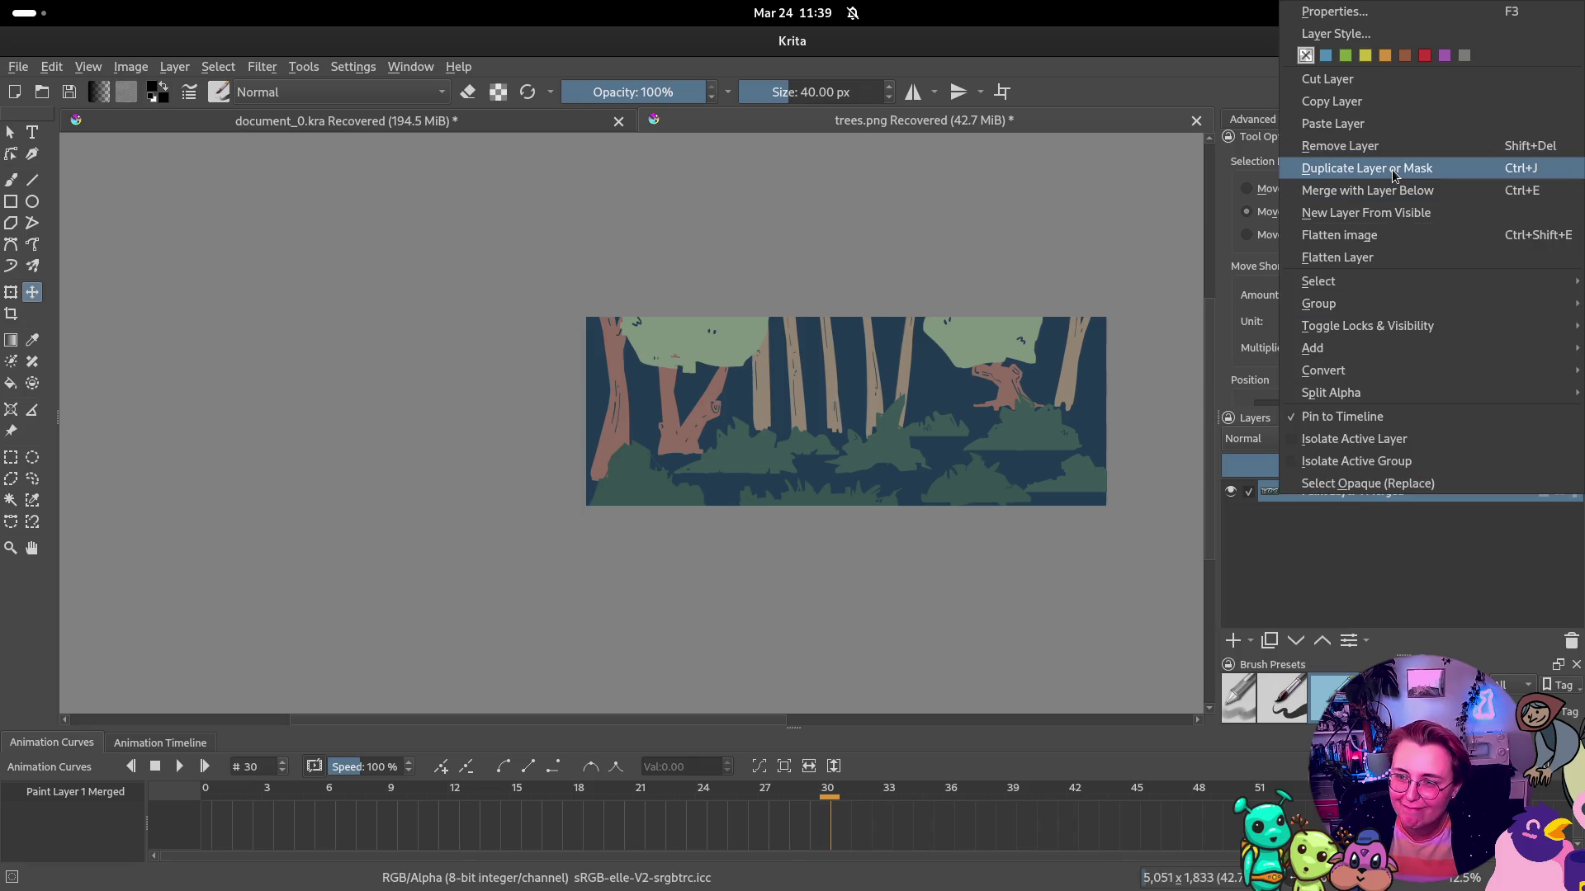
click(1362, 168)
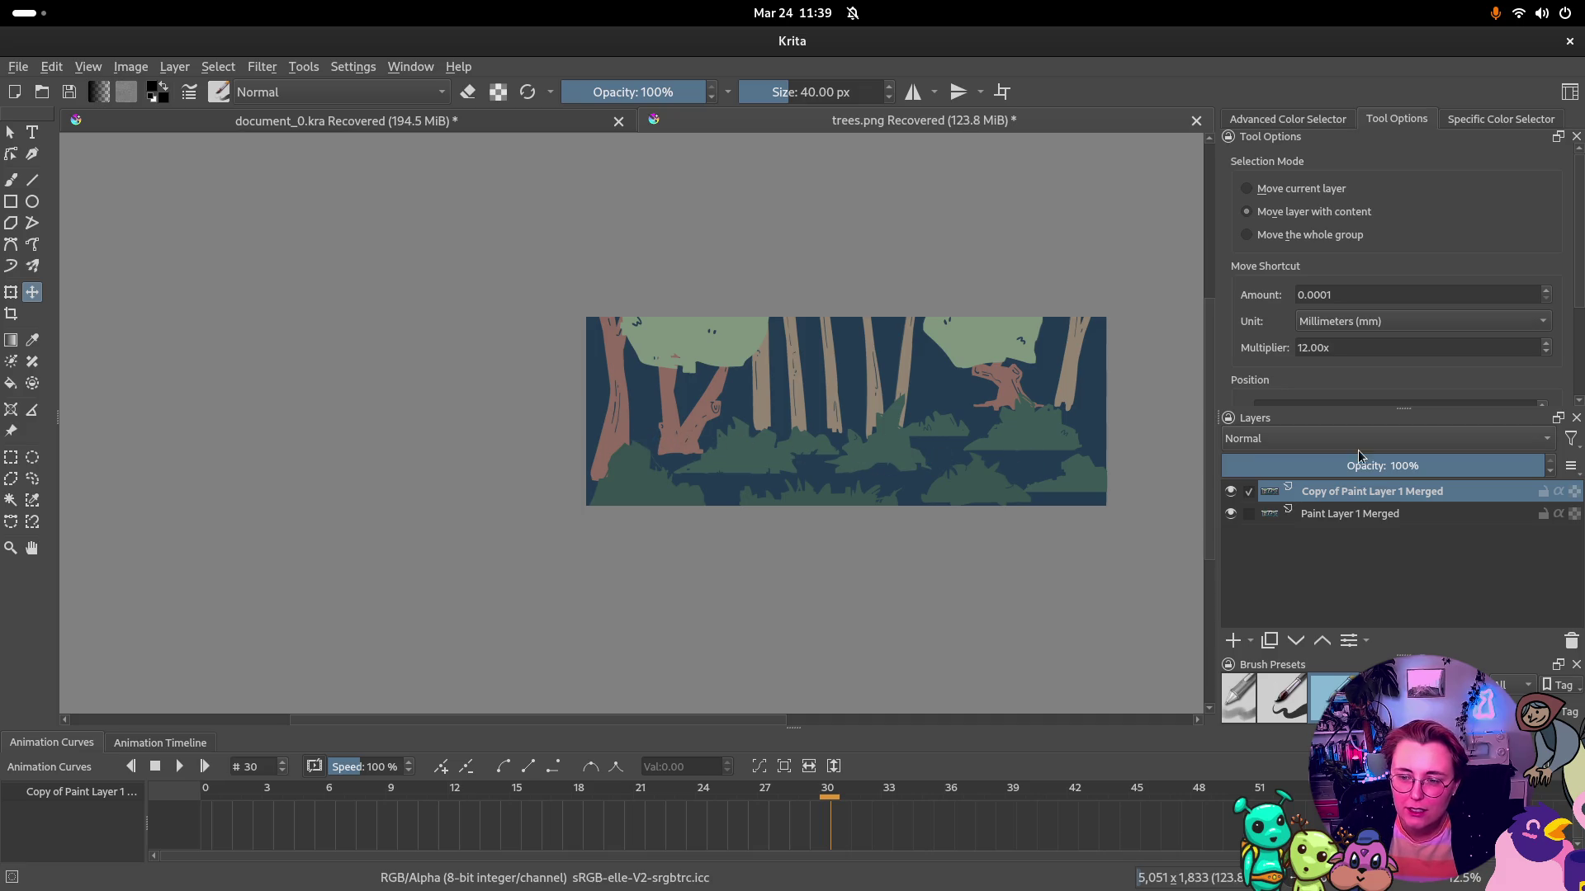
scroll(1456, 258, down, 1)
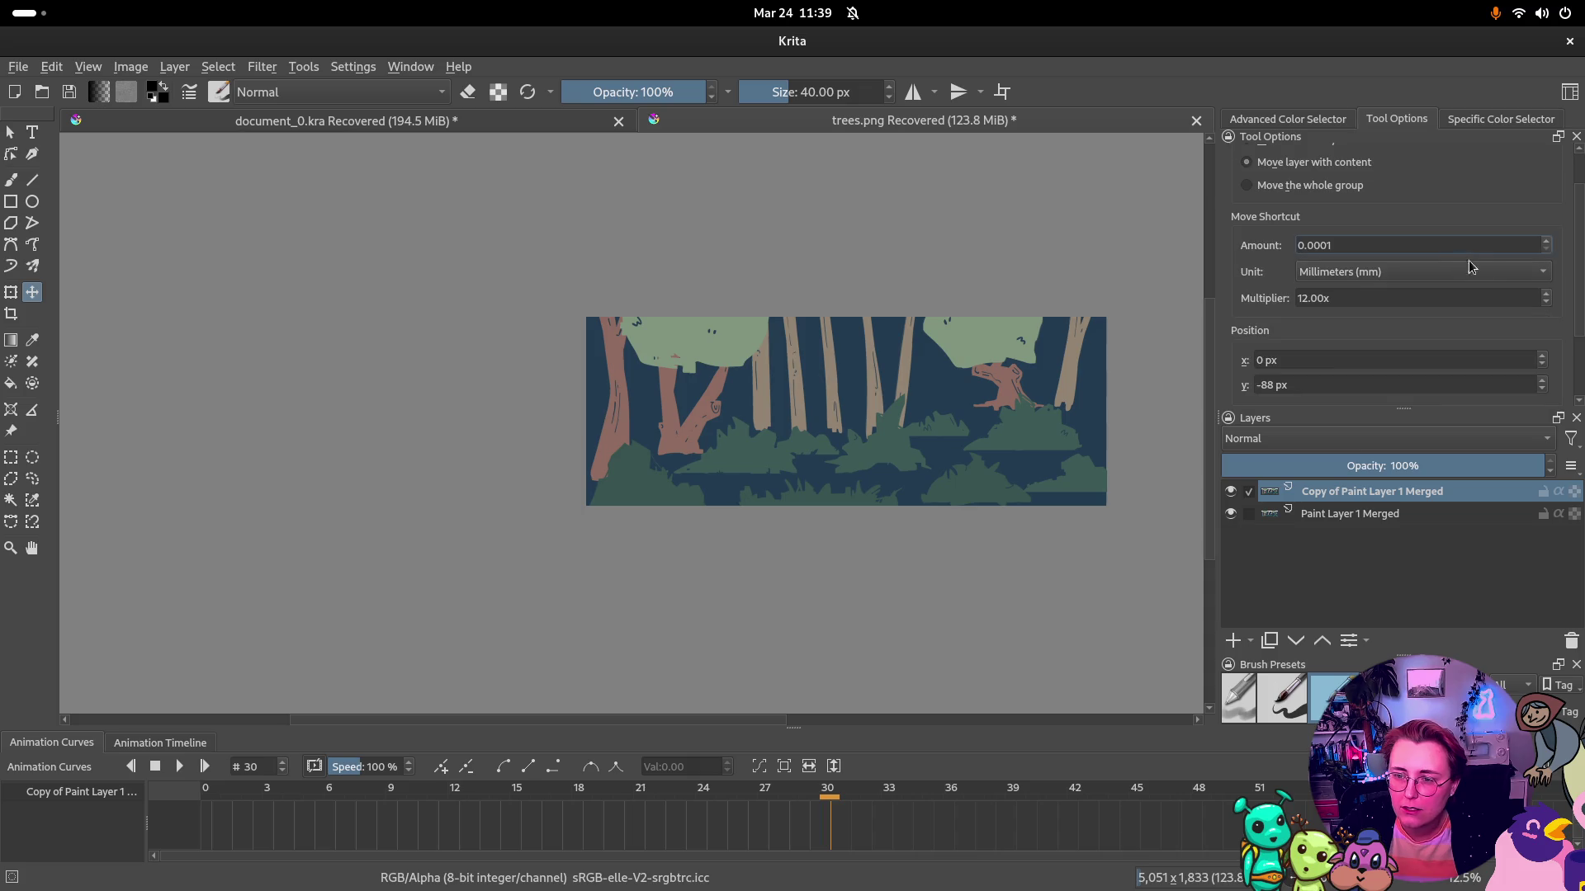
scroll(1572, 297, up, 1)
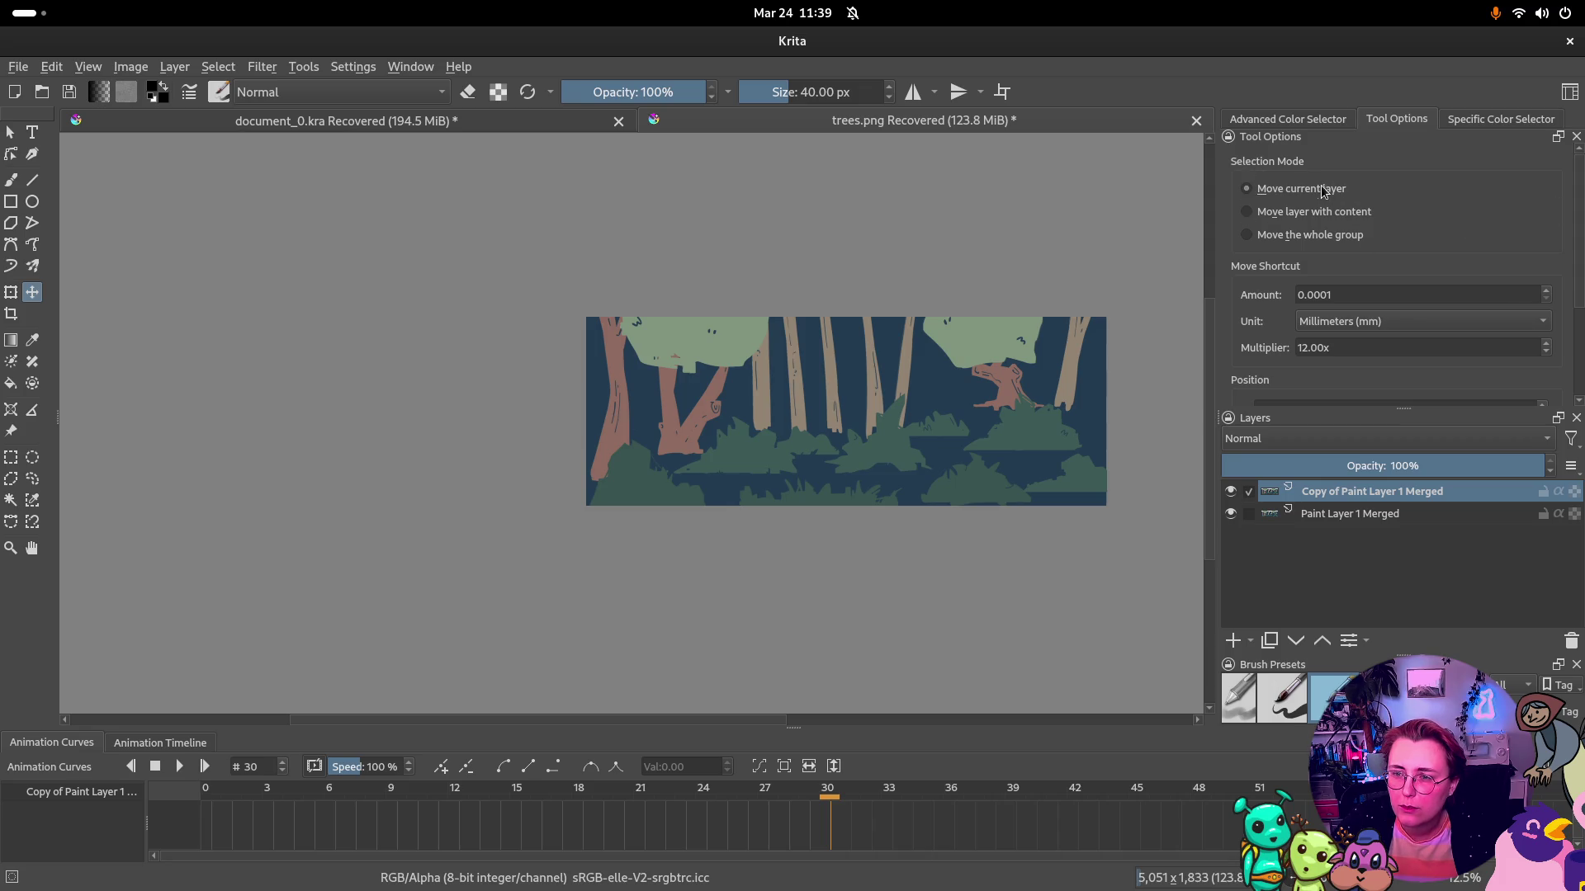
scroll(1459, 213, down, 3)
Set the duplicate layer's X position to 5000 px and select both forest layers
double_click(1260, 261)
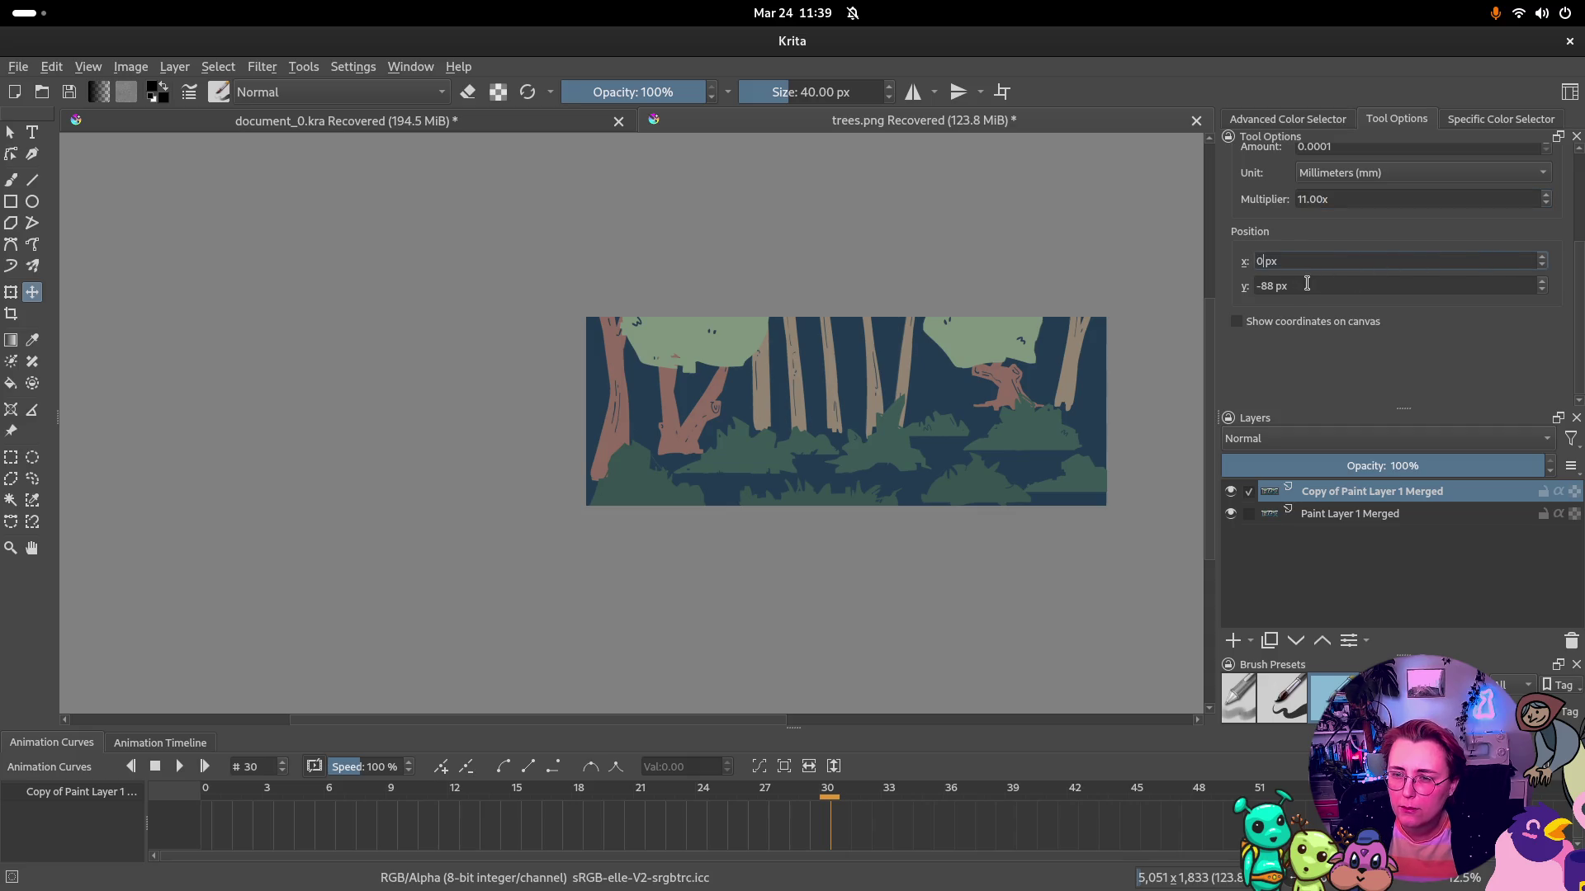
text(5000)
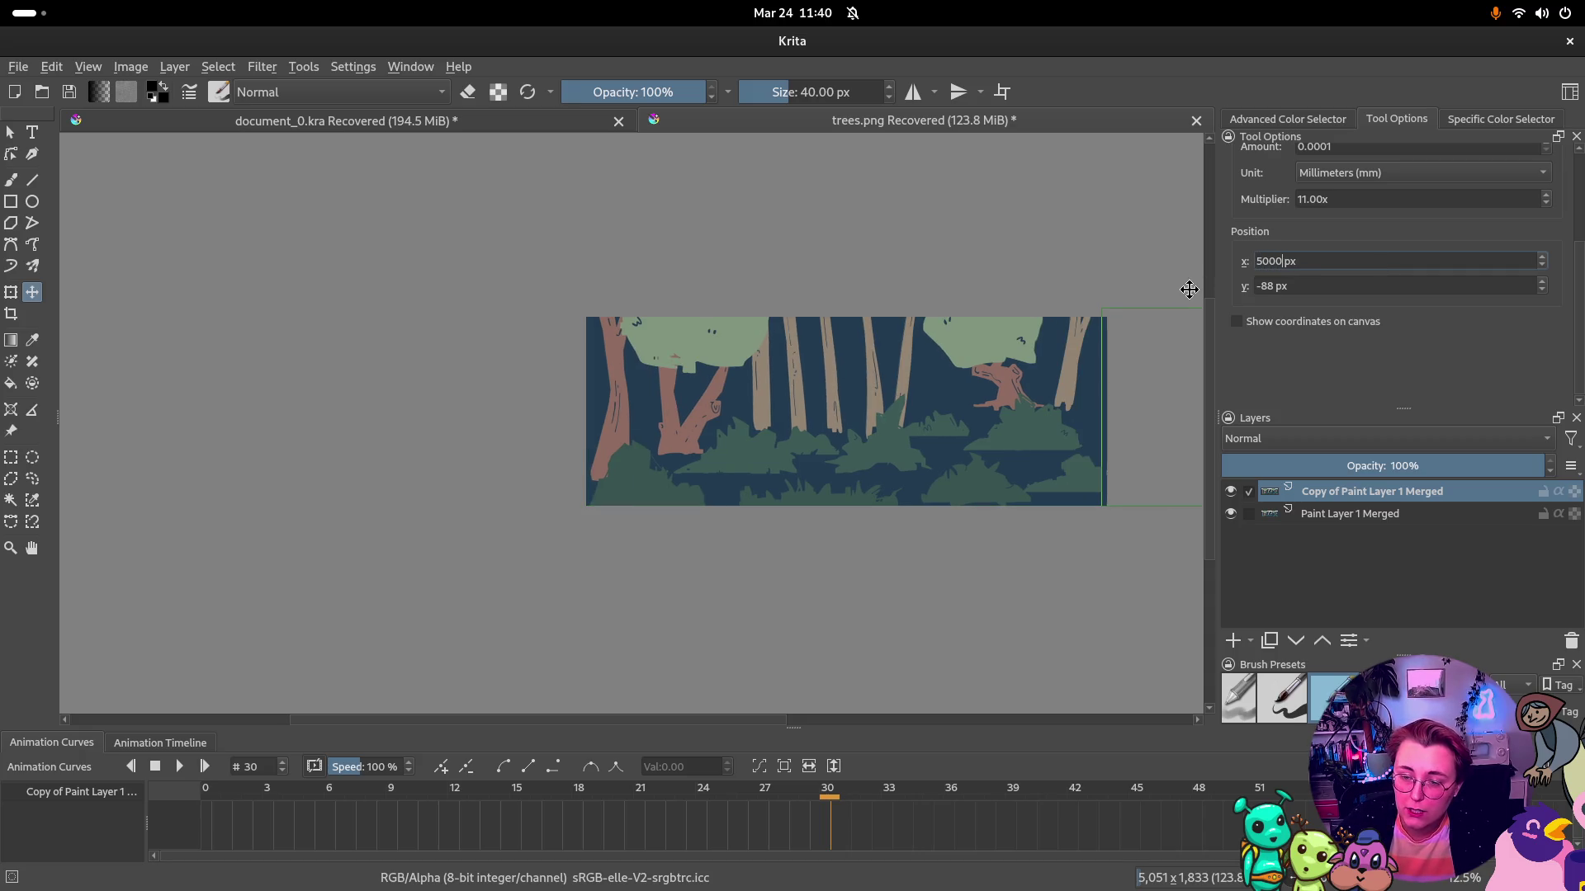
key(Return)
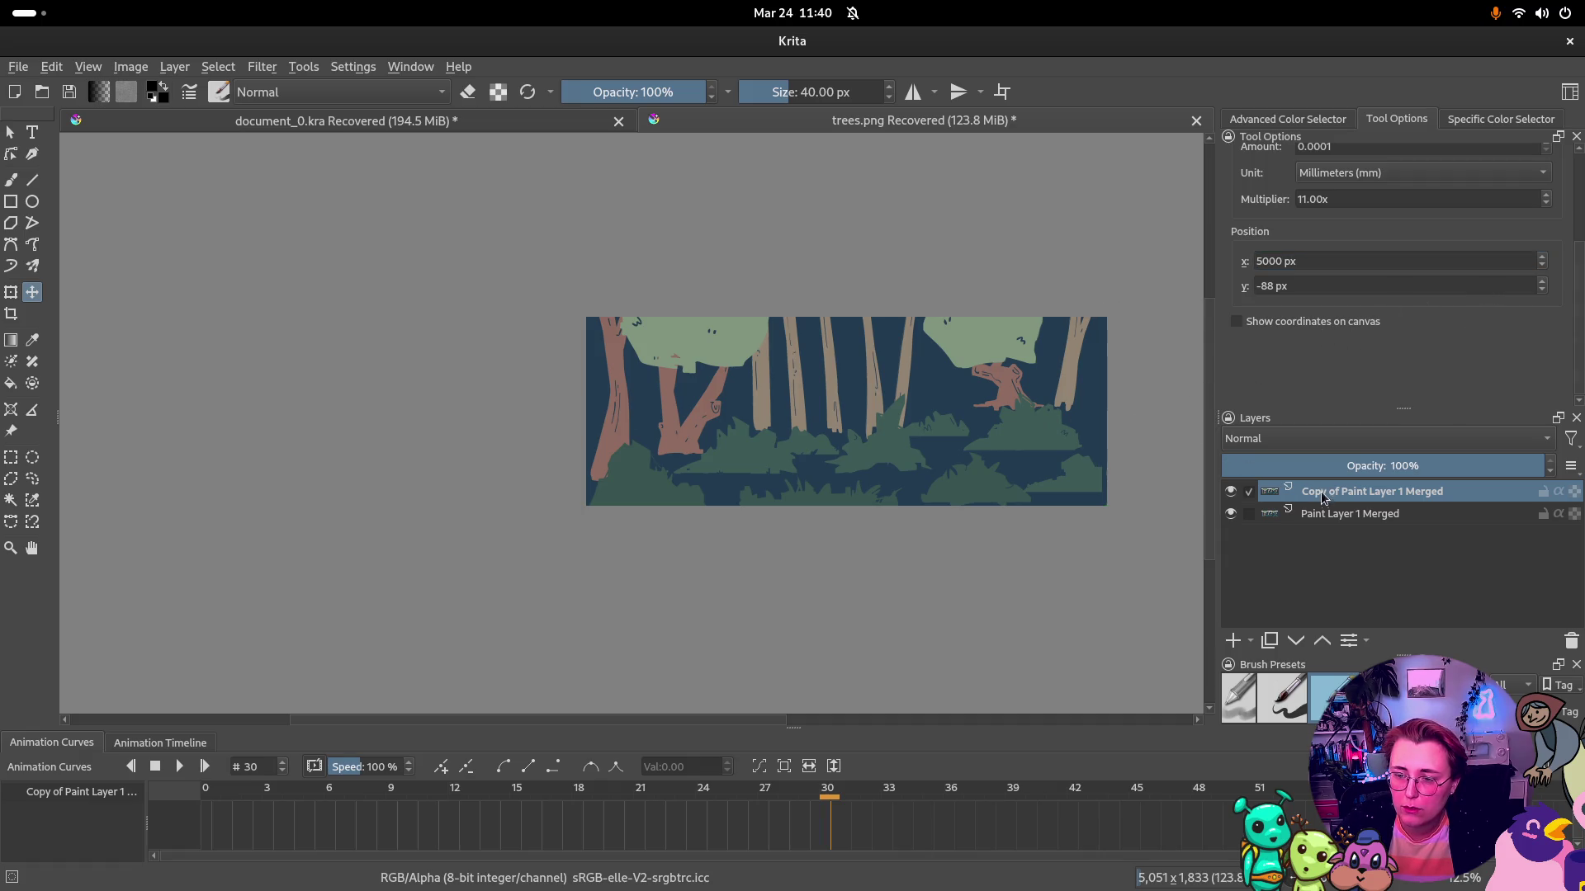
shift+click(1340, 515)
Shift both forest layers left together and move Paint Layer 1 Merged above the copy
drag(961, 446, 867, 444)
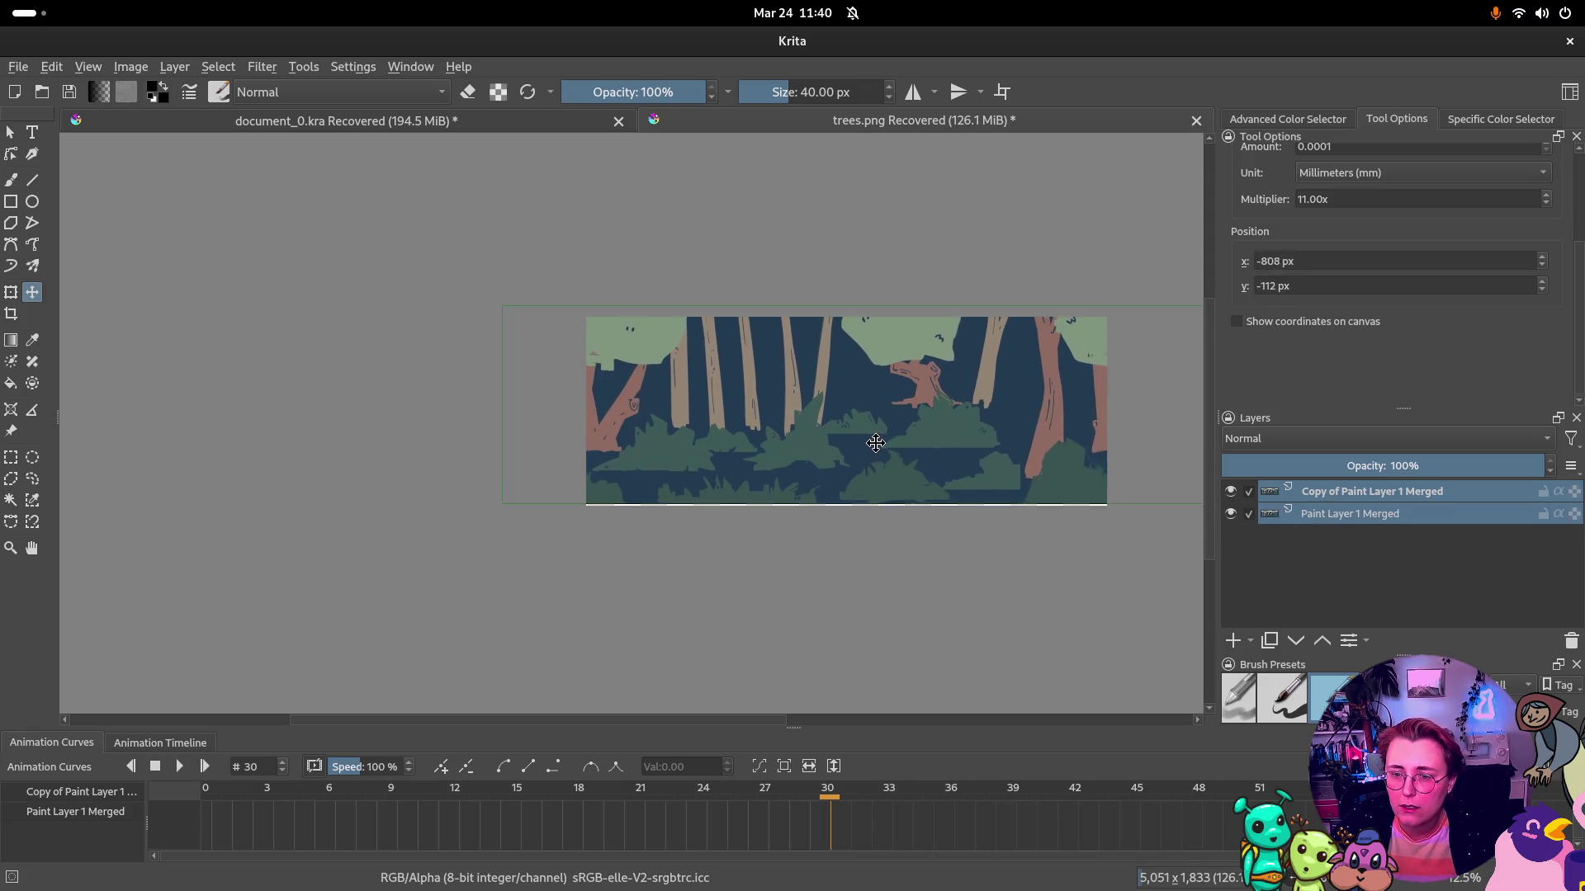
drag(867, 445, 826, 444)
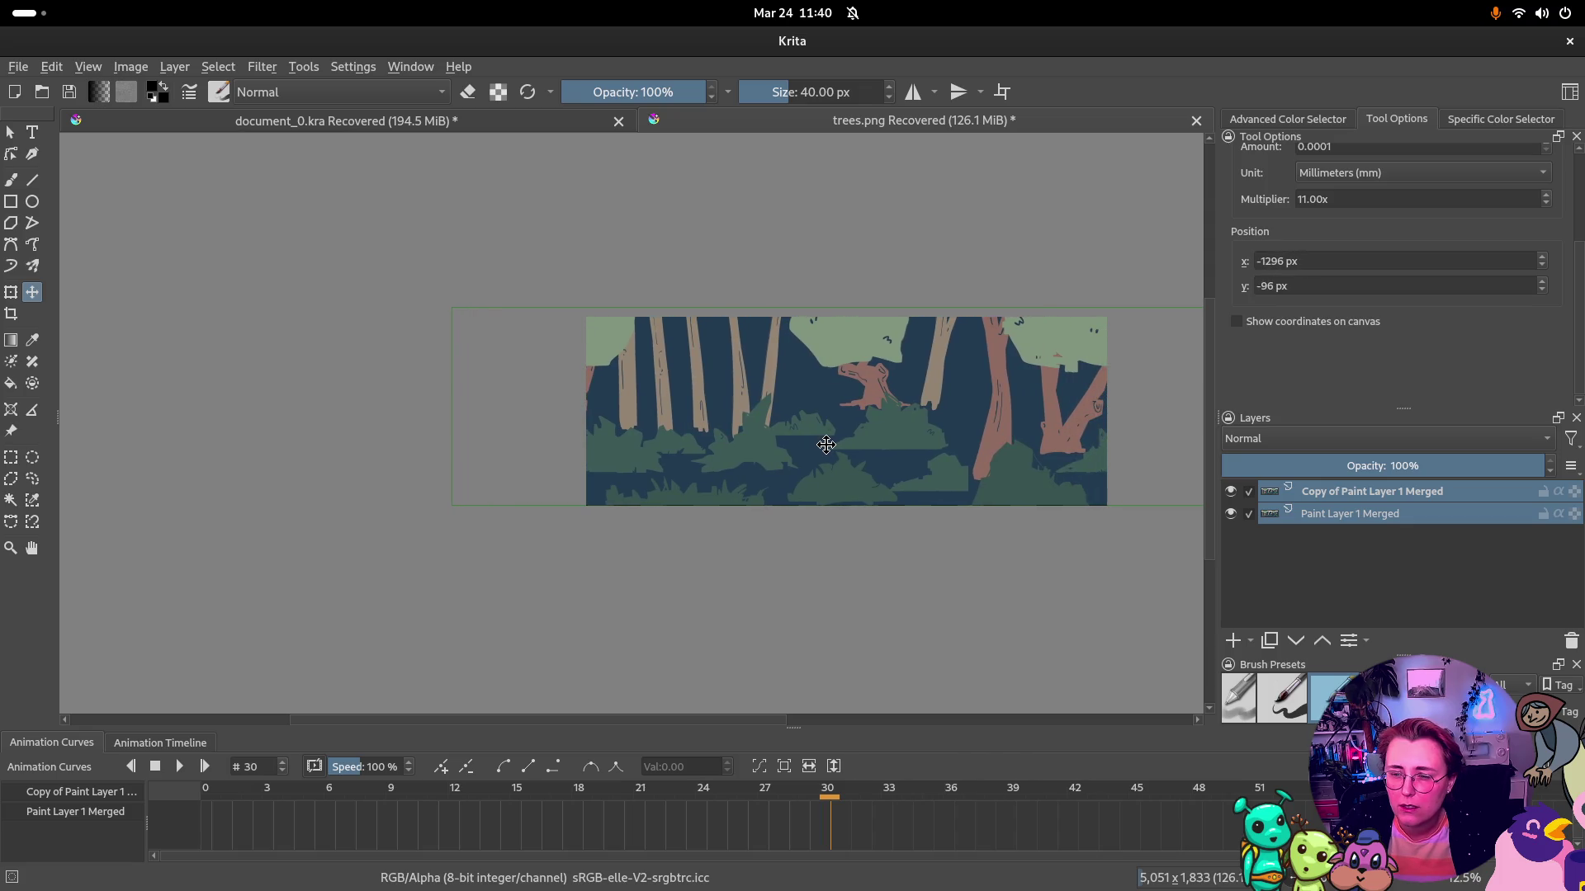
mouse_move(1350, 514)
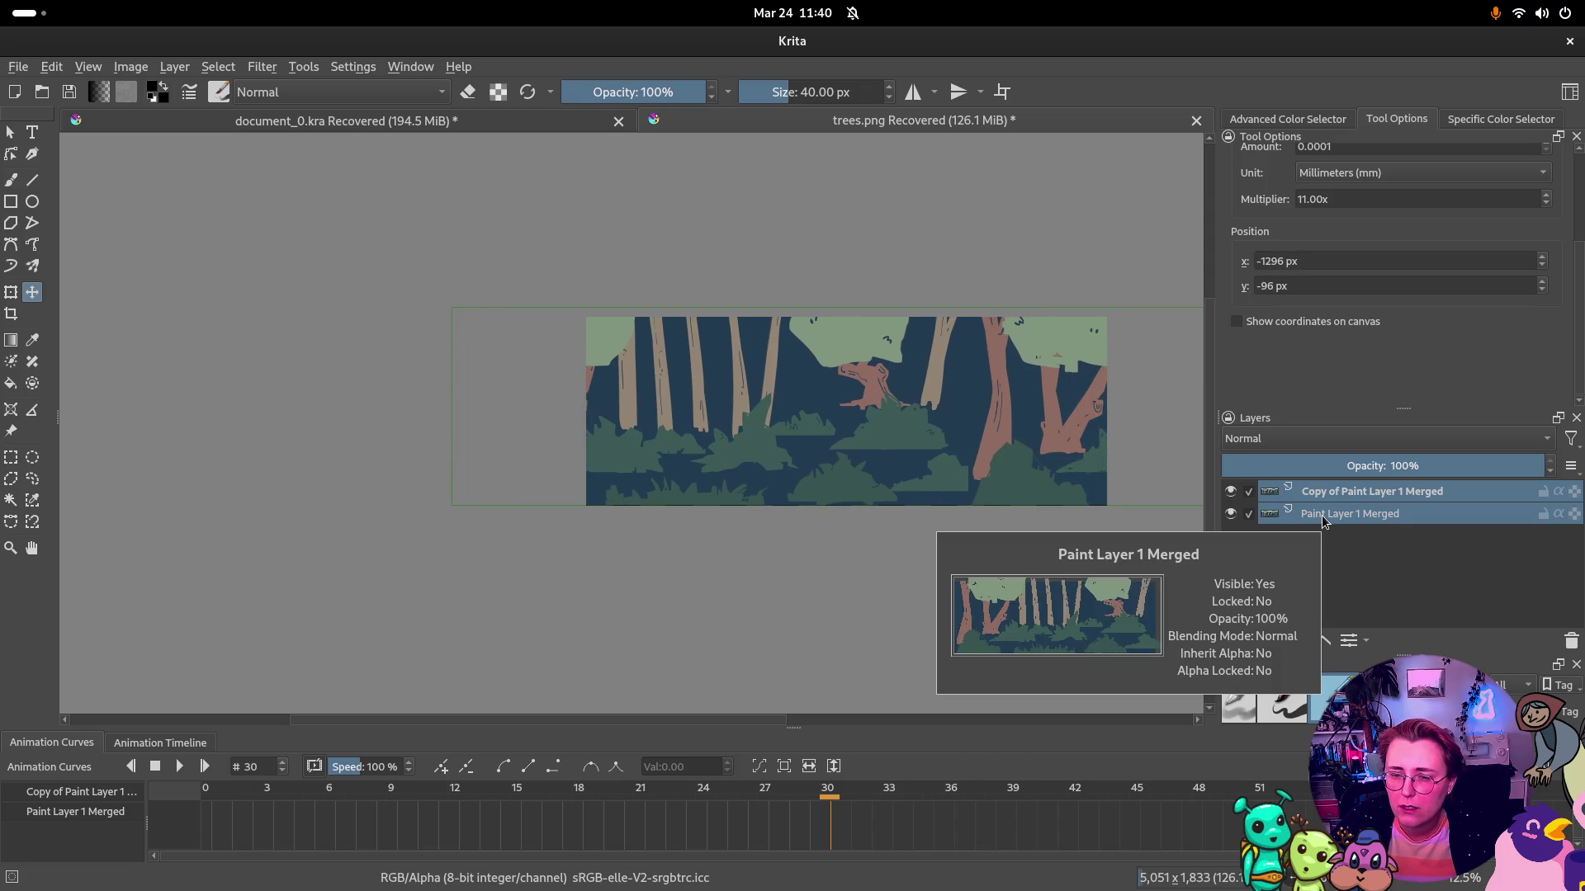
click(1392, 515)
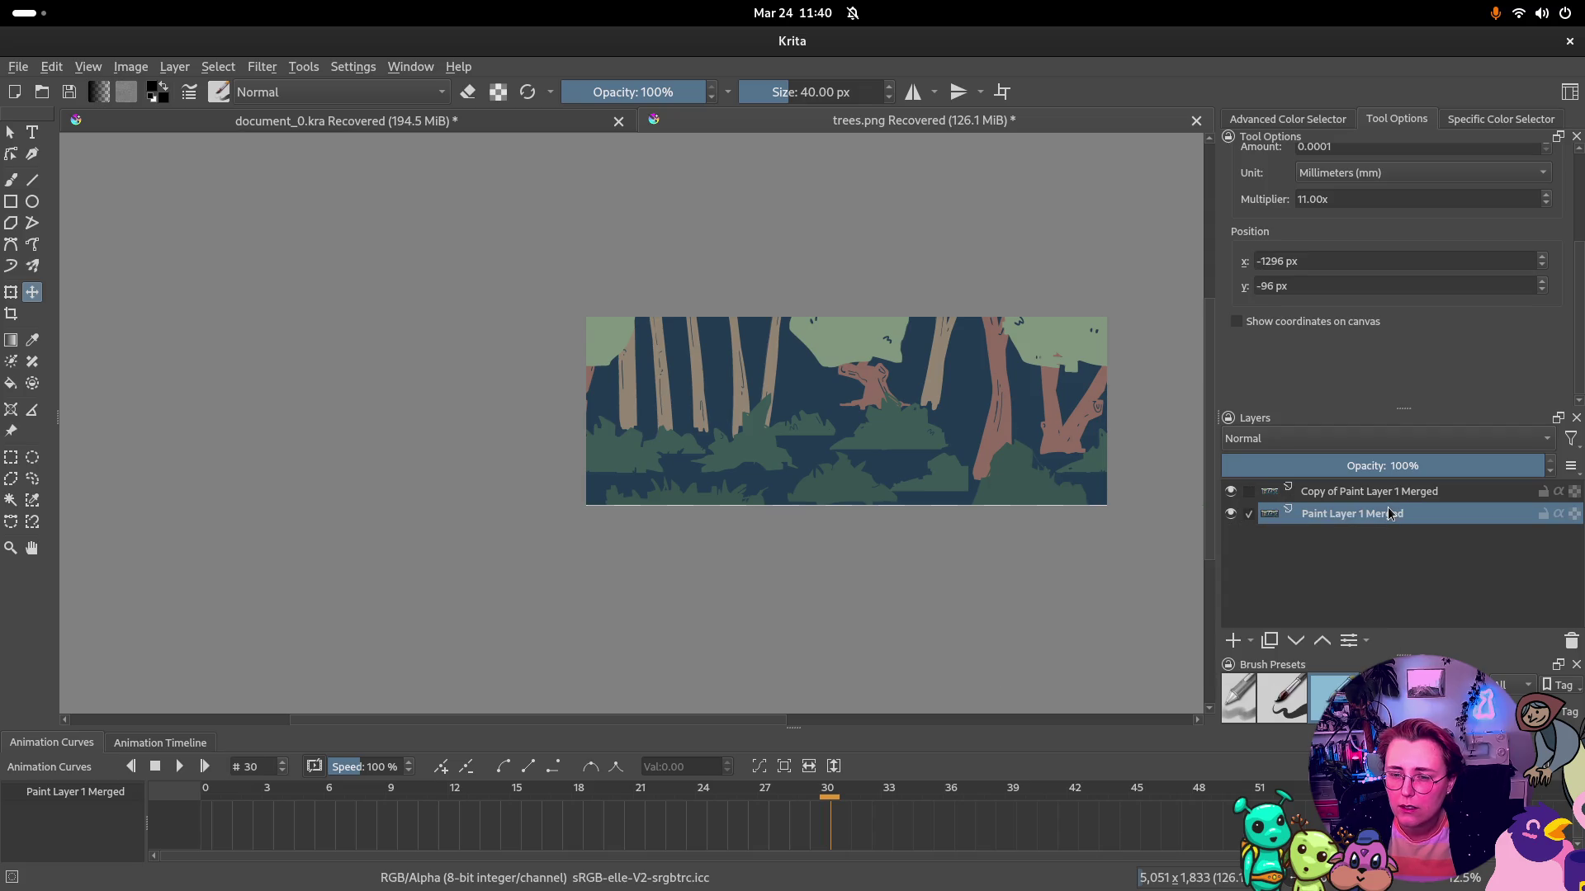
click(1399, 494)
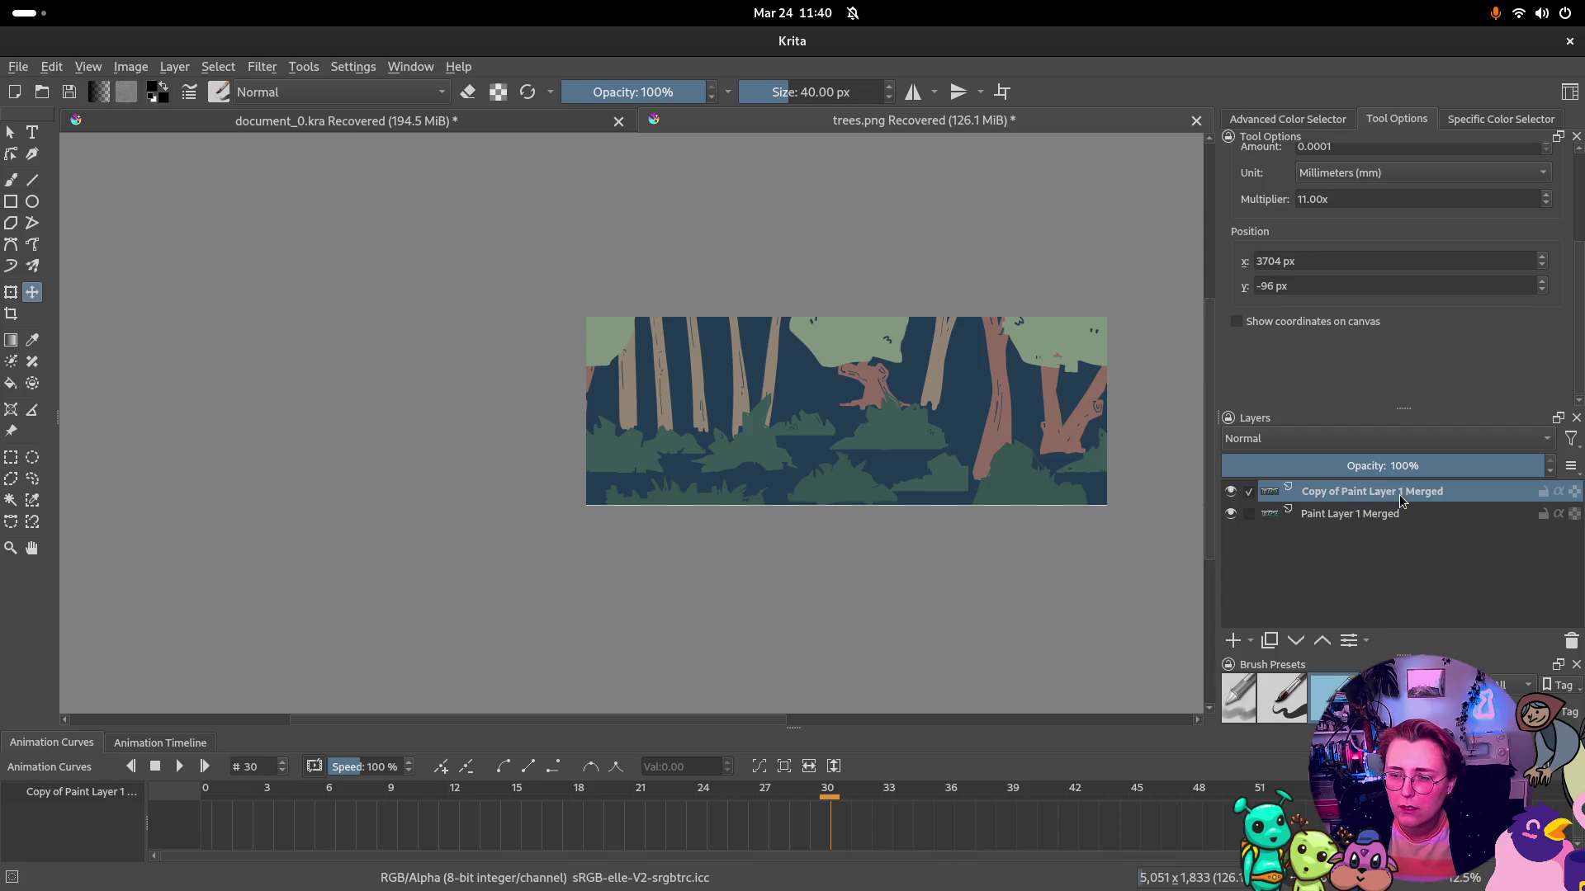
click(1348, 518)
drag(1349, 513, 1350, 491)
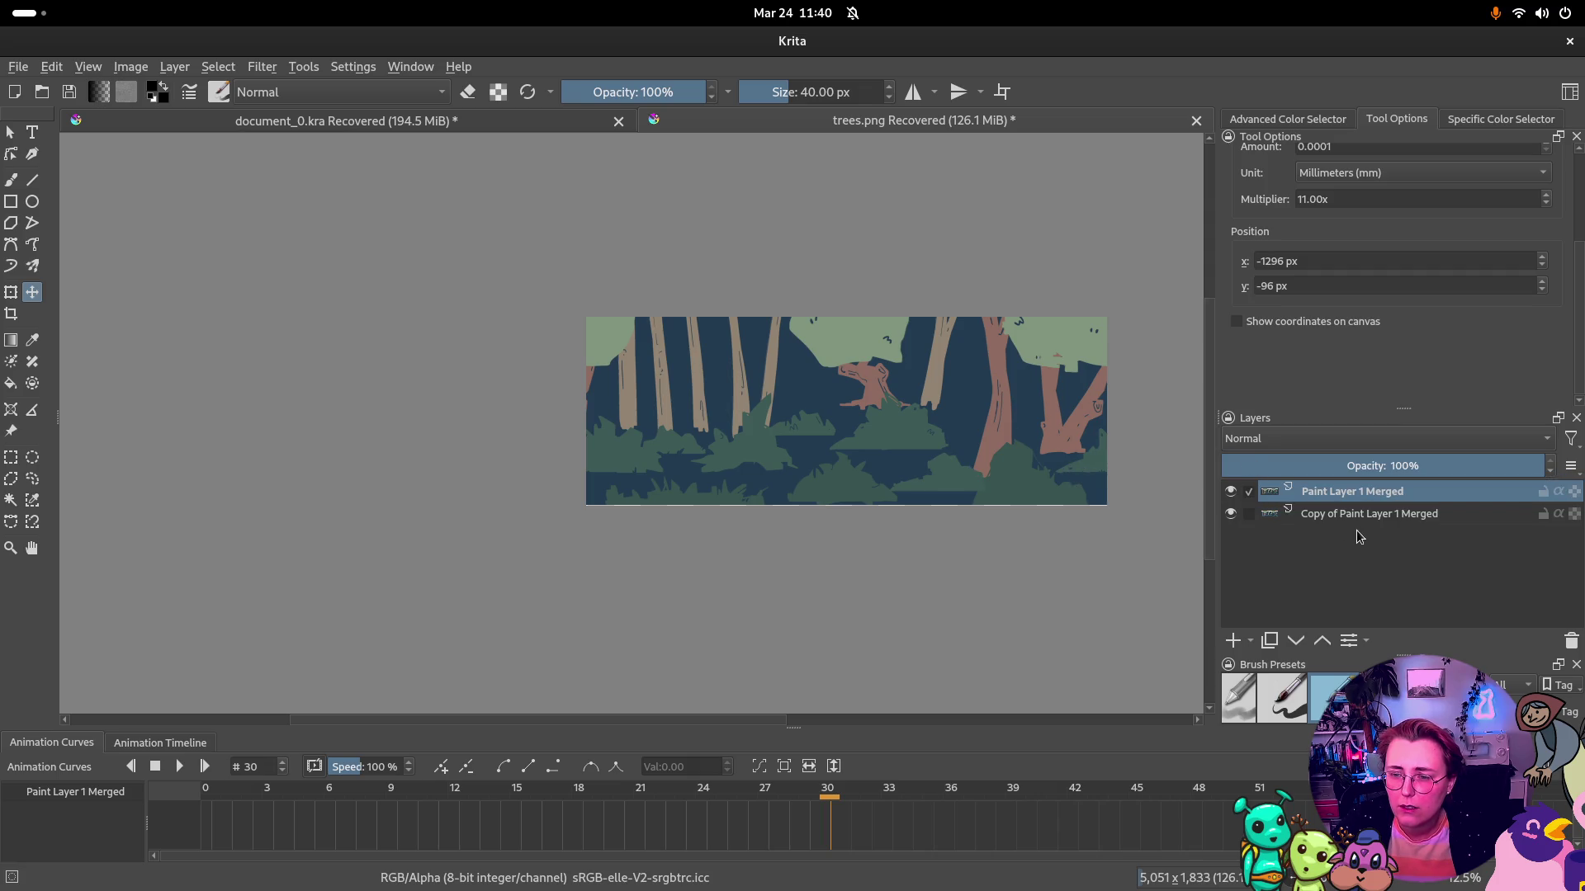
click(1356, 521)
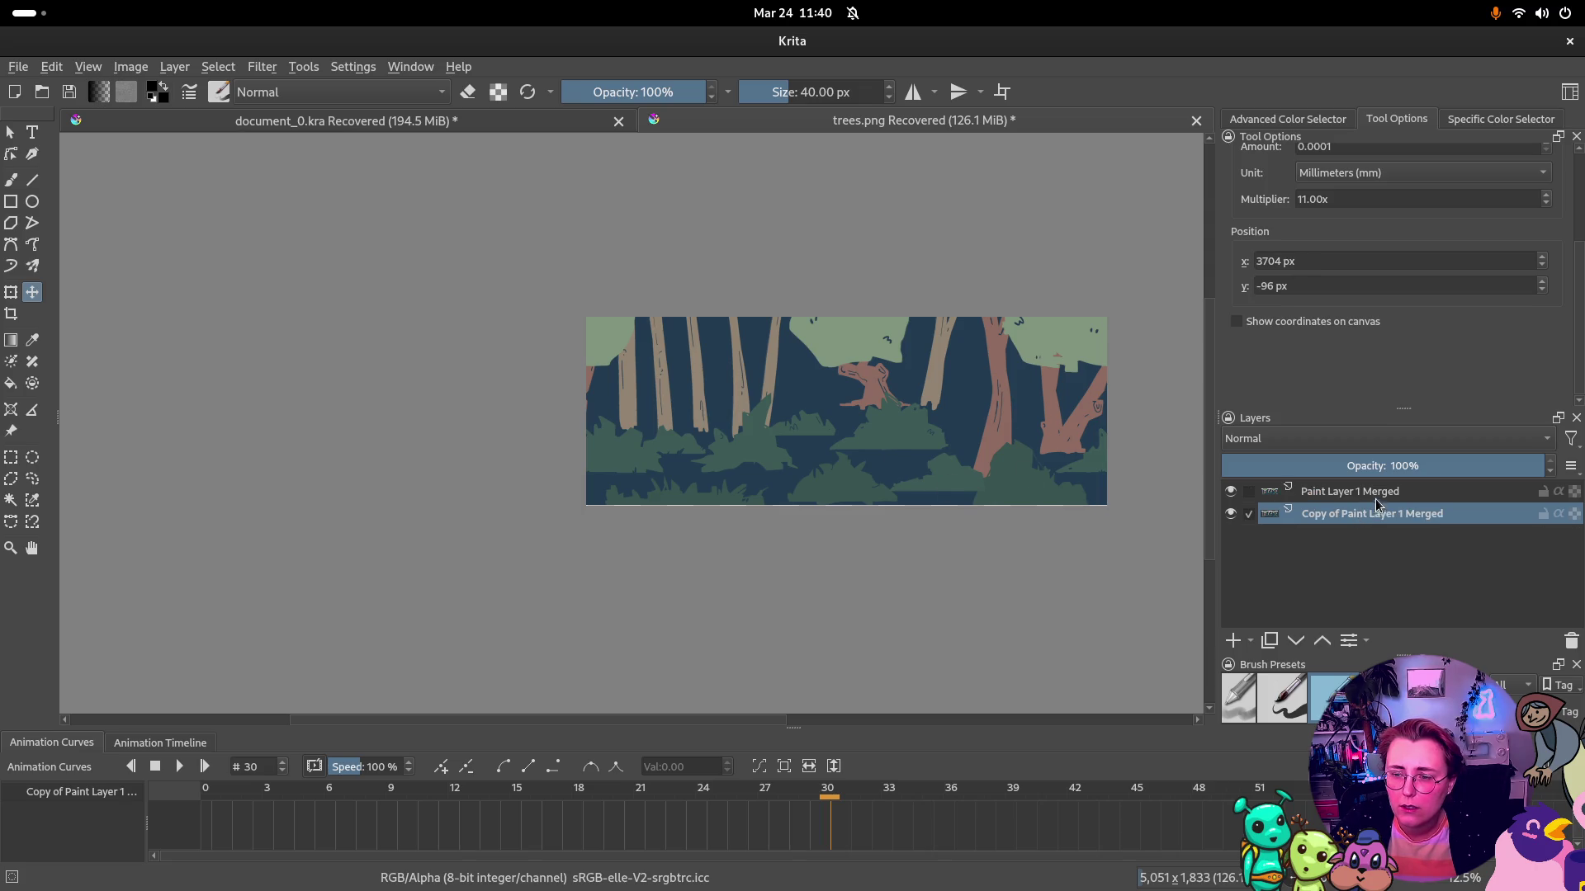
shift+click(1375, 501)
drag(972, 439, 971, 433)
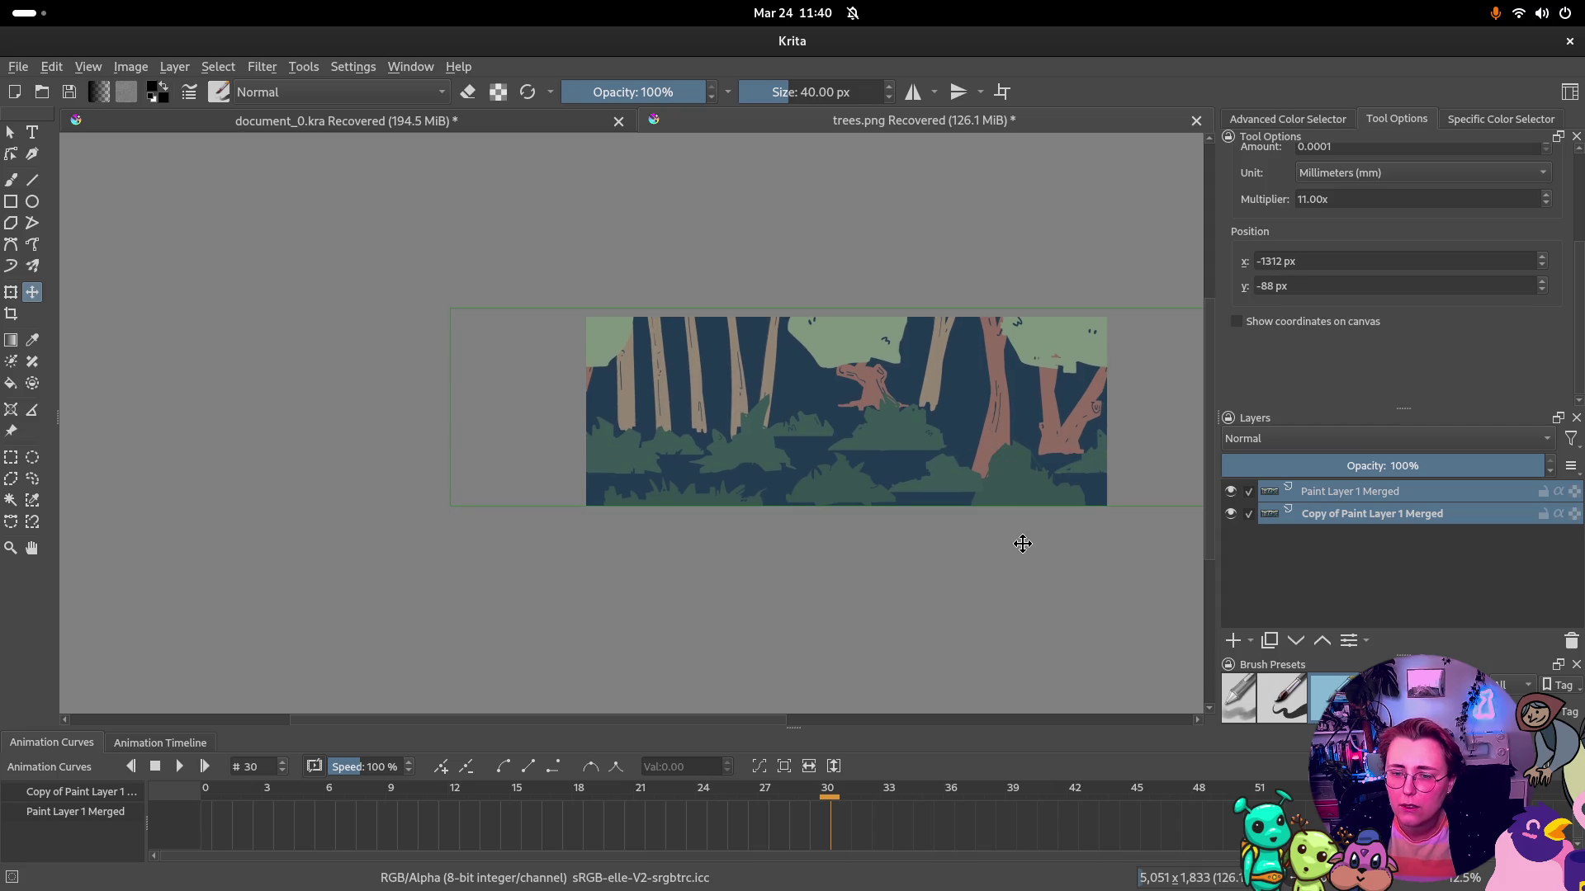
Delete Paint Layer 1 Merged and shift the remaining copy right to X -64 px
right_click(1360, 496)
click(1357, 639)
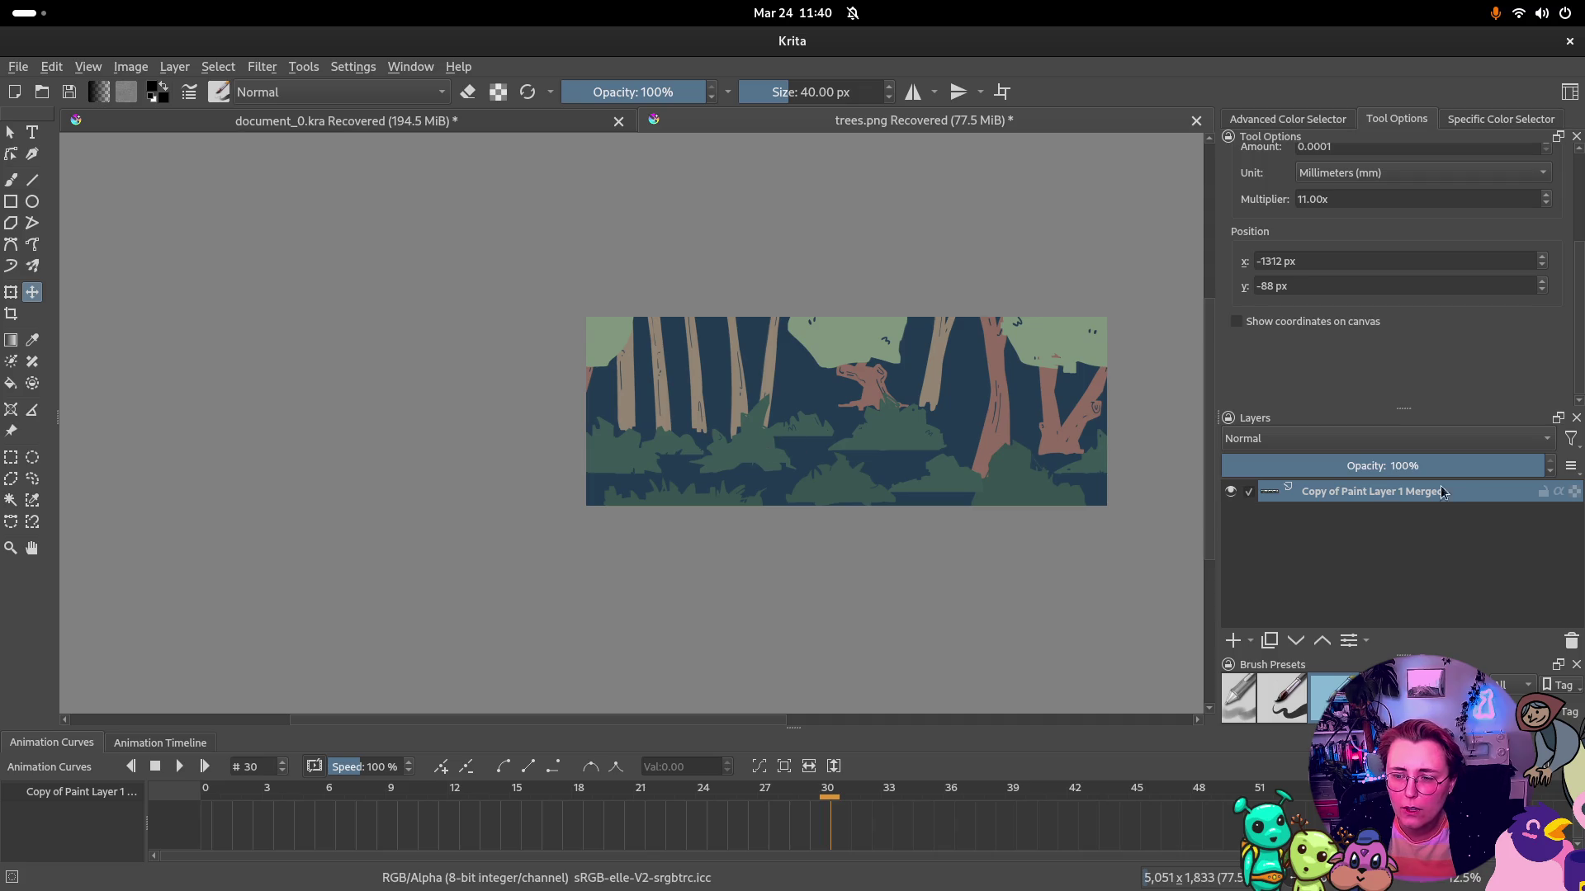
mouse_move(749, 454)
mouse_down()
mouse_move(908, 457)
mouse_move(886, 455)
mouse_up()
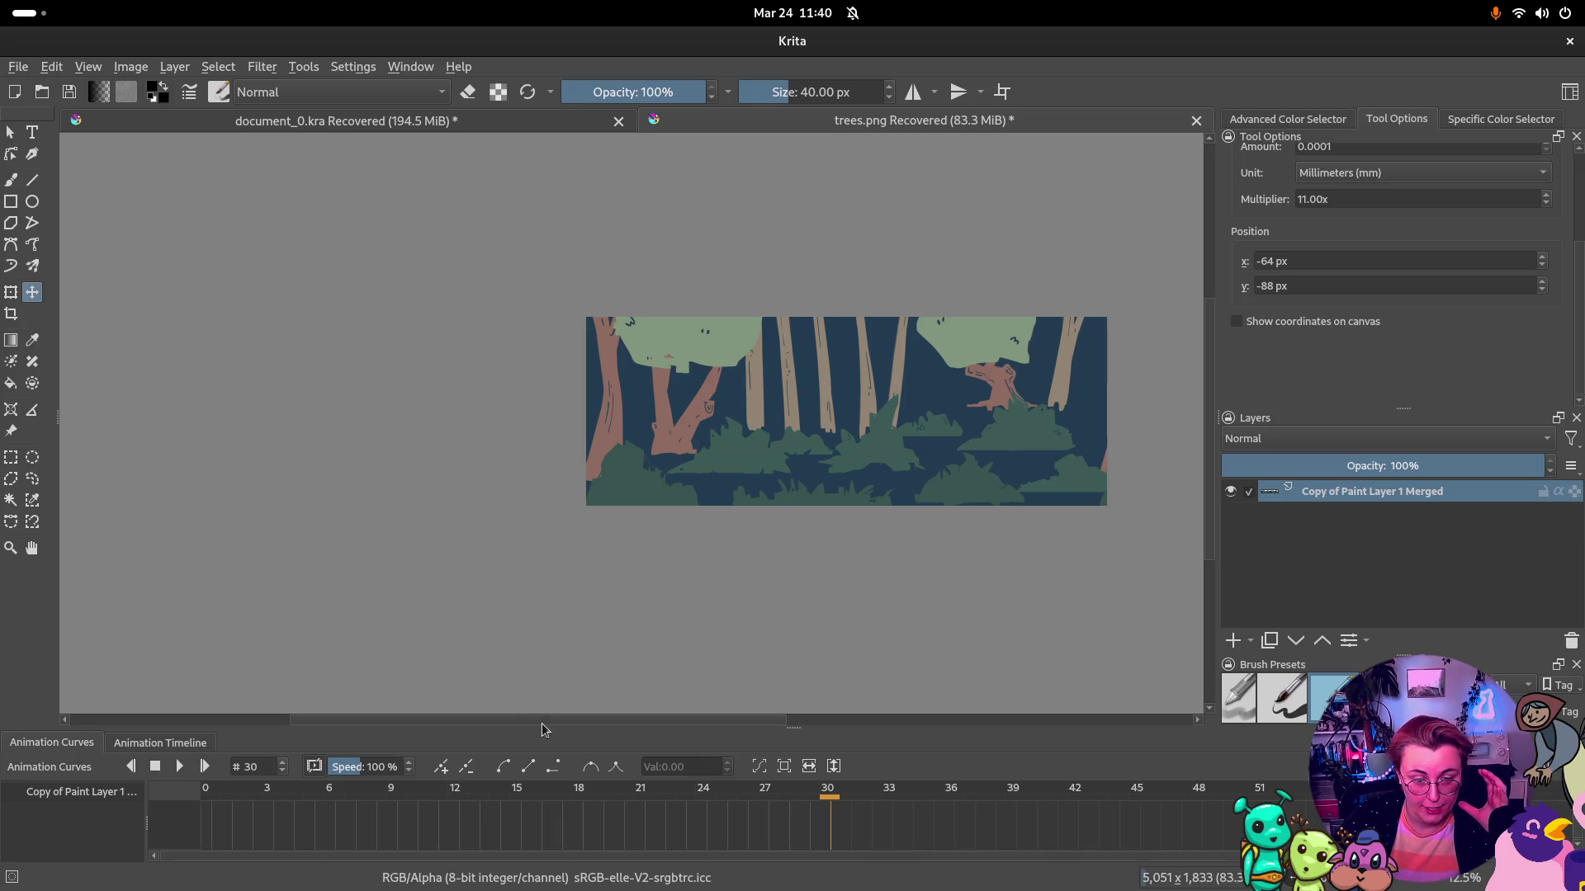
key(ctrl+shift+s)
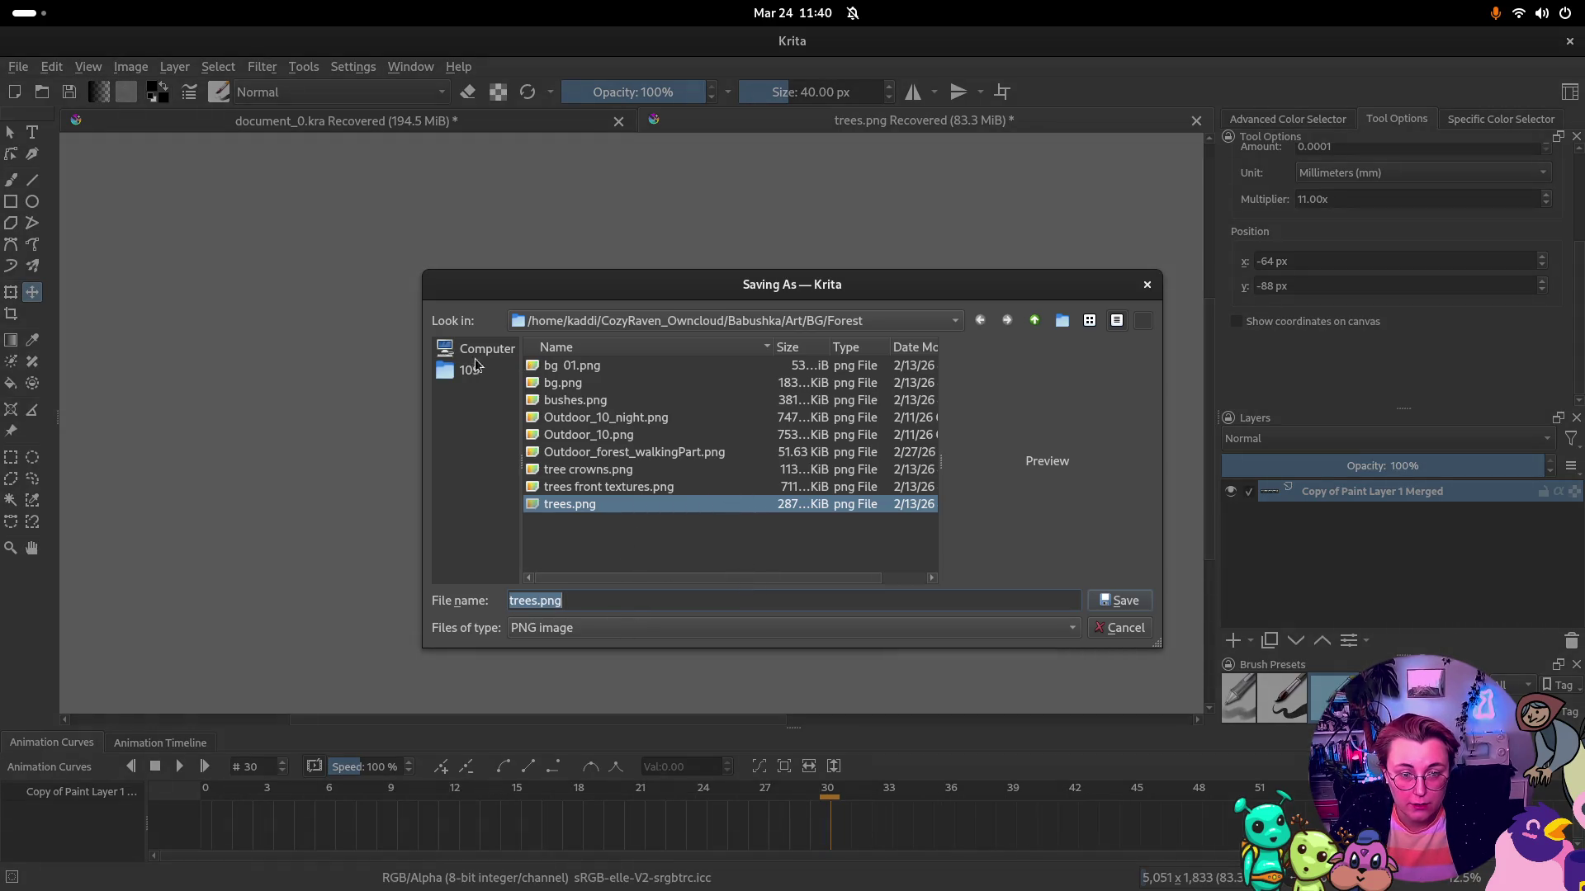
Save the image as moving_forest_background.png in the Videos folder
click(873, 321)
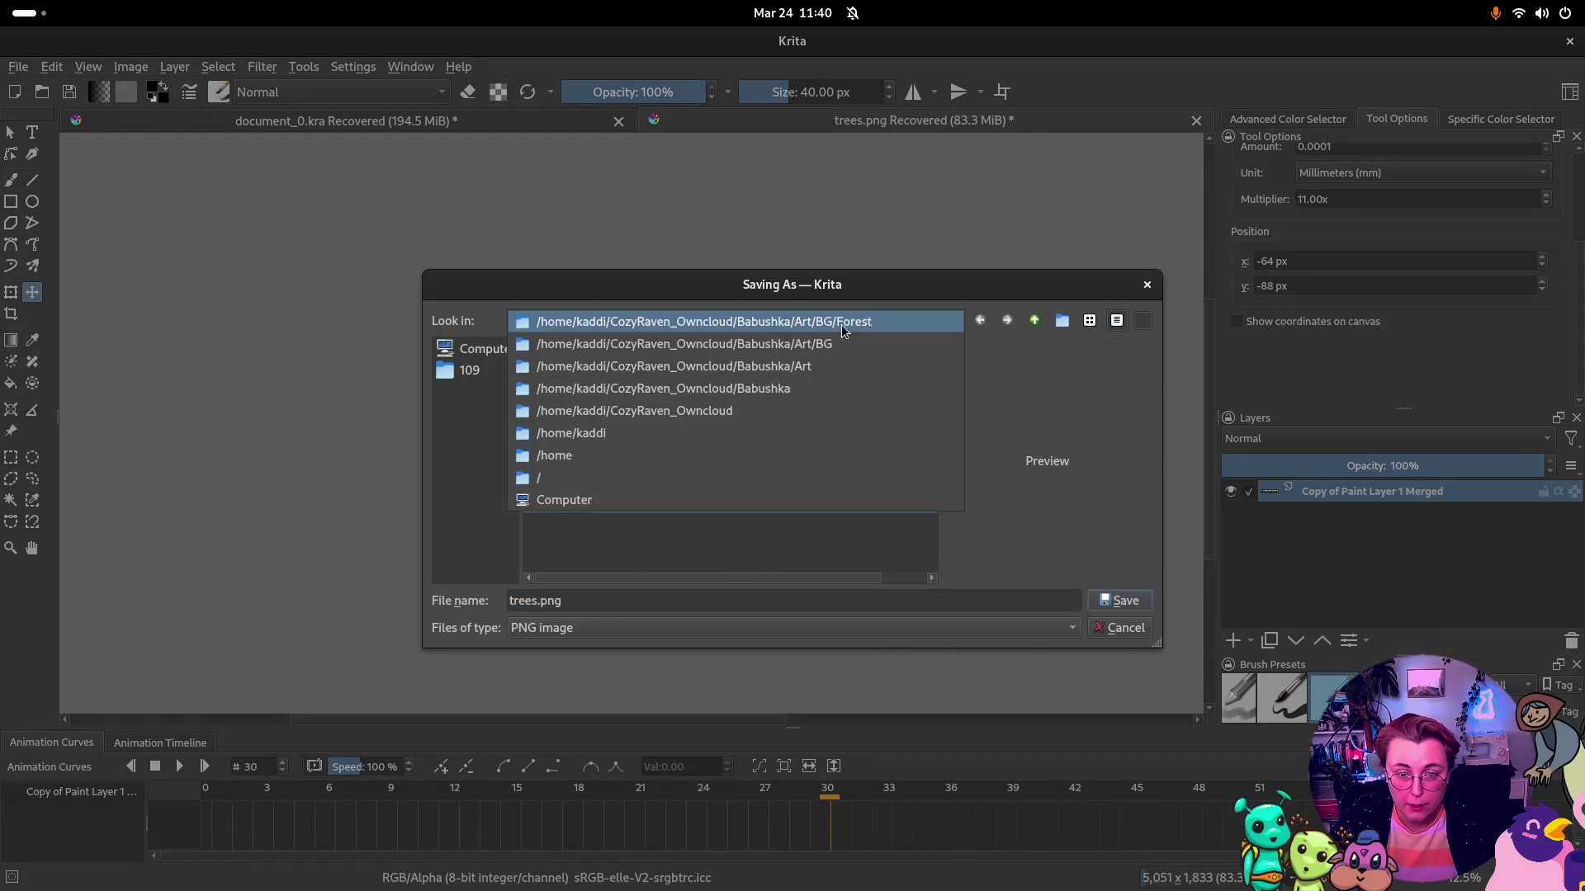
click(674, 434)
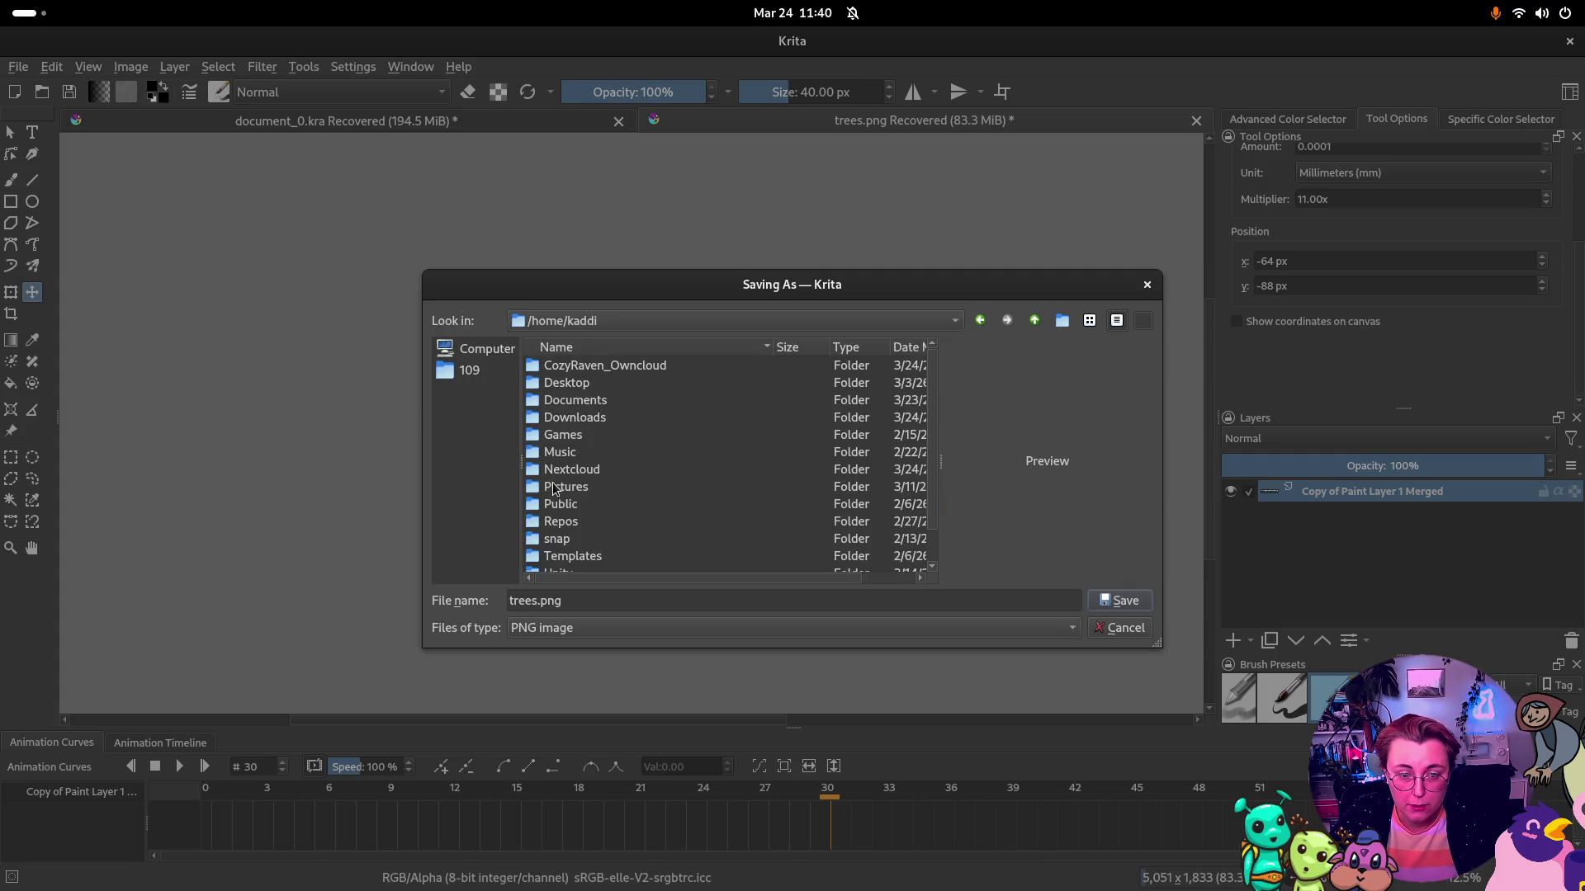
scroll(568, 536, down, 1)
double_click(562, 555)
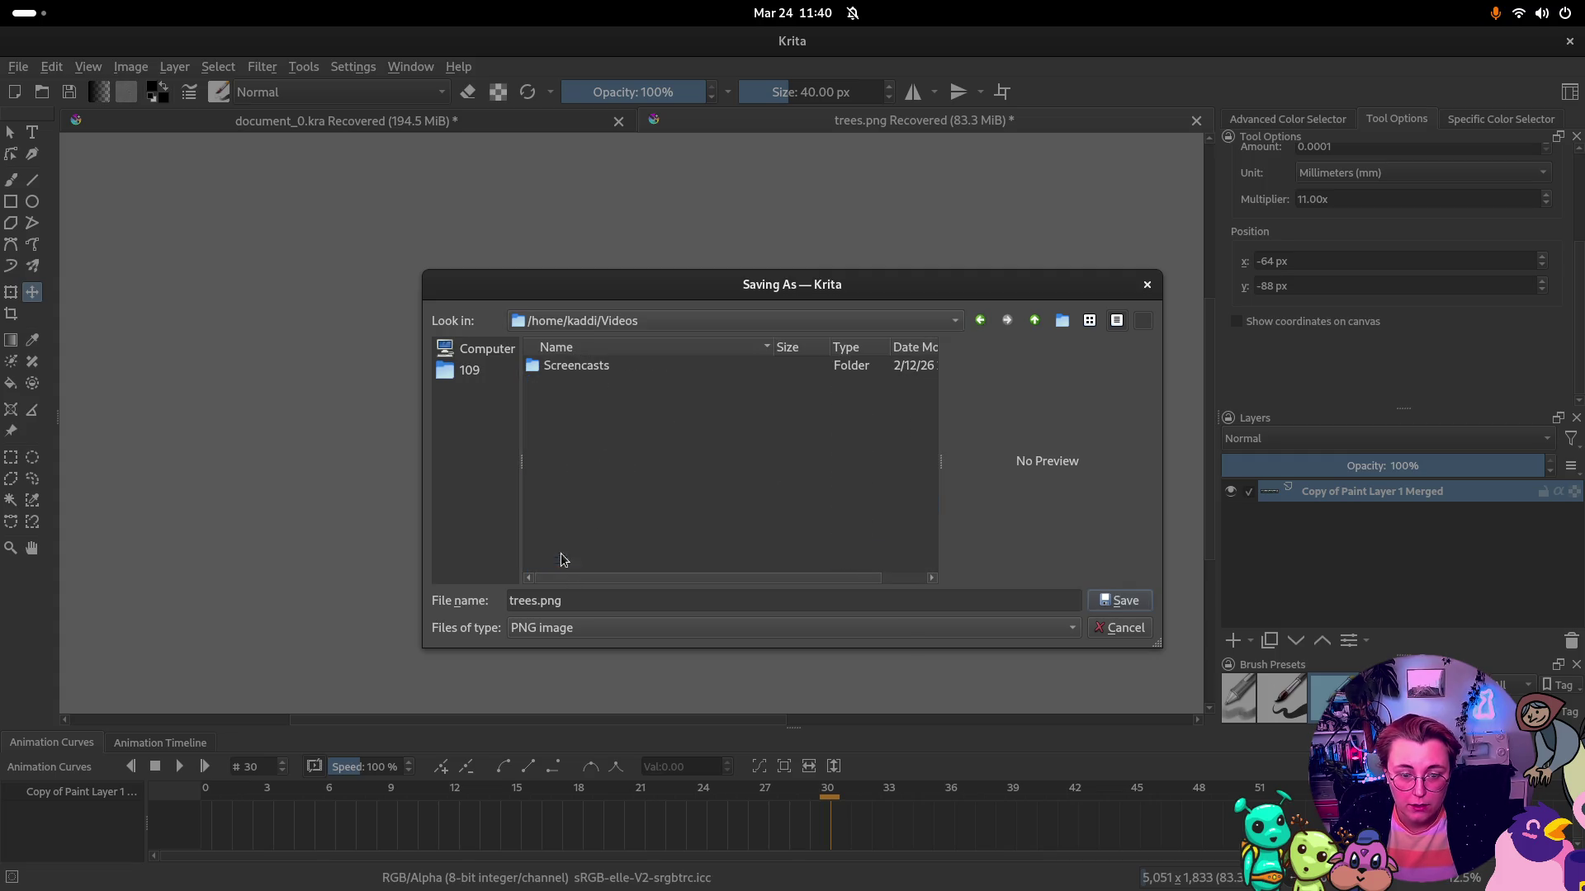
double_click(529, 601)
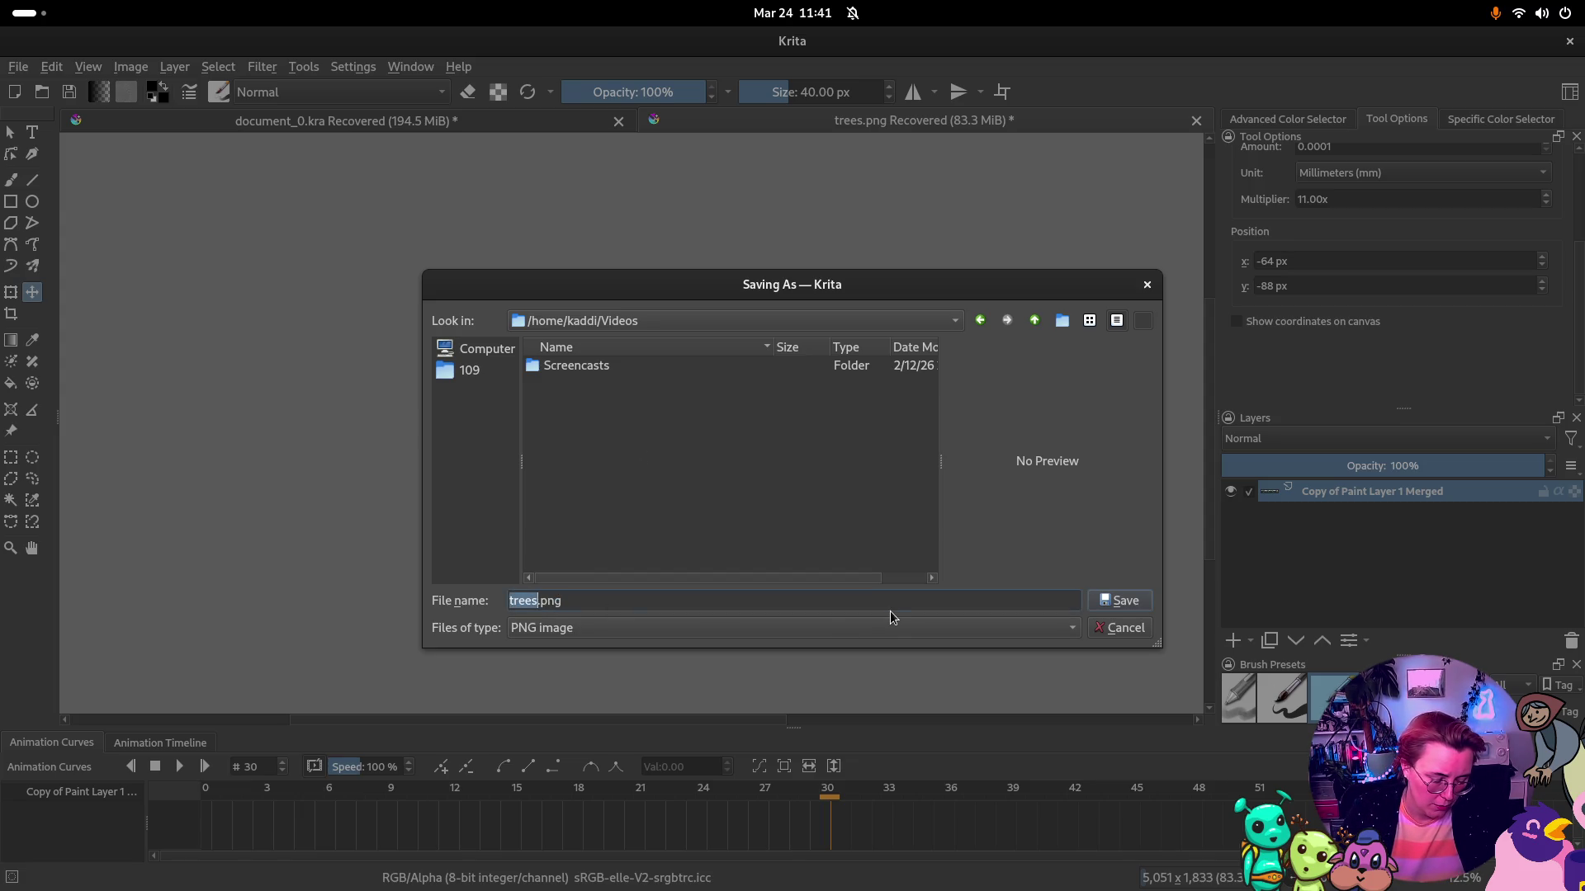
text(moving_fore)
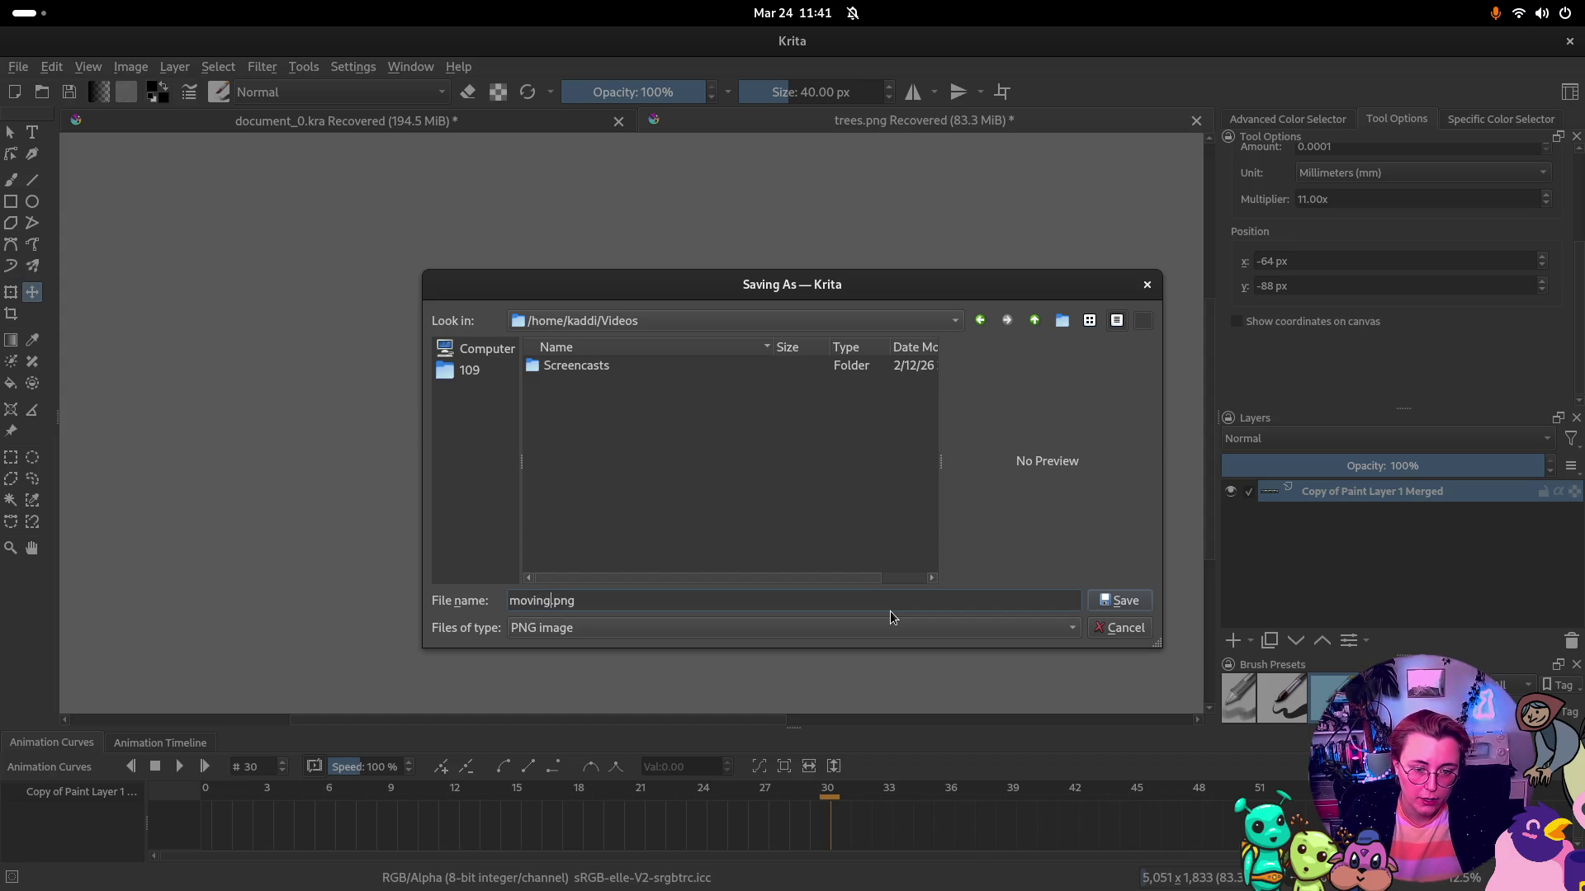
text(st_background)
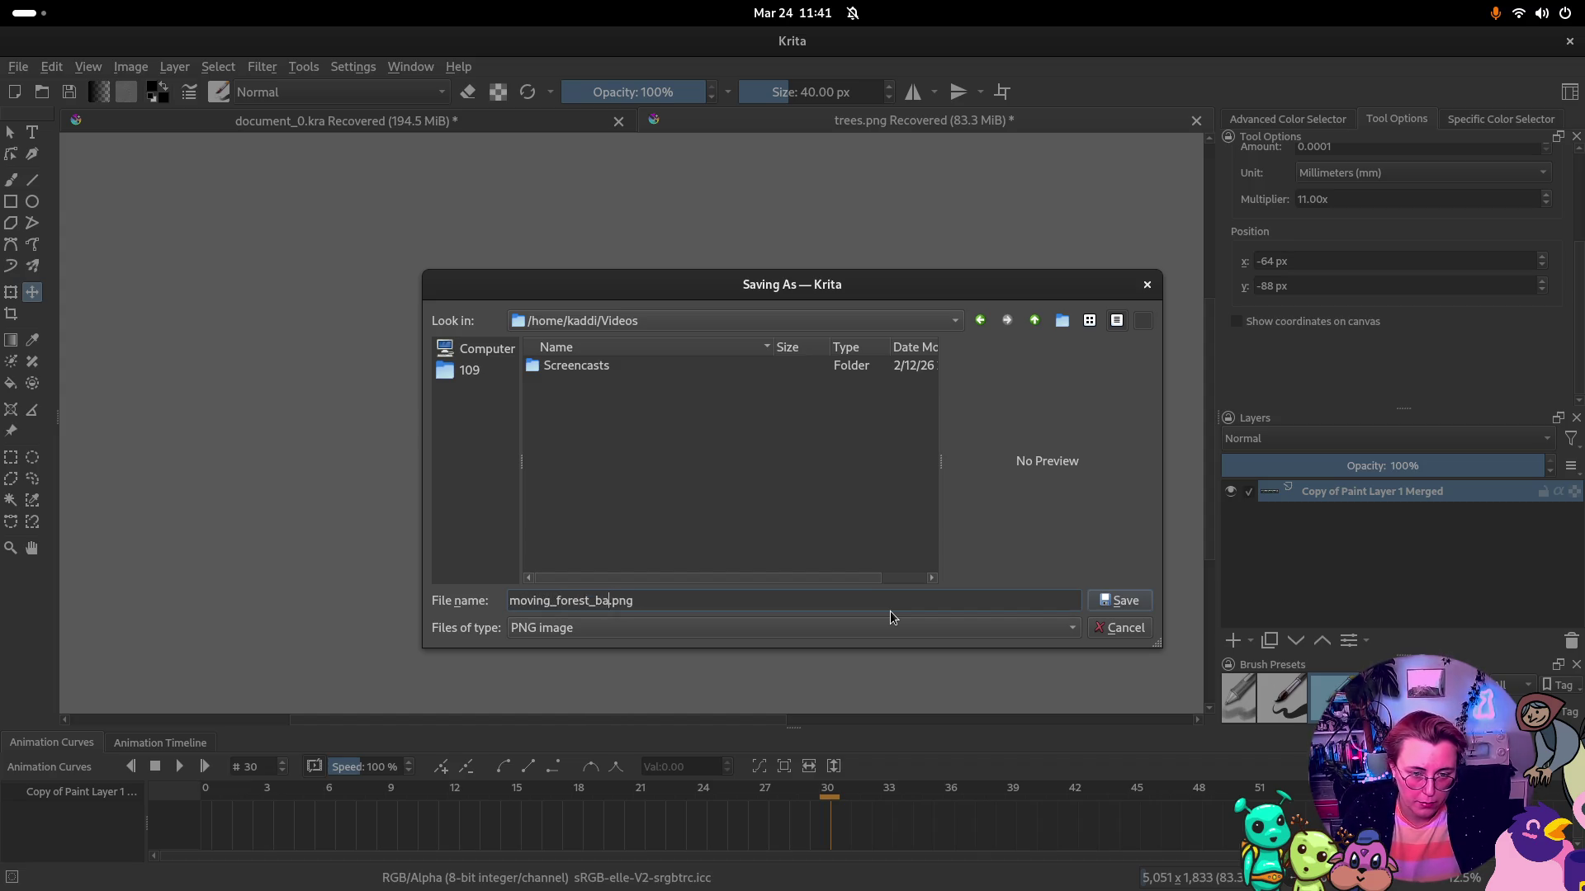
key(Return)
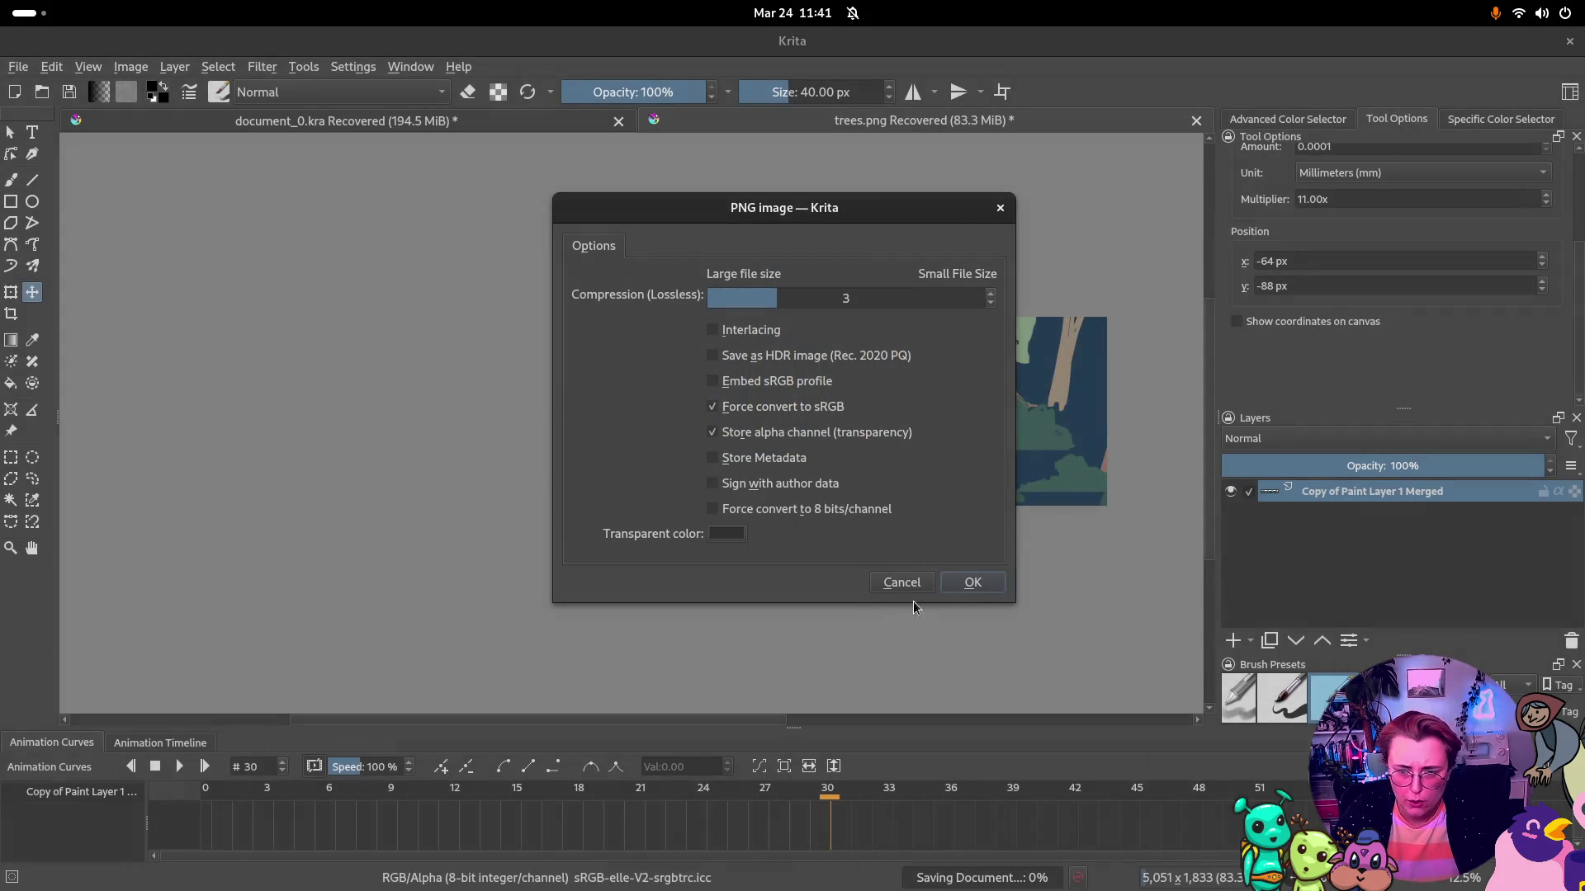
click(966, 592)
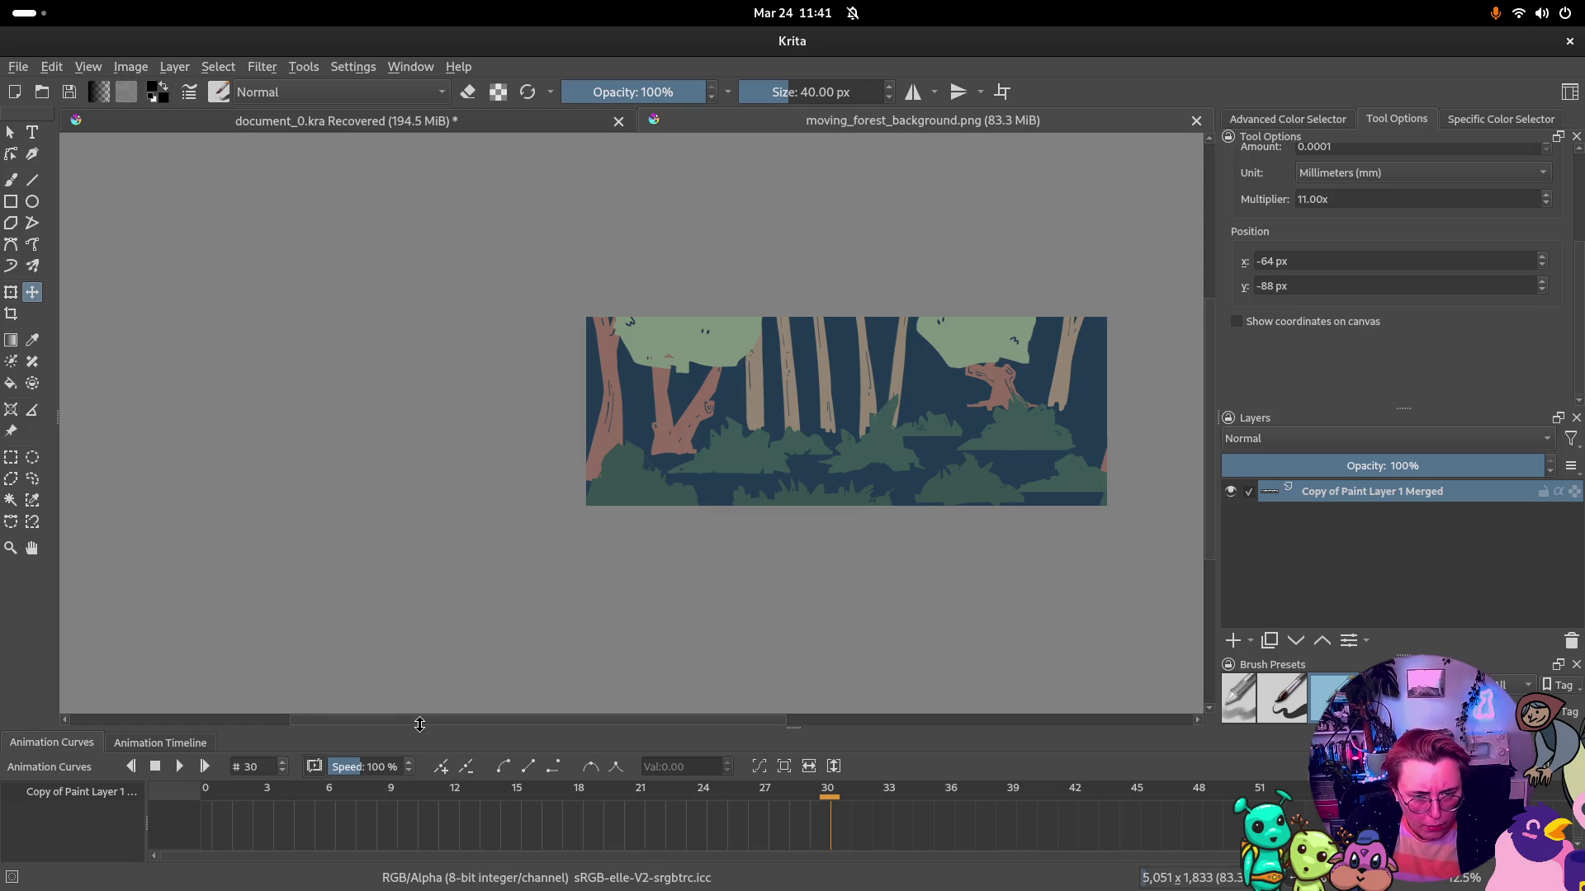
drag(420, 725, 420, 588)
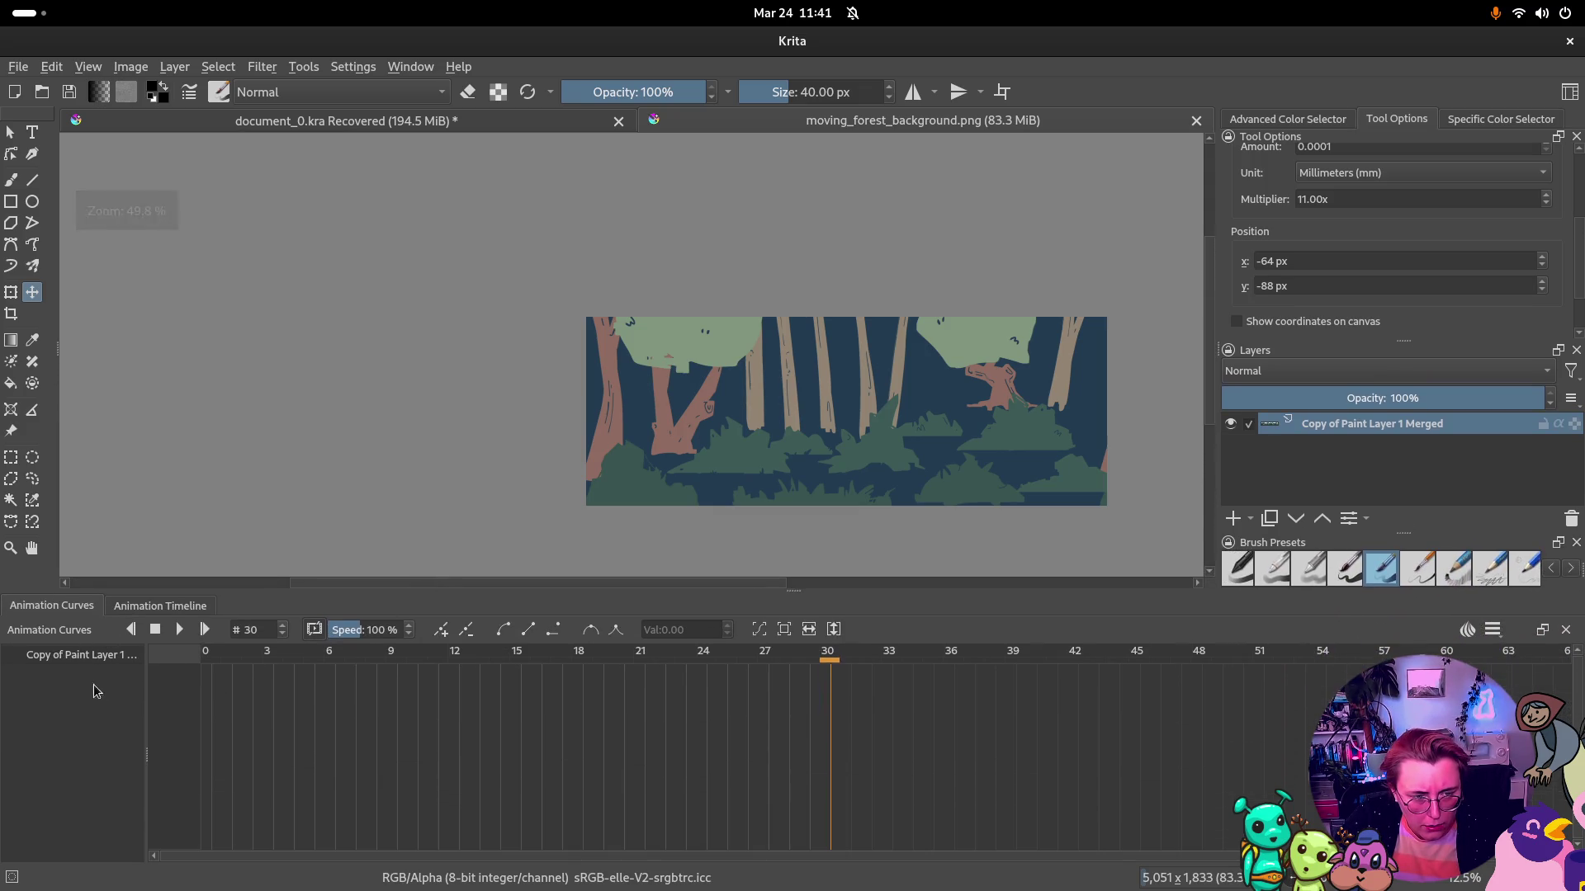
right_click(1430, 427)
mouse_move(1313, 348)
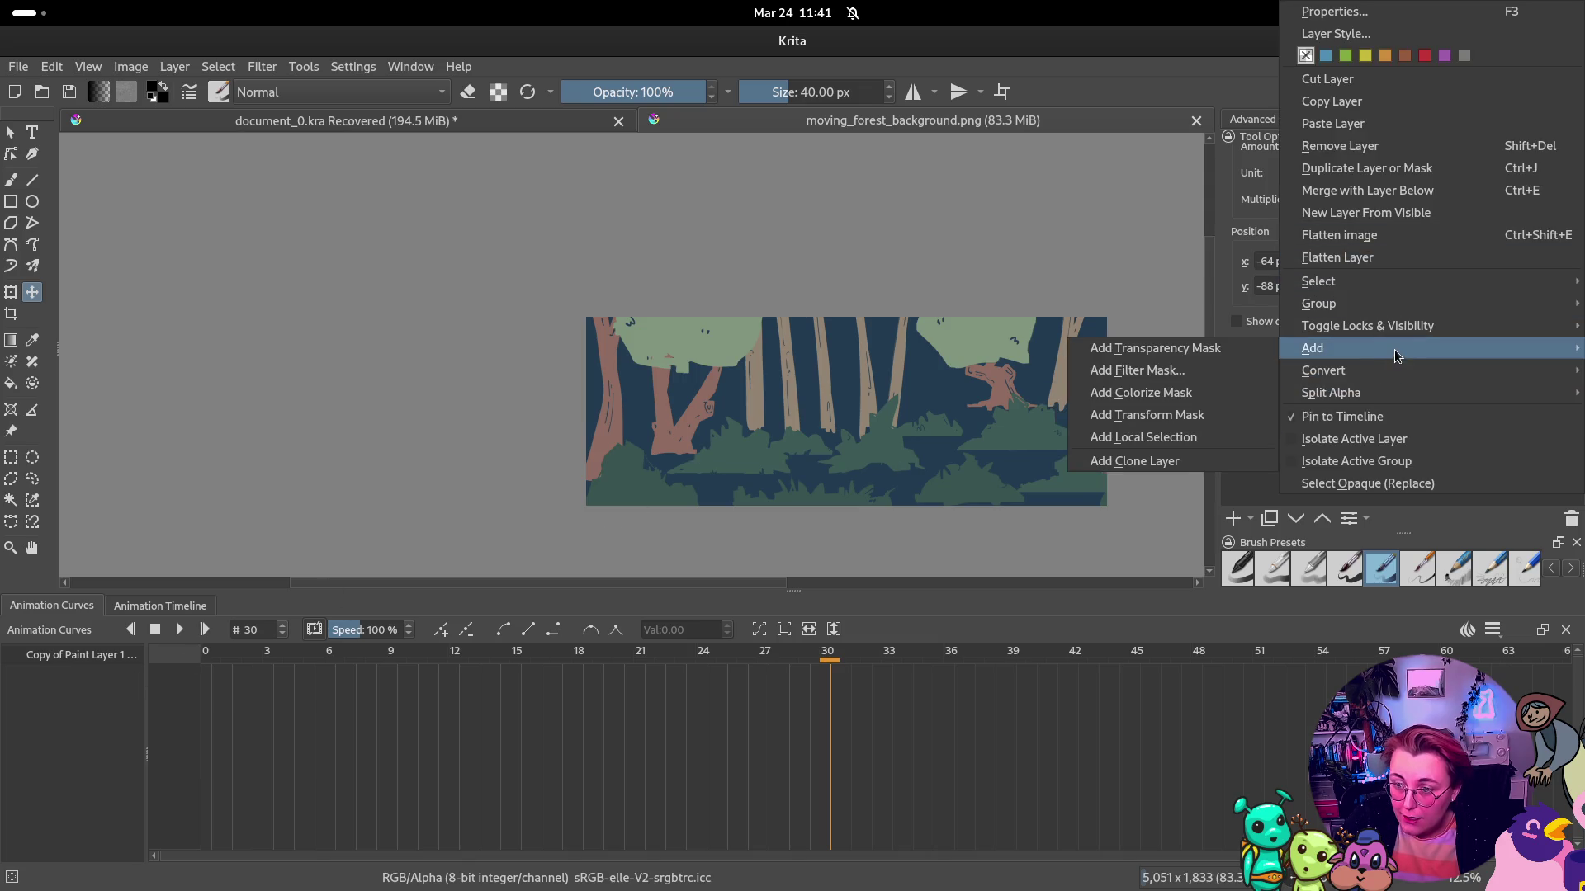
click(1186, 421)
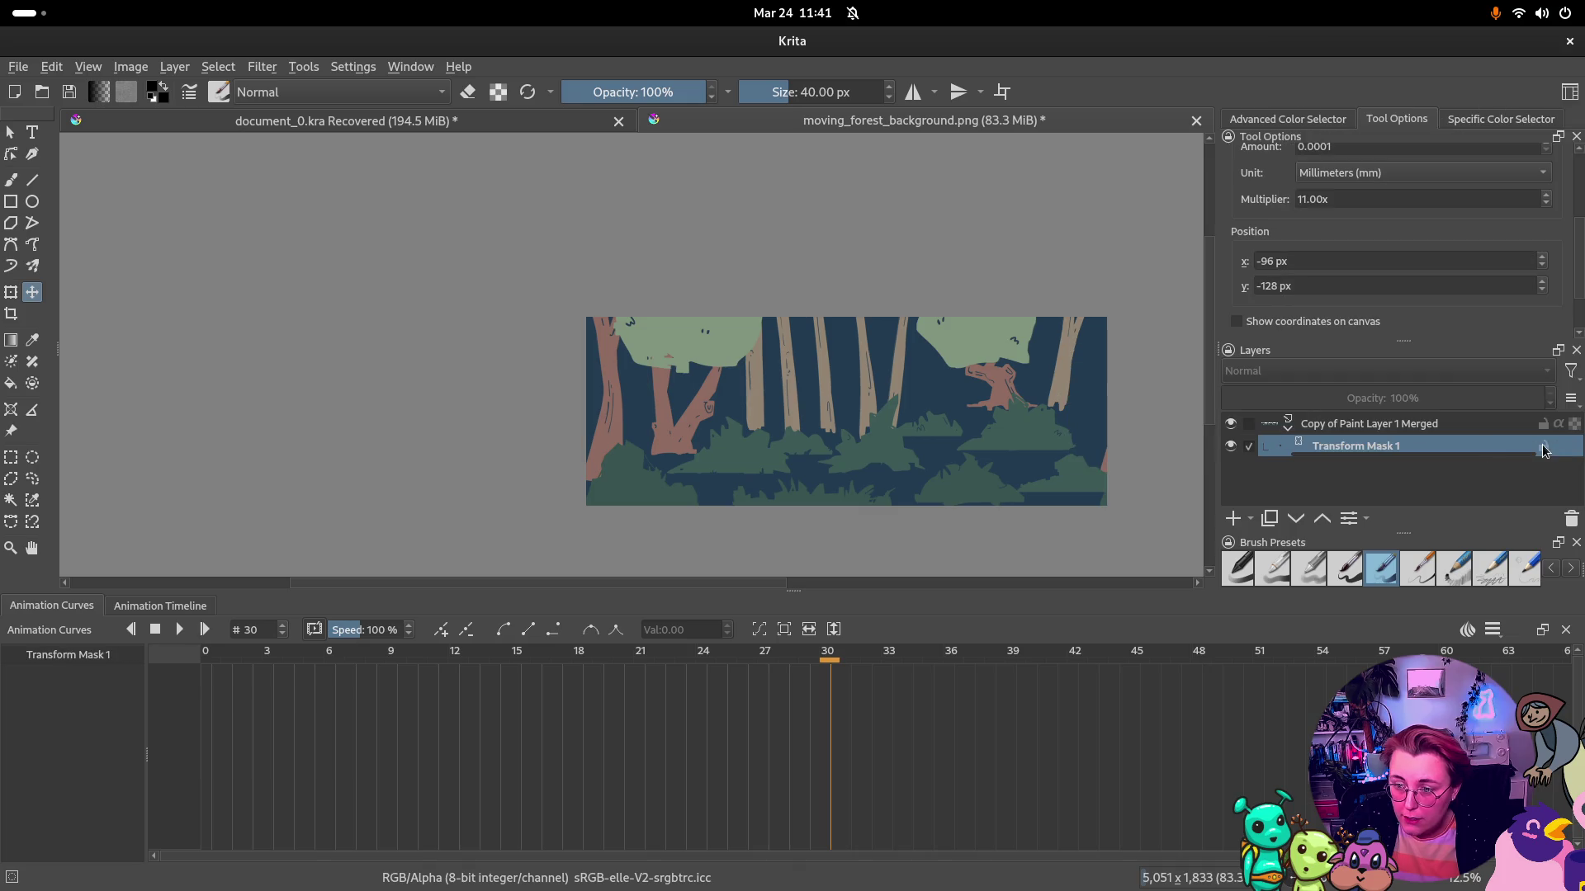
click(208, 653)
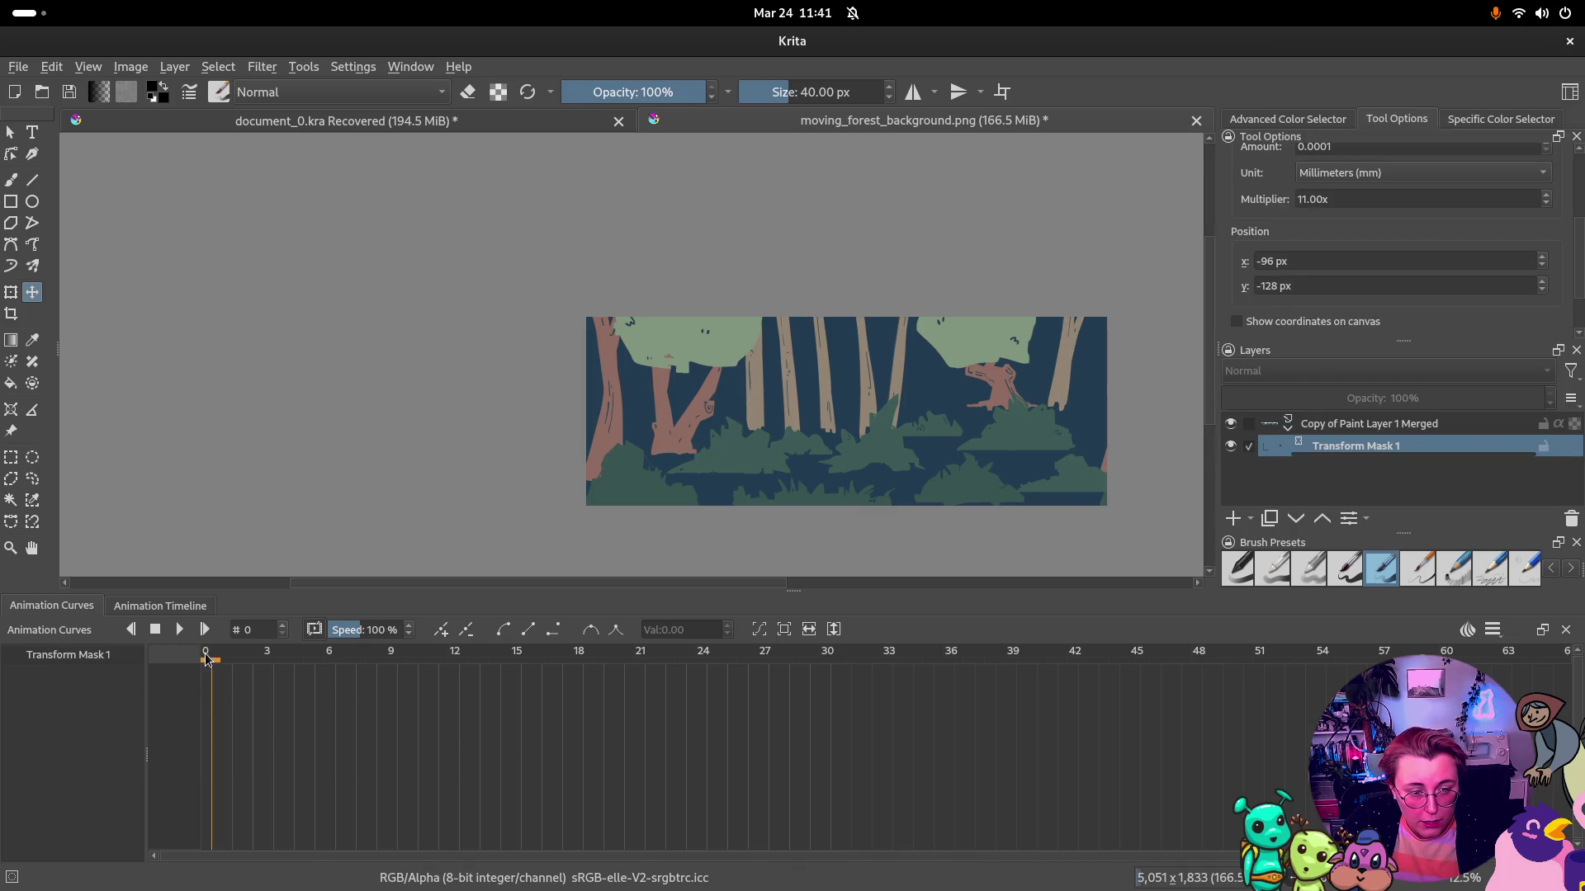
click(446, 630)
click(826, 656)
click(440, 630)
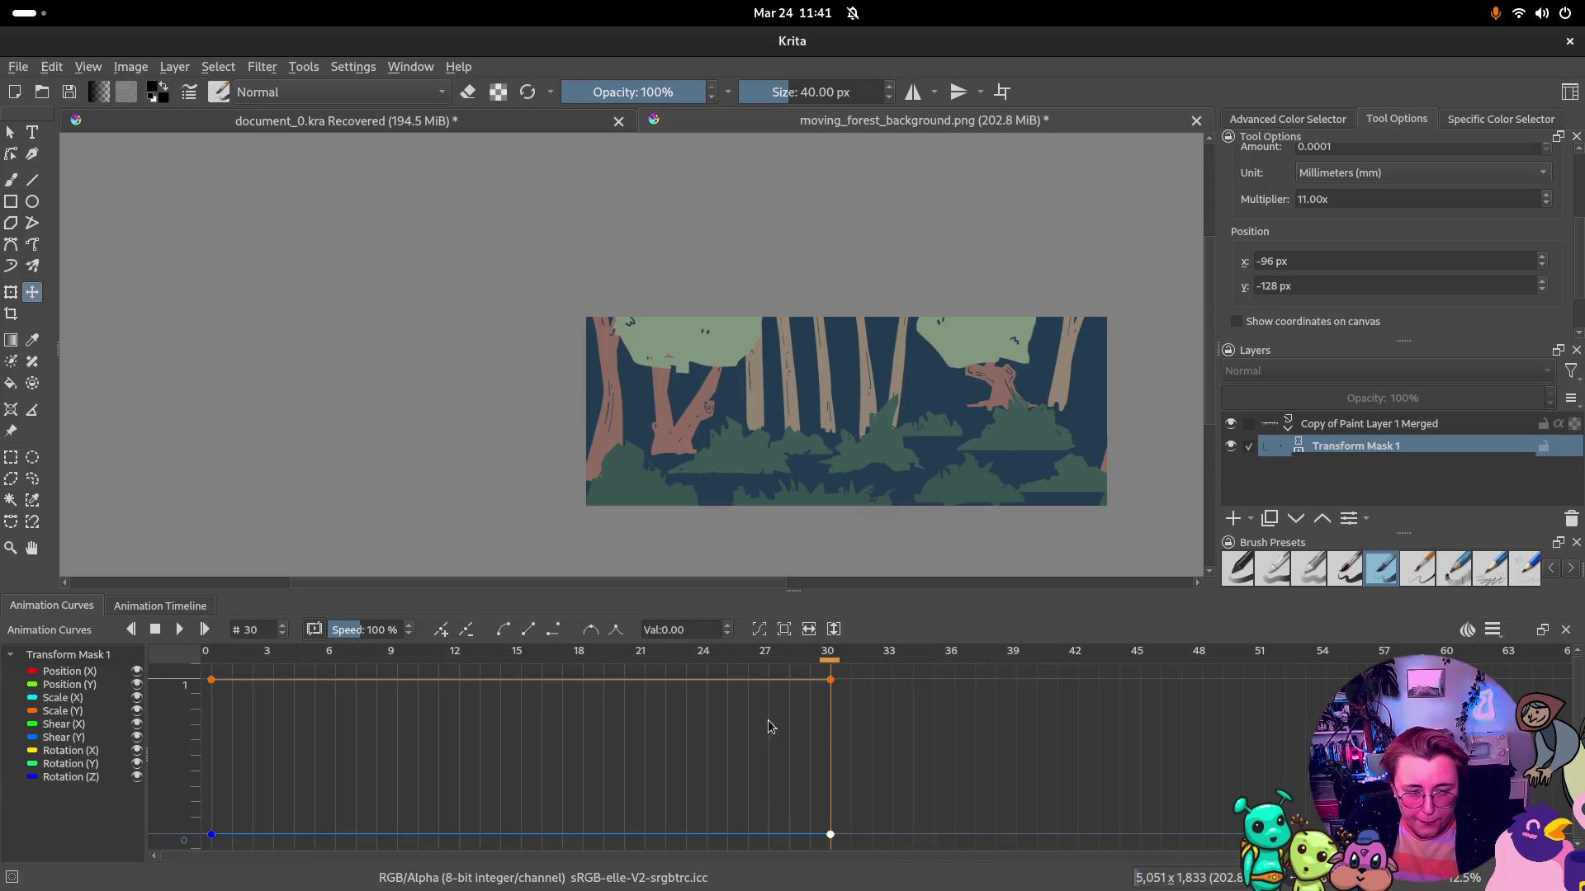
click(1498, 631)
click(1253, 642)
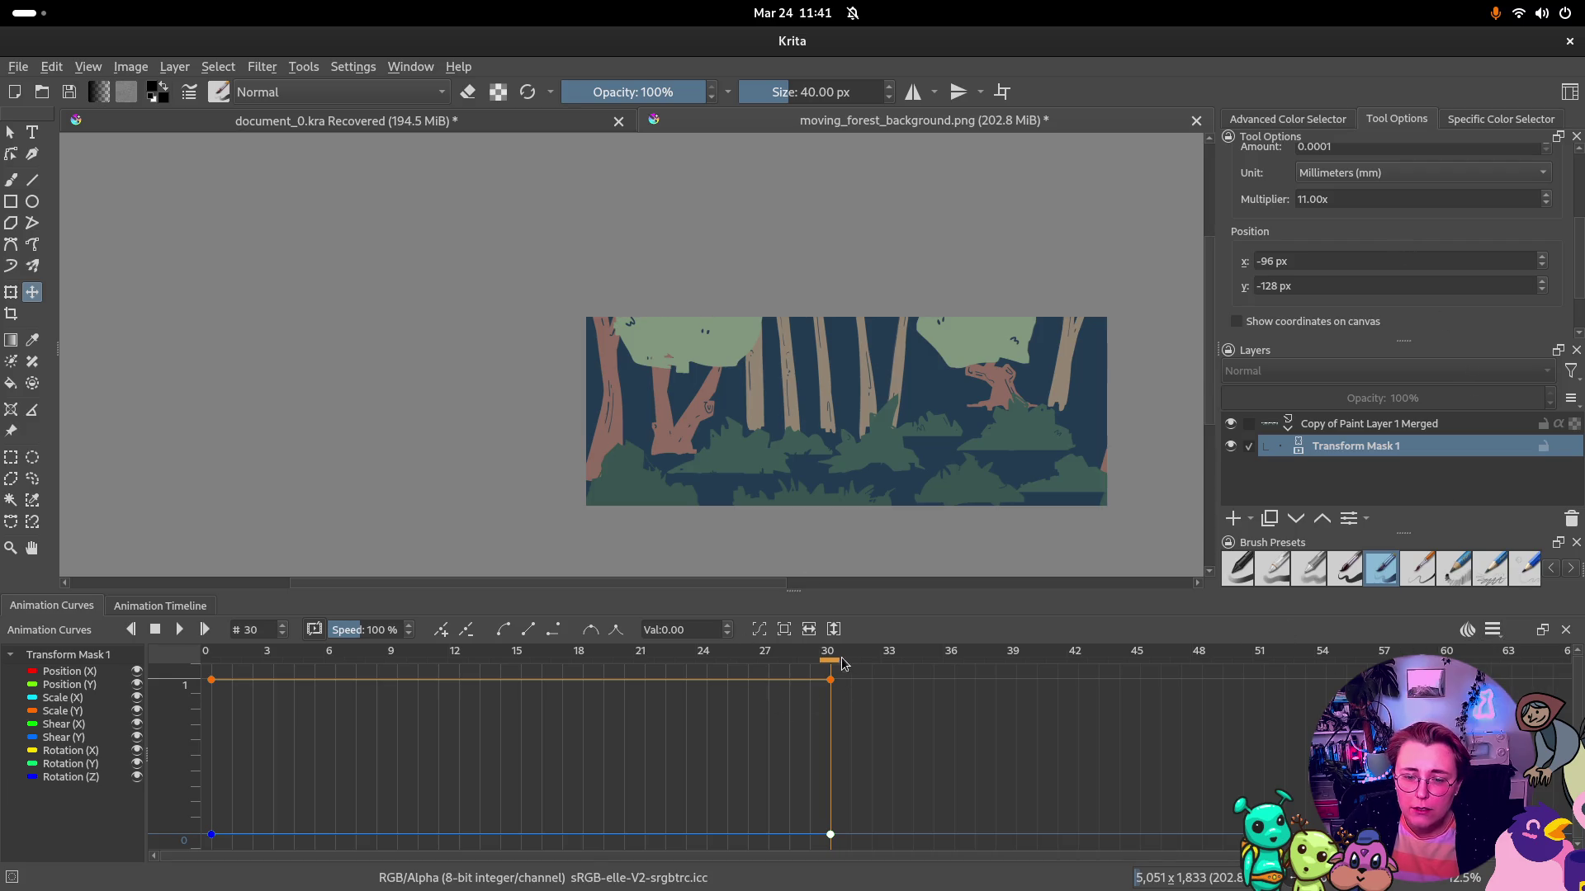
scroll(1312, 223, up, 2)
scroll(1313, 223, down, 1)
Set the transform mask's X position to -5000 px at frame 30
double_click(1333, 249)
scroll(1375, 286, down, 1)
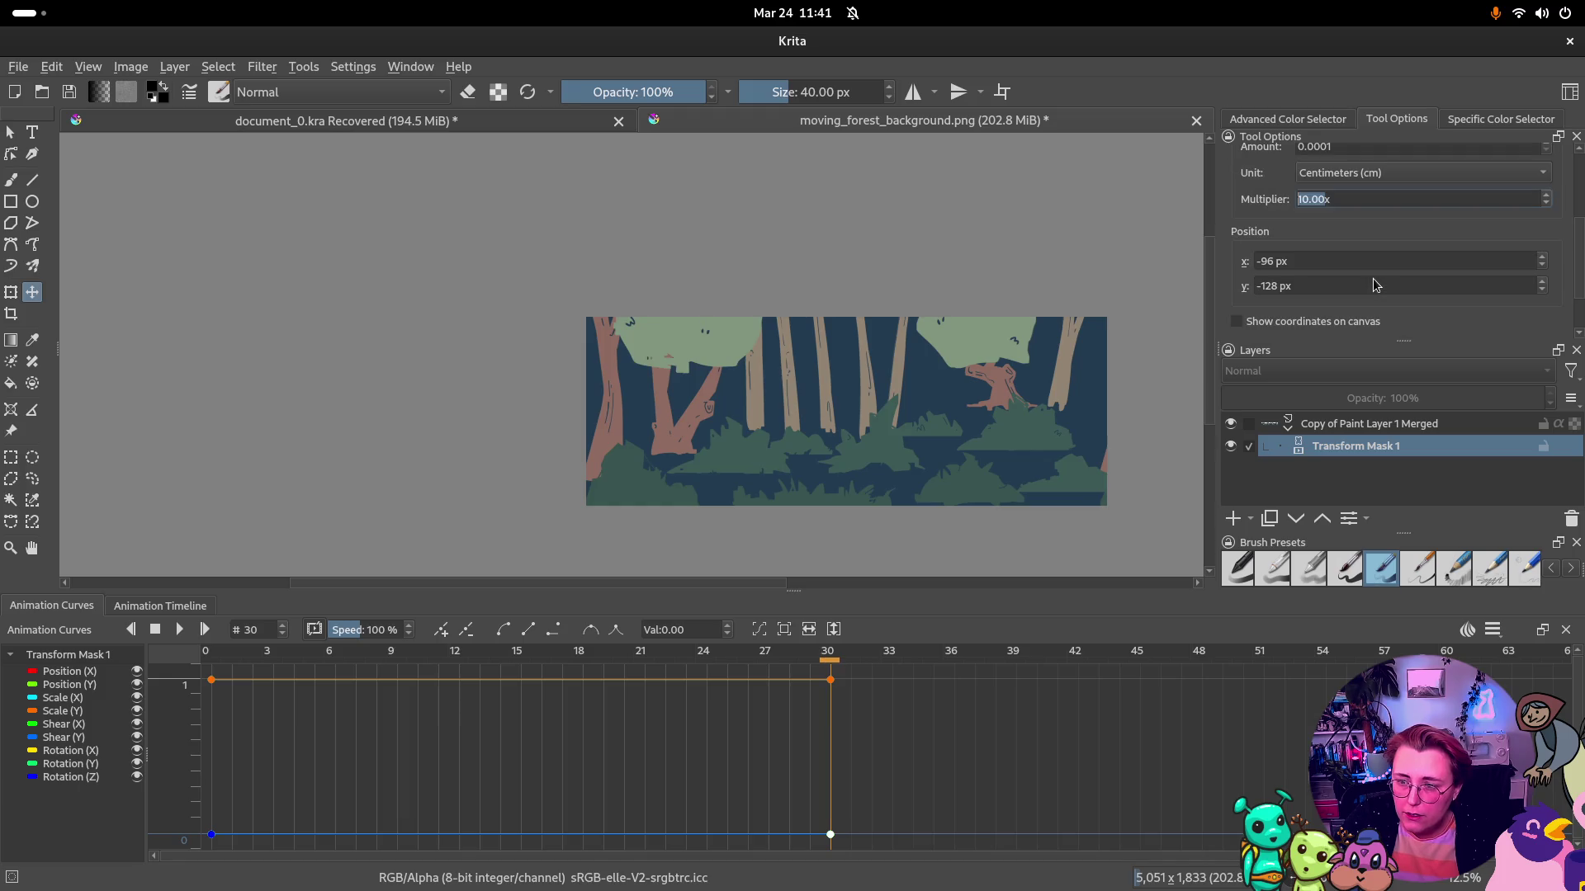
click(1268, 261)
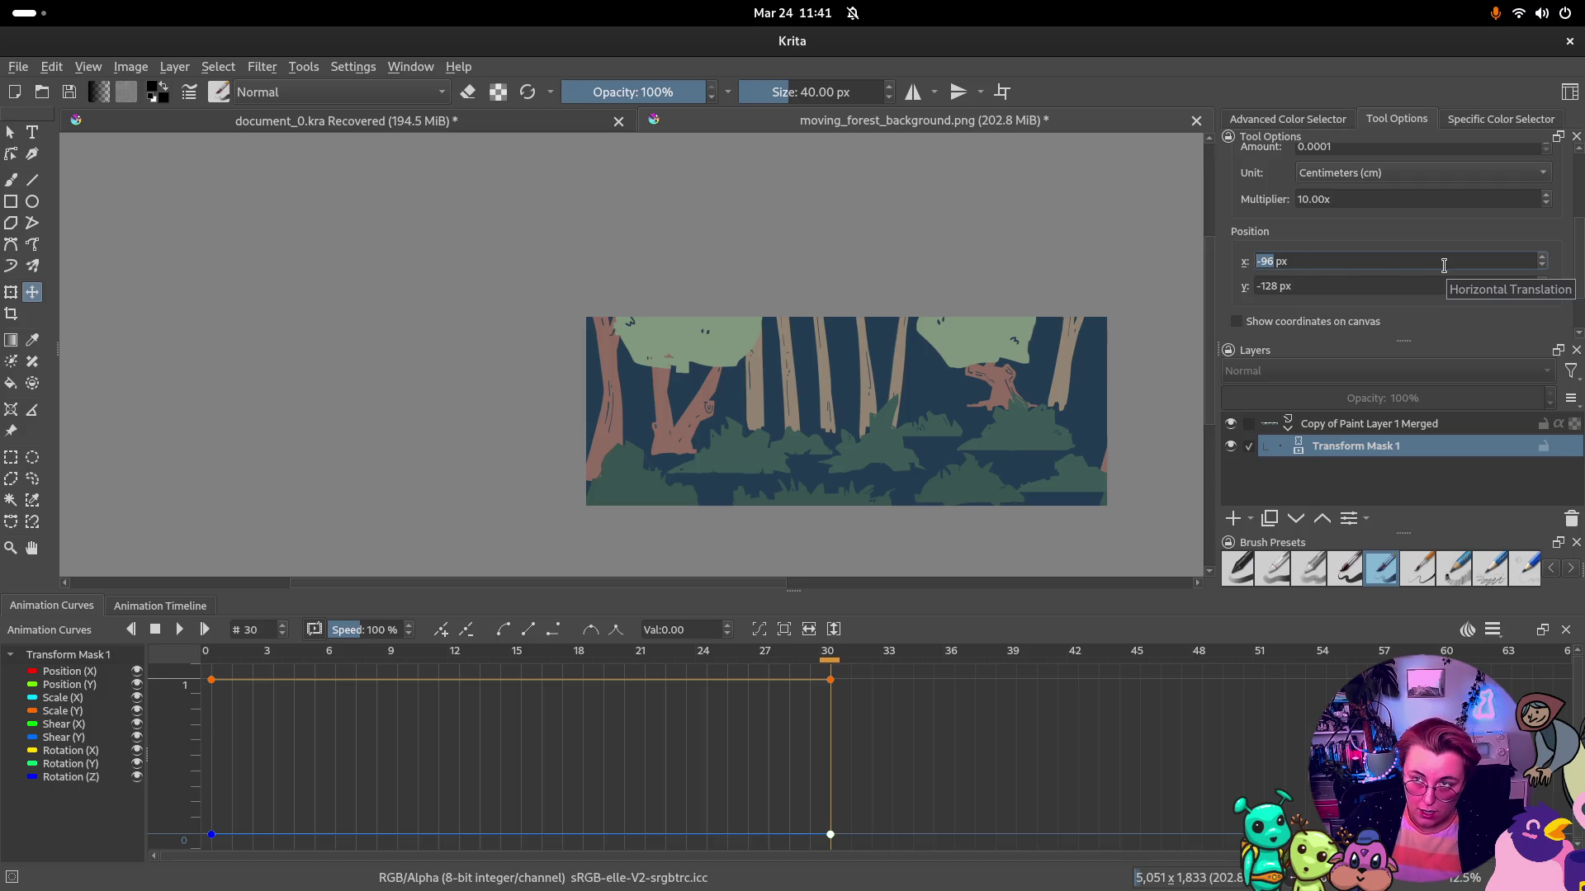
text(50)
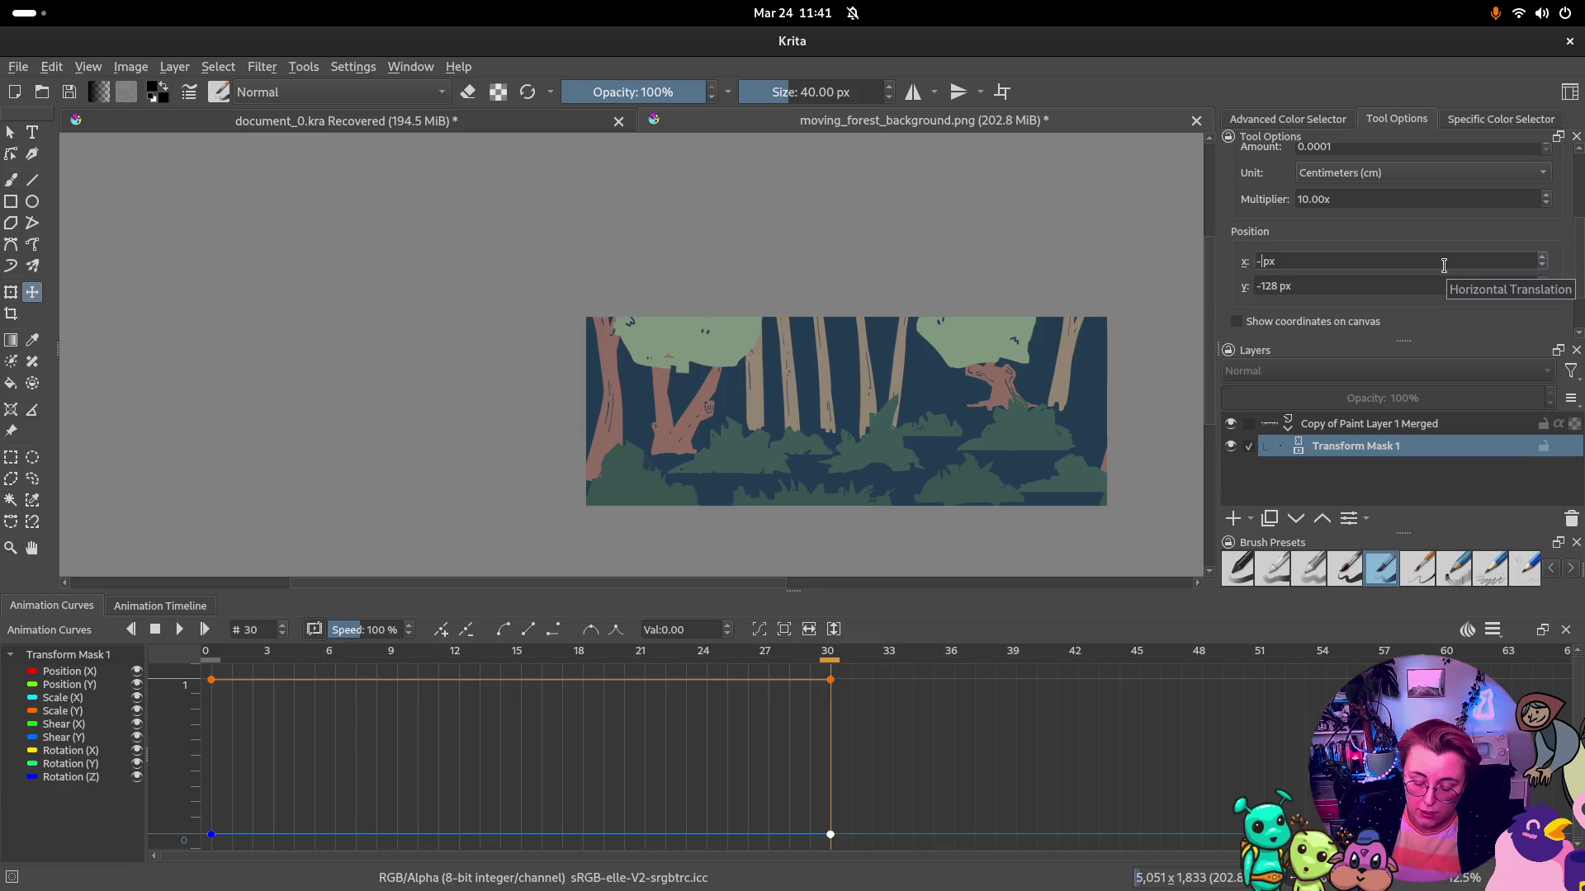
key(Return)
text(000)
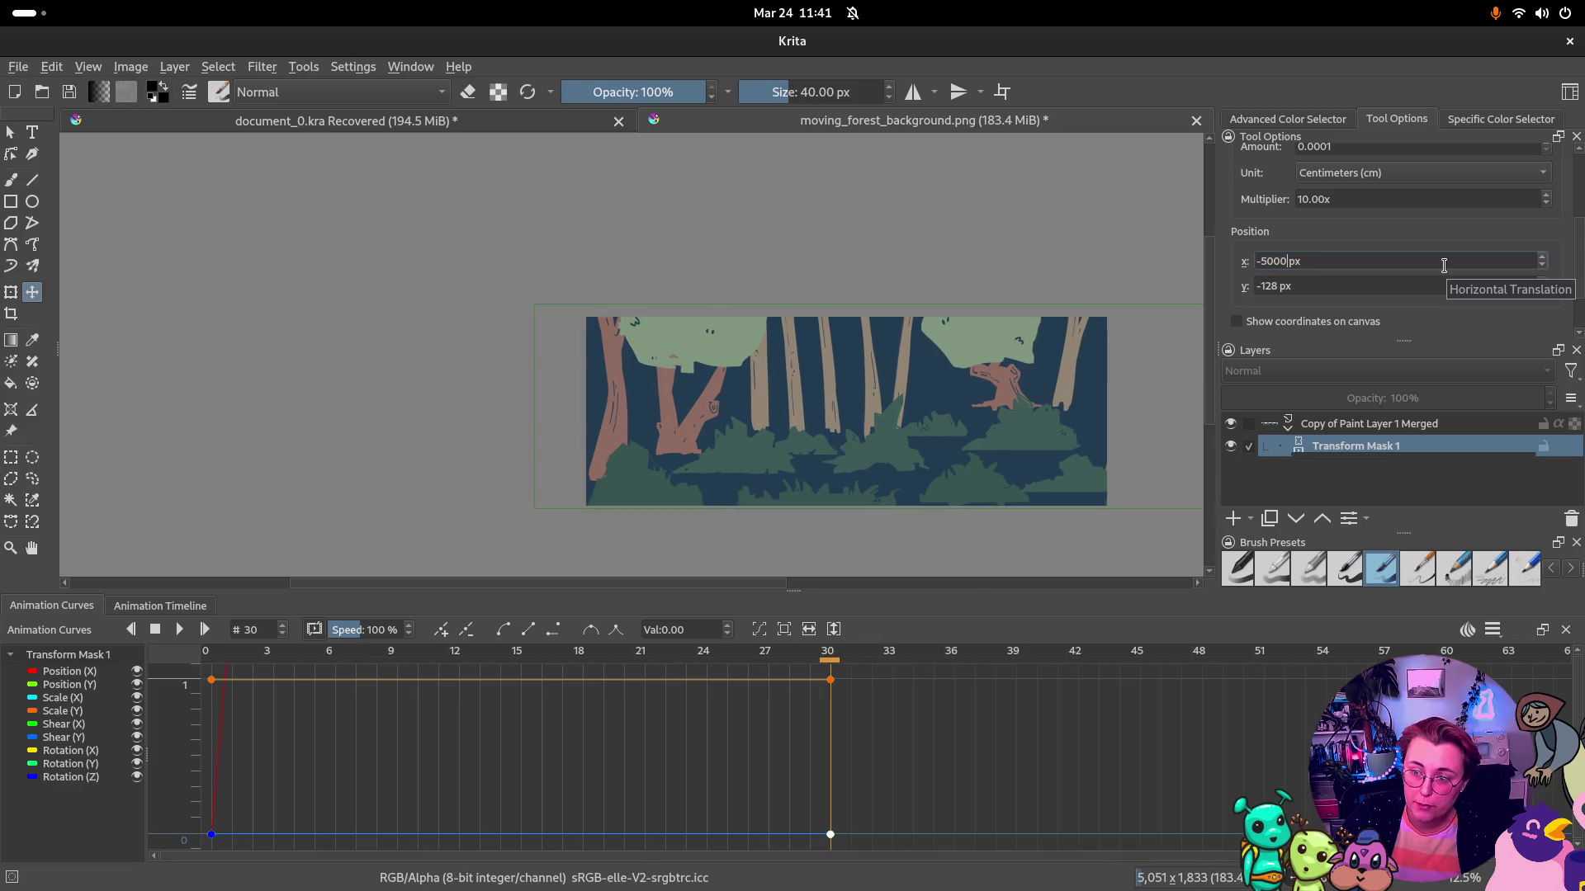
key(Return)
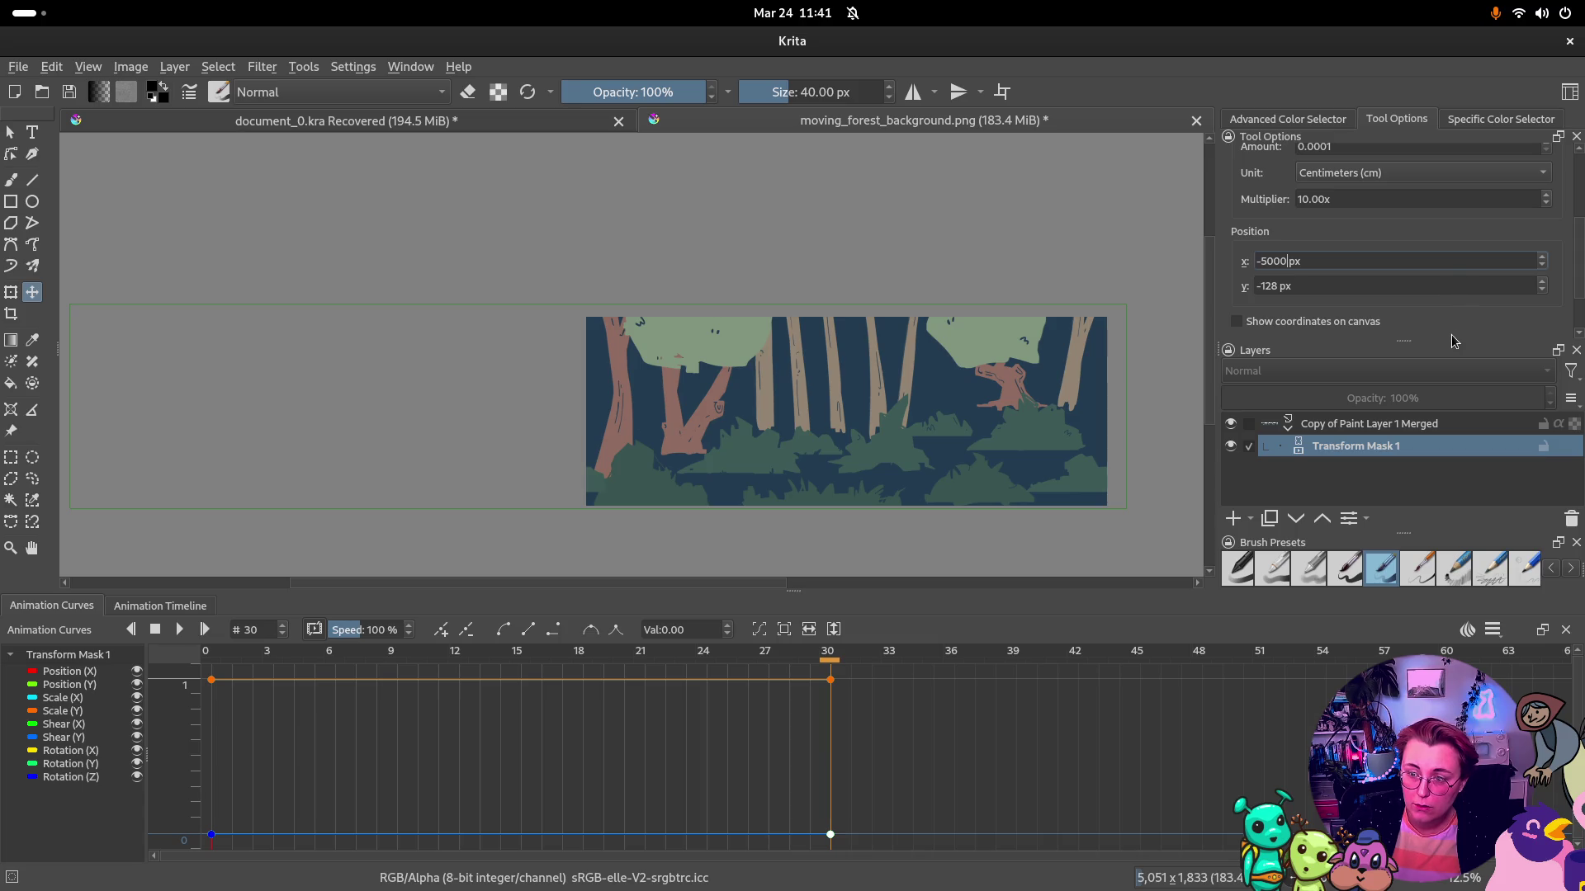
scroll(1451, 335, down, 2)
scroll(1513, 295, down, 1)
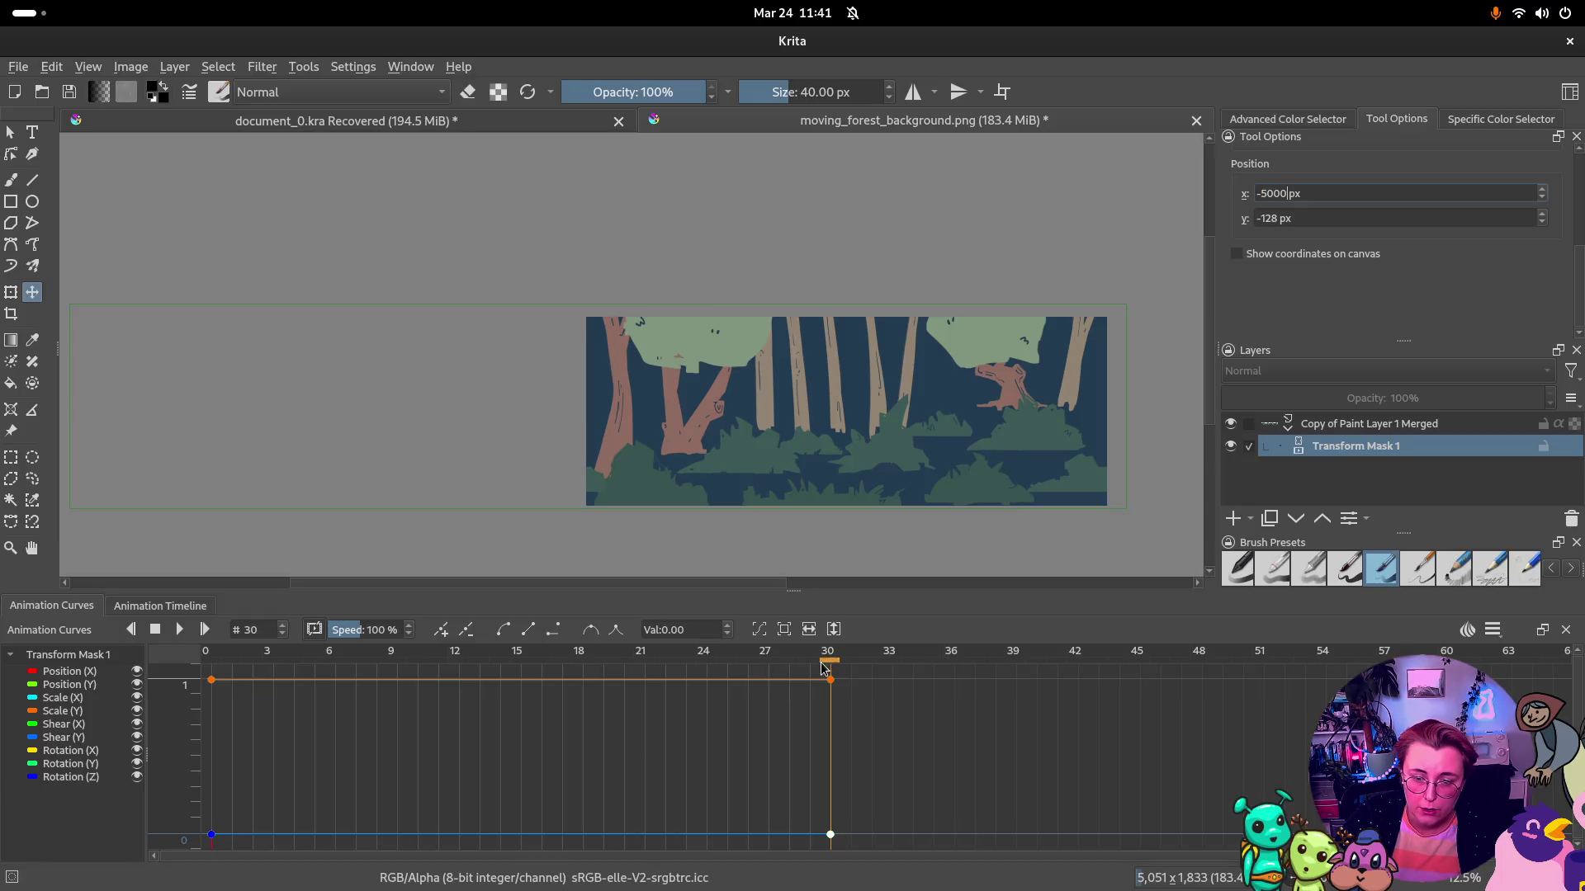
Scrub the timeline between frames 0 and 29 to check the sideways slide
click(207, 657)
scroll(458, 743, down, 5)
scroll(458, 744, down, 5)
scroll(445, 705, down, 5)
scroll(397, 712, down, 5)
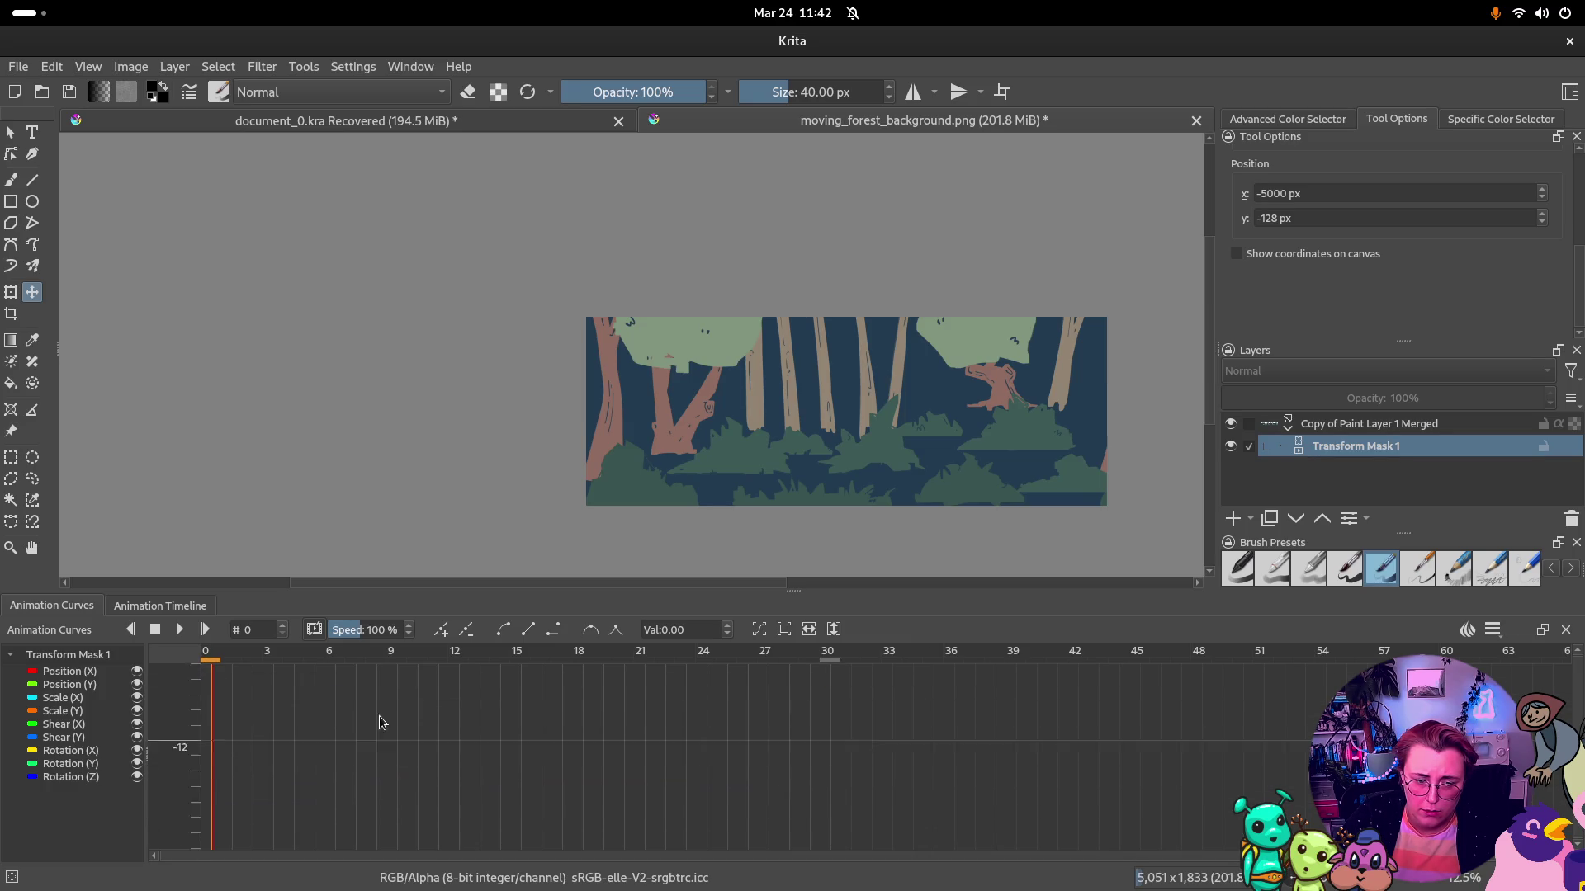
scroll(396, 731, up, 2)
scroll(410, 728, up, 2)
scroll(389, 731, up, 3)
scroll(371, 719, up, 3)
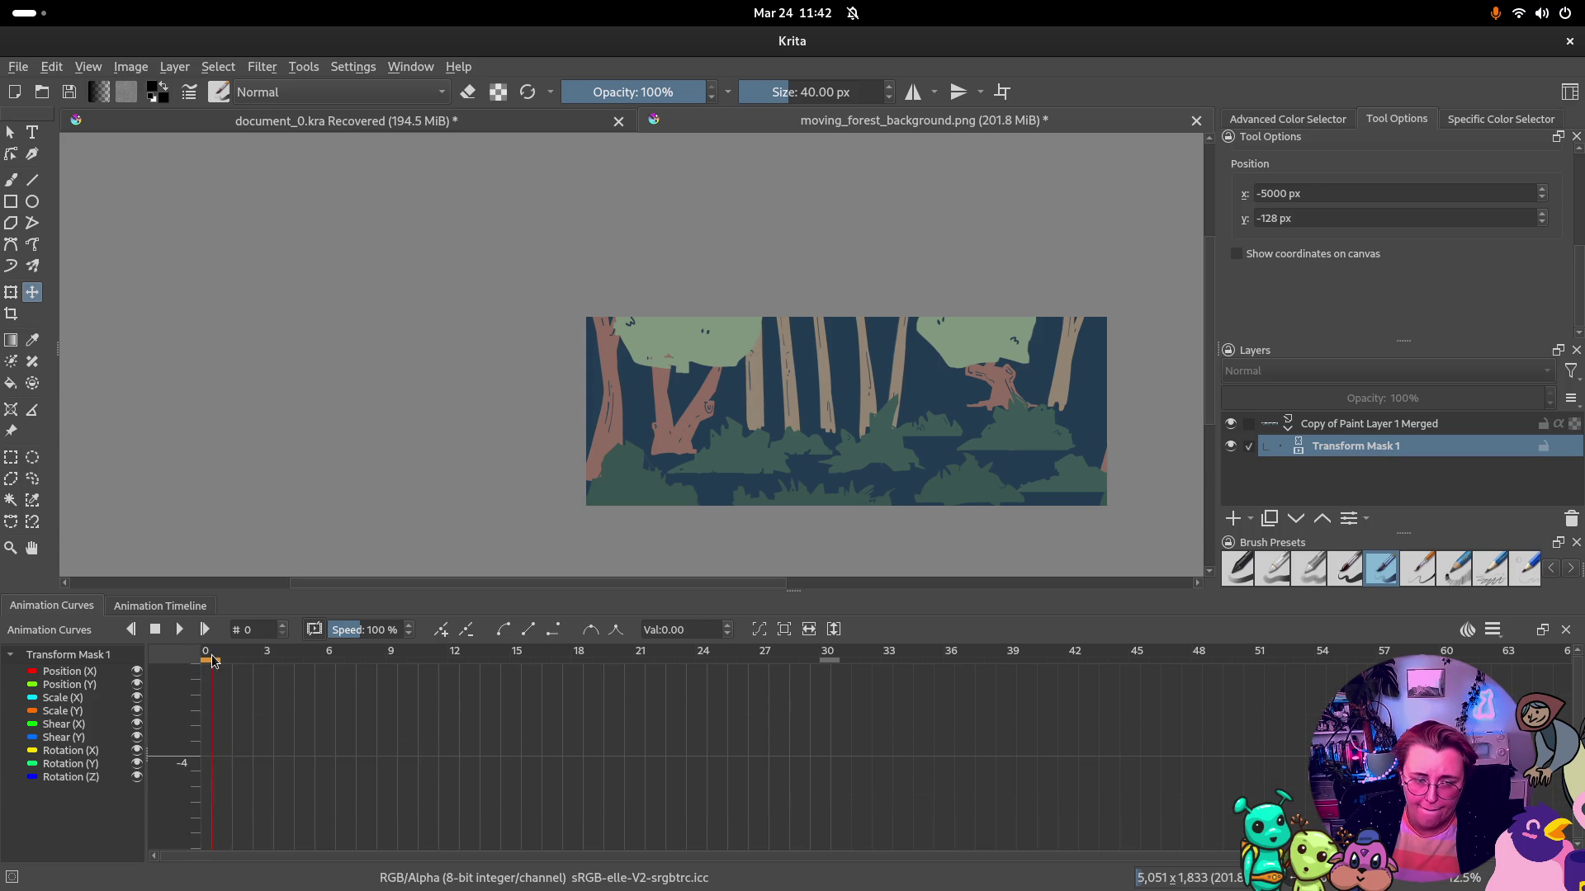
drag(219, 659, 809, 667)
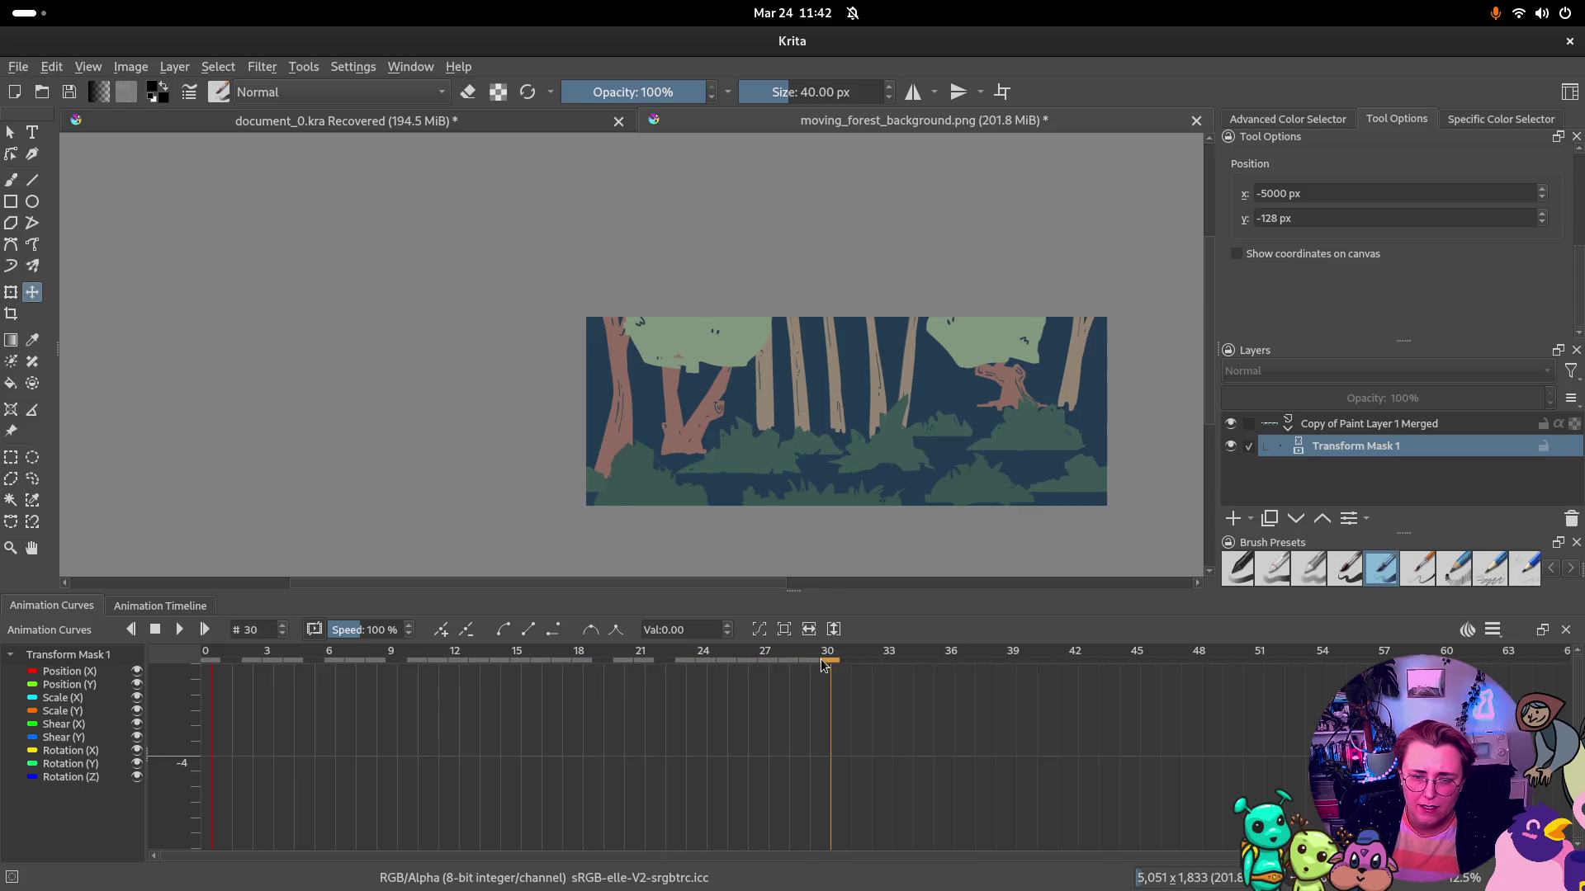
drag(809, 667, 201, 672)
click(180, 631)
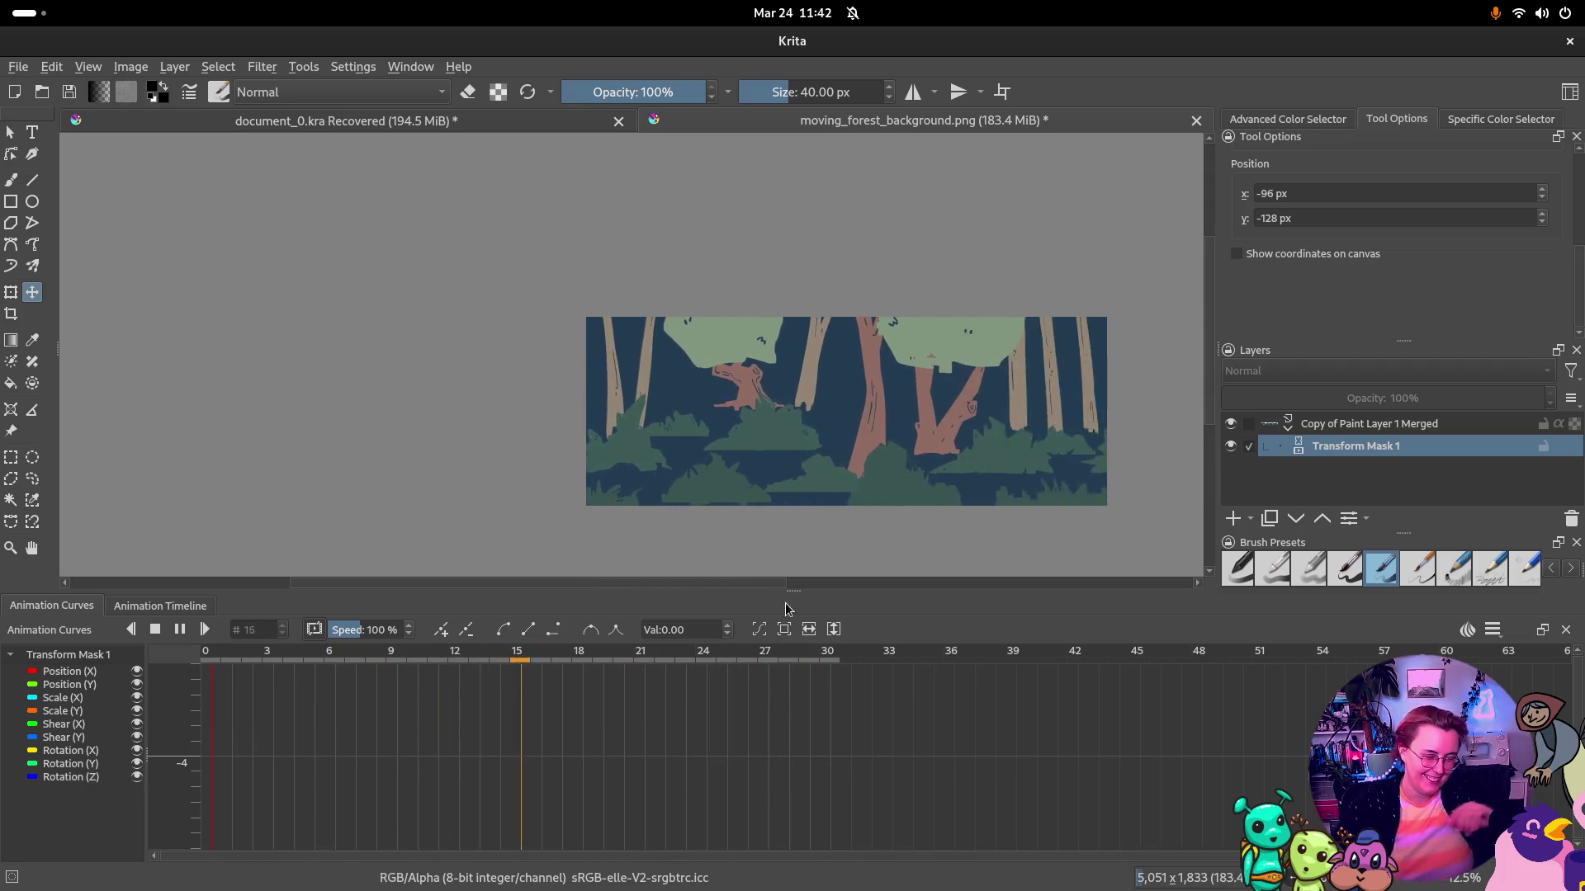
click(180, 629)
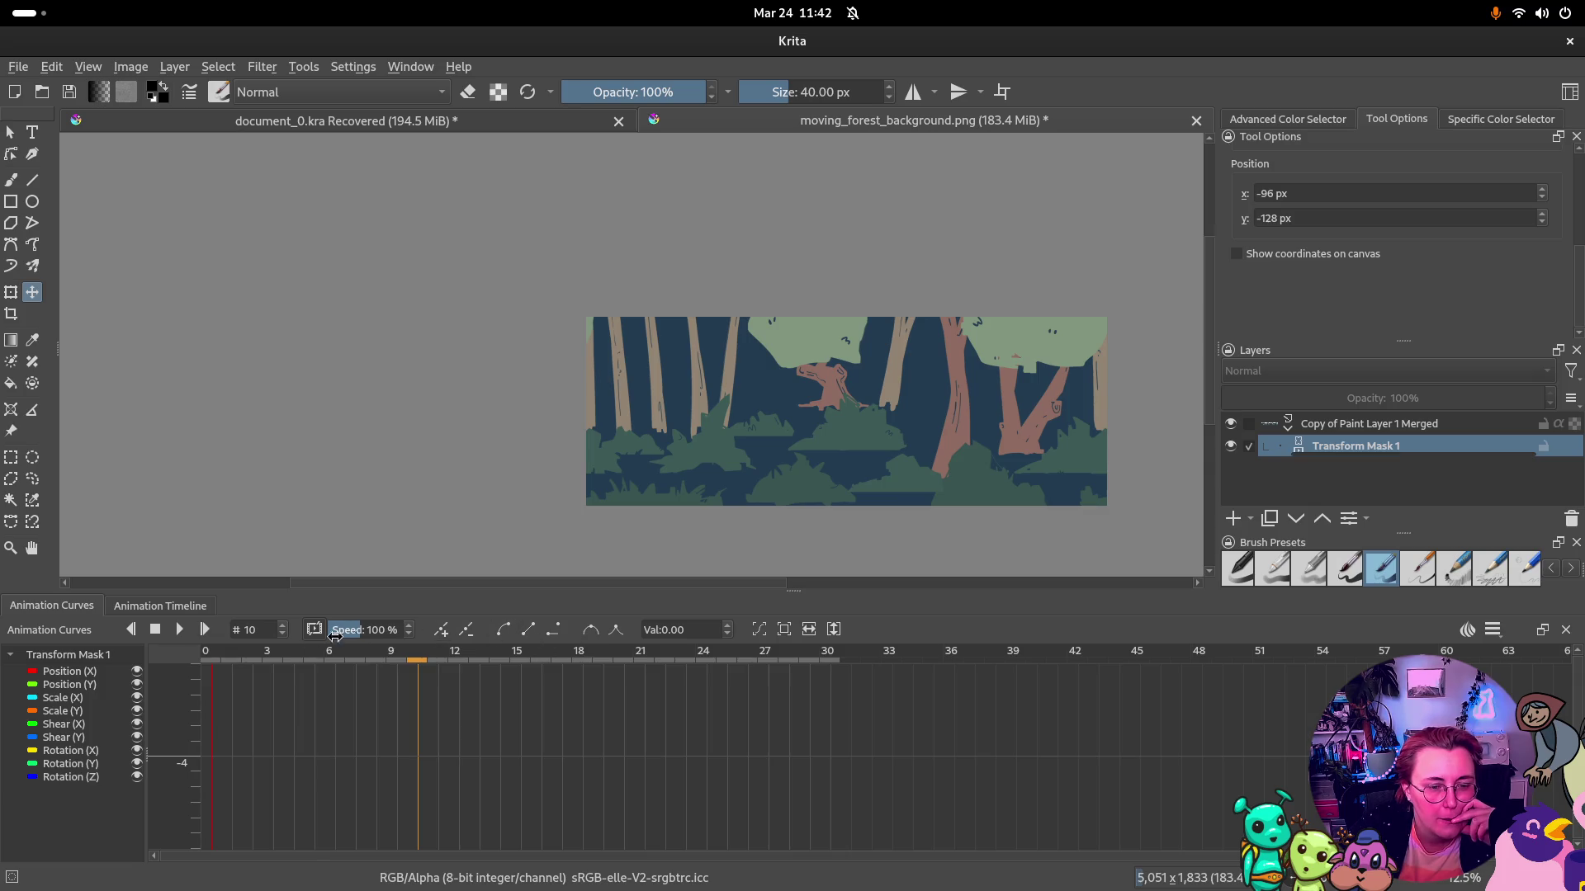
text(1760)
scroll(410, 634, down, 2)
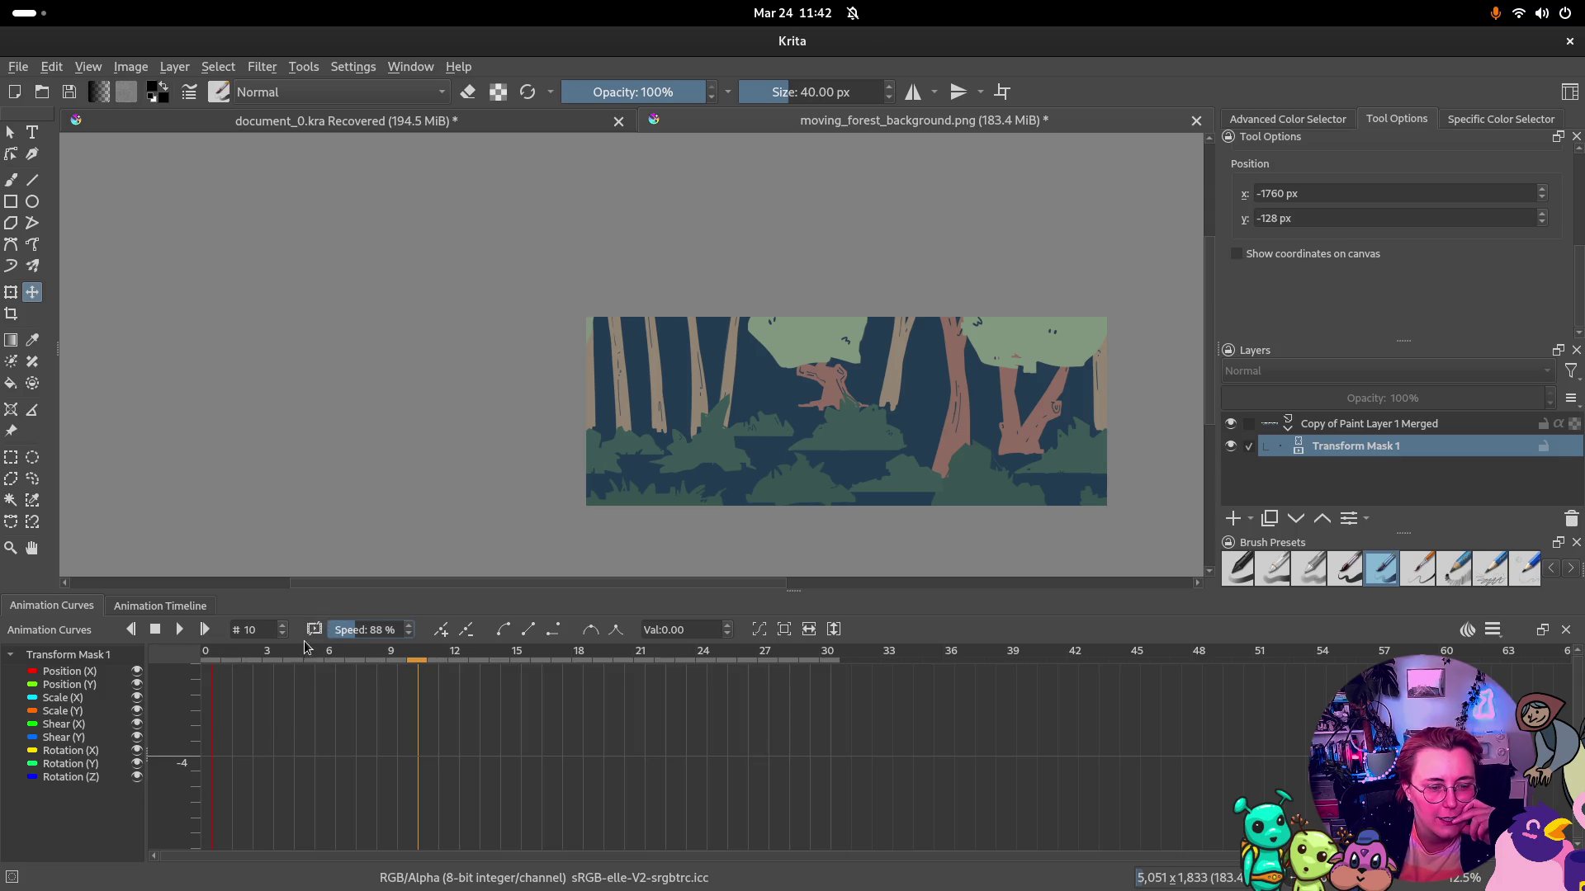
click(1494, 630)
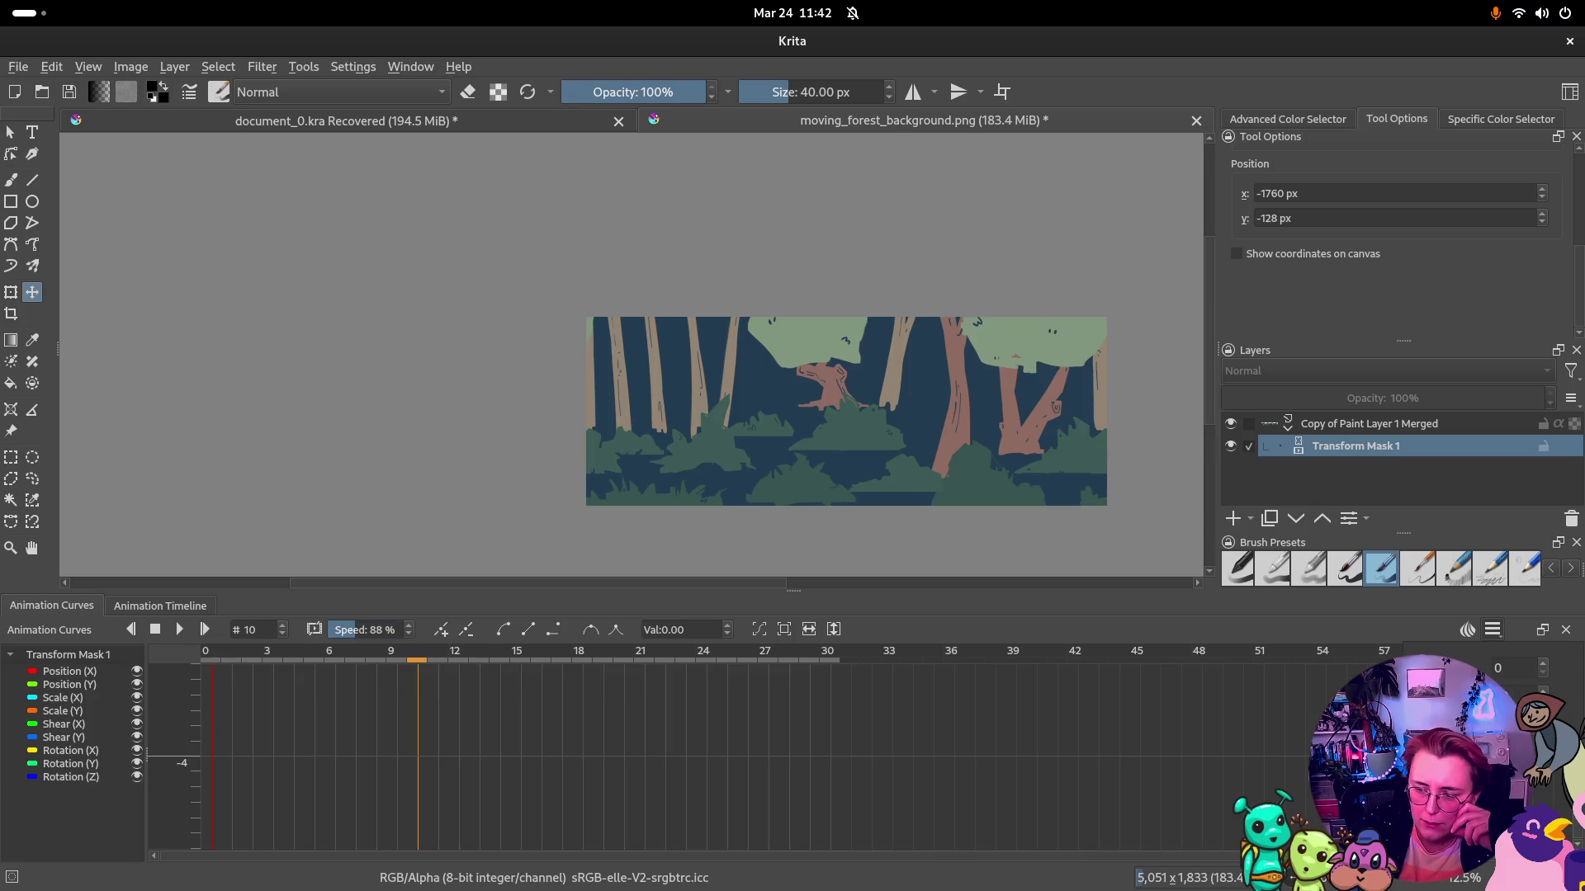
click(388, 629)
scroll(406, 631, up, 3)
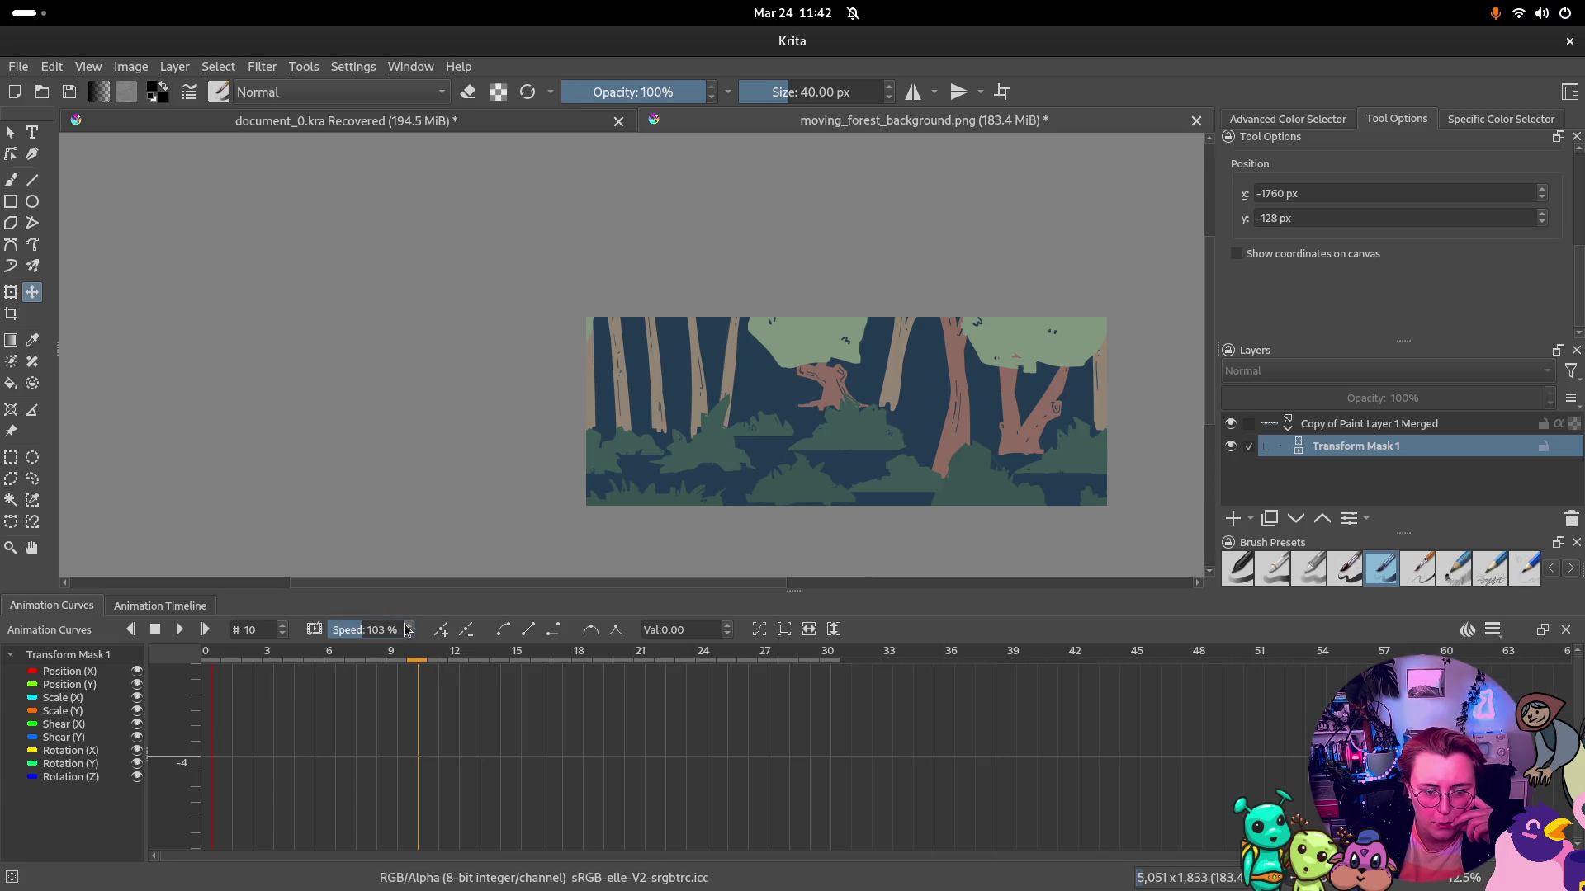
double_click(377, 634)
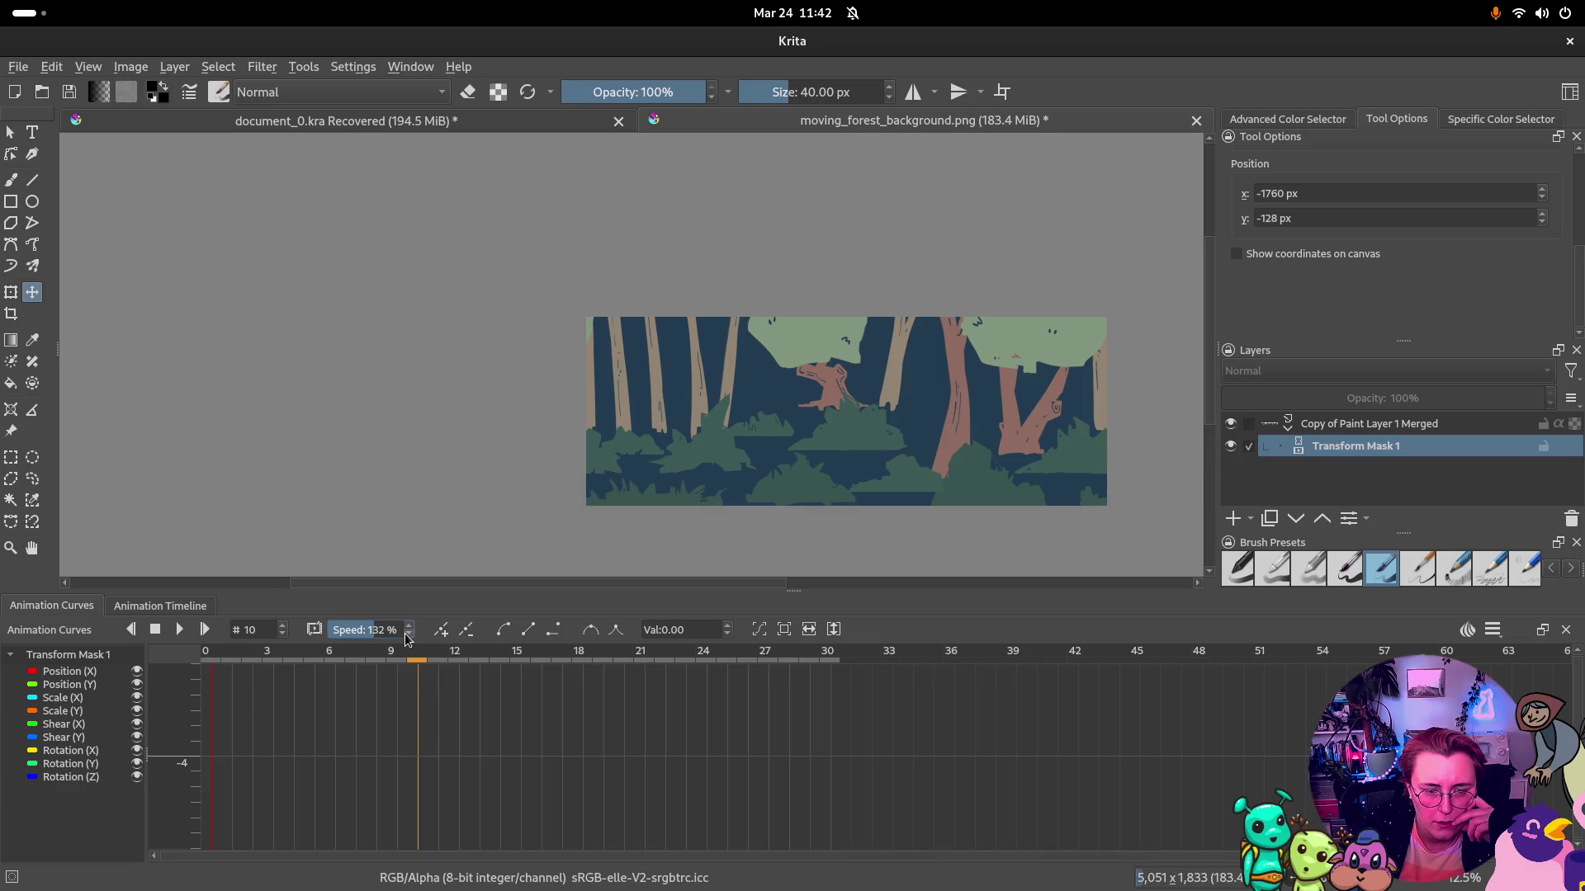
scroll(408, 635, down, 2)
scroll(407, 635, up, 1)
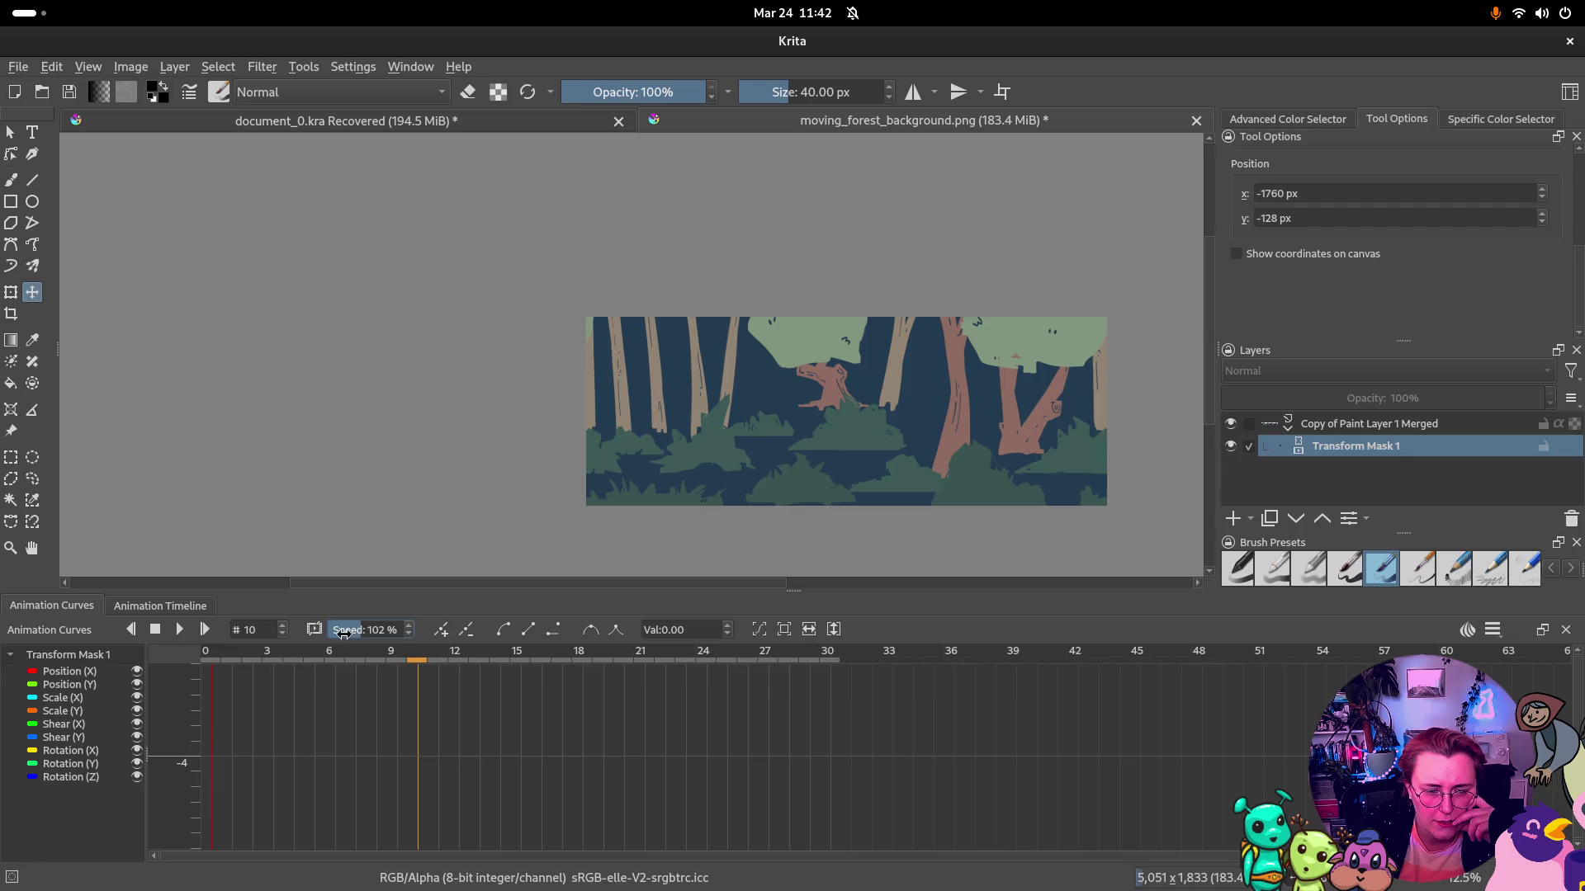
double_click(363, 630)
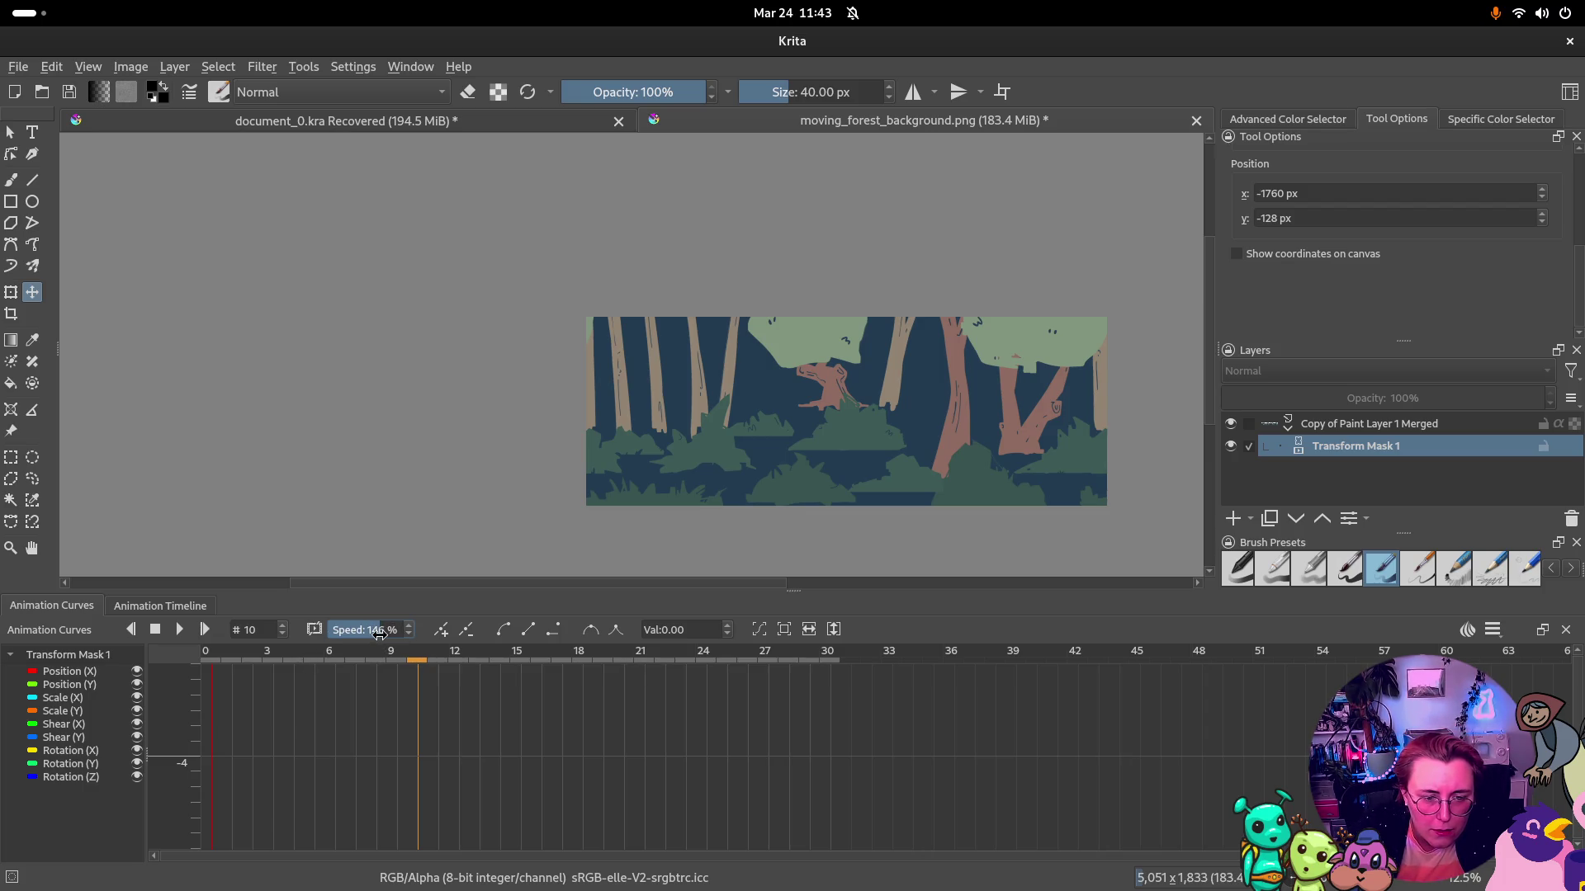
drag(378, 632, 359, 631)
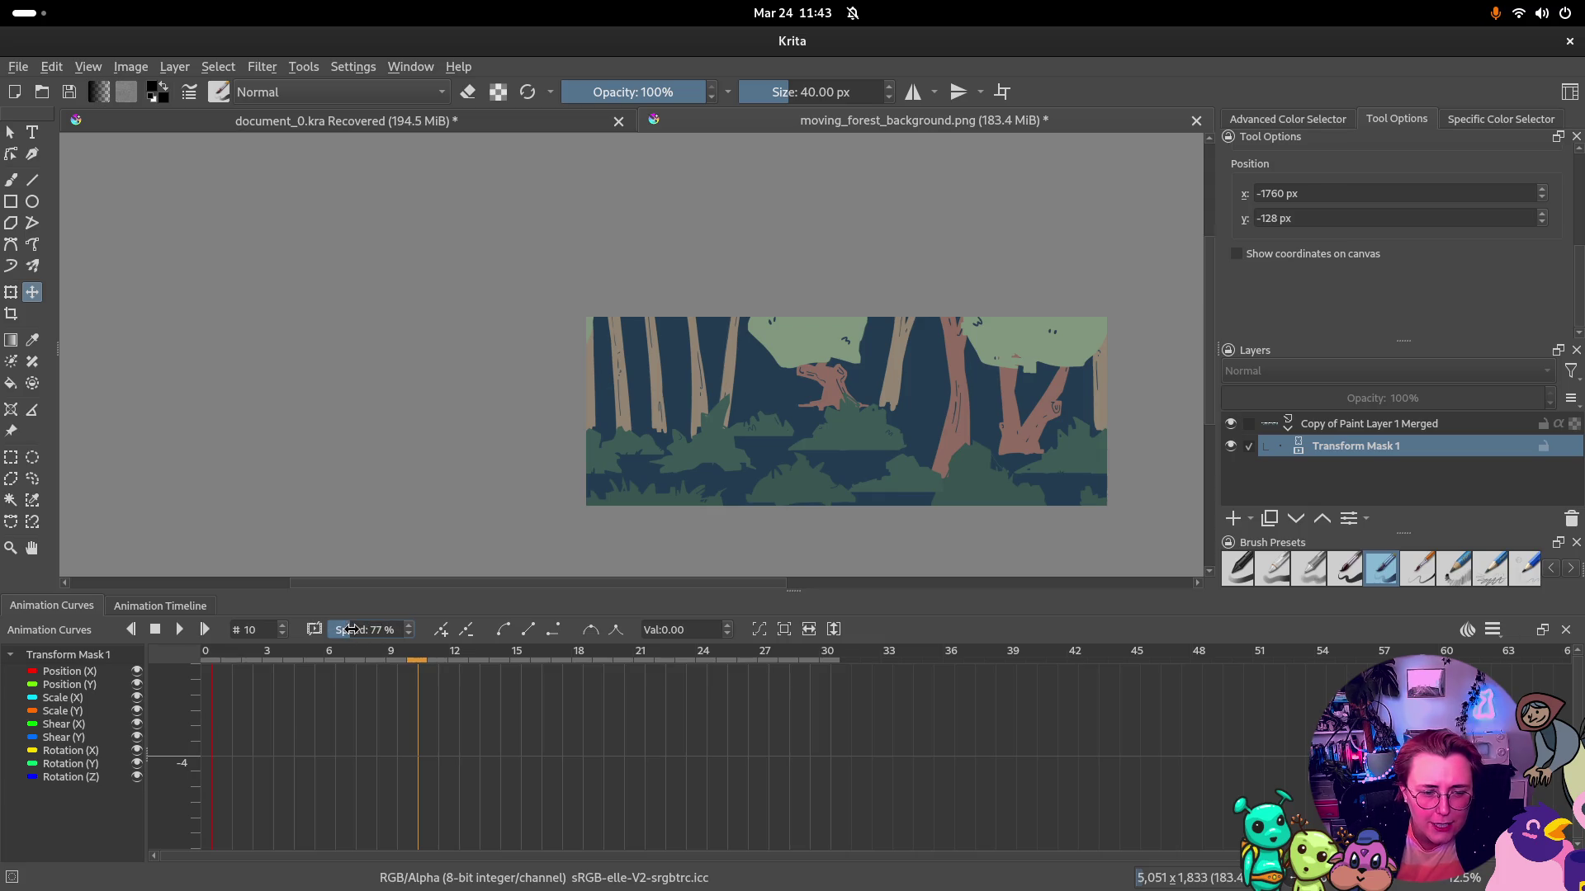
drag(362, 631, 364, 630)
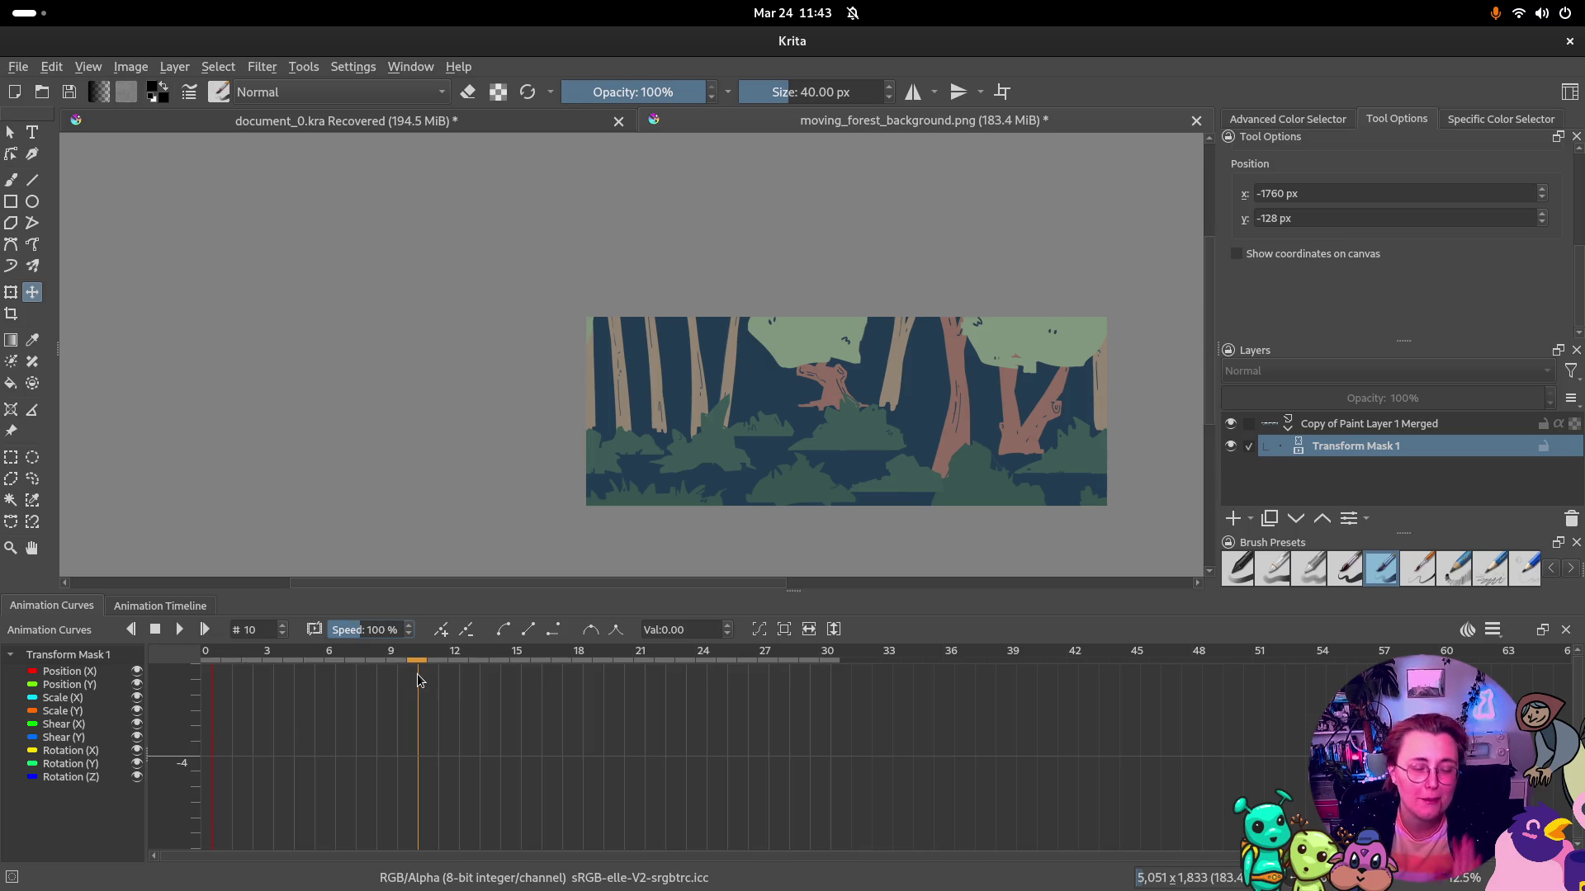
click(181, 631)
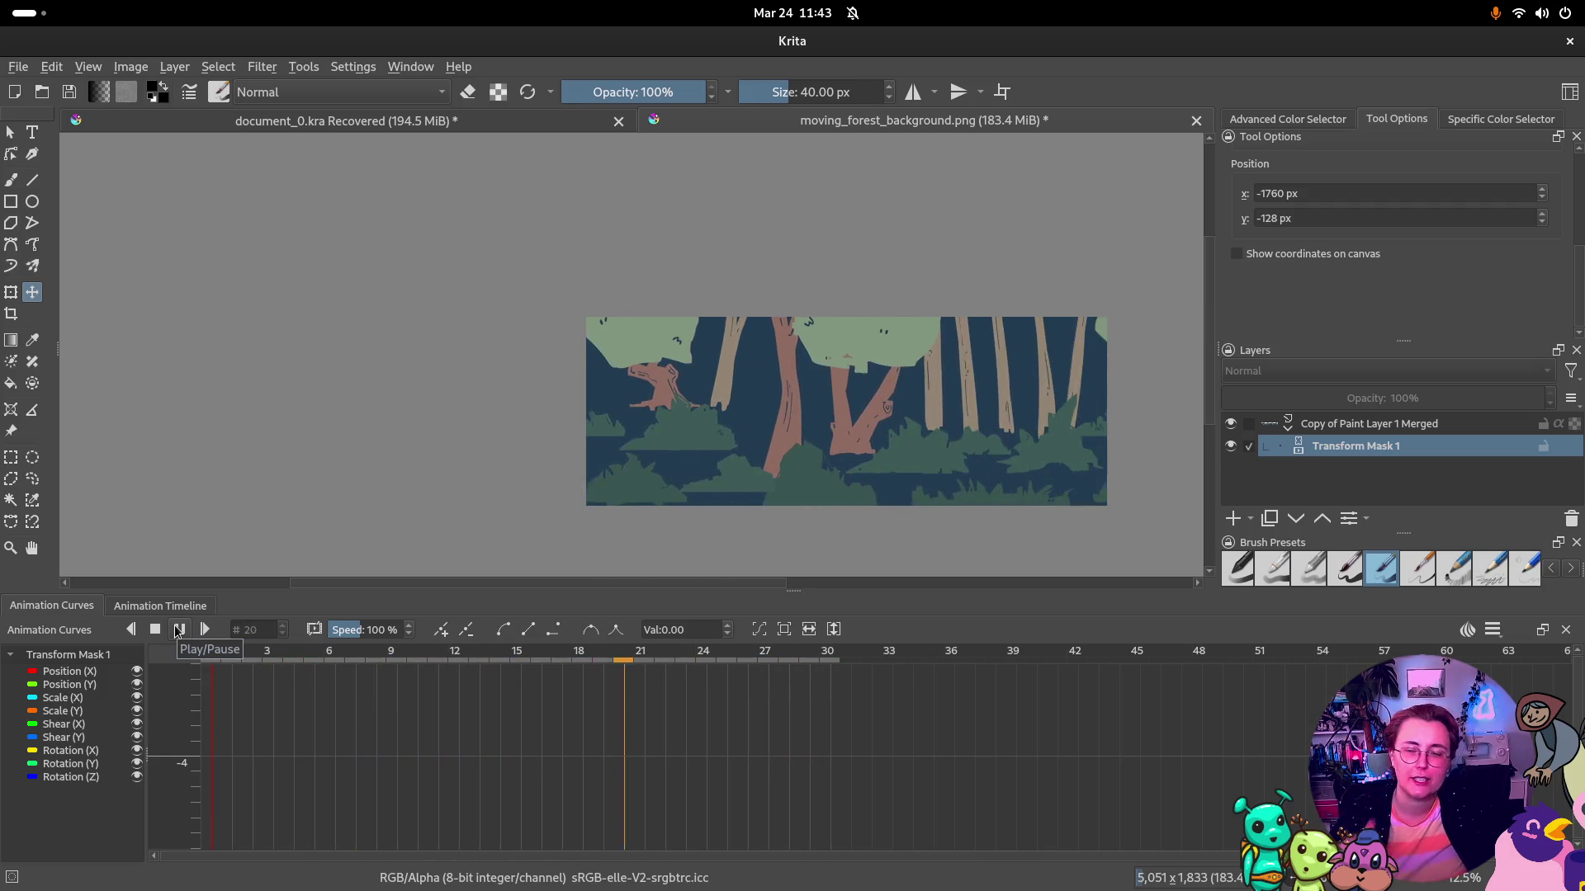
click(156, 630)
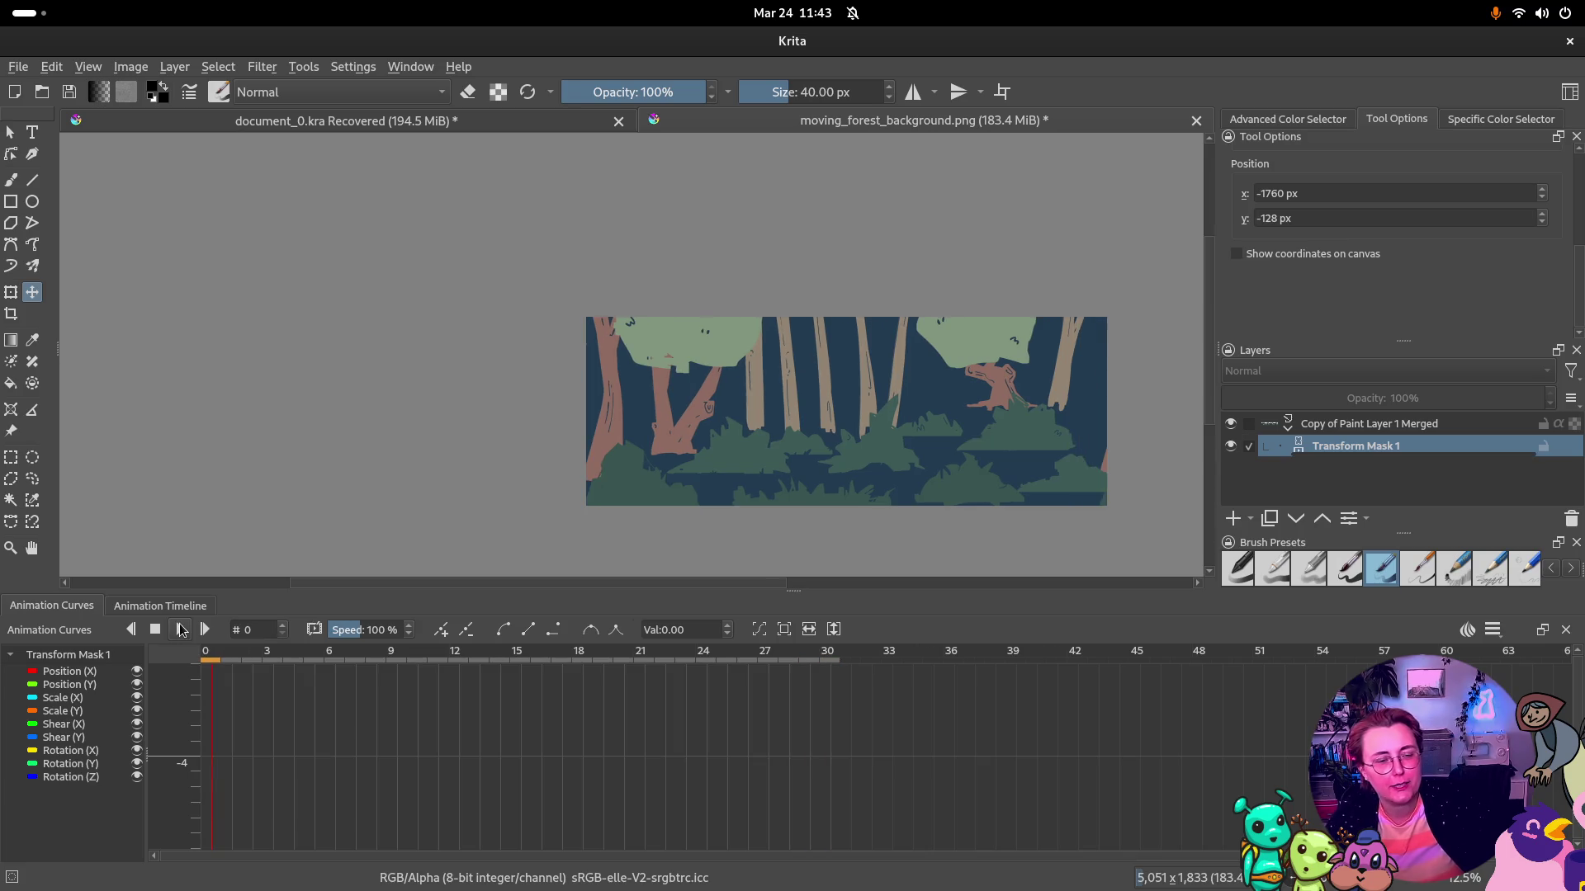
Add a Motion Blur filter mask with length 55 to Copy of Paint Layer 1 Merged
click(1397, 424)
click(263, 66)
mouse_move(278, 178)
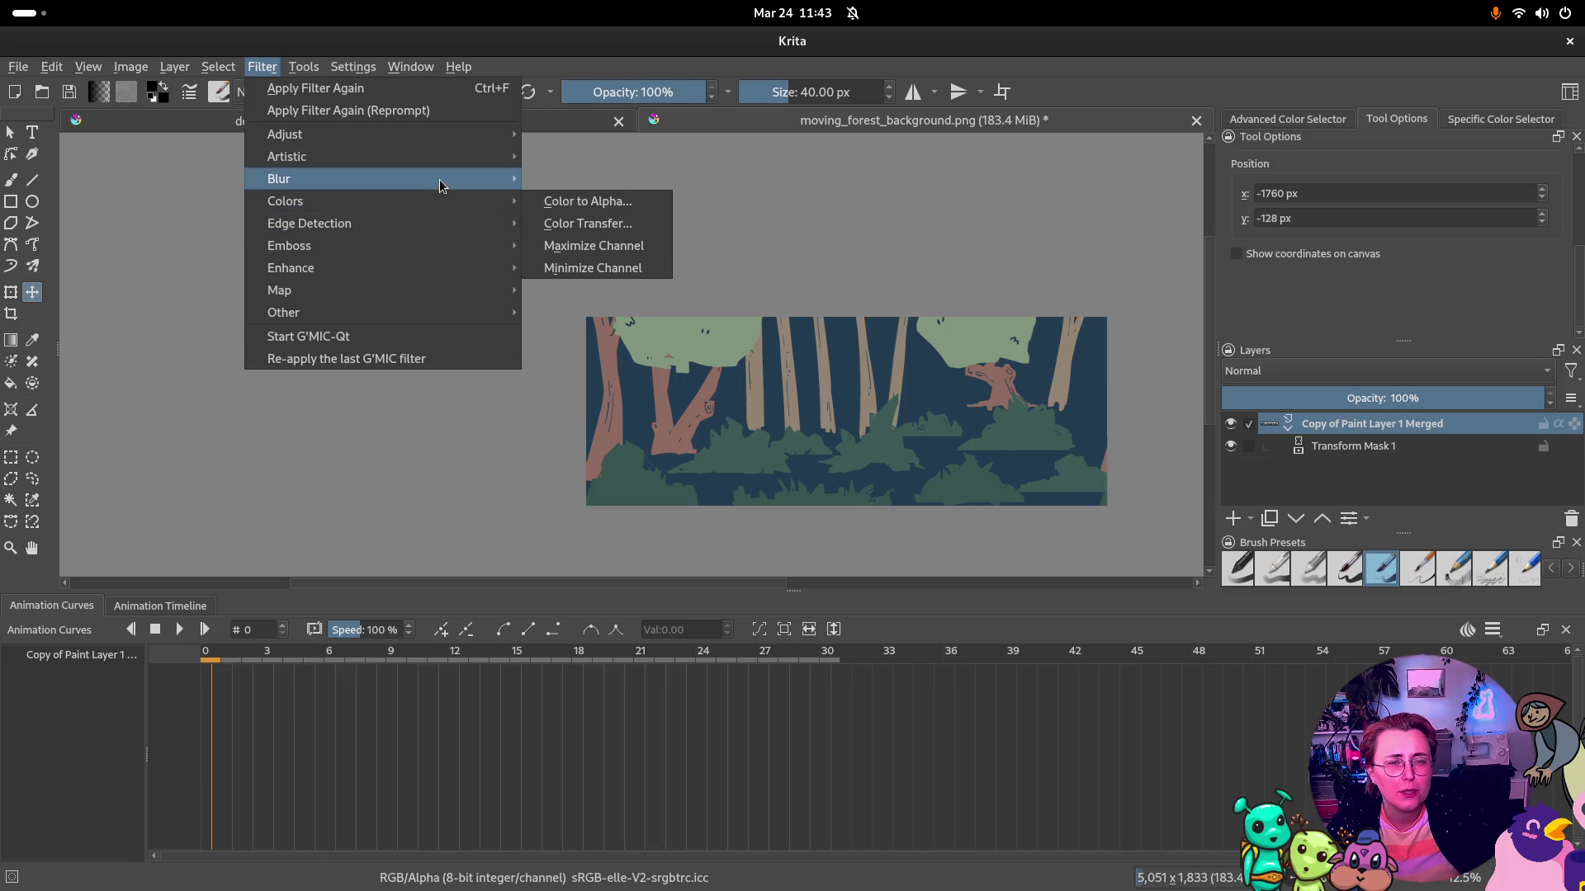
click(581, 246)
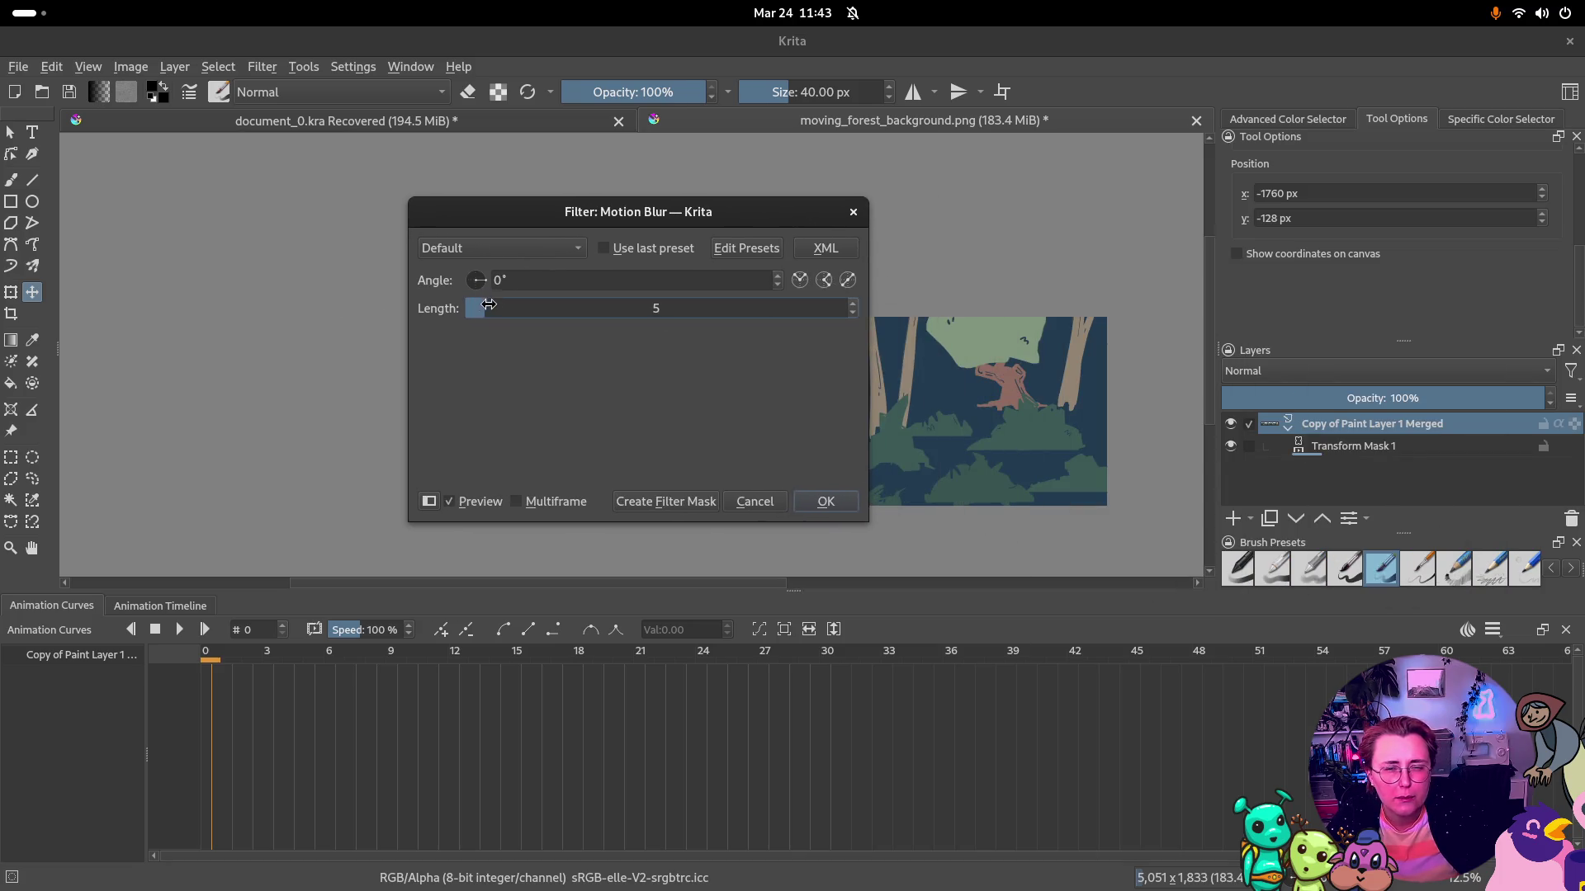
drag(488, 307, 677, 307)
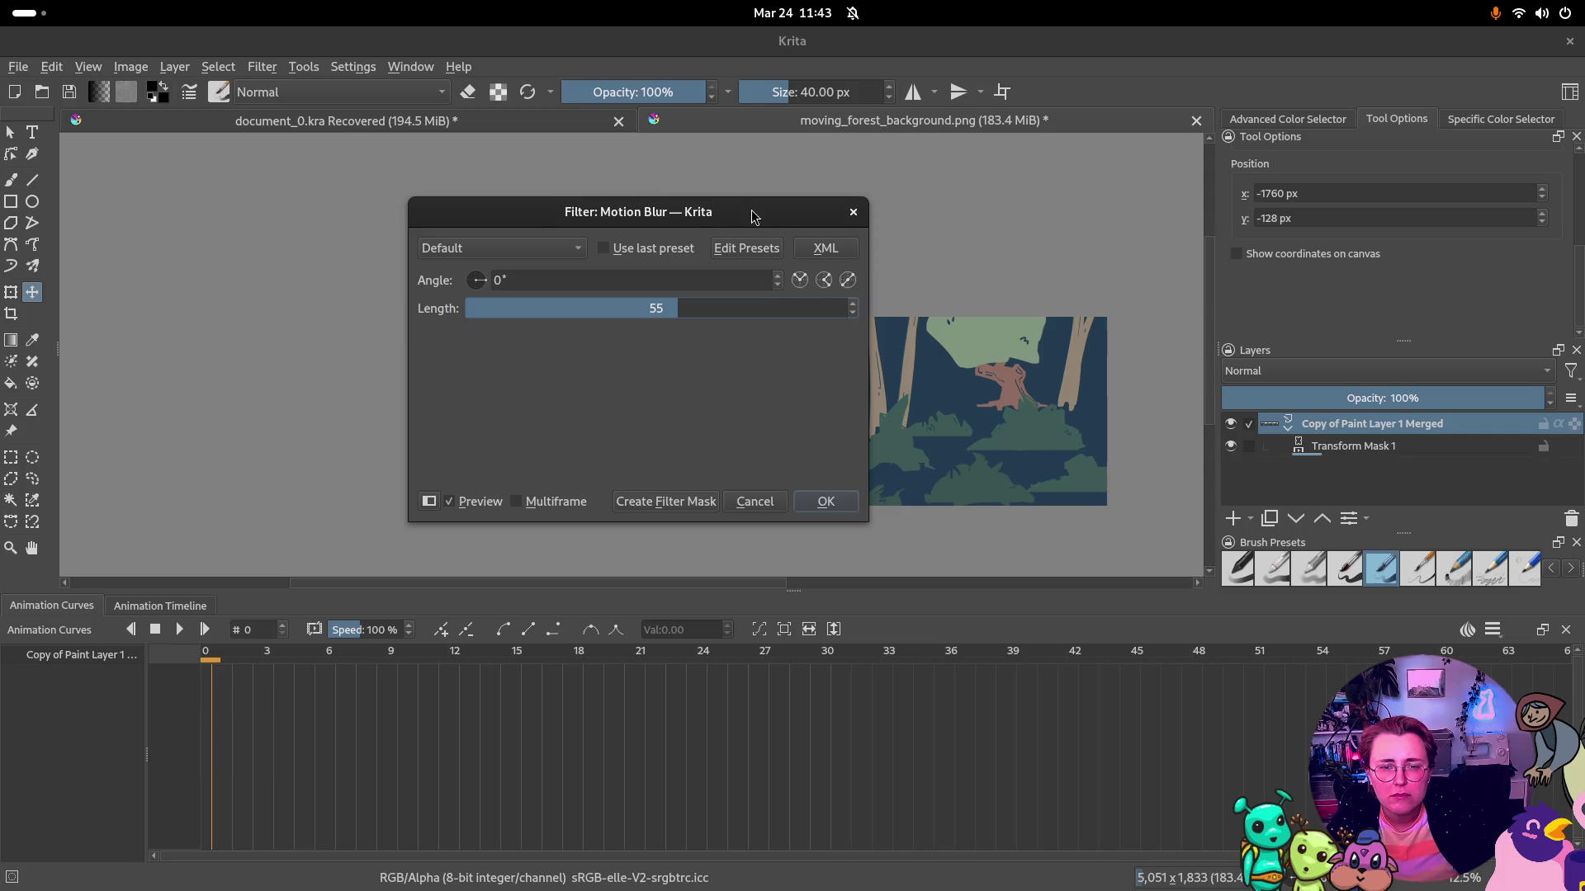
drag(751, 215, 413, 213)
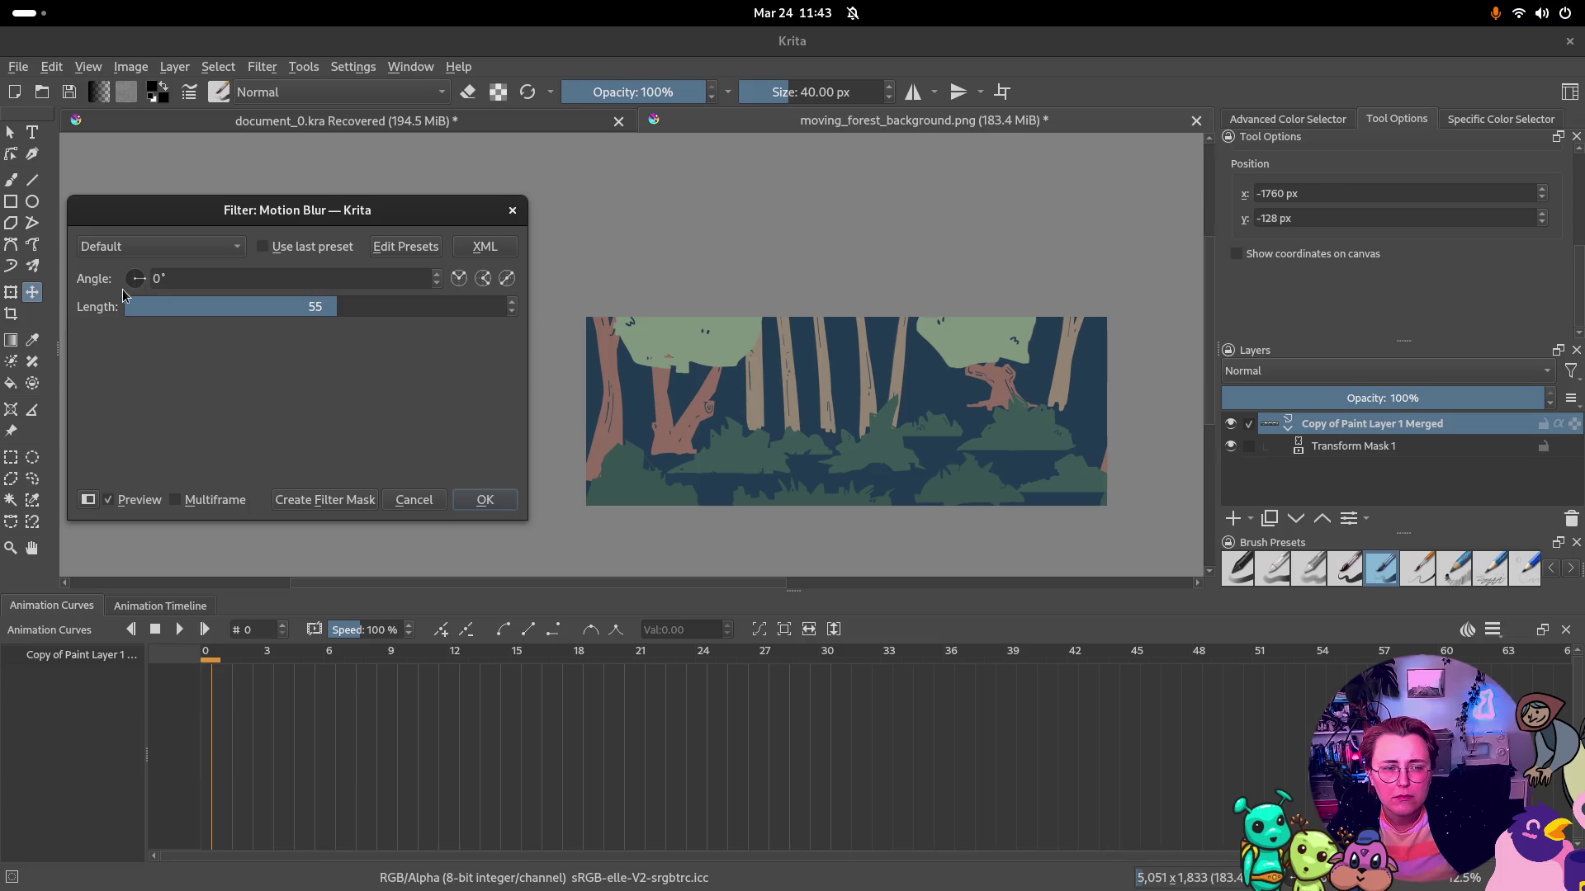
drag(139, 286, 145, 290)
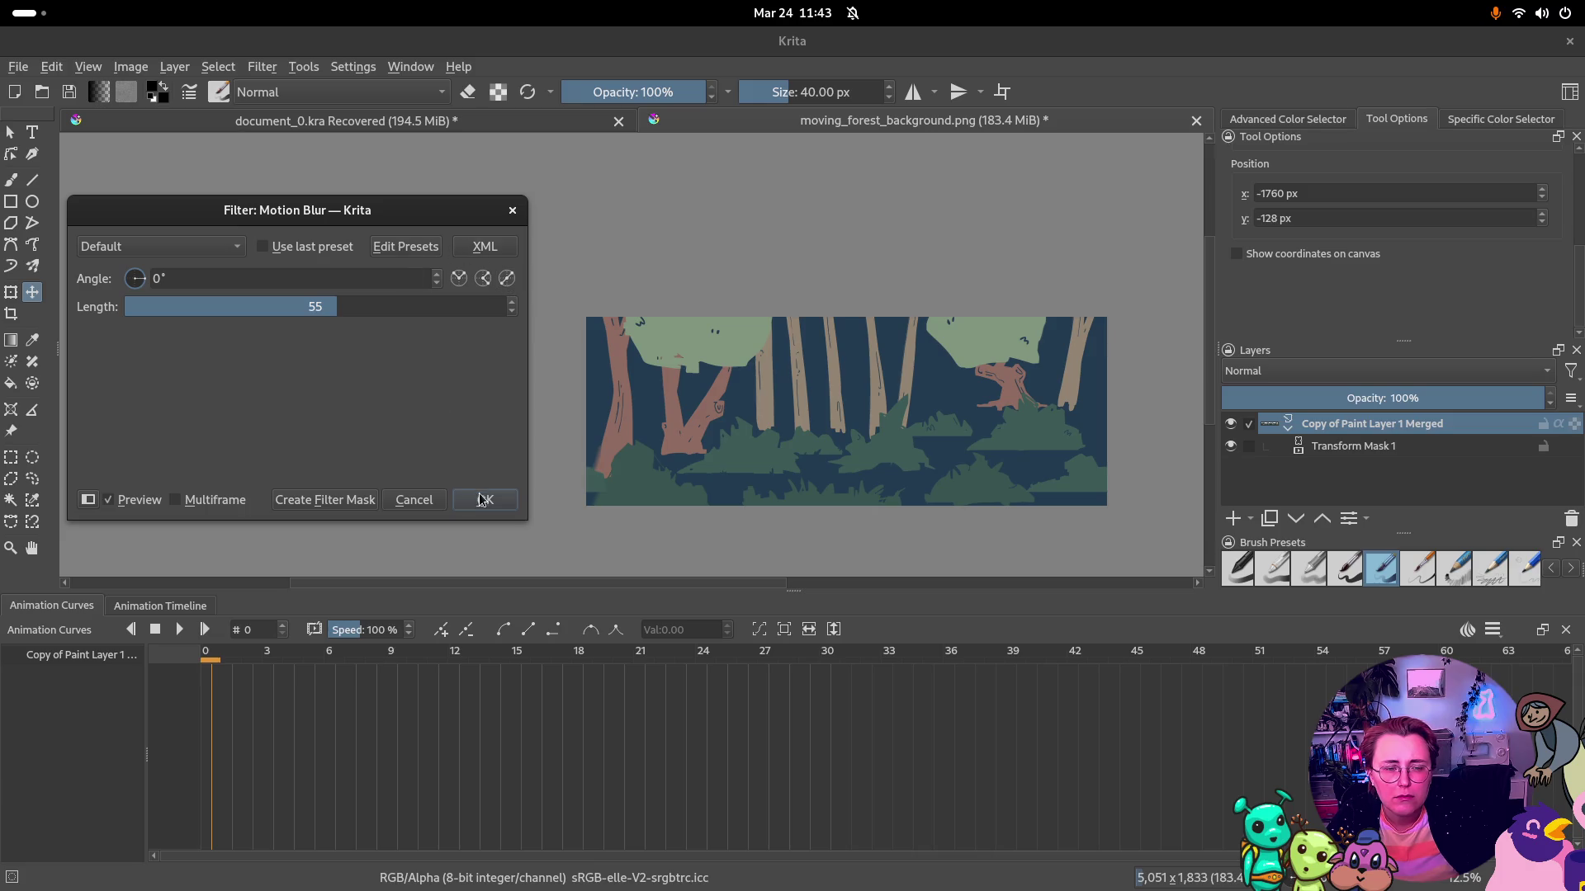
click(325, 499)
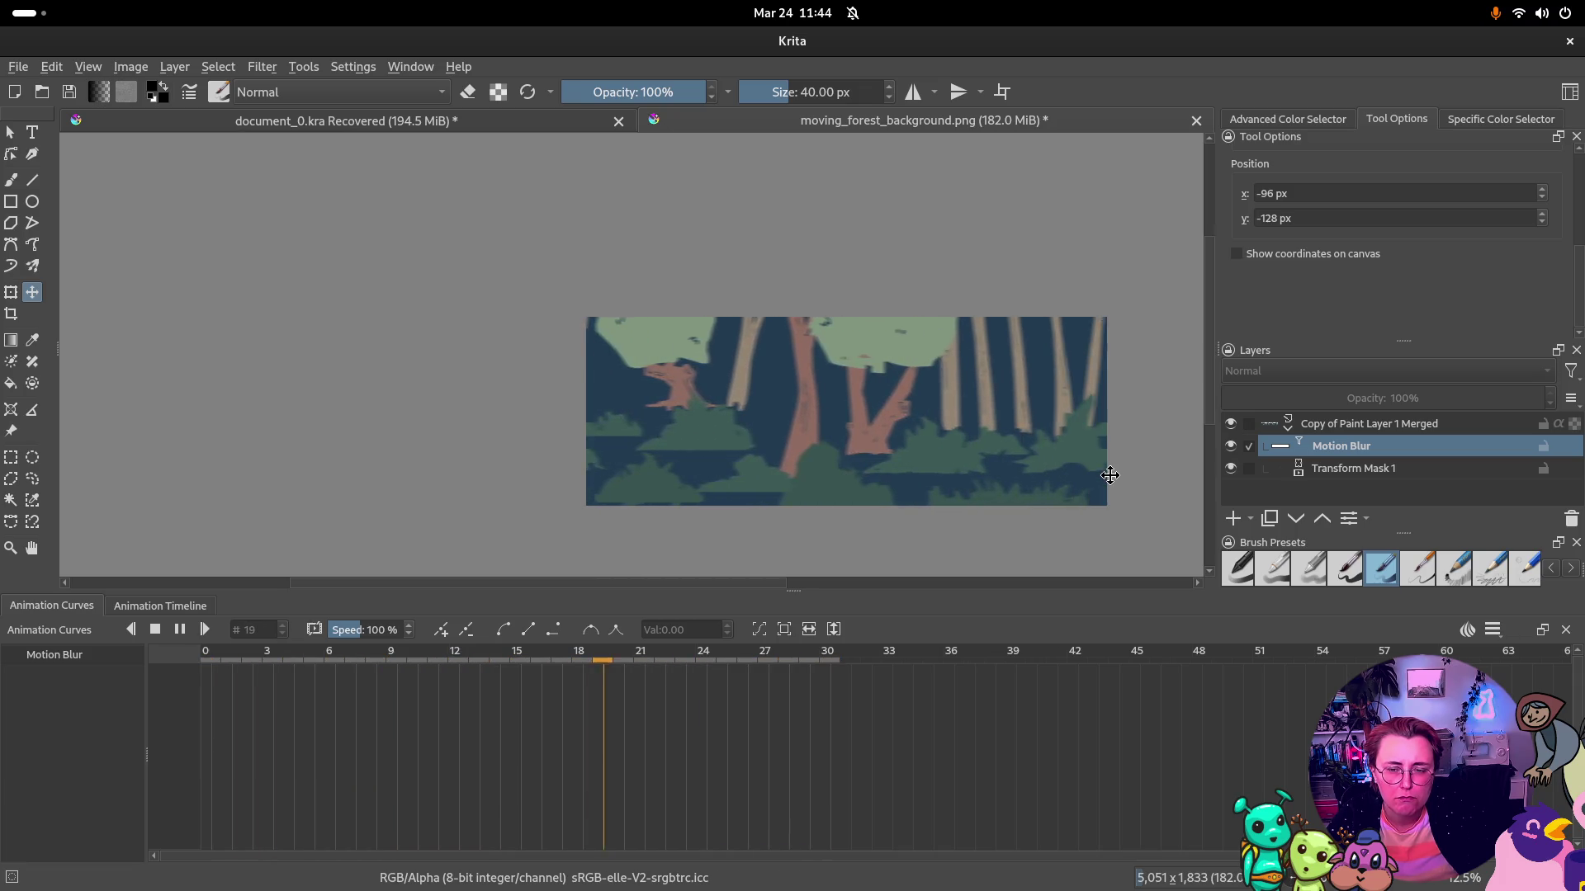
Pause the preview and attempt saving moving_forest_background.png, dismissing the resulting save error
click(179, 630)
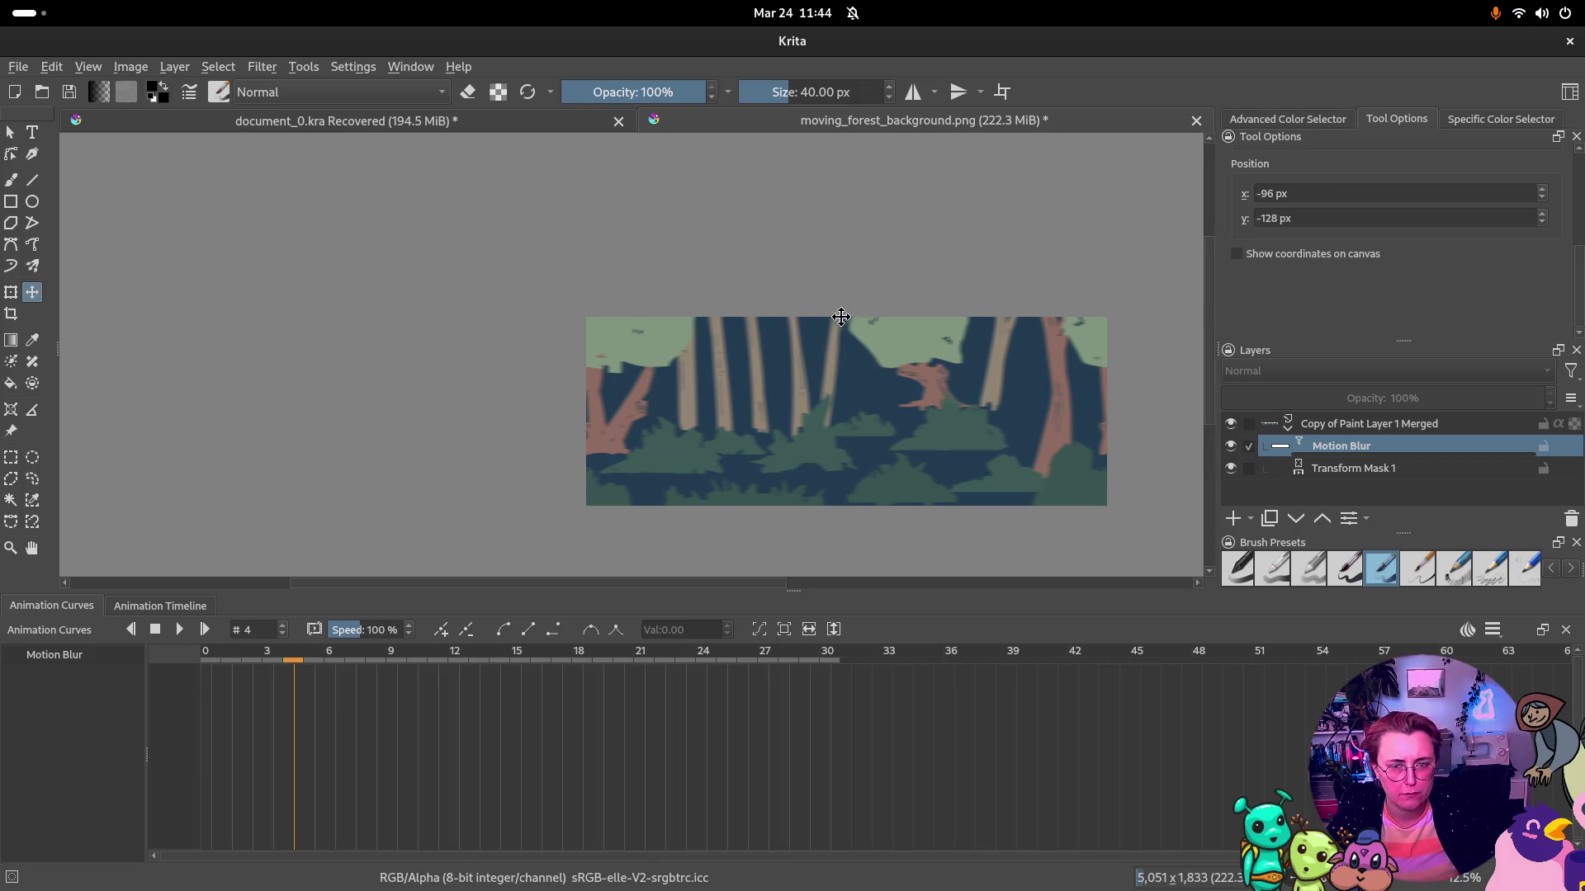
key(ctrl+s)
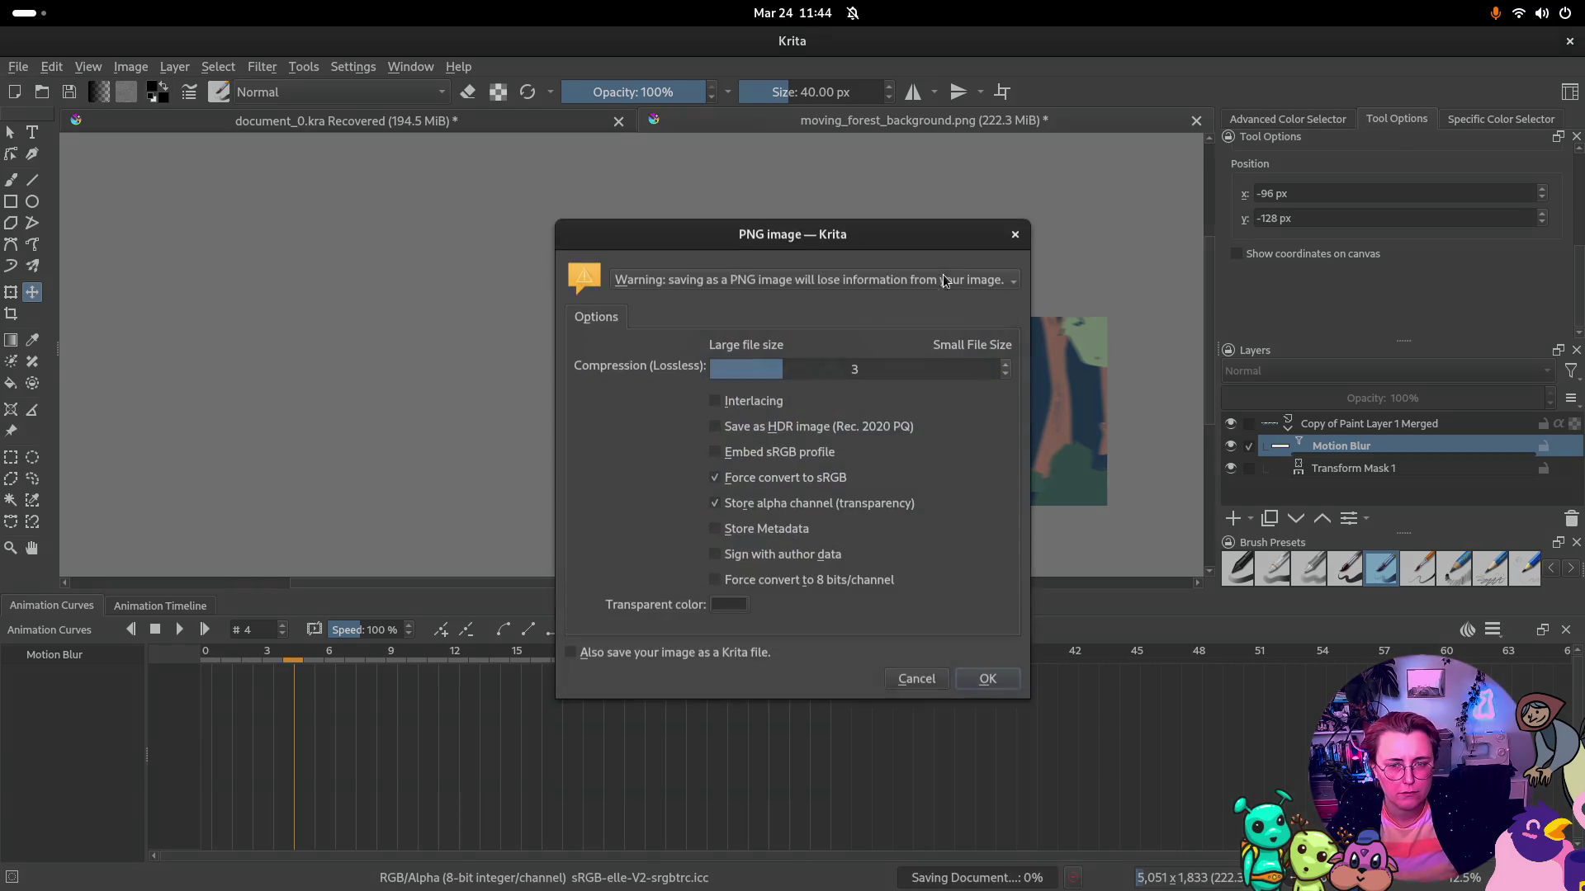
click(988, 678)
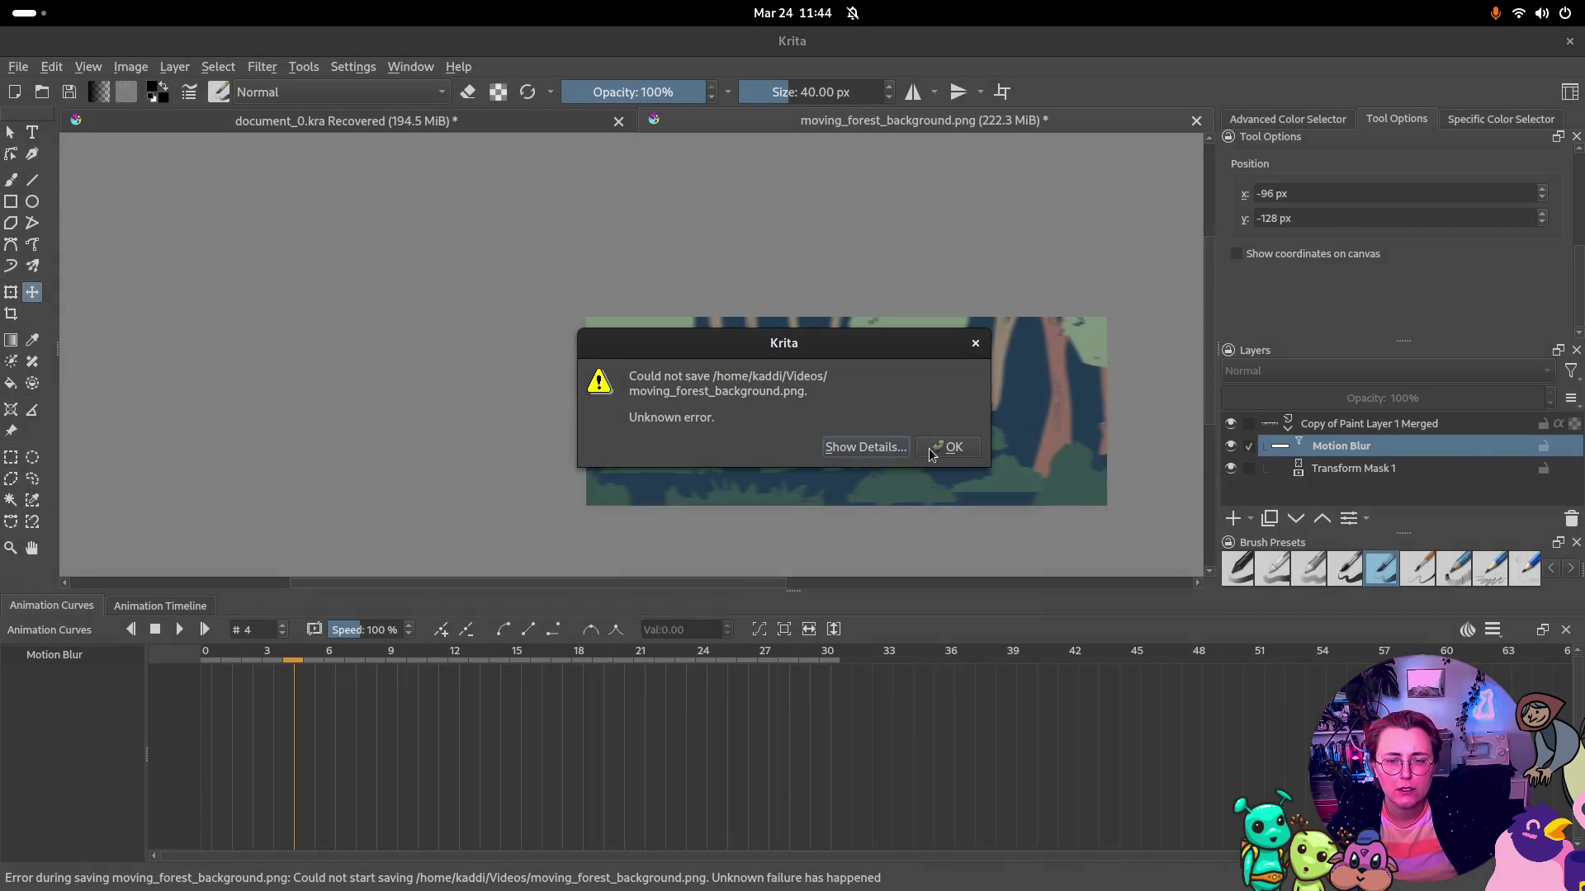
click(947, 447)
click(19, 66)
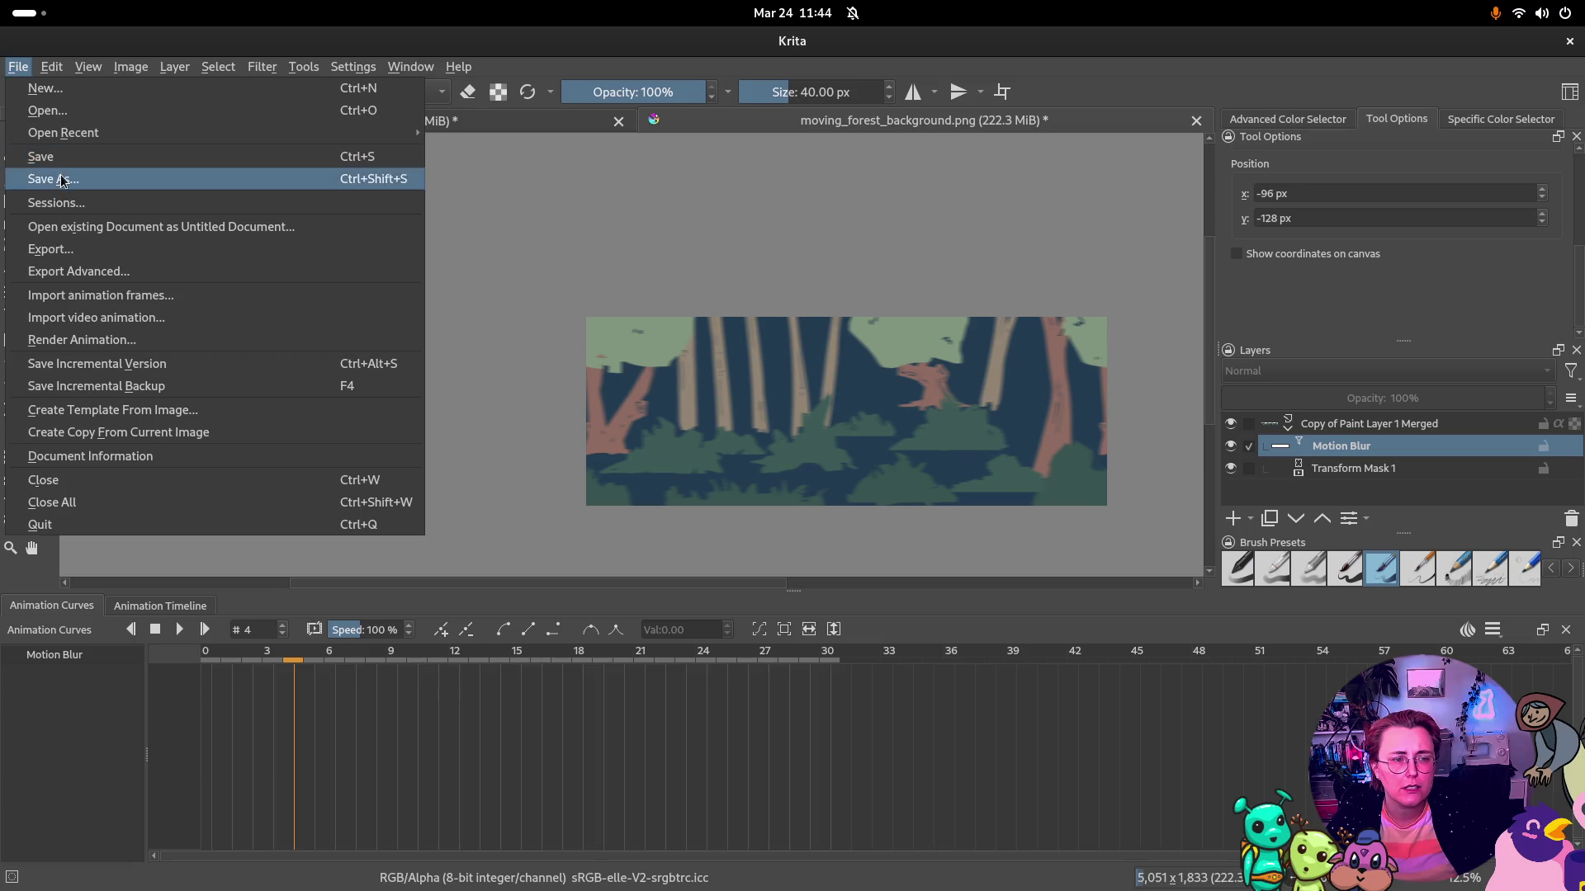
Save the animation as a Krita document, moving_forest_background.kra
click(52, 179)
click(653, 627)
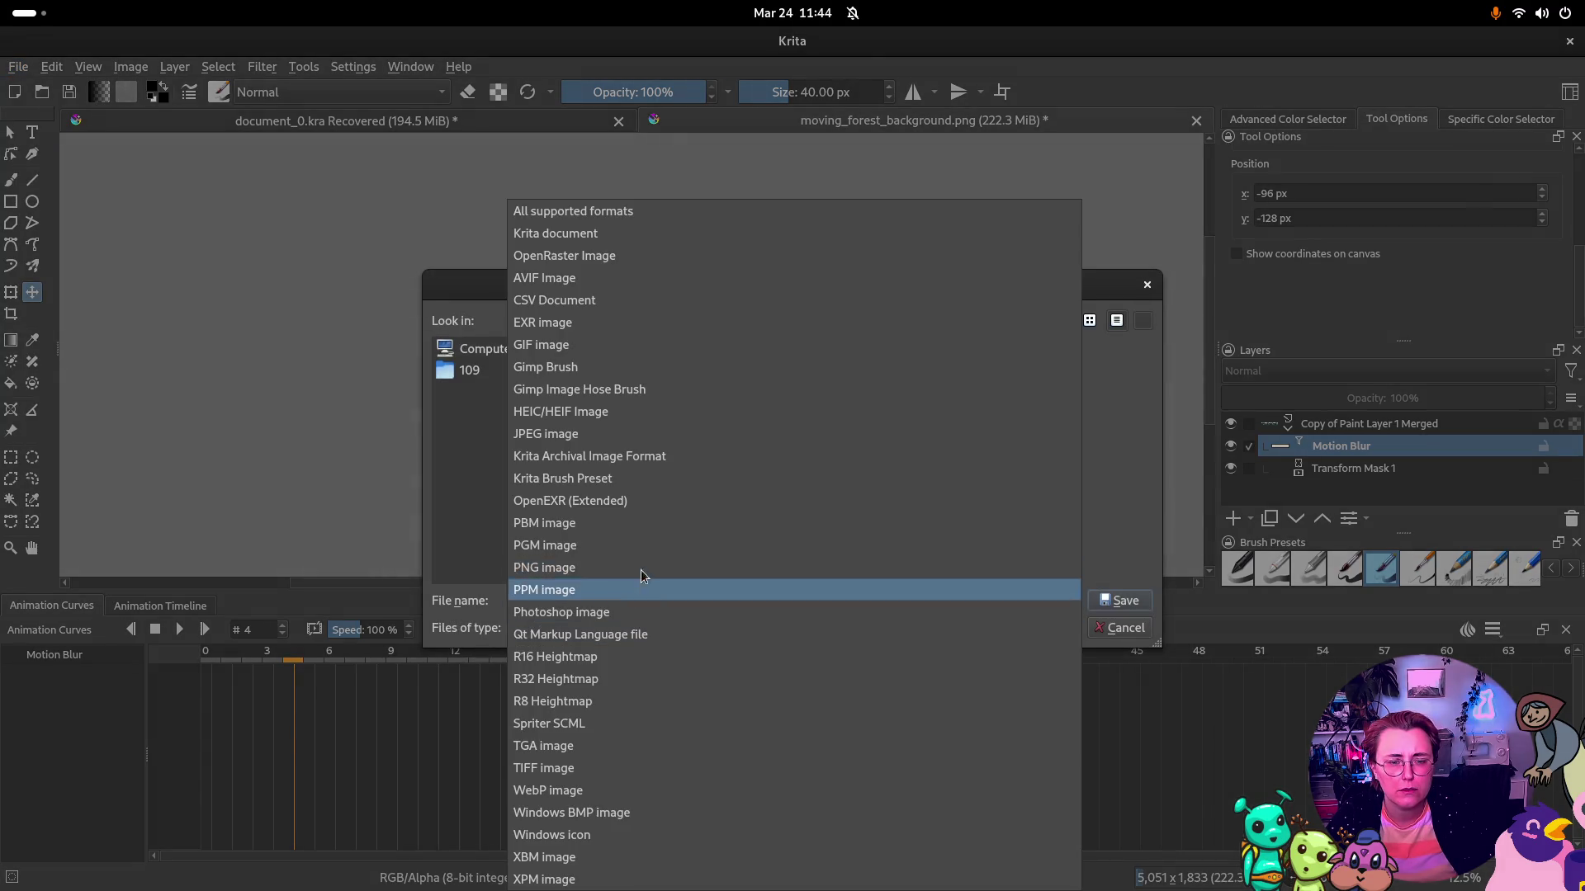
click(613, 237)
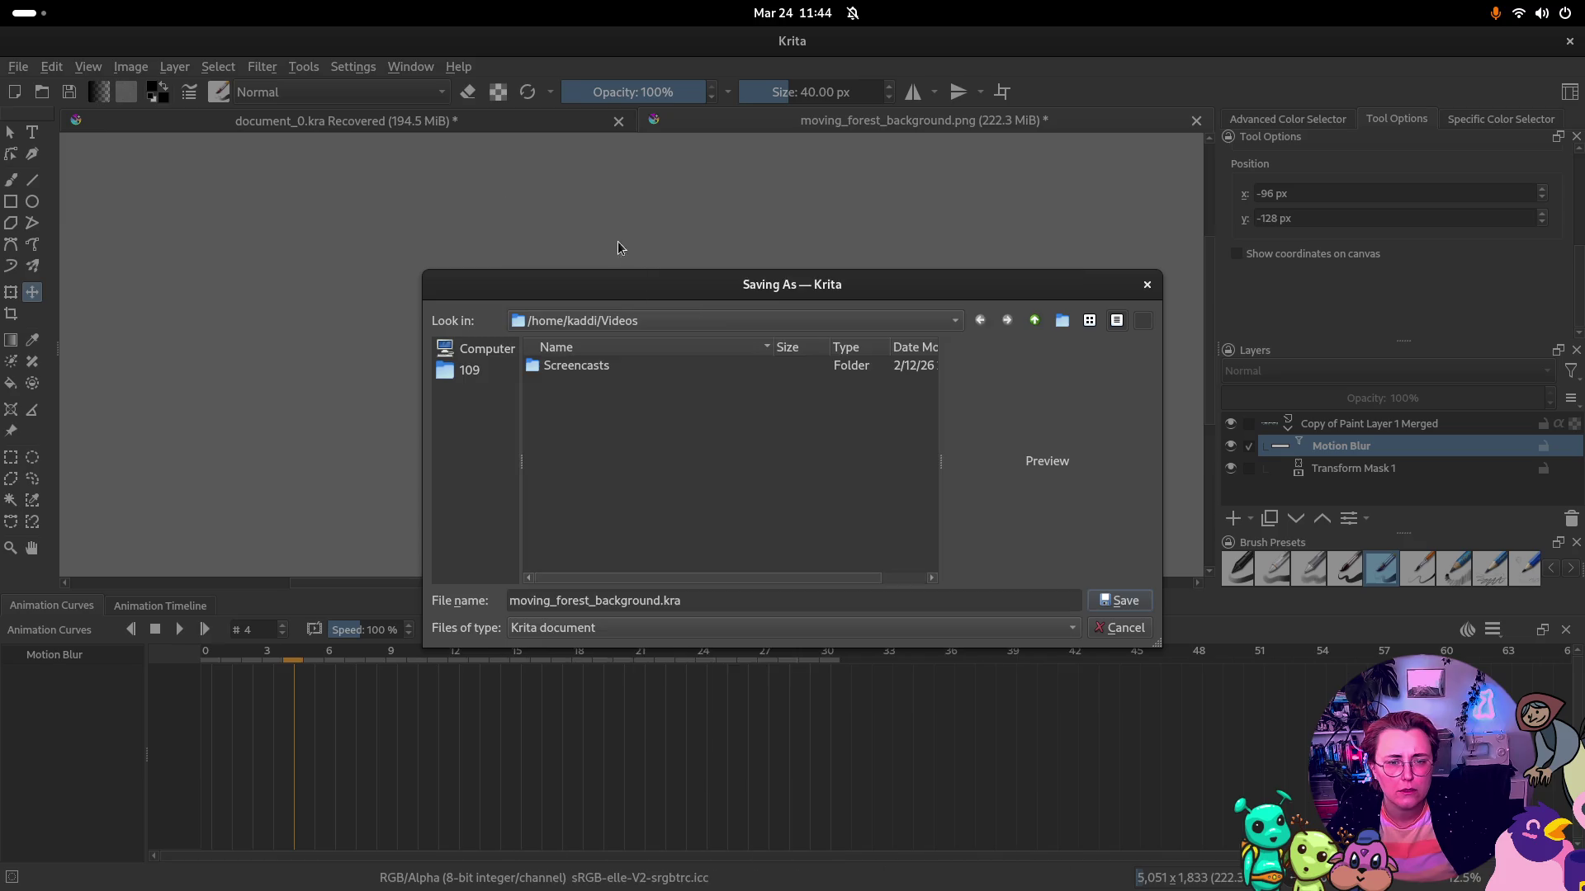
click(1120, 600)
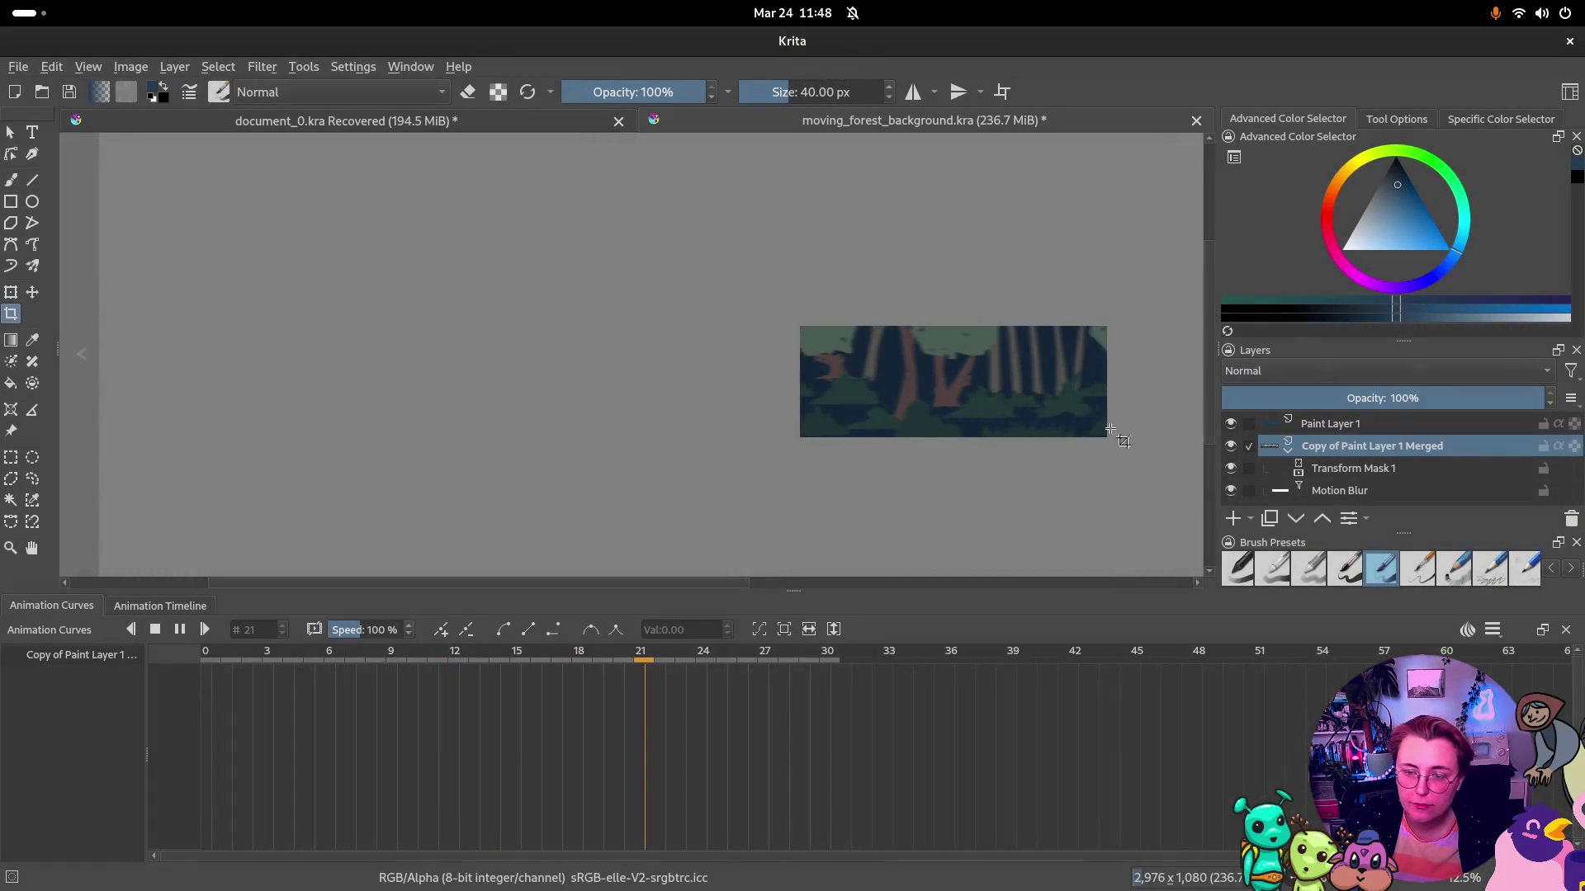
scroll(1031, 301, up, 1)
scroll(1032, 302, up, 1)
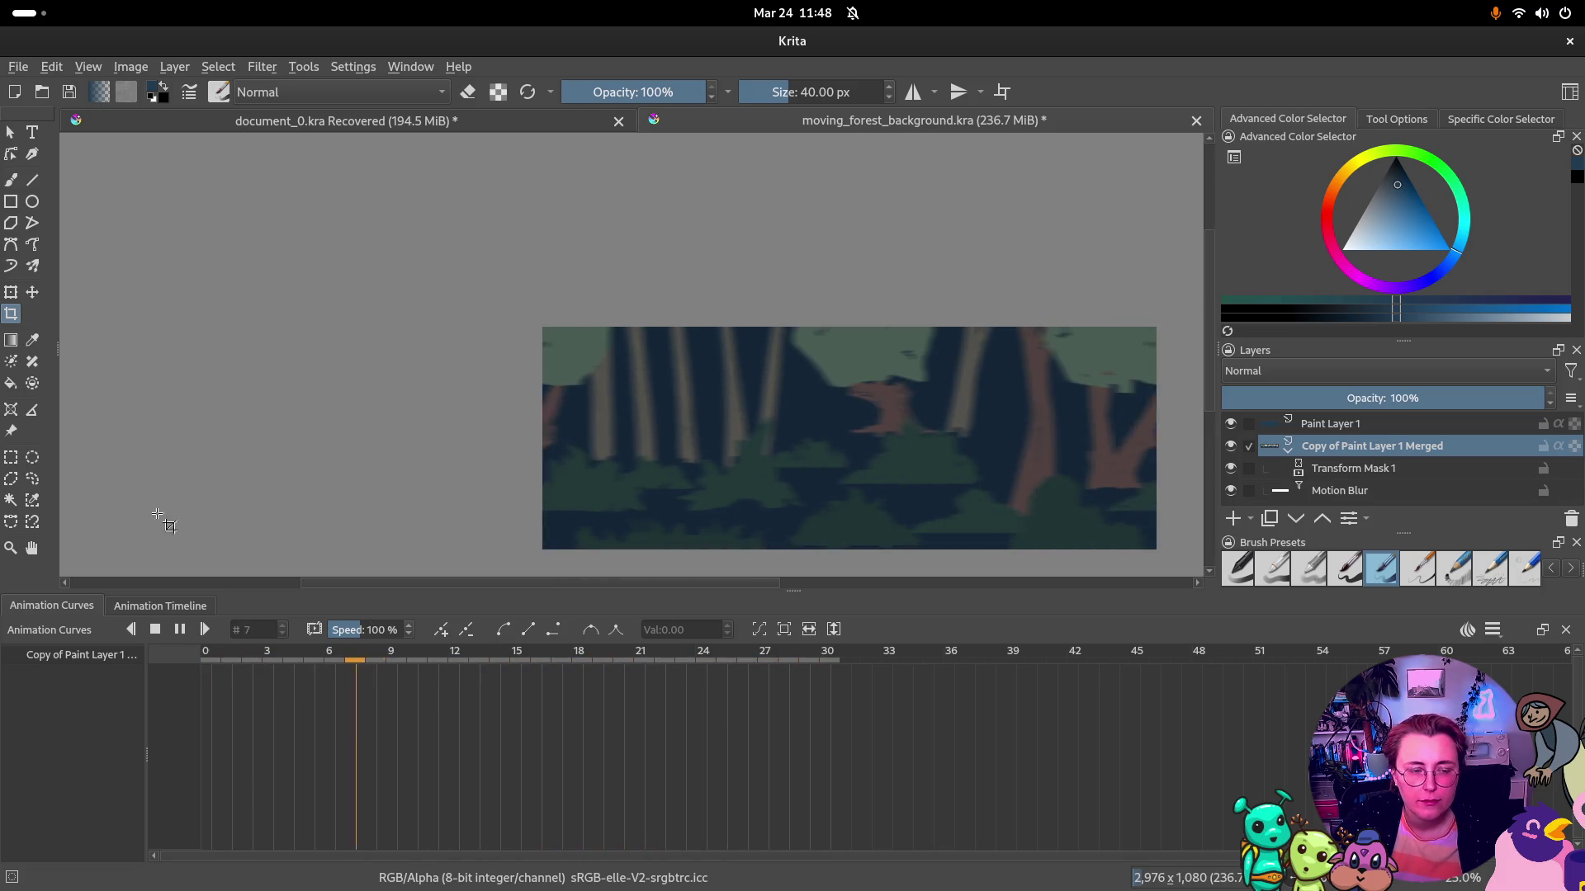
Pause playback, inspect the Export dialog's format list, and close it without exporting
click(182, 629)
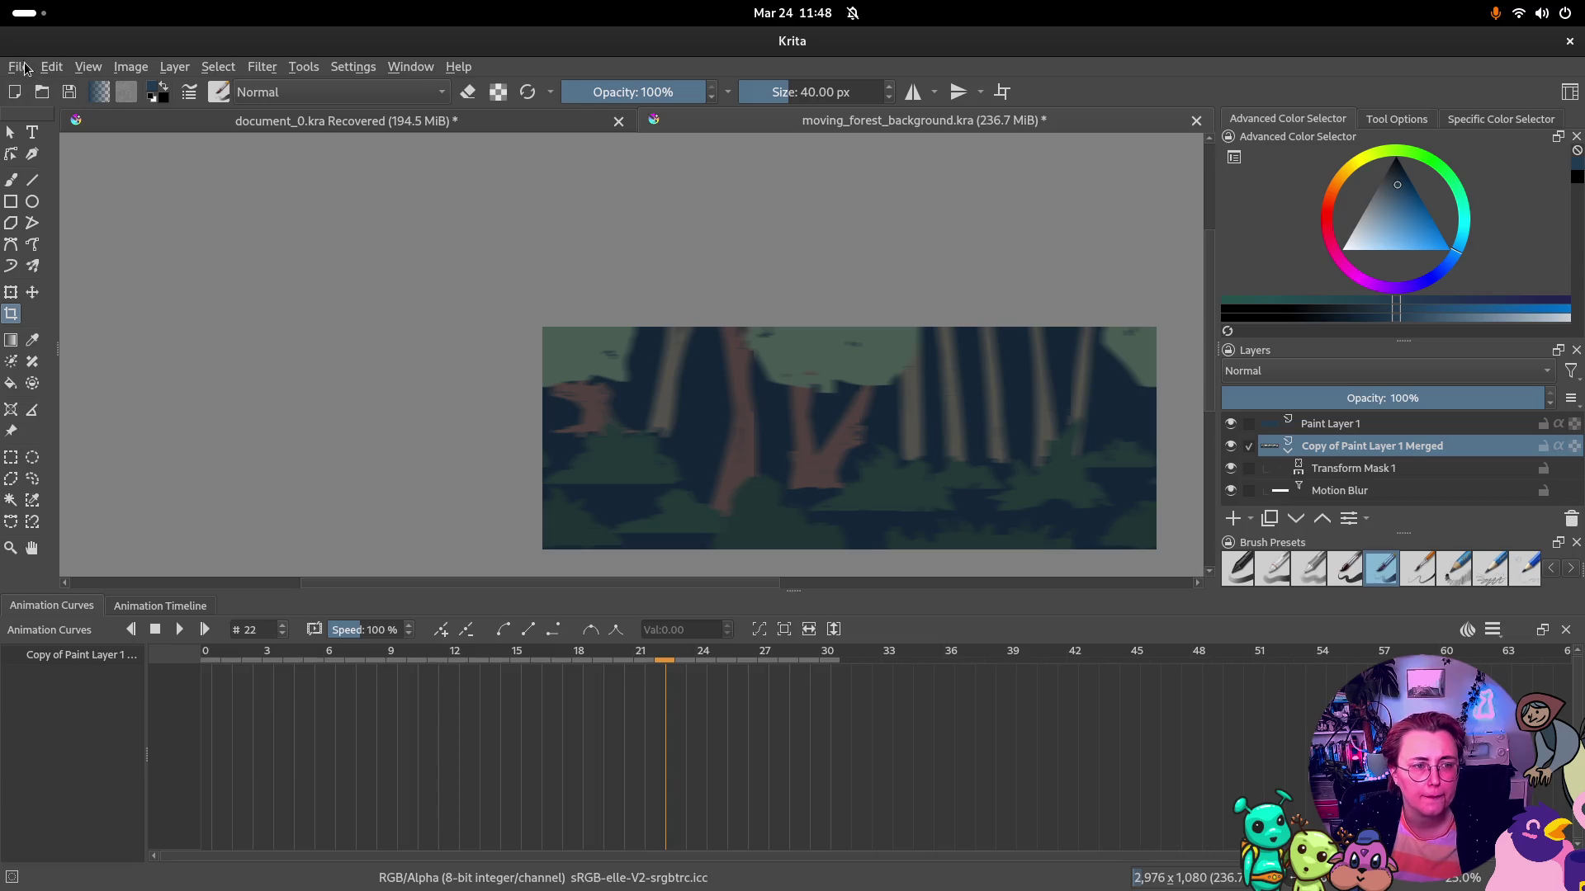
click(19, 67)
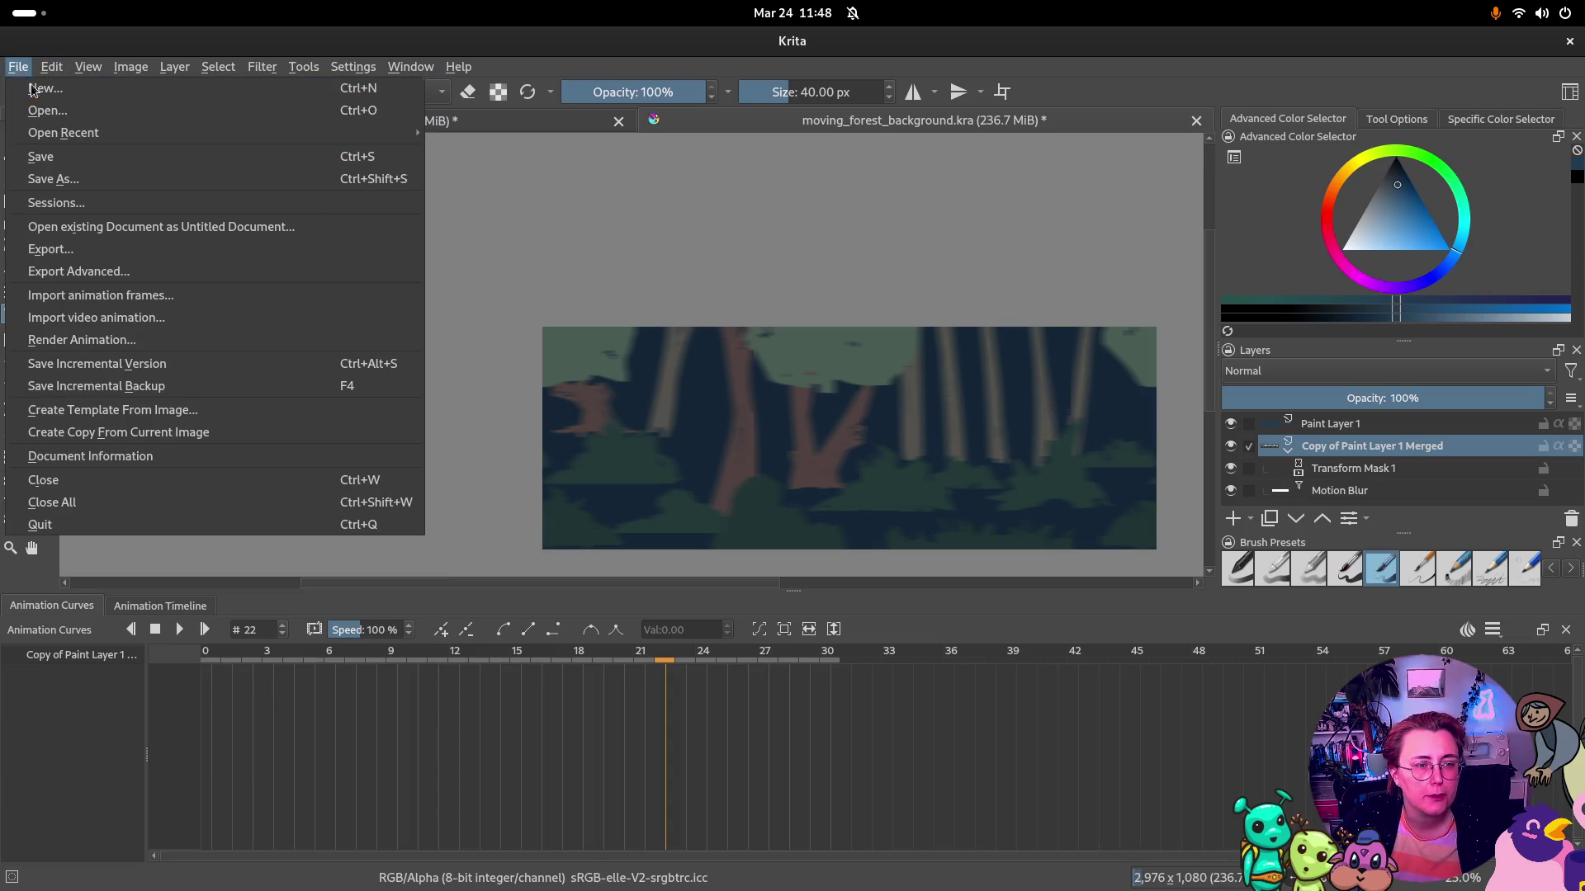
click(111, 250)
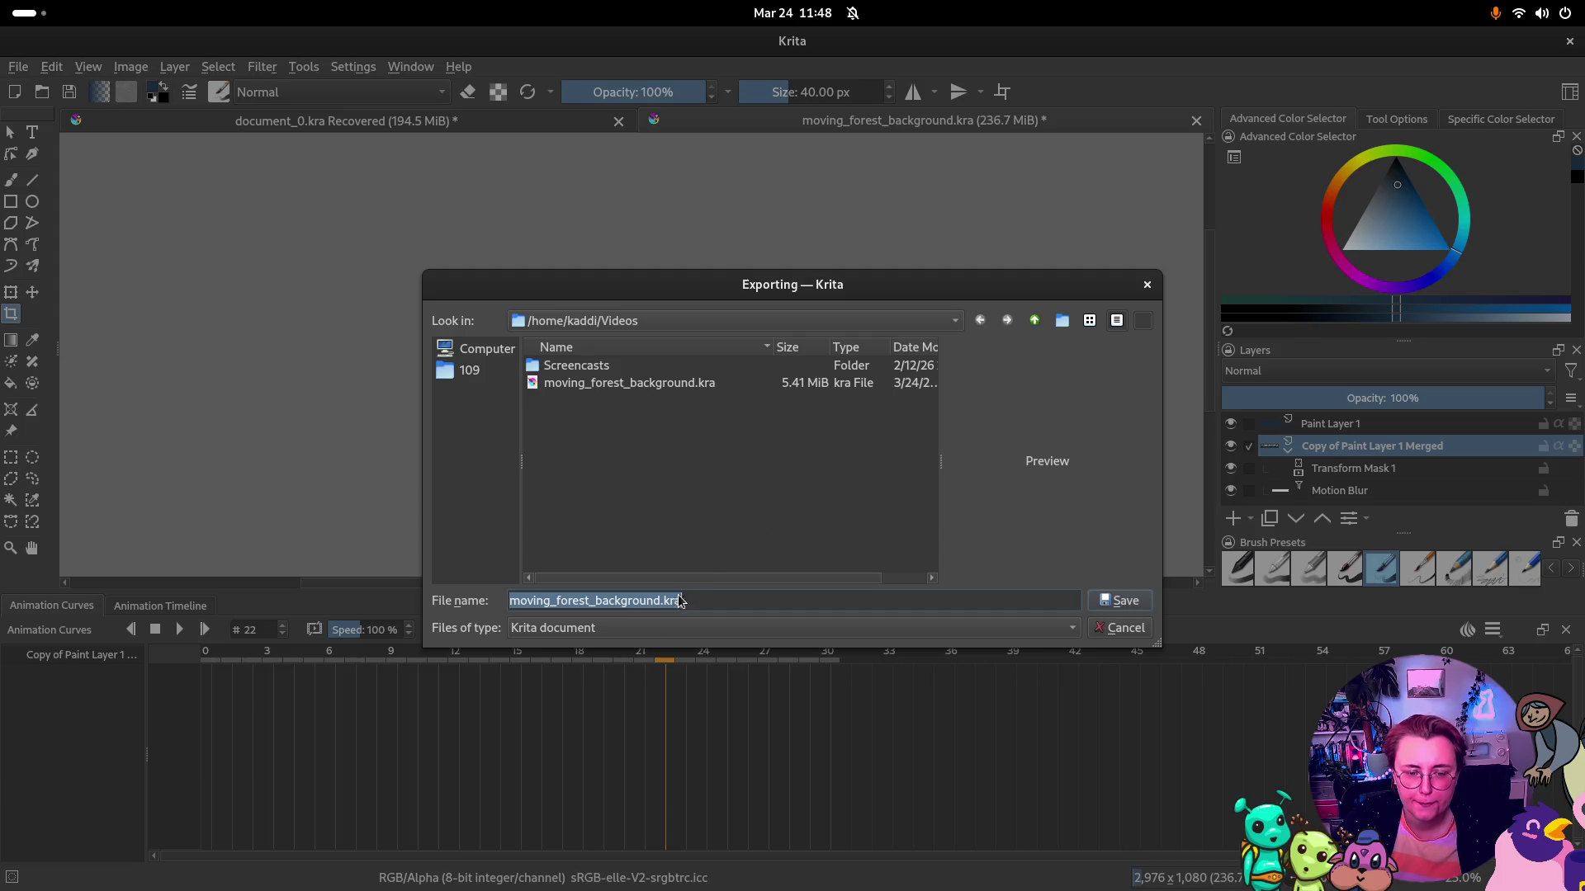
click(641, 629)
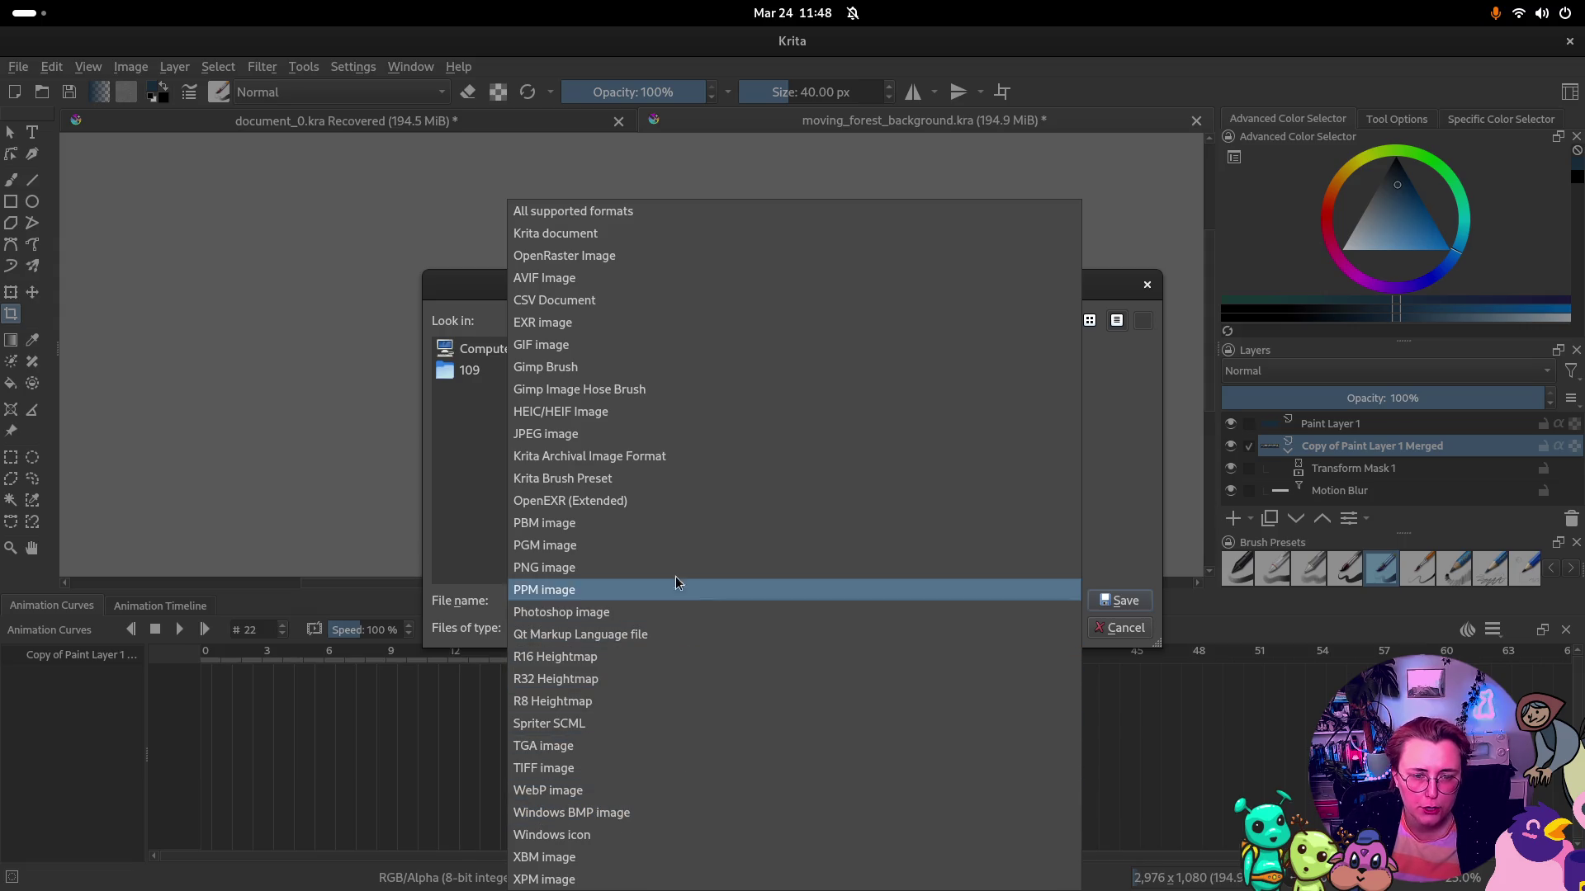
click(1110, 466)
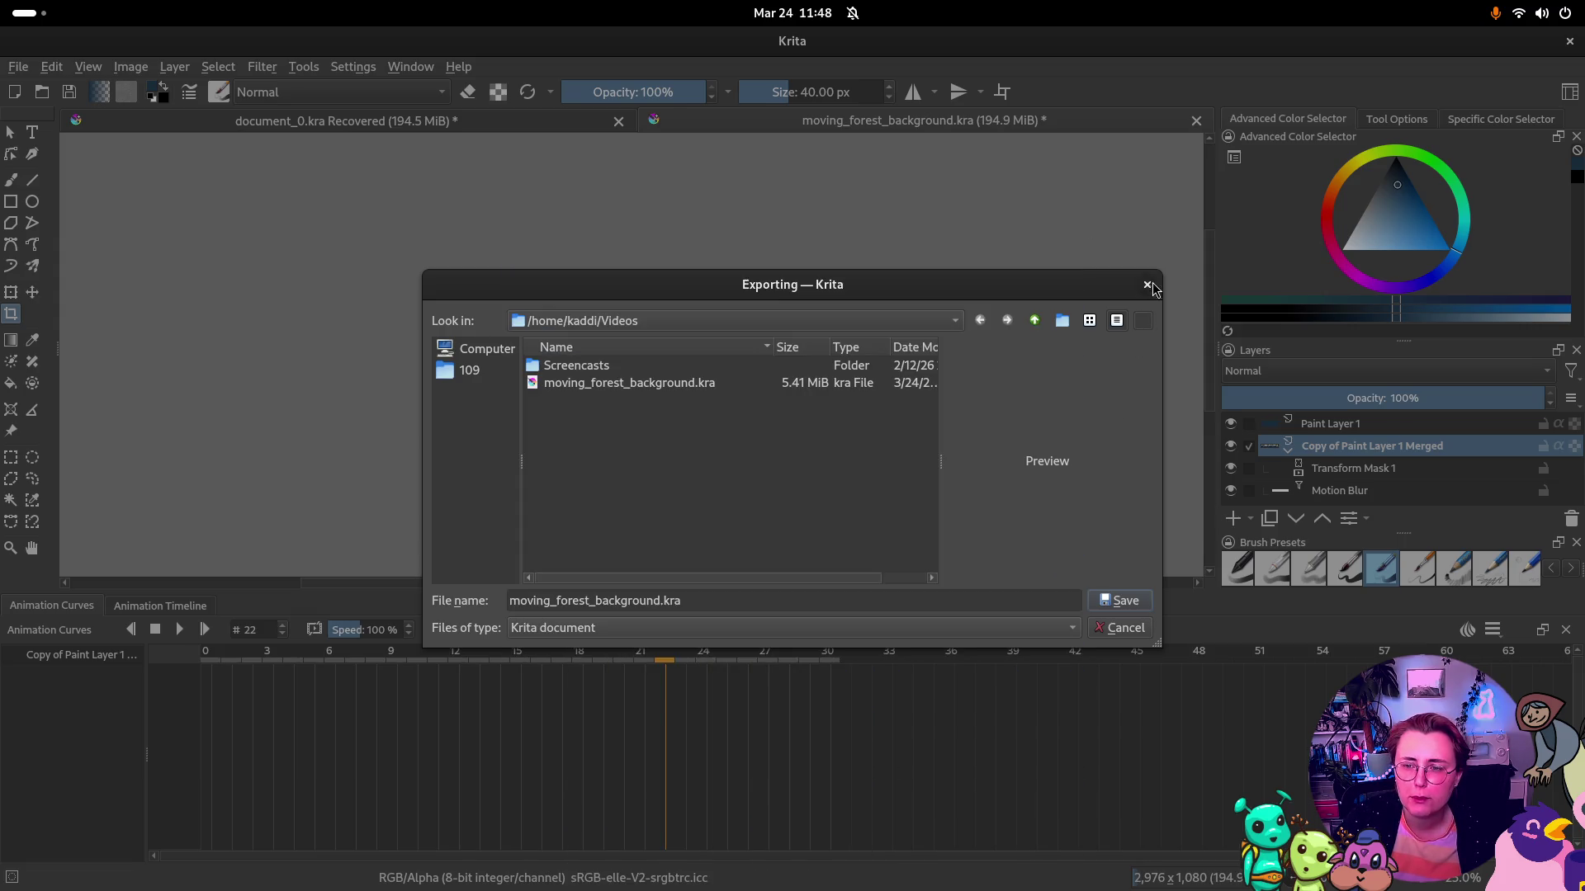
click(1149, 286)
click(53, 68)
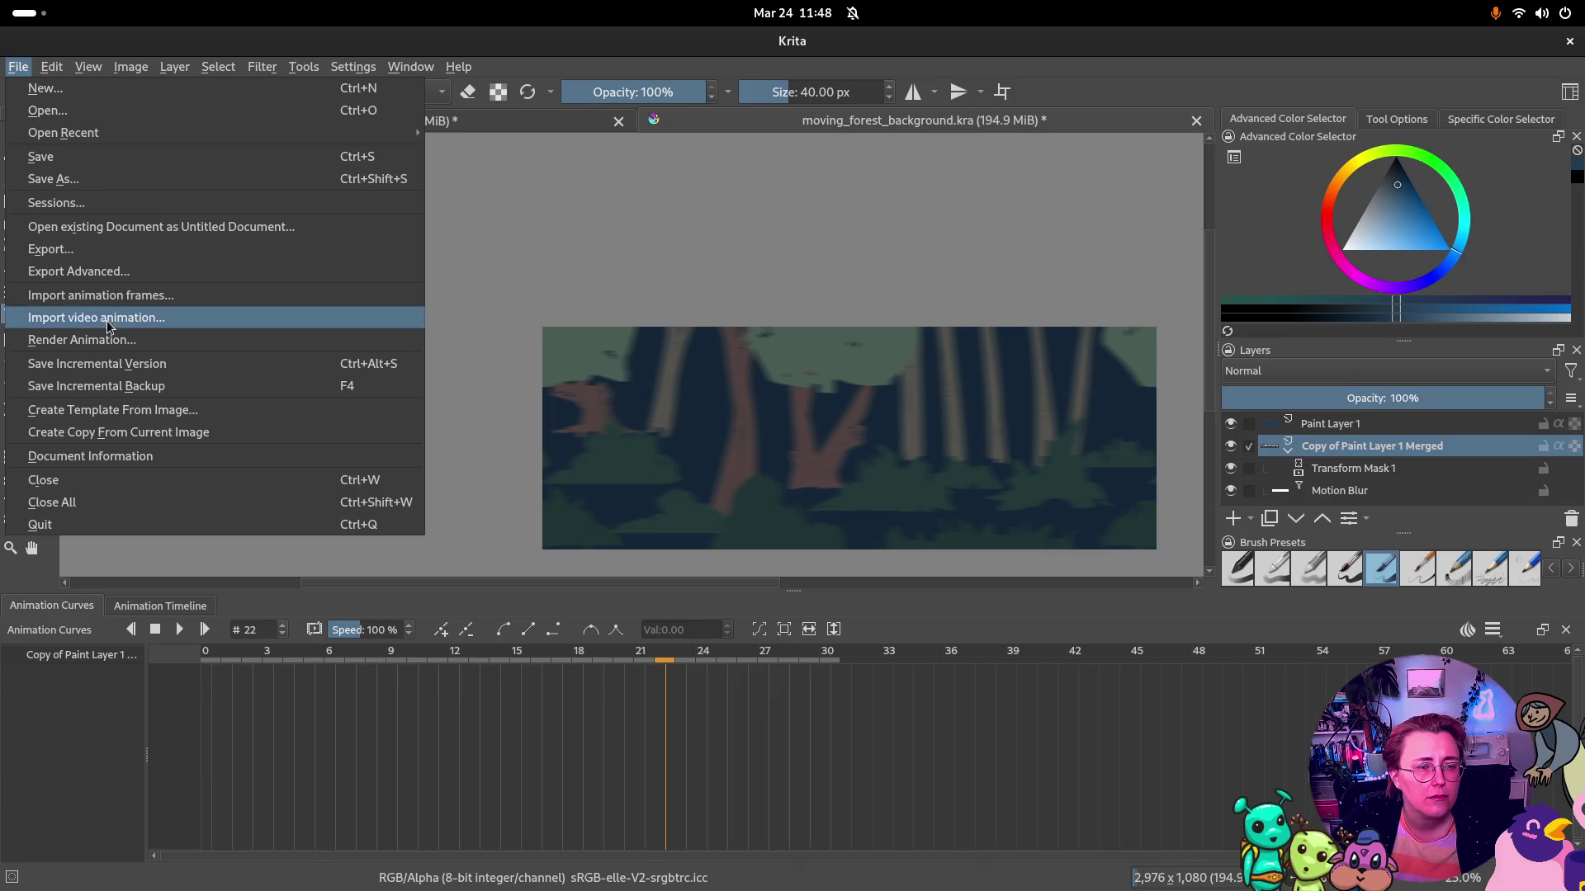
Attempt an advanced export as GIF image, dismiss the unknown error, and resave the .kra file
click(135, 271)
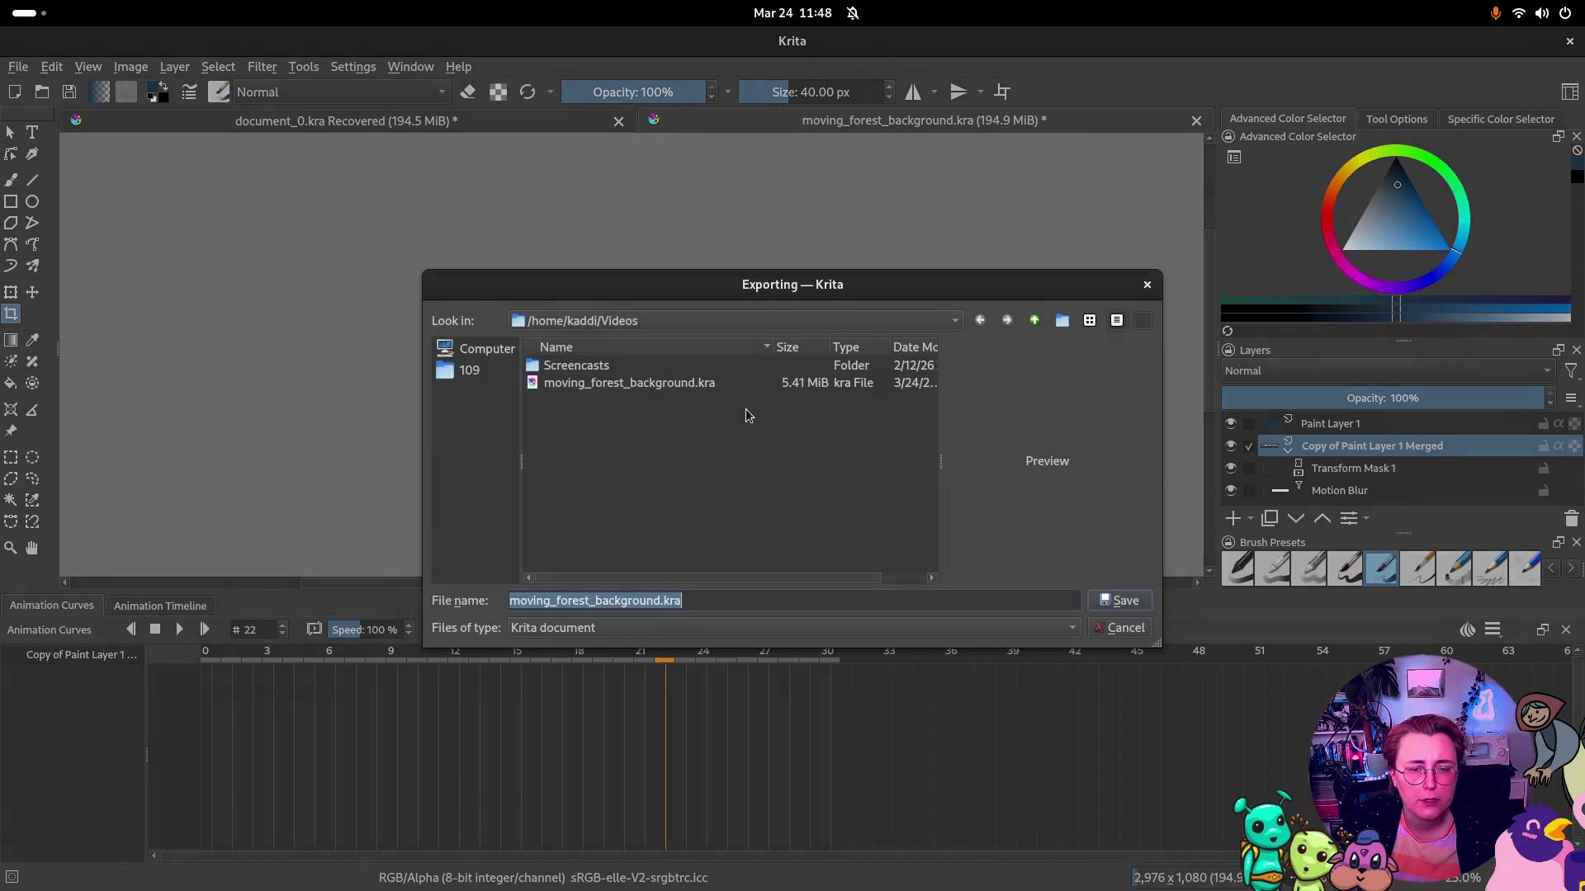
click(682, 632)
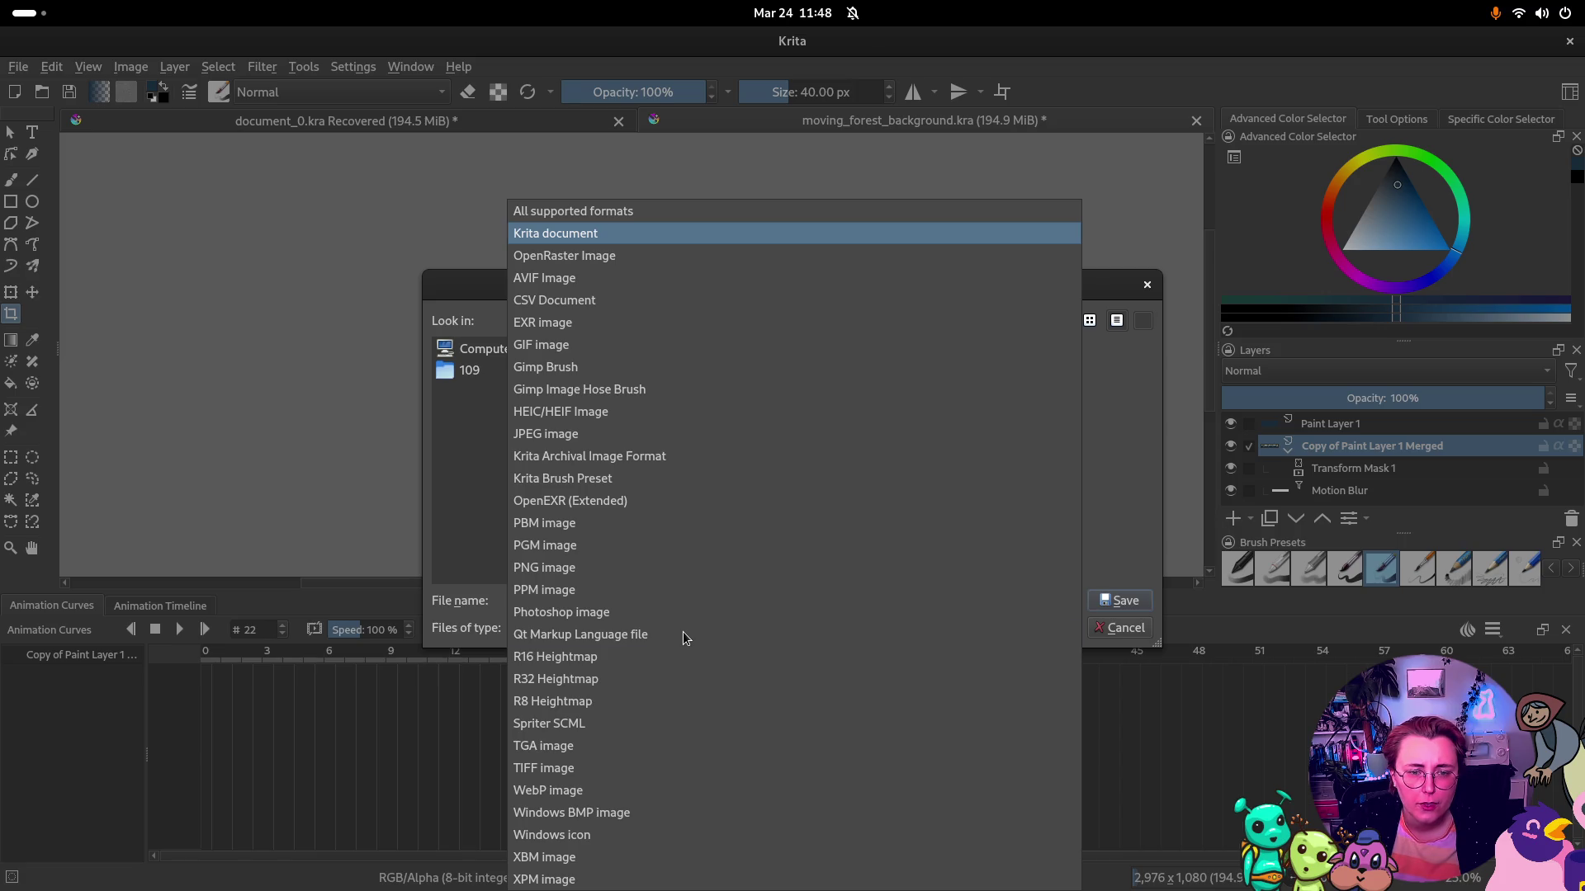
click(653, 350)
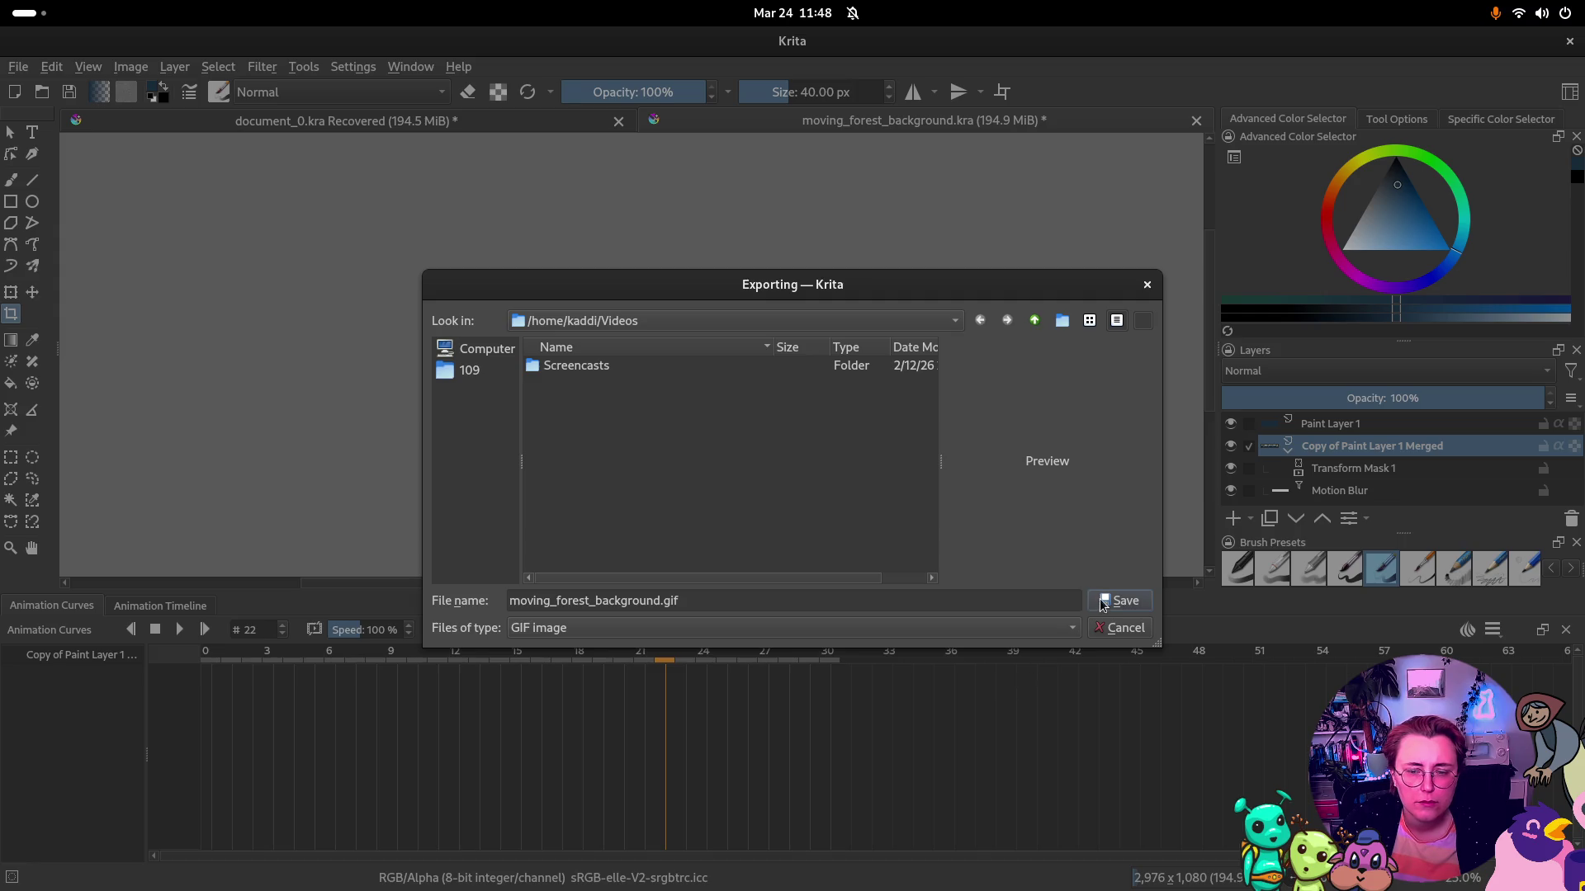
click(1104, 603)
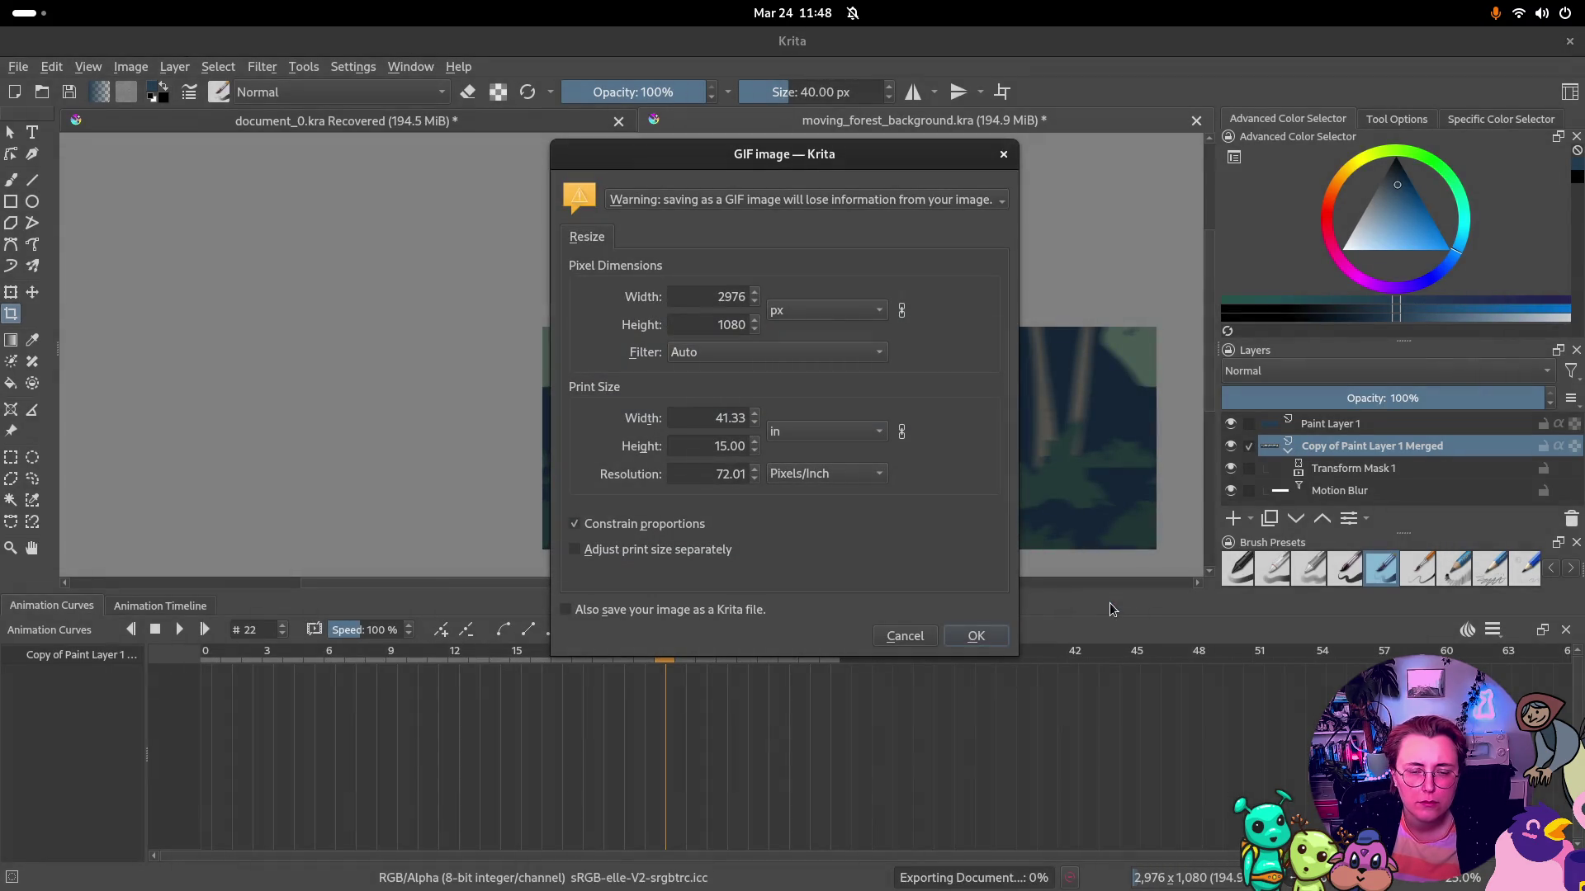
click(979, 636)
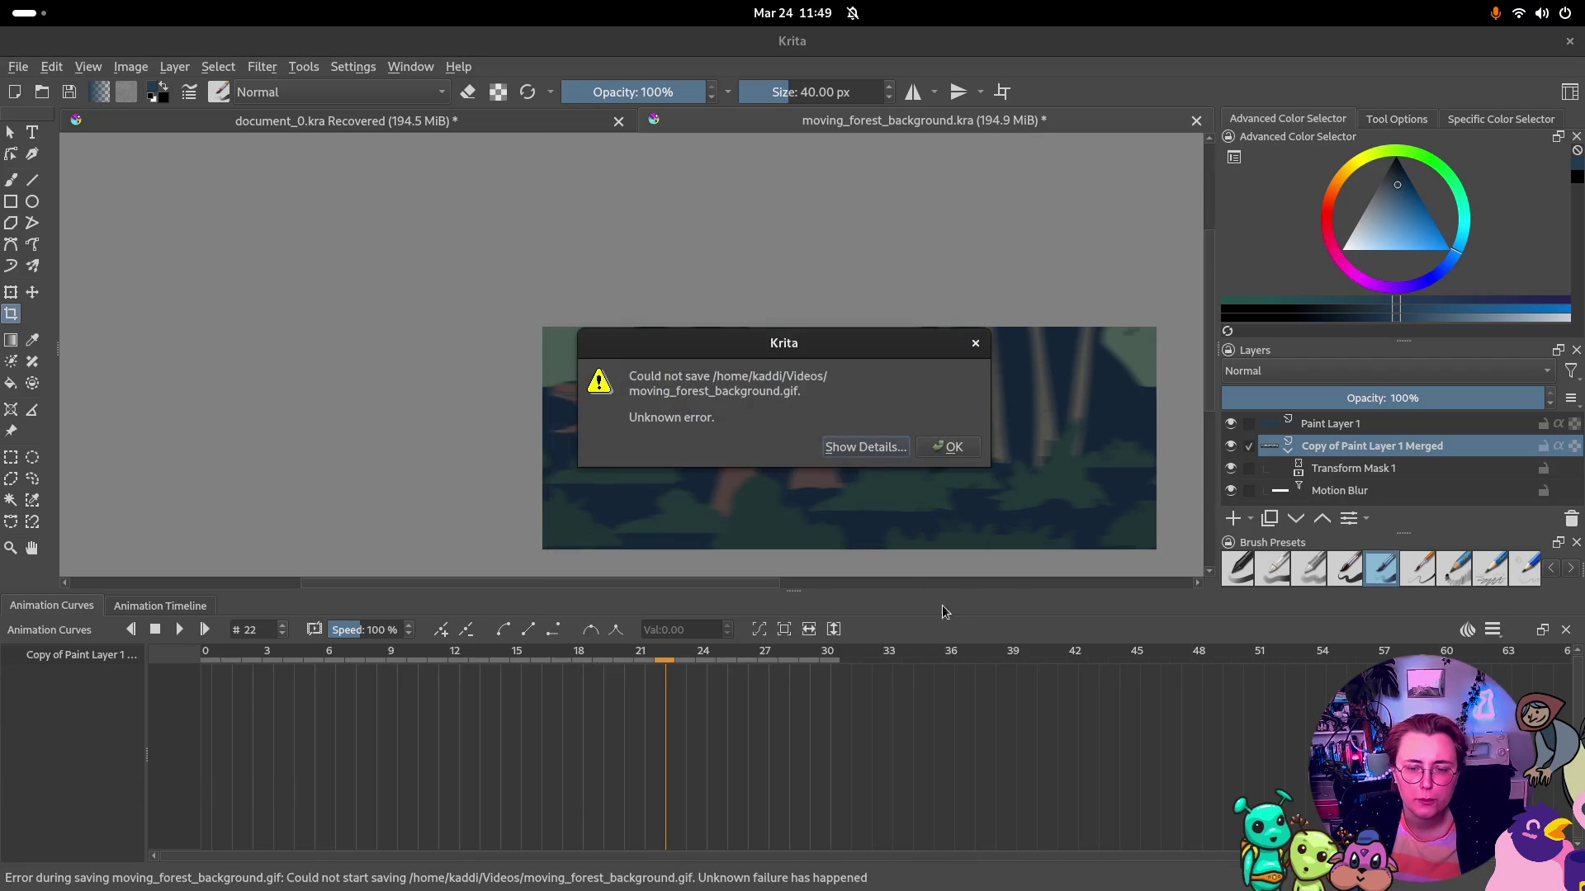
click(962, 449)
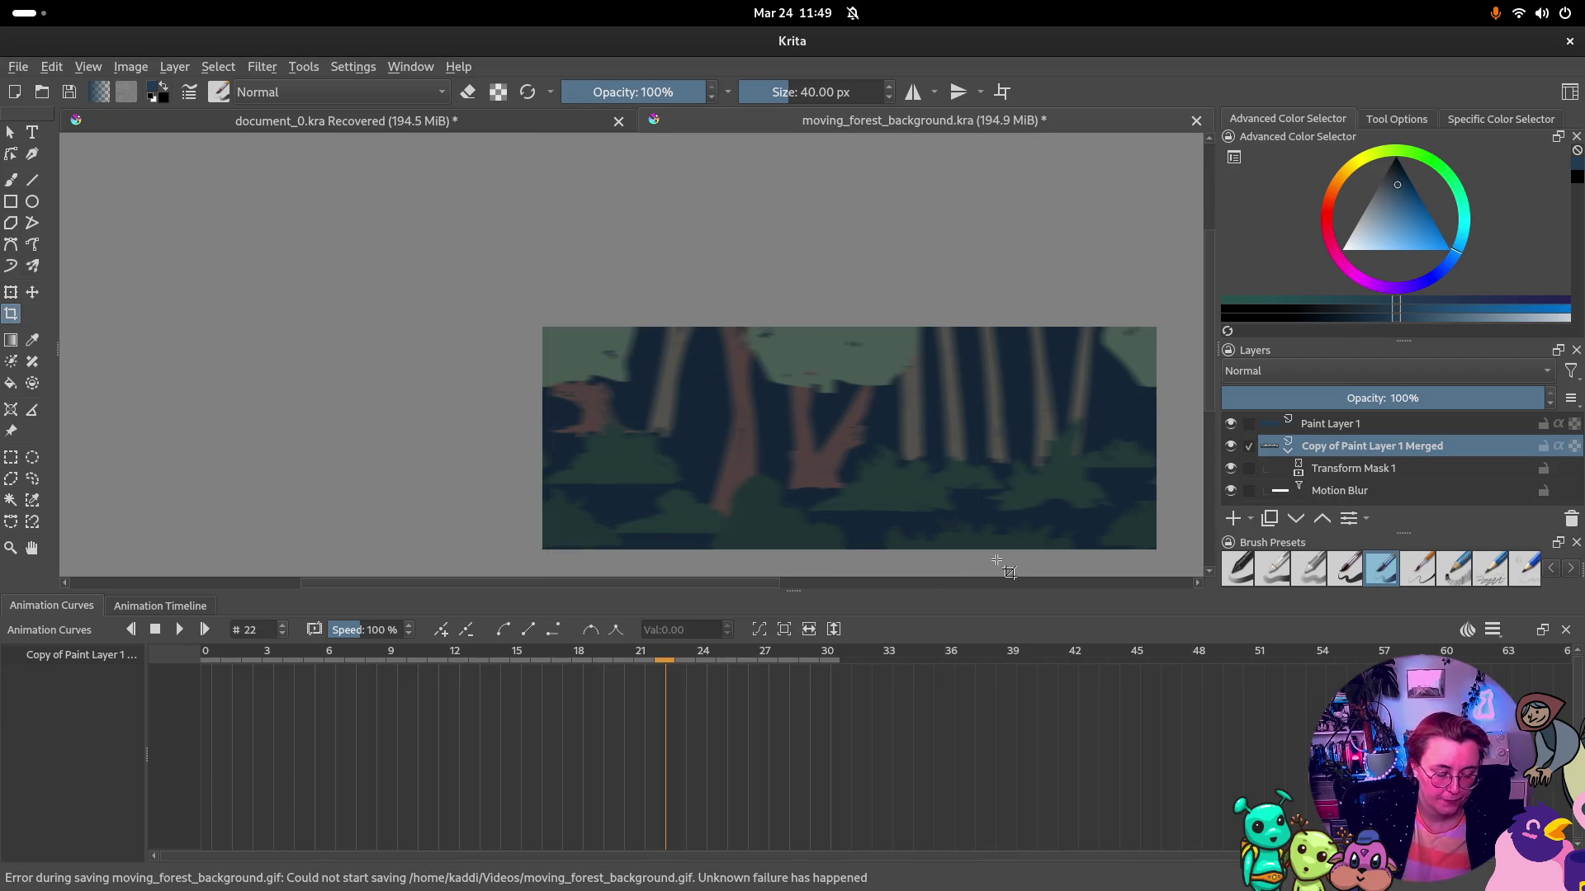
key(ctrl+s)
click(19, 66)
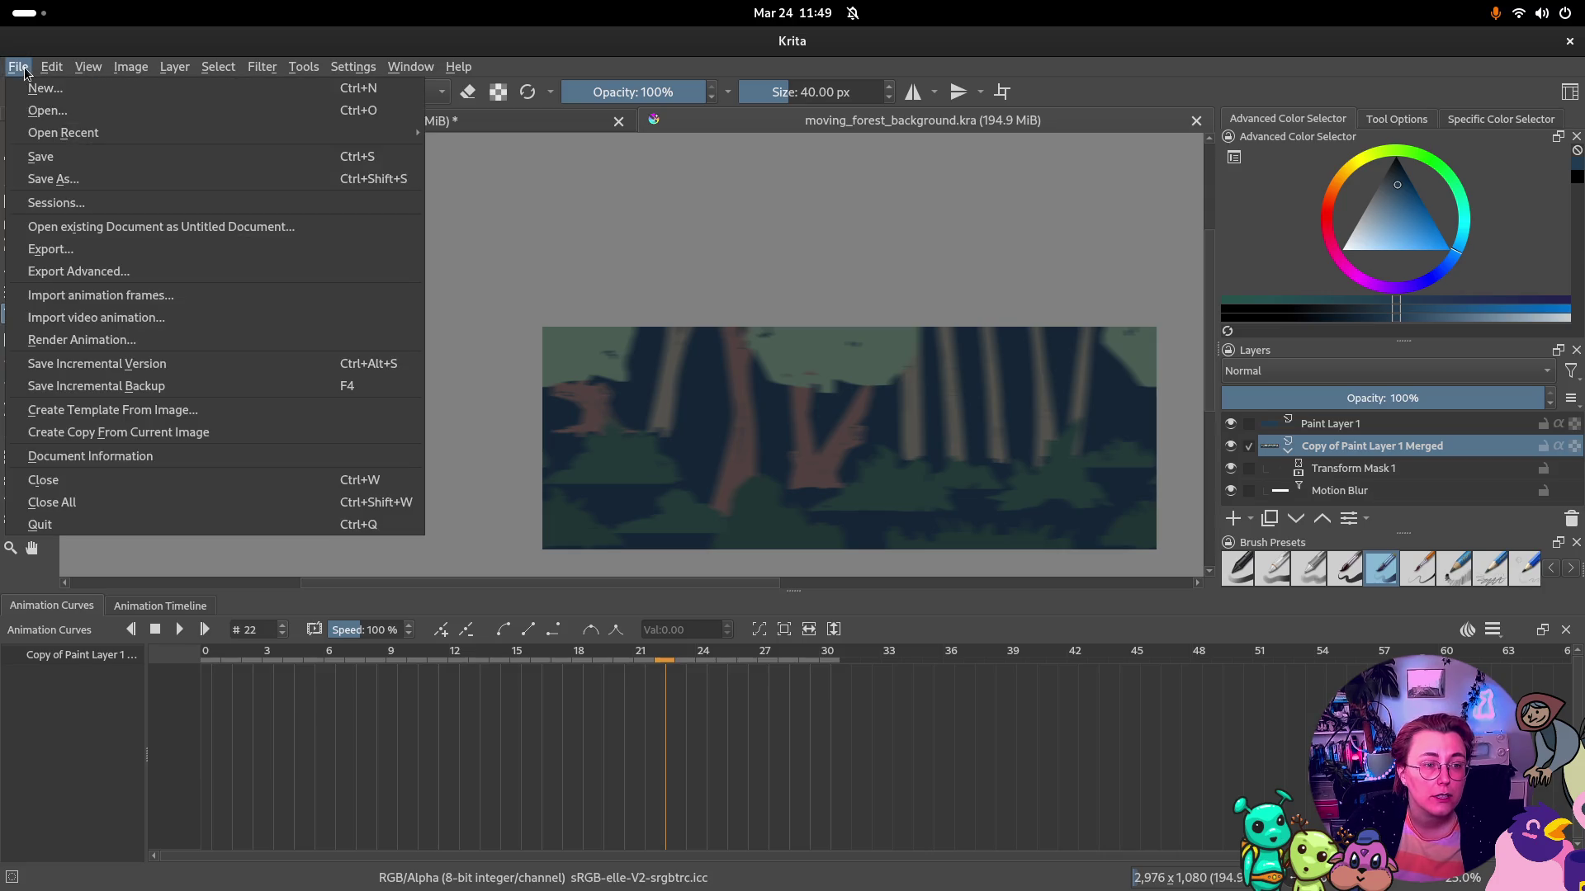
Review the Export Advanced format list again and close the dialog unchanged
click(53, 276)
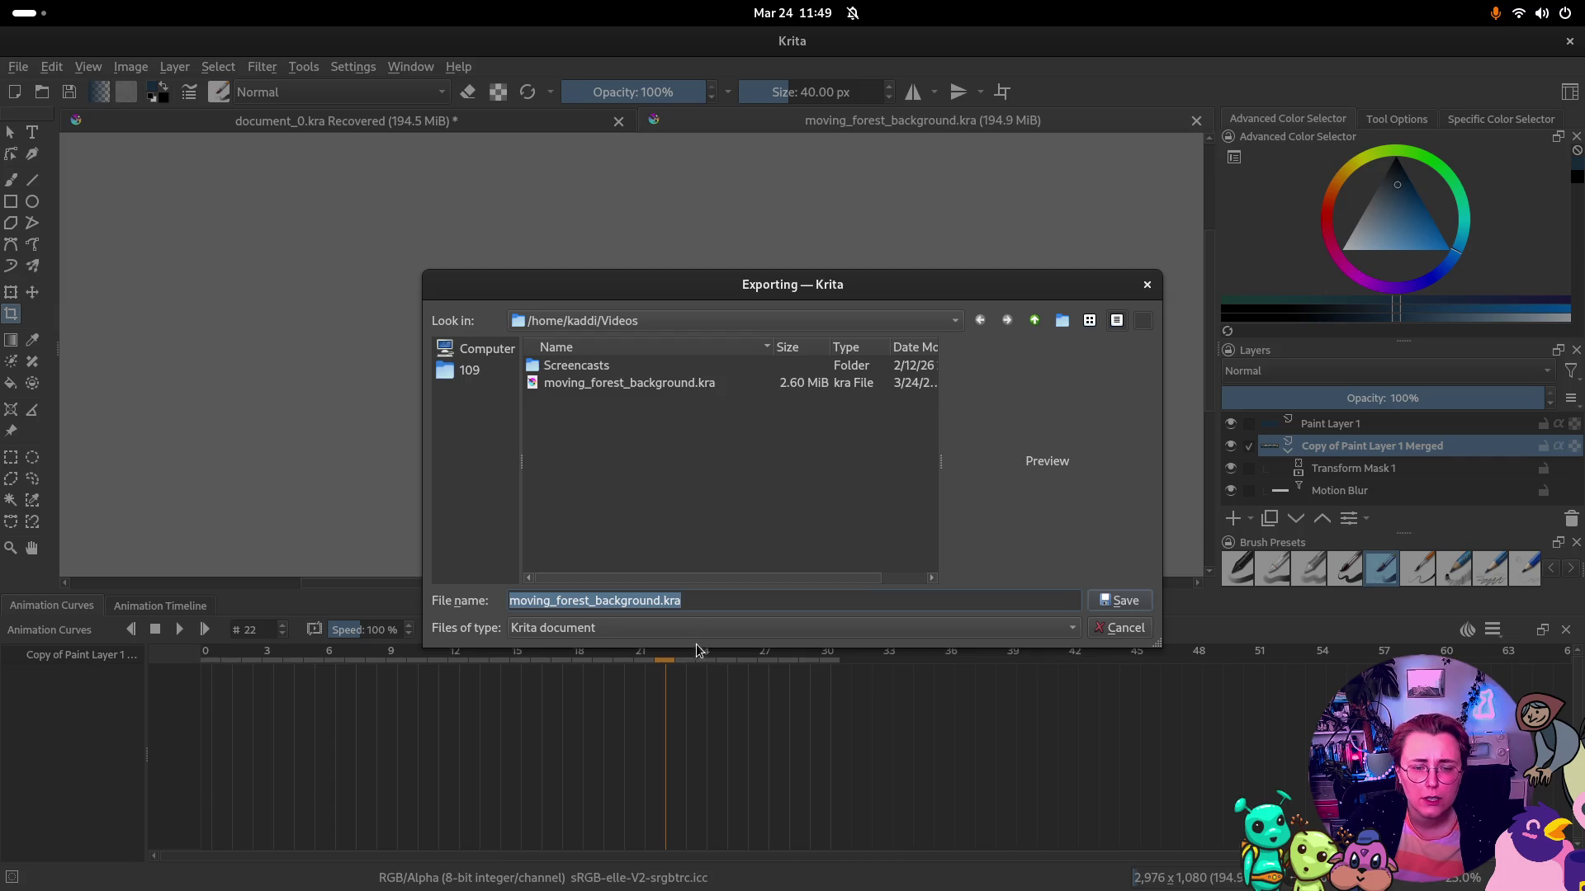
click(656, 628)
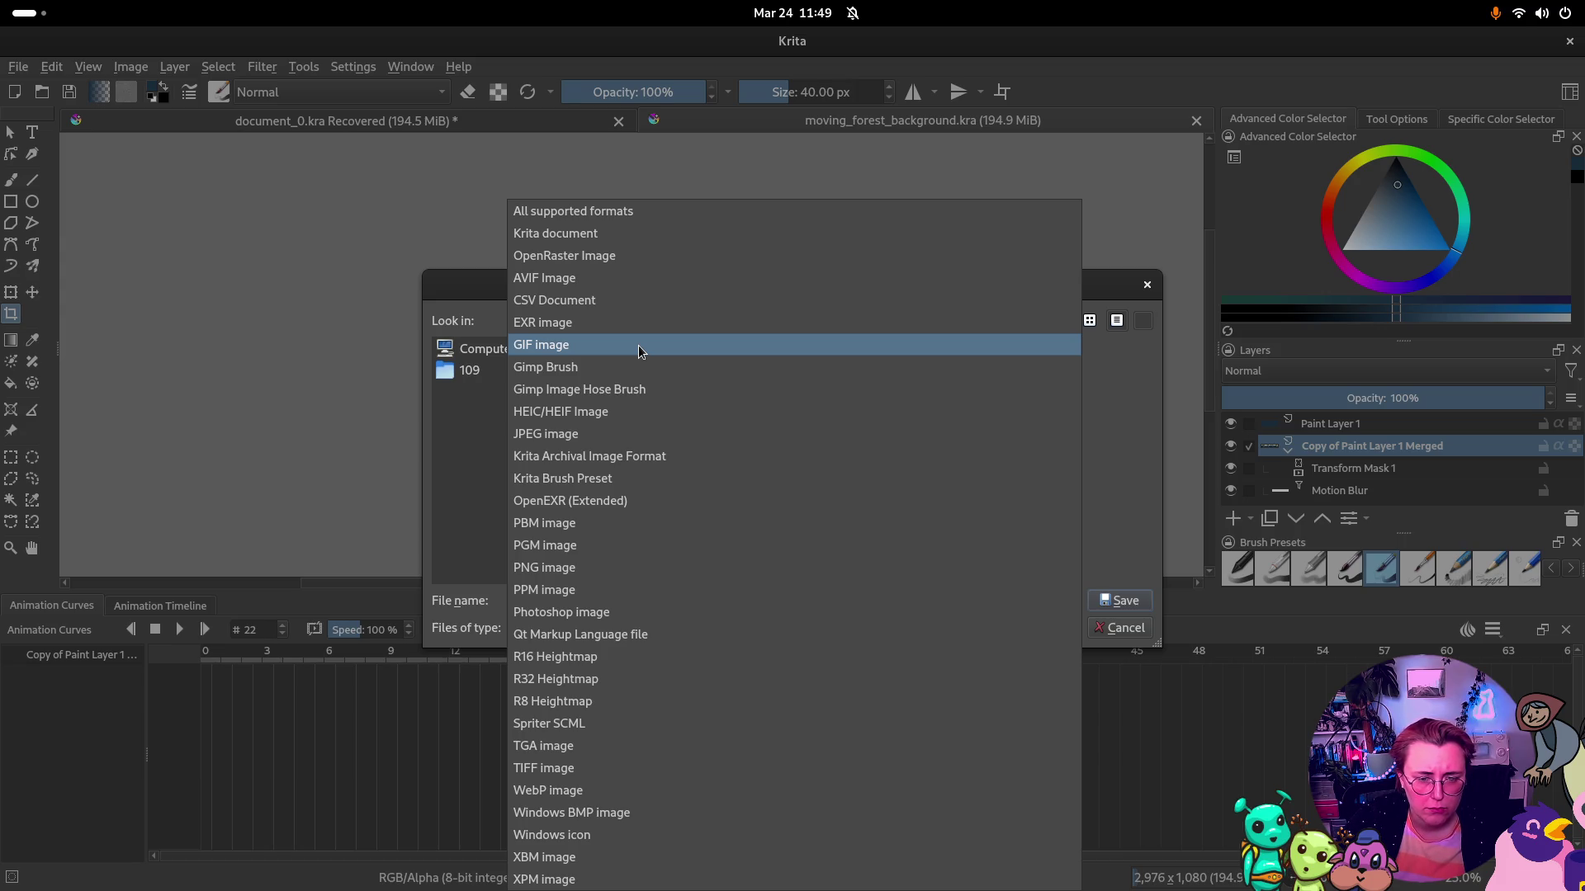
click(491, 443)
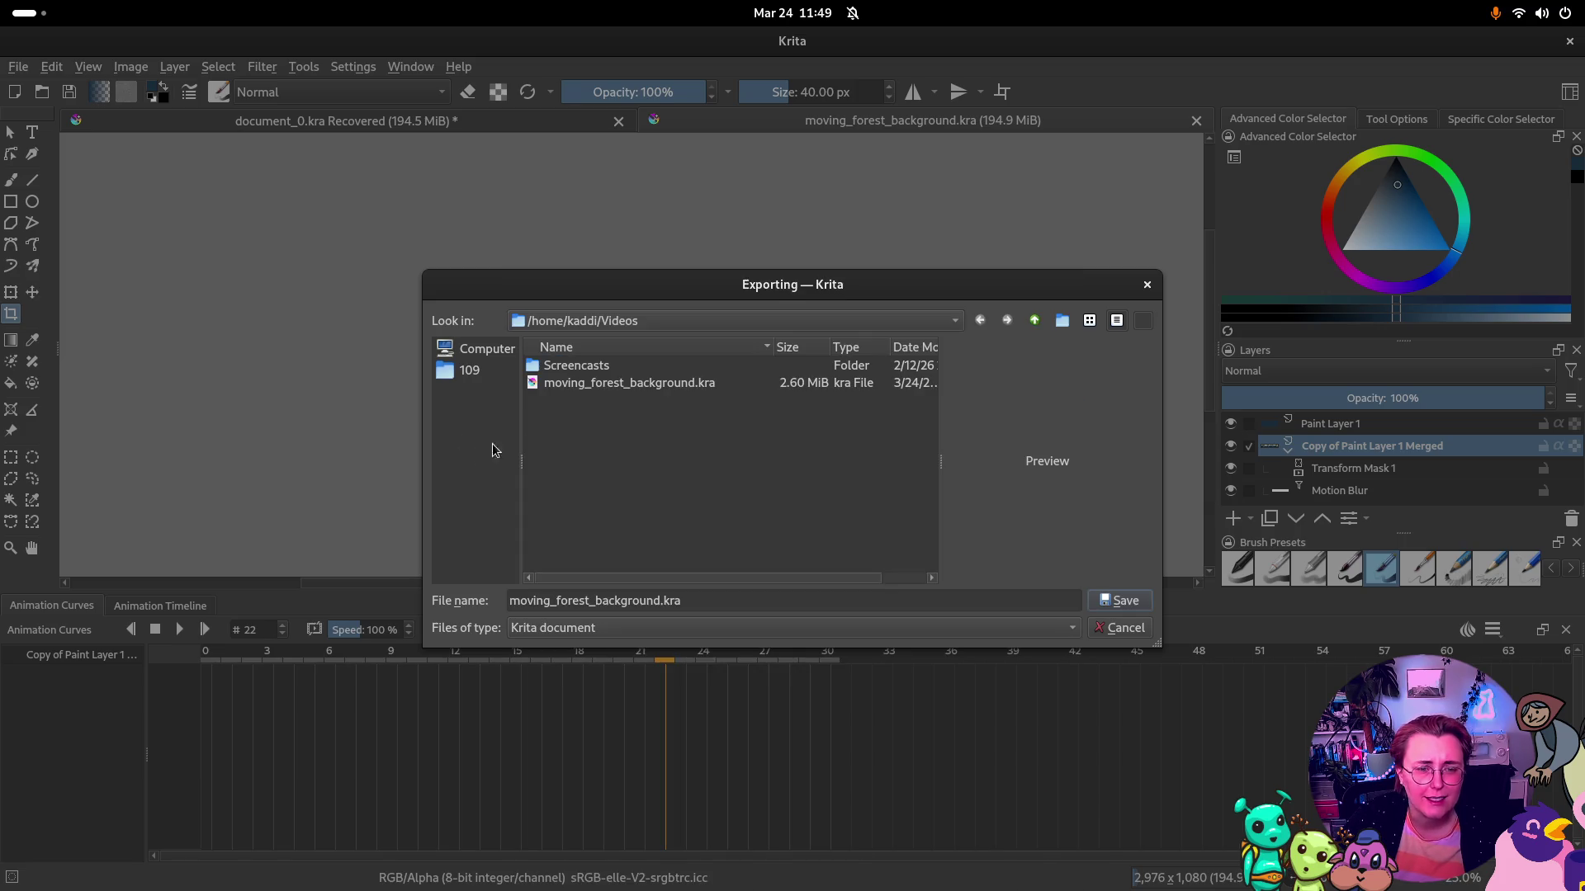
click(1147, 286)
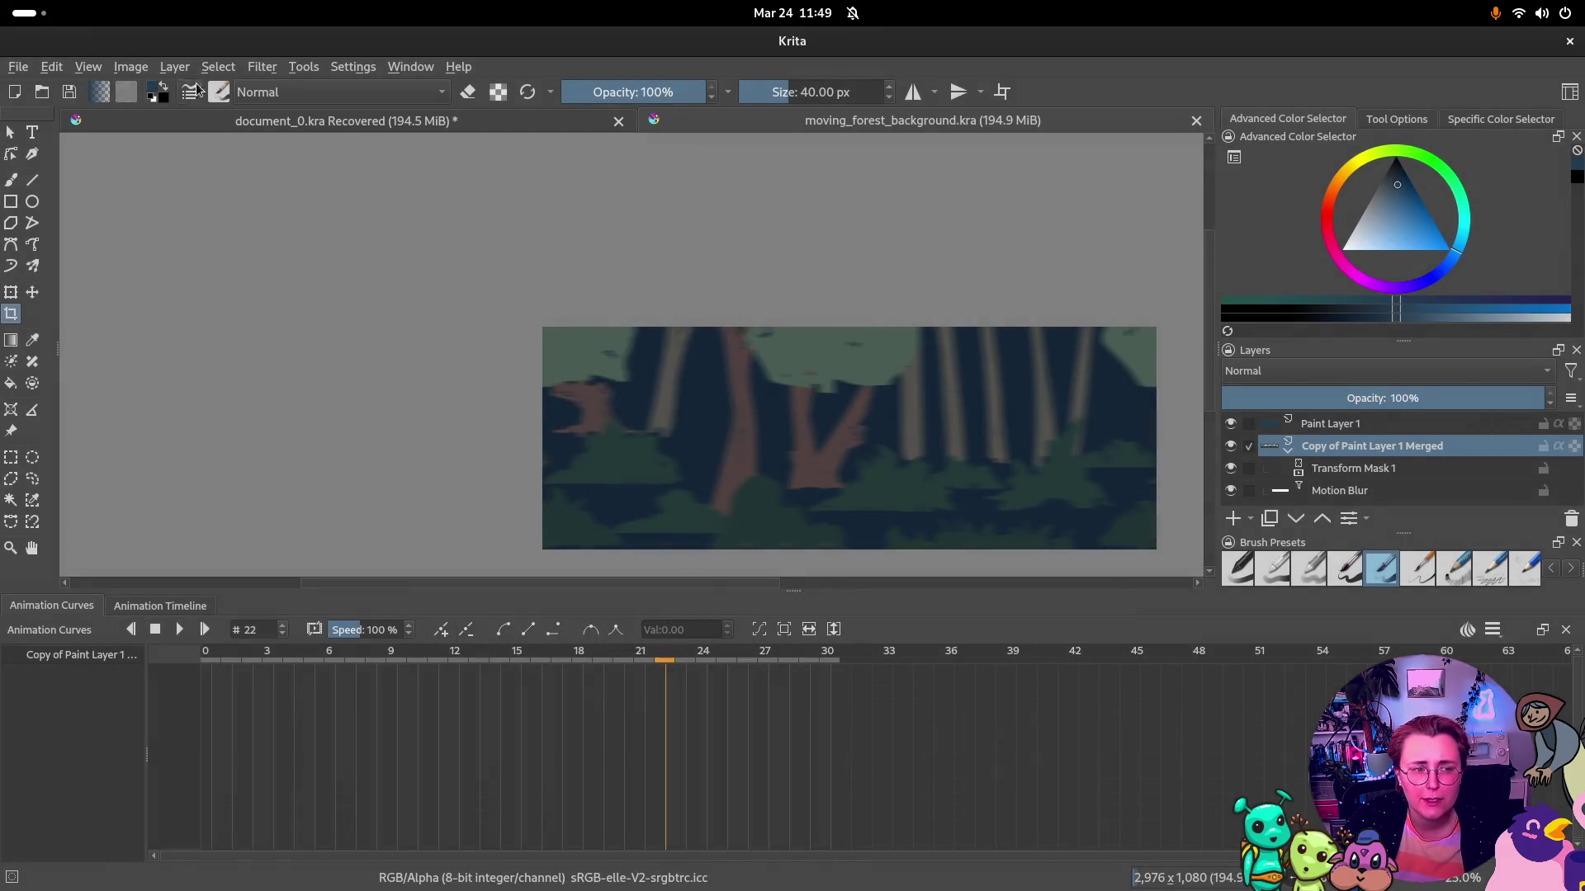
Browse the menus and bring up the Render Animation settings for frames 0–30
click(87, 68)
click(87, 67)
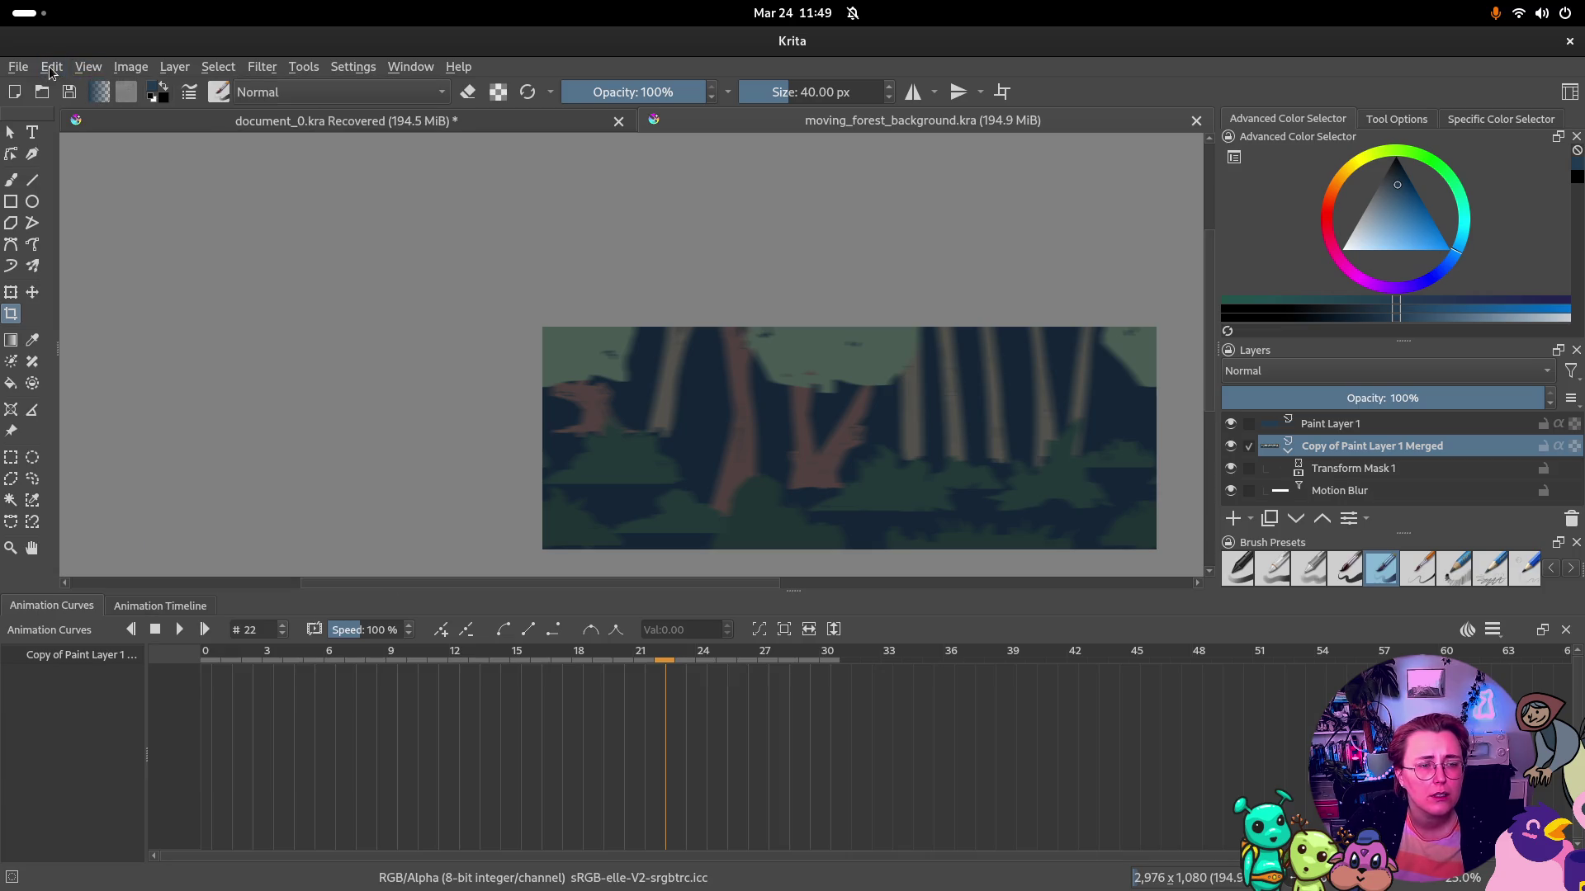
click(54, 67)
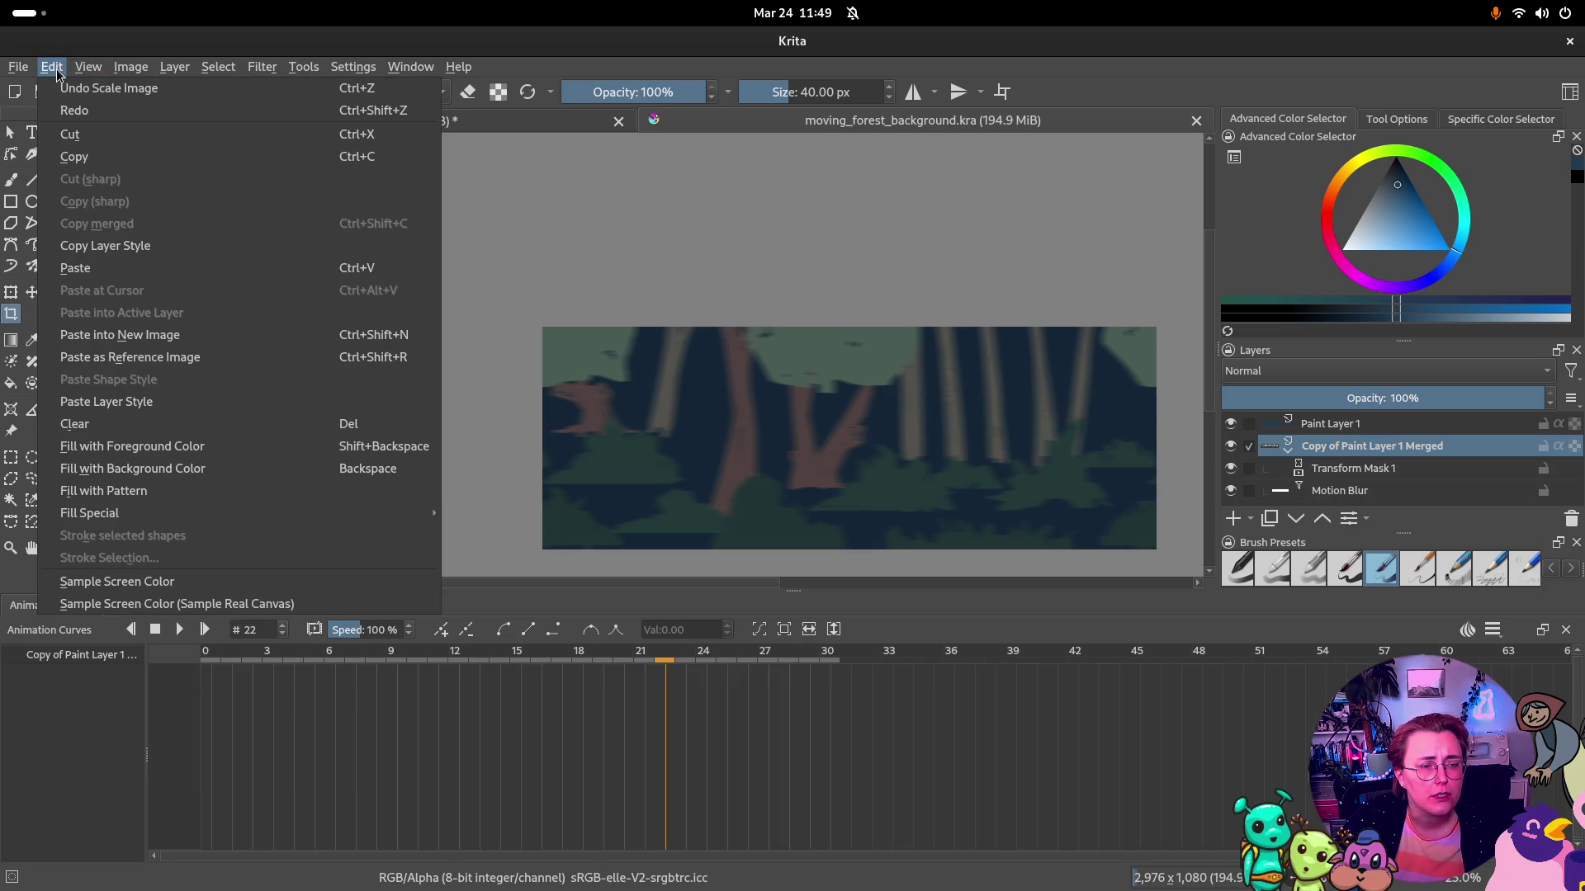
click(53, 66)
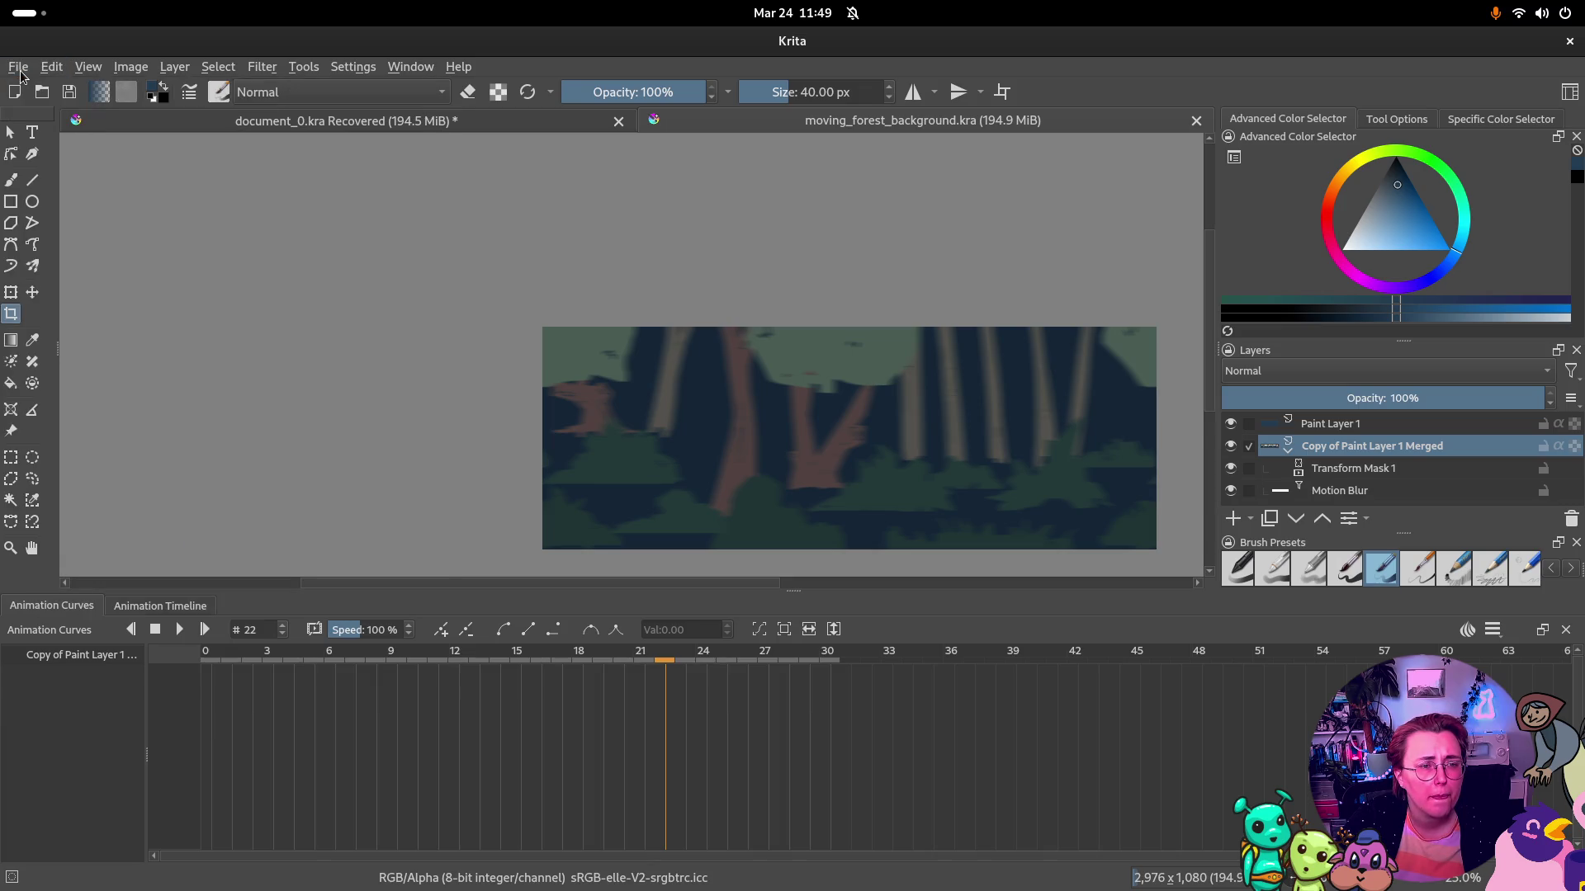
click(80, 339)
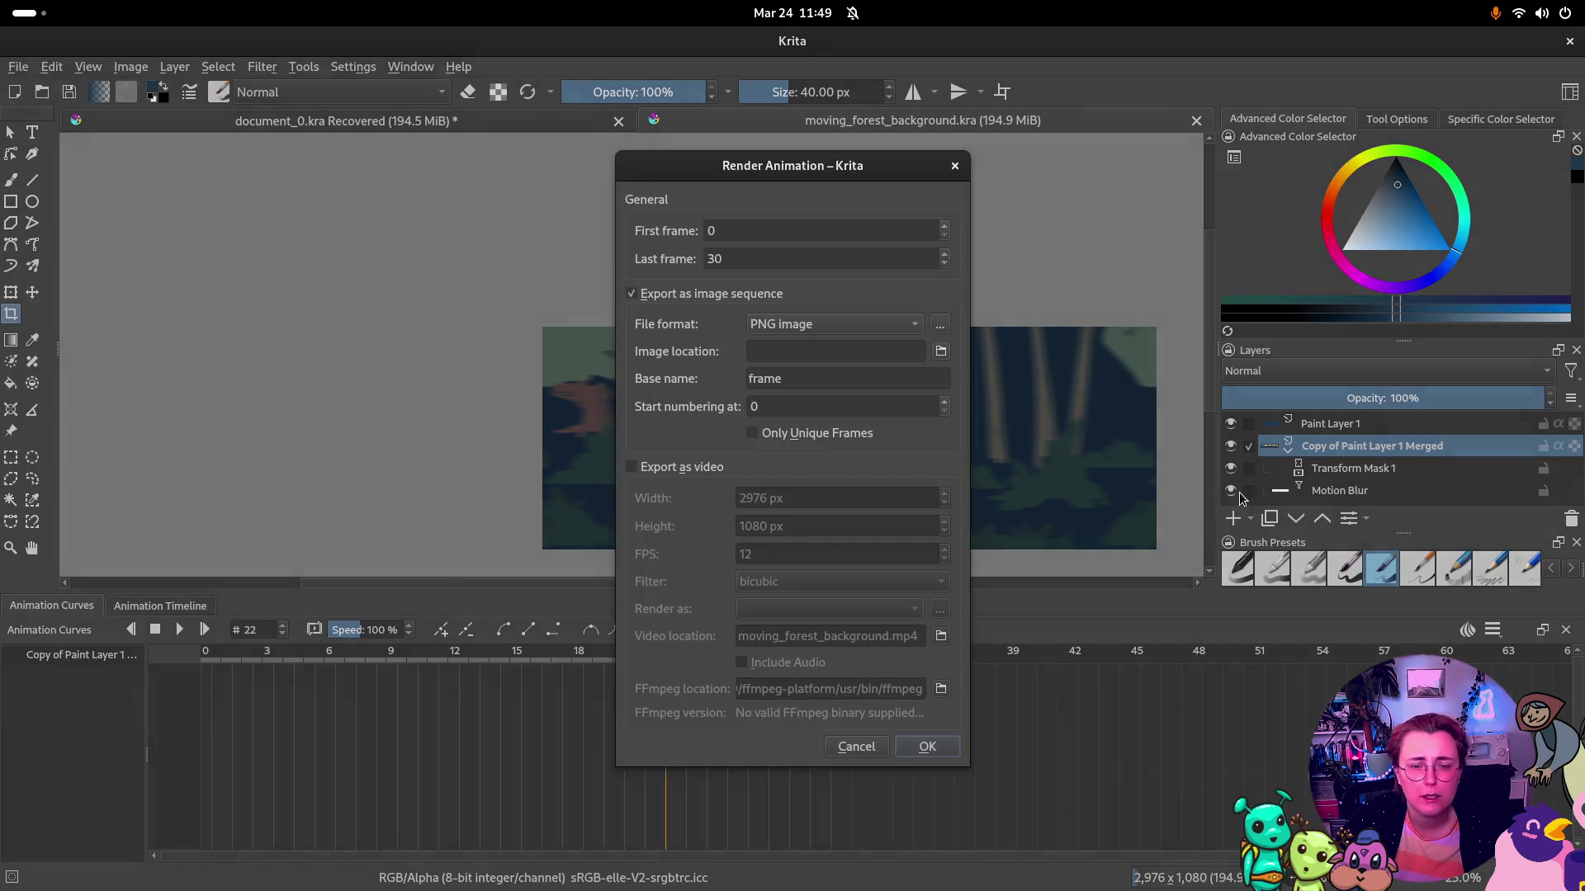
Switch the render to video-only MP4 output, confirm it, and replay the forest loop
click(890, 325)
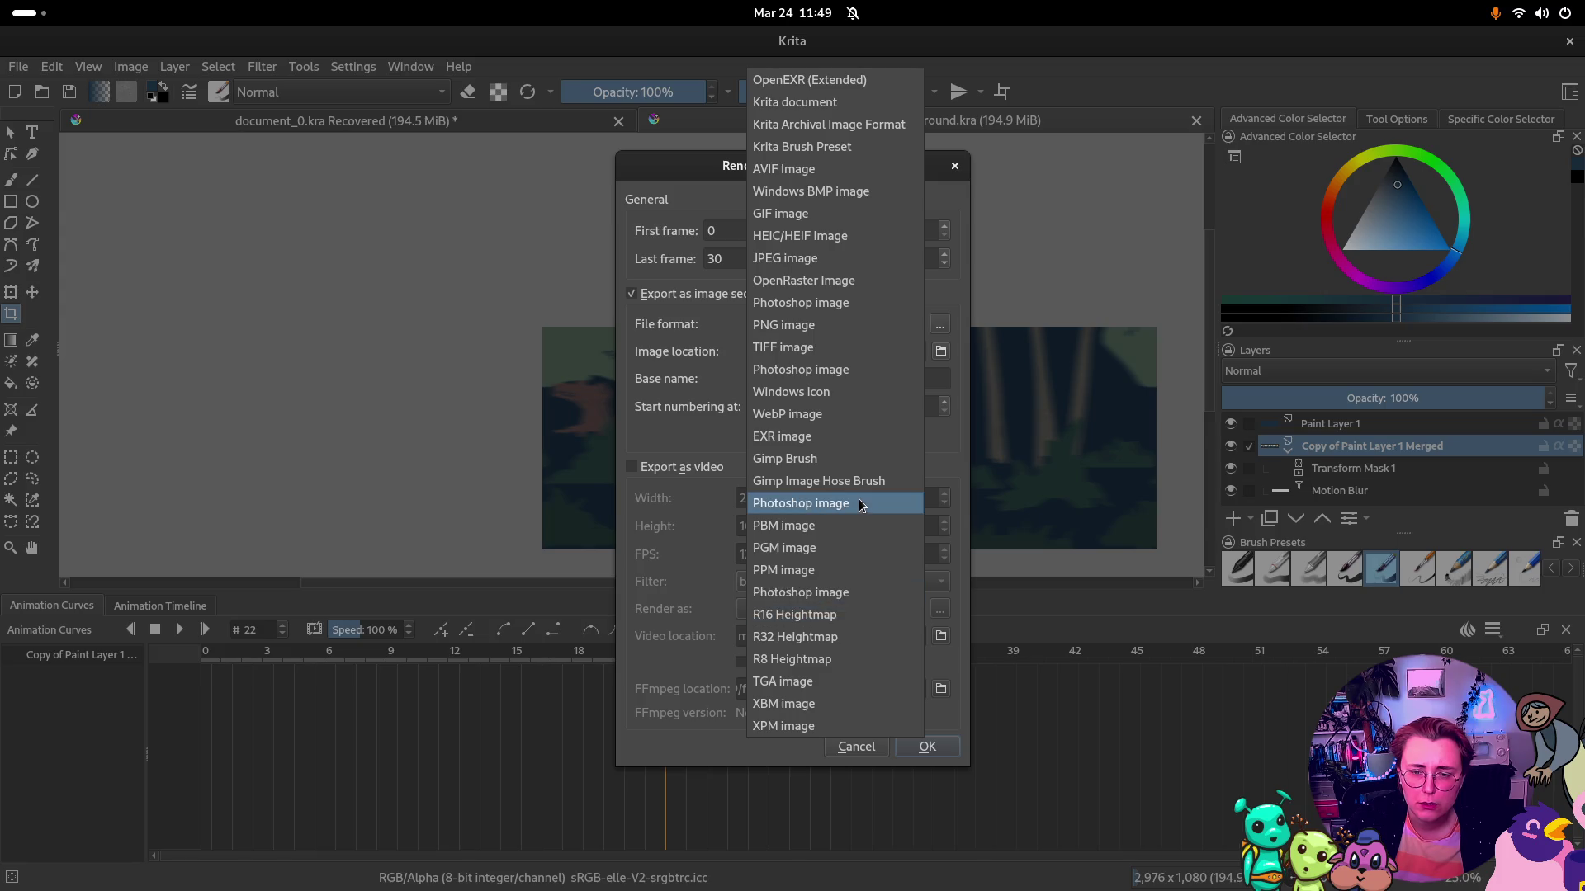
click(683, 465)
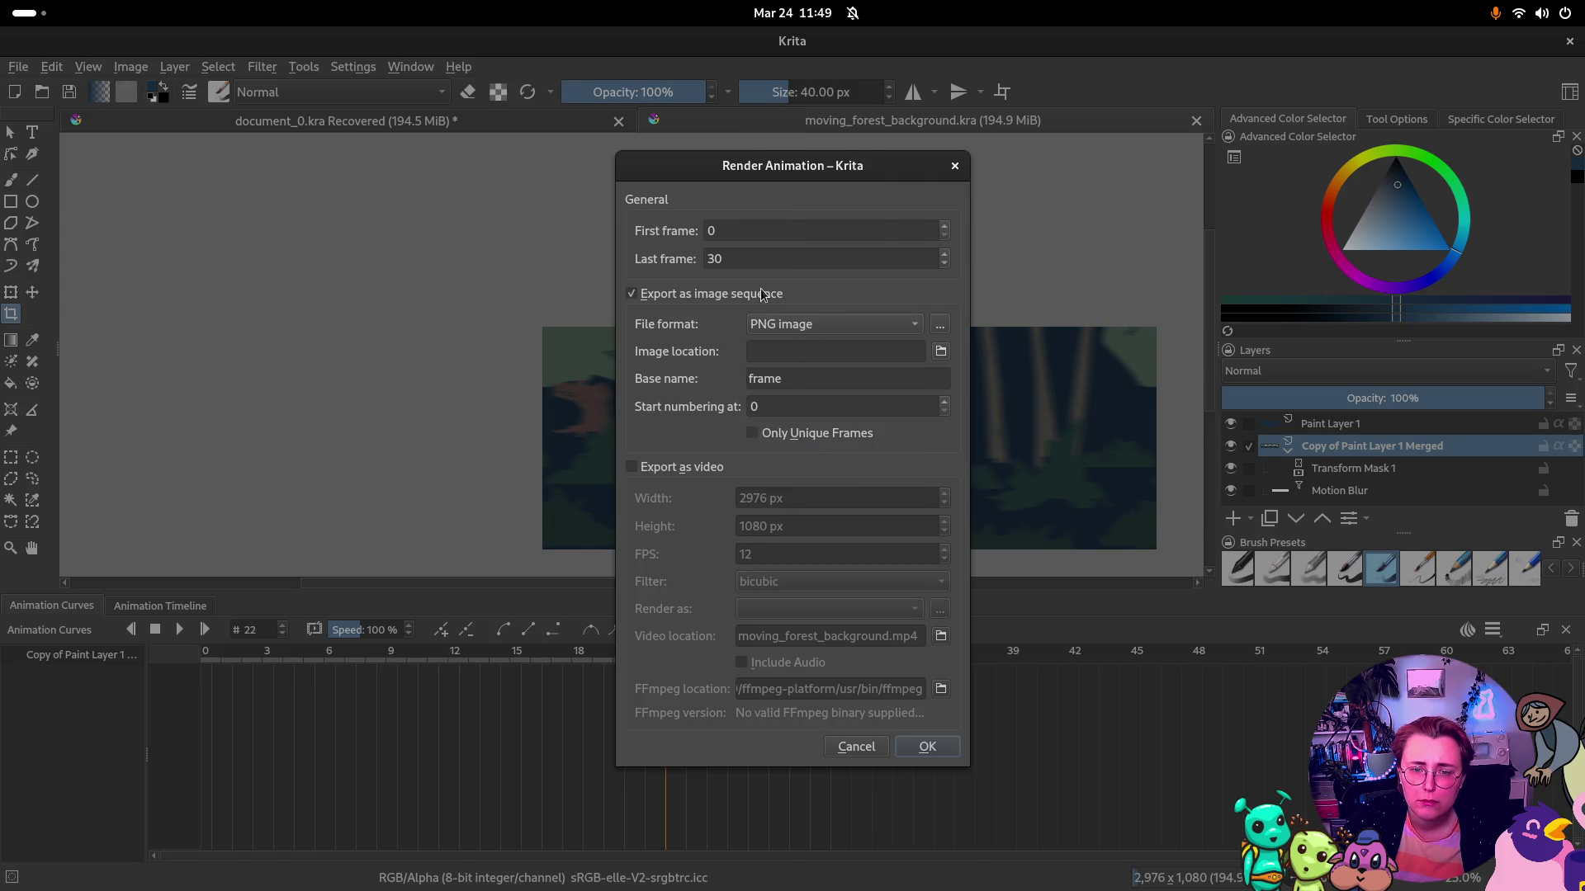
click(667, 461)
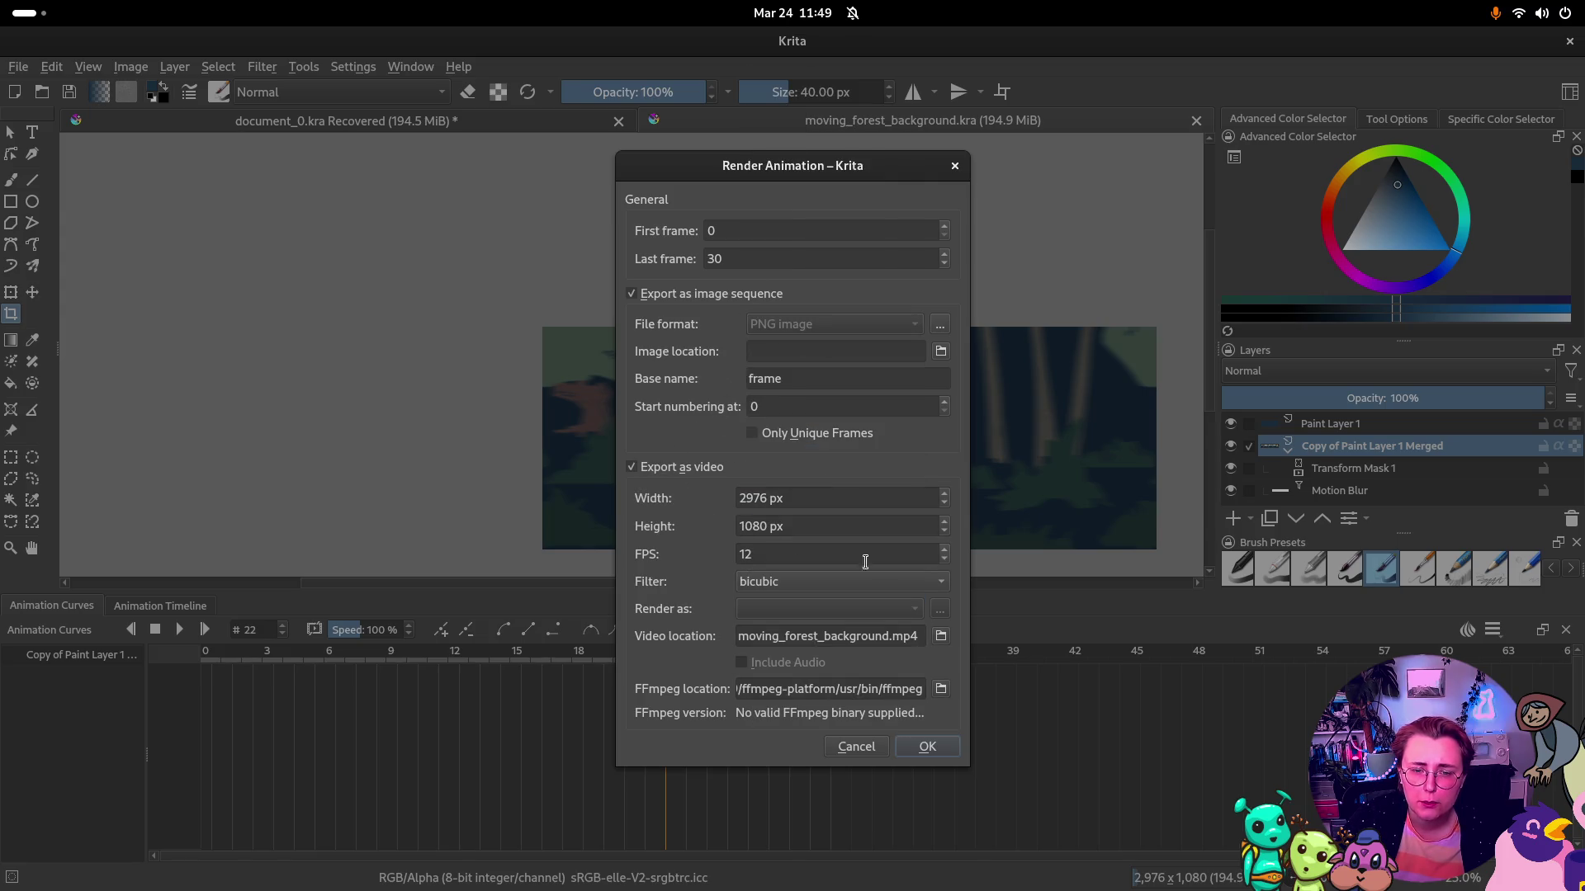
click(700, 297)
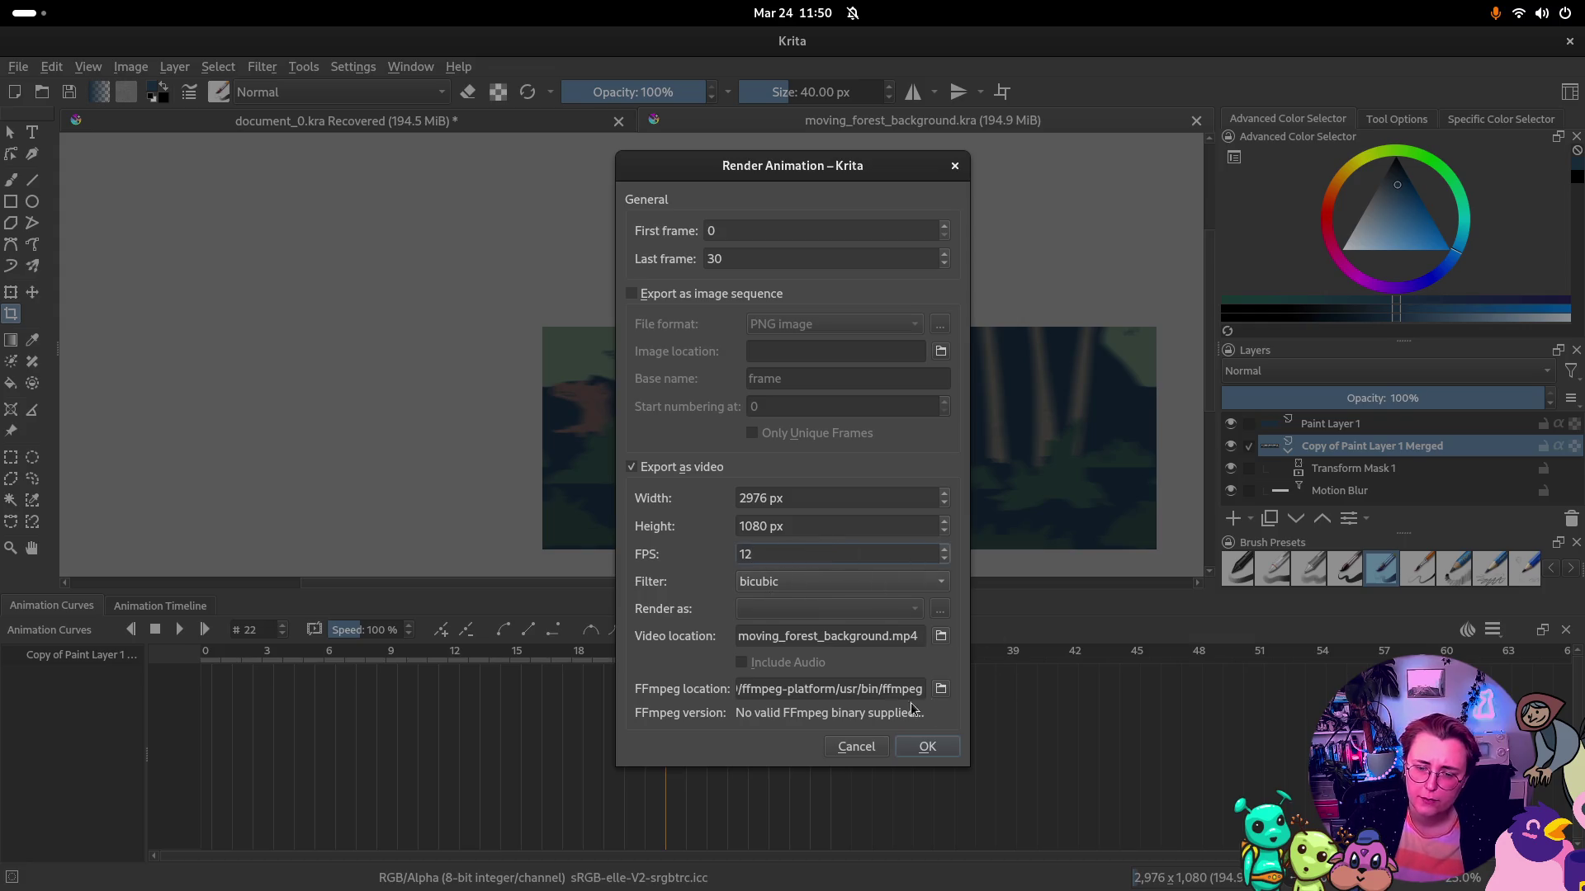
click(927, 746)
click(182, 629)
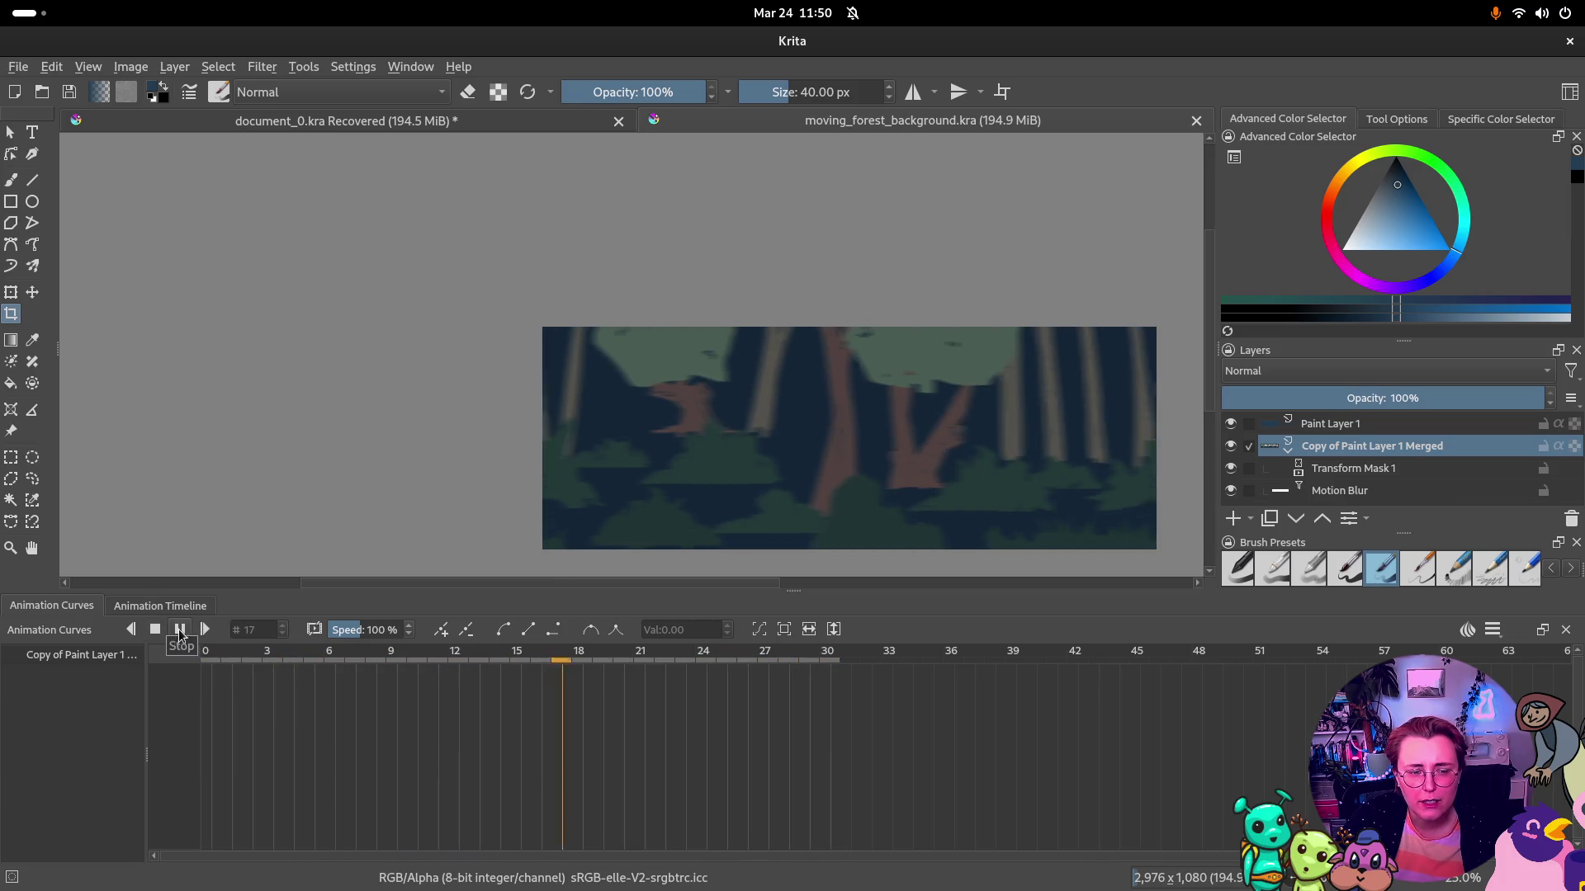
Check the timeline options, replay the loop, and stop playback at frame 8
click(182, 628)
click(1494, 631)
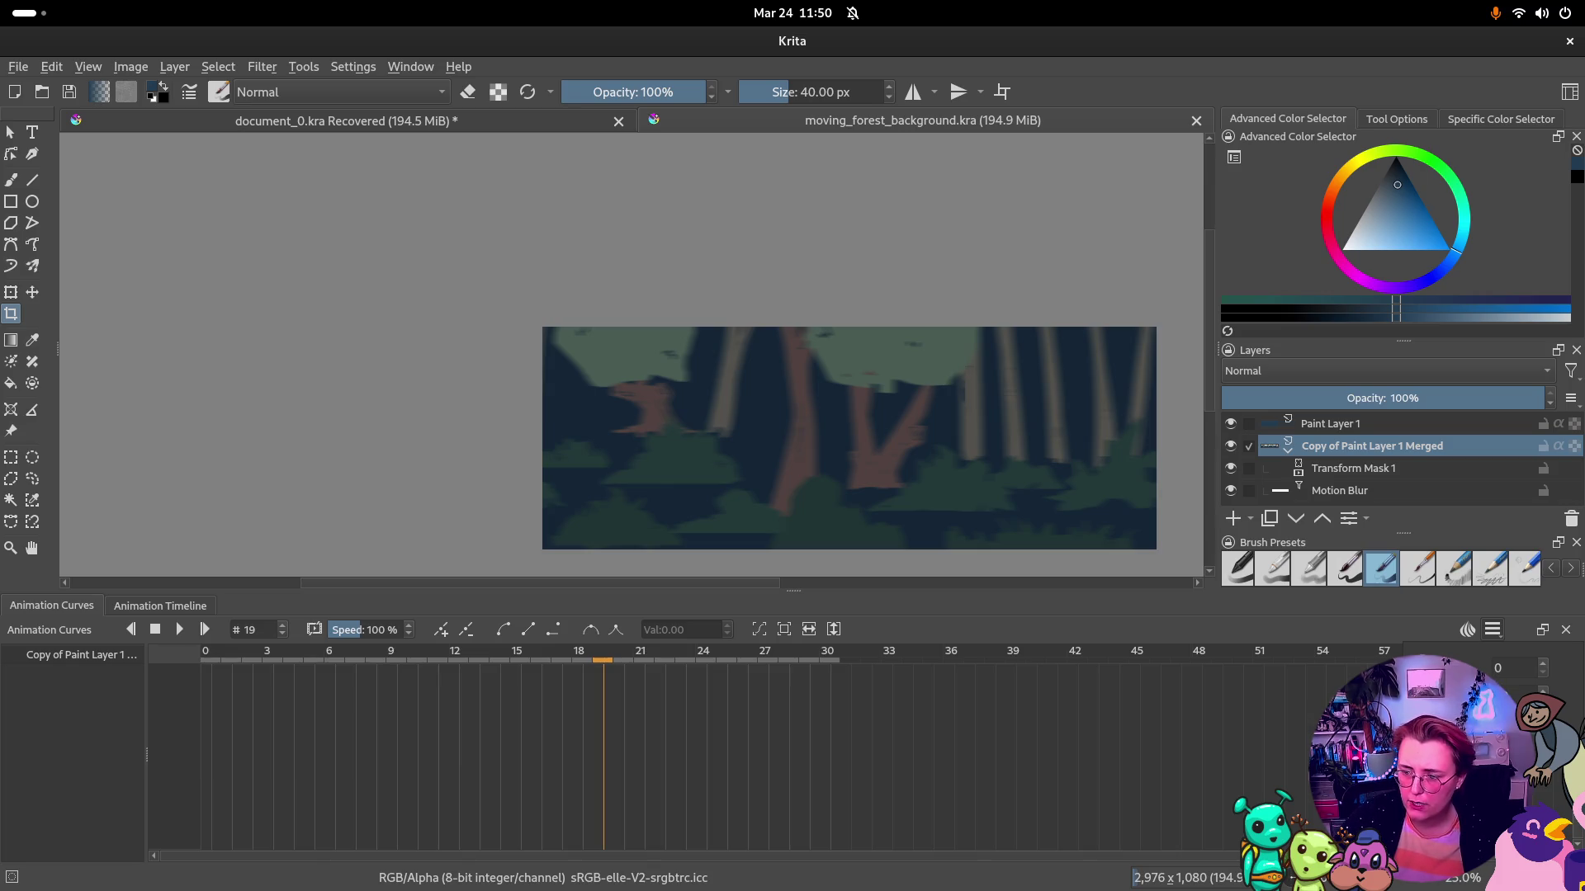
click(1288, 684)
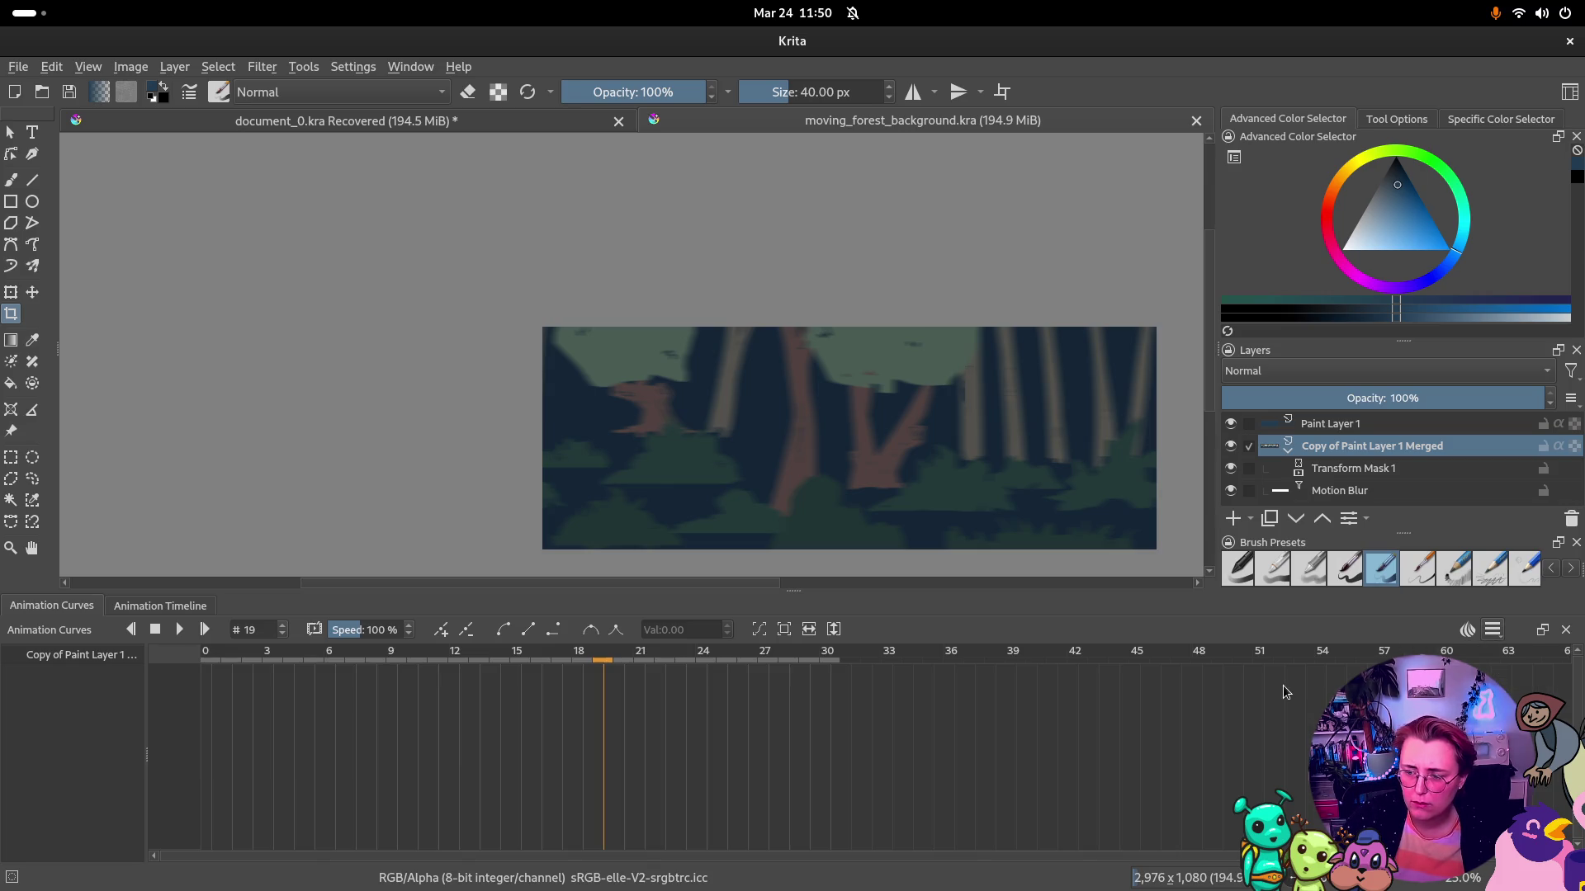
click(180, 631)
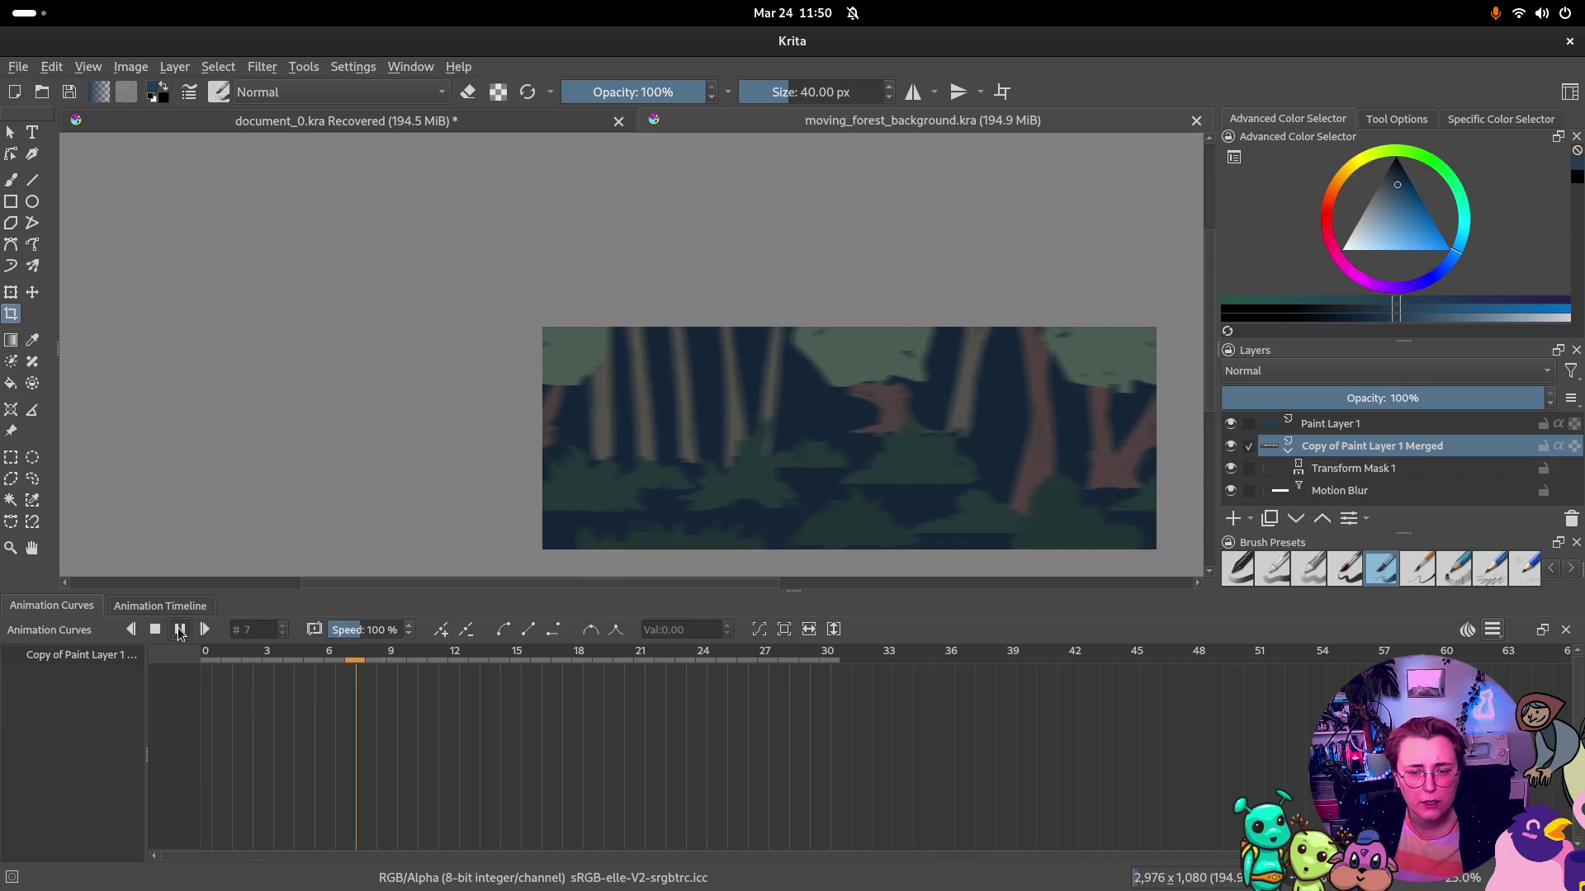
click(180, 631)
Reopen Render Animation and enable exporting as video
click(52, 66)
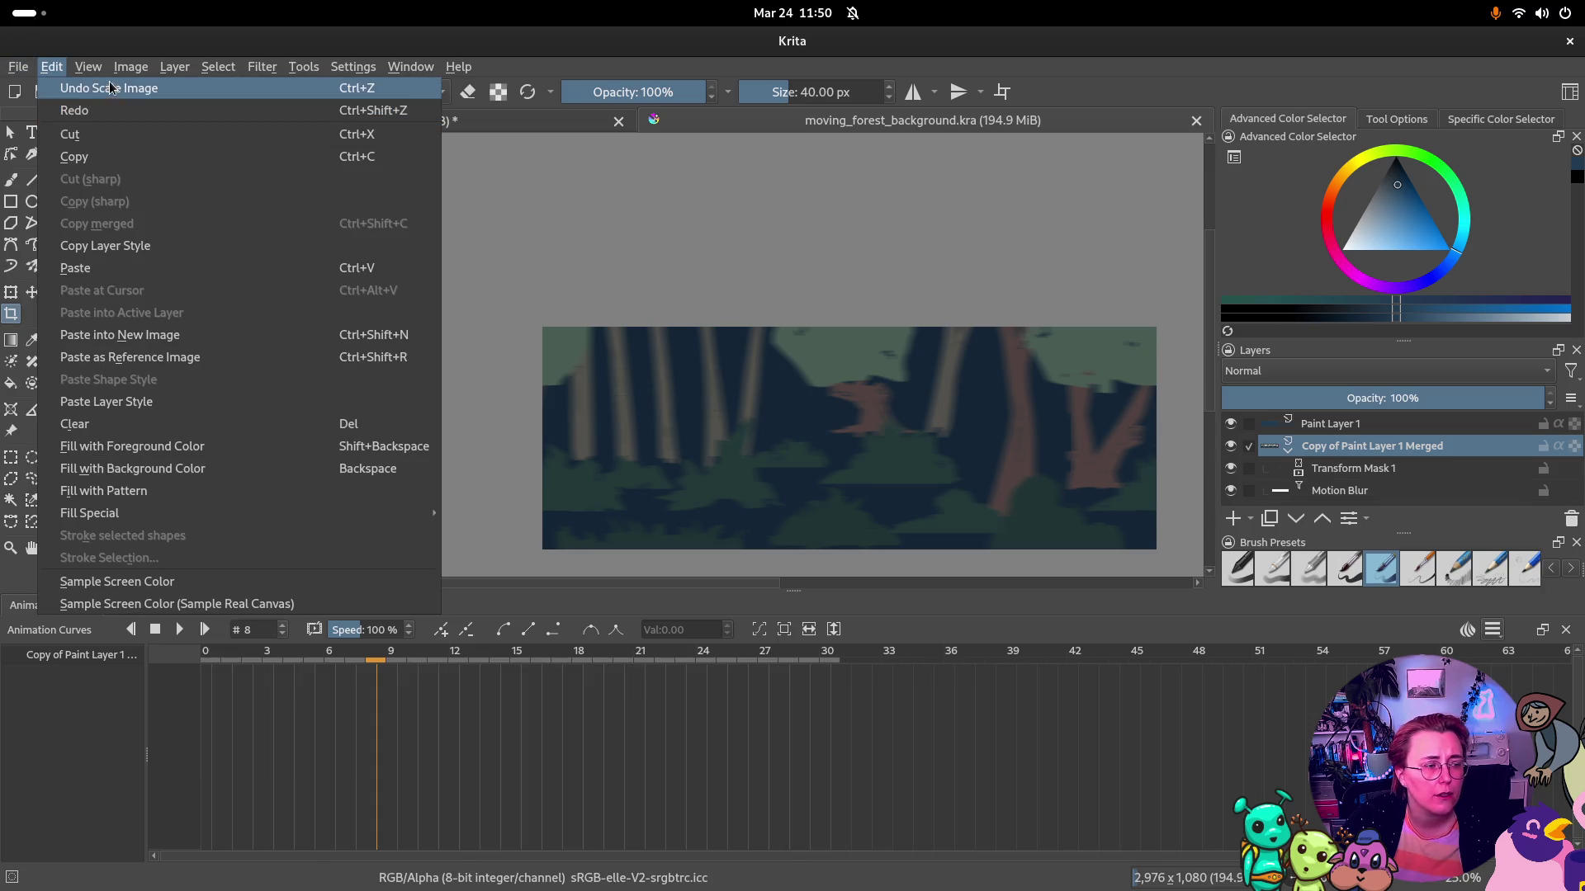
click(140, 350)
click(631, 467)
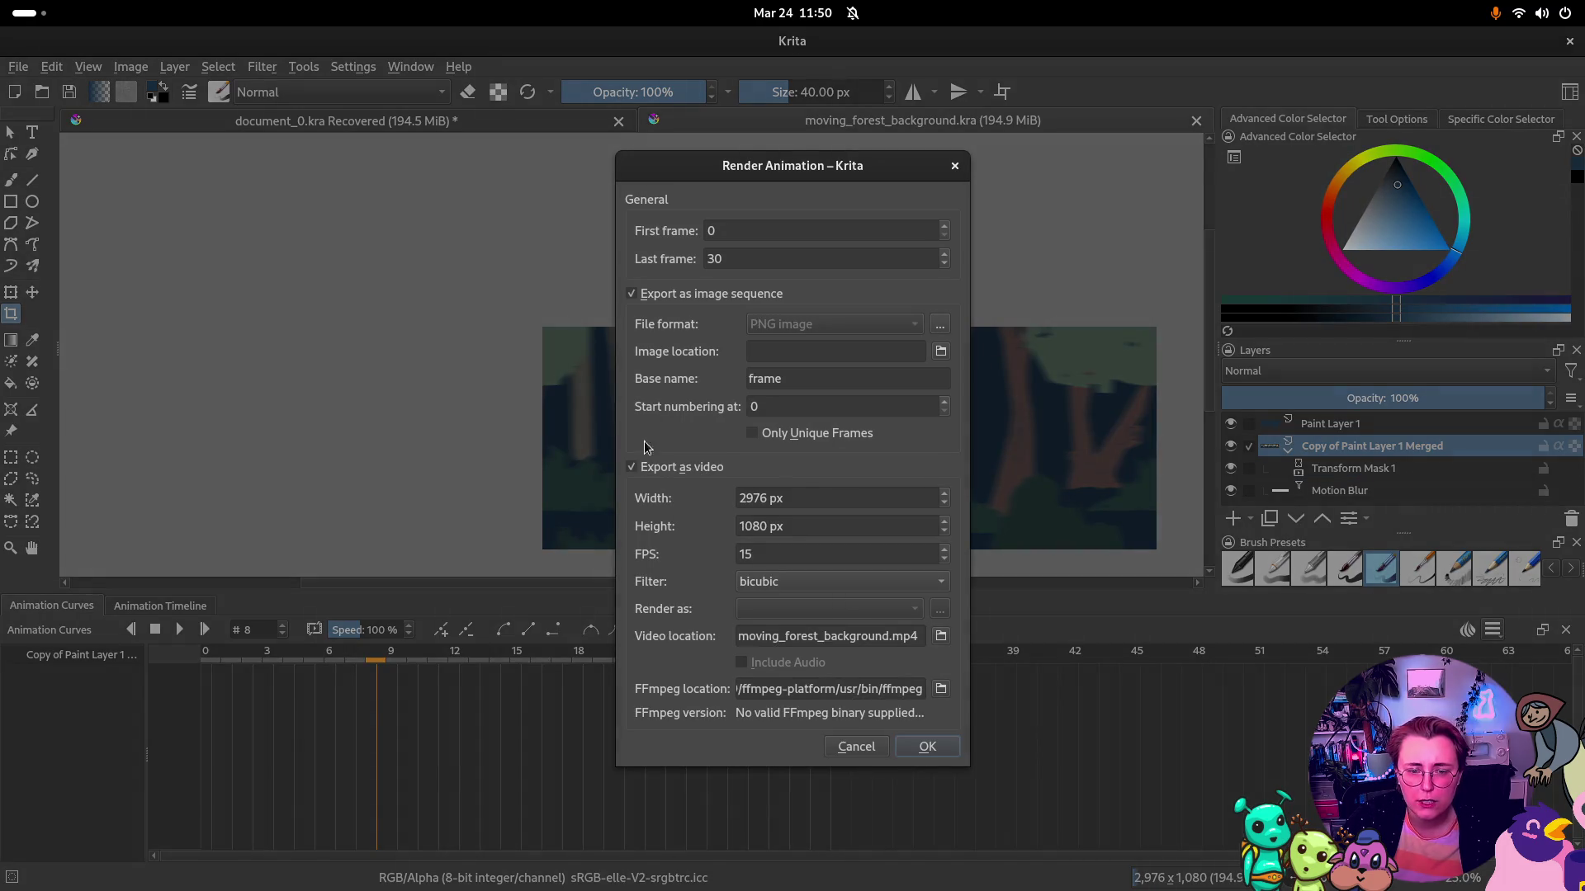
Render video-only output and dismiss the 'Could not render animation' error
click(632, 293)
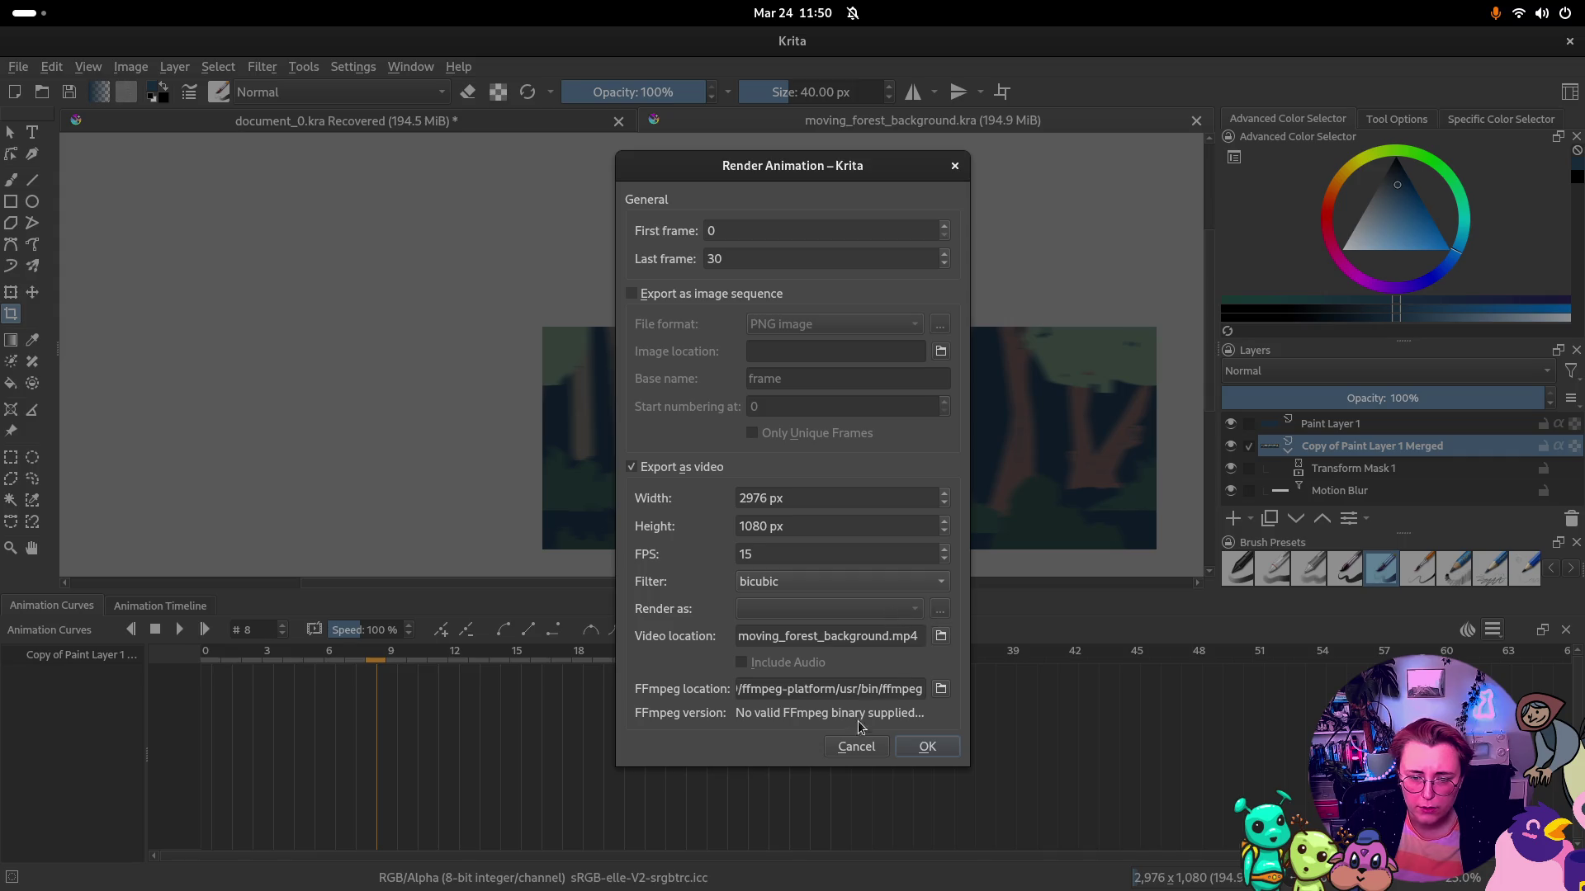
click(928, 748)
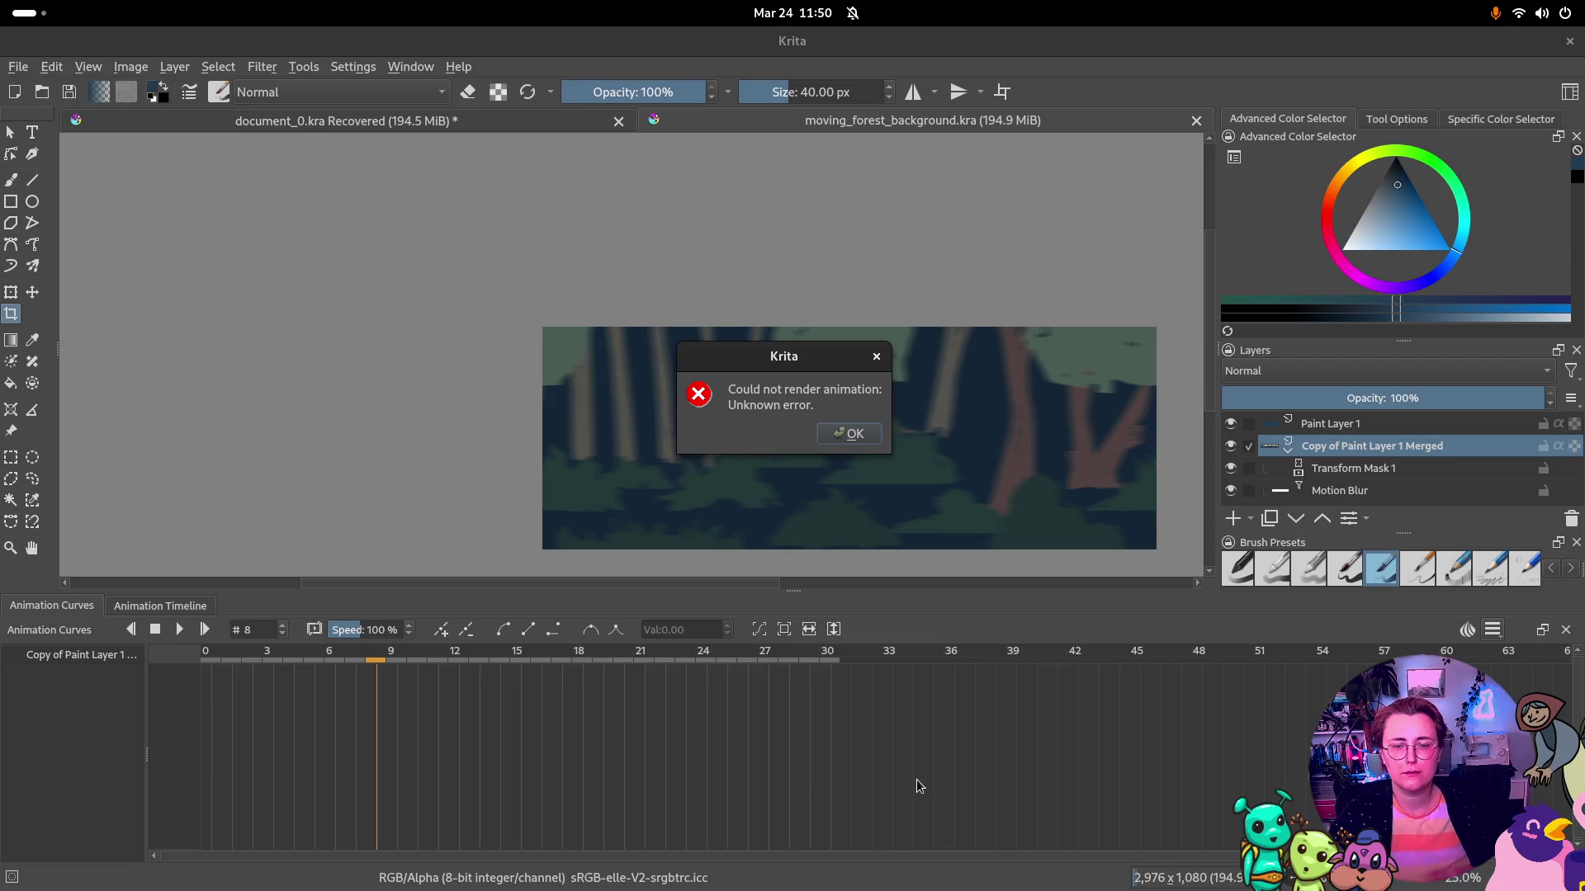
click(855, 434)
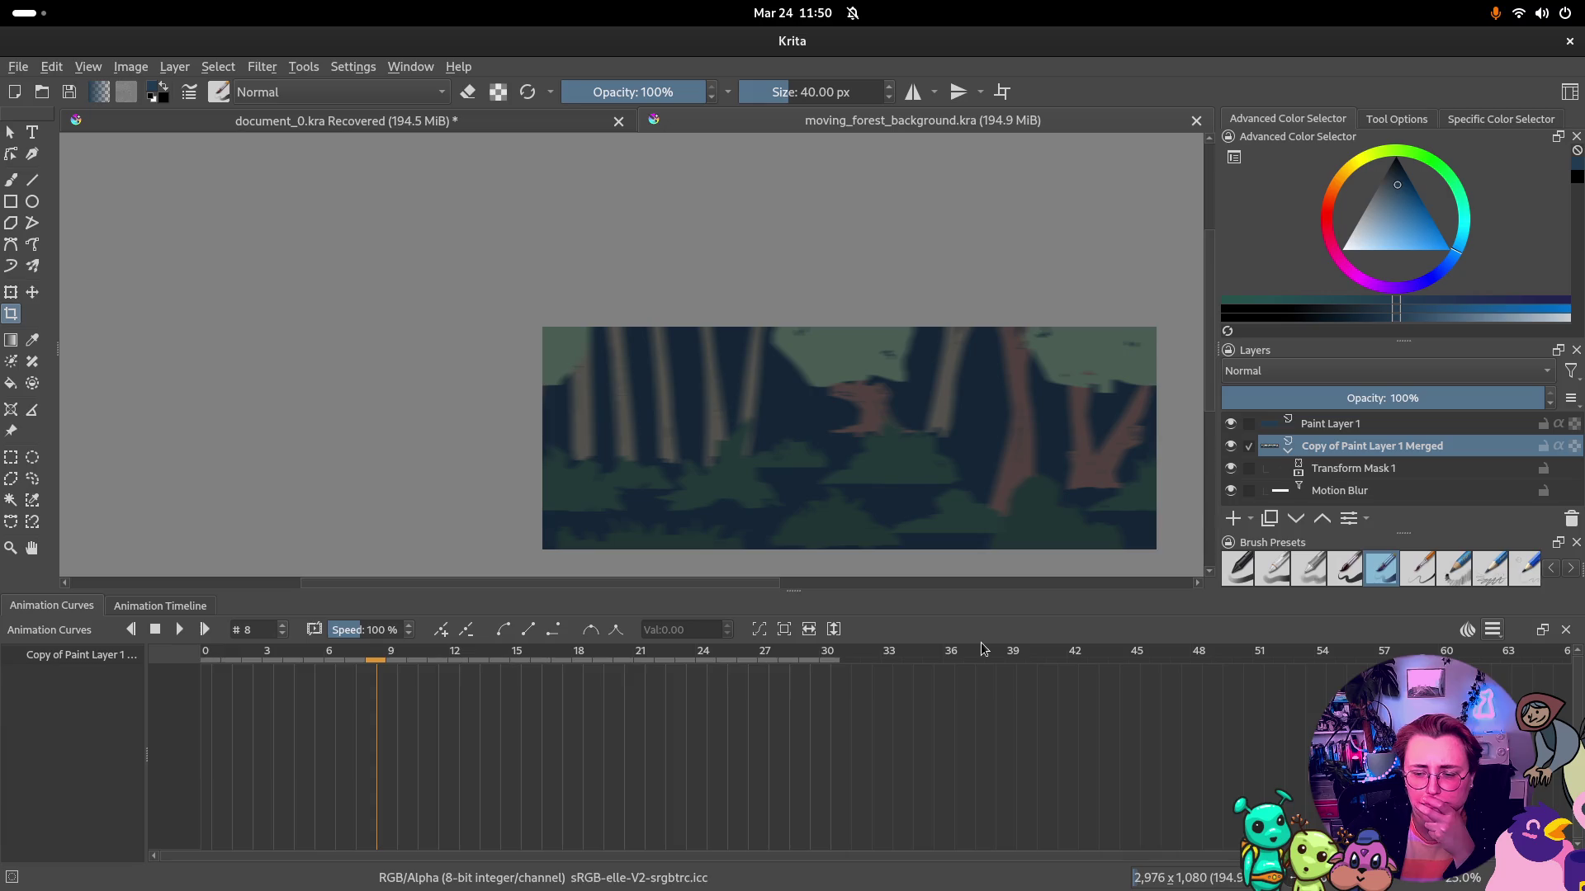
click(19, 67)
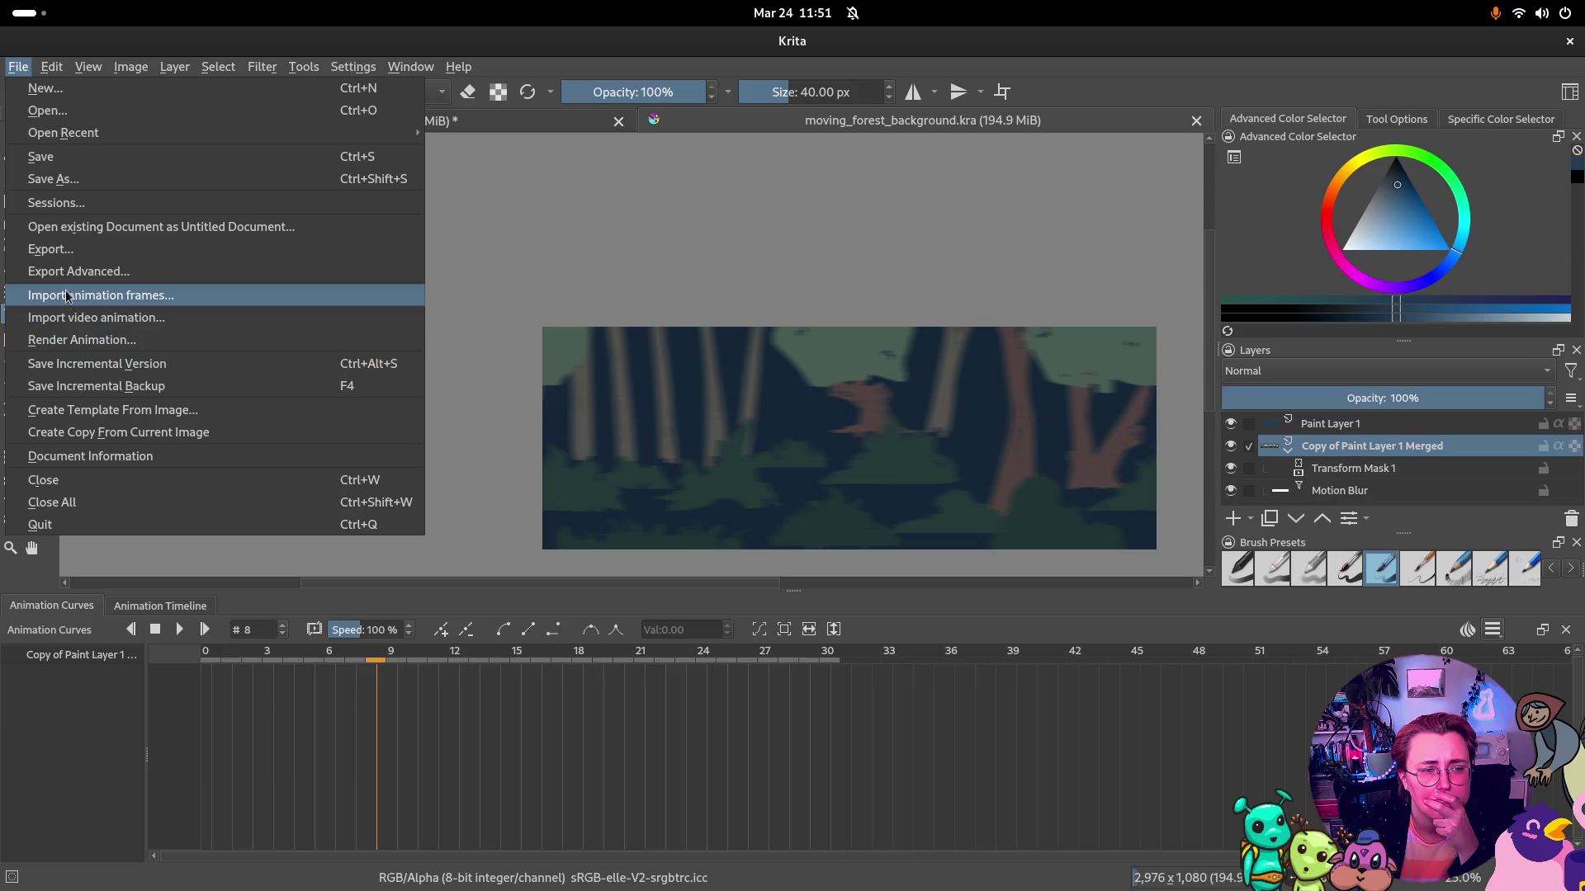
Reopen Render Animation and browse the video location, closing the file browser unchanged
click(71, 340)
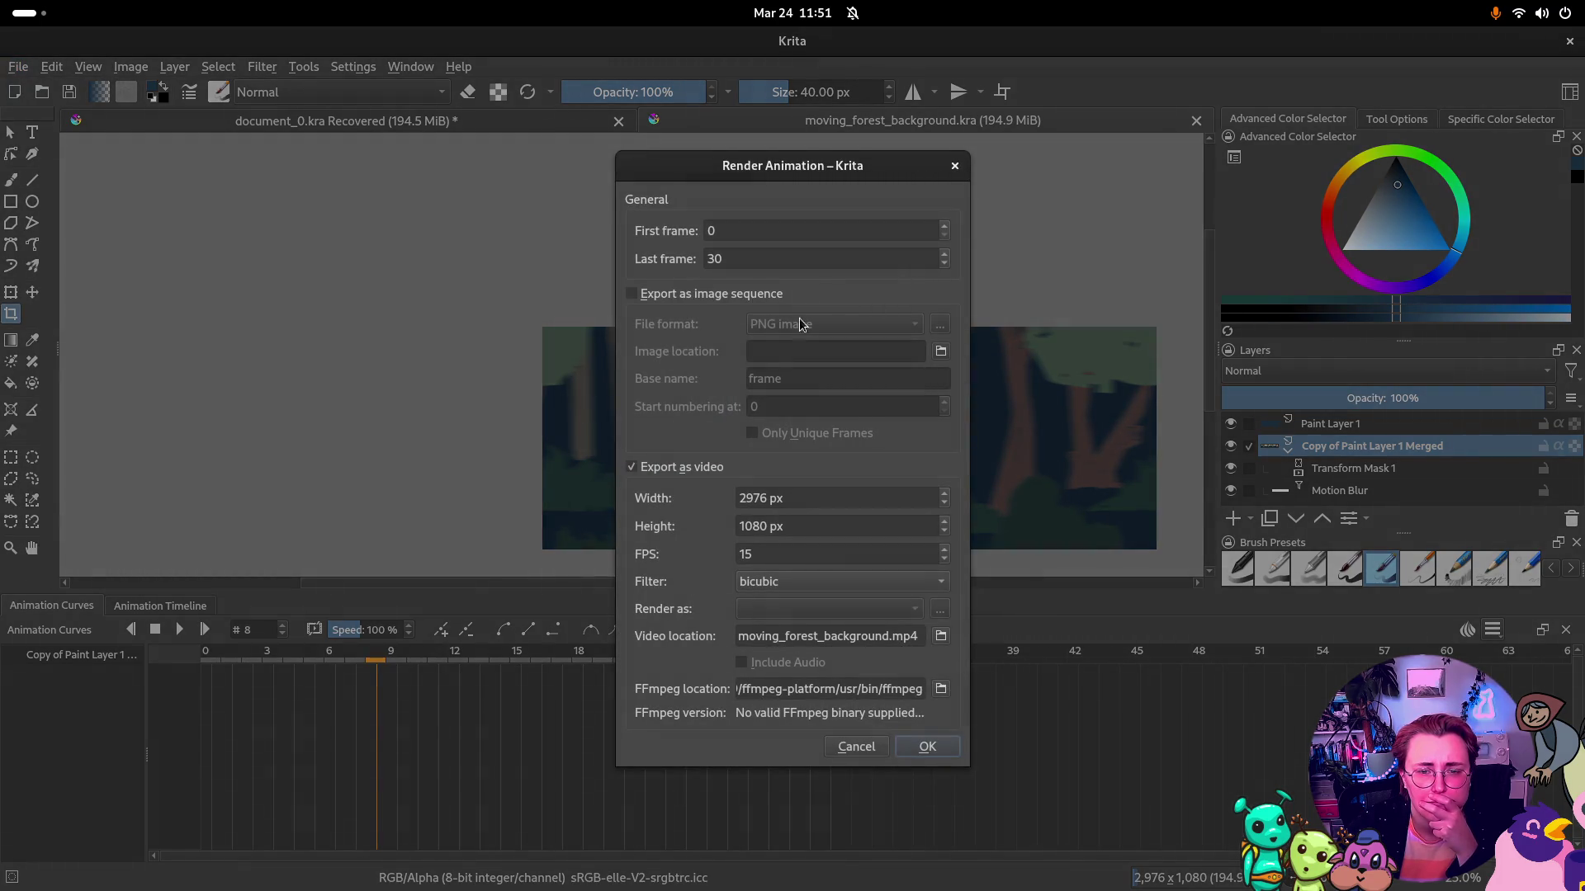
click(941, 637)
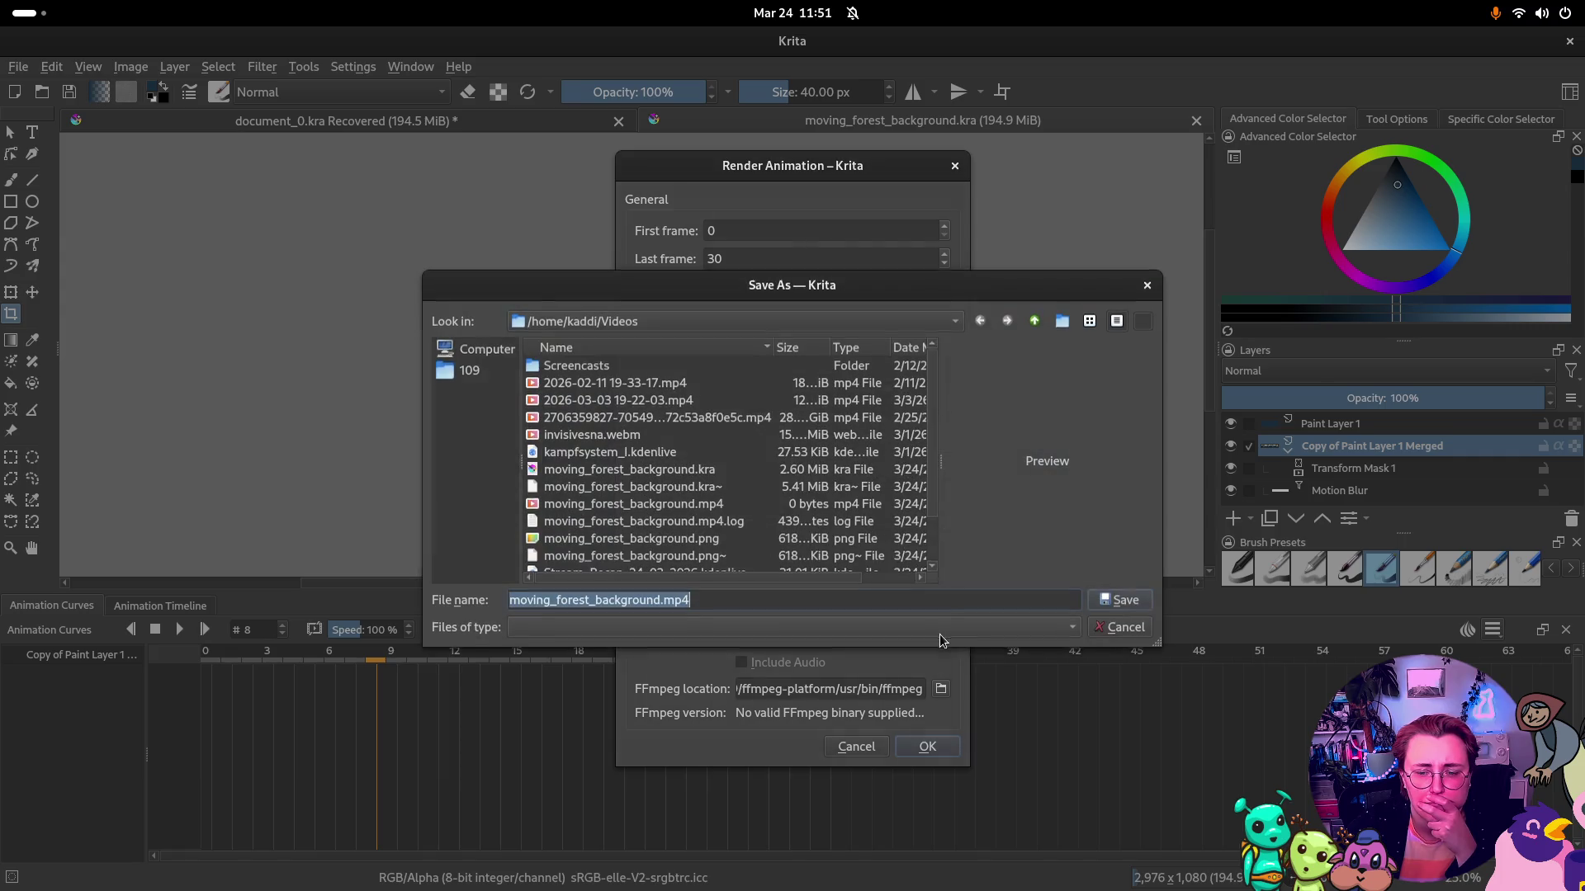
click(1150, 288)
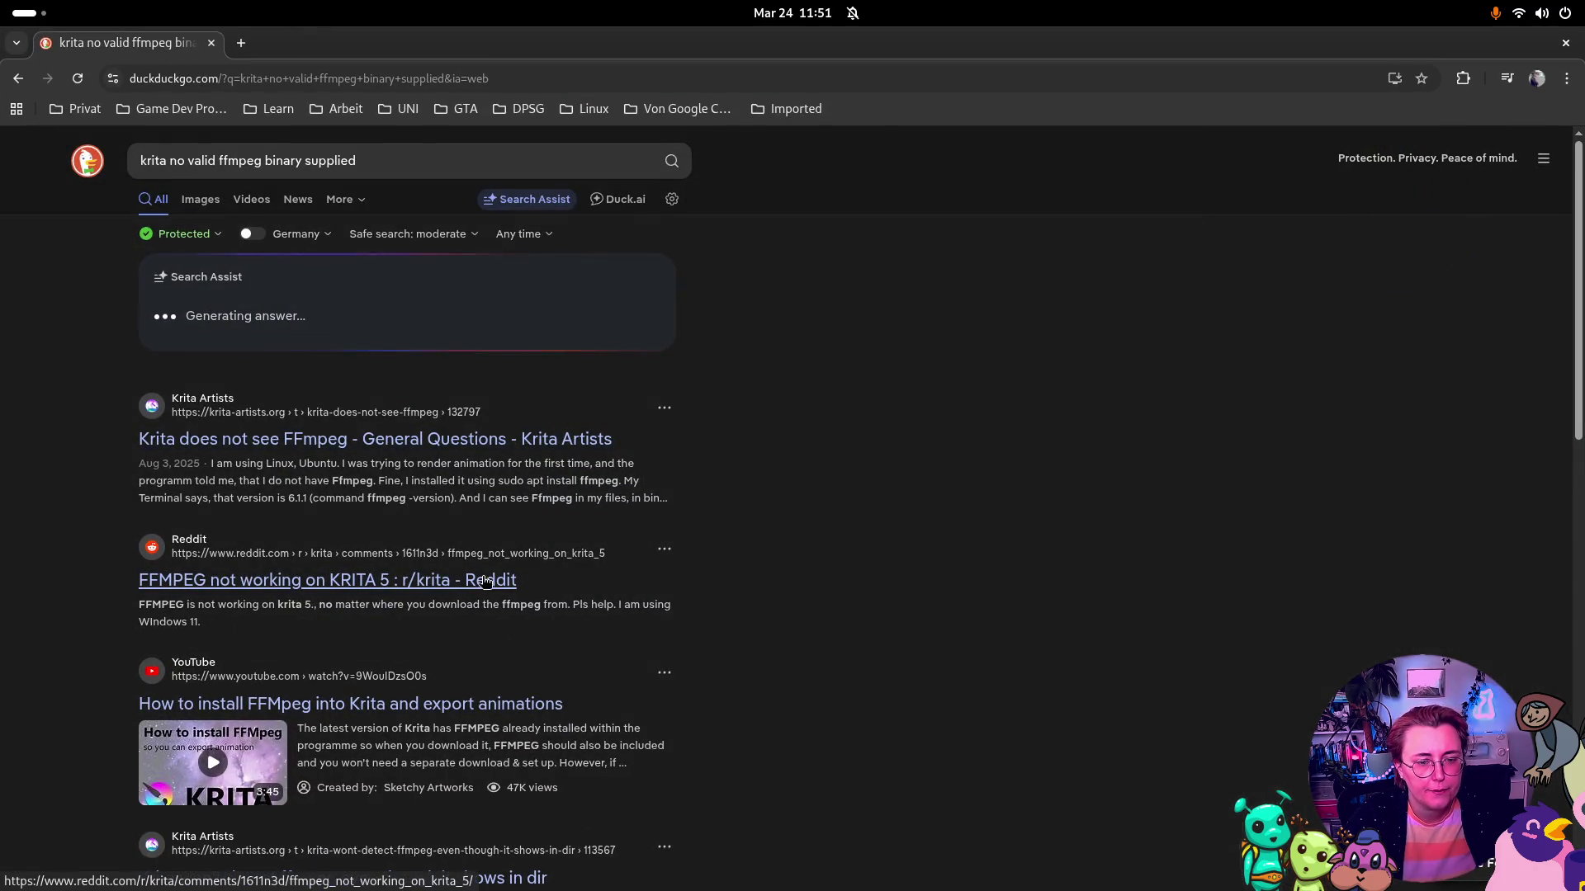
Read the Krita Artists thread 'Krita does not see FFmpeg' from the search results
click(540, 571)
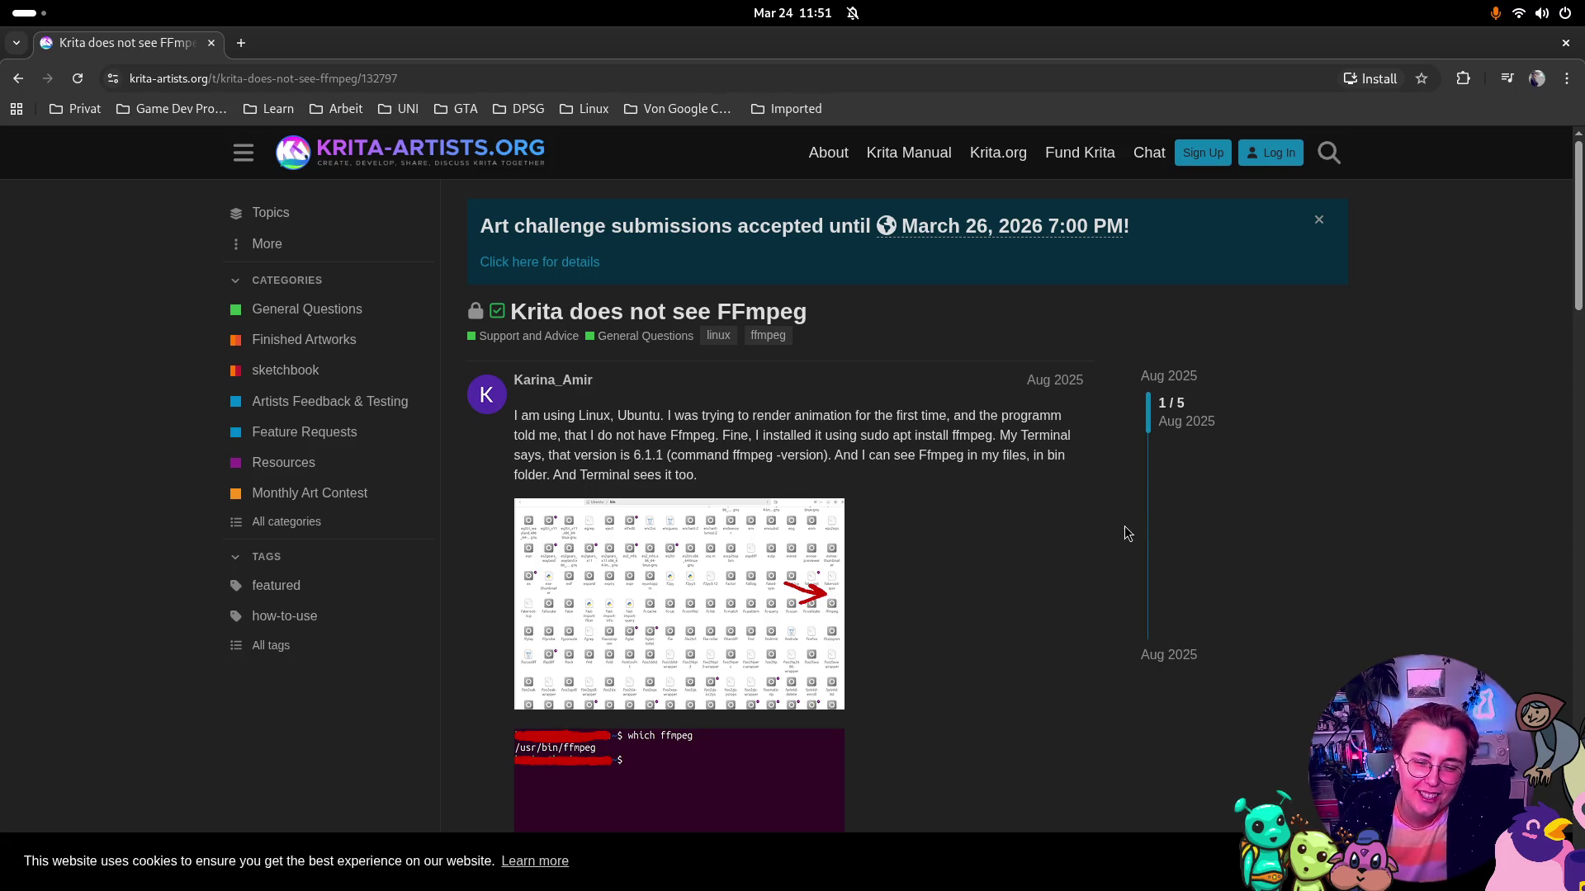
scroll(970, 528, down, 3)
scroll(970, 528, down, 2)
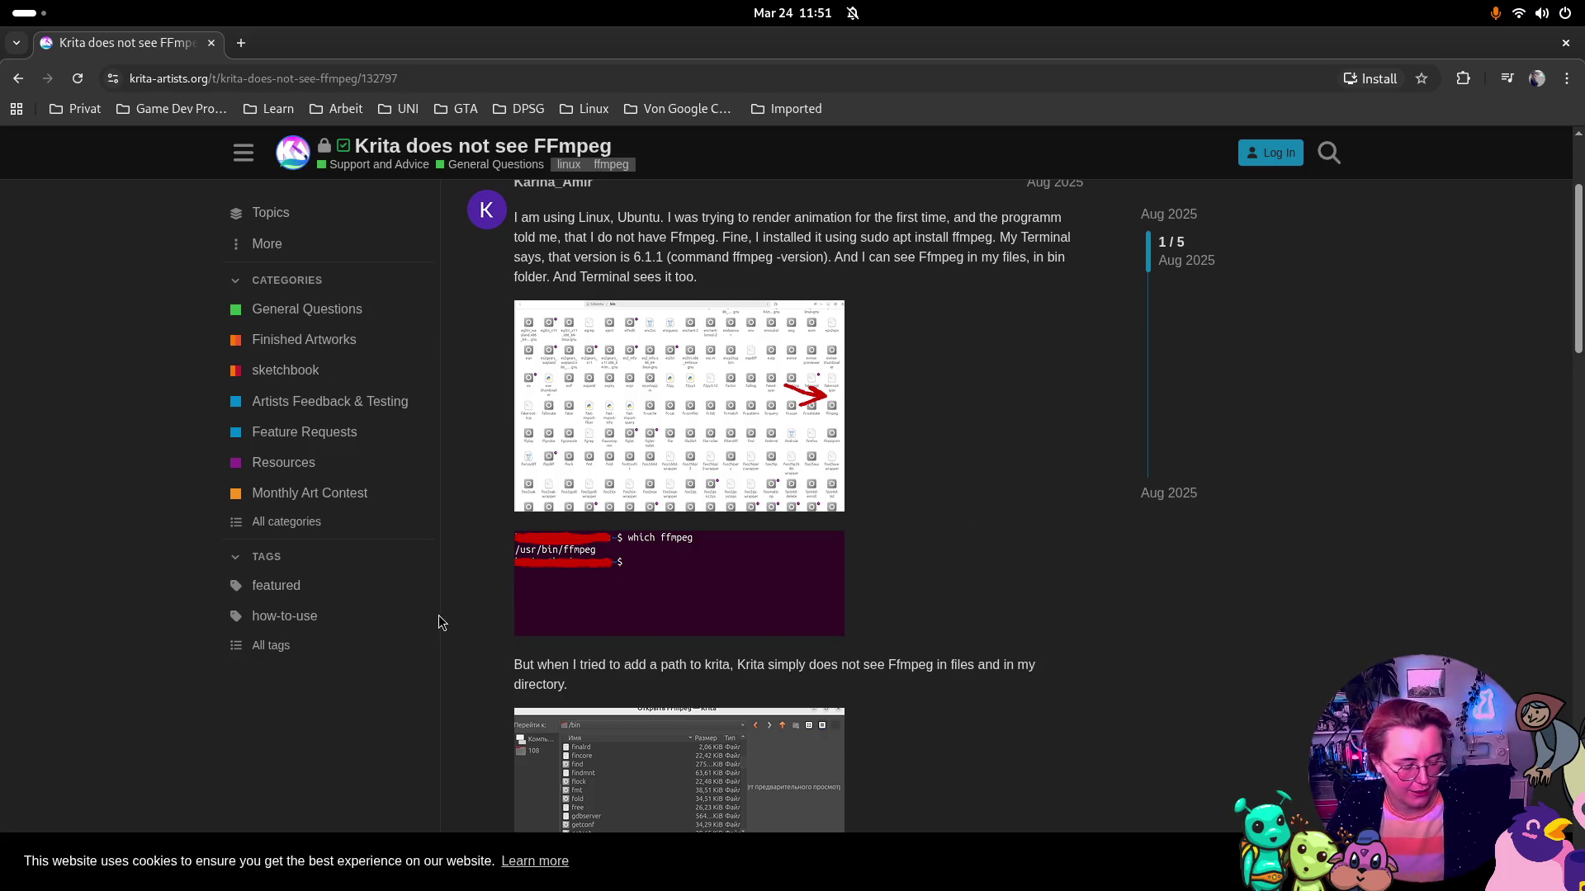
key(super)
Run 'which ffmpeg' in a terminal, confirming /usr/bin/ffmpeg, then close the terminal
click(391, 840)
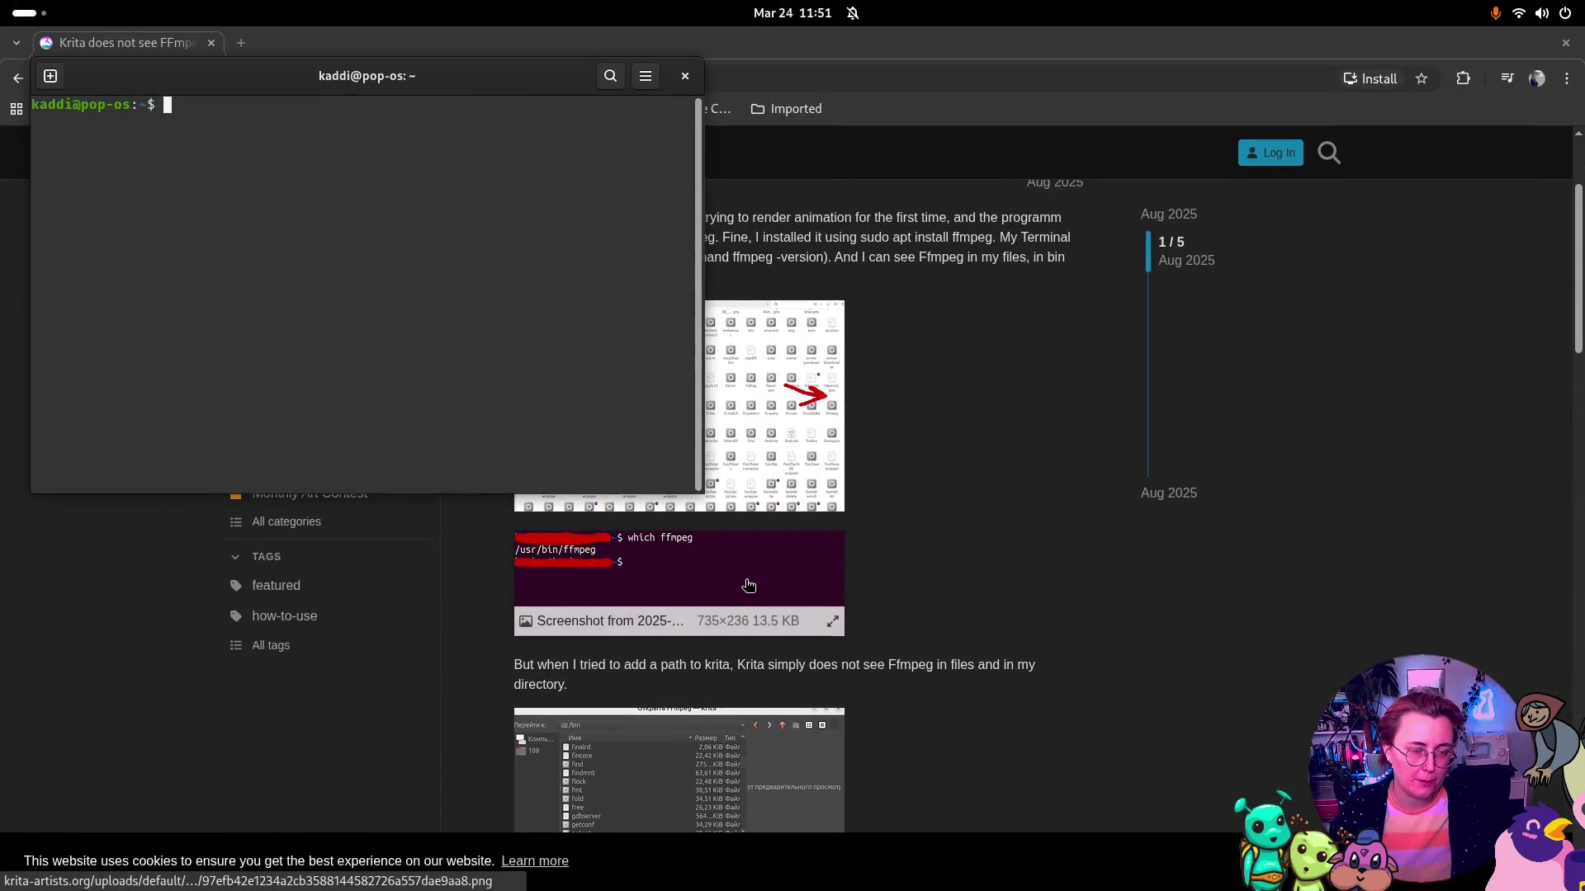
text(swhich)
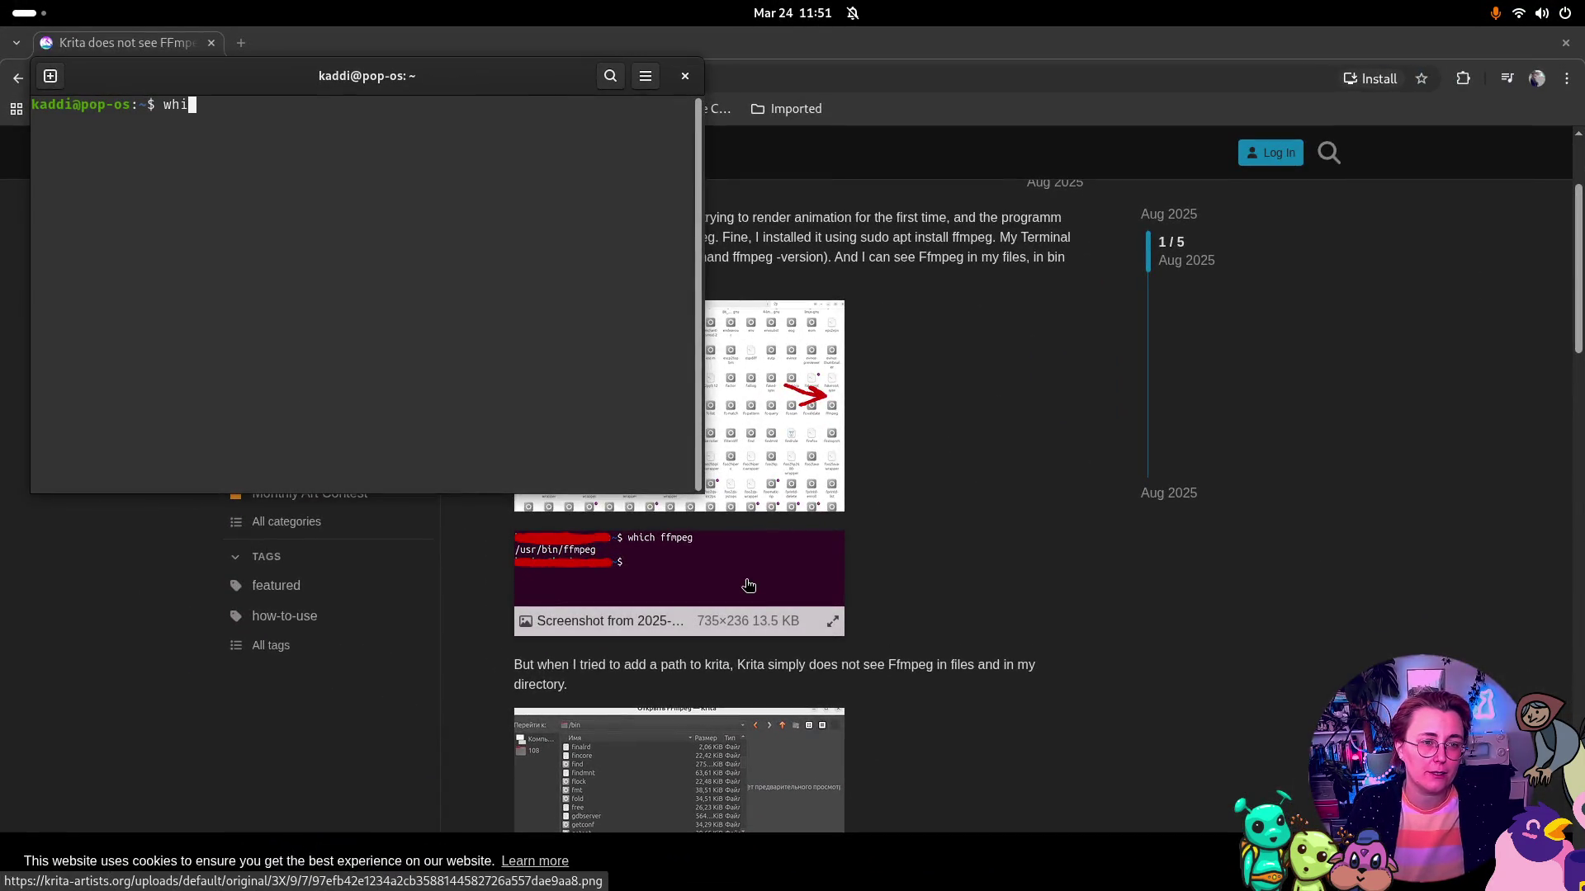
text( ffmpeg)
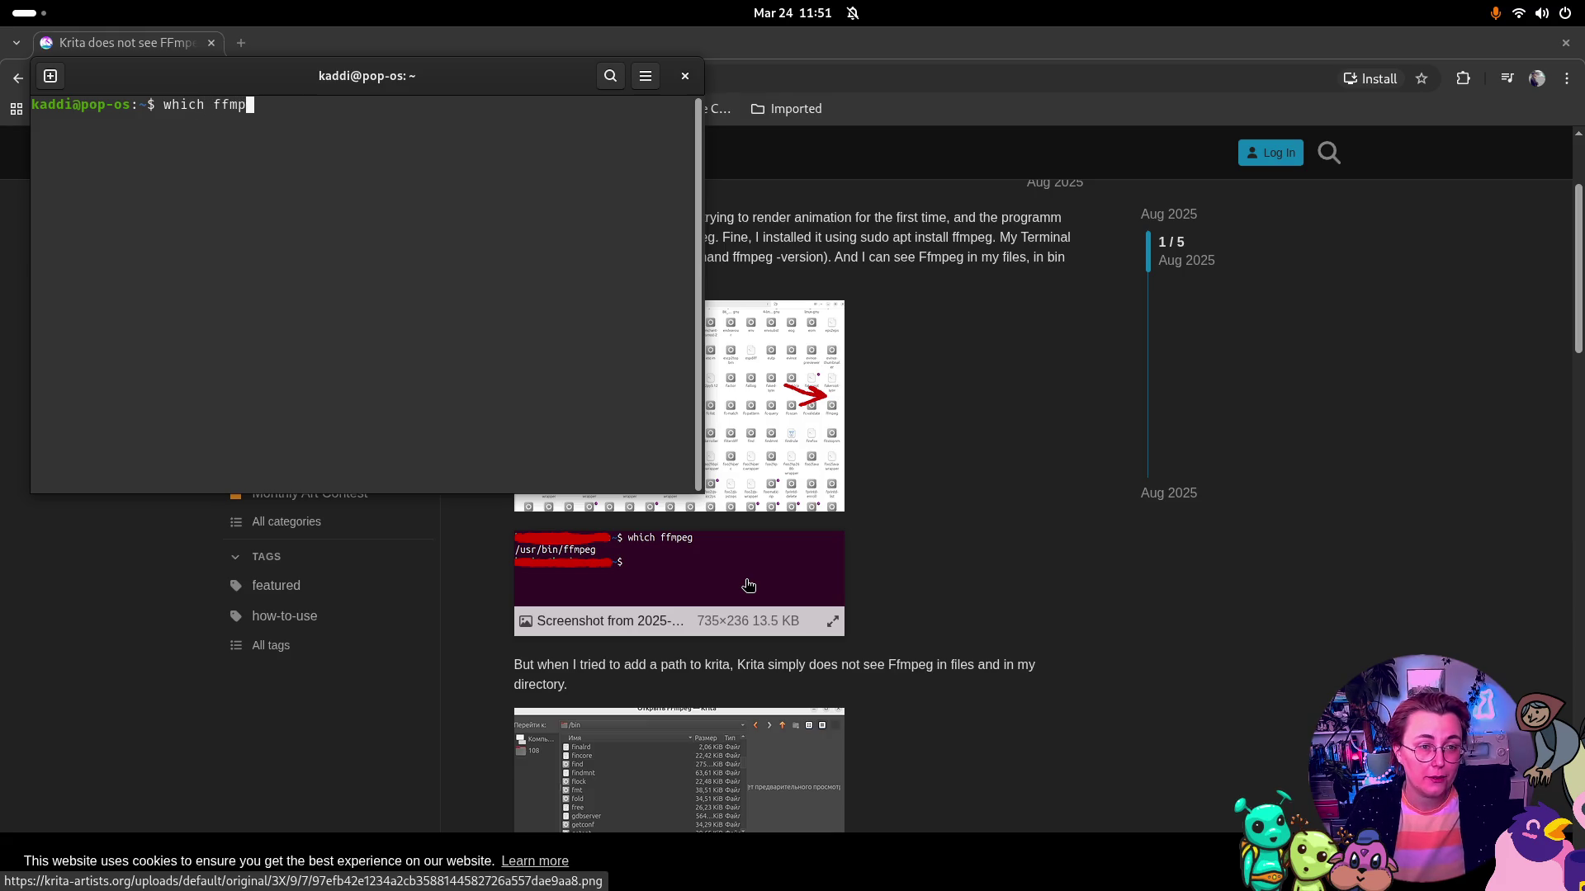
key(Return)
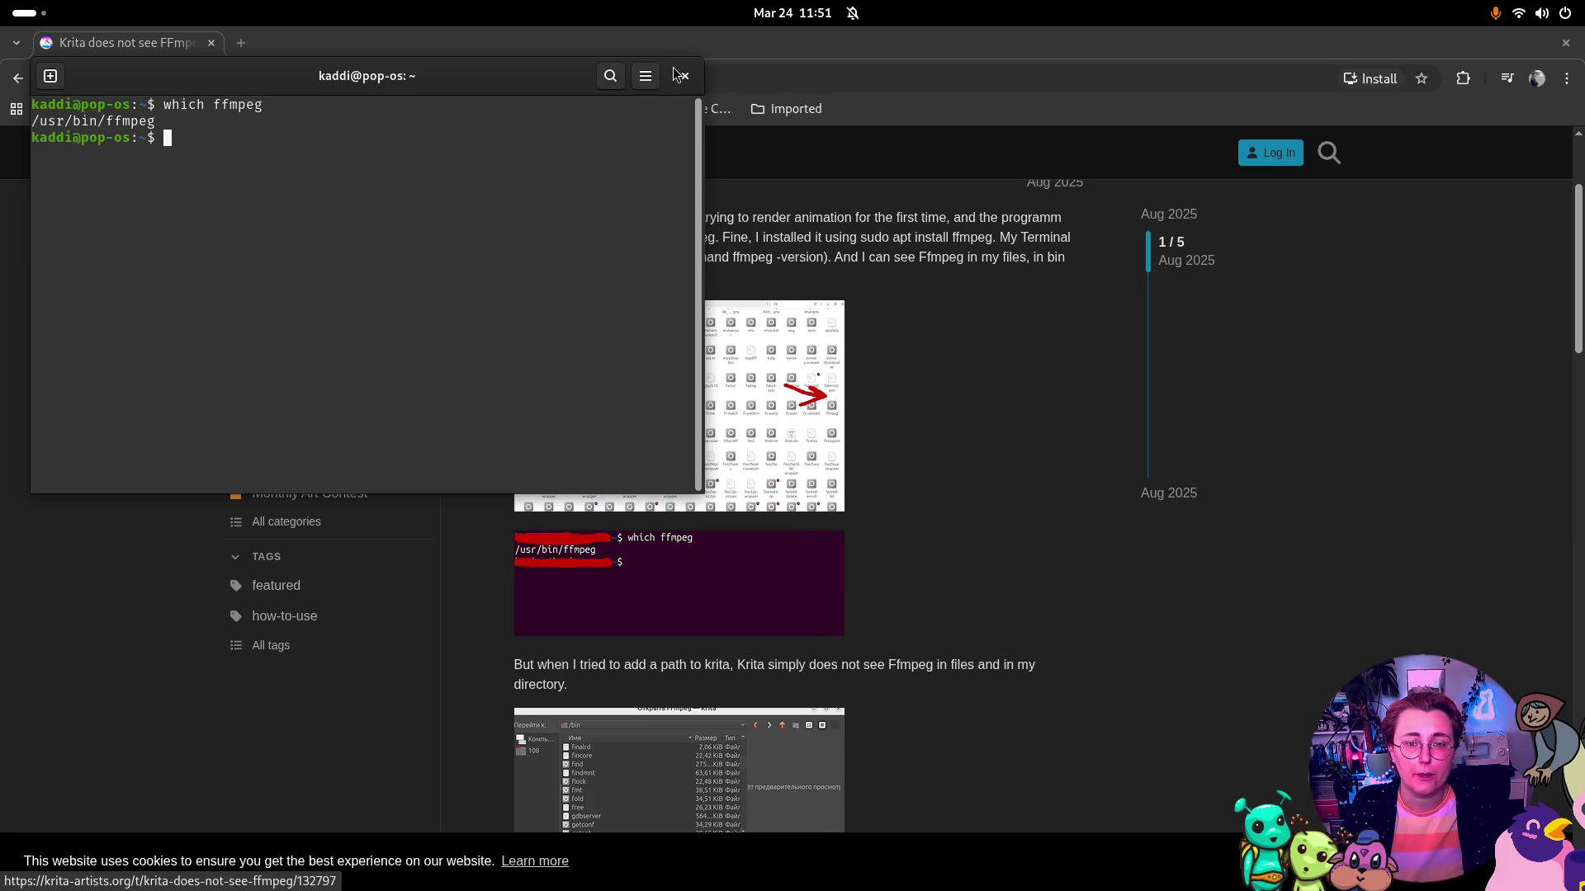
click(683, 76)
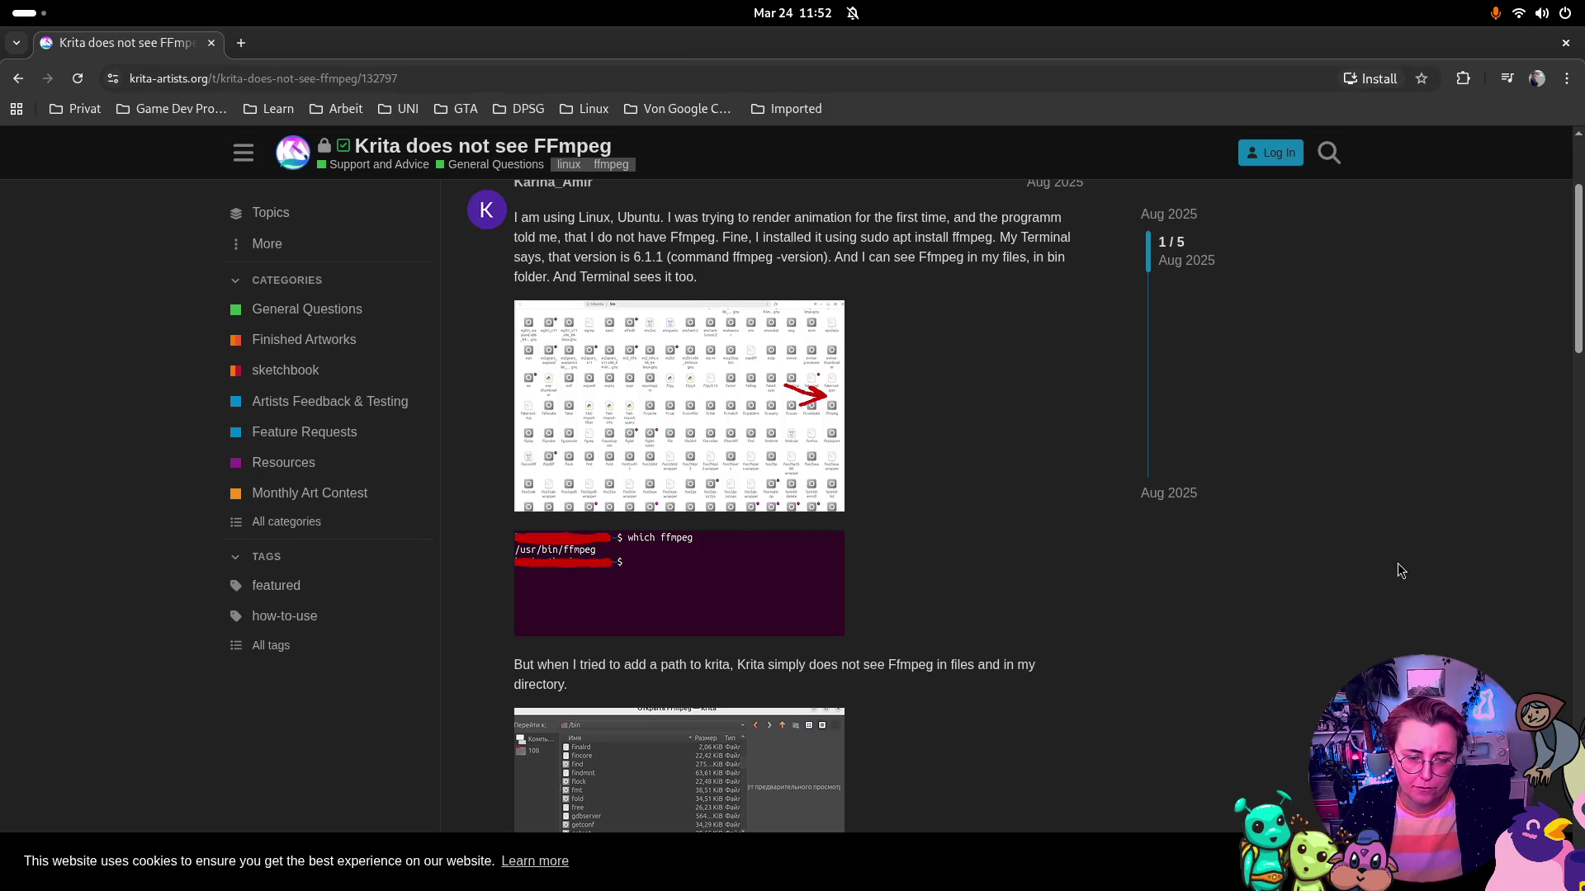
scroll(1397, 563, down, 2)
scroll(920, 441, down, 2)
scroll(920, 441, down, 2)
scroll(915, 432, down, 2)
scroll(915, 432, down, 2)
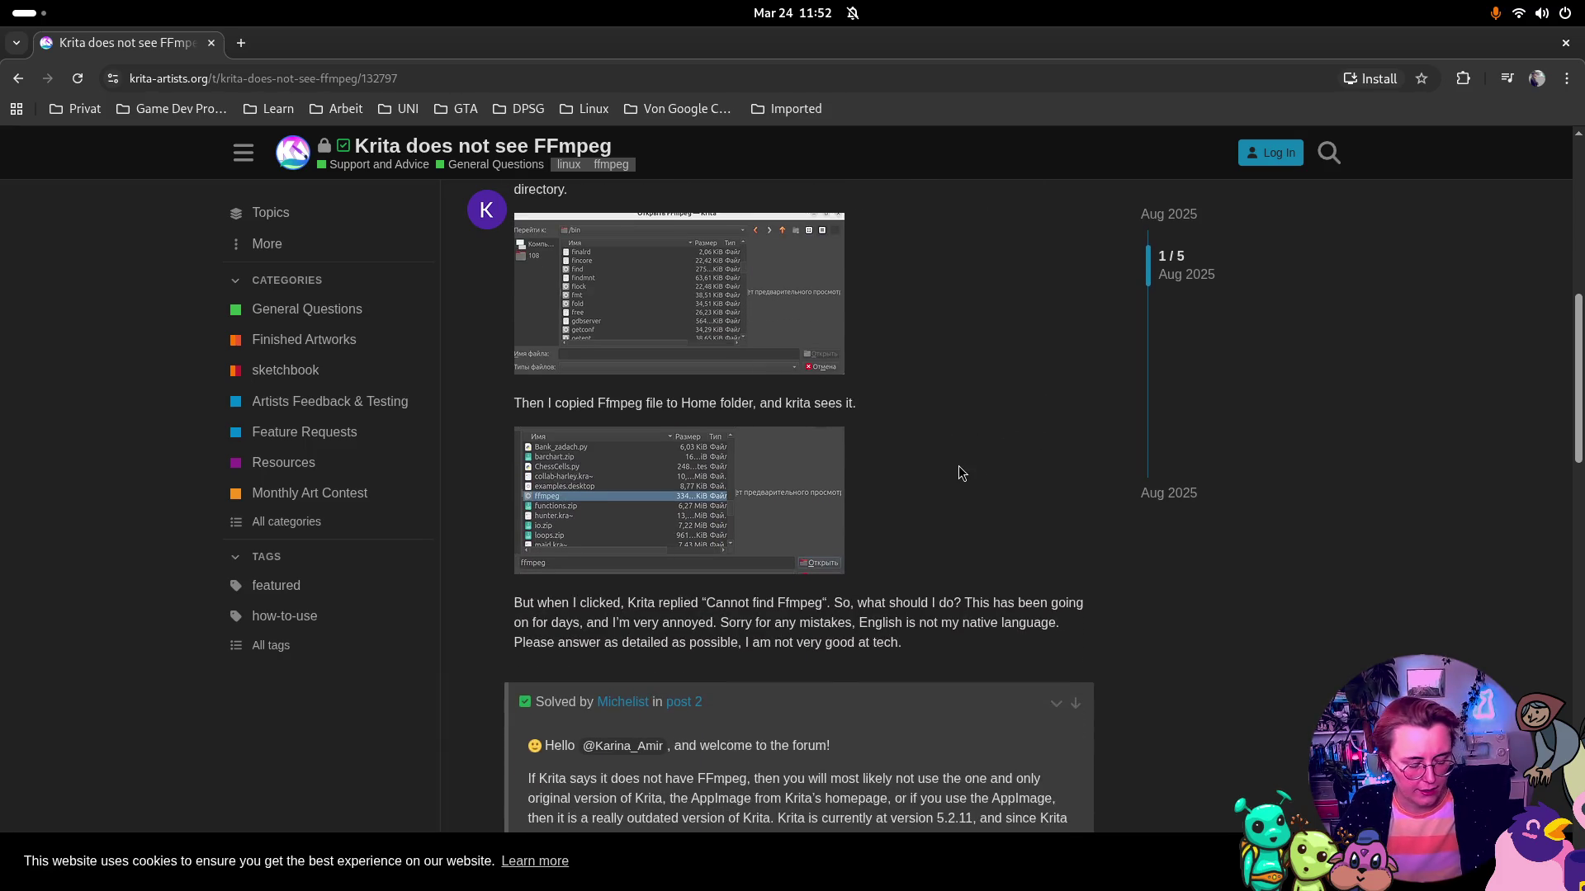
Switch between the forum's AppImage solution post and Krita's Render Animation dialog, ending on Krita
key(super)
click(920, 356)
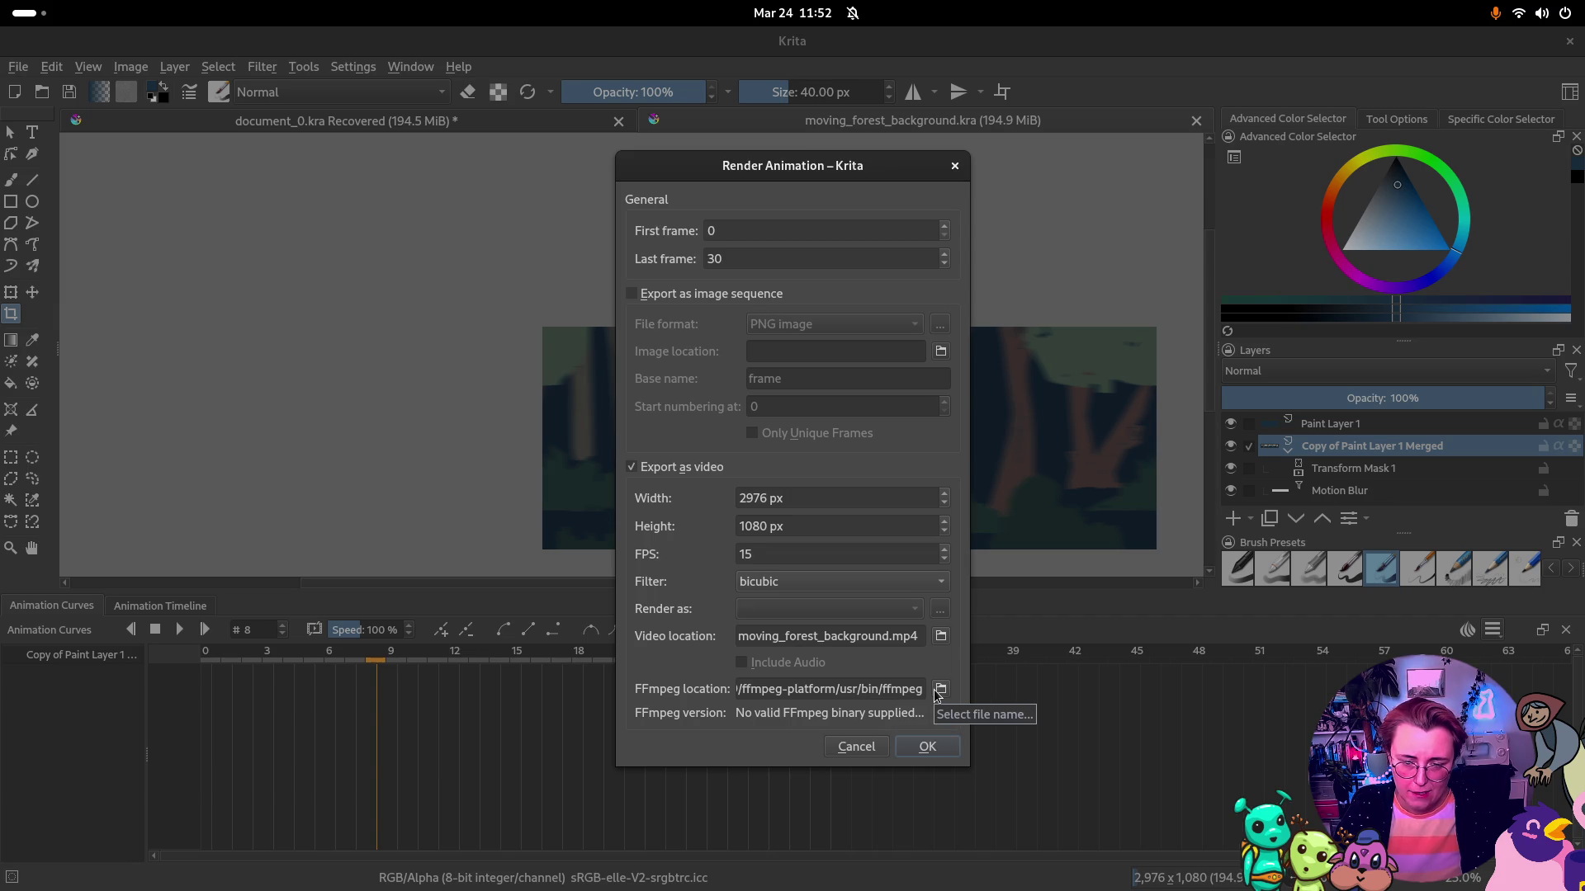
key(super)
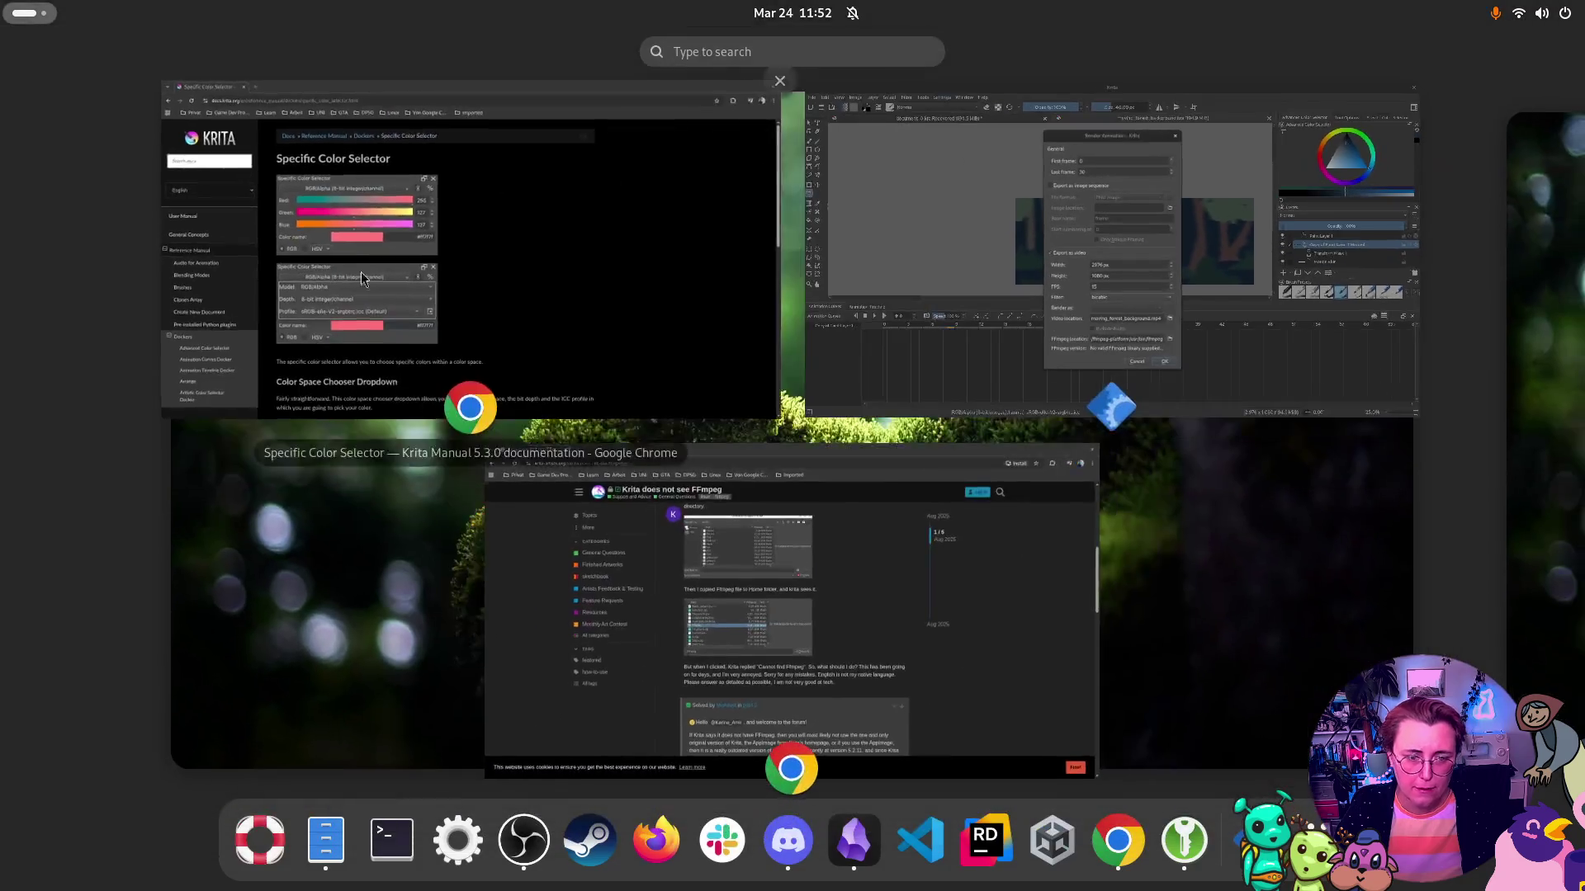
click(748, 704)
scroll(1028, 537, down, 3)
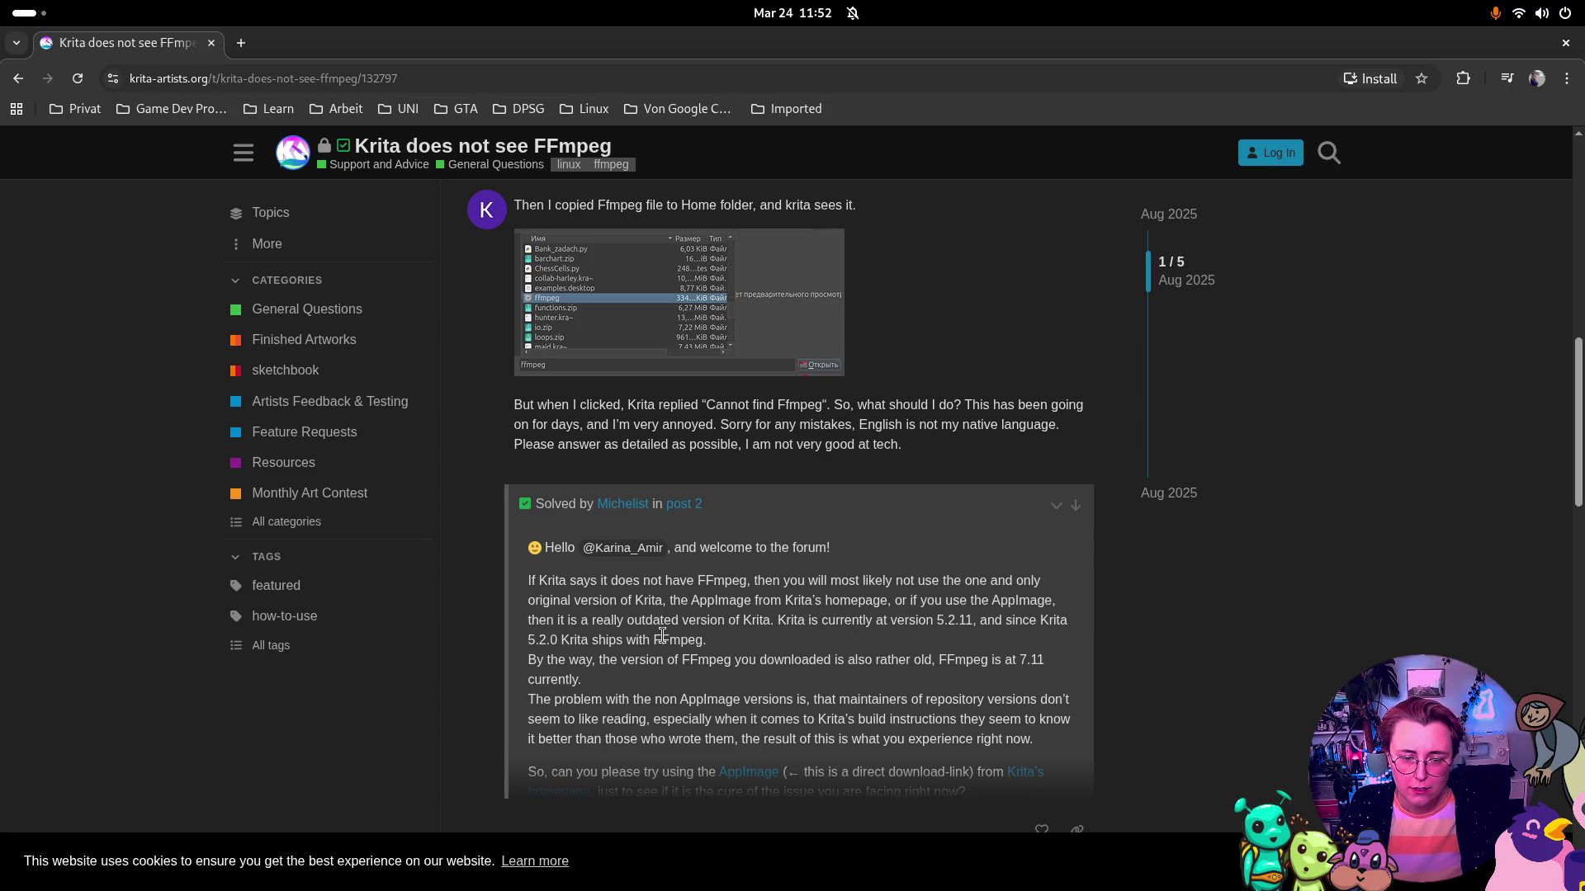
key(super)
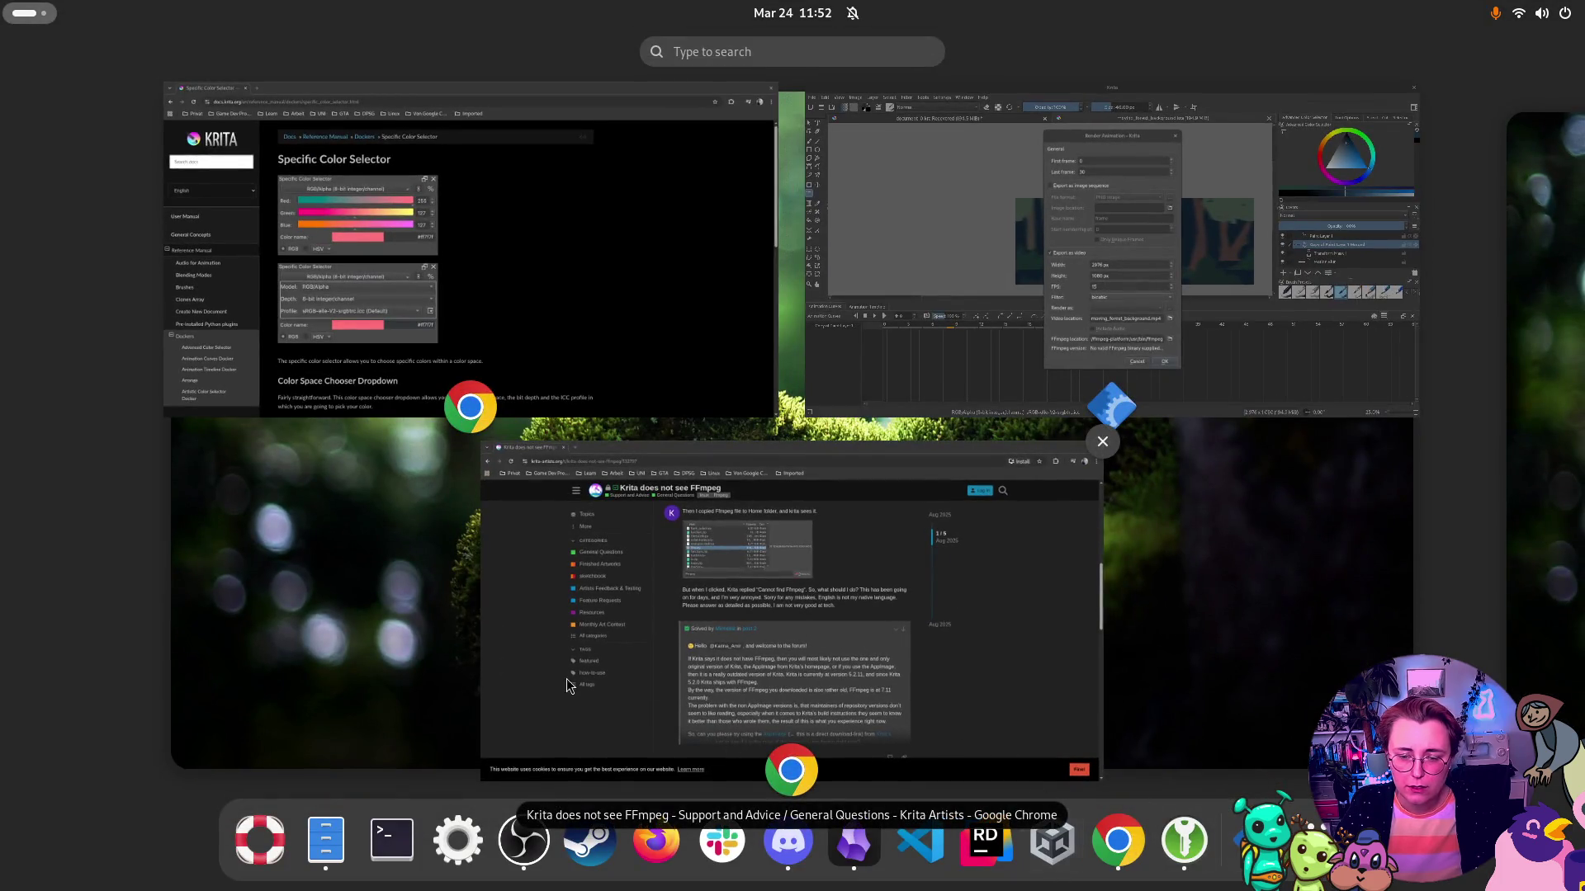
click(1097, 259)
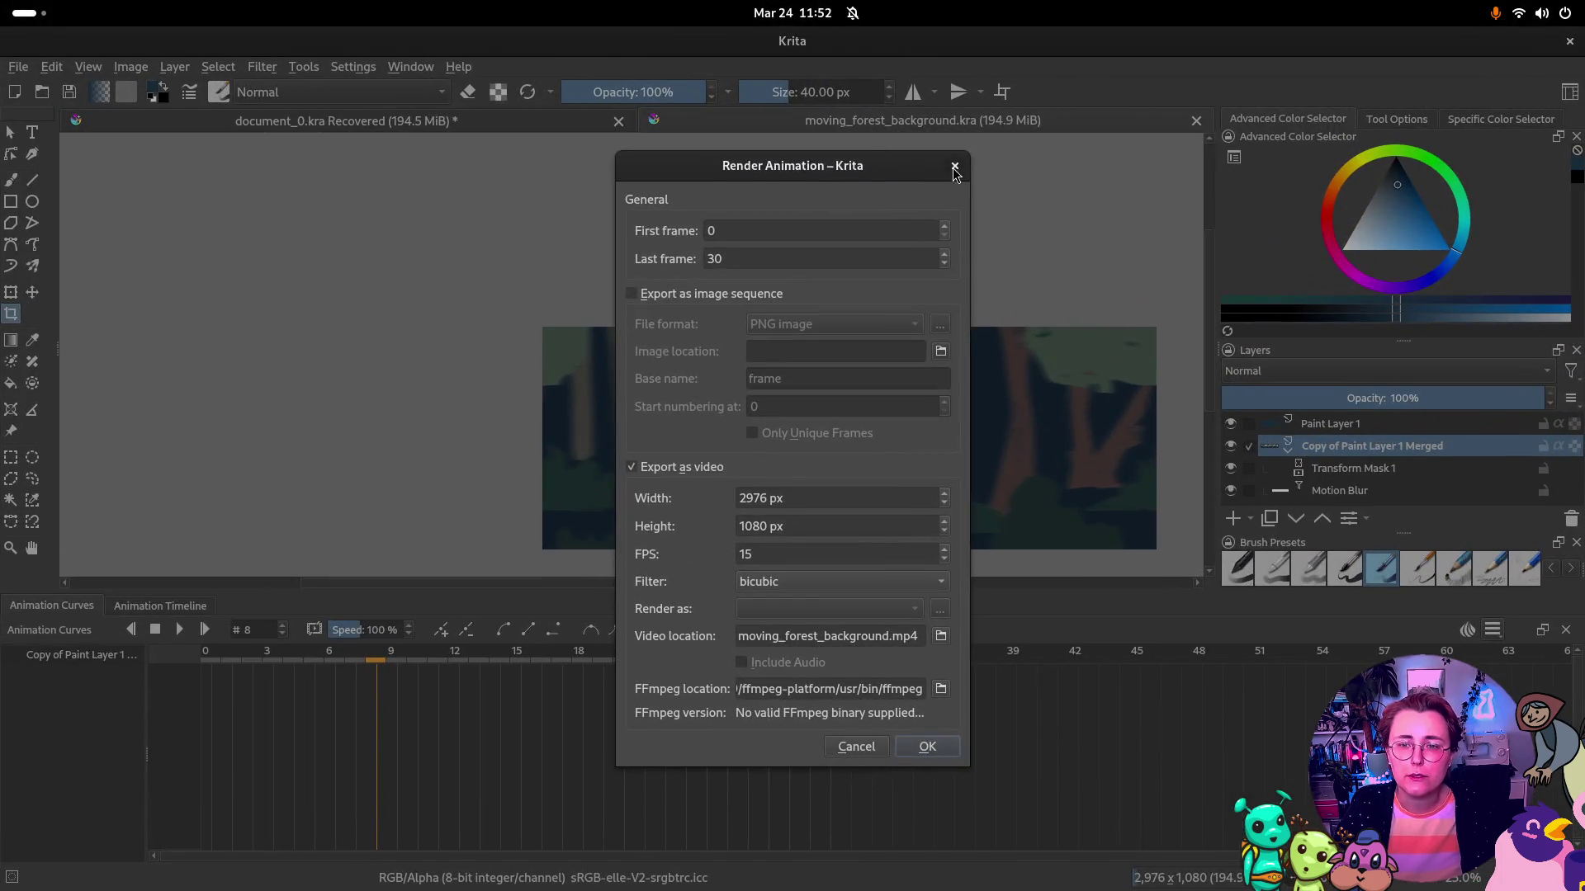
Close the render dialog and check About Krita, confirming version 5.2.11-prealpha
click(954, 166)
click(459, 66)
click(525, 157)
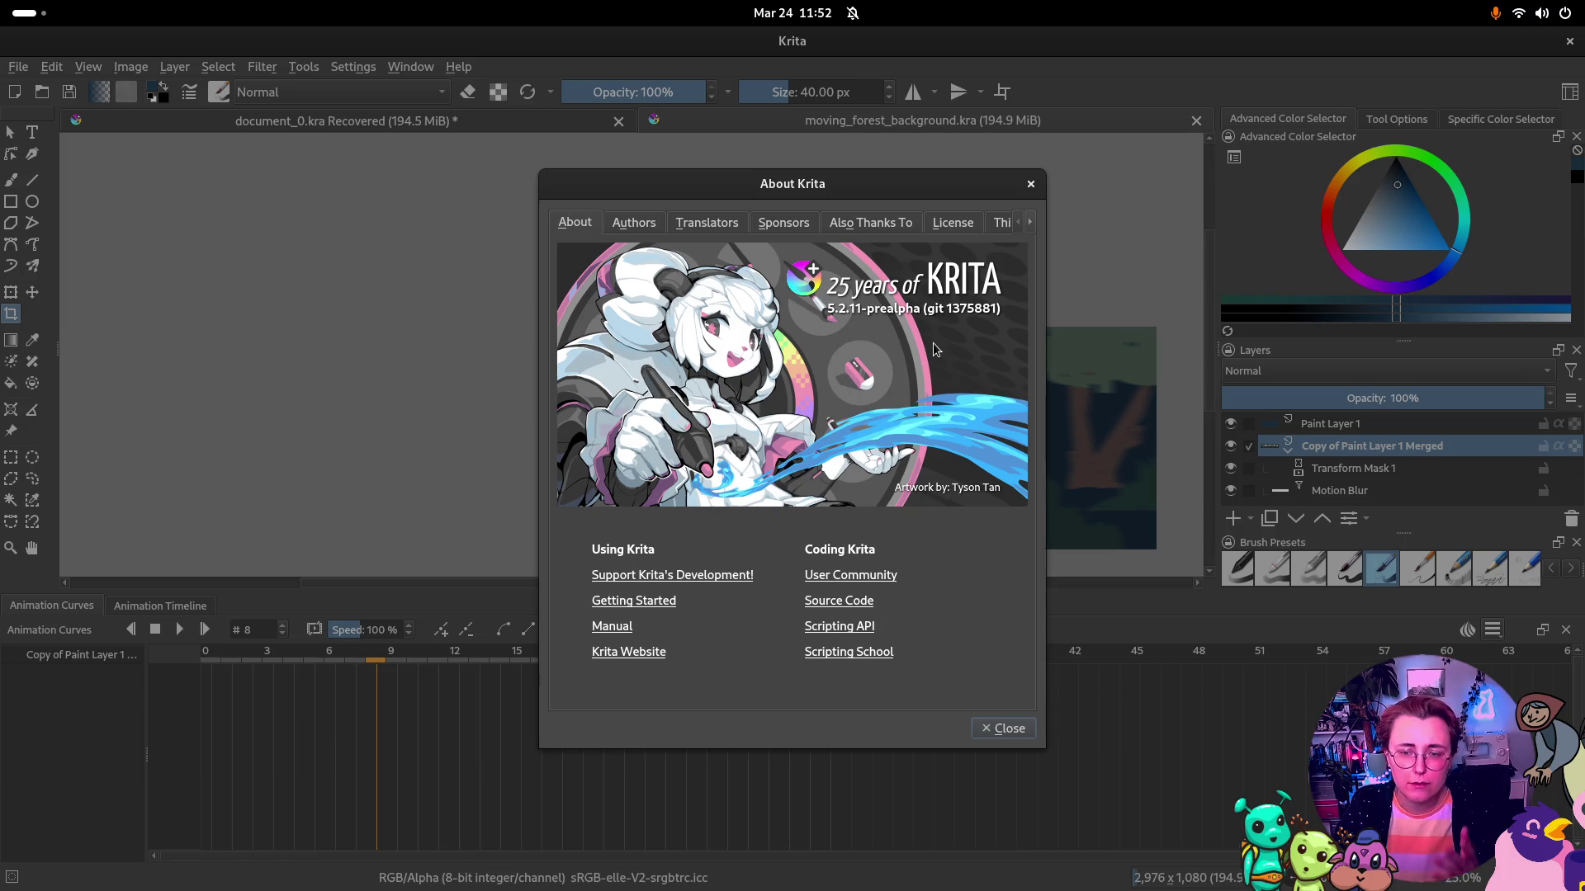
click(1031, 186)
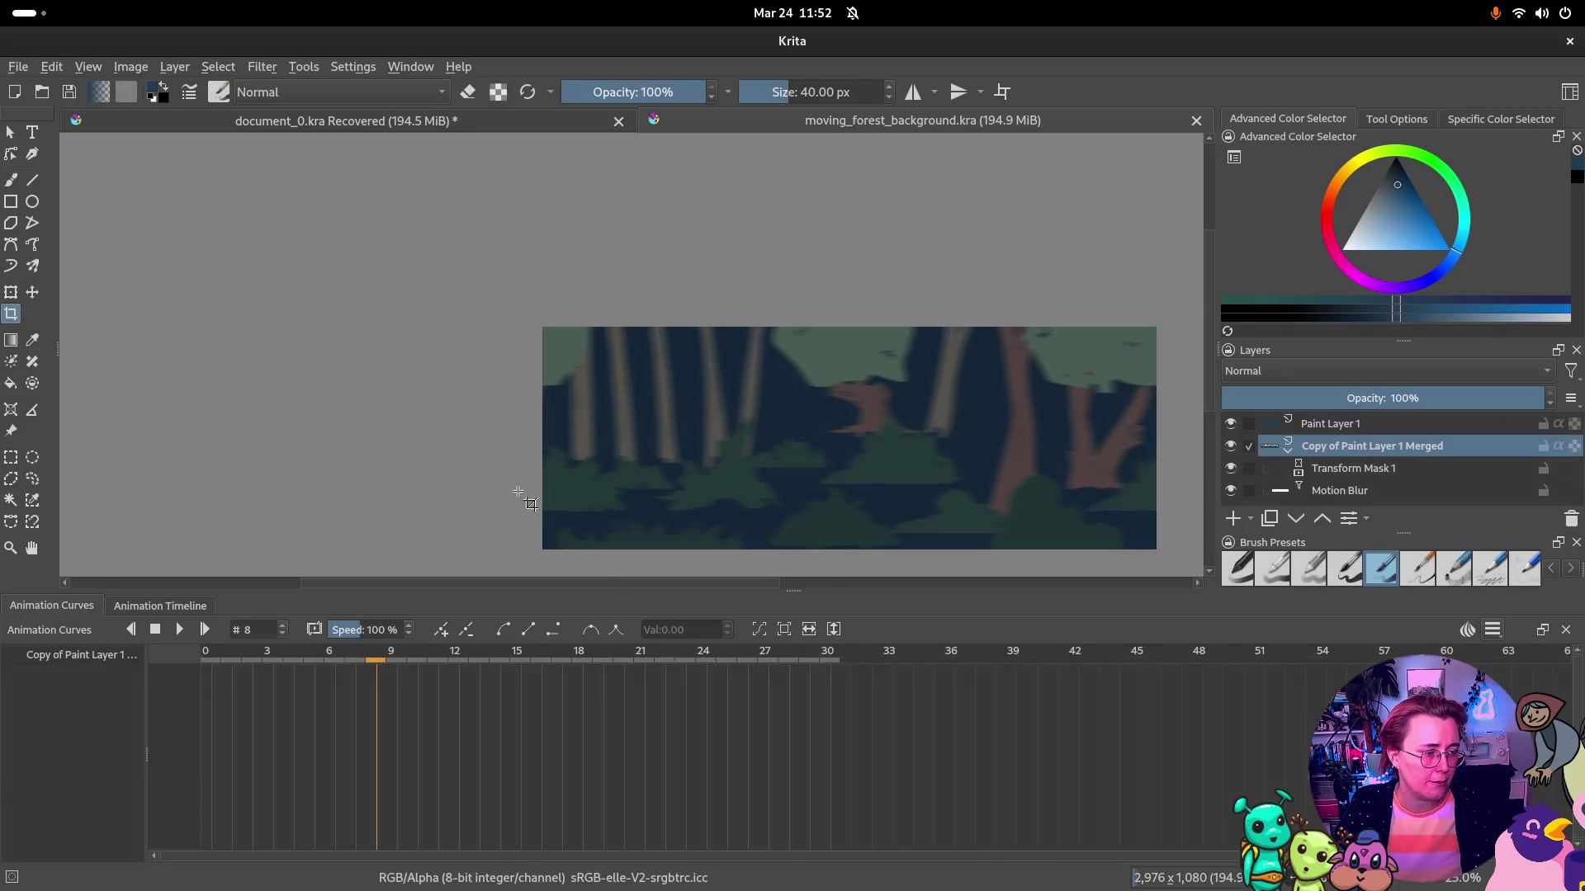
key(super)
Finish reading the FFmpeg forum thread, then bring the Krita forest canvas back to the front
click(815, 591)
scroll(1121, 641, down, 5)
scroll(1098, 614, down, 2)
scroll(1098, 606, down, 4)
scroll(1113, 573, down, 3)
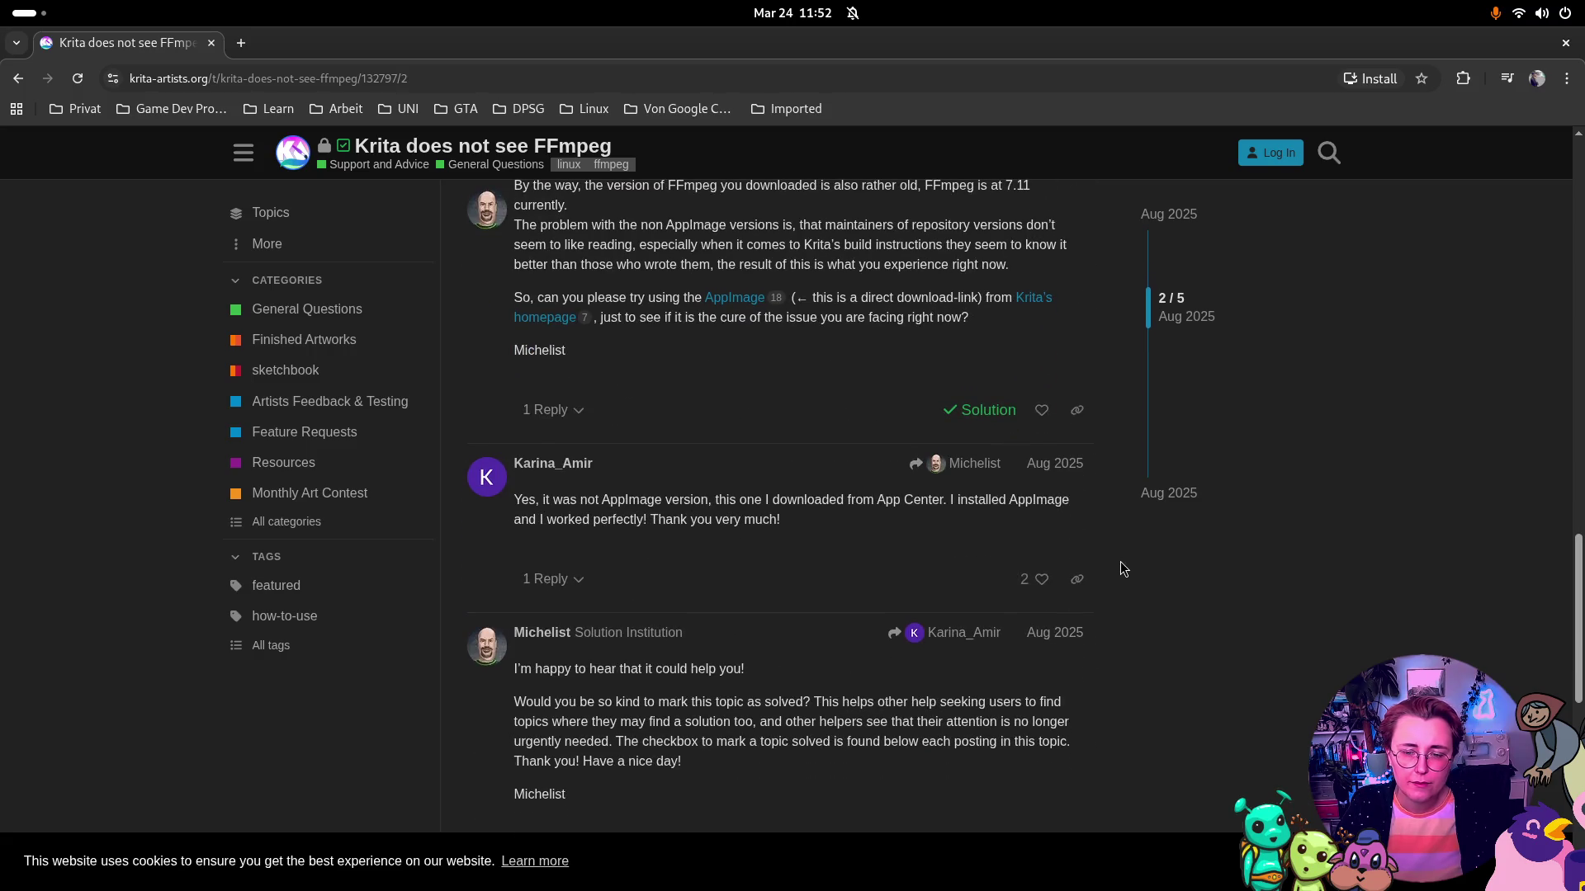
scroll(1148, 538, down, 2)
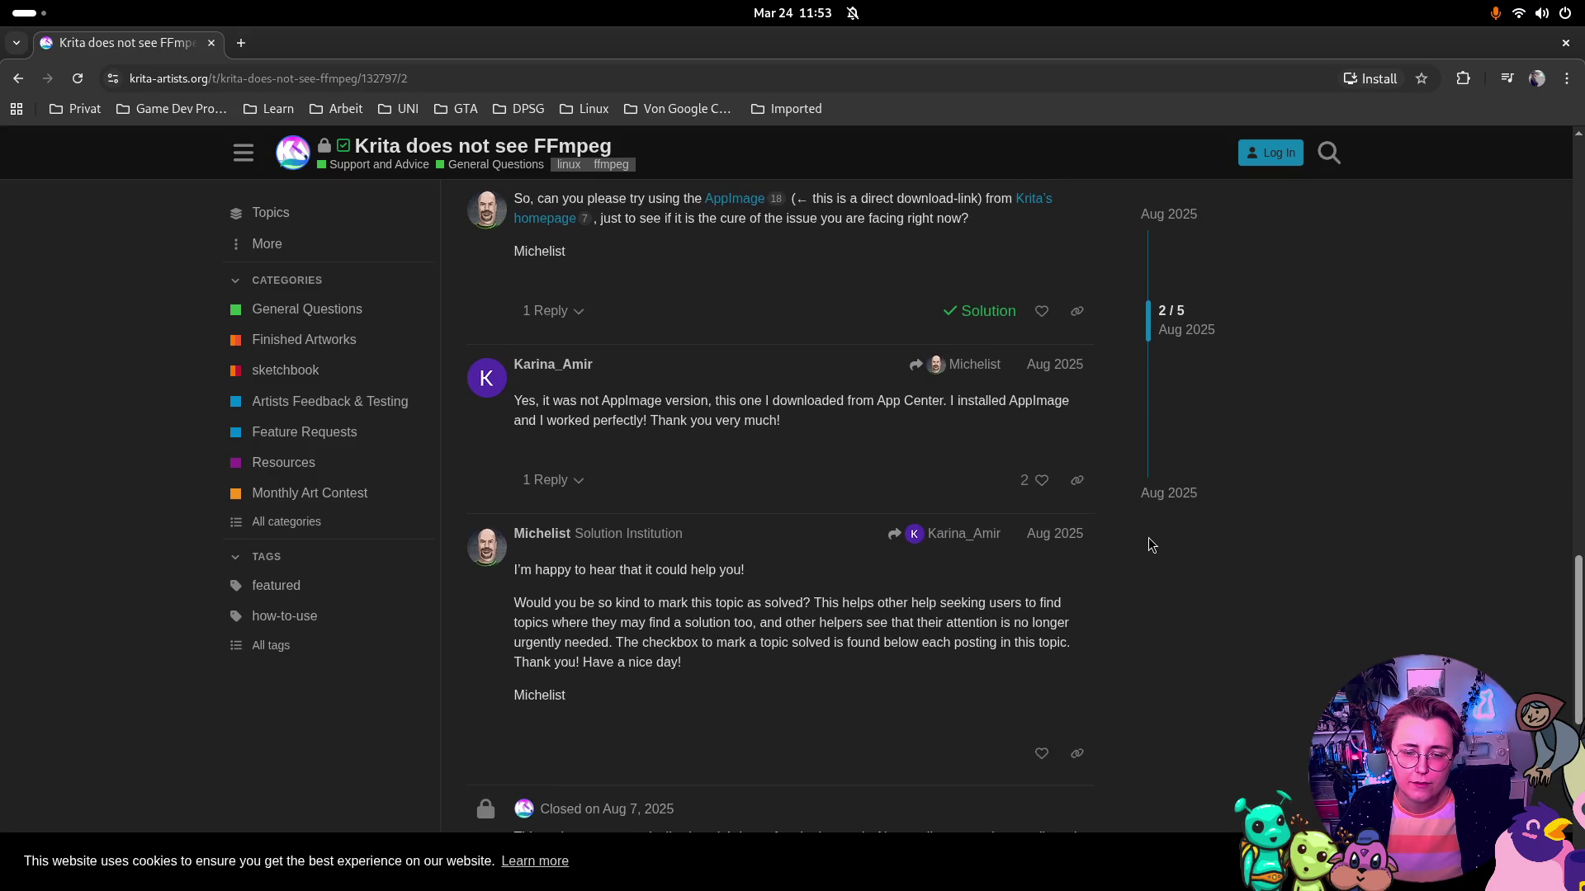
scroll(1148, 538, down, 2)
scroll(1149, 537, down, 3)
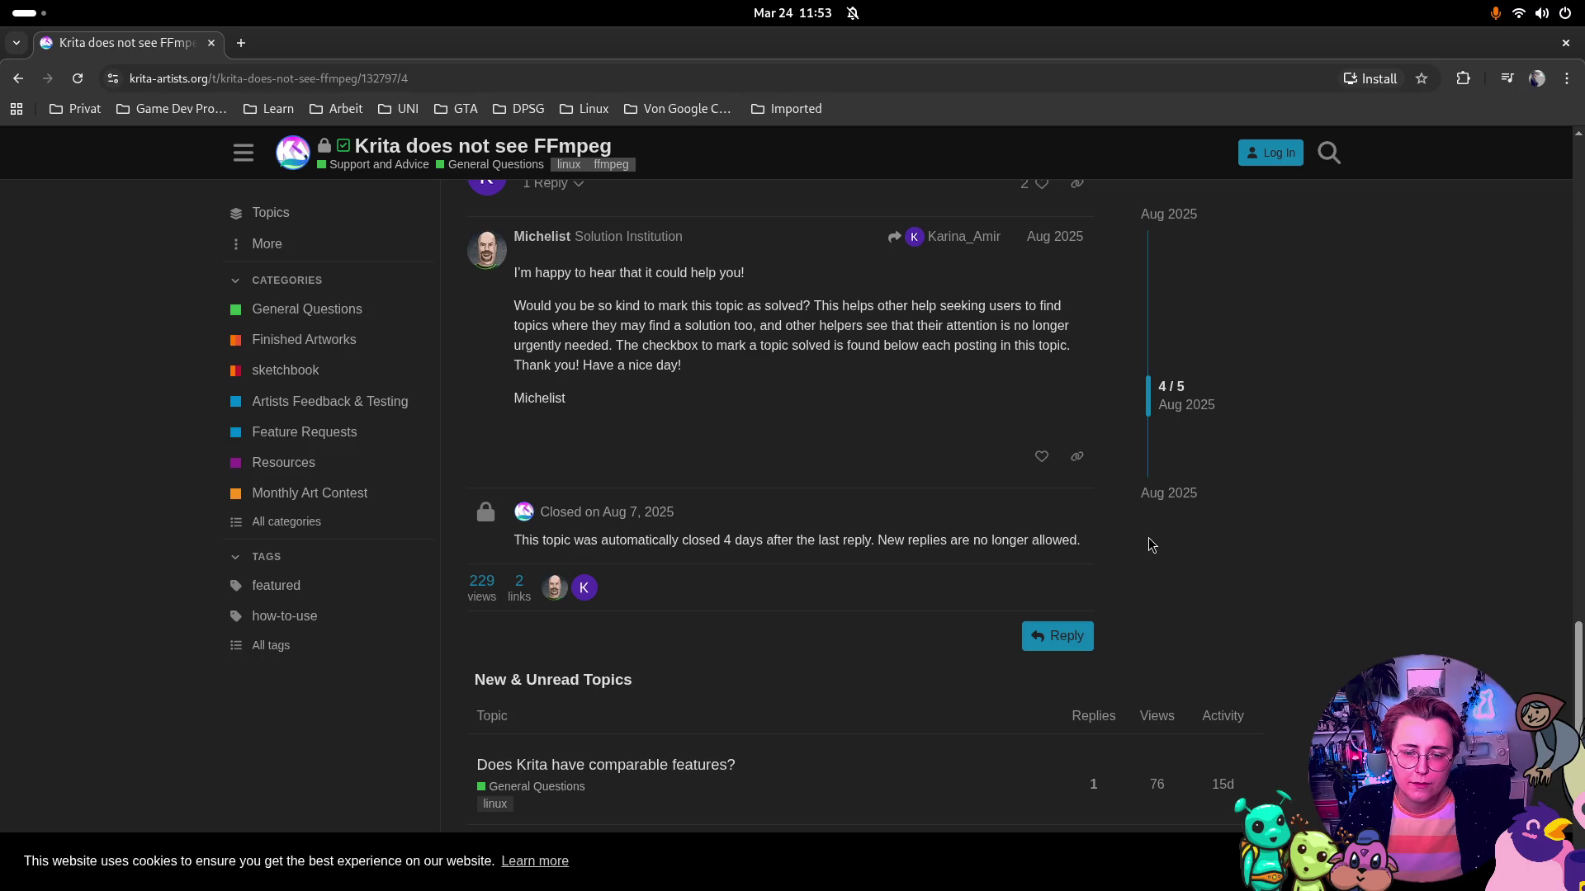
scroll(1148, 544, down, 3)
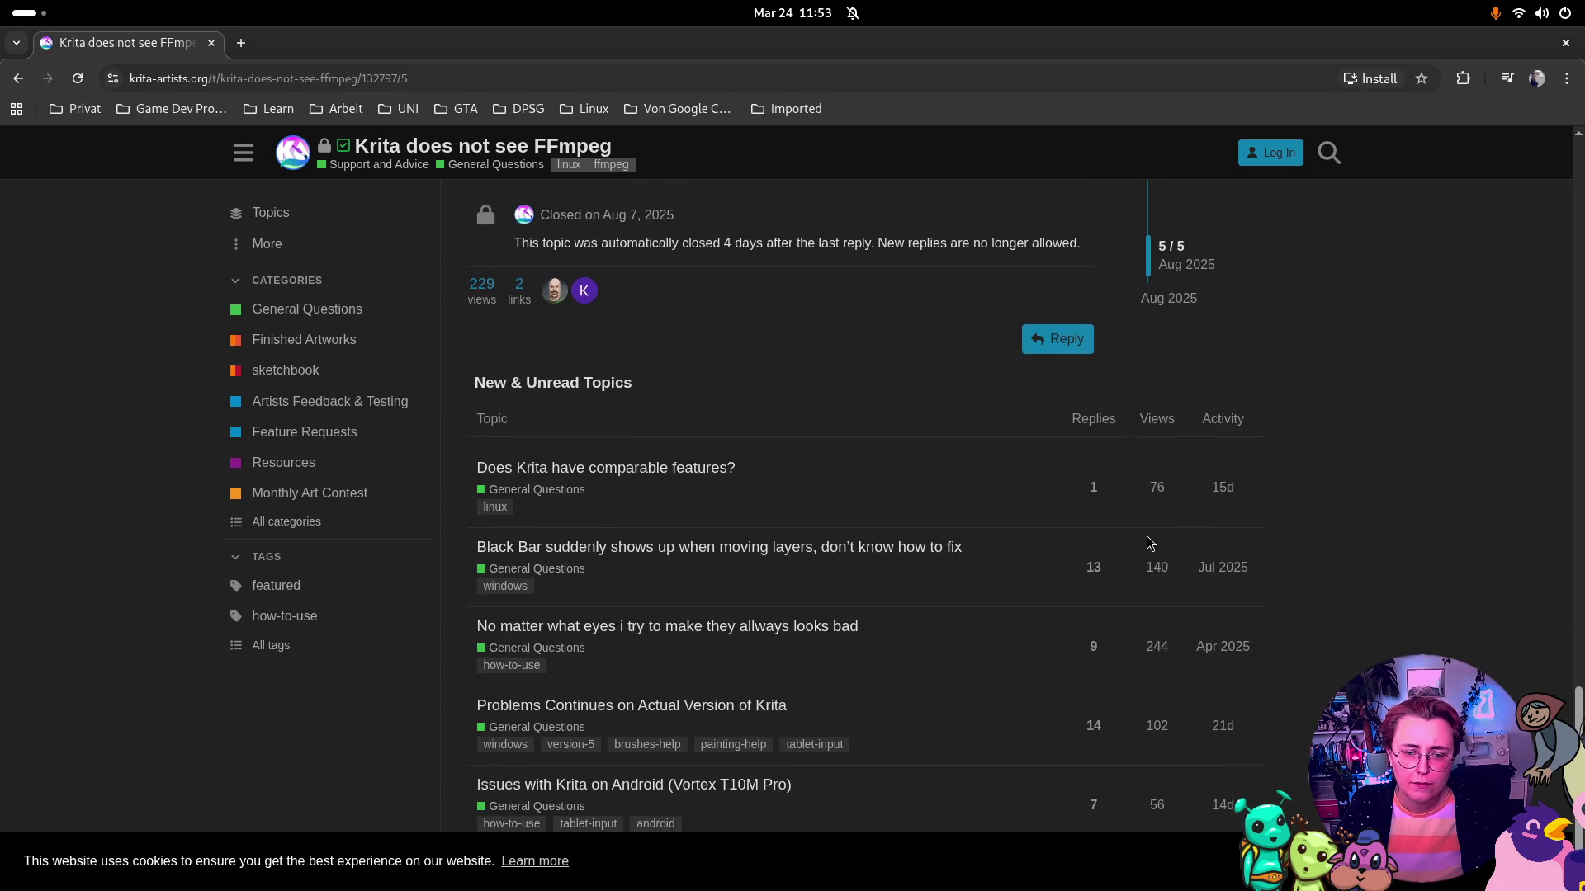
scroll(1148, 543, up, 5)
scroll(1139, 542, up, 5)
scroll(1141, 541, up, 5)
scroll(1139, 545, up, 5)
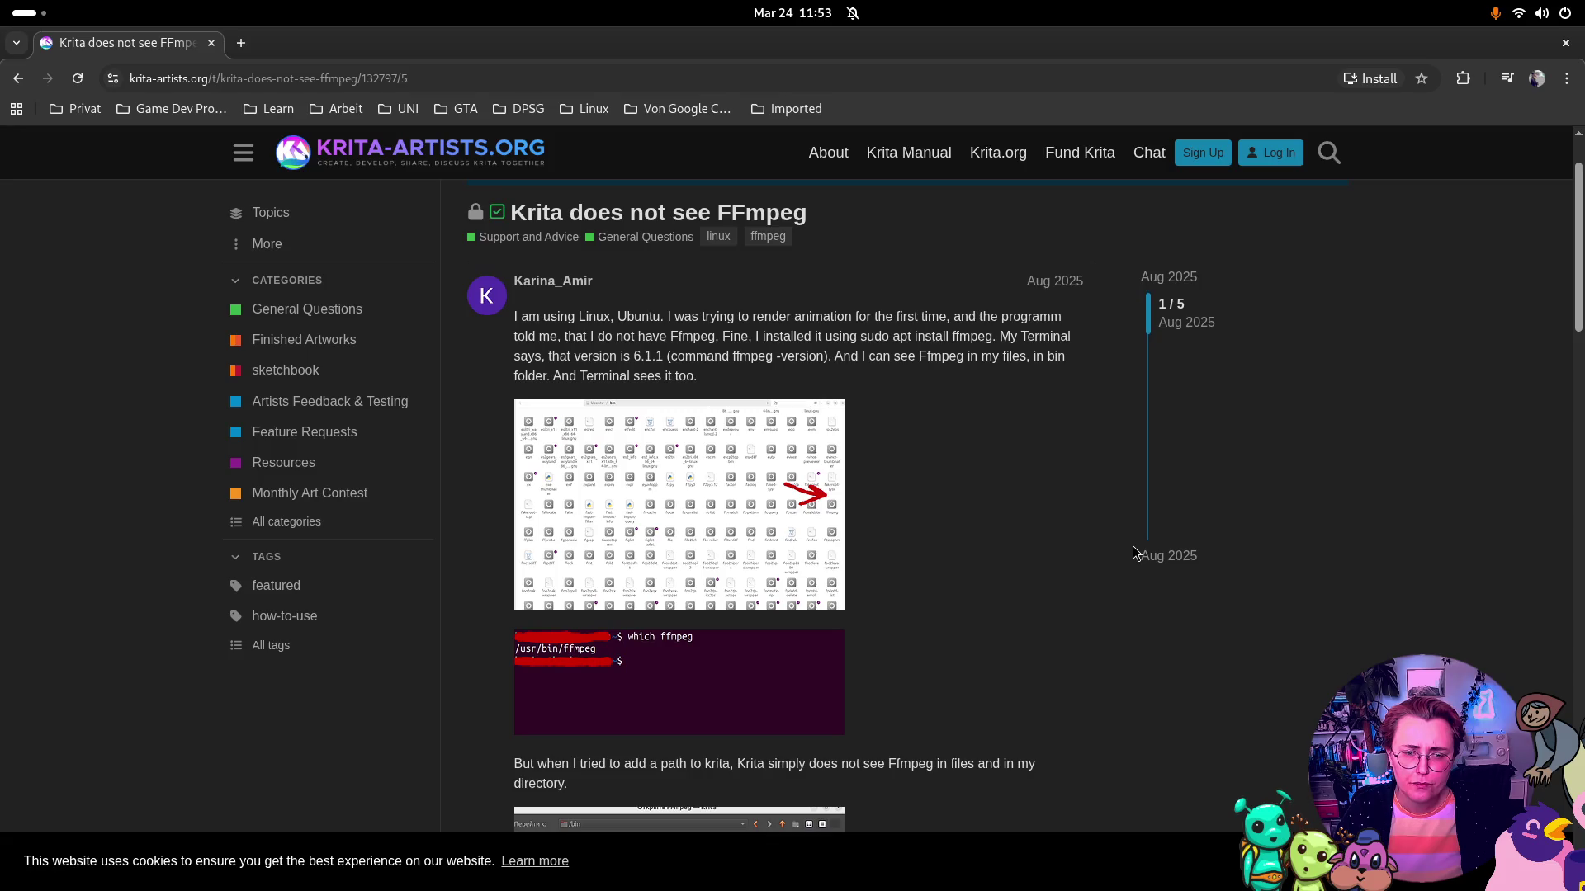
key(super)
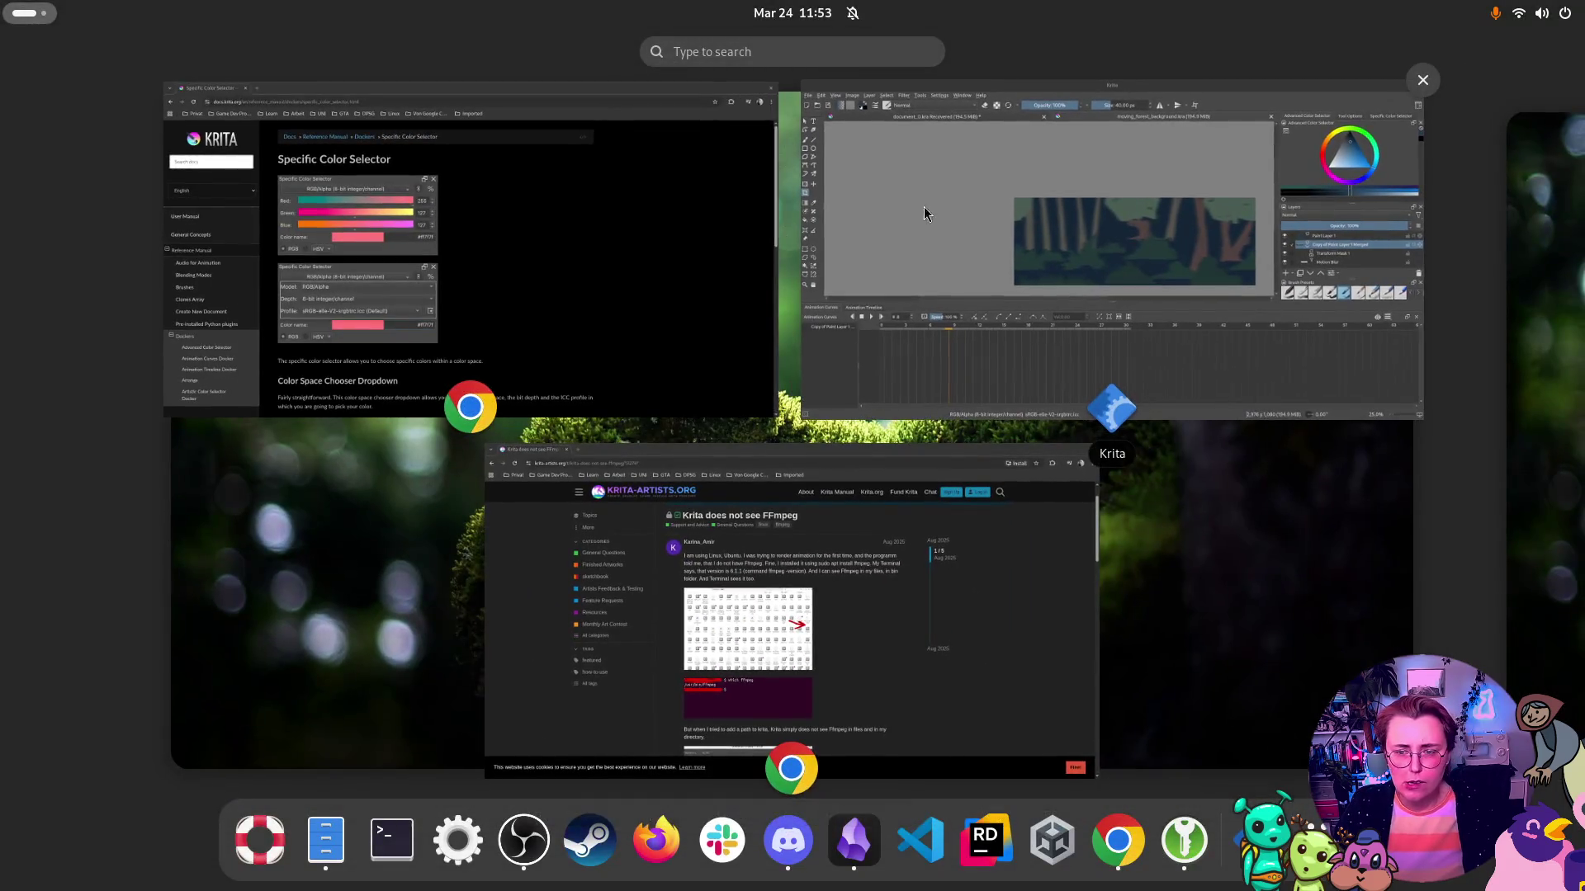
click(931, 257)
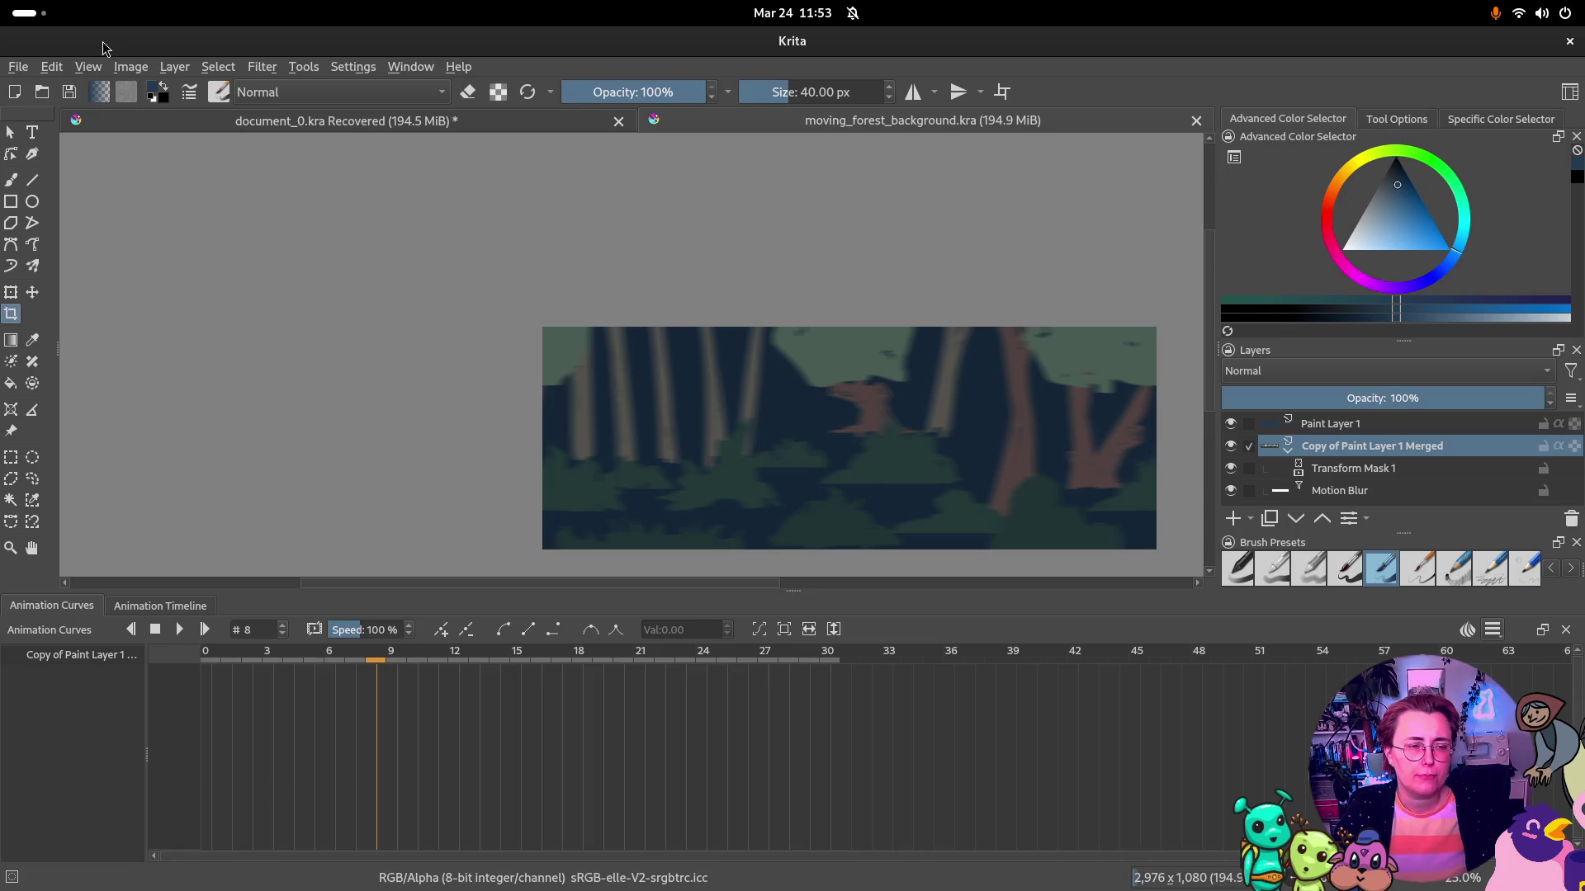
click(17, 66)
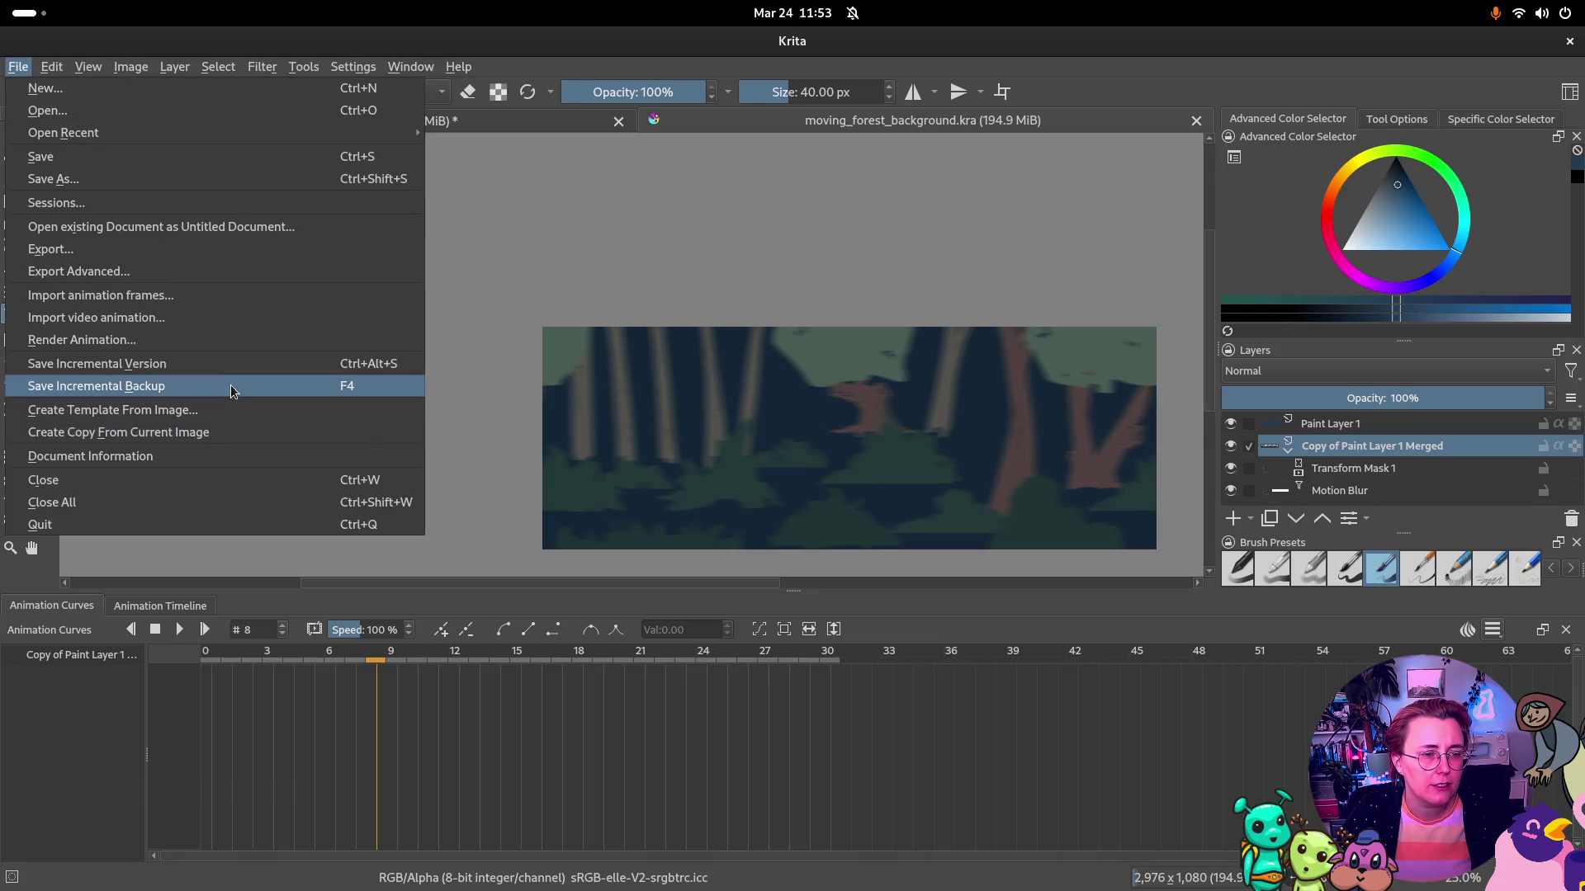
click(225, 335)
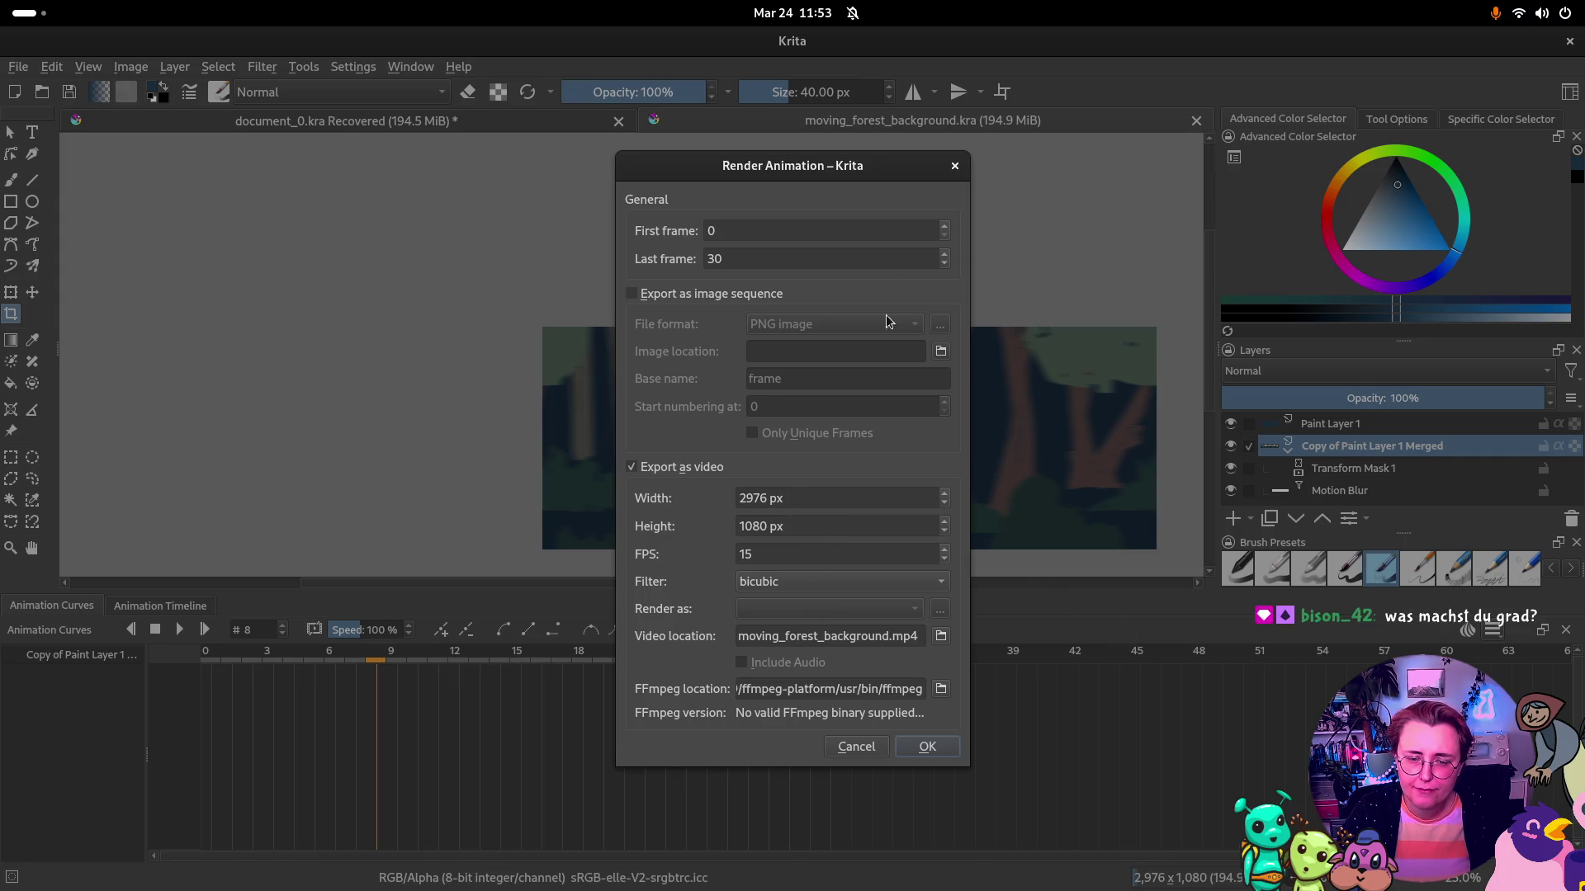
click(958, 167)
click(131, 66)
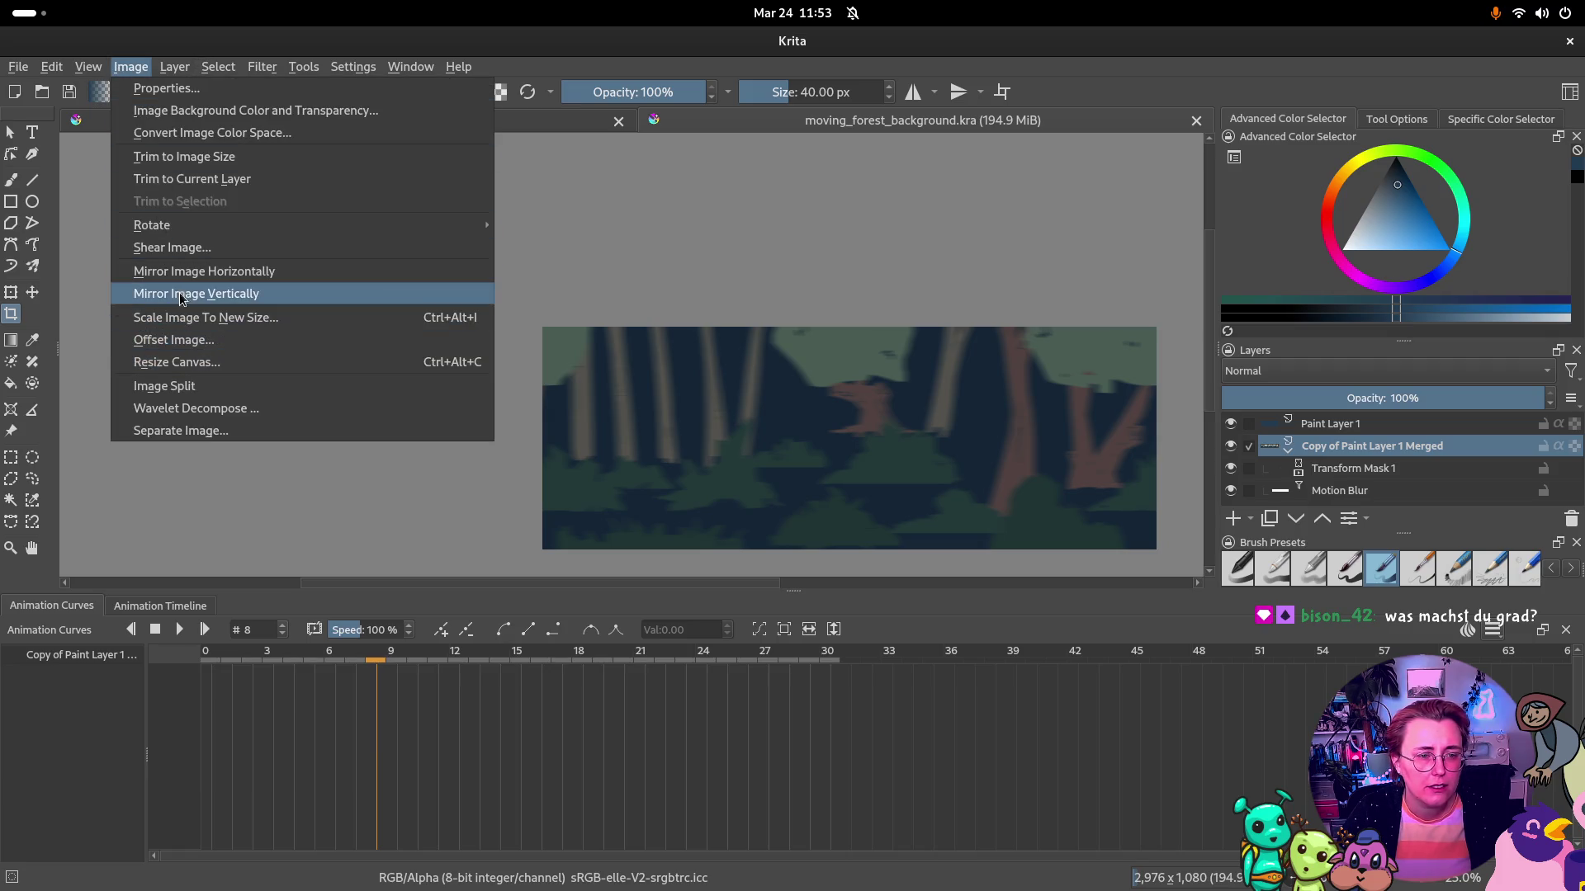
Resize the canvas to 1920 × 1080 px via Resize Canvas and replay the cropped loop
click(204, 317)
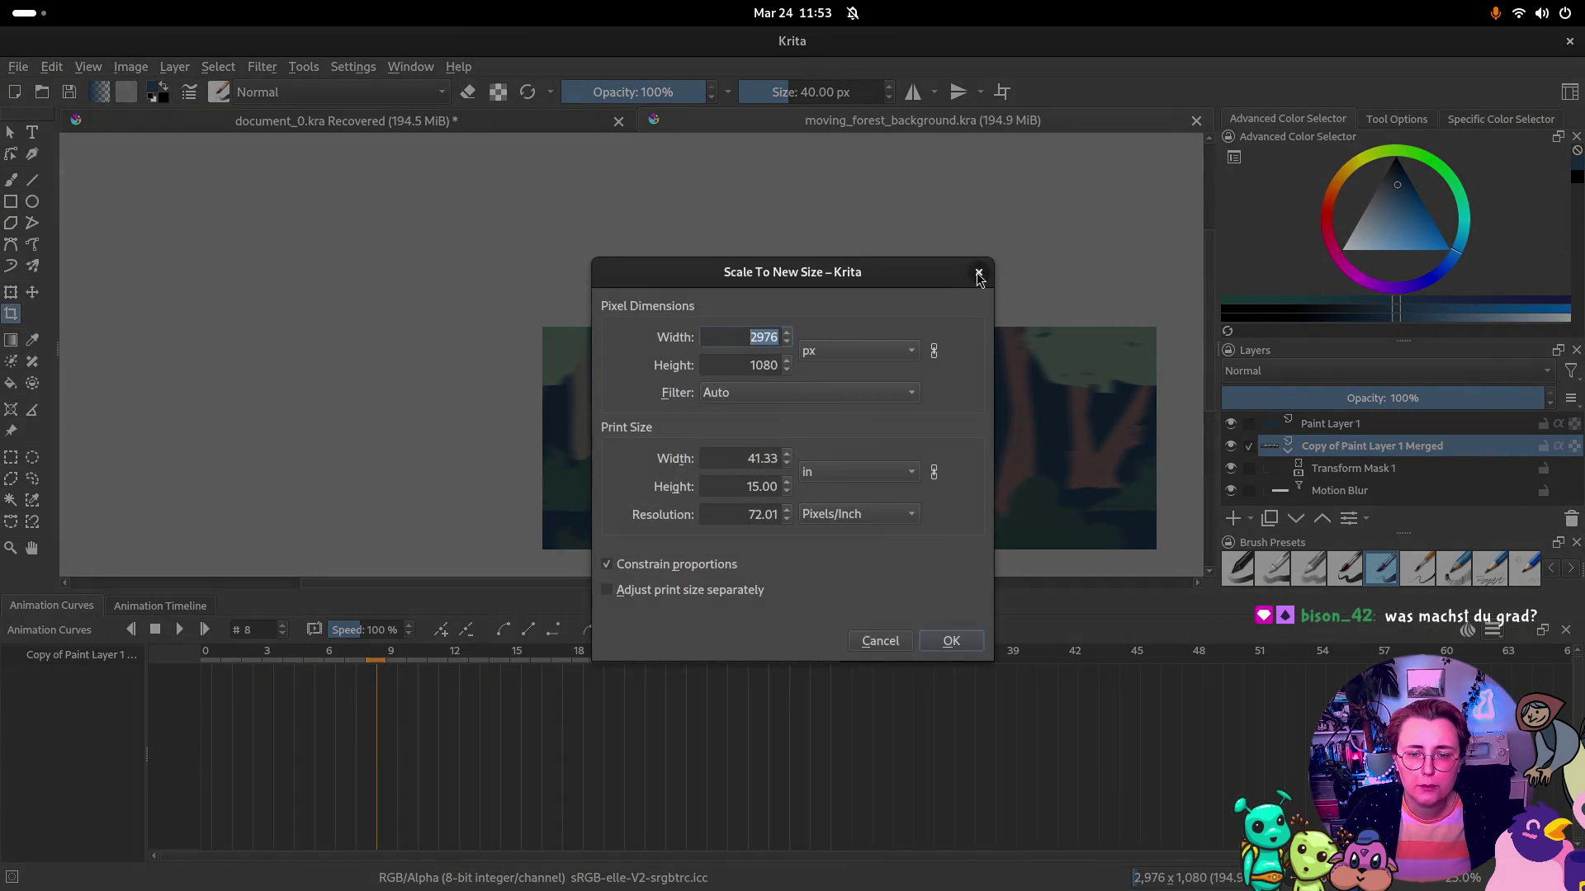
click(978, 273)
click(131, 66)
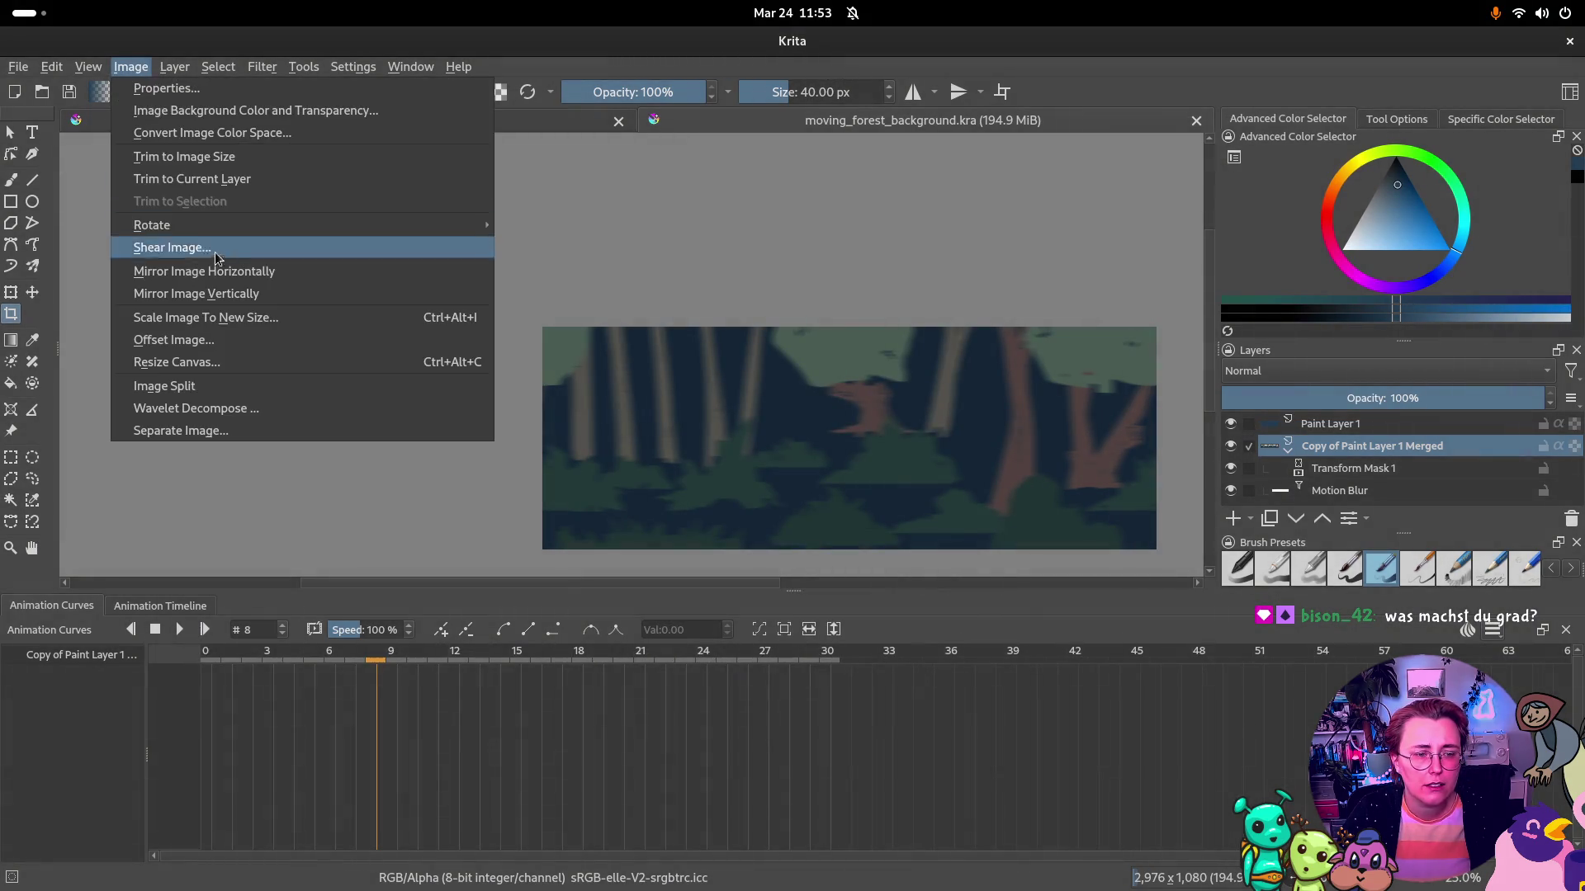
click(198, 359)
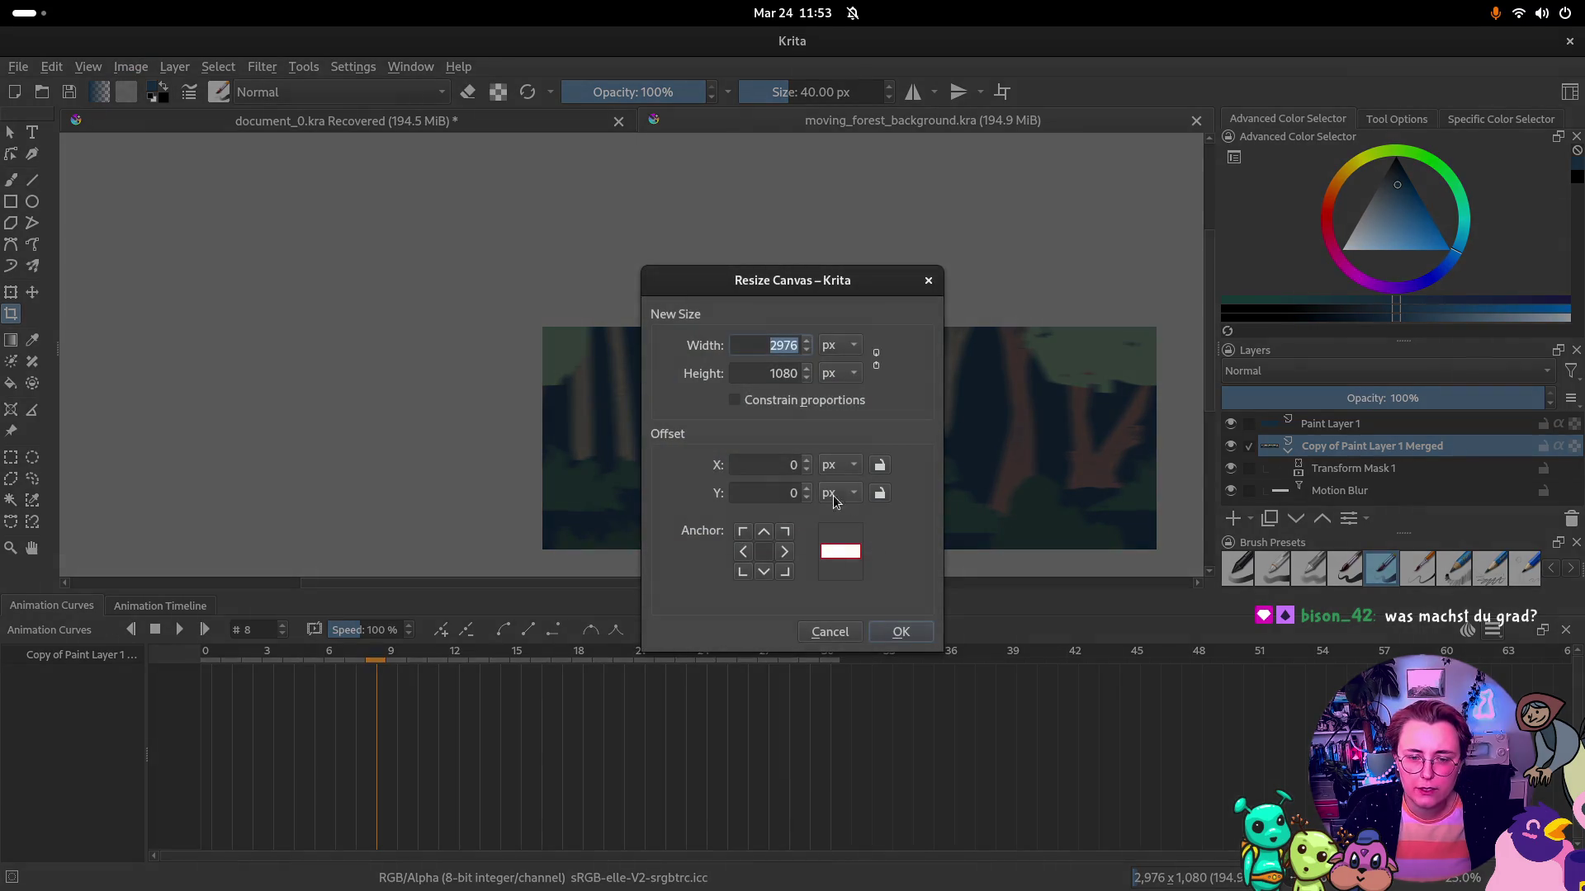
text(1920)
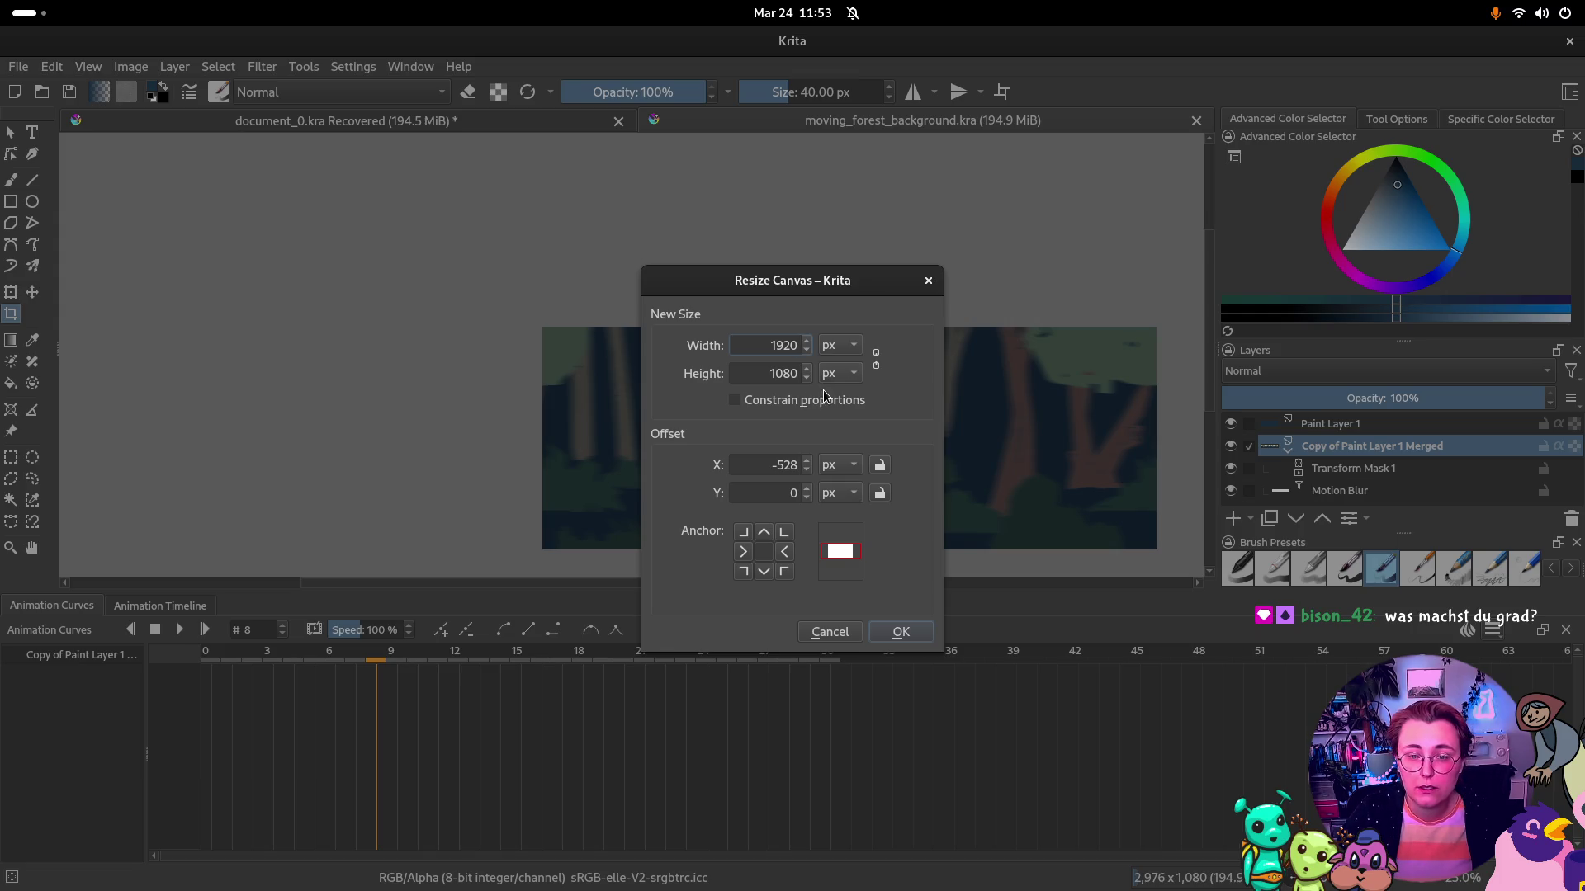
click(917, 637)
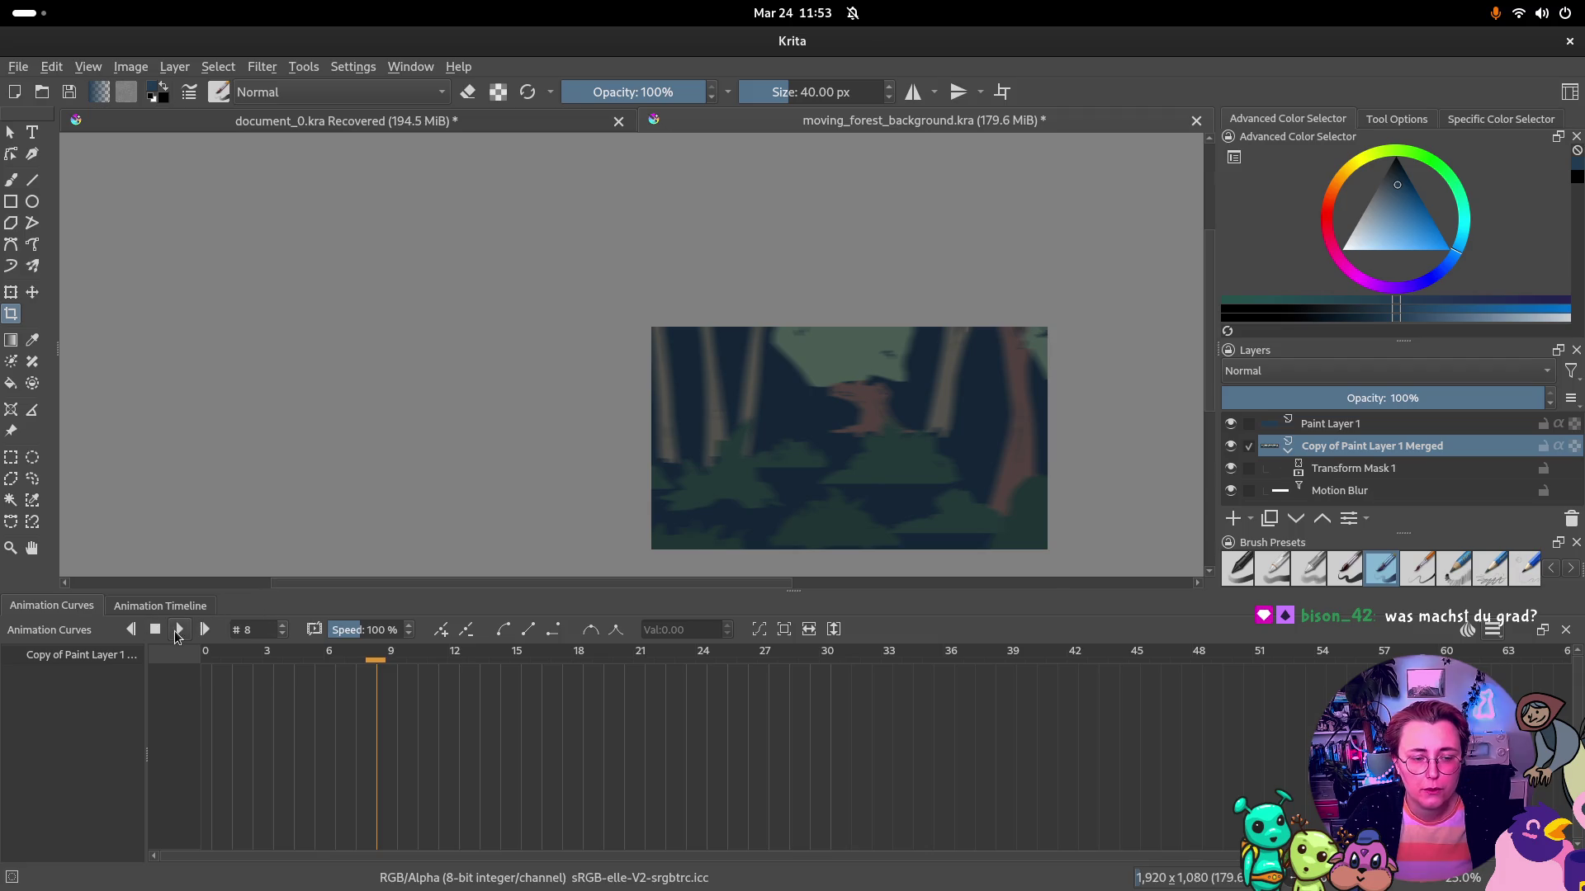
click(178, 630)
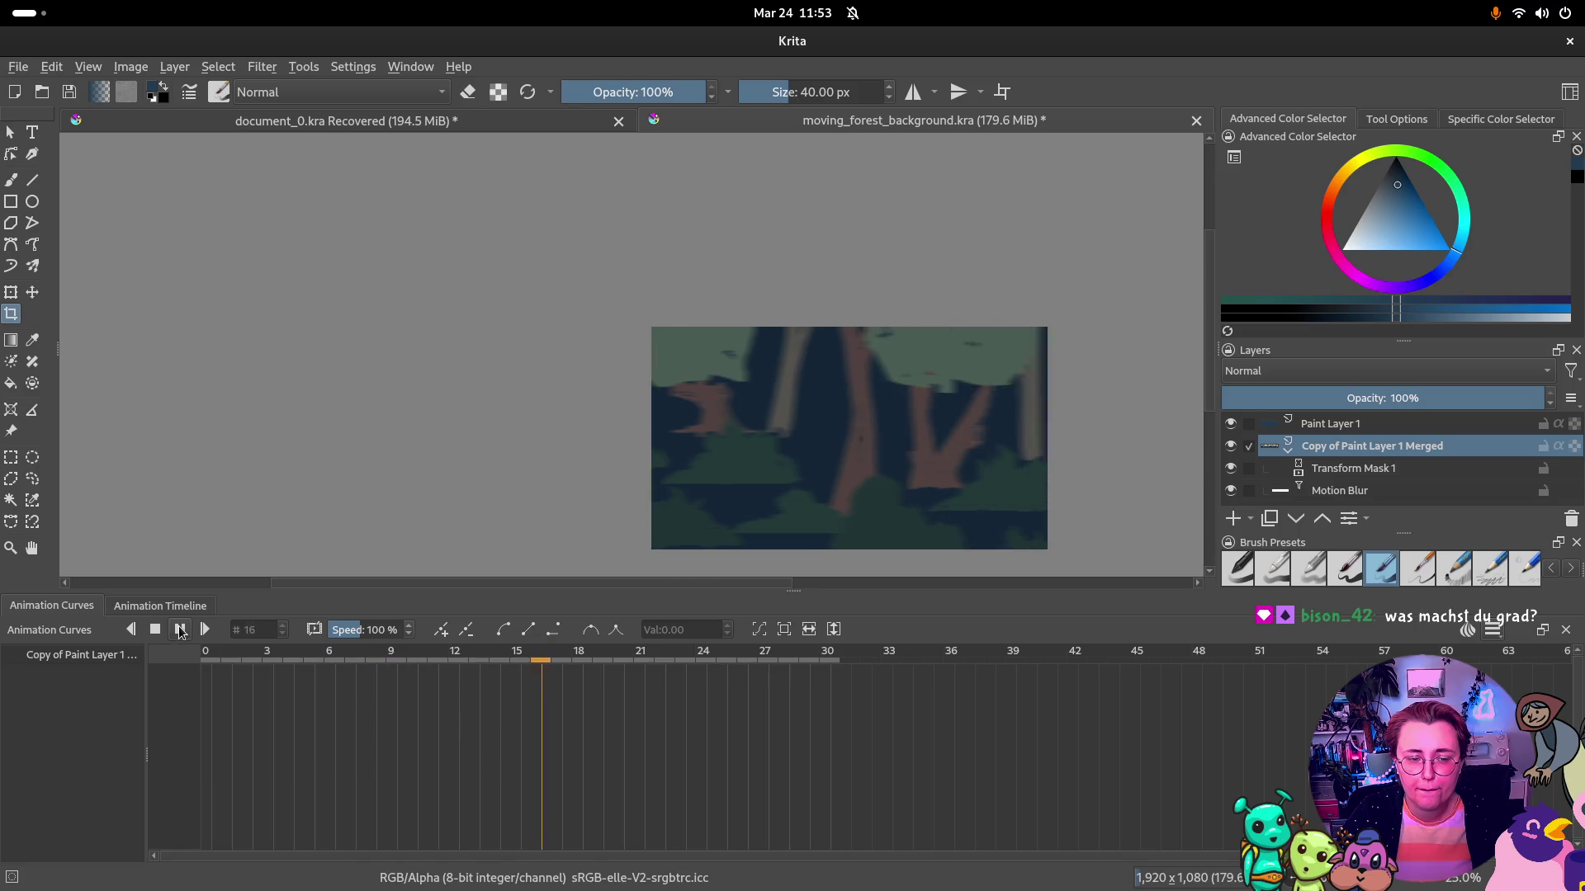
Play and pause the cropped animation, activate Select Shapes, and dismiss the File menu unused
click(179, 631)
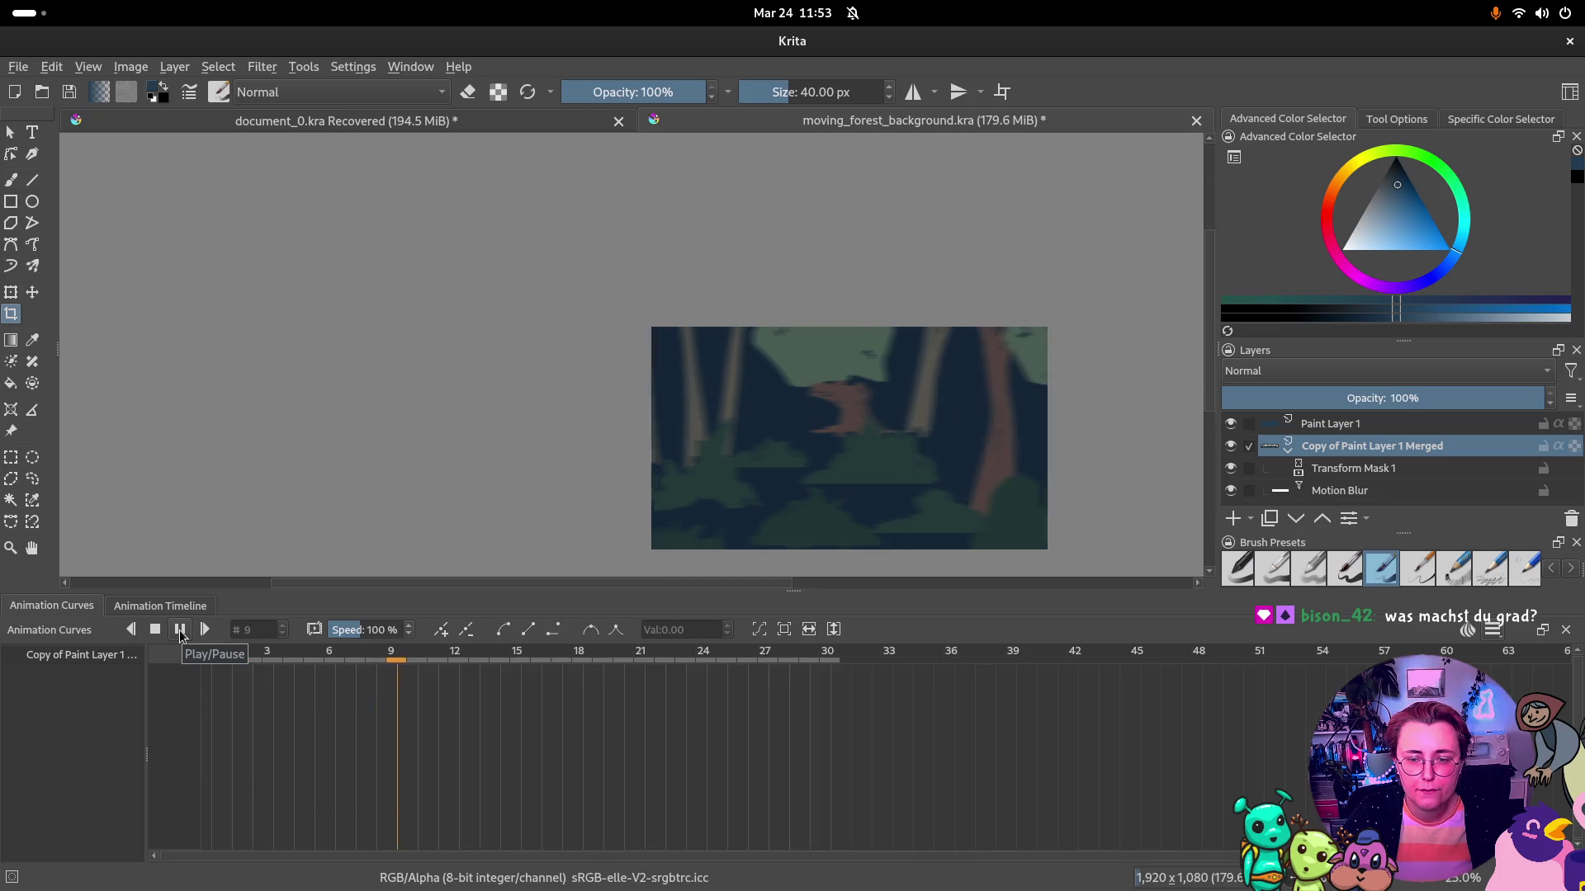
click(180, 631)
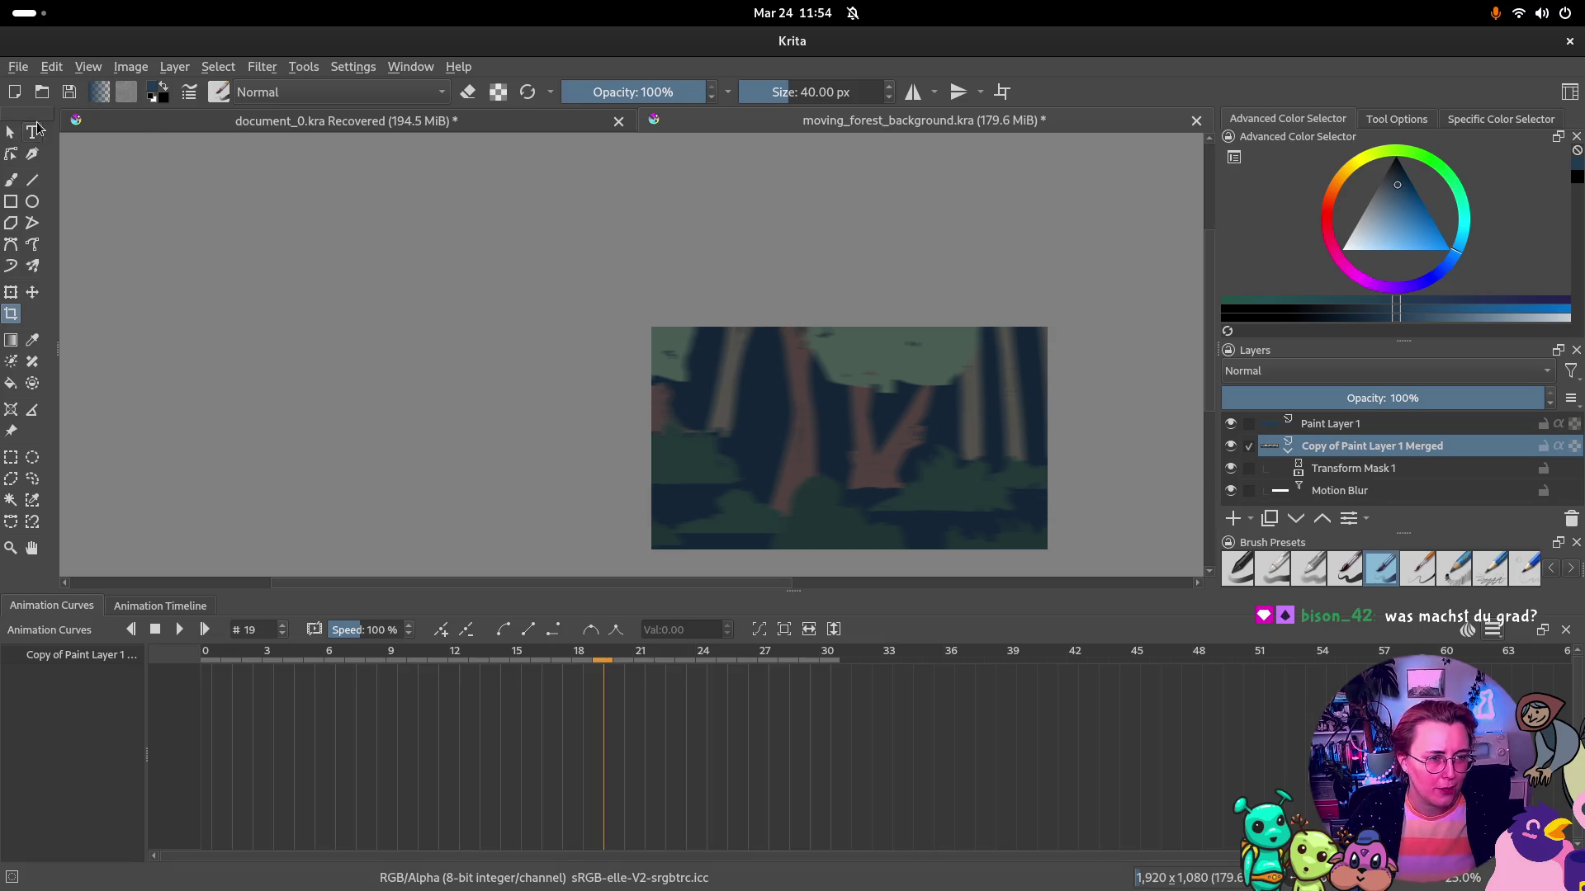
click(12, 133)
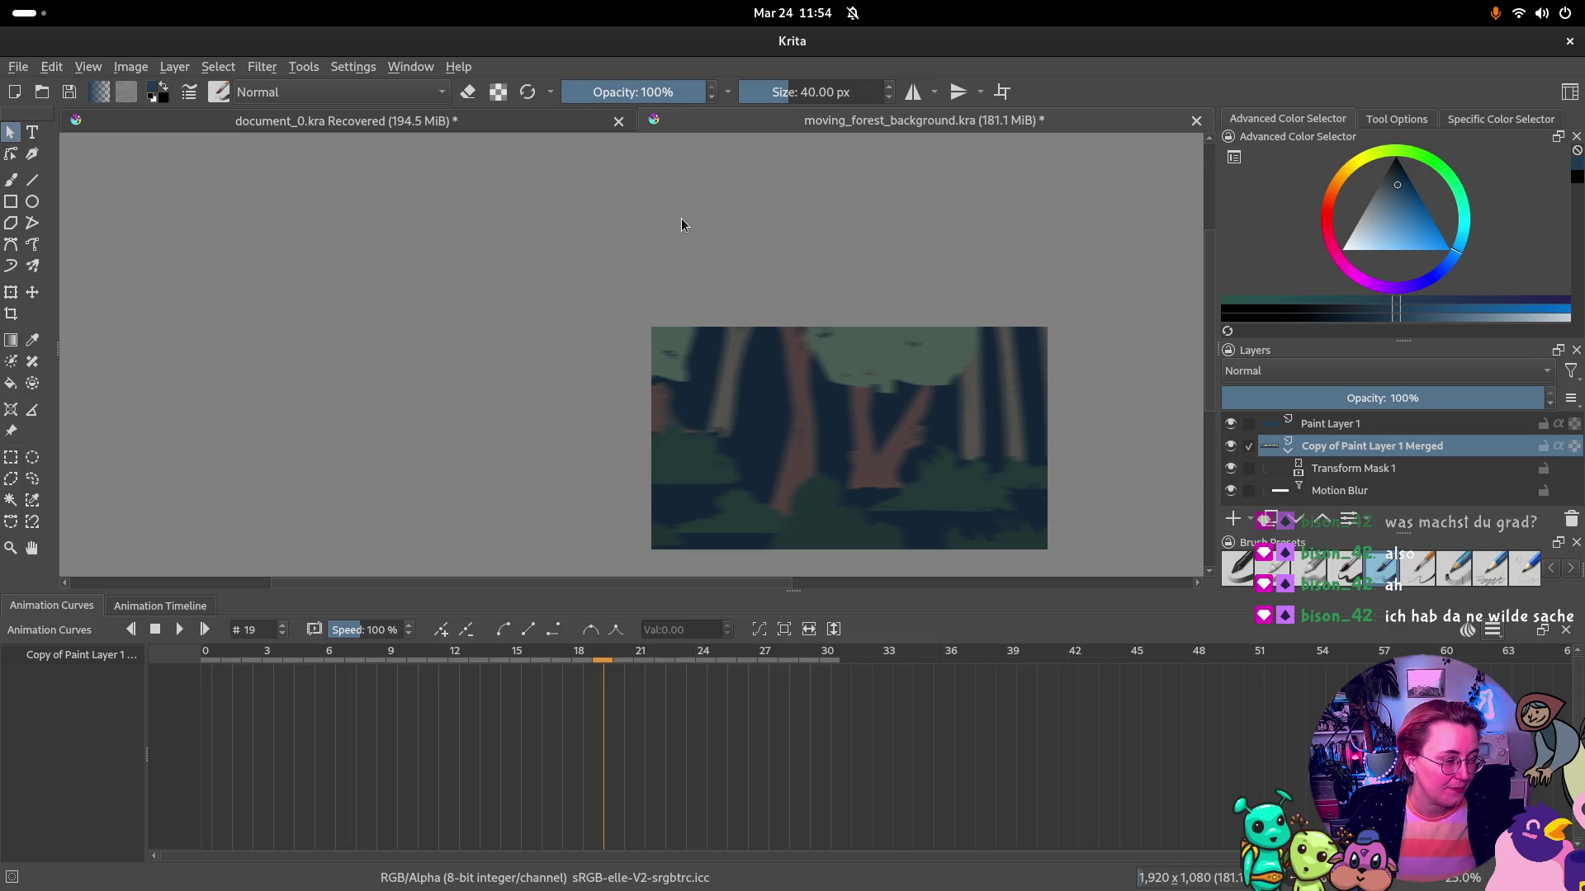
click(19, 66)
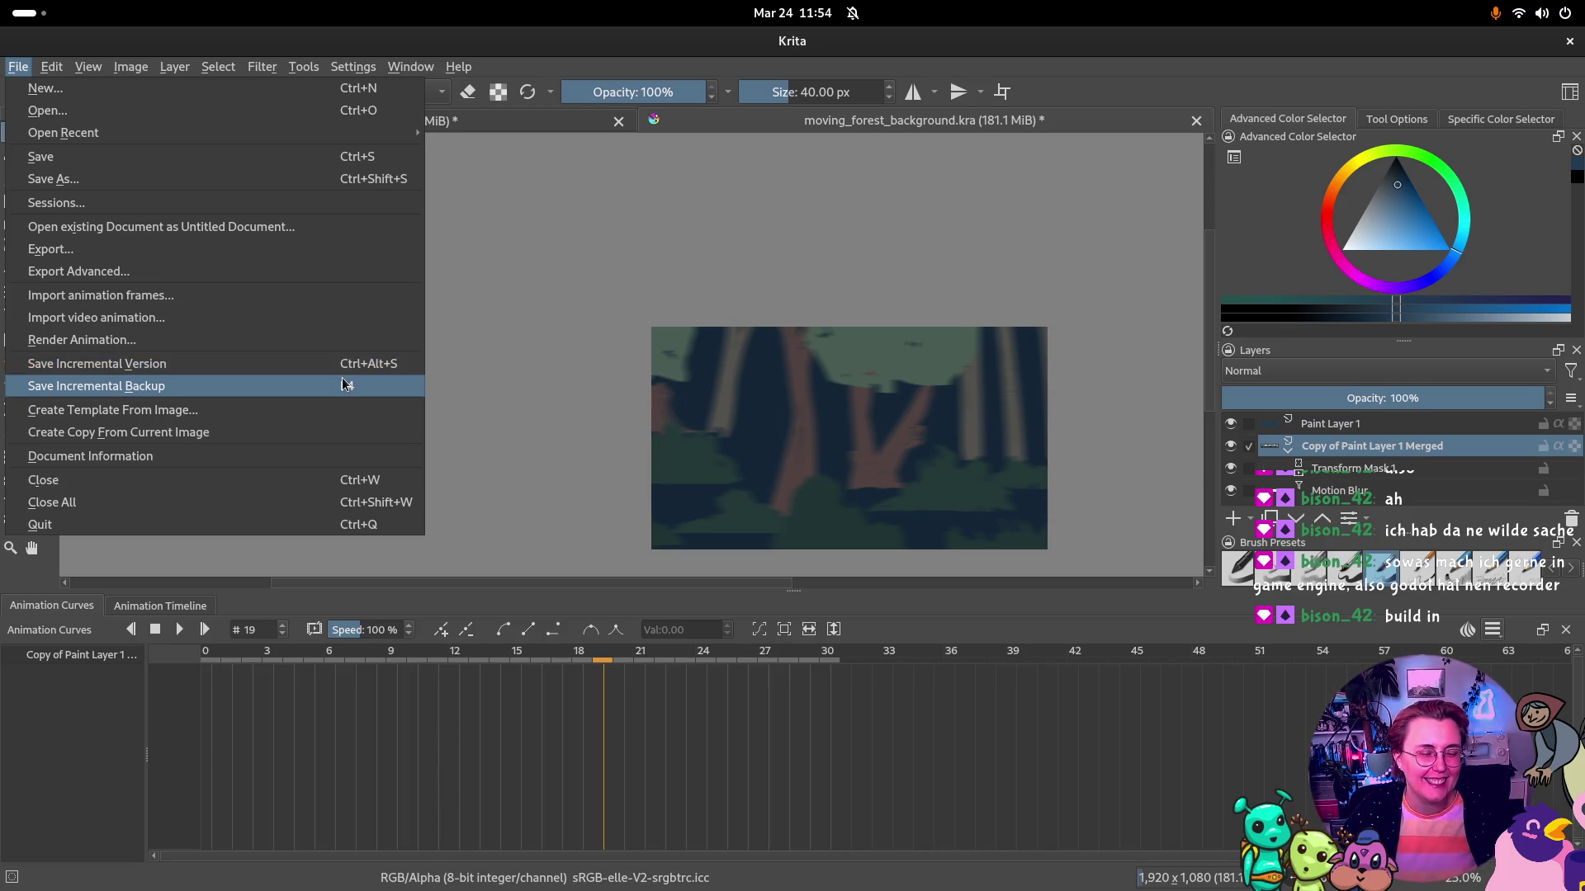
key(Escape)
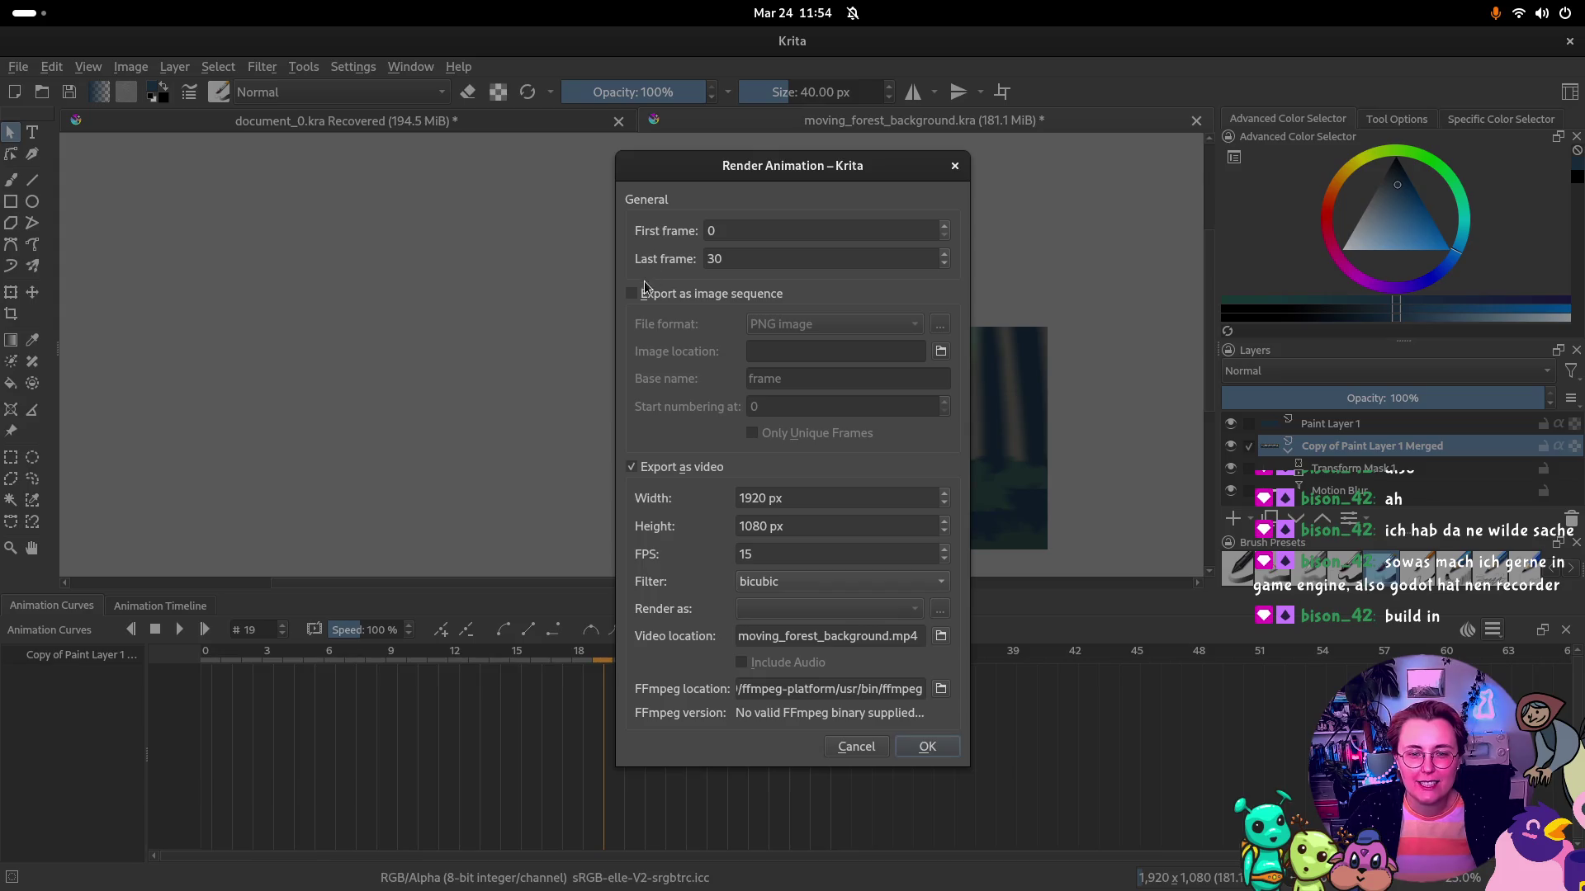
click(632, 466)
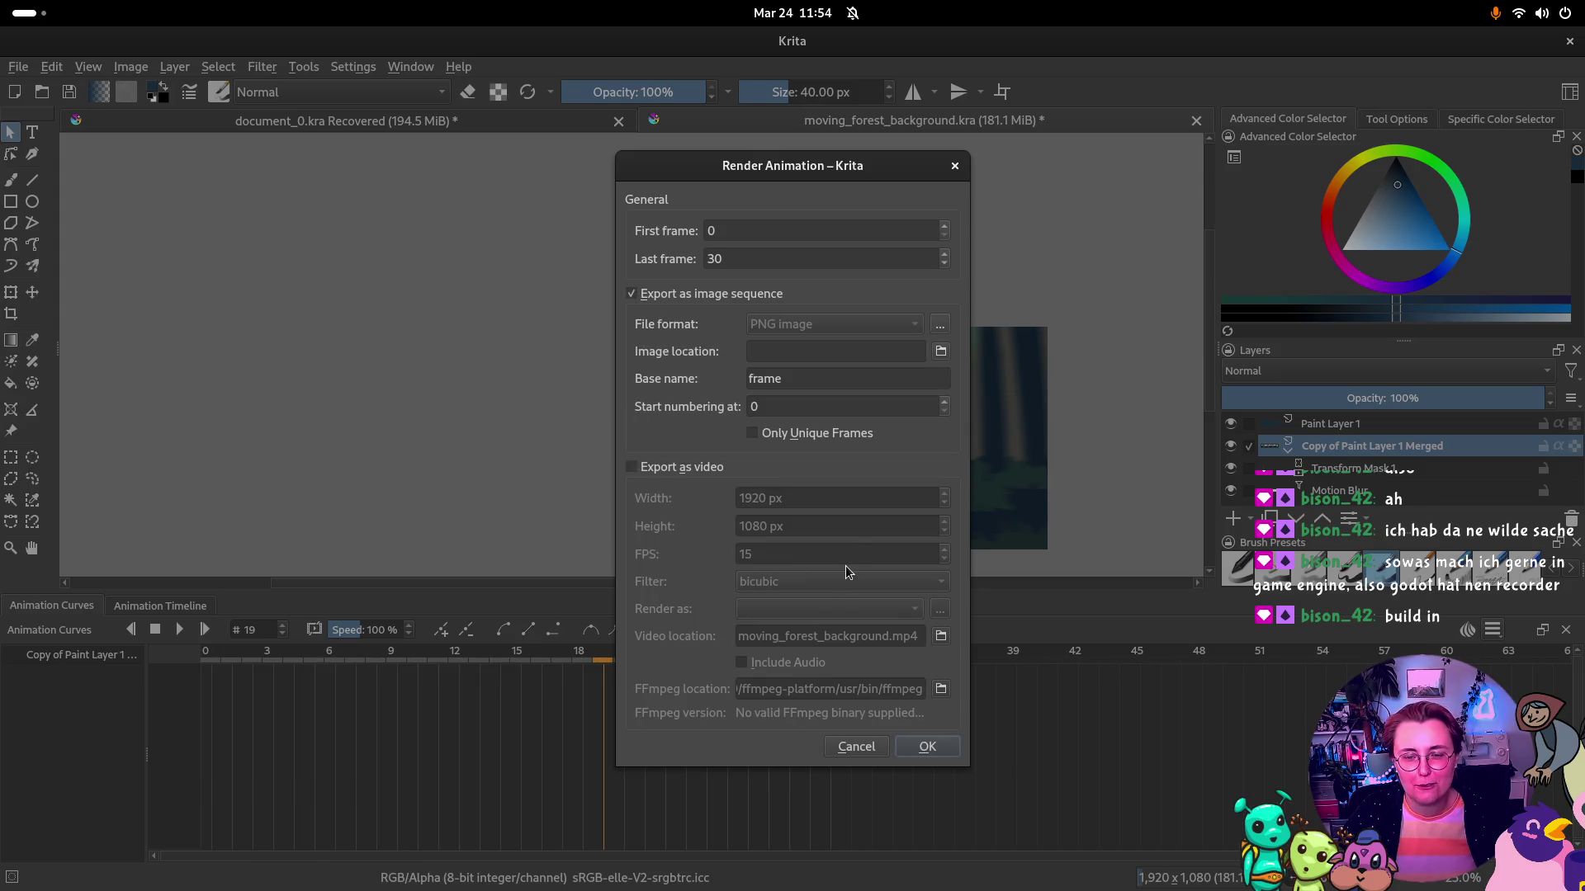
click(942, 326)
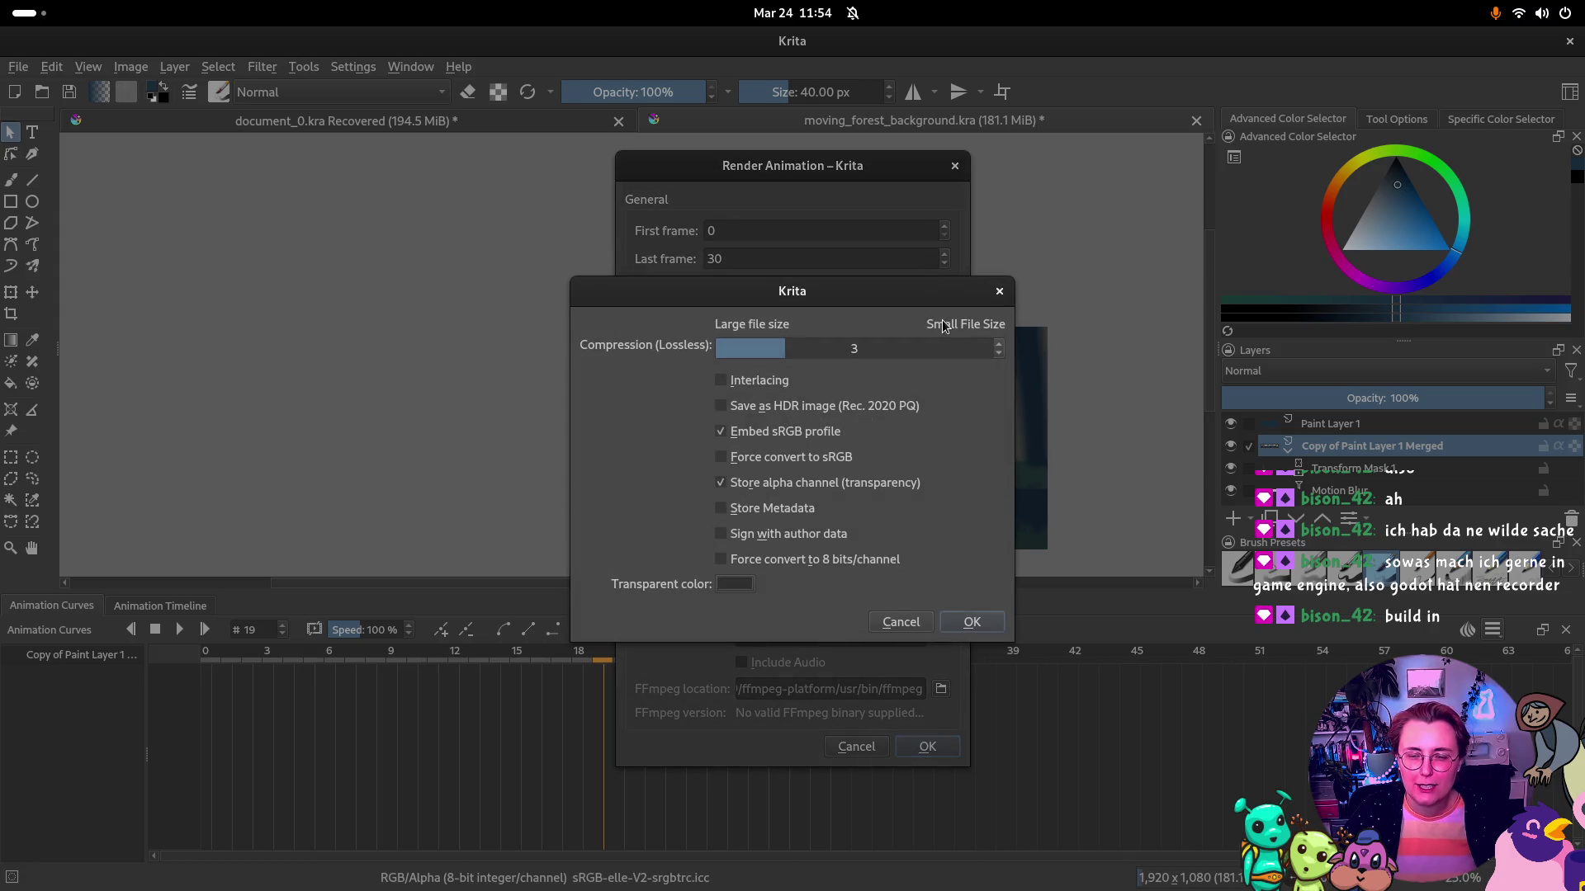
click(999, 291)
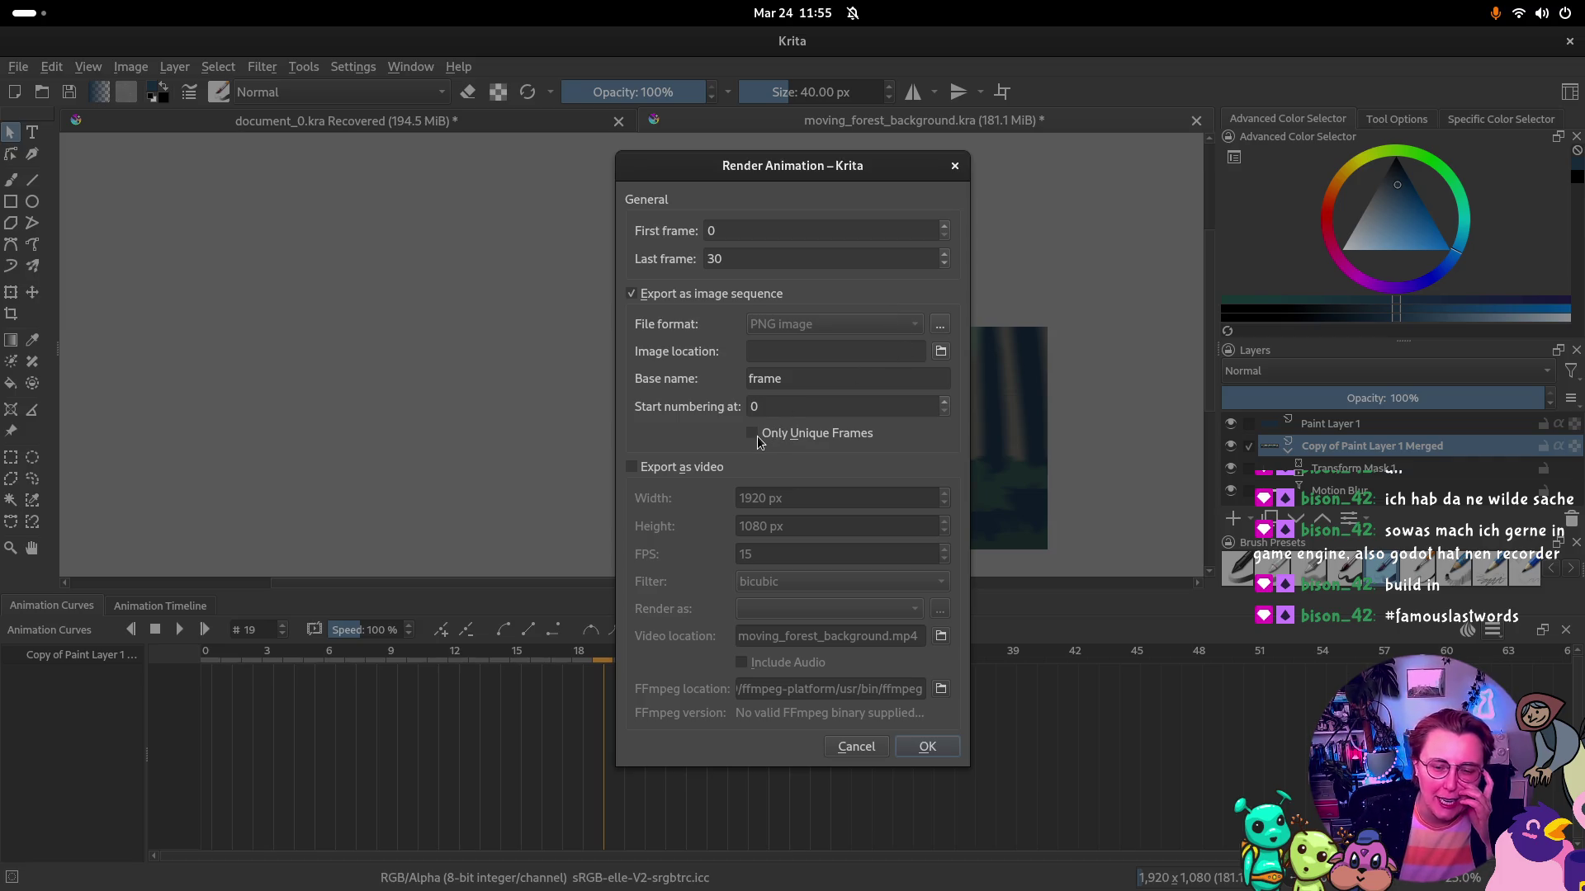
key(super)
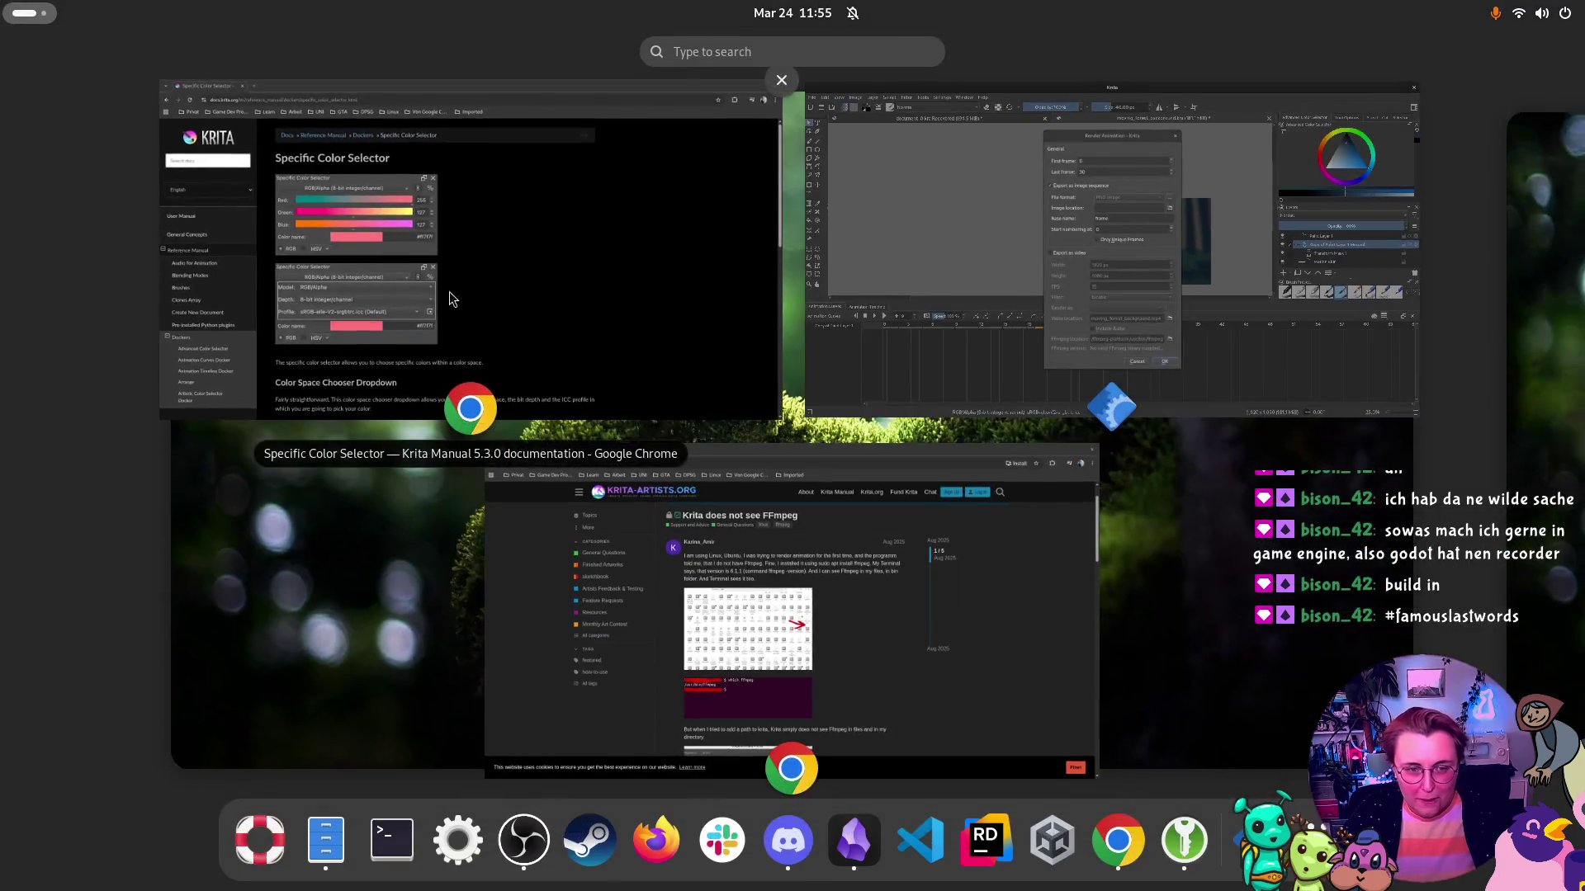
click(1015, 325)
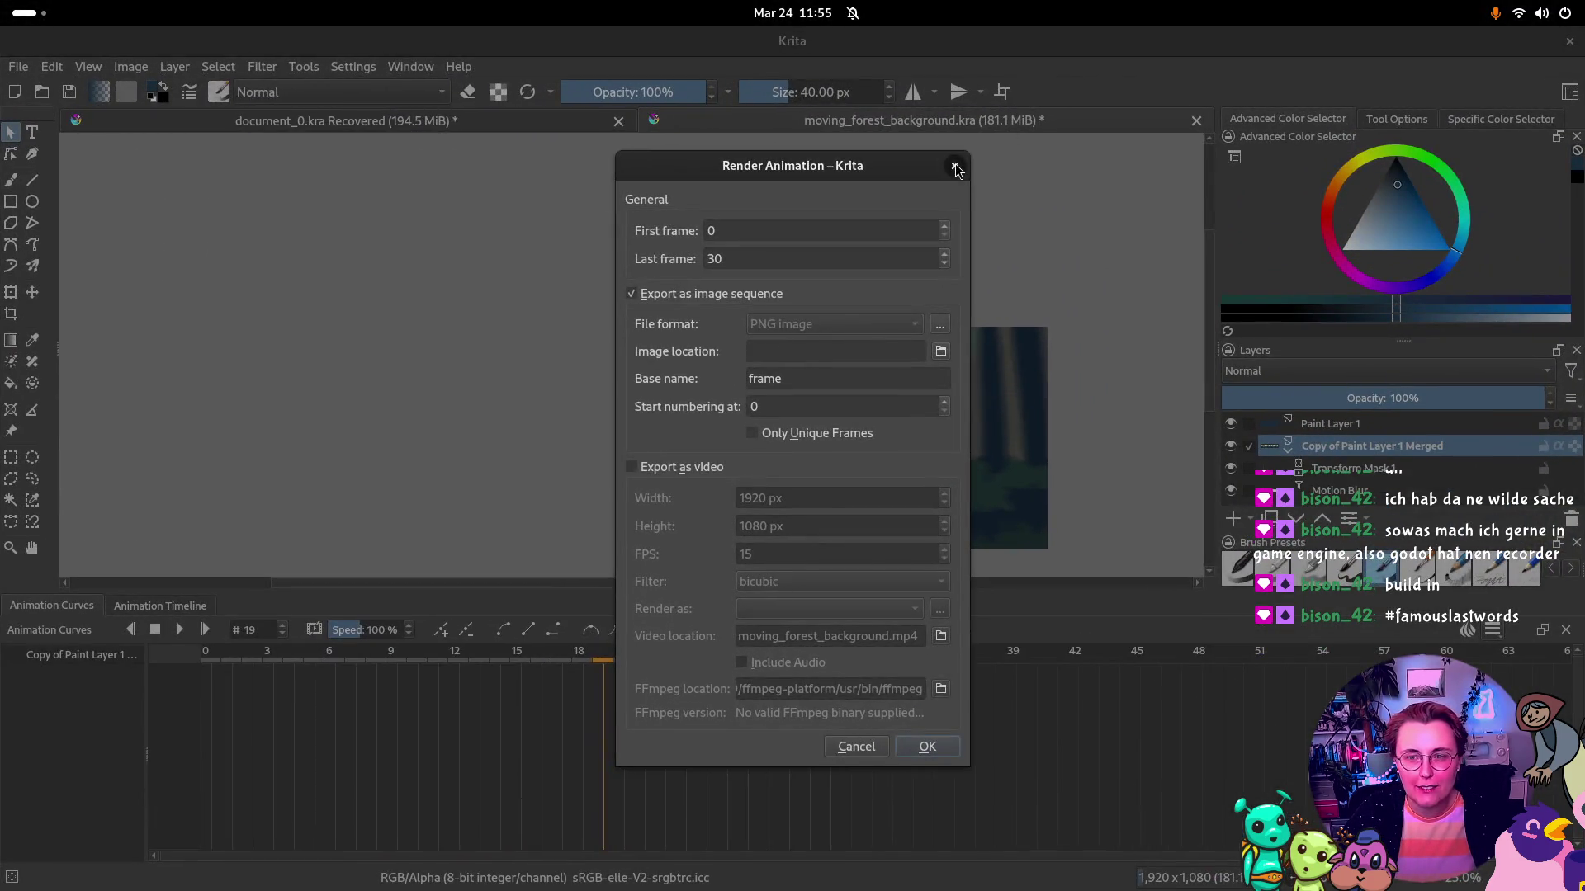
click(953, 165)
click(19, 66)
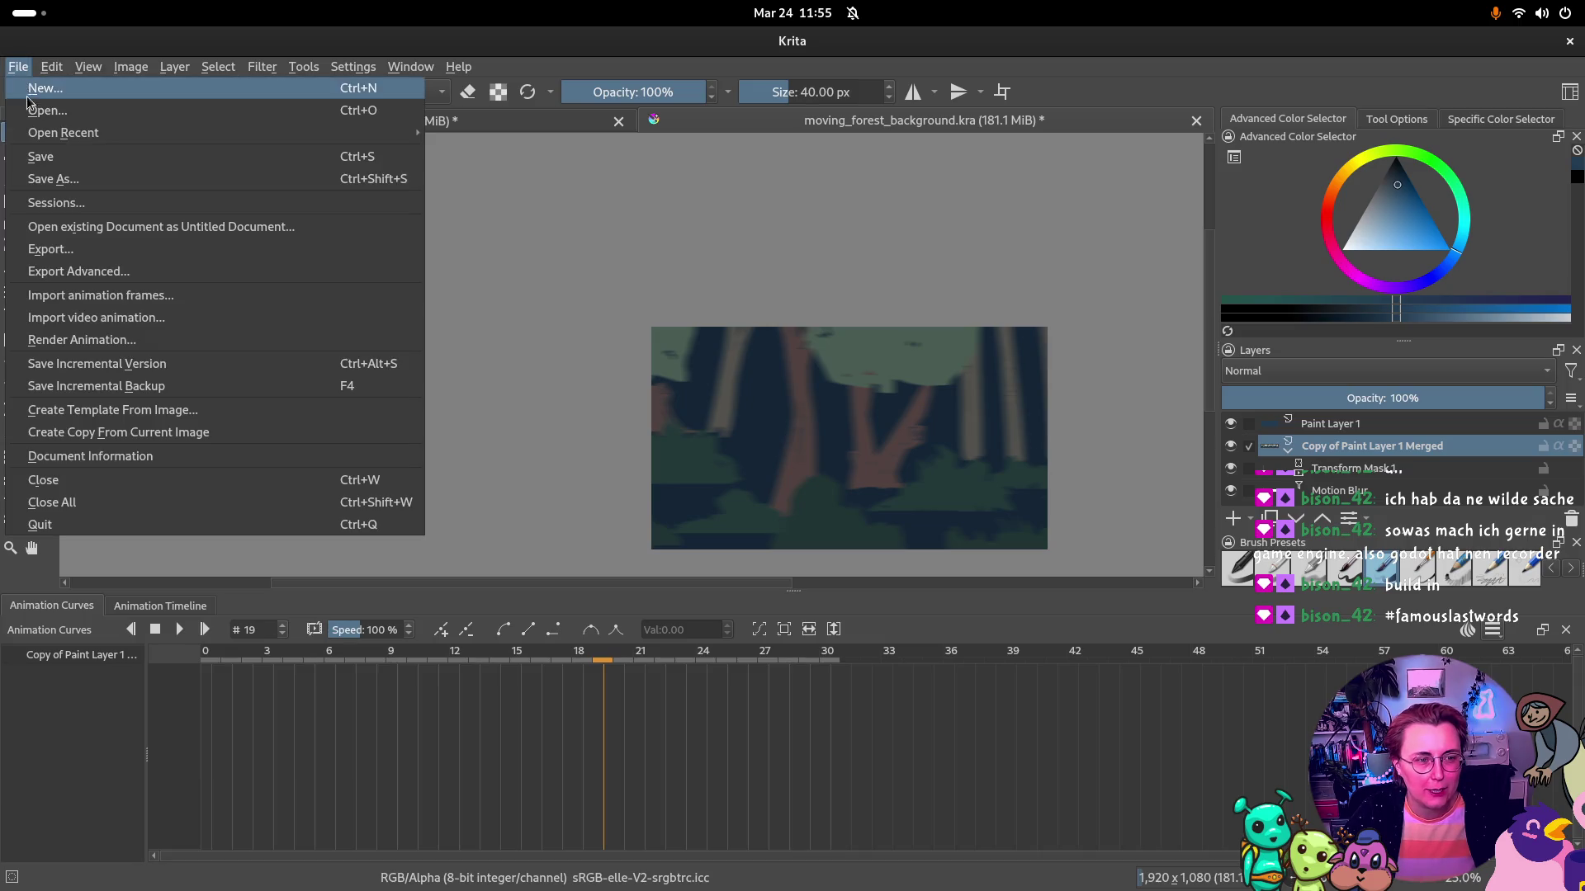
click(158, 272)
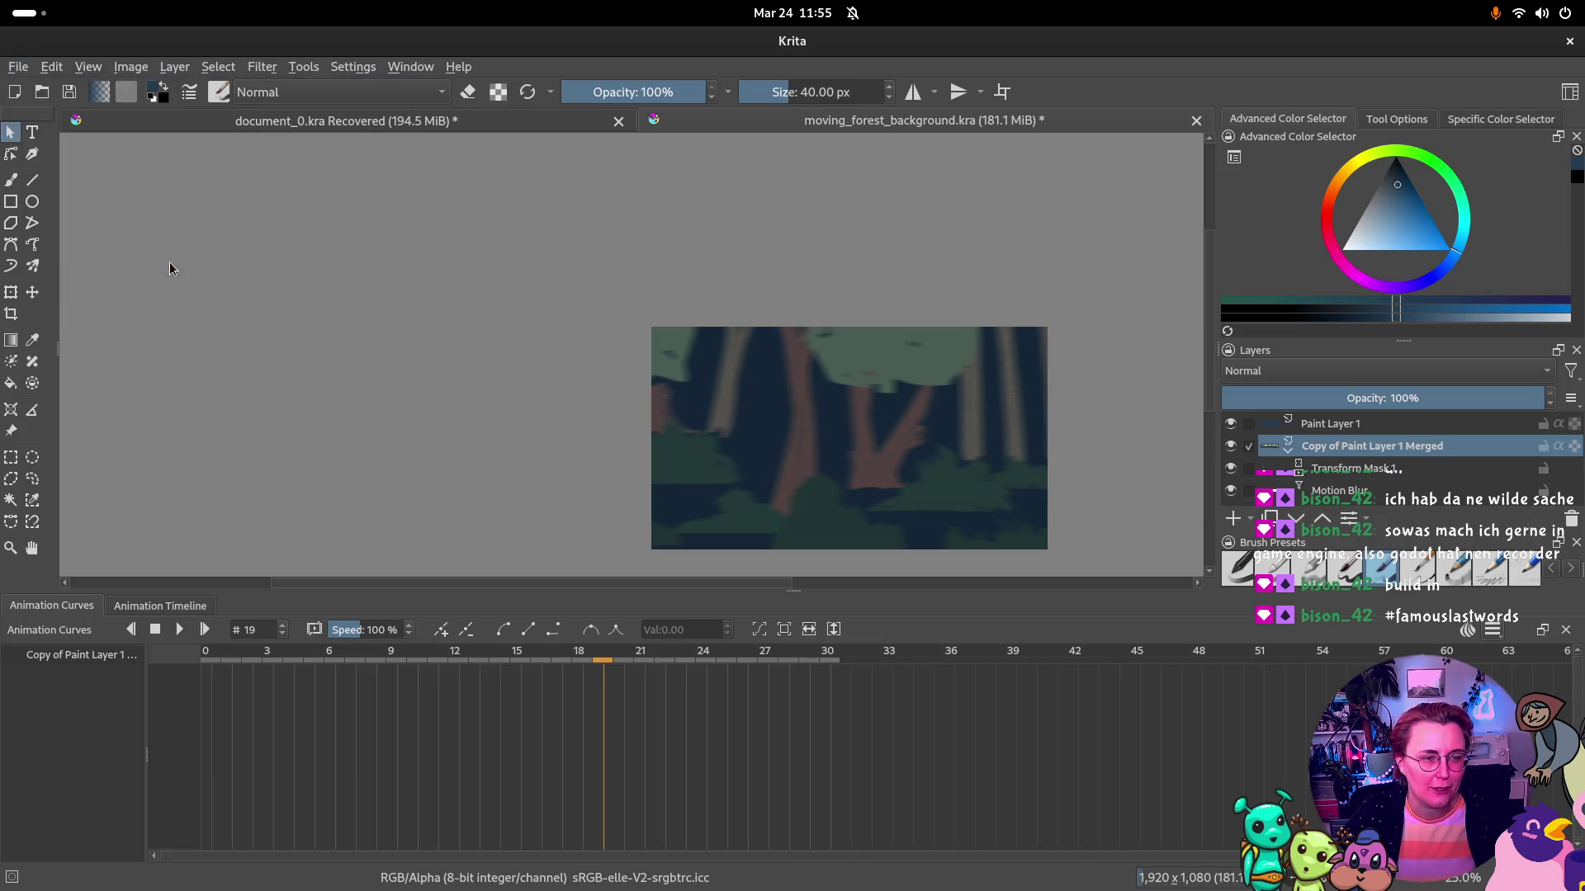
Export the animation as moving_forest_background.gif in GIF format at 1920 × 1080
click(1147, 286)
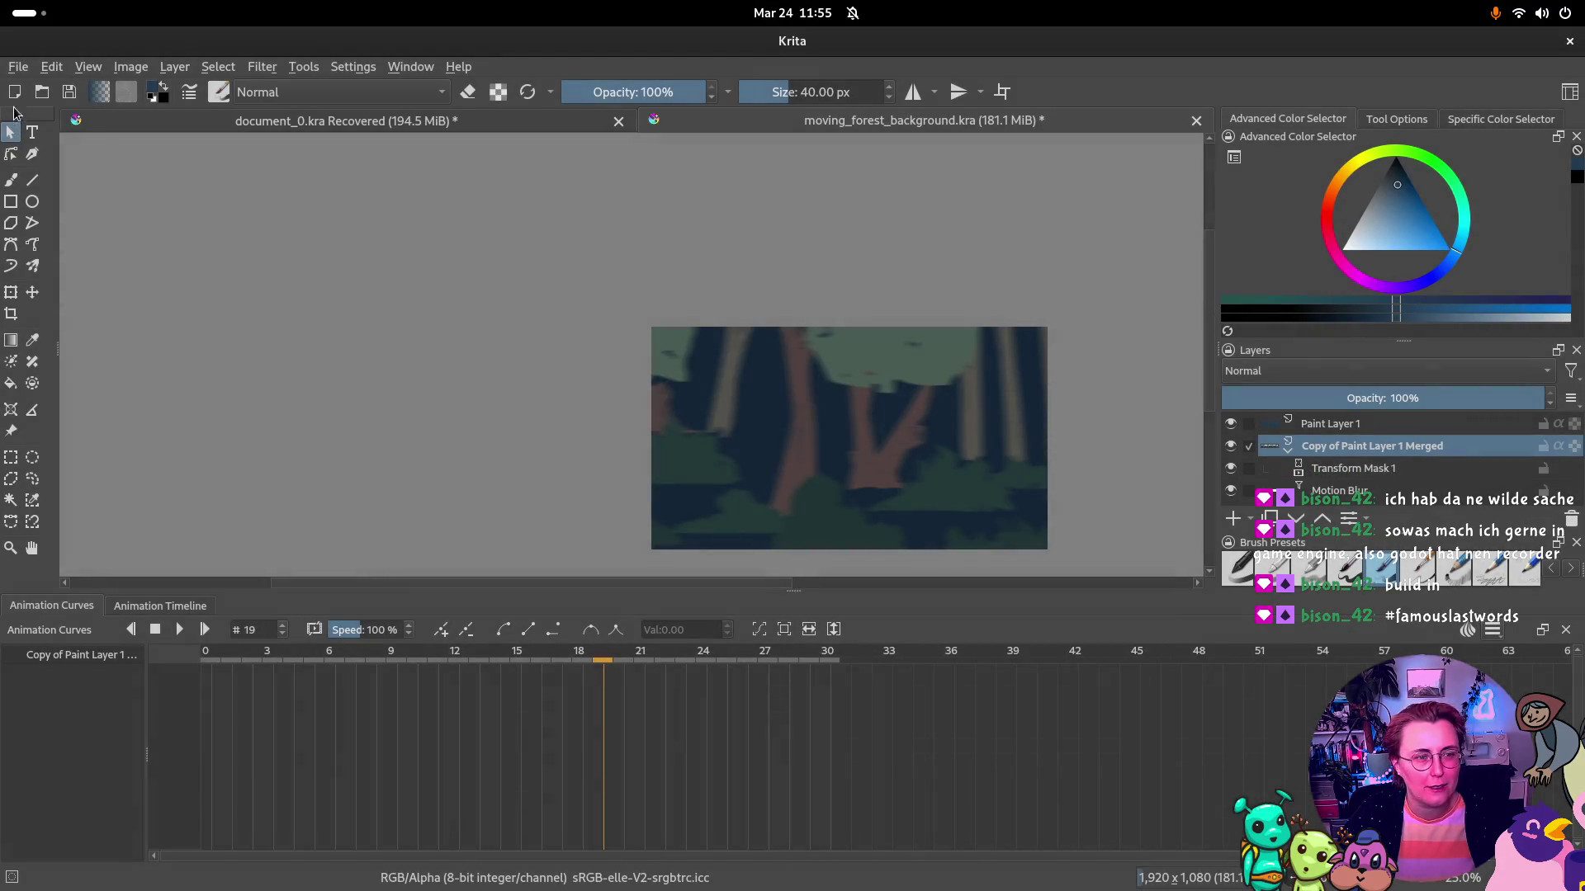
click(19, 66)
click(49, 249)
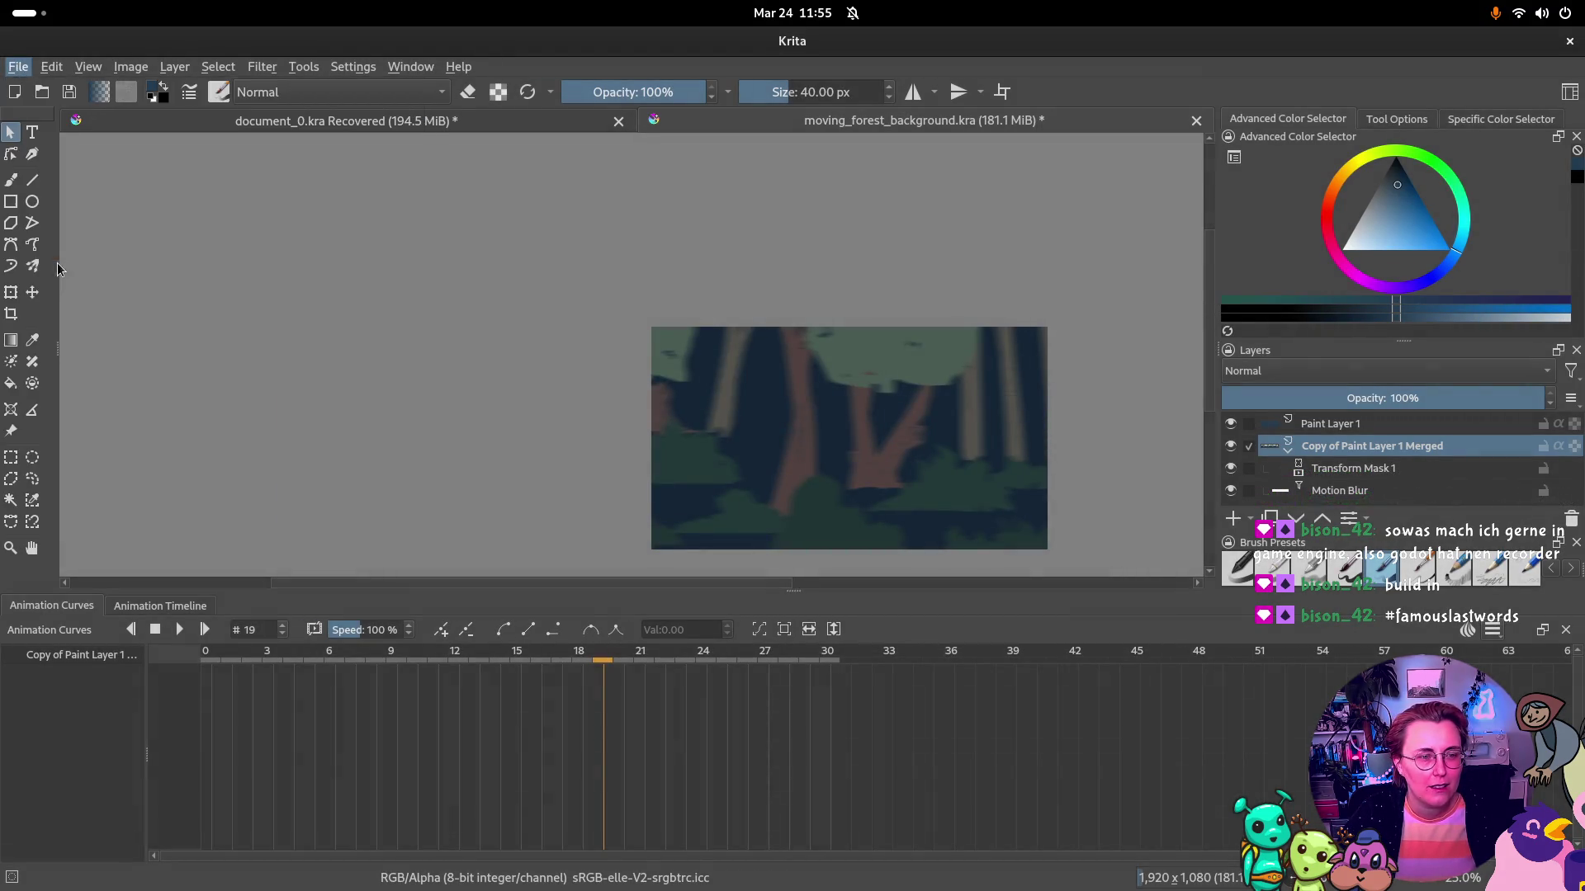
click(586, 626)
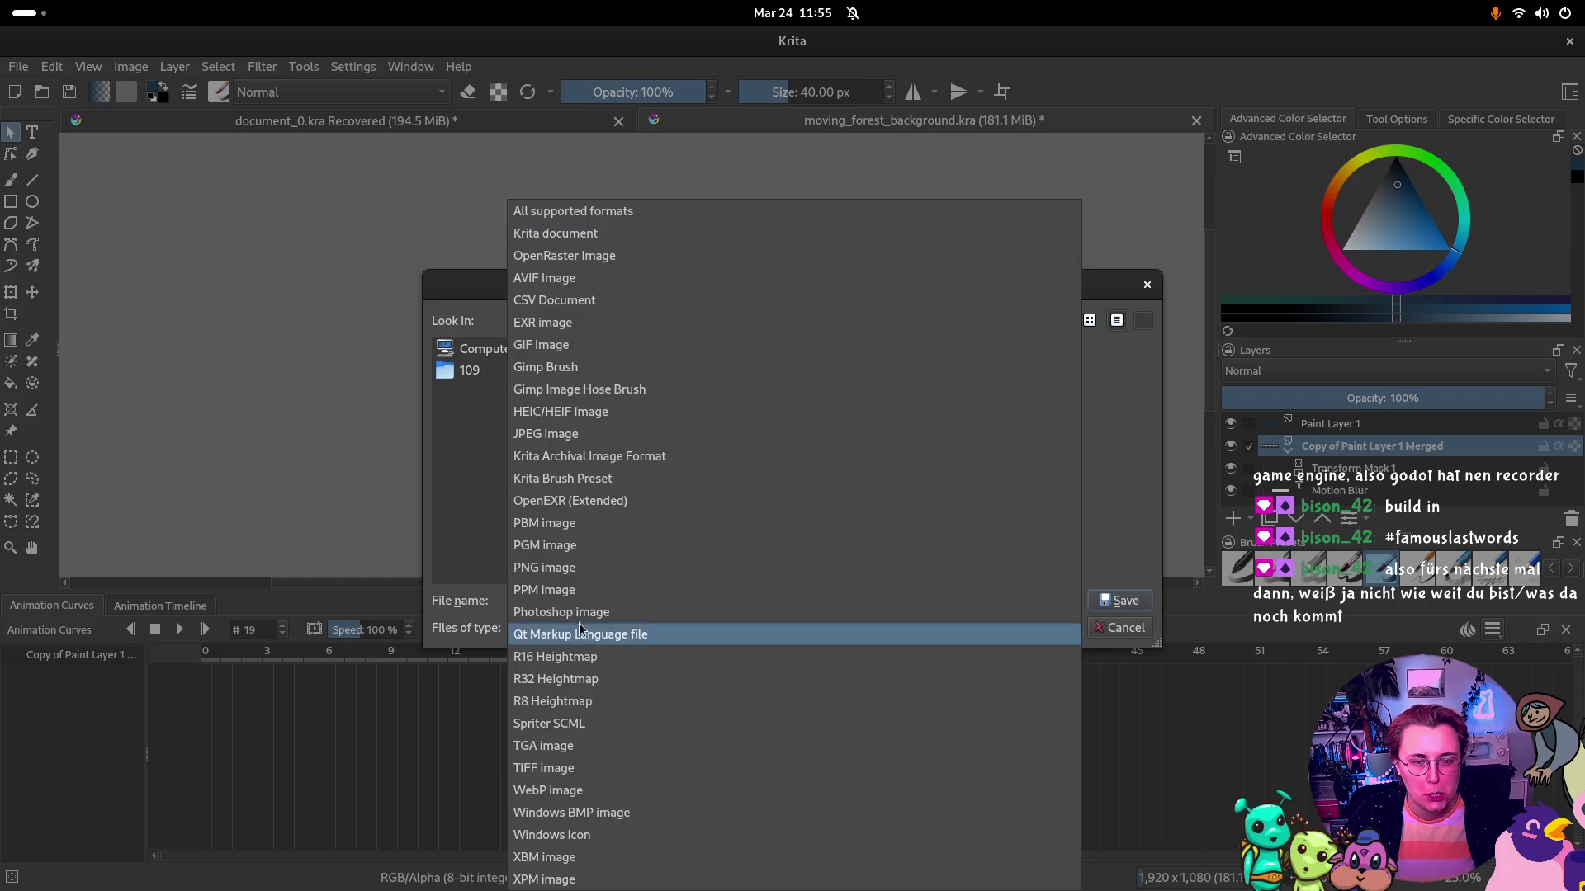
click(585, 349)
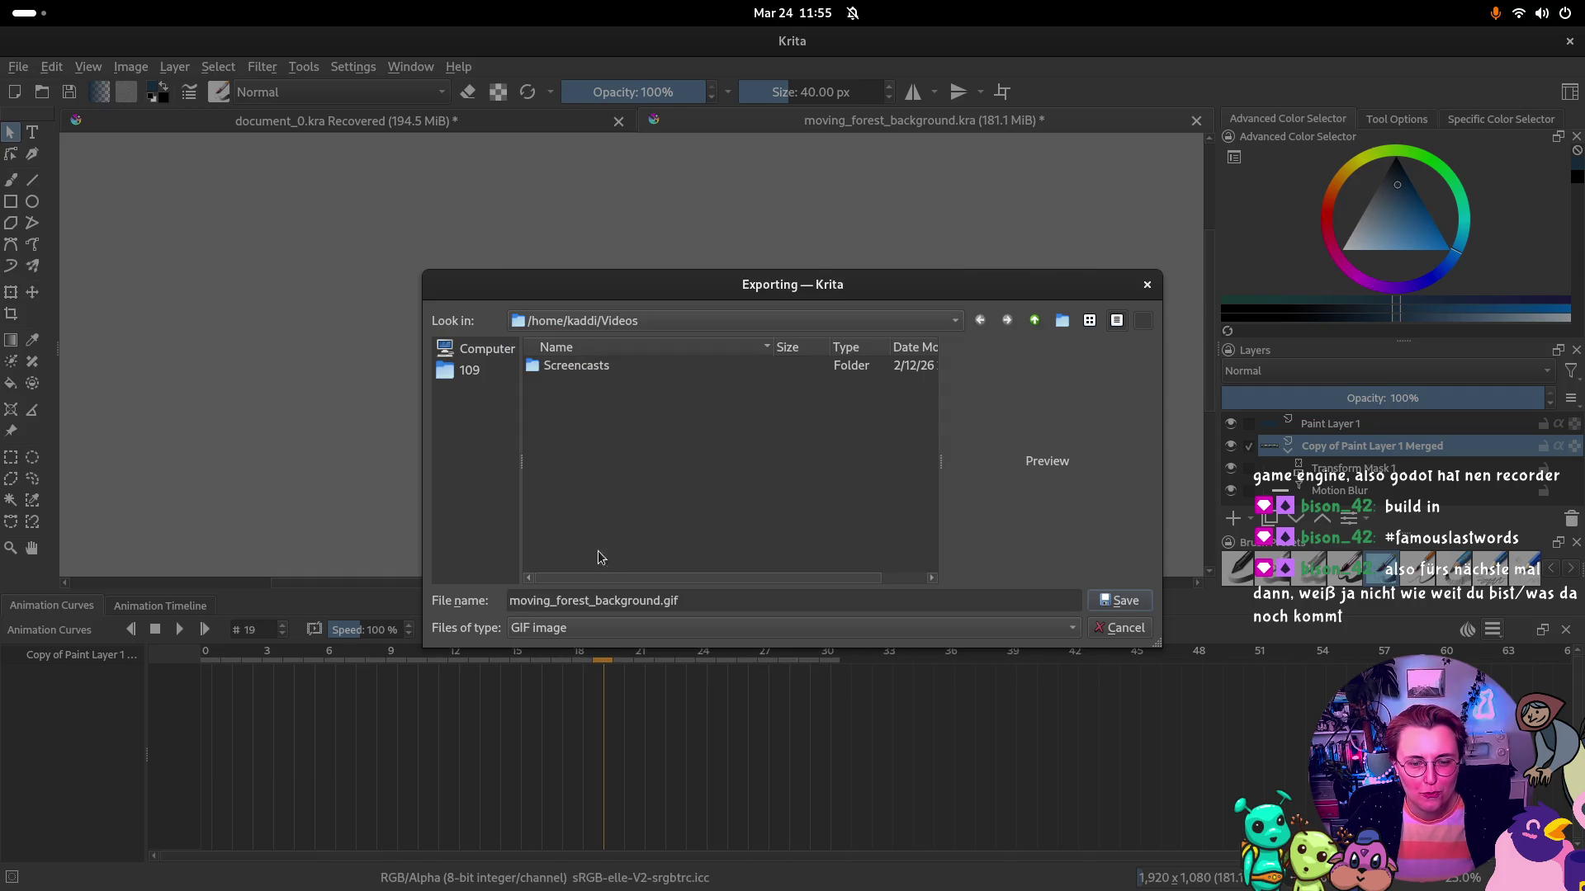
click(1118, 602)
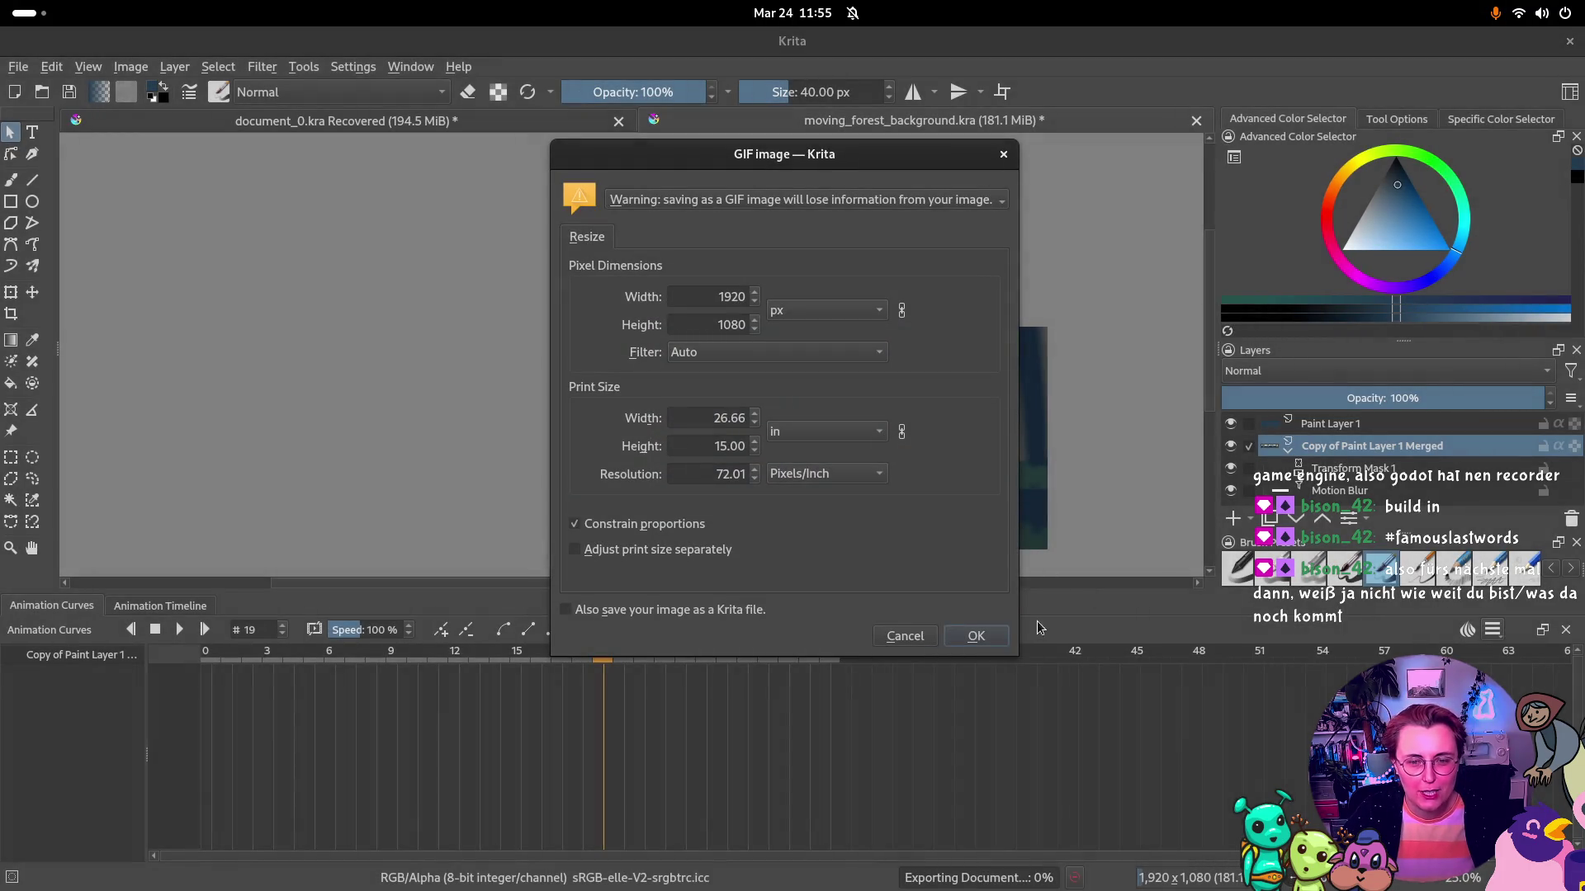
click(974, 636)
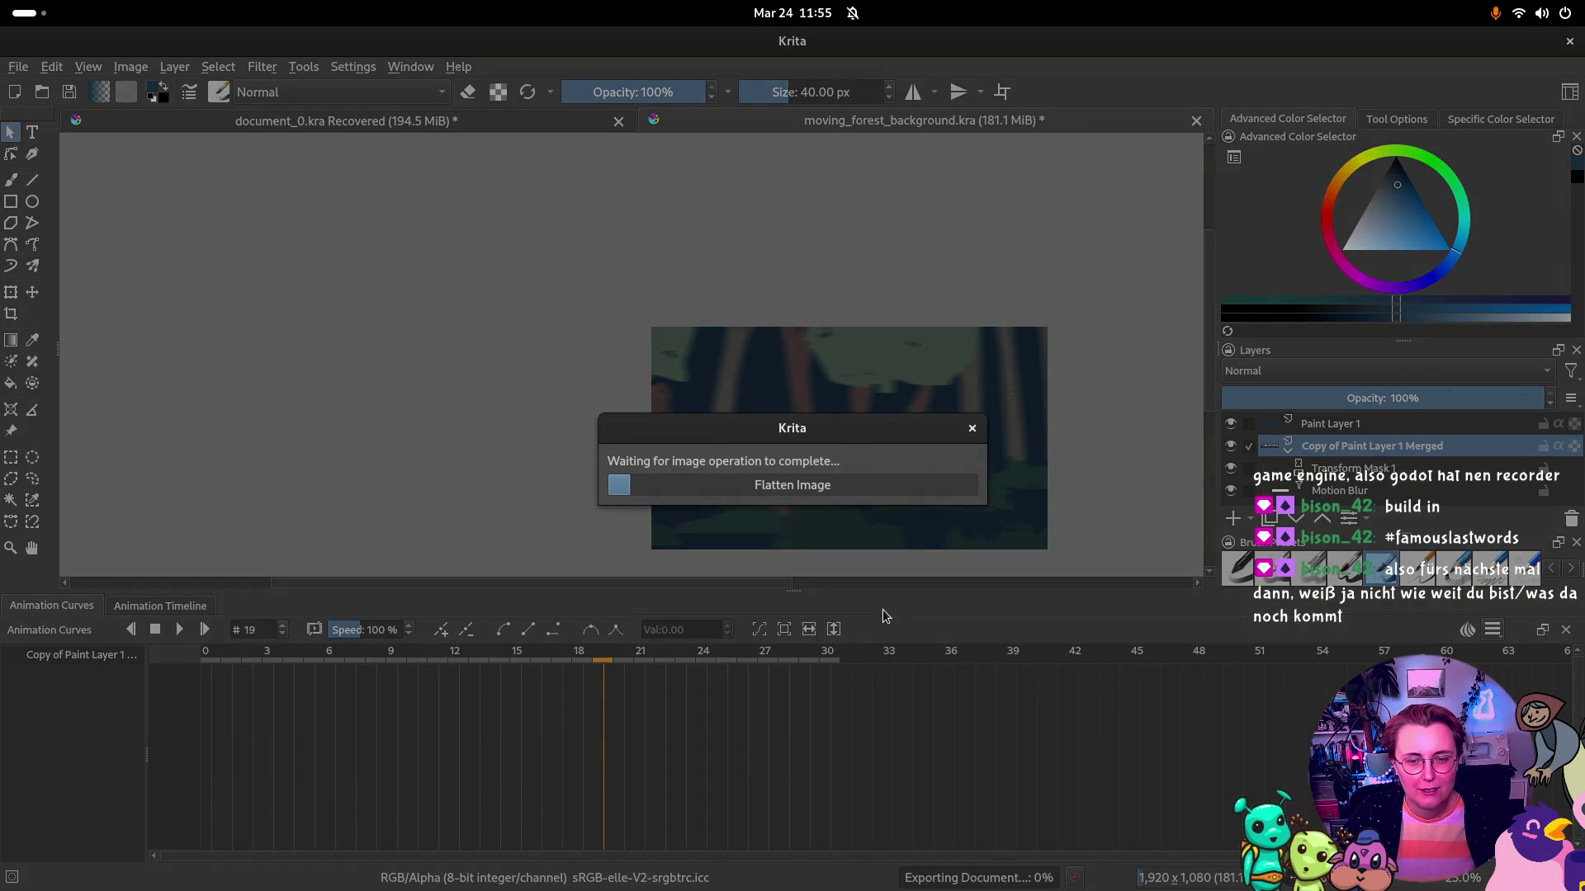